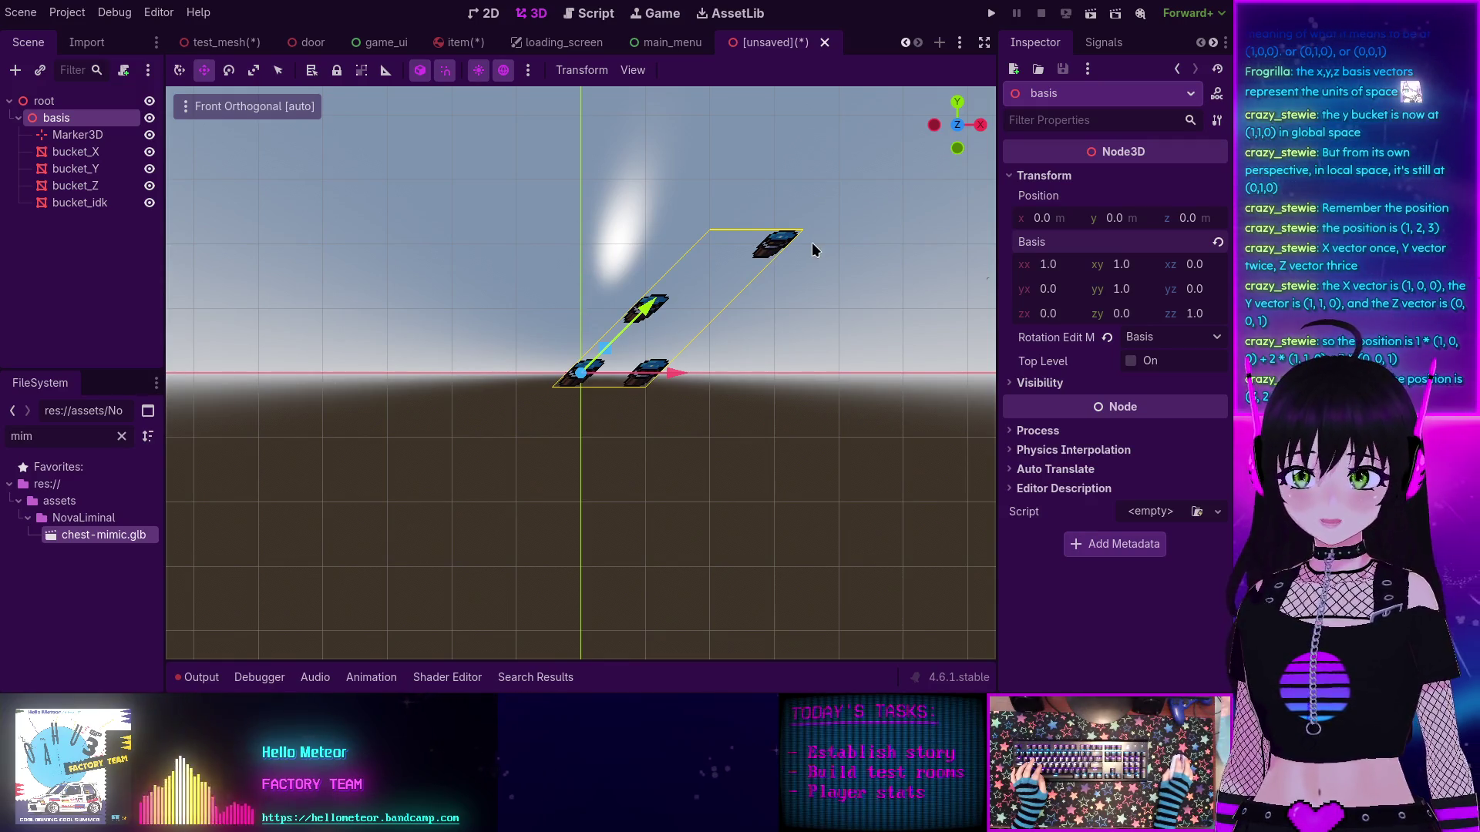
Step: Try basis xy values 2 and 0, then settle on 1.0 to restore the skew
left_click(1120, 264)
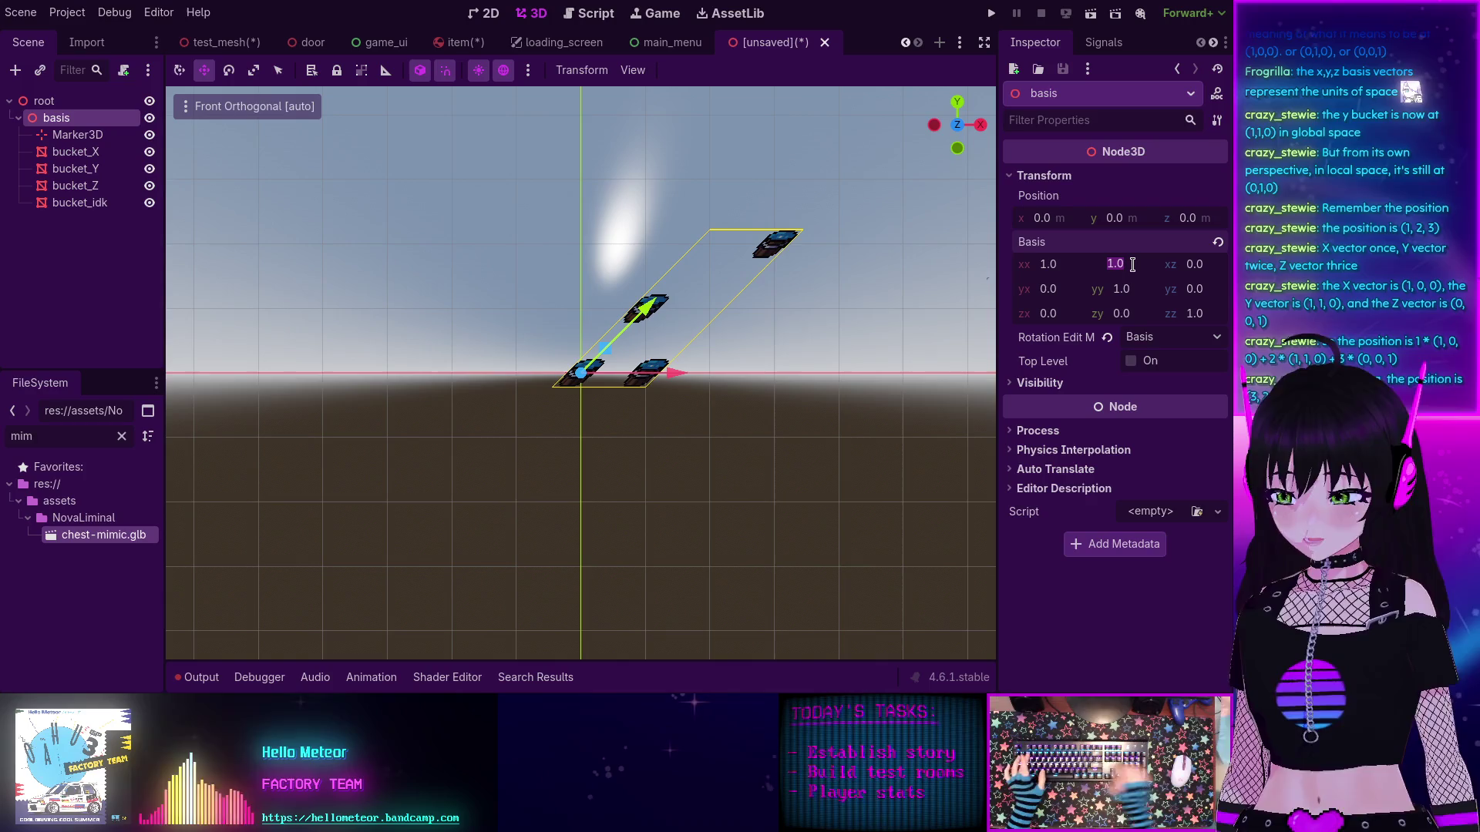
type("2")
key("Return")
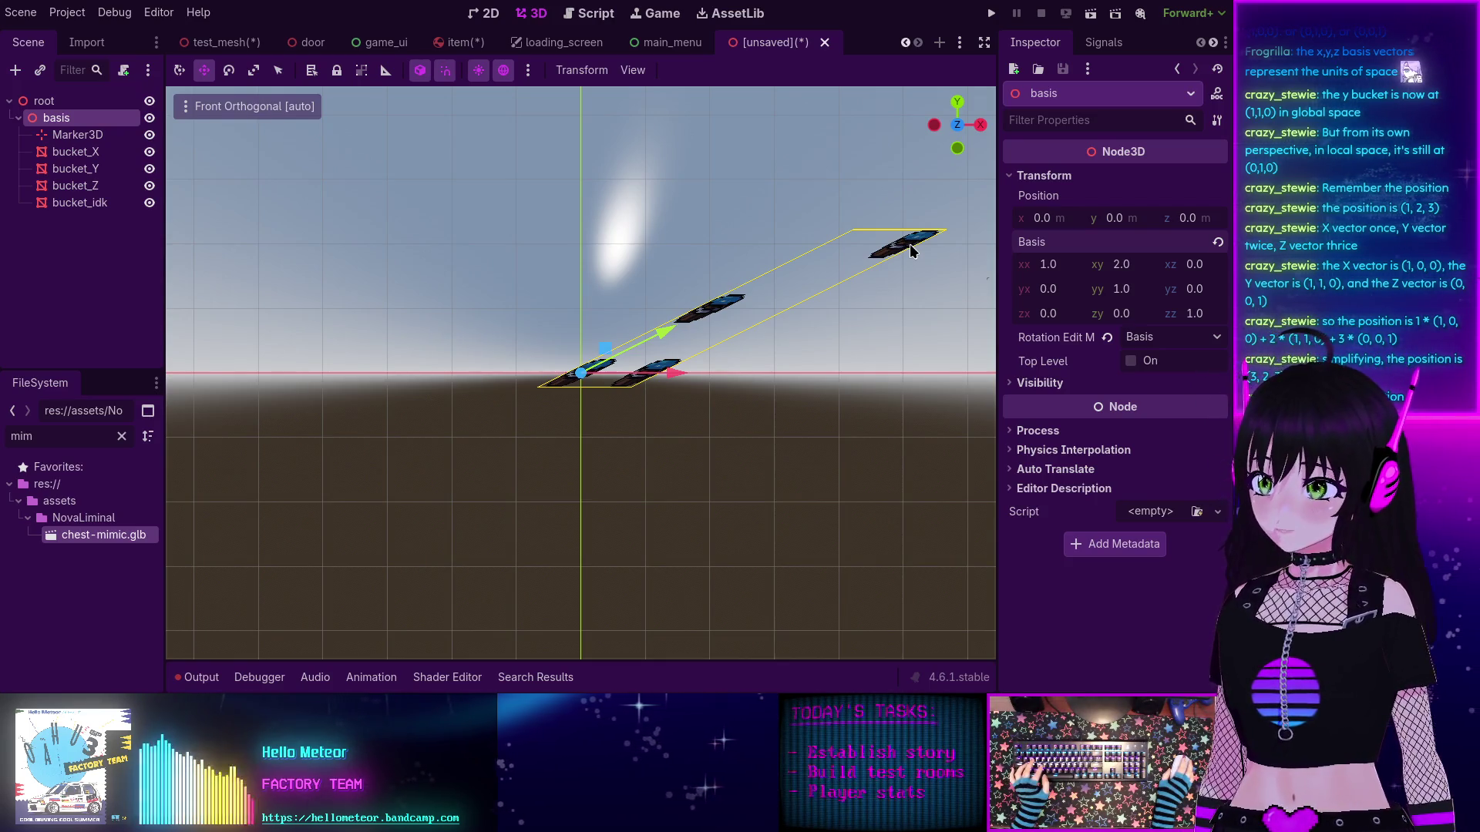
left_click(1121, 265)
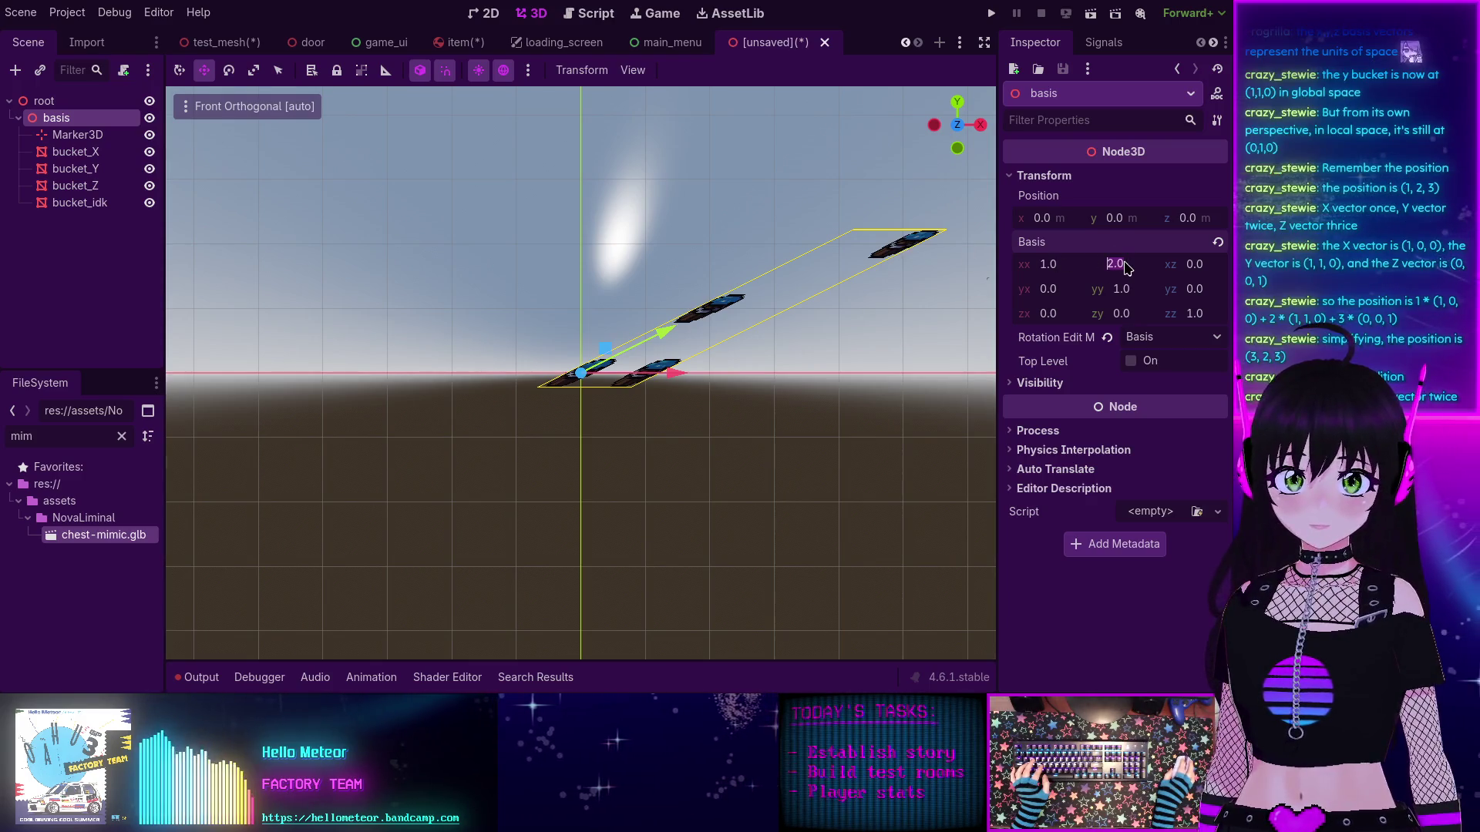
type("0")
key("Return")
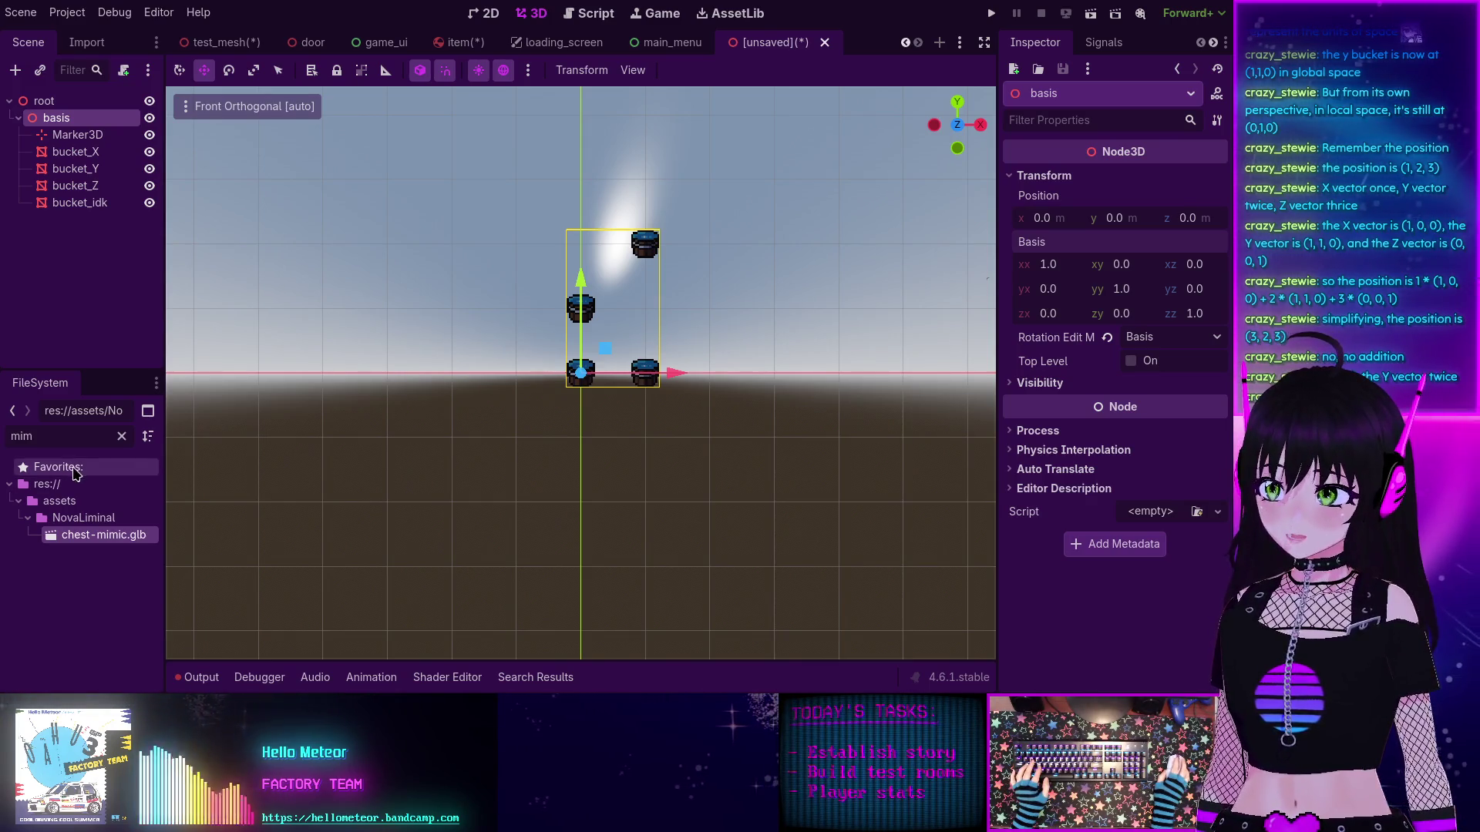
left_click(1127, 262)
type("1")
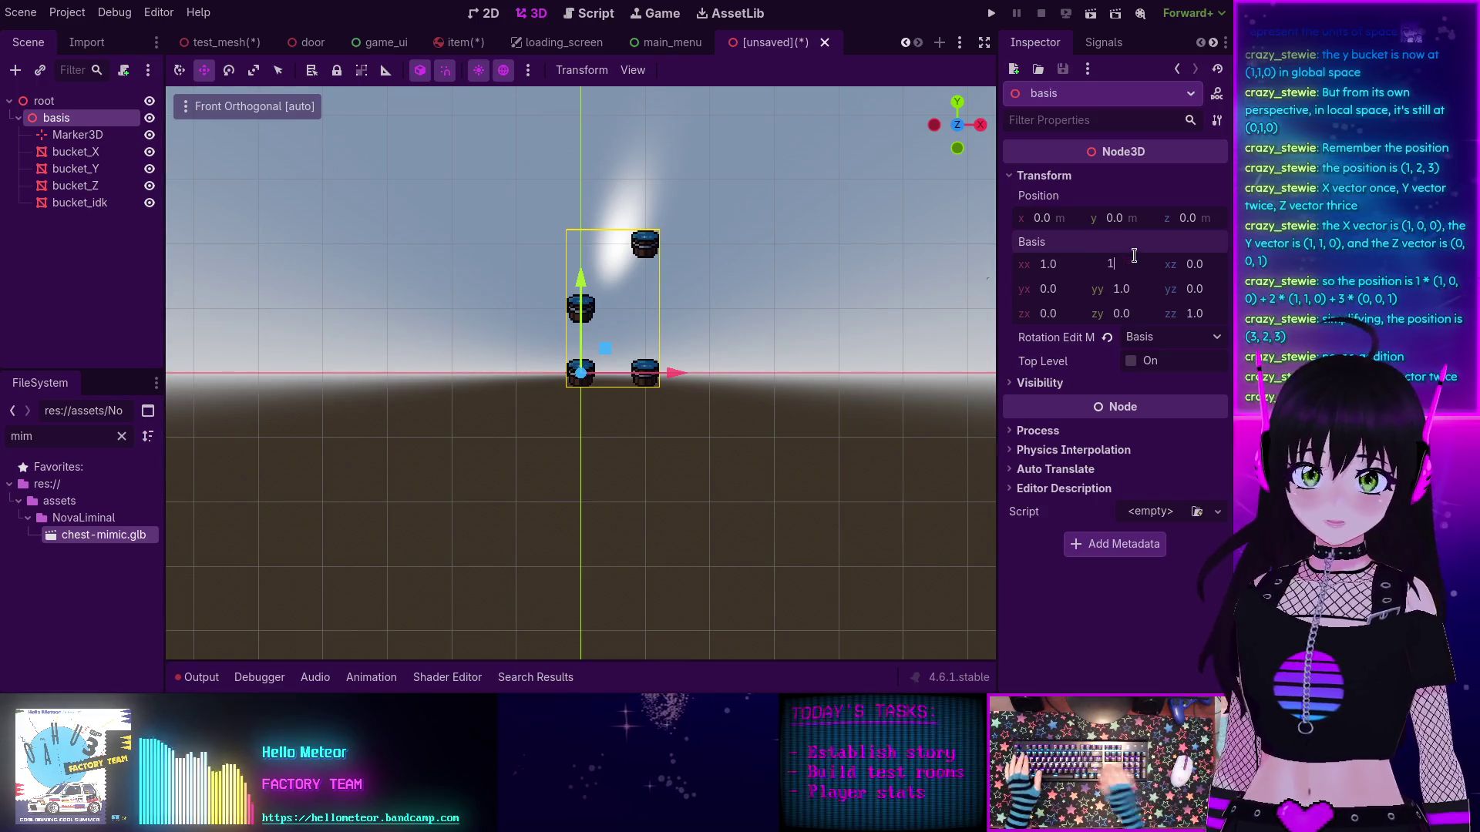
key("Return")
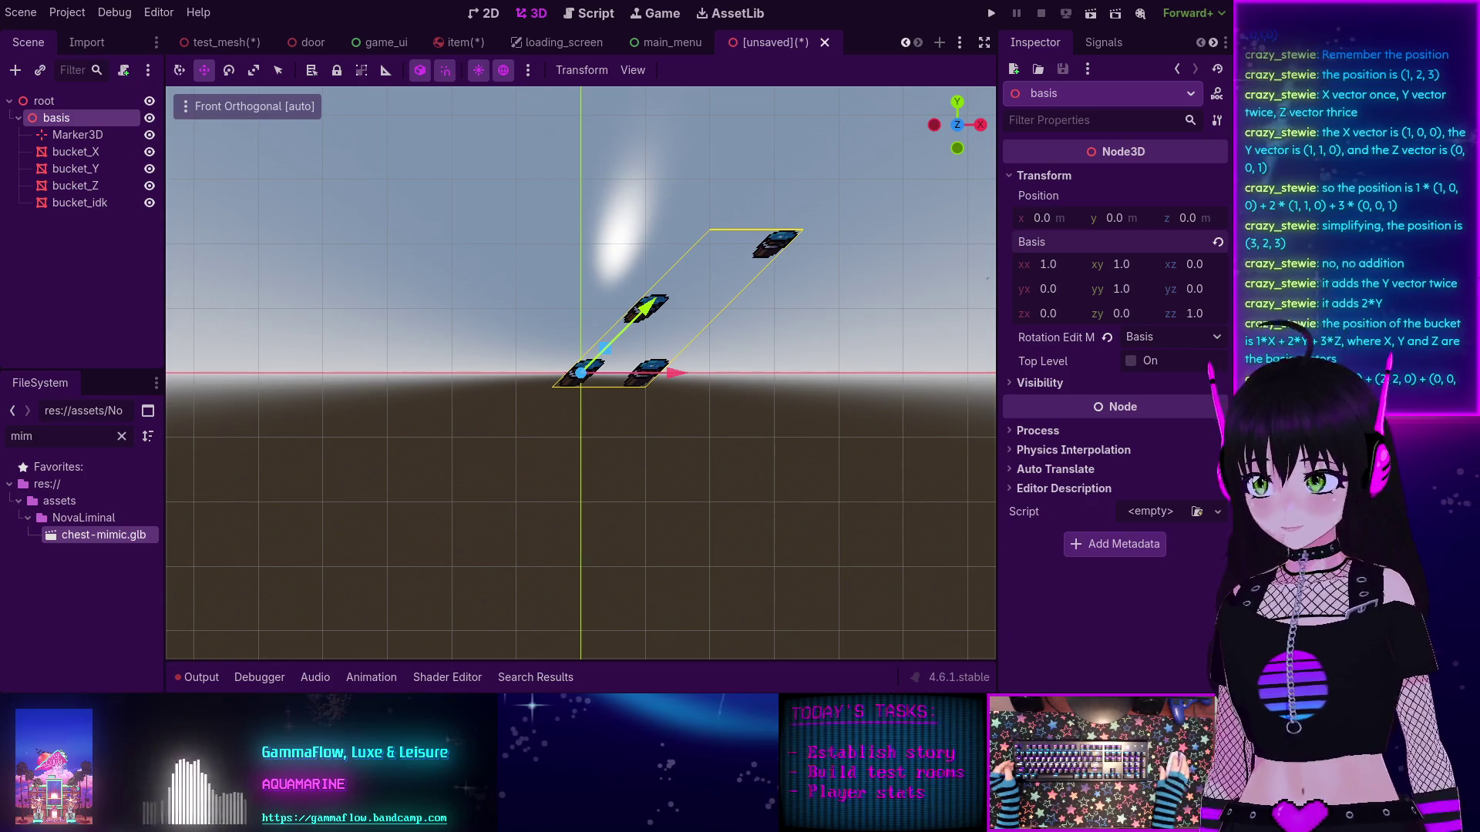
Step: Switch bucket_idk's Rotation Edit Mode to Basis, then reselect the basis node
left_click(57, 204)
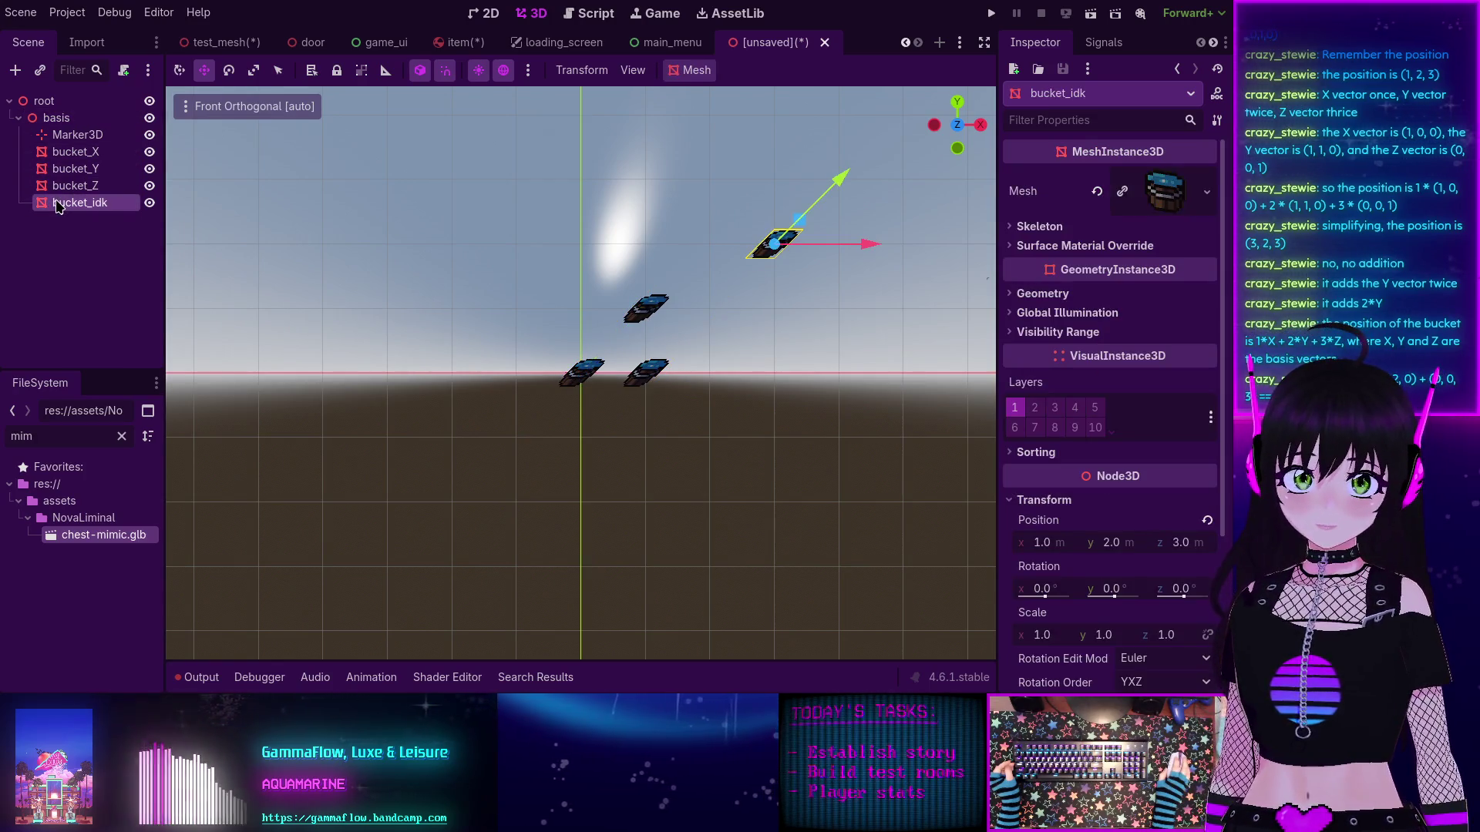
scroll(1139, 469, "down", 3)
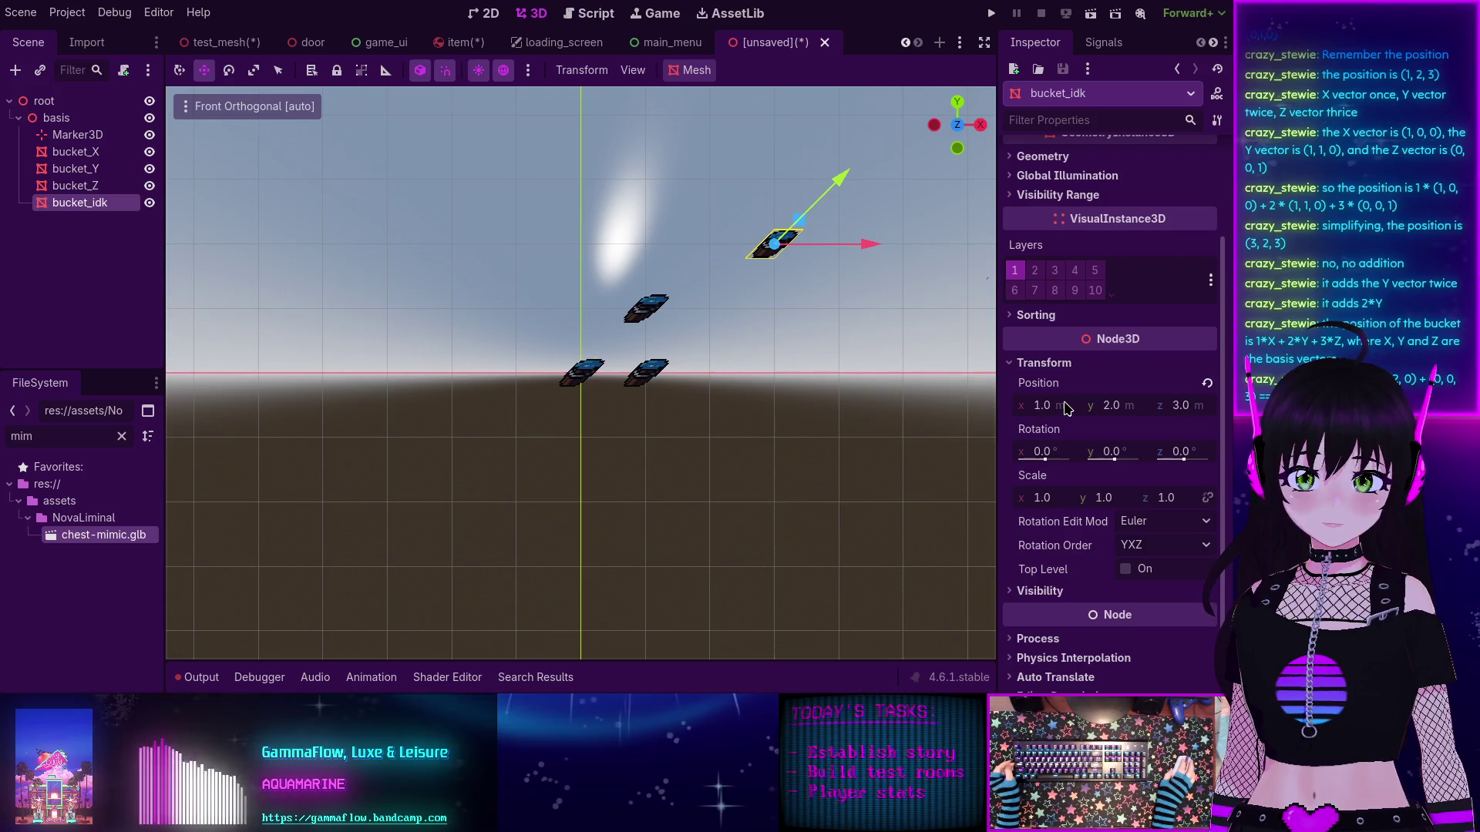
left_click(1152, 532)
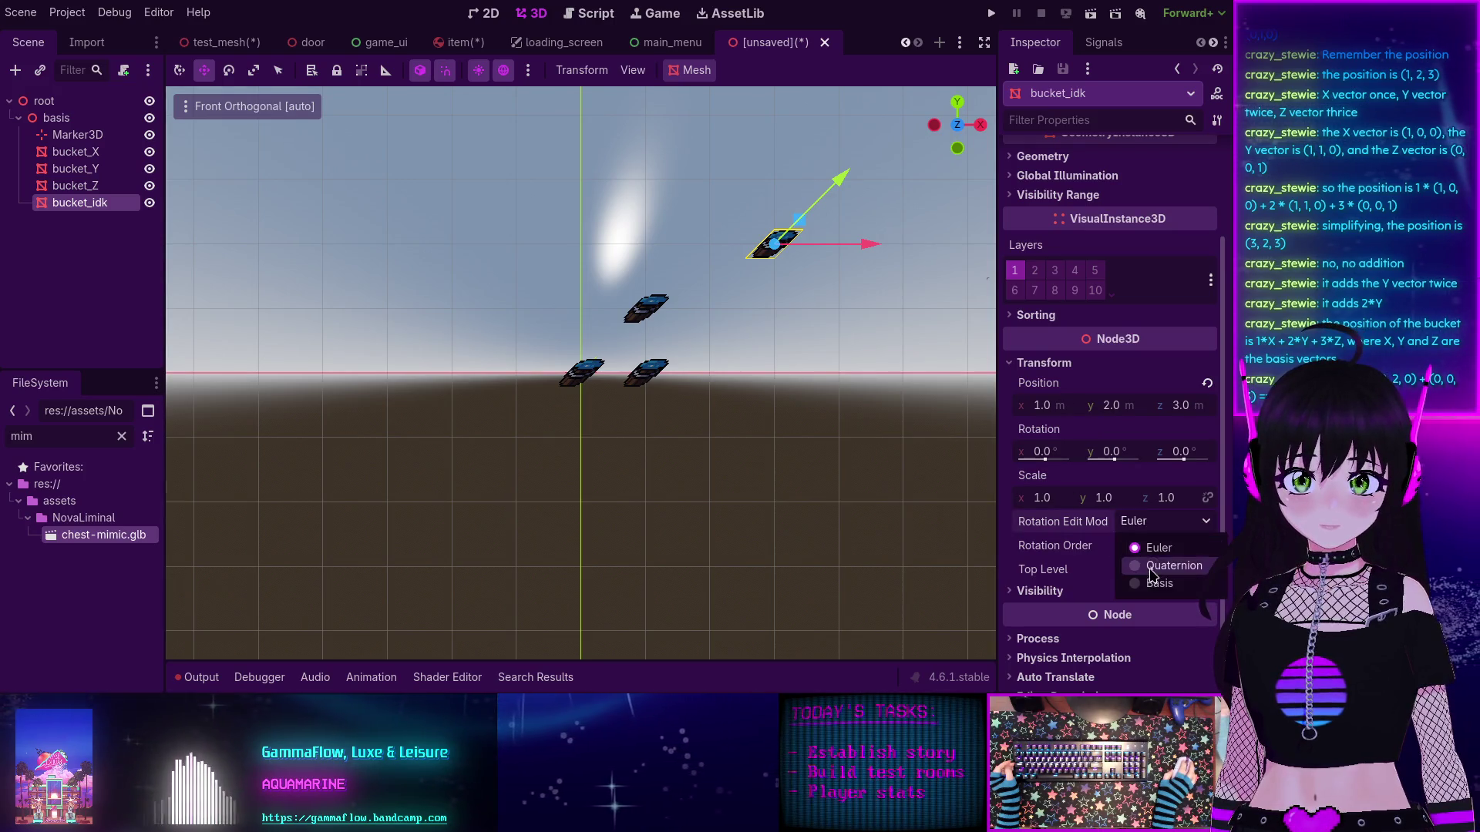
left_click(1133, 580)
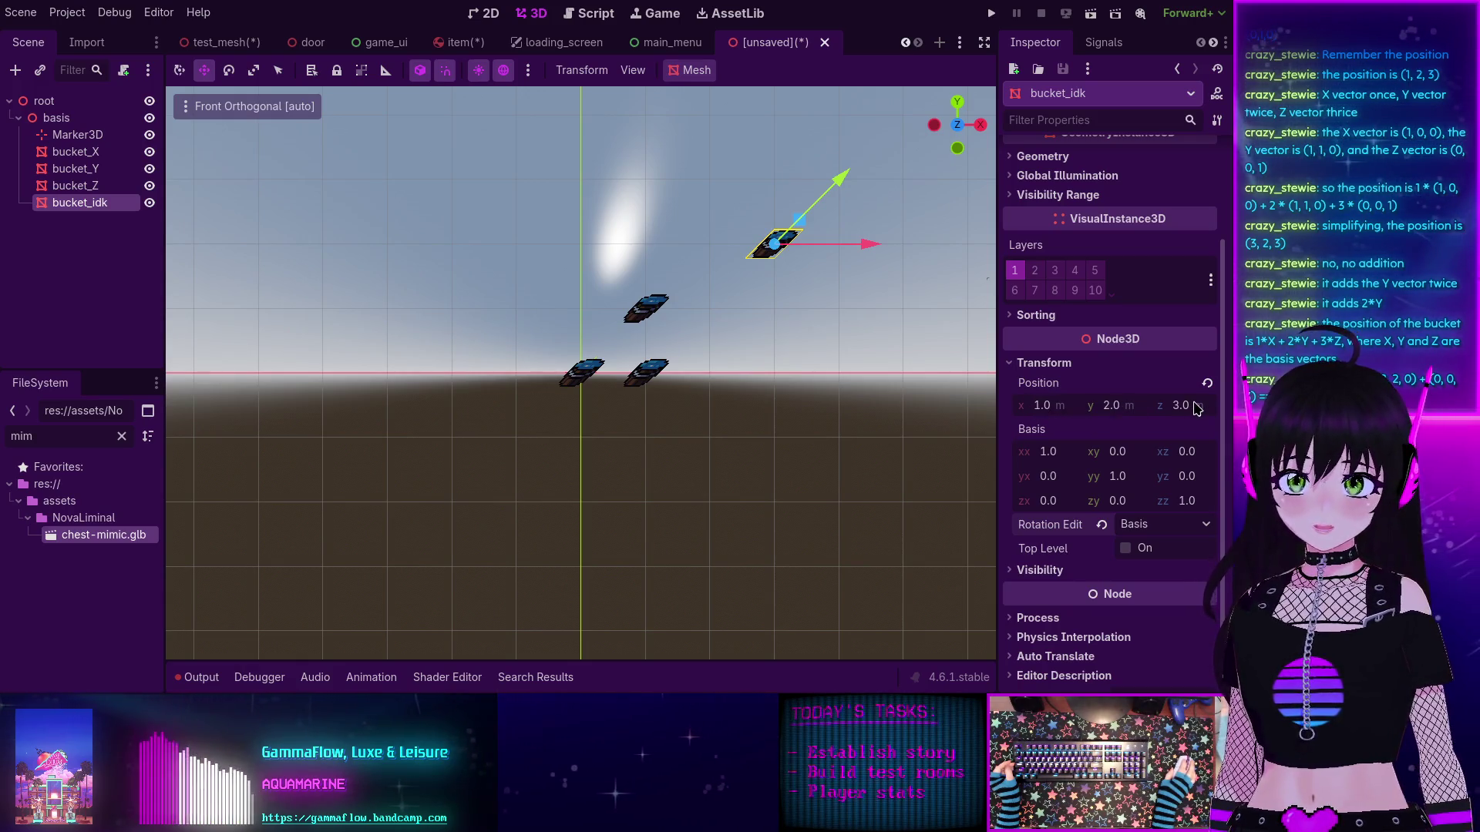
left_click(55, 119)
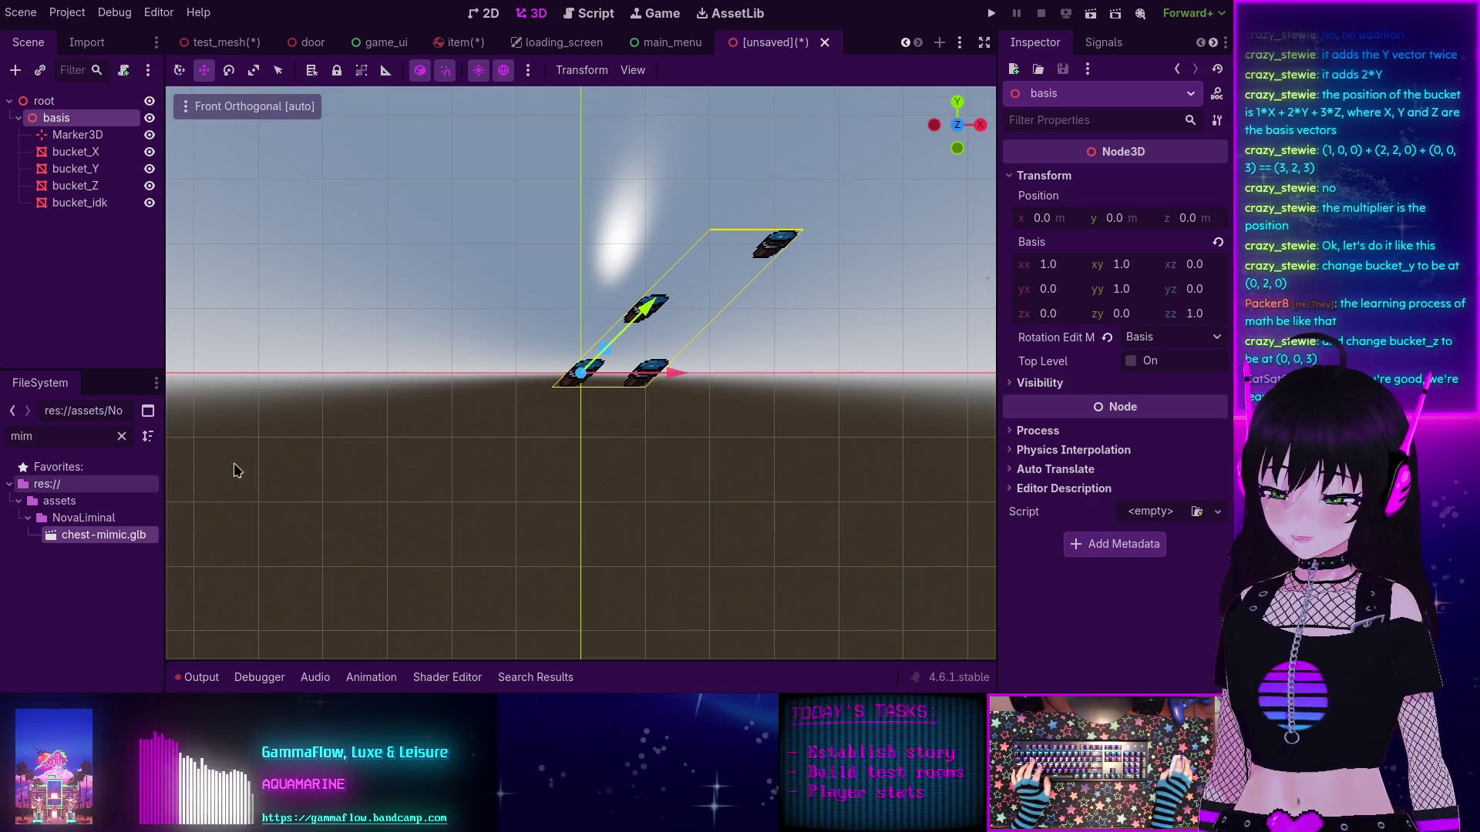
Step: Set bucket_Y's position y to 2
left_click(75, 168)
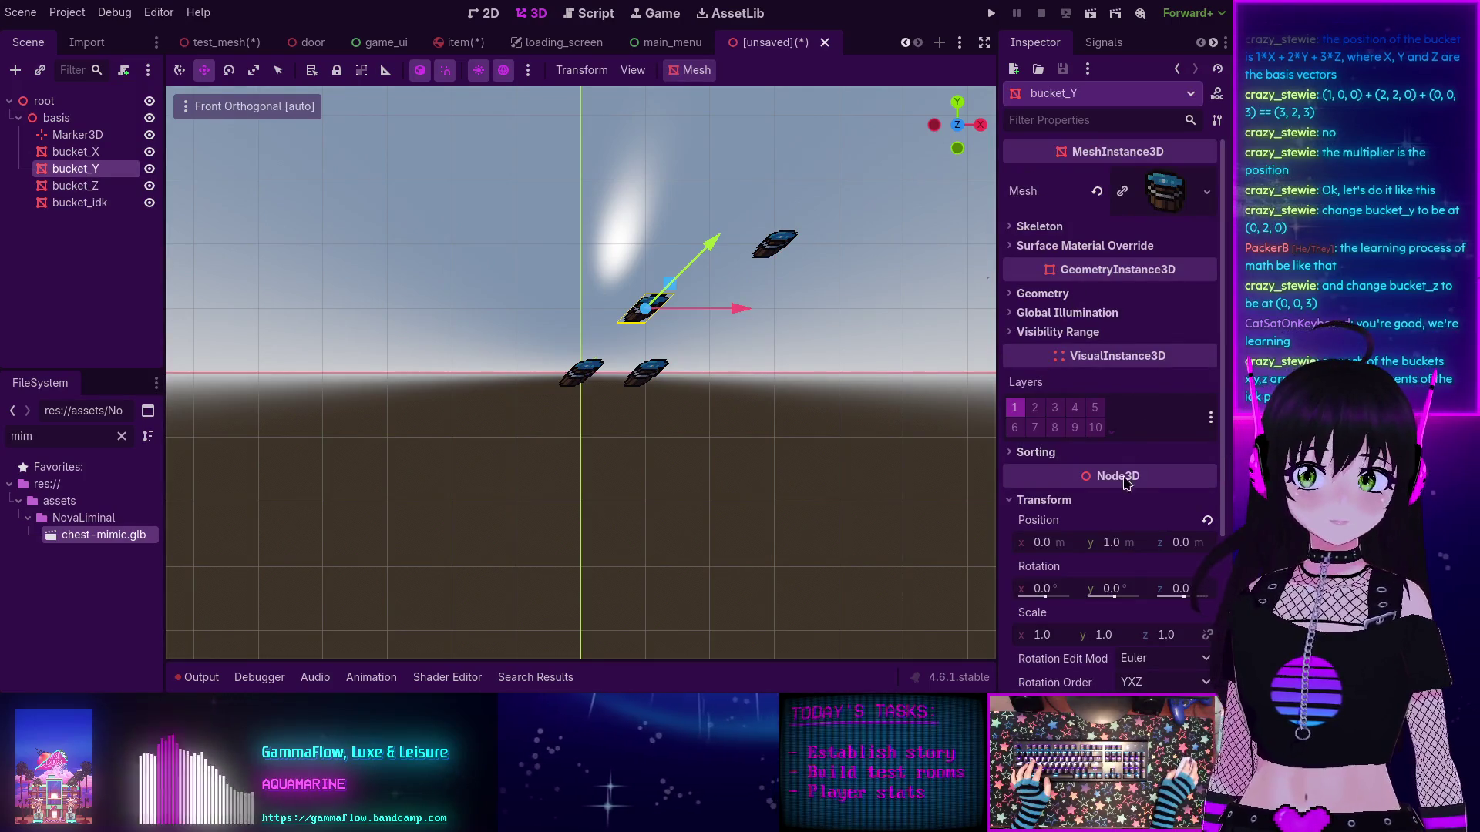
left_click(1113, 543)
type("2")
key("Return")
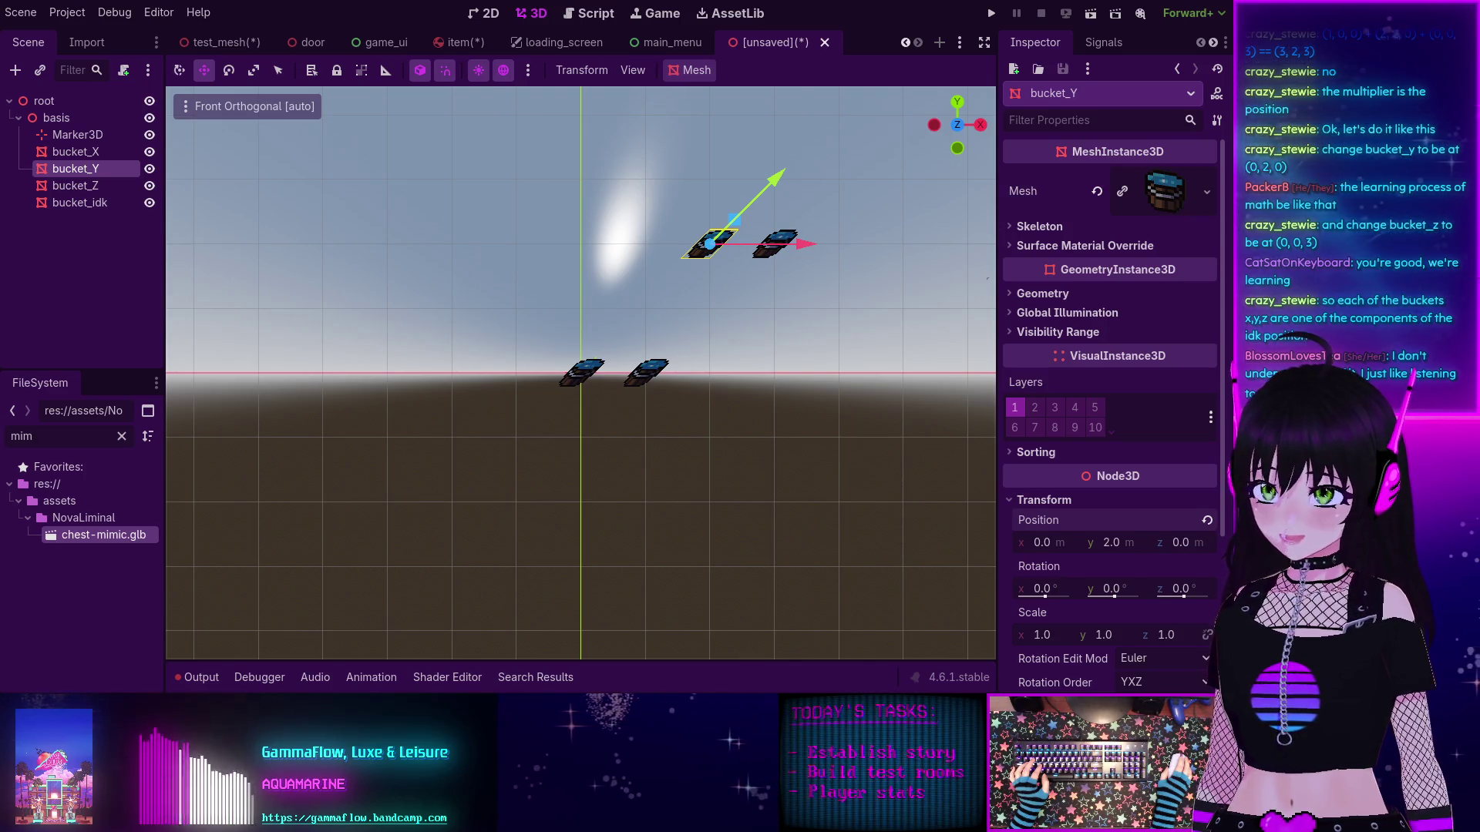
Step: Set bucket_Z's position z to 3
left_click(67, 187)
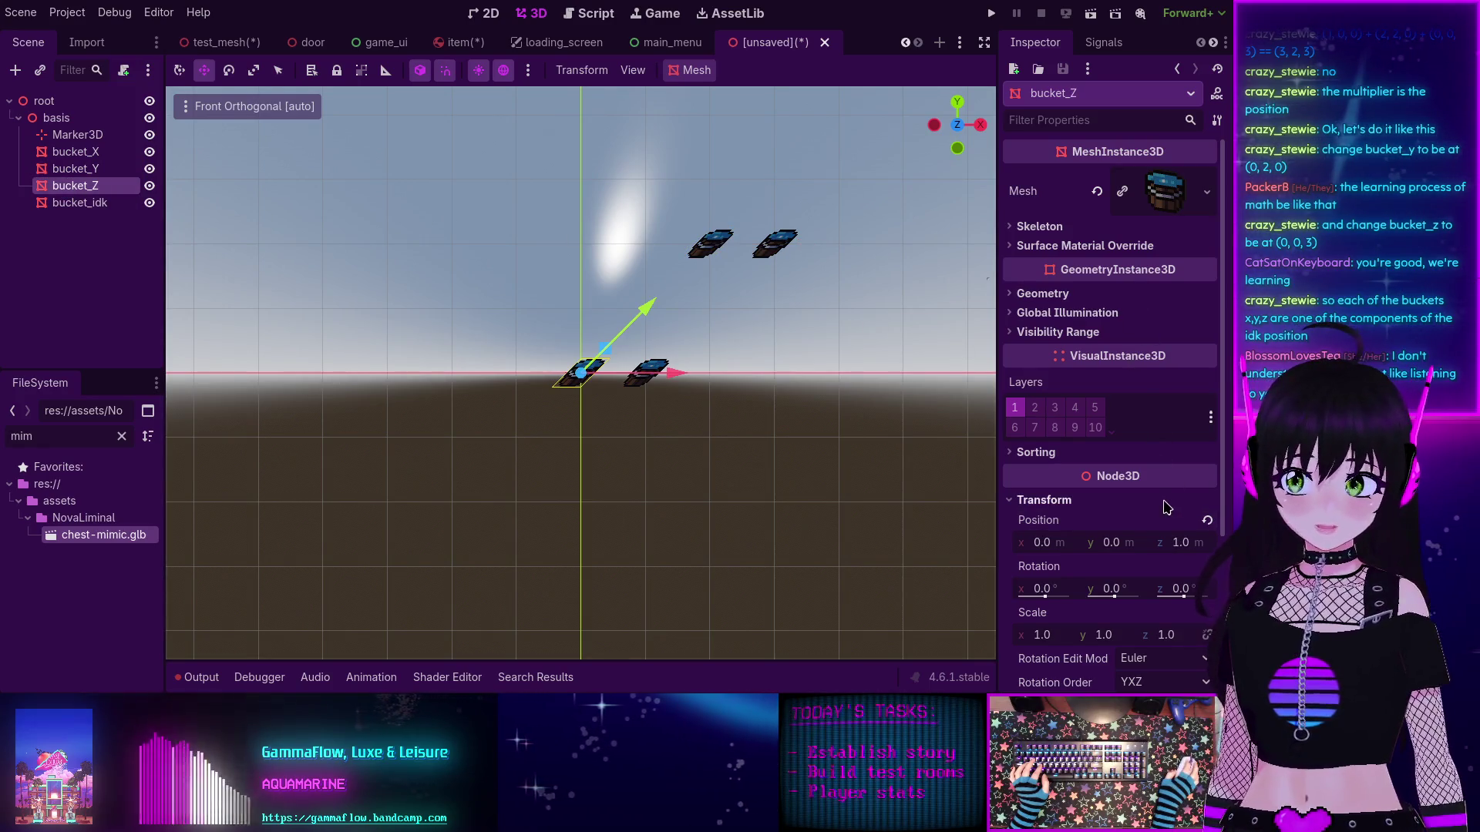
left_click(1187, 544)
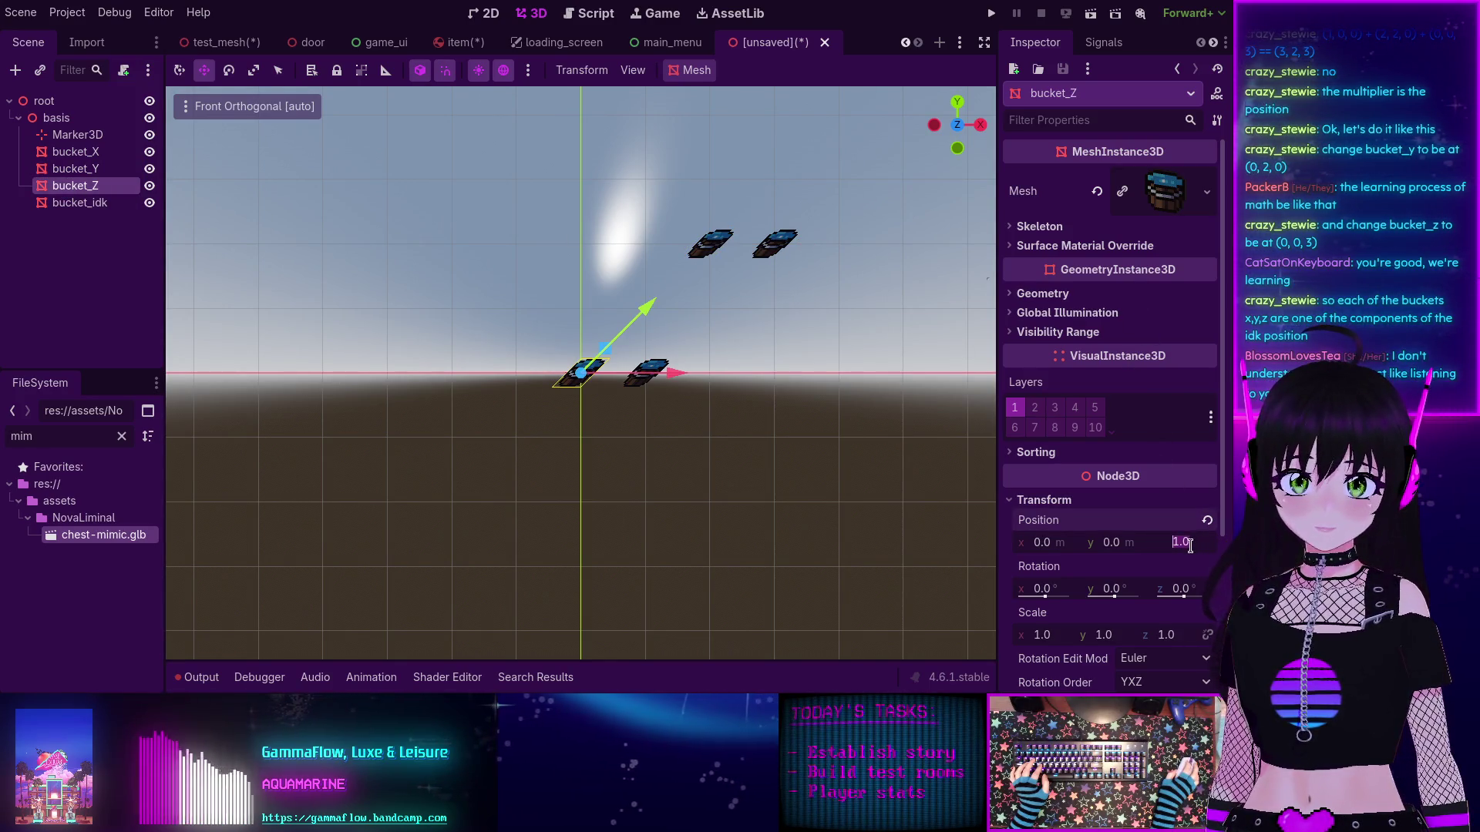
type("3")
key("Return")
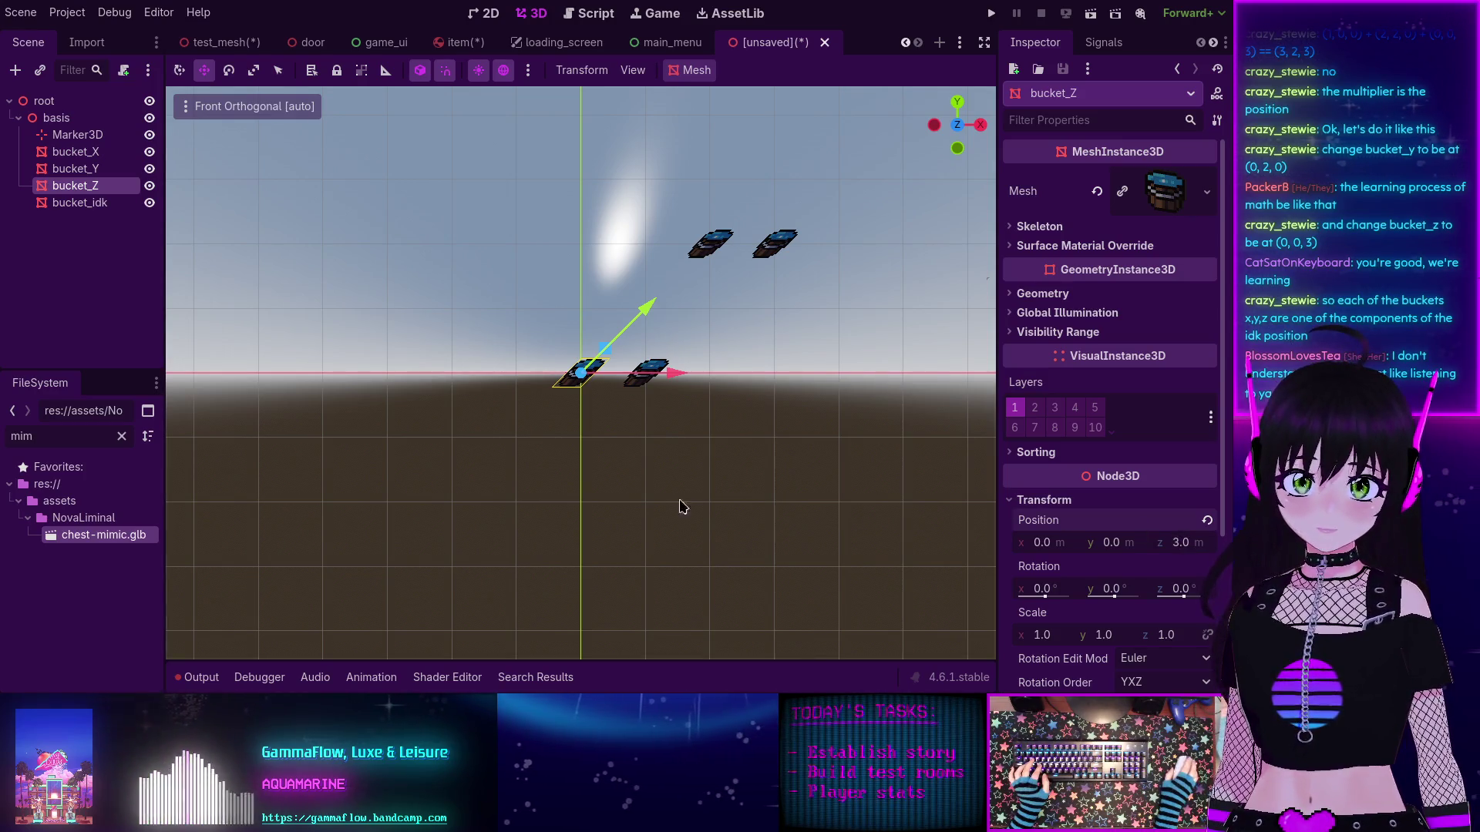
mouse_move(529, 403)
left_mouse_down()
mouse_move(485, 340)
mouse_move(496, 396)
left_mouse_up()
scroll(586, 393, "down", 2)
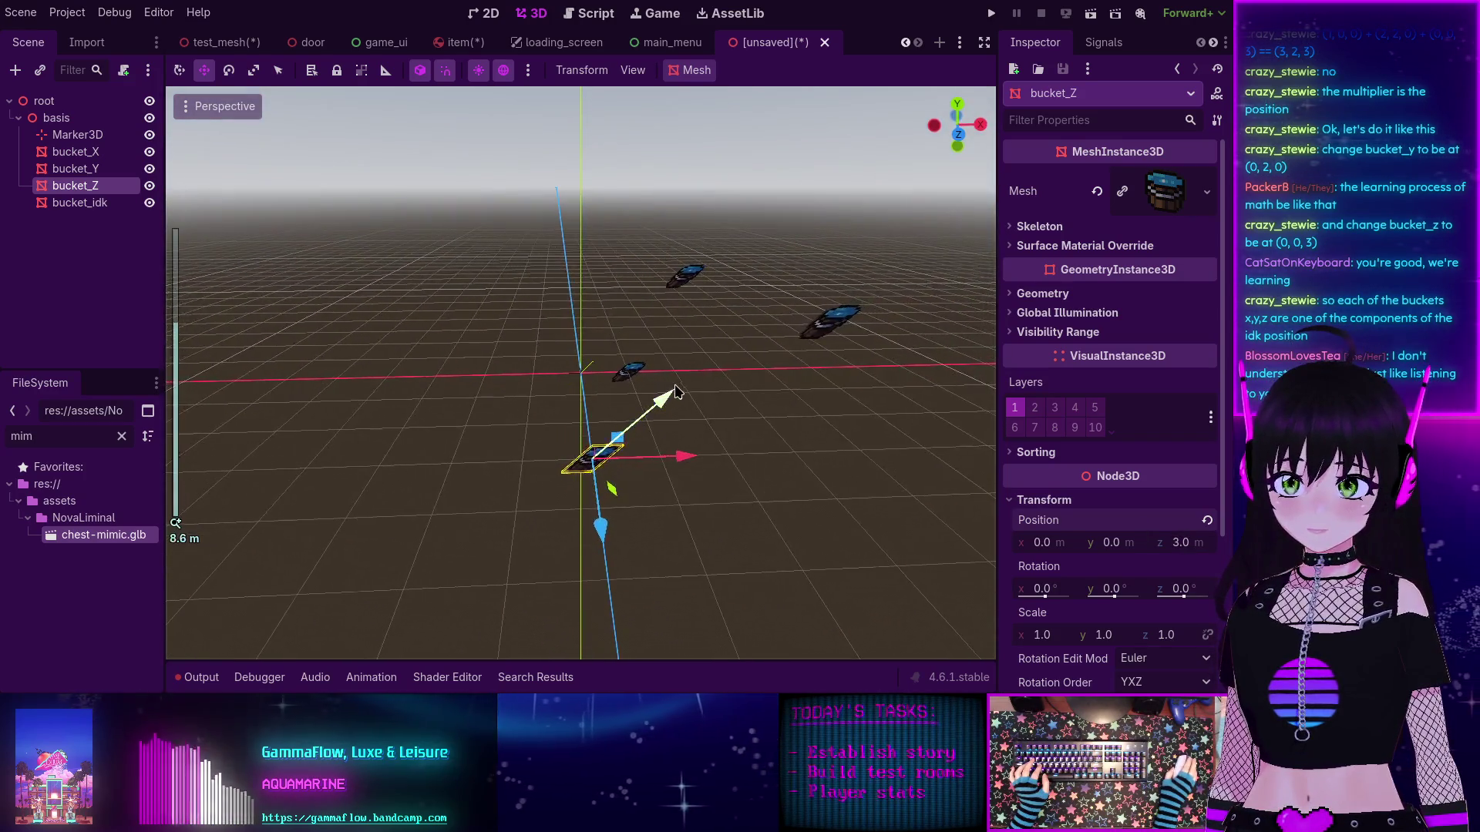
mouse_move(675, 393)
left_mouse_down()
mouse_move(623, 412)
mouse_move(650, 386)
mouse_move(630, 408)
left_mouse_up()
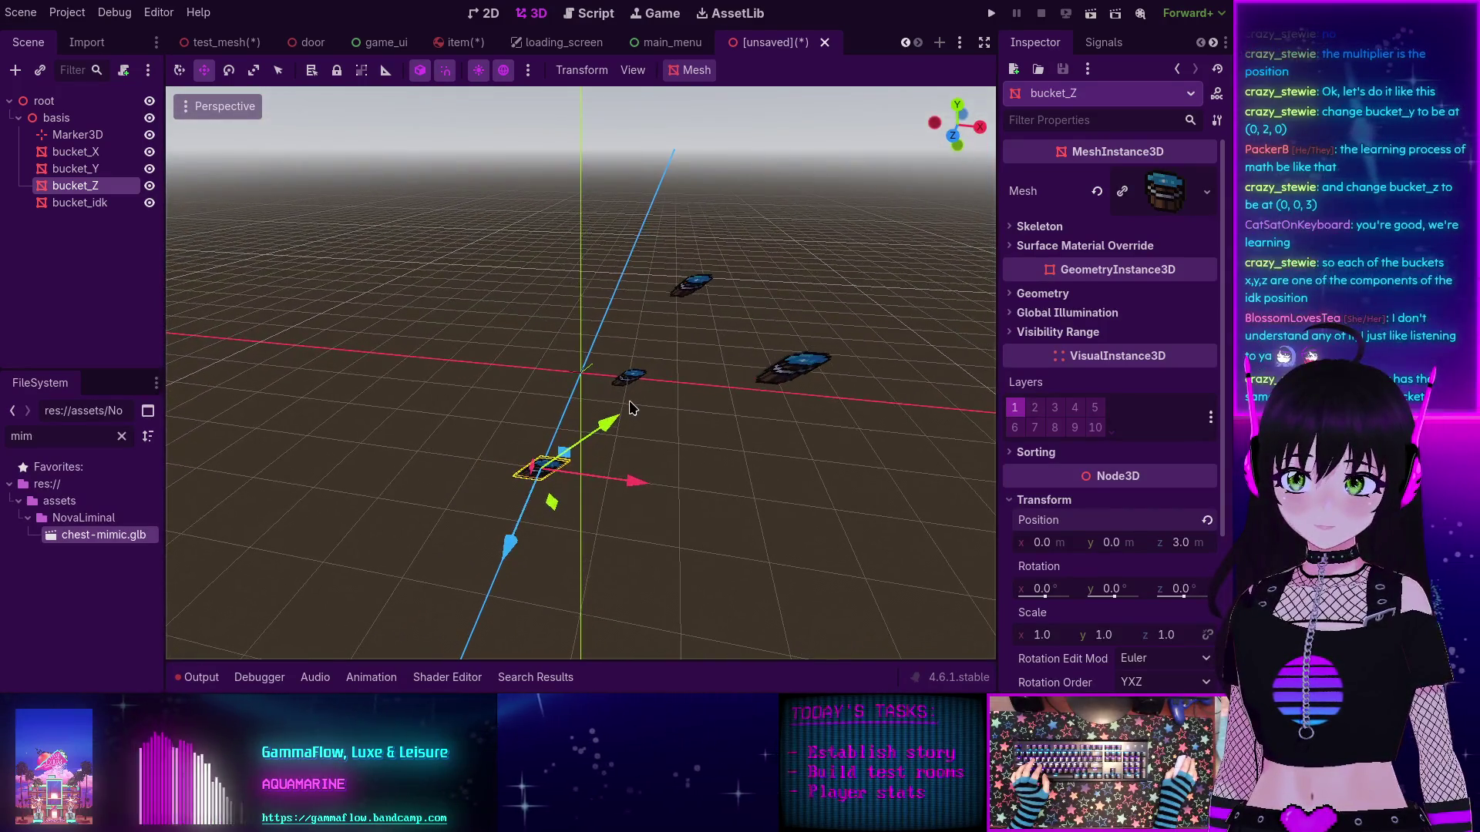
left_click(76, 170)
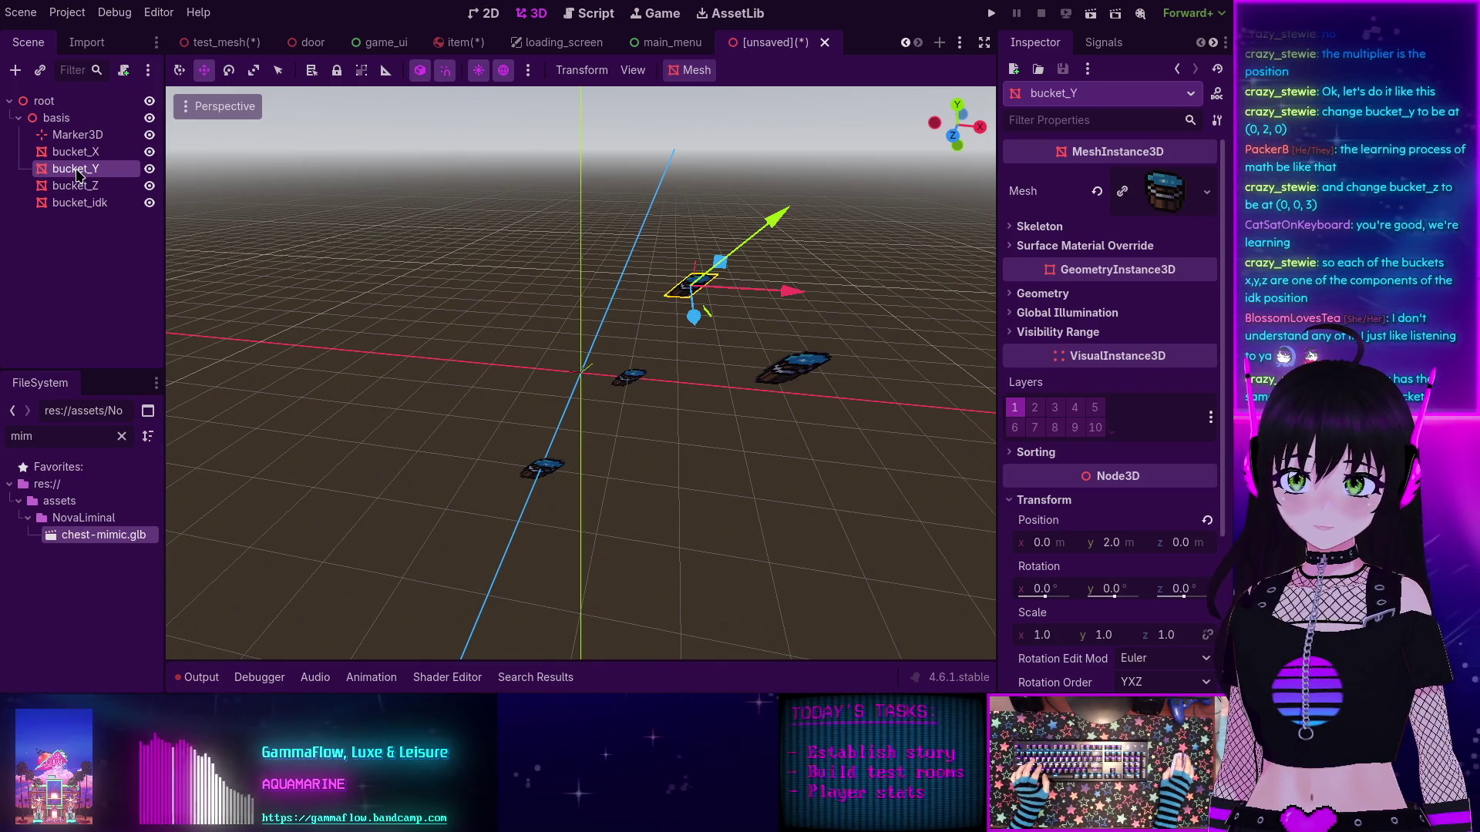
key("KP_7")
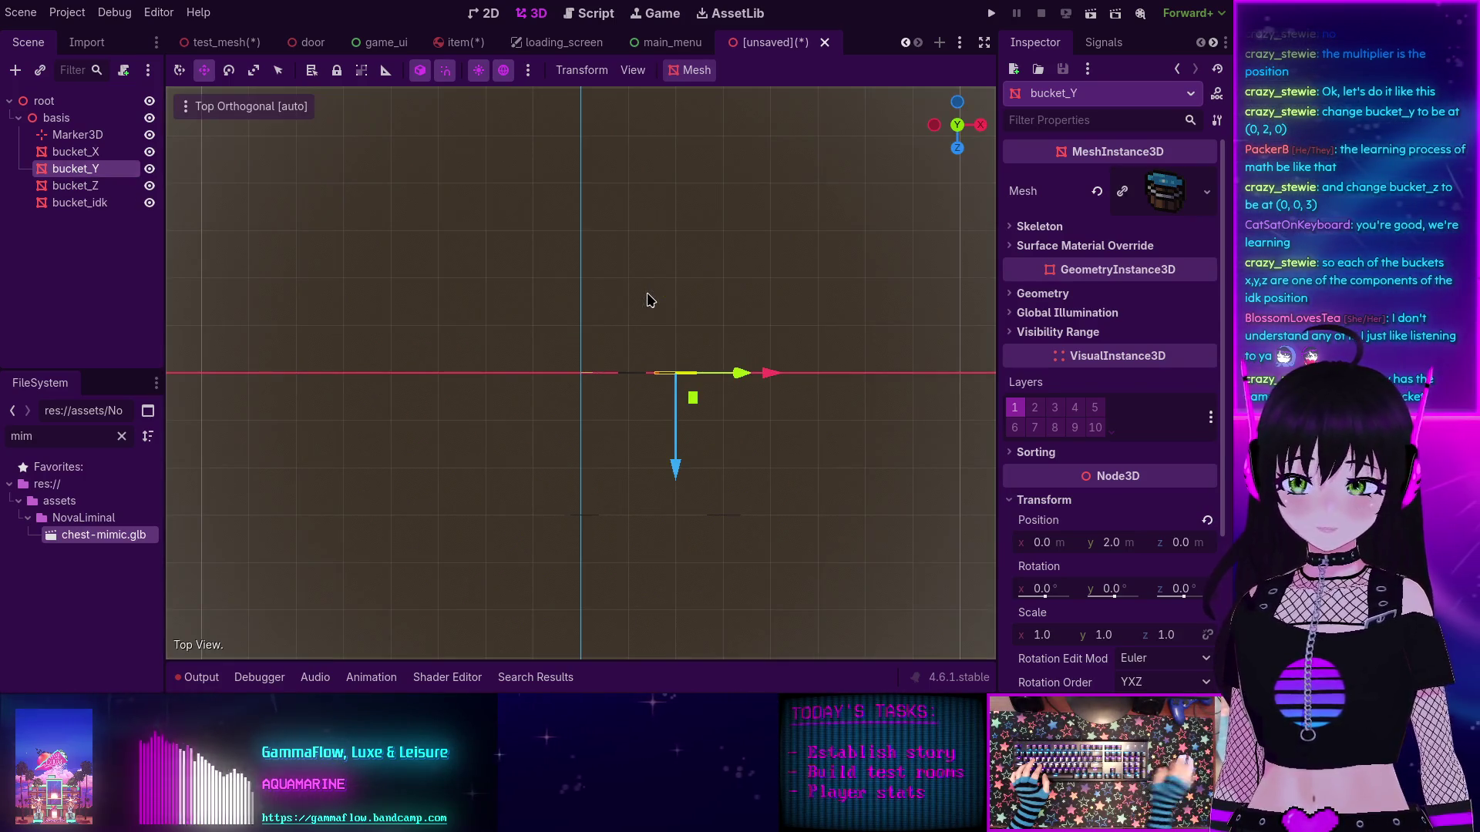
mouse_move(621, 581)
left_mouse_down()
mouse_move(608, 383)
mouse_move(628, 368)
left_mouse_up()
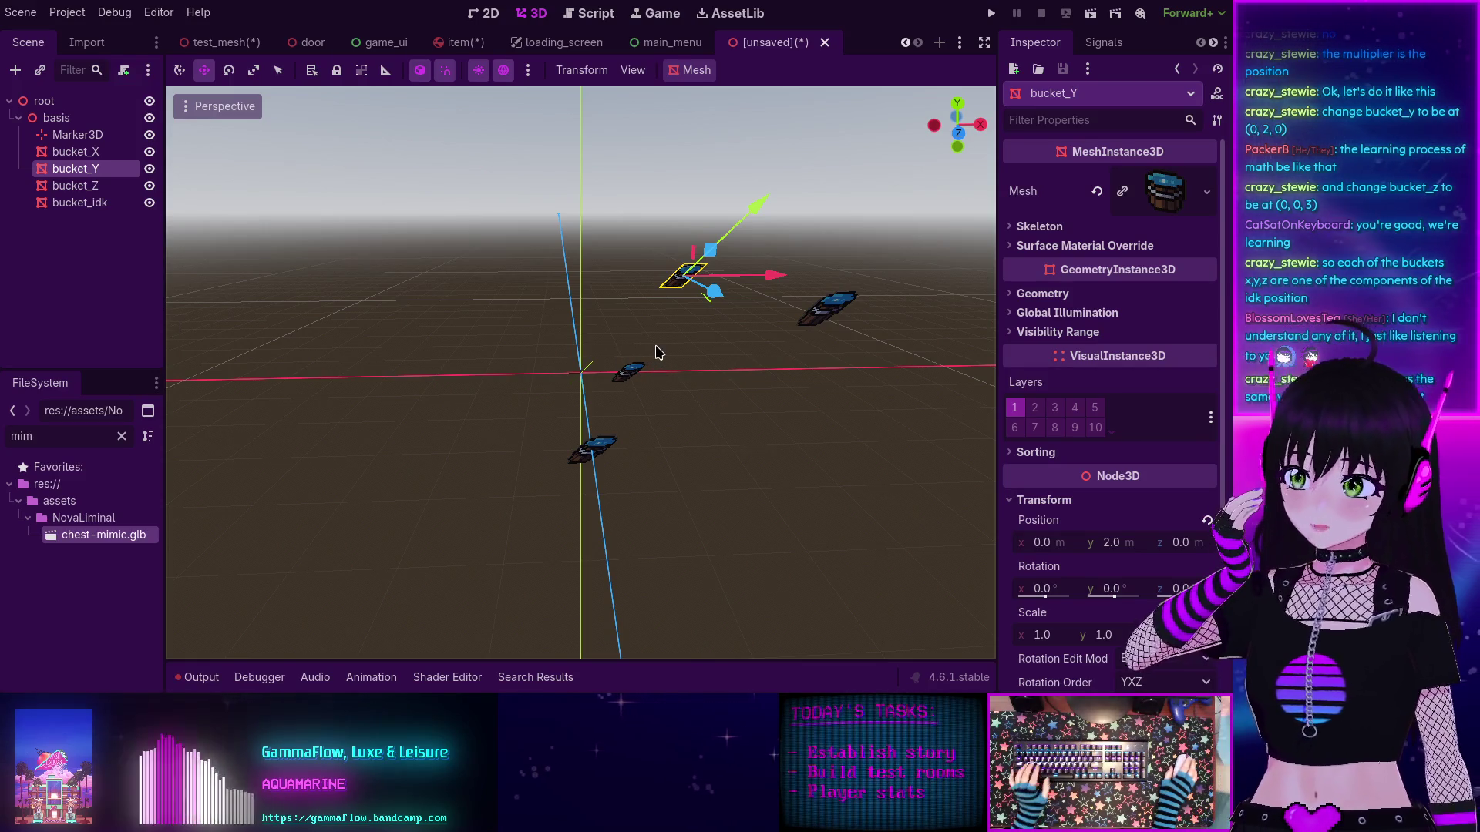
mouse_move(684, 370)
left_mouse_down()
mouse_move(673, 326)
mouse_move(657, 331)
left_mouse_up()
key("KP_1")
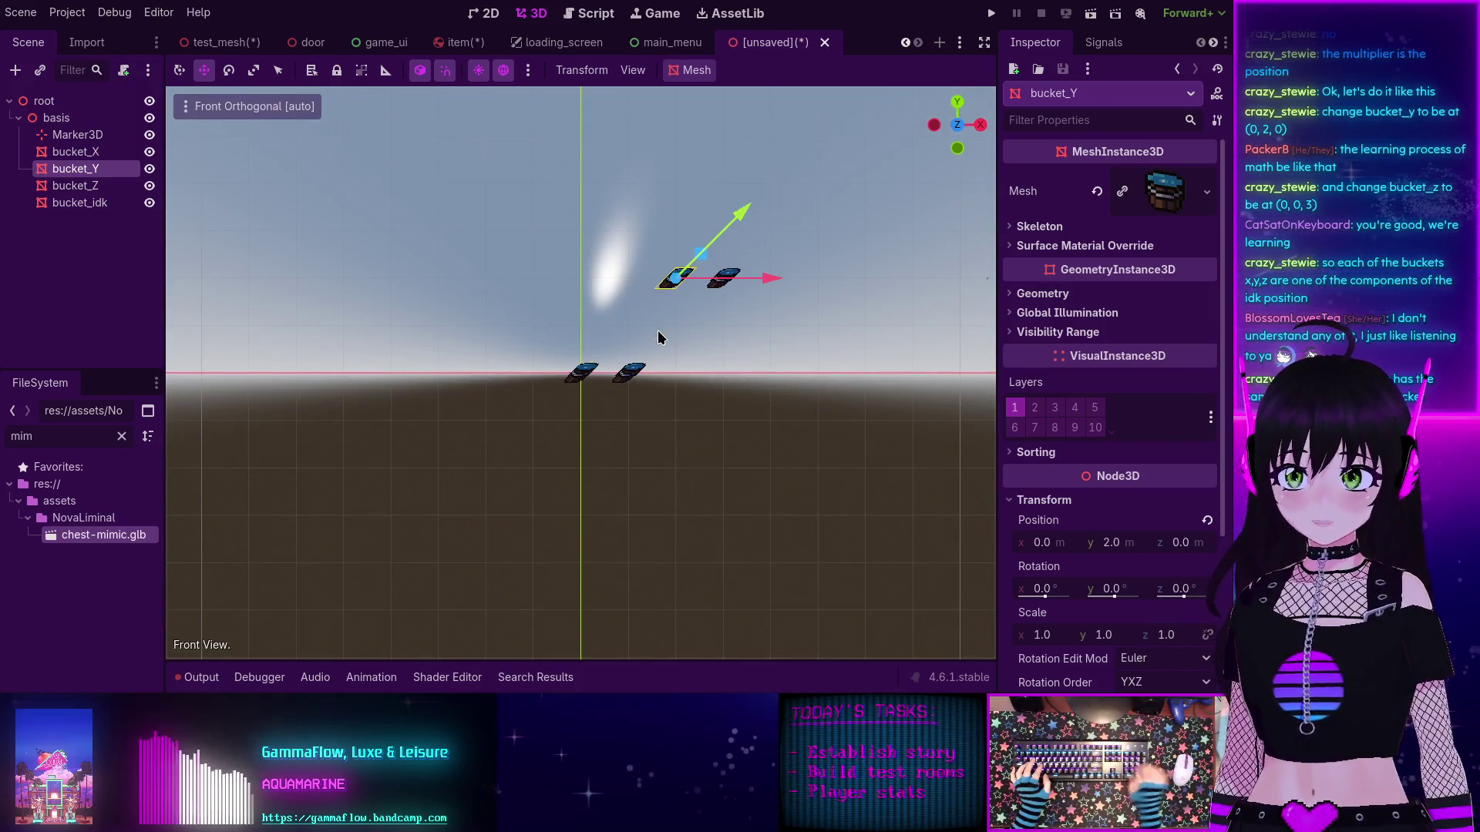
scroll(740, 299, "up", 5)
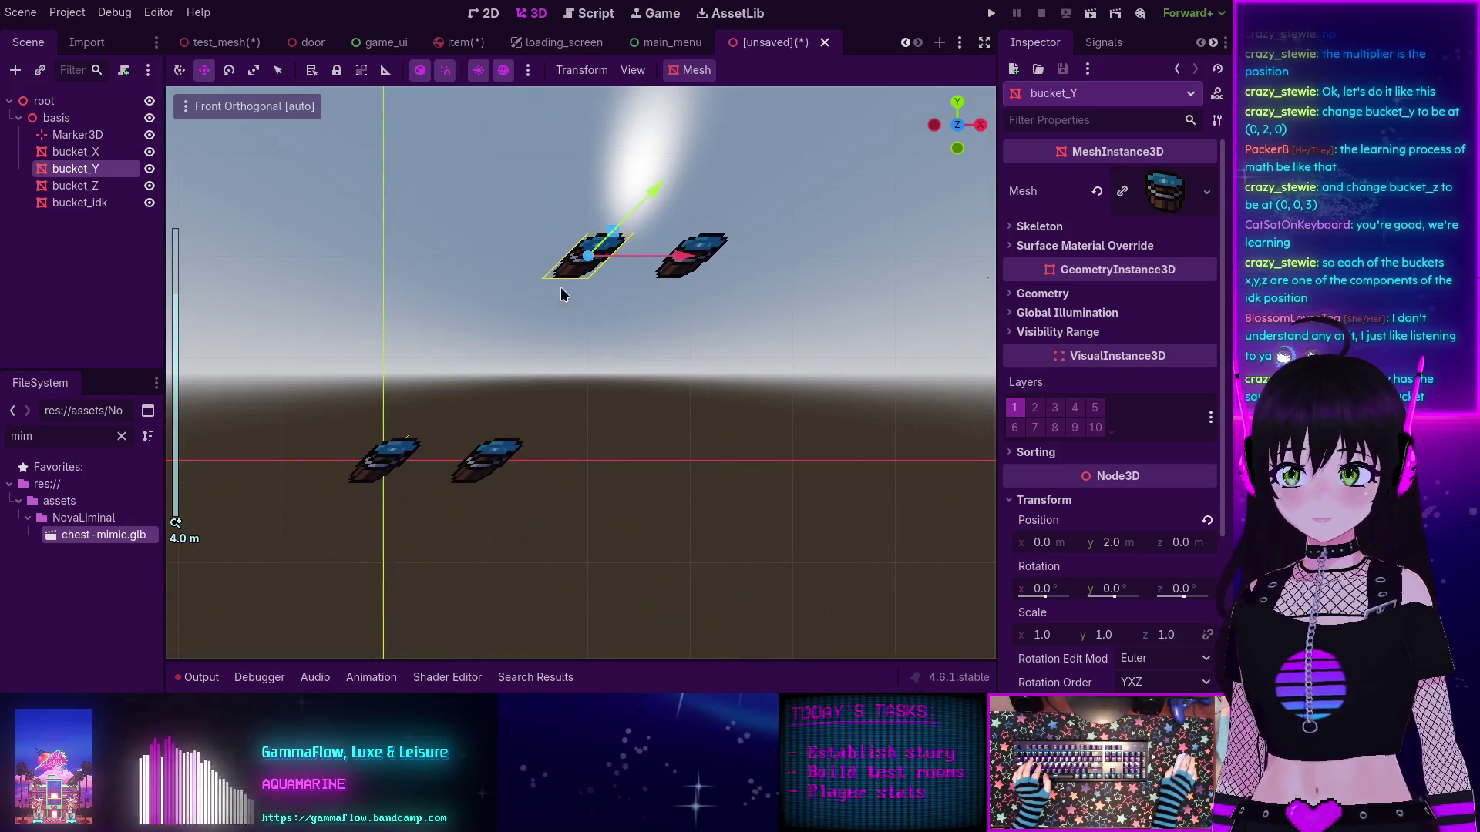
mouse_move(561, 293)
left_mouse_down()
mouse_move(528, 333)
mouse_move(522, 459)
mouse_move(526, 431)
mouse_move(539, 463)
mouse_move(650, 501)
mouse_move(560, 364)
mouse_move(634, 479)
left_mouse_up()
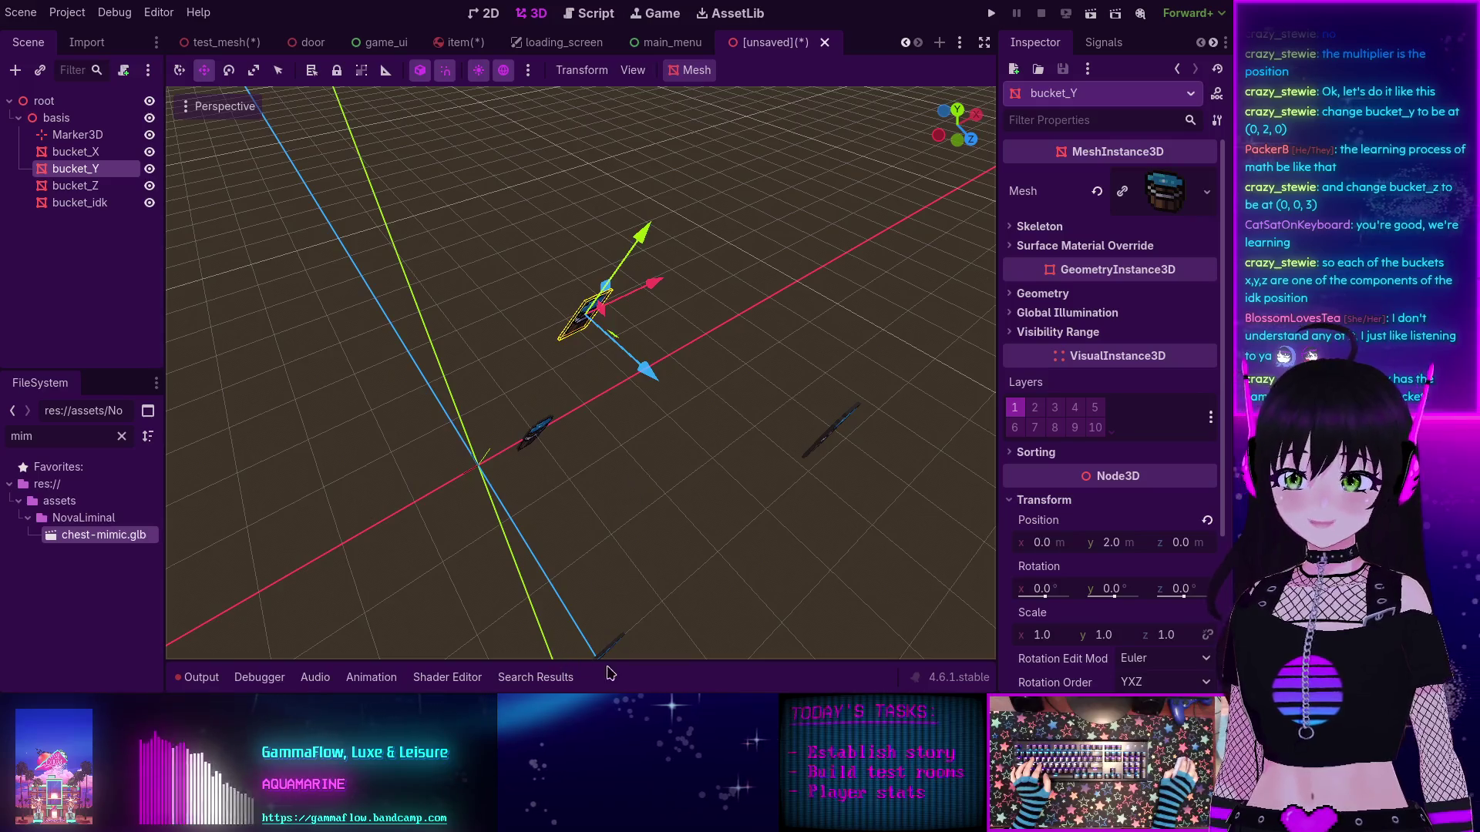
mouse_move(626, 621)
left_mouse_down()
mouse_move(530, 485)
mouse_move(548, 486)
mouse_move(545, 470)
mouse_move(509, 521)
mouse_move(518, 489)
left_mouse_up()
scroll(548, 386, "down", 5)
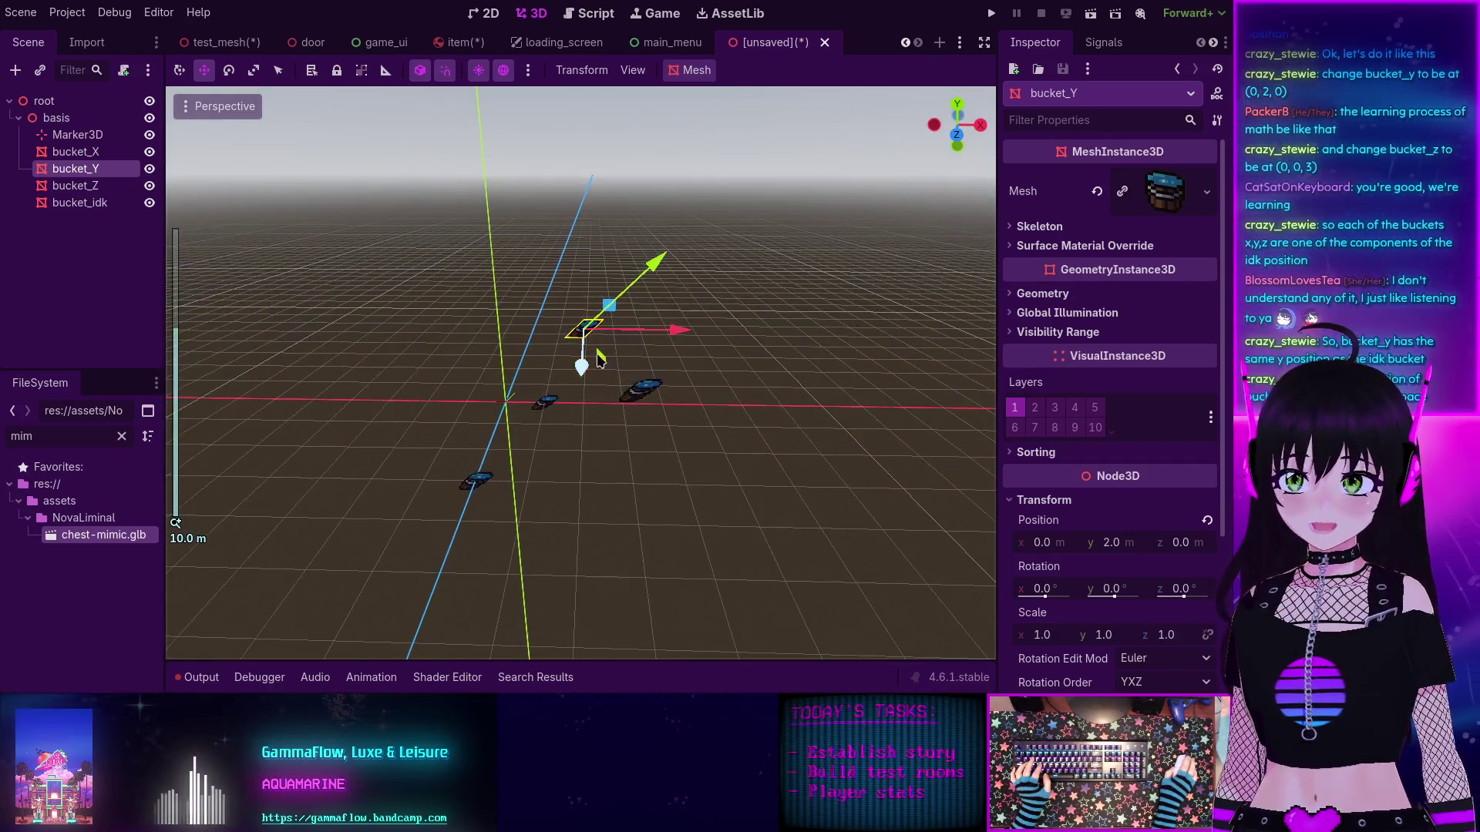
Step: Check bucket_X, bucket_Y and bucket_idk while orbiting, then display the basis node's transform
left_click(90, 156)
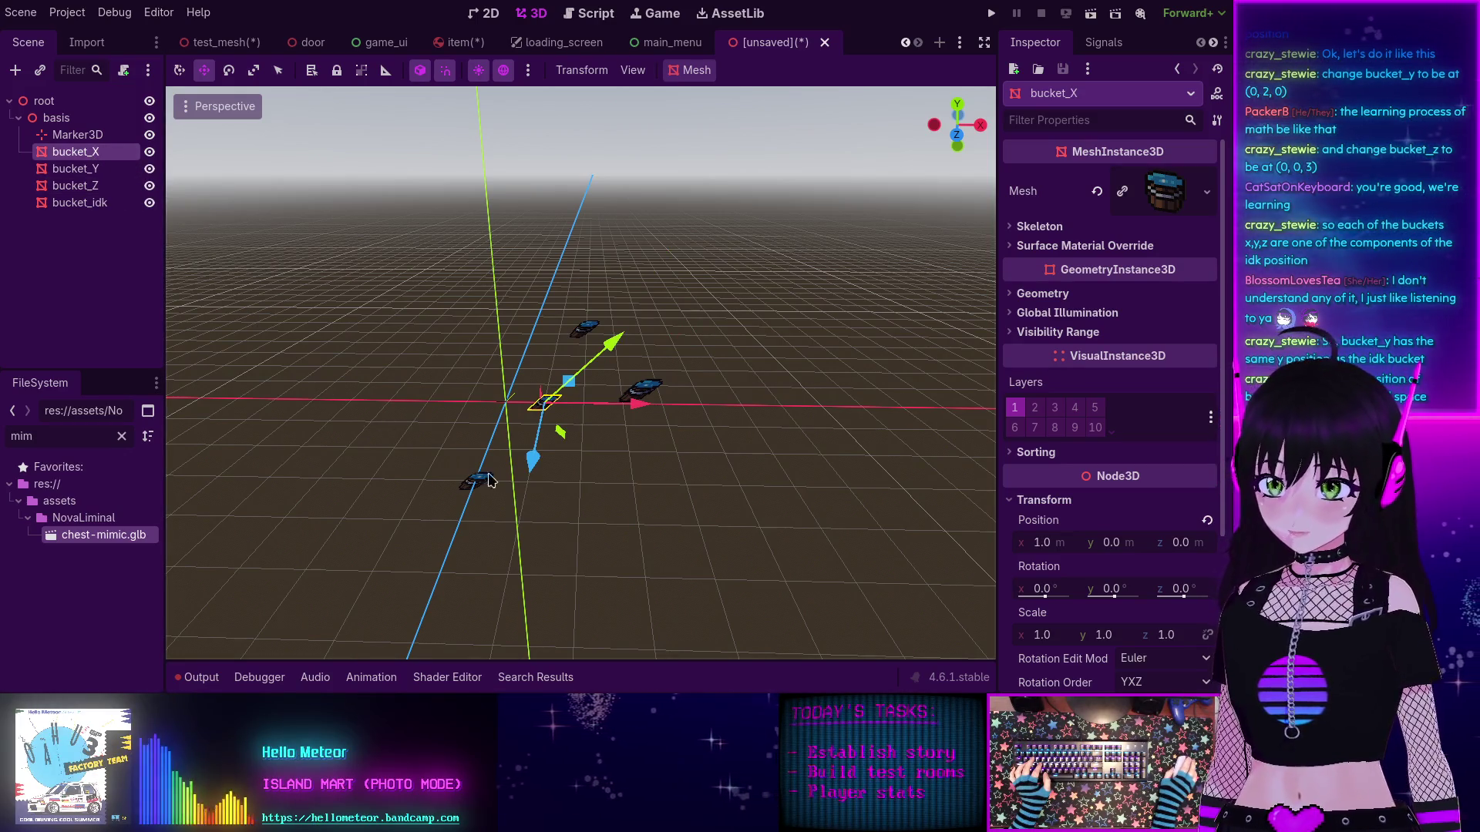
mouse_move(489, 480)
left_mouse_down()
mouse_move(772, 588)
mouse_move(845, 581)
mouse_move(588, 482)
mouse_move(576, 460)
mouse_move(671, 462)
mouse_move(558, 459)
mouse_move(591, 429)
mouse_move(583, 456)
left_mouse_up()
scroll(591, 429, "up", 2)
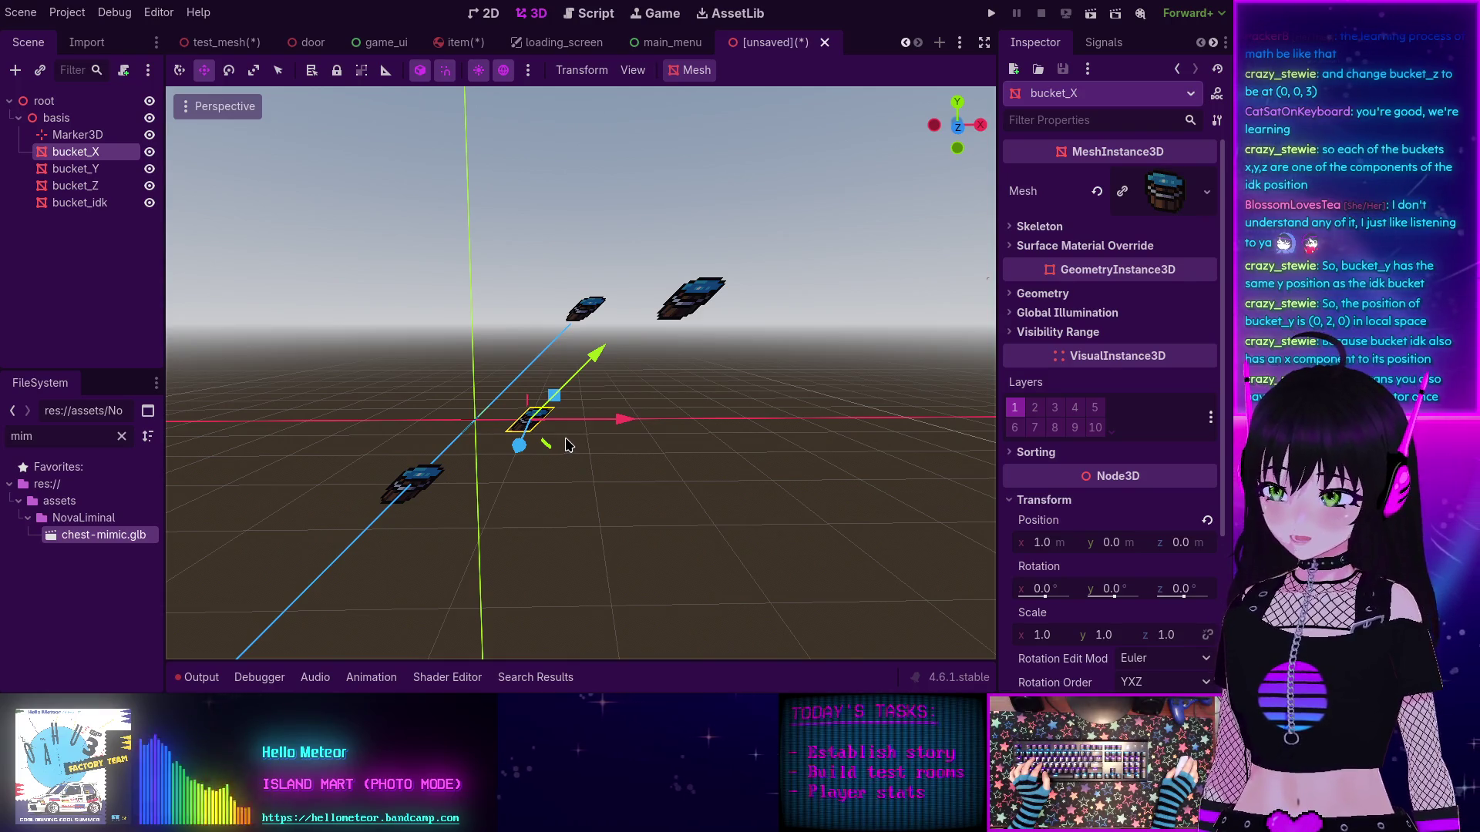
left_click(81, 170)
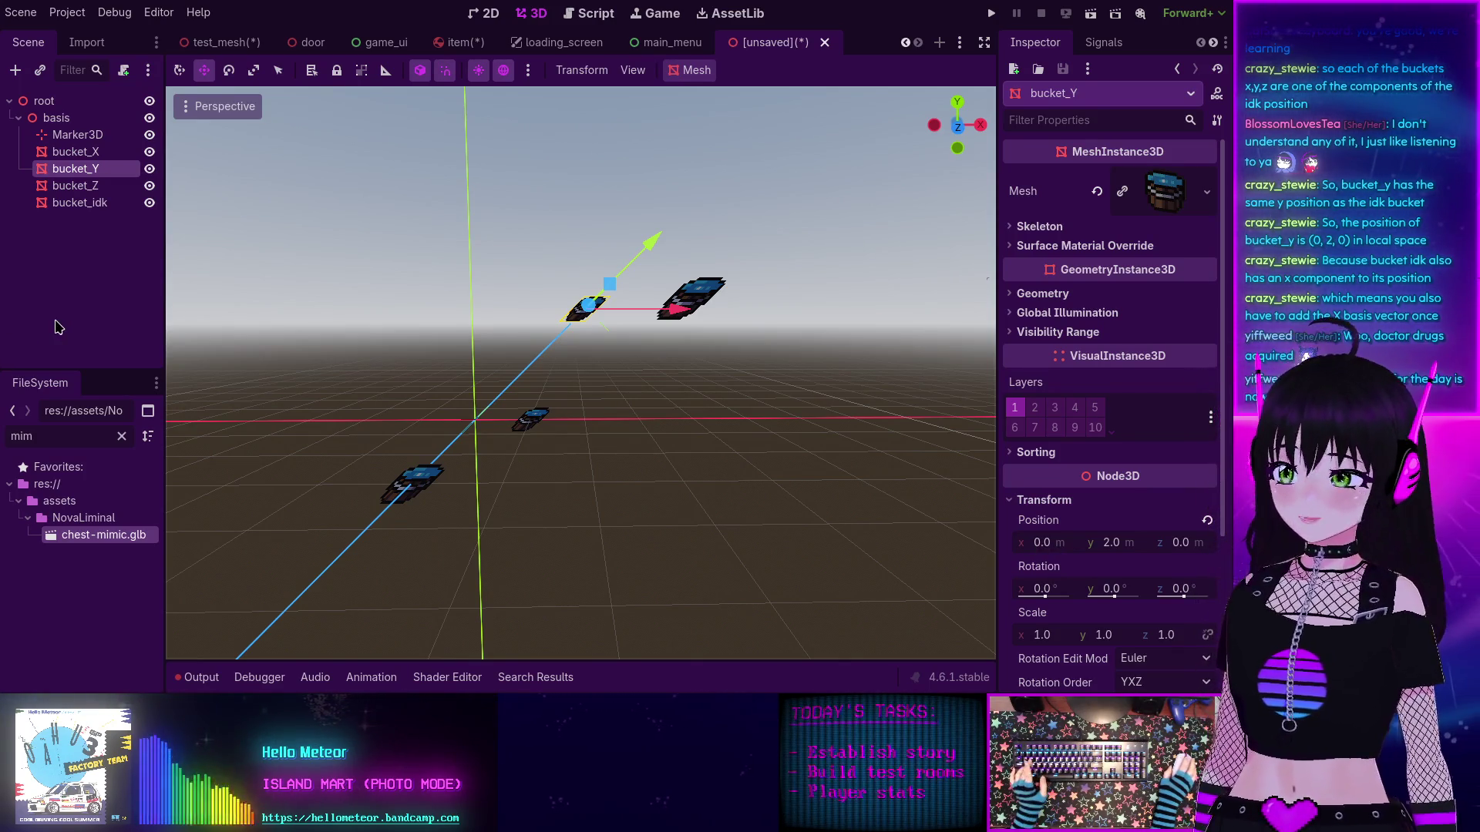
left_click(80, 154)
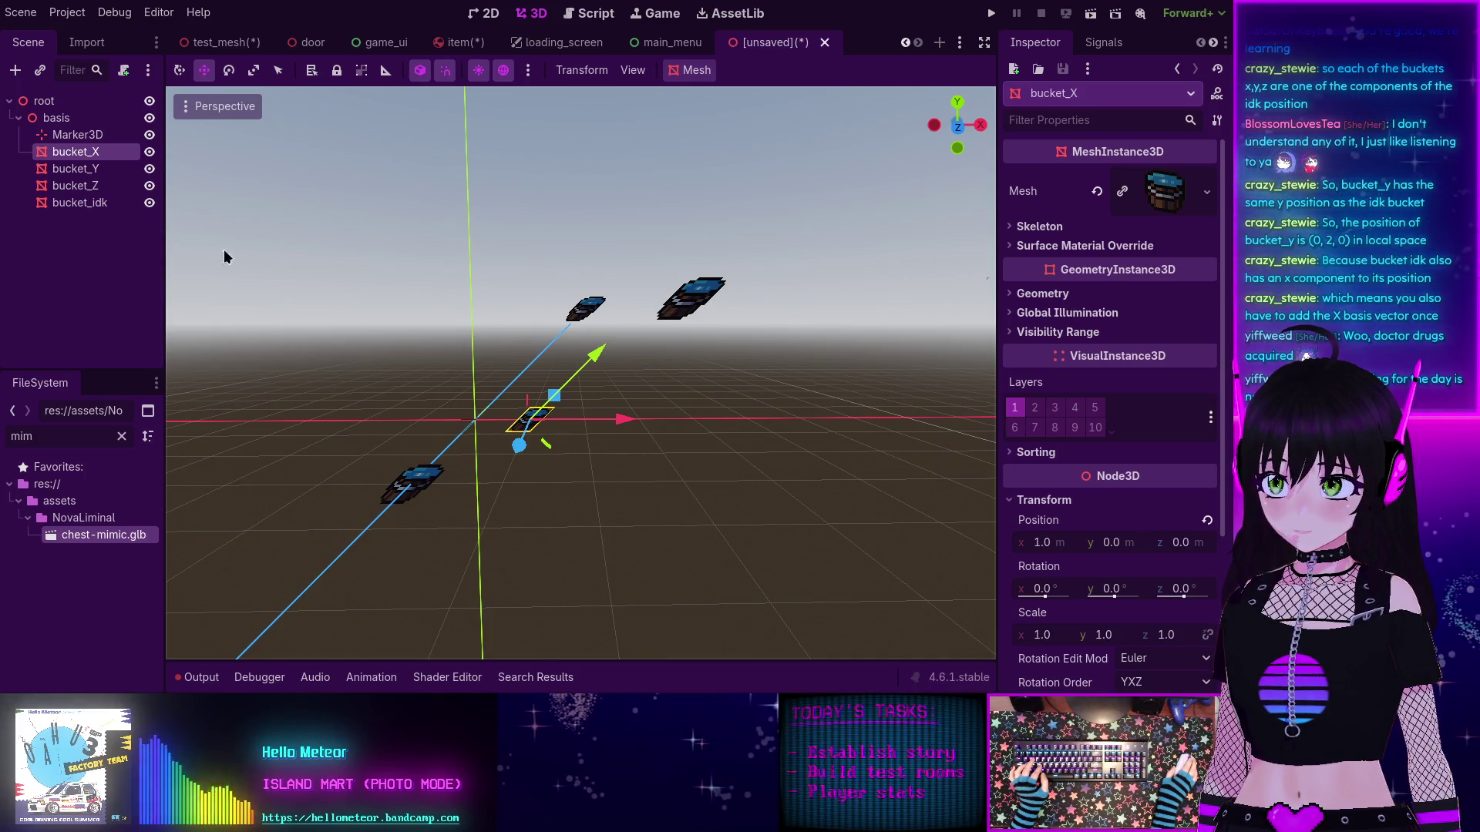
left_click(85, 203)
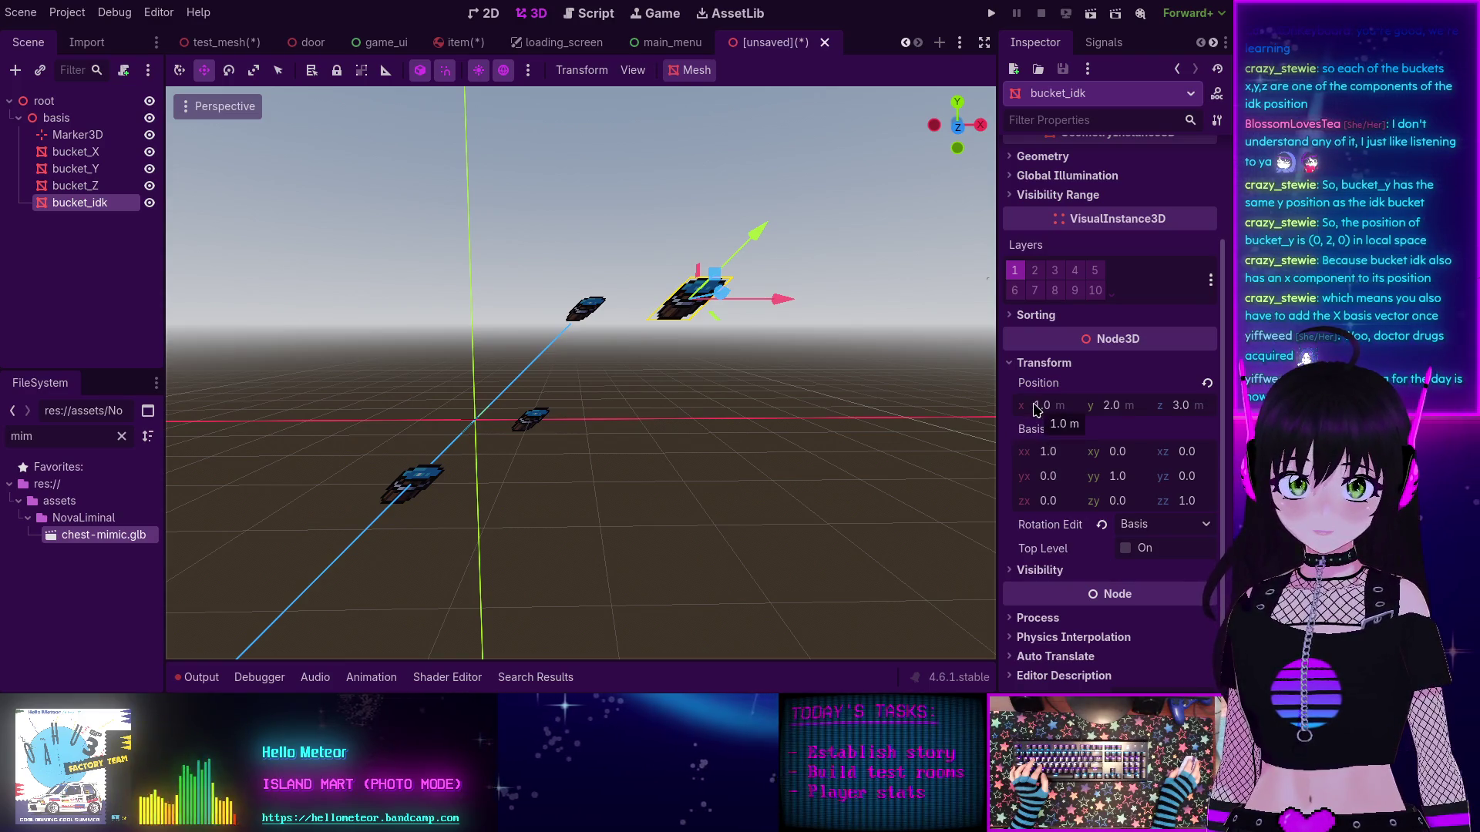
mouse_move(593, 348)
left_mouse_down()
mouse_move(584, 423)
mouse_move(584, 377)
left_mouse_up()
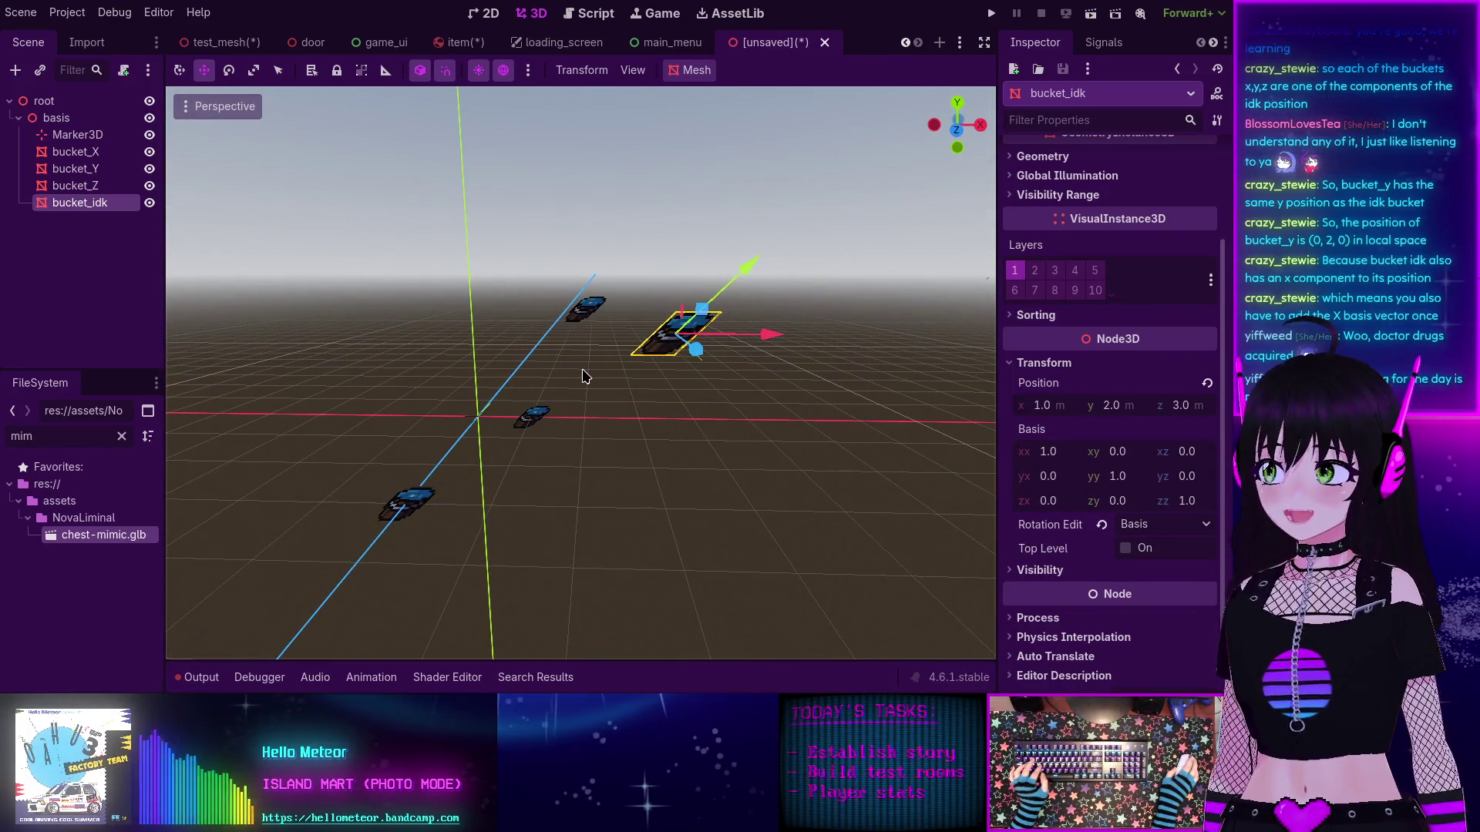
left_click(56, 118)
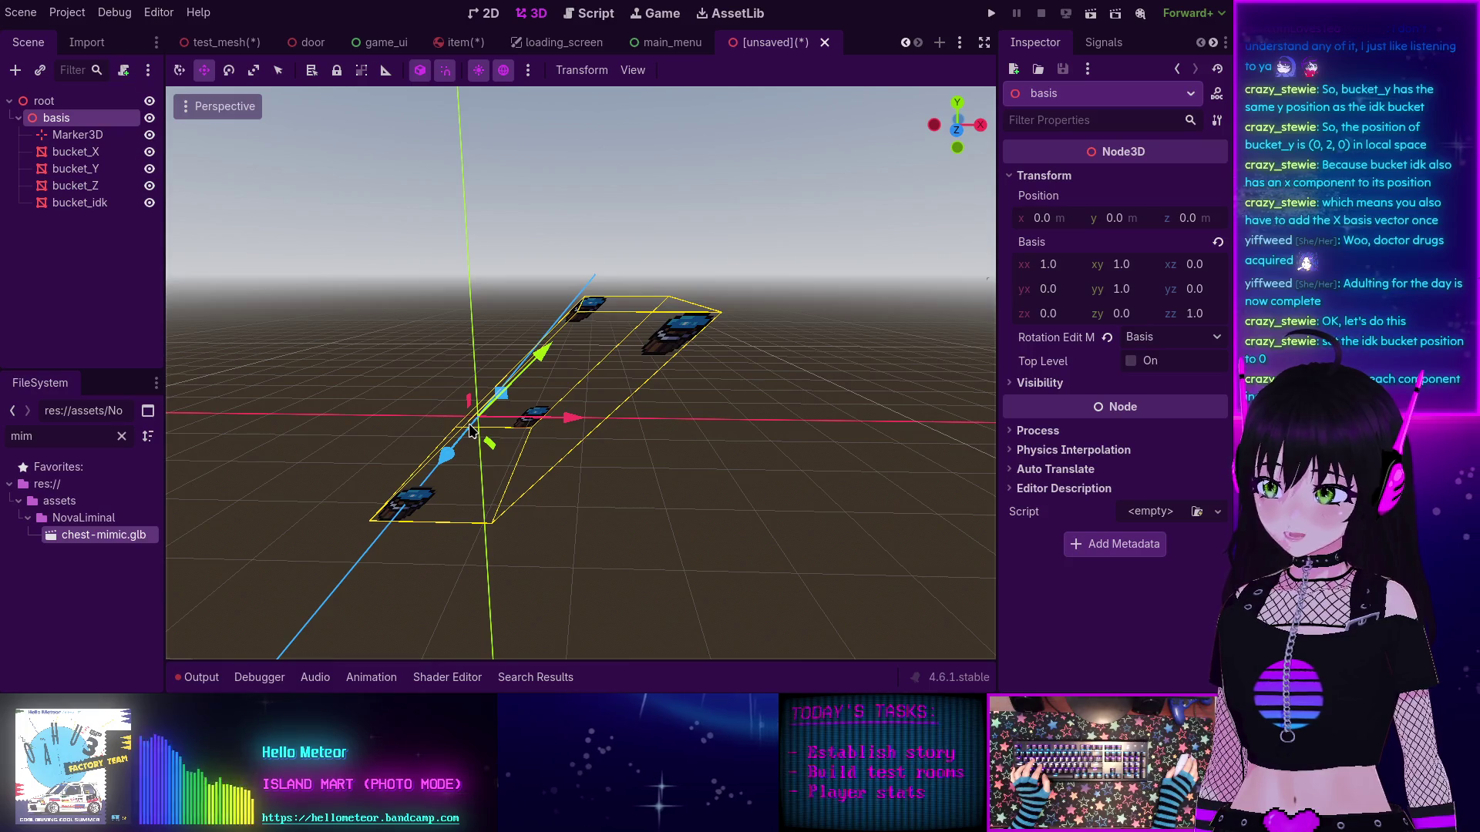
Step: Reset bucket_idk's position to the origin and set its y to 2
left_click(77, 202)
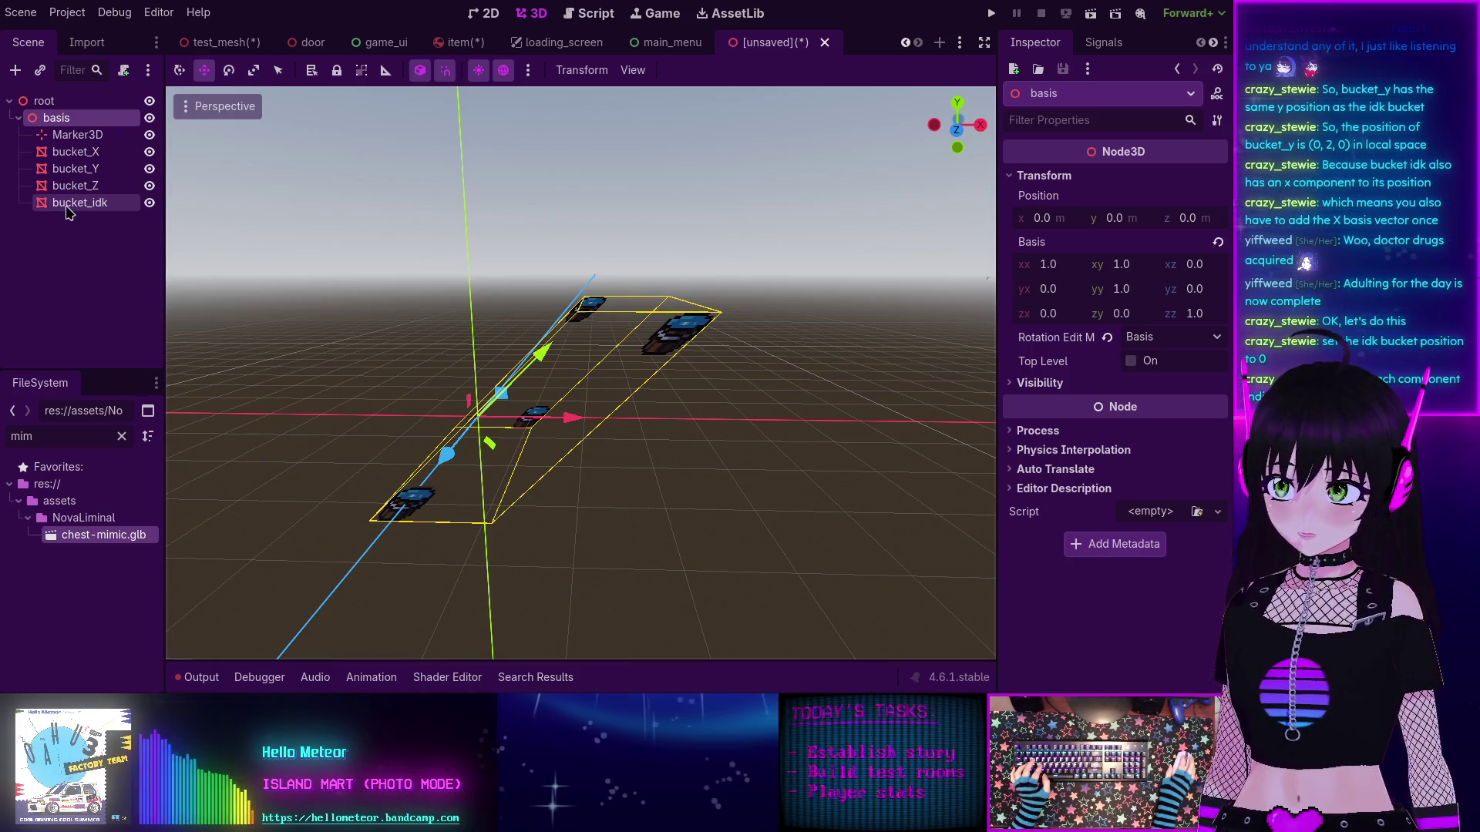
left_click(1207, 384)
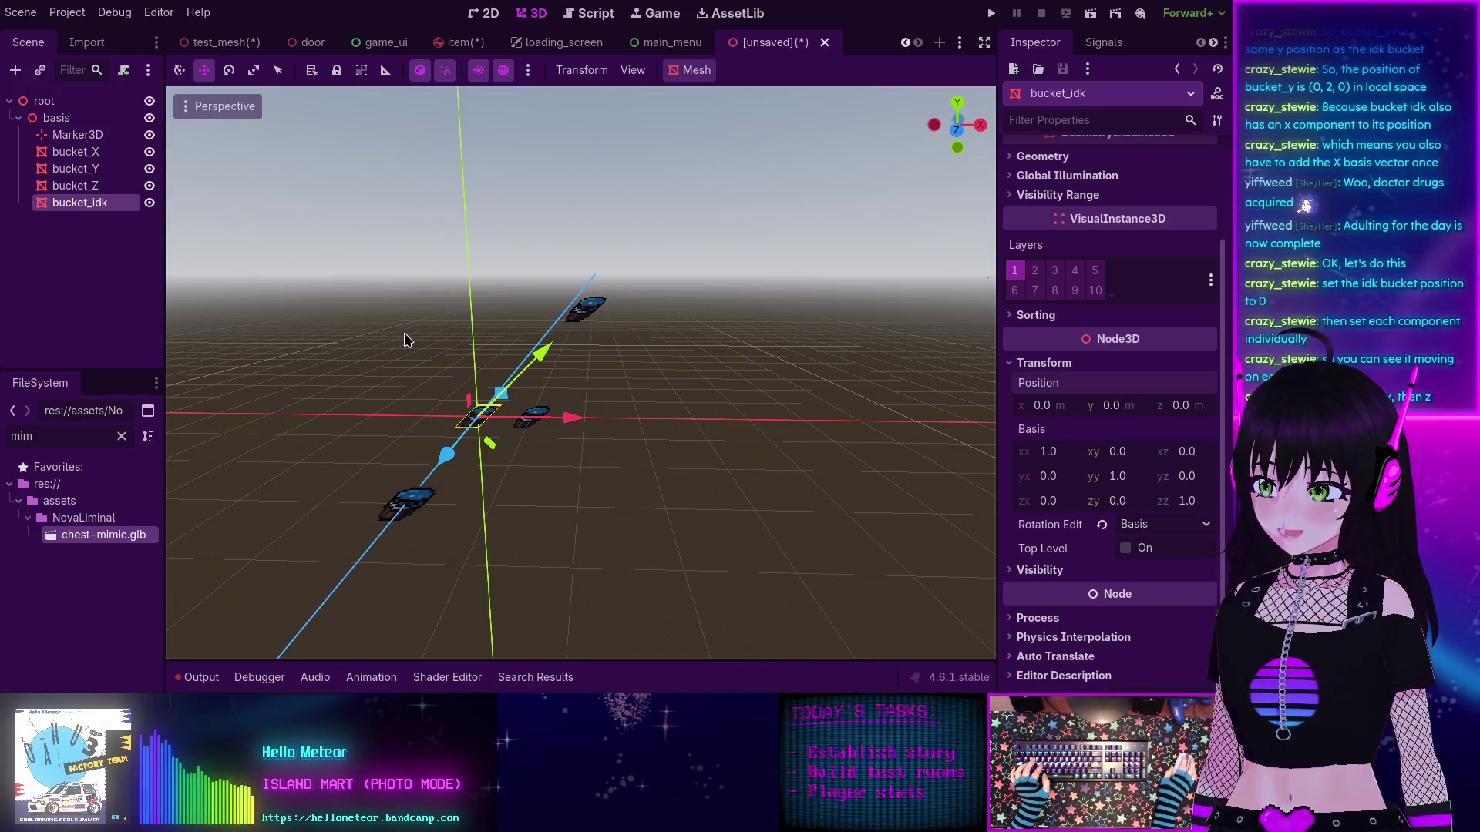
left_click(1123, 407)
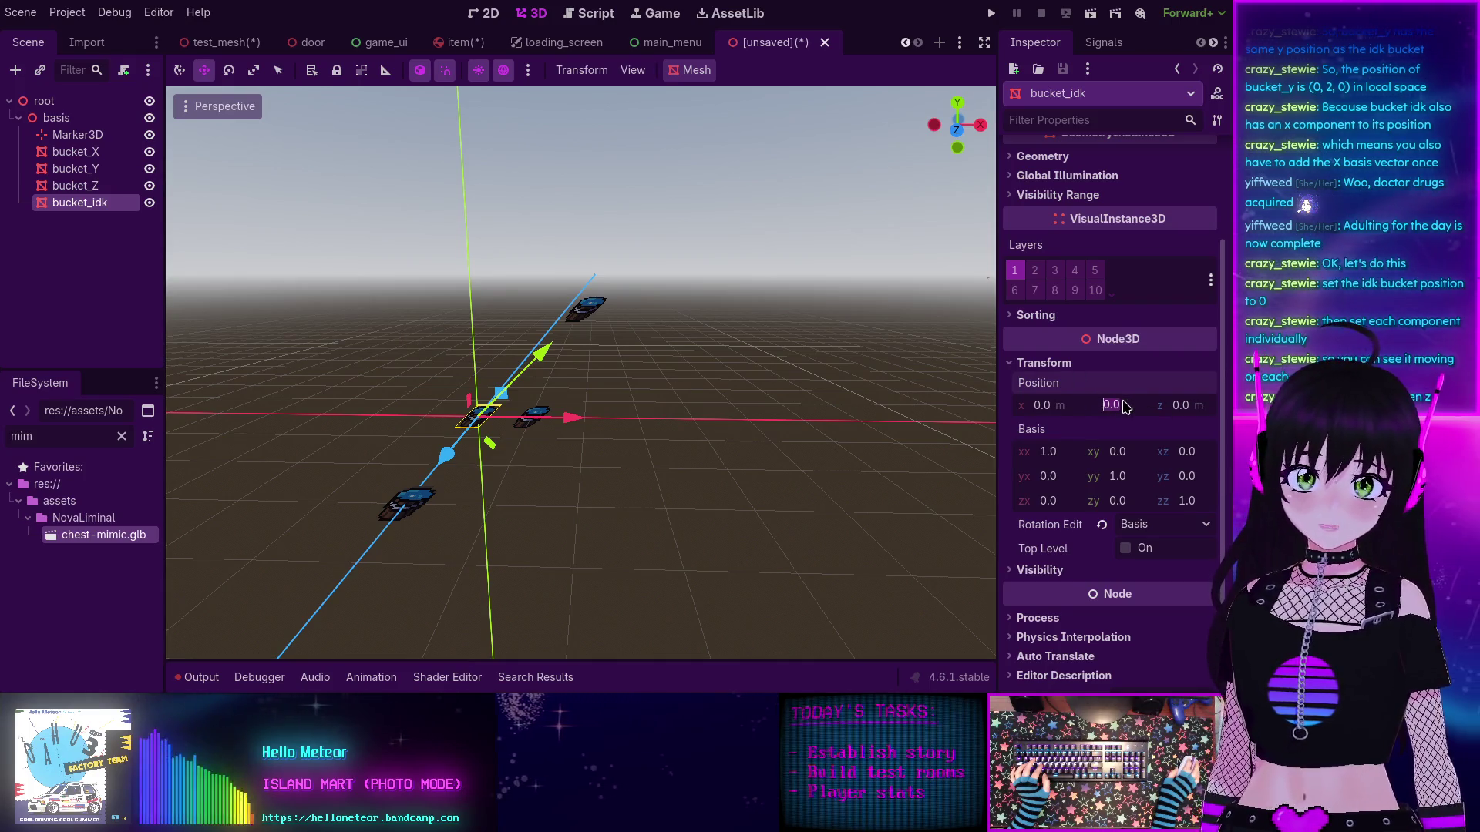
type("2")
key("Return")
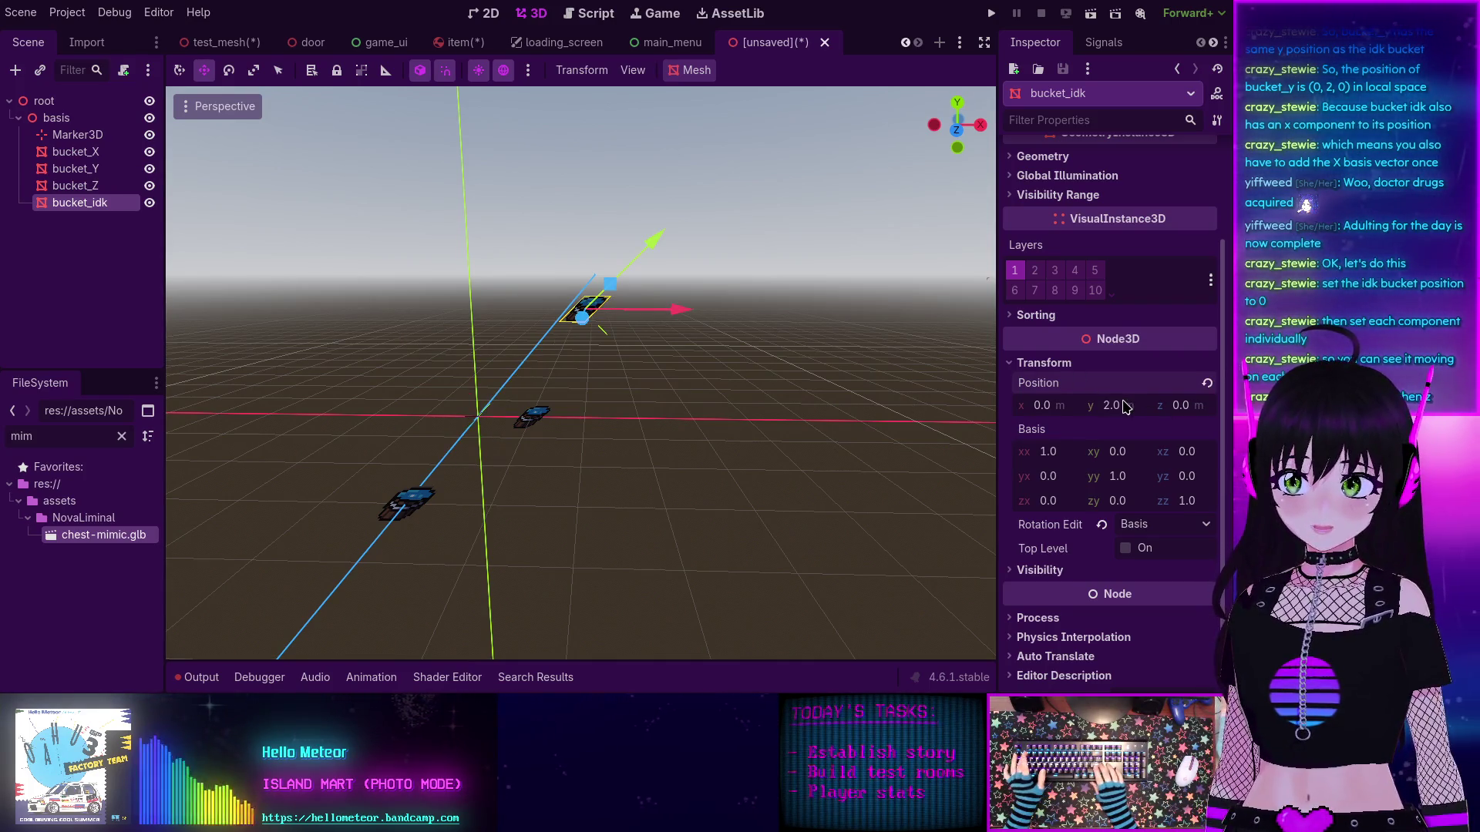
mouse_move(505, 340)
left_mouse_down()
mouse_move(558, 400)
mouse_move(793, 373)
mouse_move(542, 351)
left_mouse_up()
scroll(542, 350, "up", 5)
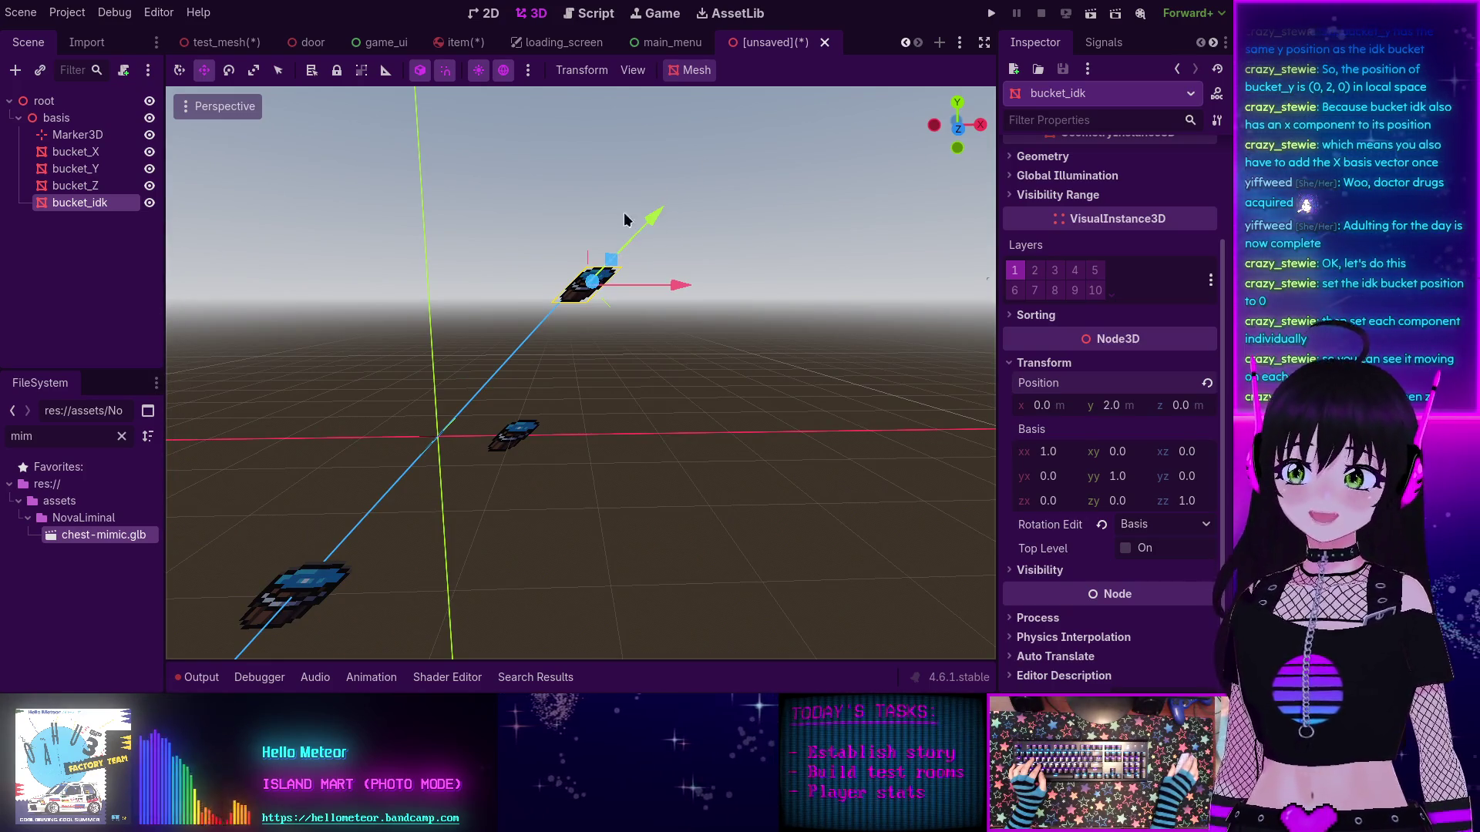
left_click_drag(625, 233, 436, 444)
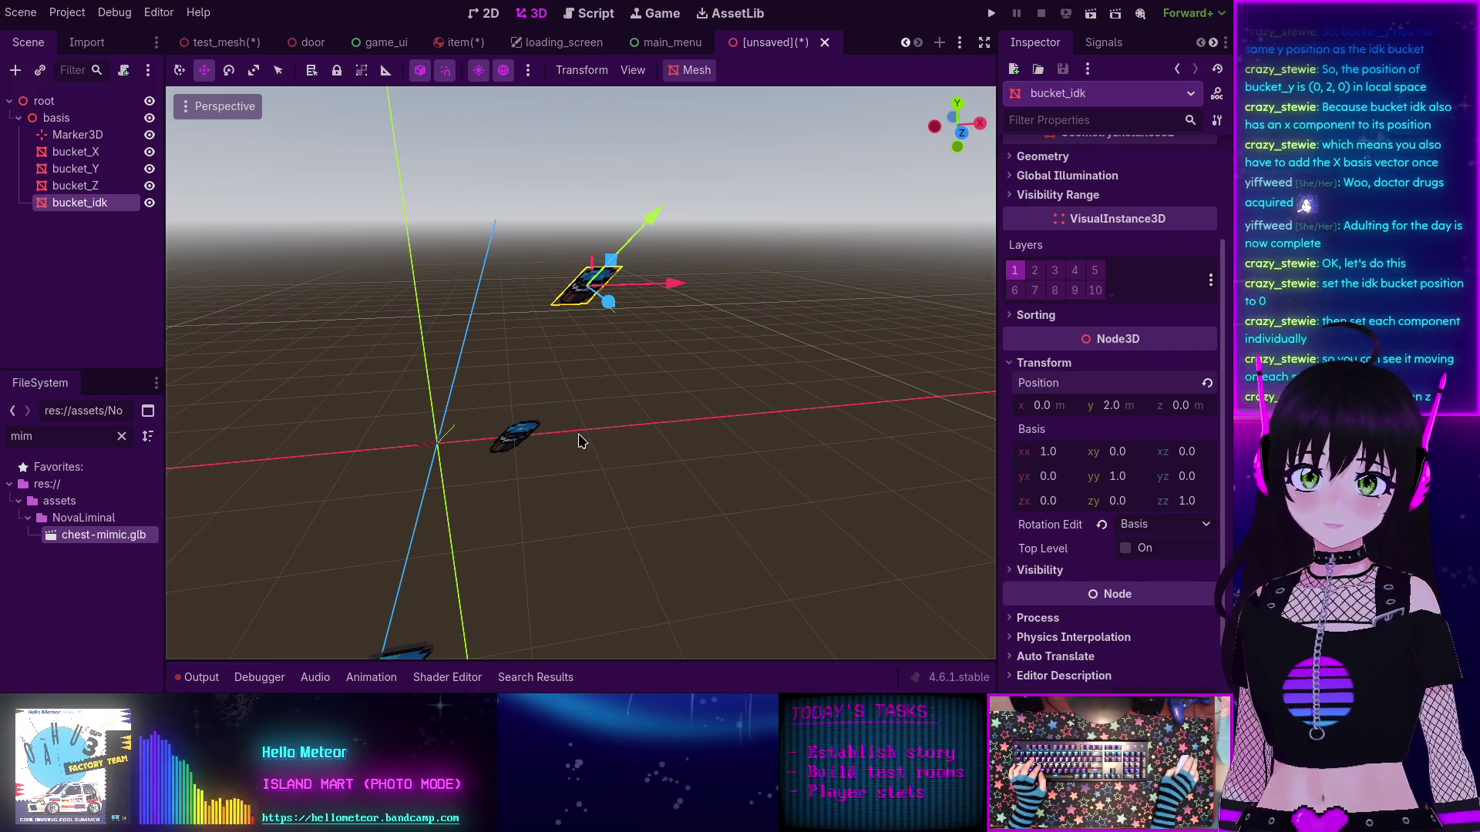
Step: Set bucket_idk's position x to 1 and z to 3
left_click(1052, 405)
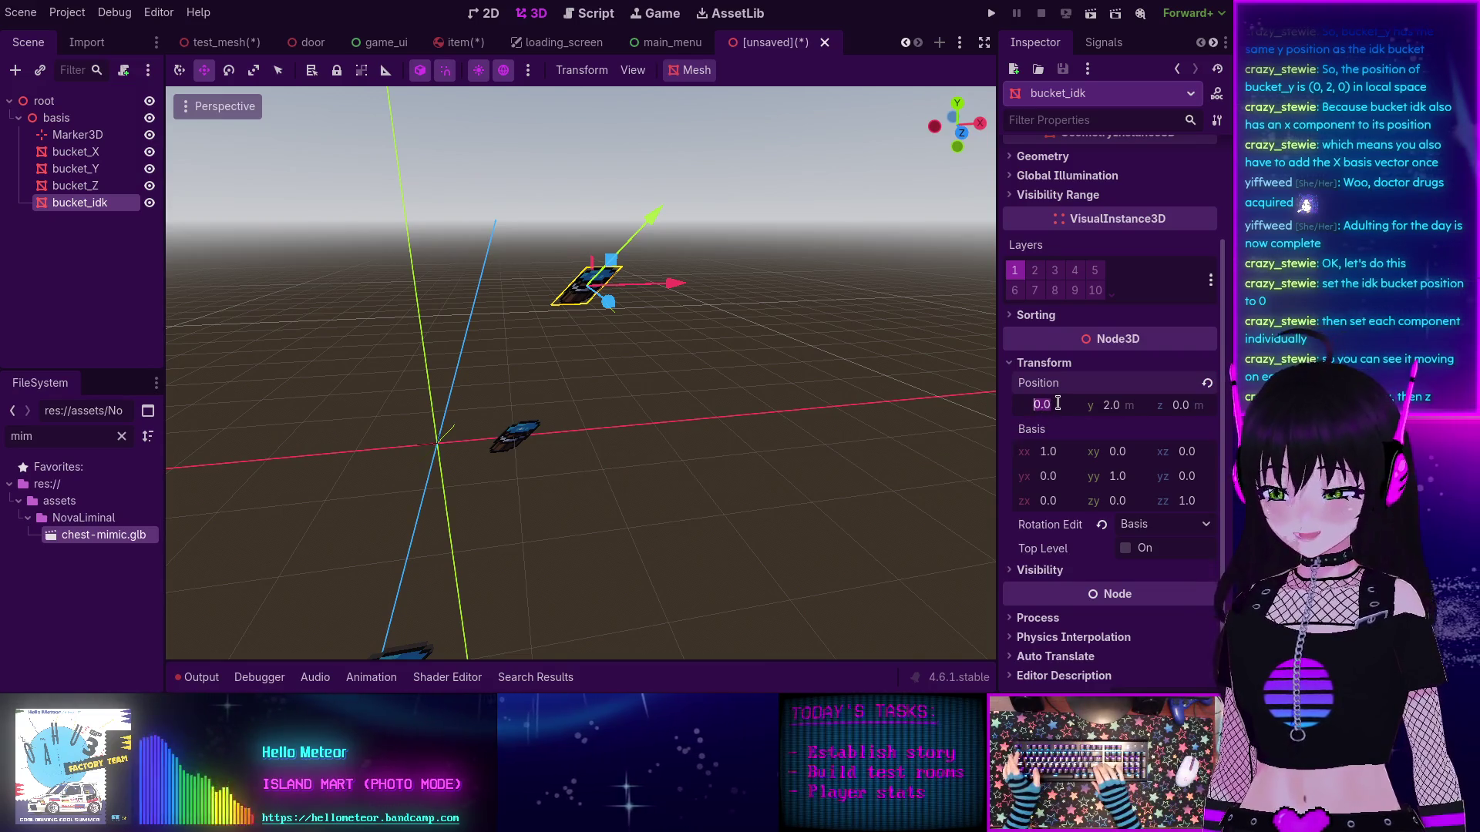
type("1")
key("Return")
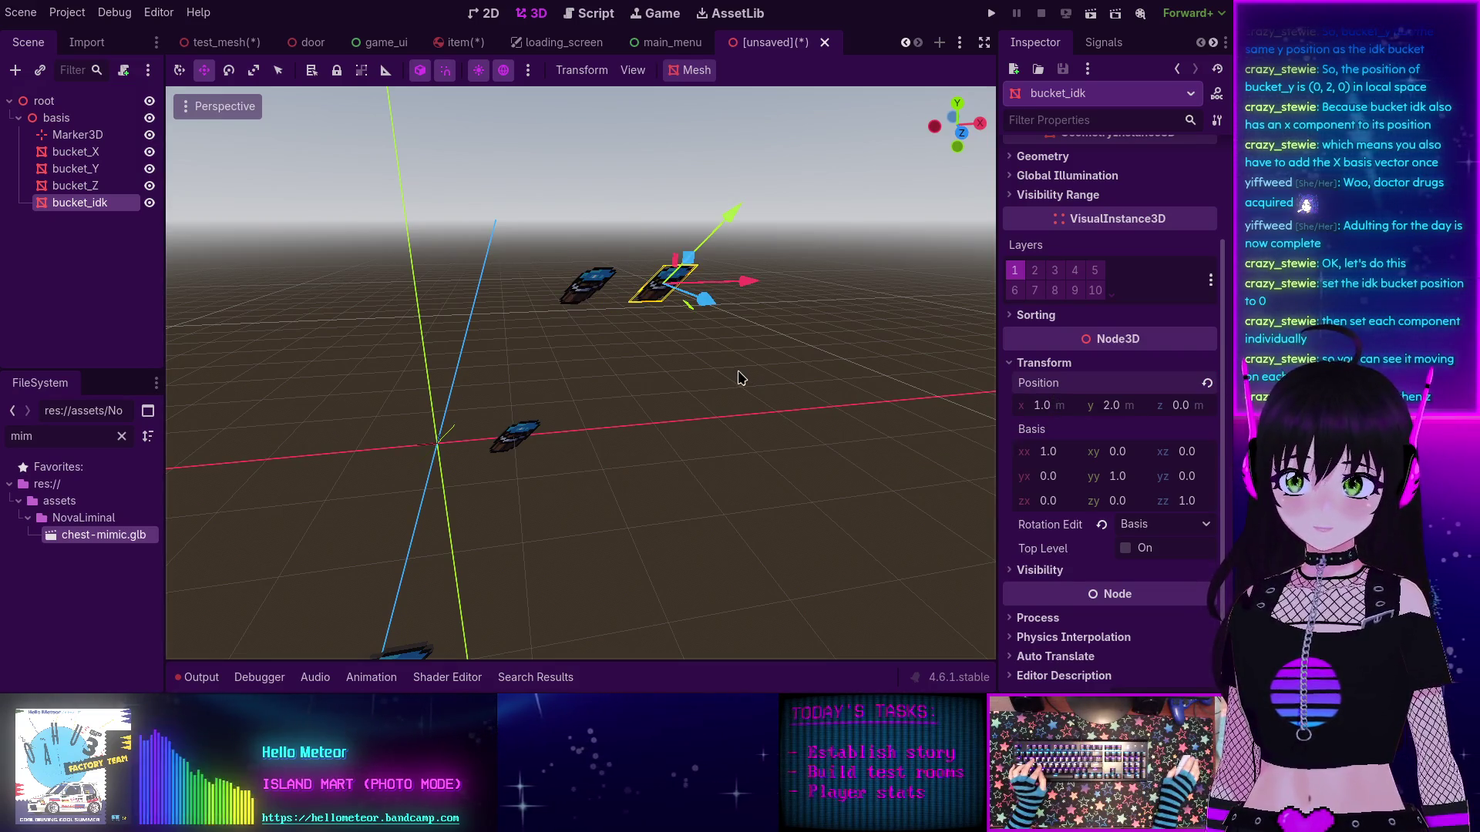
mouse_move(739, 378)
left_mouse_down()
mouse_move(704, 424)
mouse_move(586, 312)
left_mouse_up()
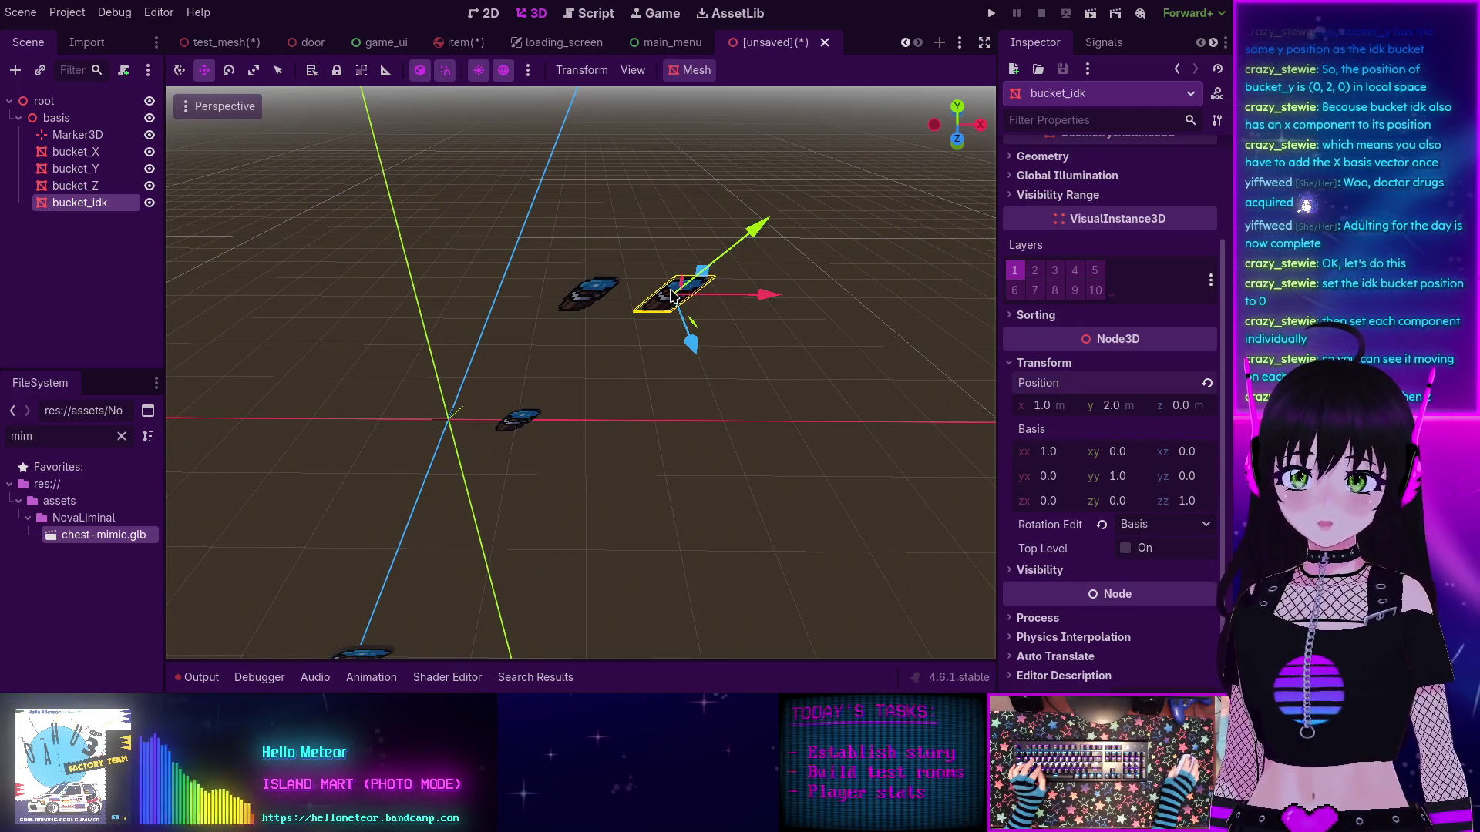
left_click(1177, 413)
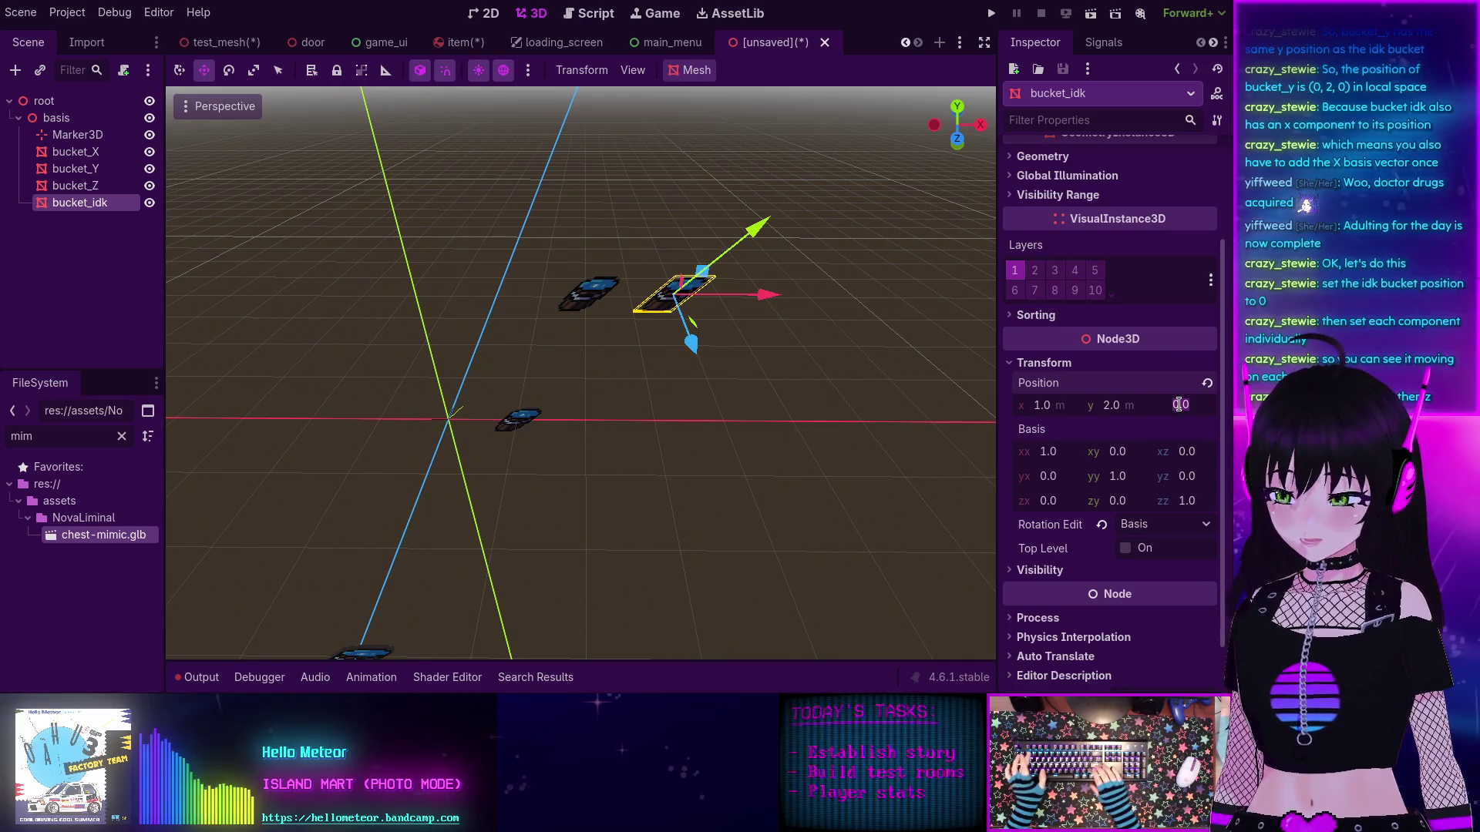
type("3")
key("Return")
mouse_move(938, 422)
left_mouse_down()
mouse_move(762, 465)
mouse_move(876, 459)
mouse_move(734, 396)
mouse_move(706, 400)
left_mouse_up()
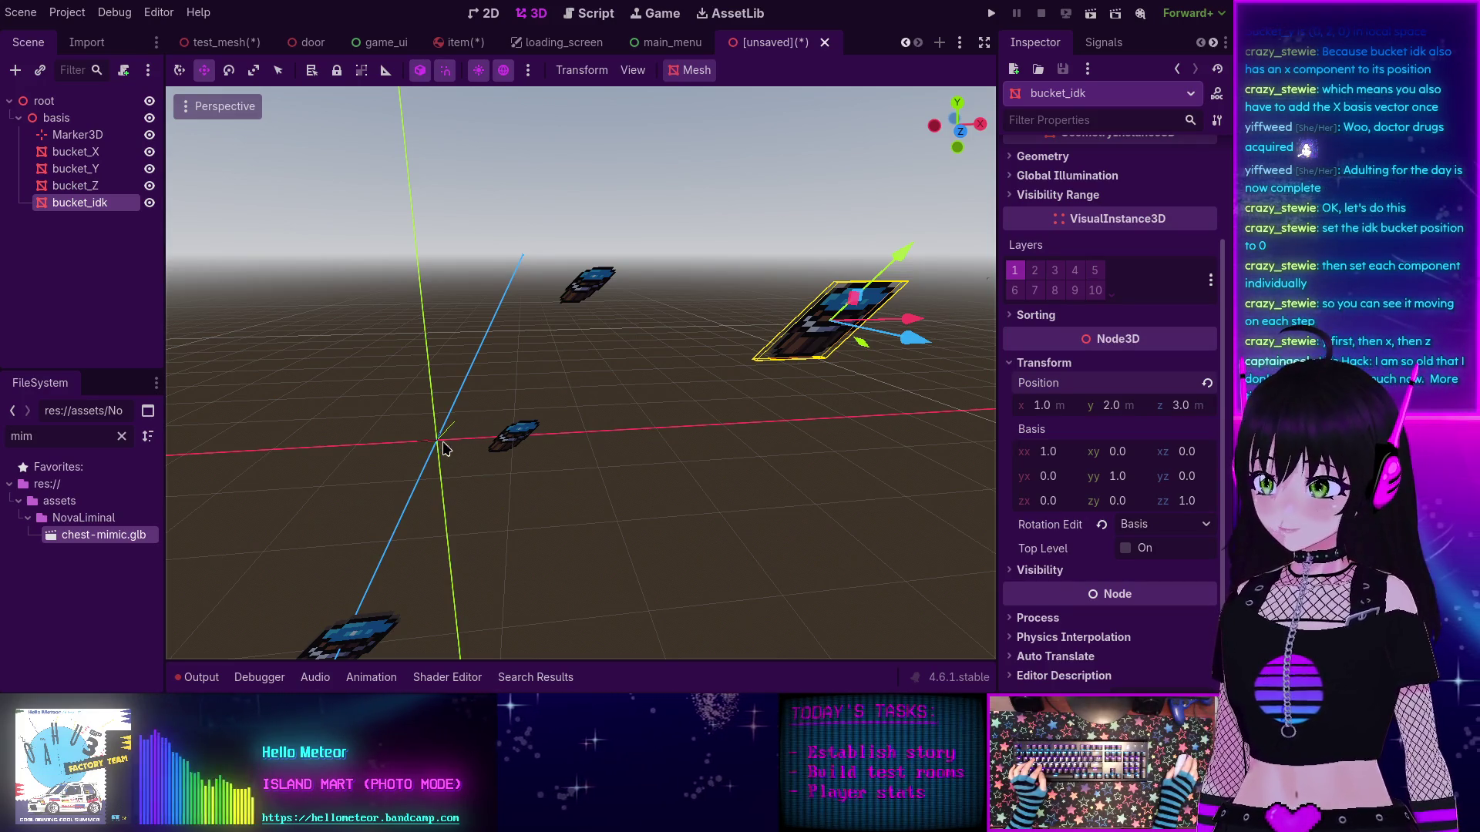
mouse_move(542, 435)
left_mouse_down()
mouse_move(650, 432)
mouse_move(608, 393)
mouse_move(740, 485)
mouse_move(696, 423)
mouse_move(631, 419)
mouse_move(678, 432)
mouse_move(637, 433)
mouse_move(555, 409)
mouse_move(783, 449)
mouse_move(581, 420)
left_mouse_up()
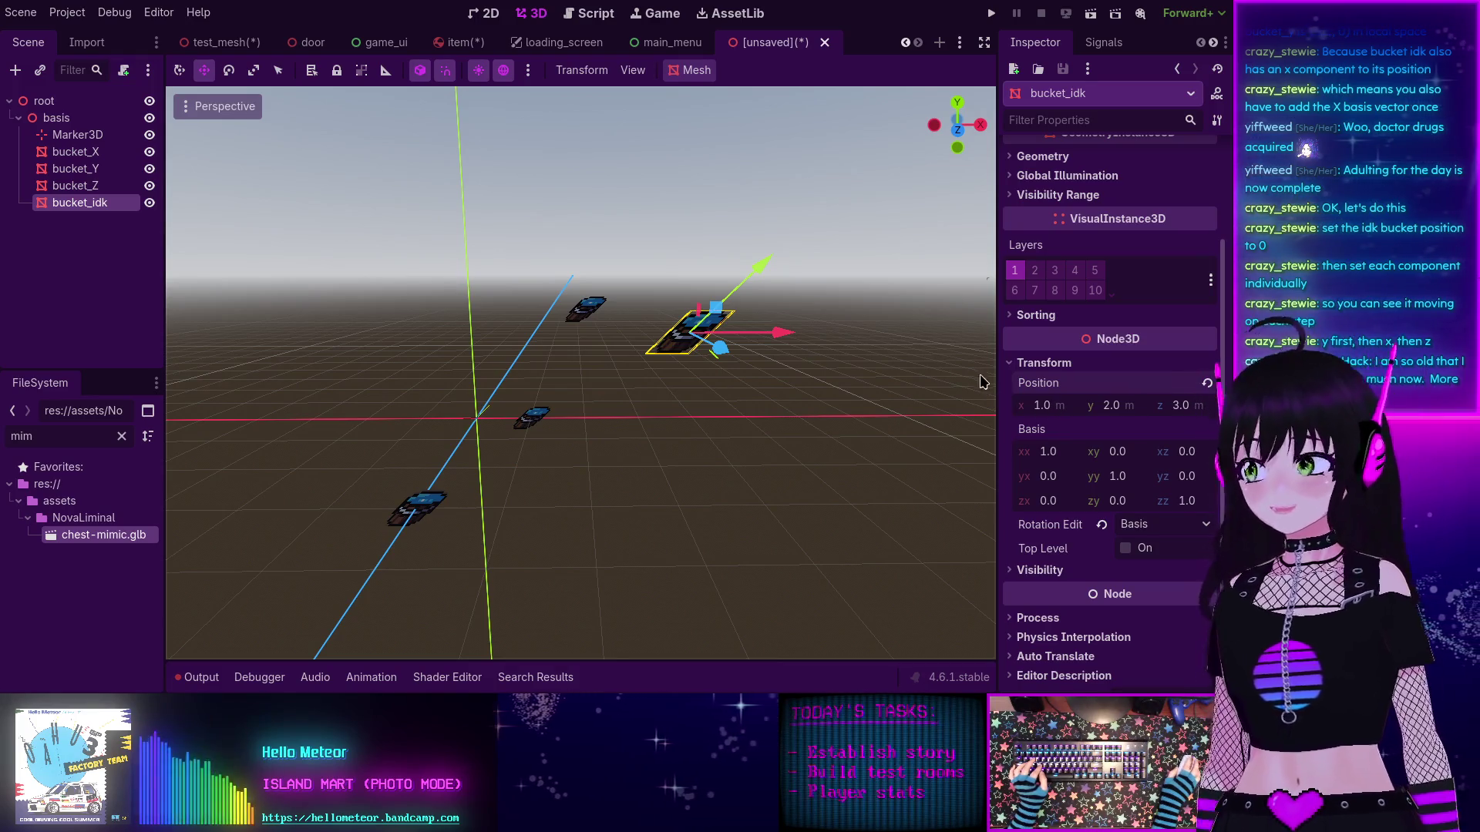
Step: Toggle bucket_idk's x position to 0 and back to 1 to compare the offset
left_click(1046, 406)
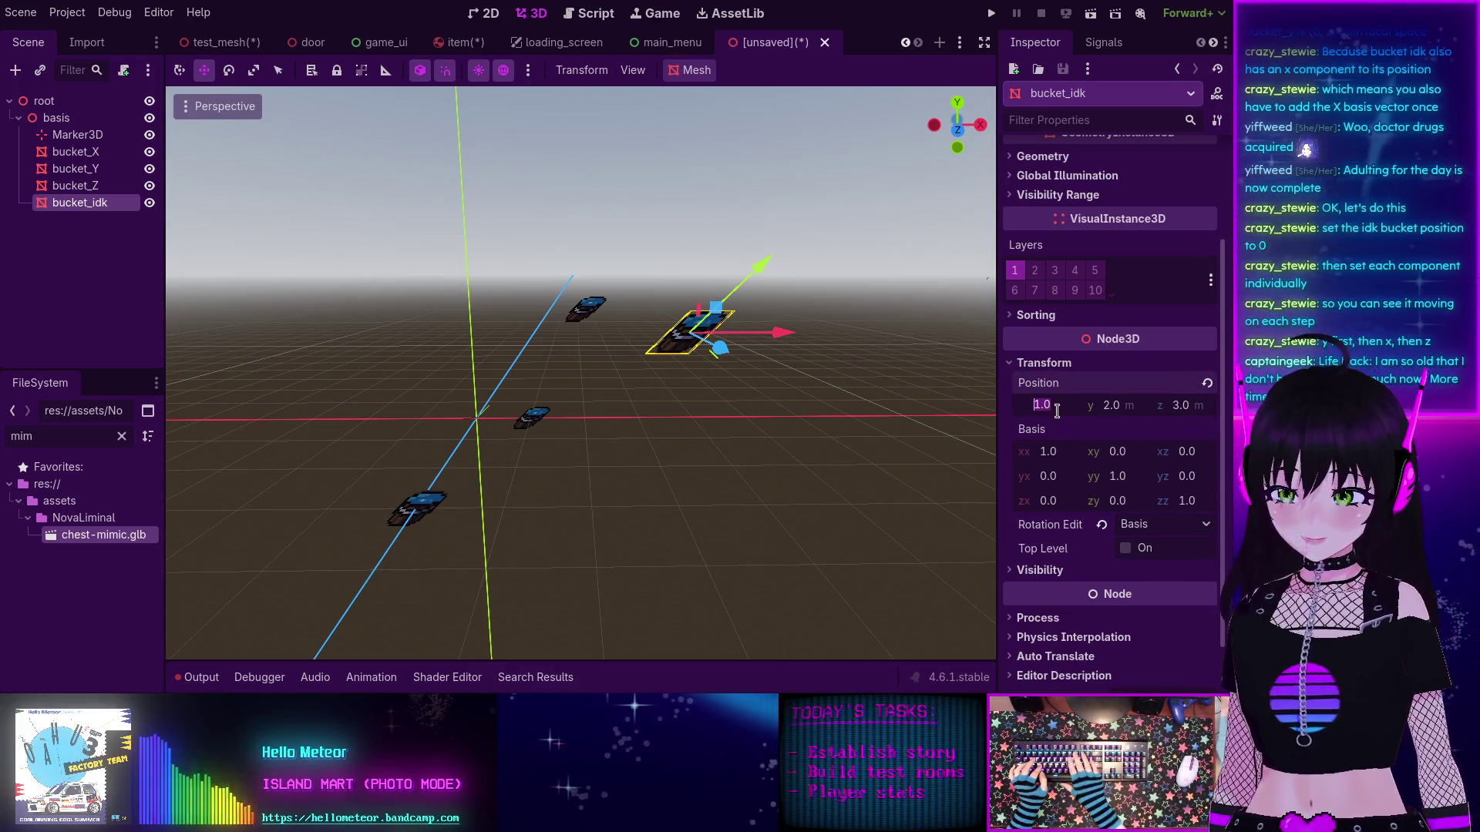
type("0")
key("Return")
left_click(1057, 411)
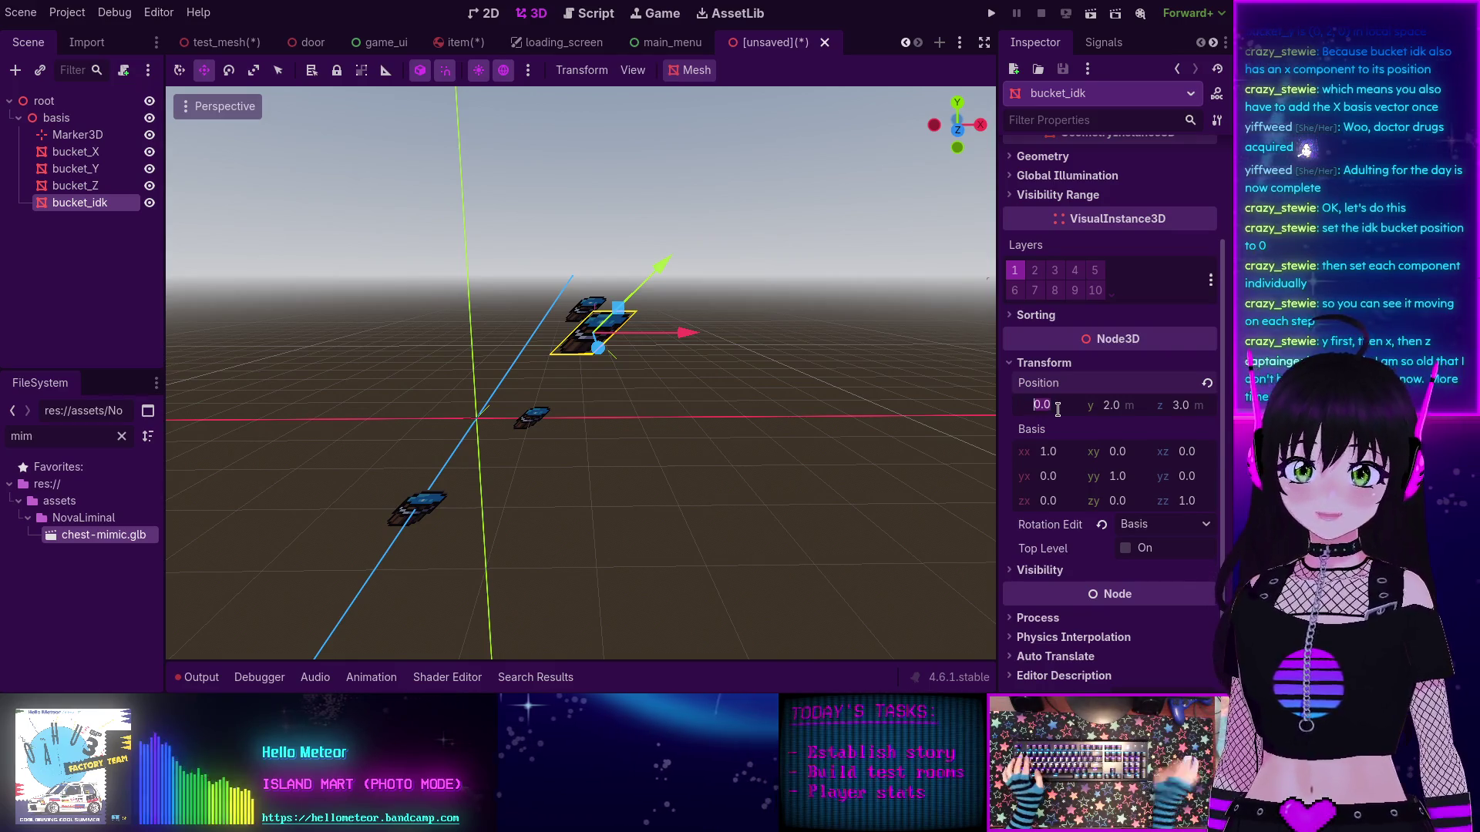
type("1")
key("Return")
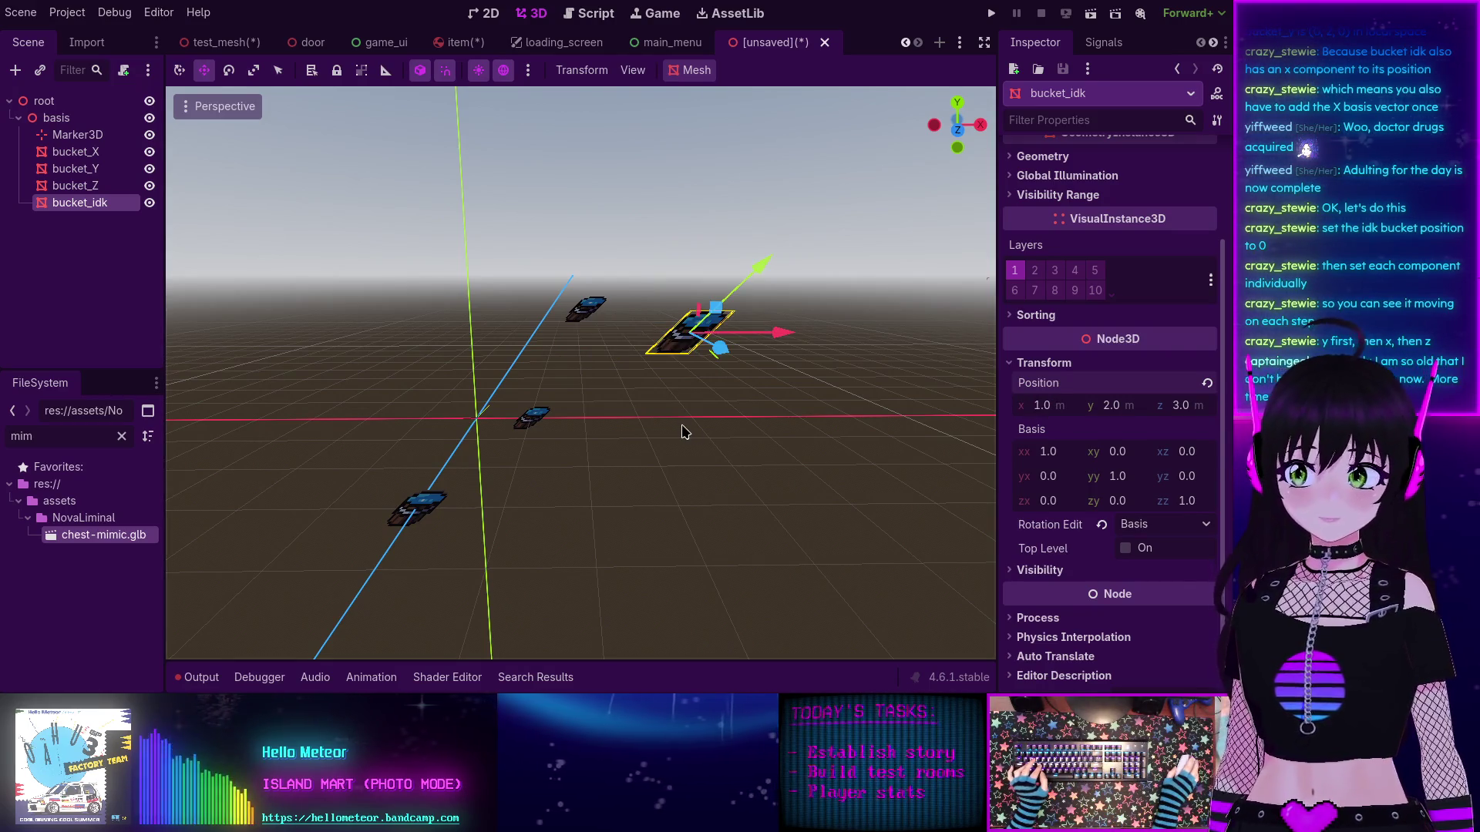
mouse_move(683, 430)
left_mouse_down()
mouse_move(732, 557)
mouse_move(766, 423)
mouse_move(645, 390)
mouse_move(691, 408)
left_mouse_up()
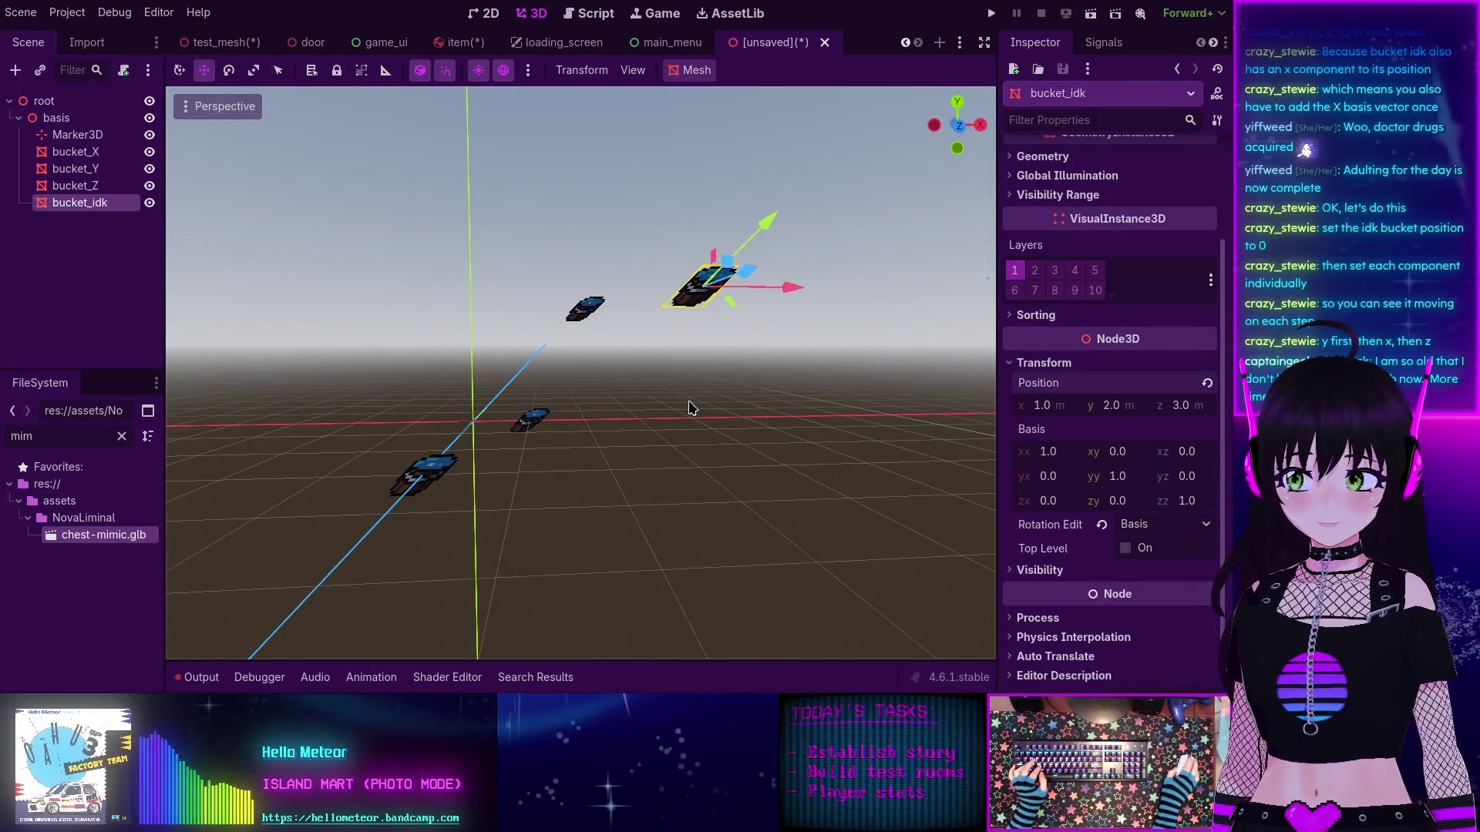
left_click(83, 119)
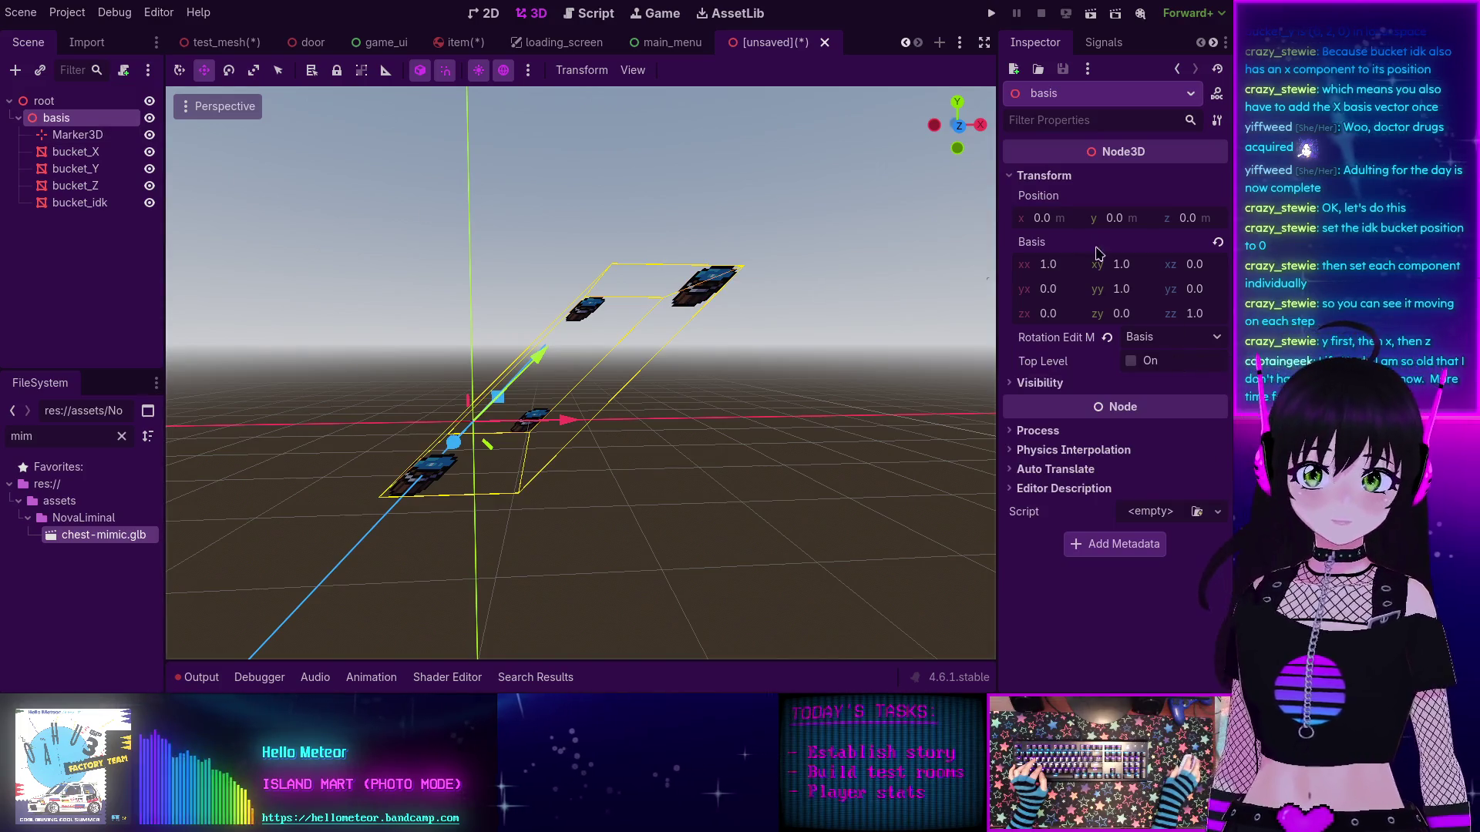
Step: Set basis xy to 0 and yx to 1, then orbit and zoom to view the slanted box
left_click(1122, 264)
type("0")
key("Return")
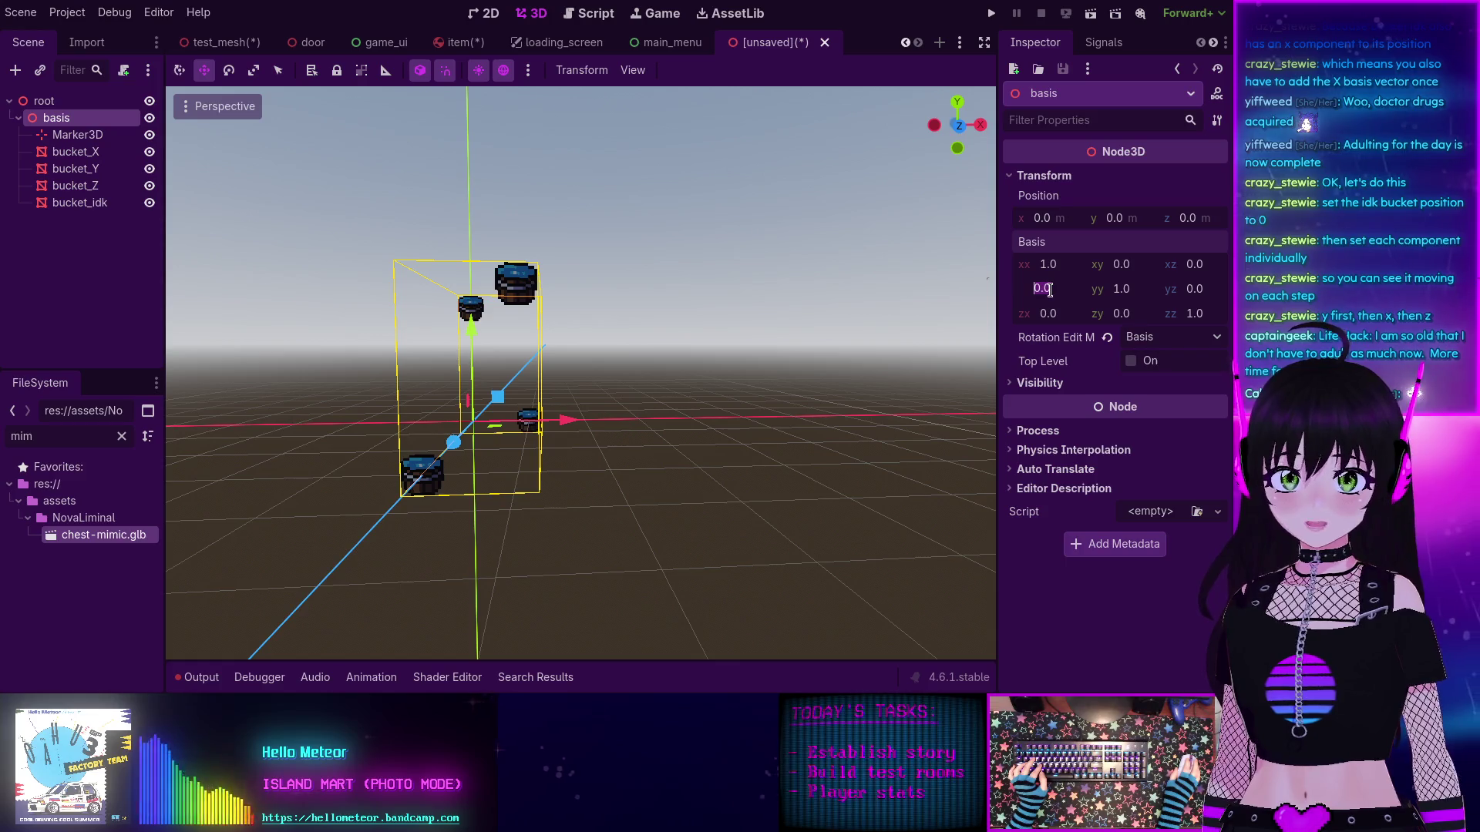
type("1")
key("Return")
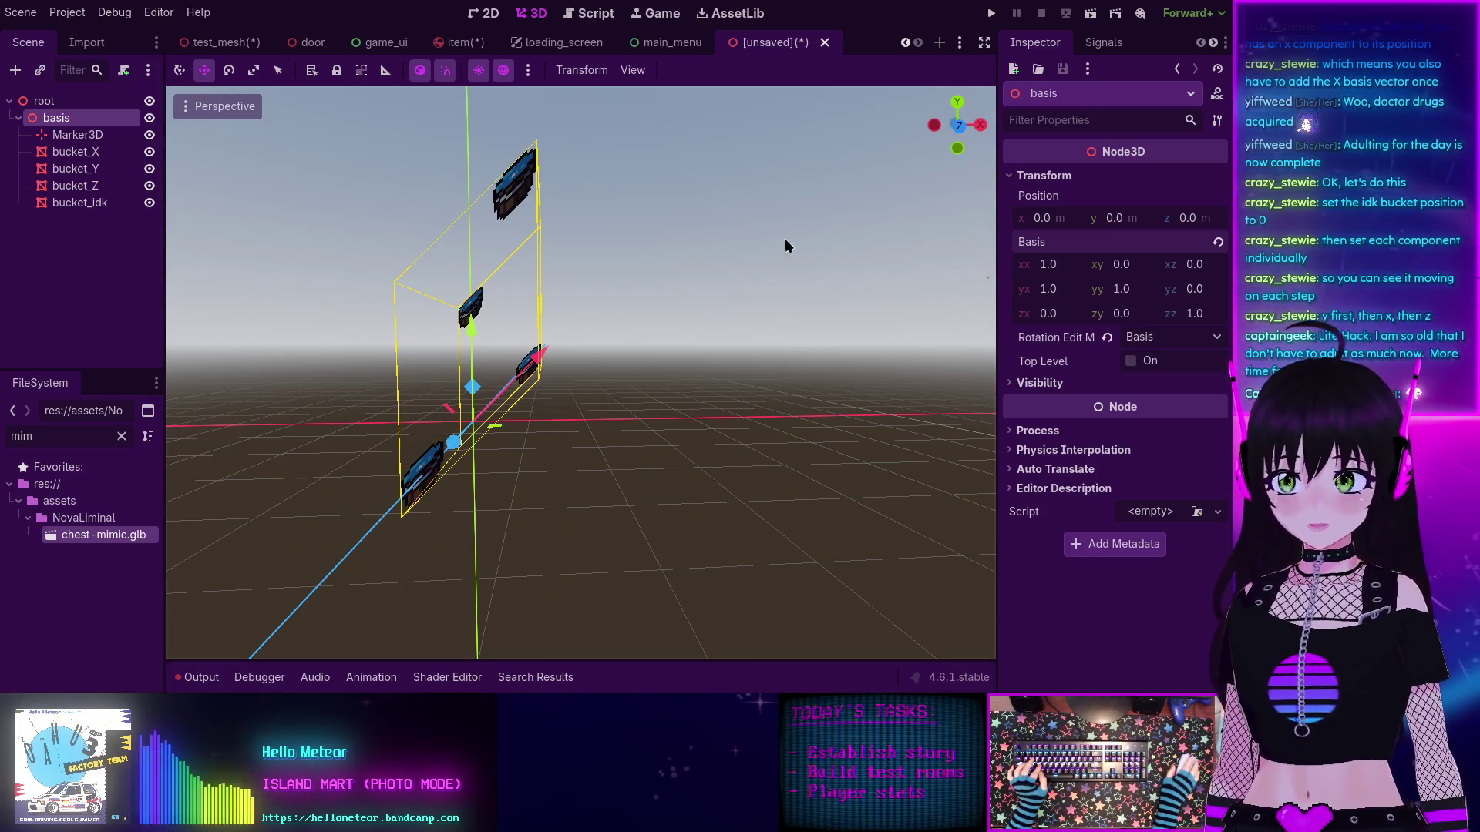
mouse_move(608, 343)
left_mouse_down()
mouse_move(611, 393)
mouse_move(770, 410)
mouse_move(608, 363)
mouse_move(654, 357)
mouse_move(638, 374)
left_mouse_up()
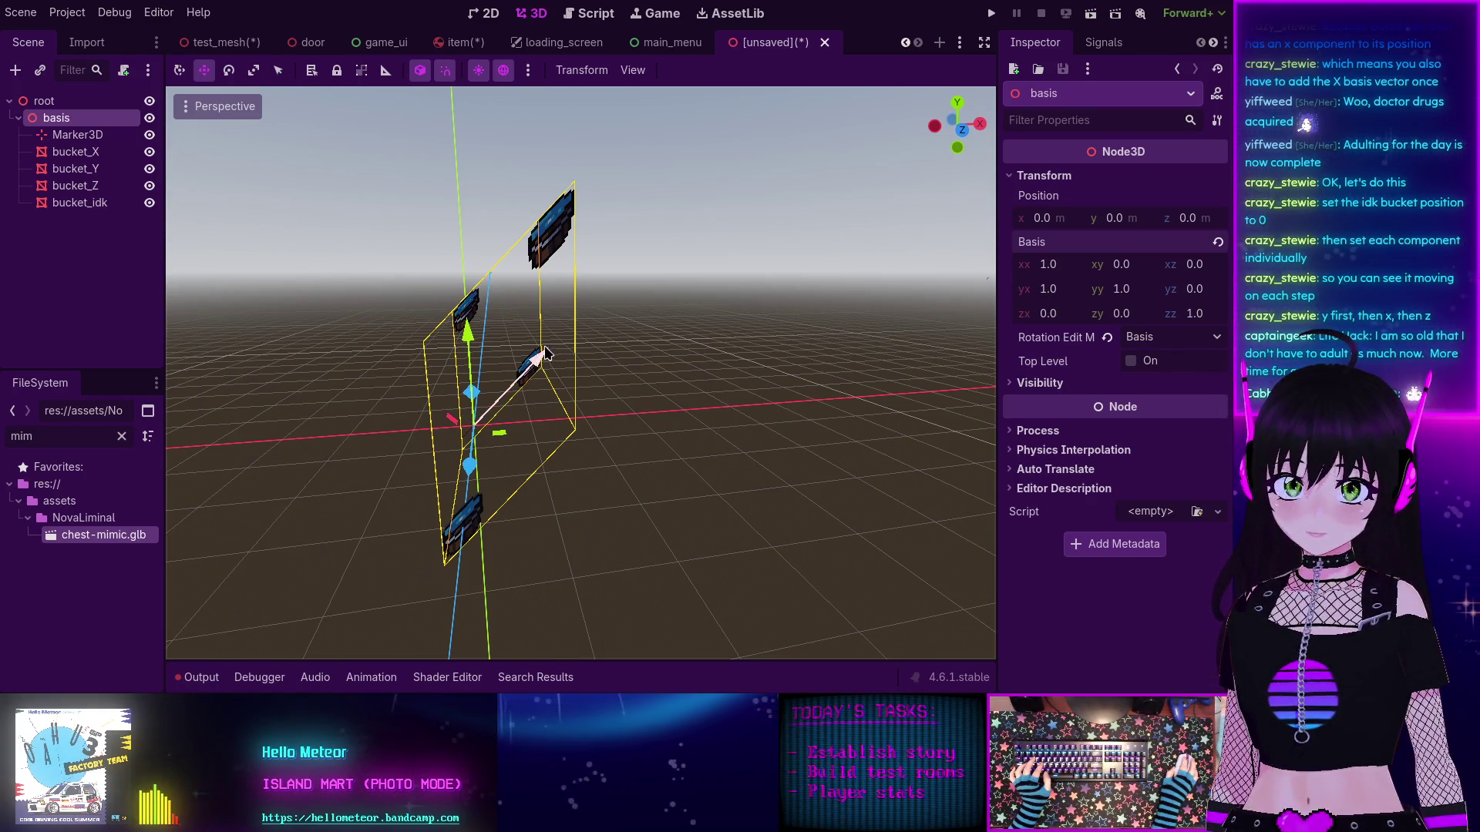
scroll(526, 373, "up", 3)
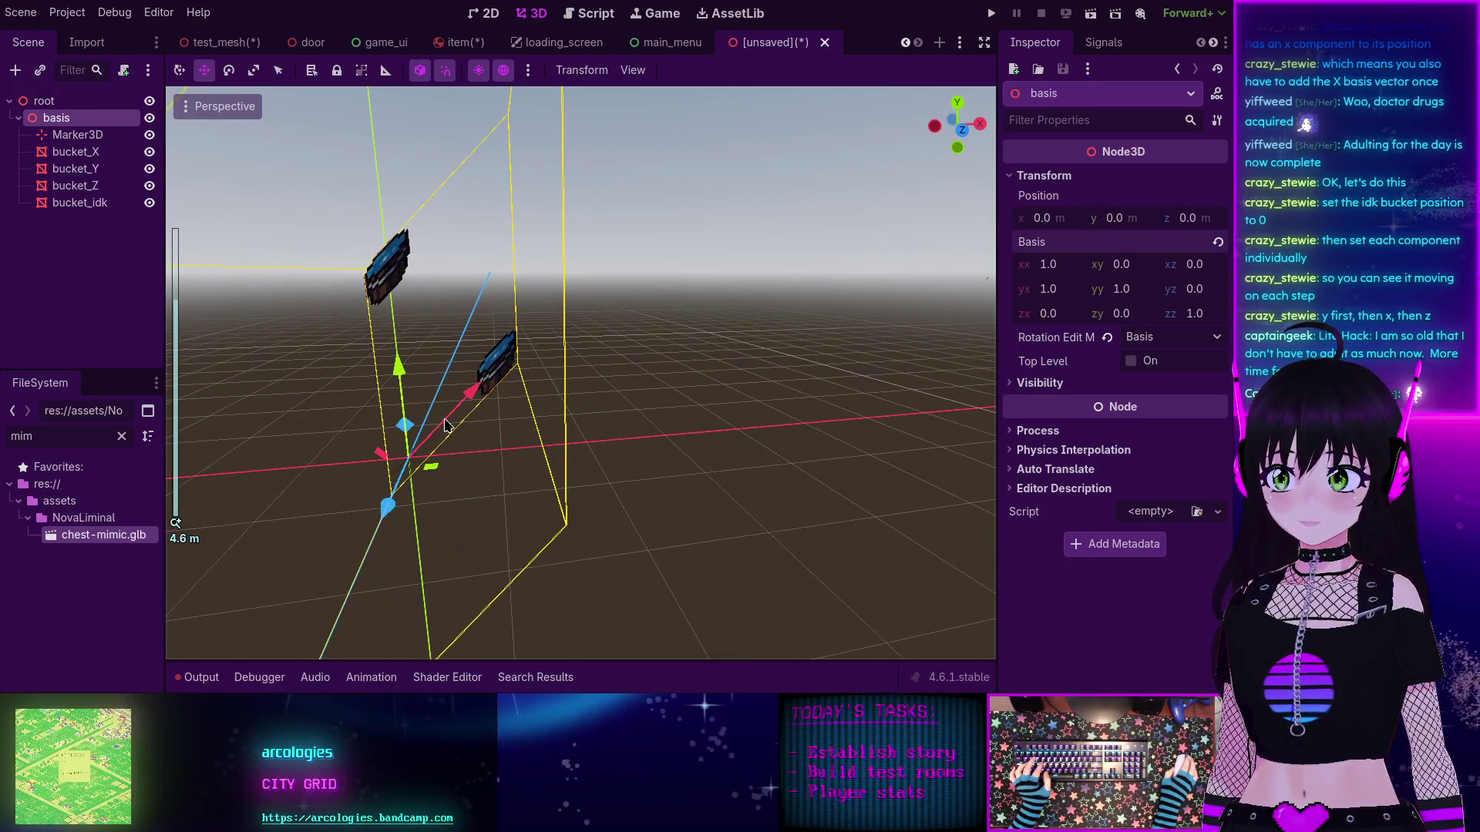
scroll(595, 438, "down", 3)
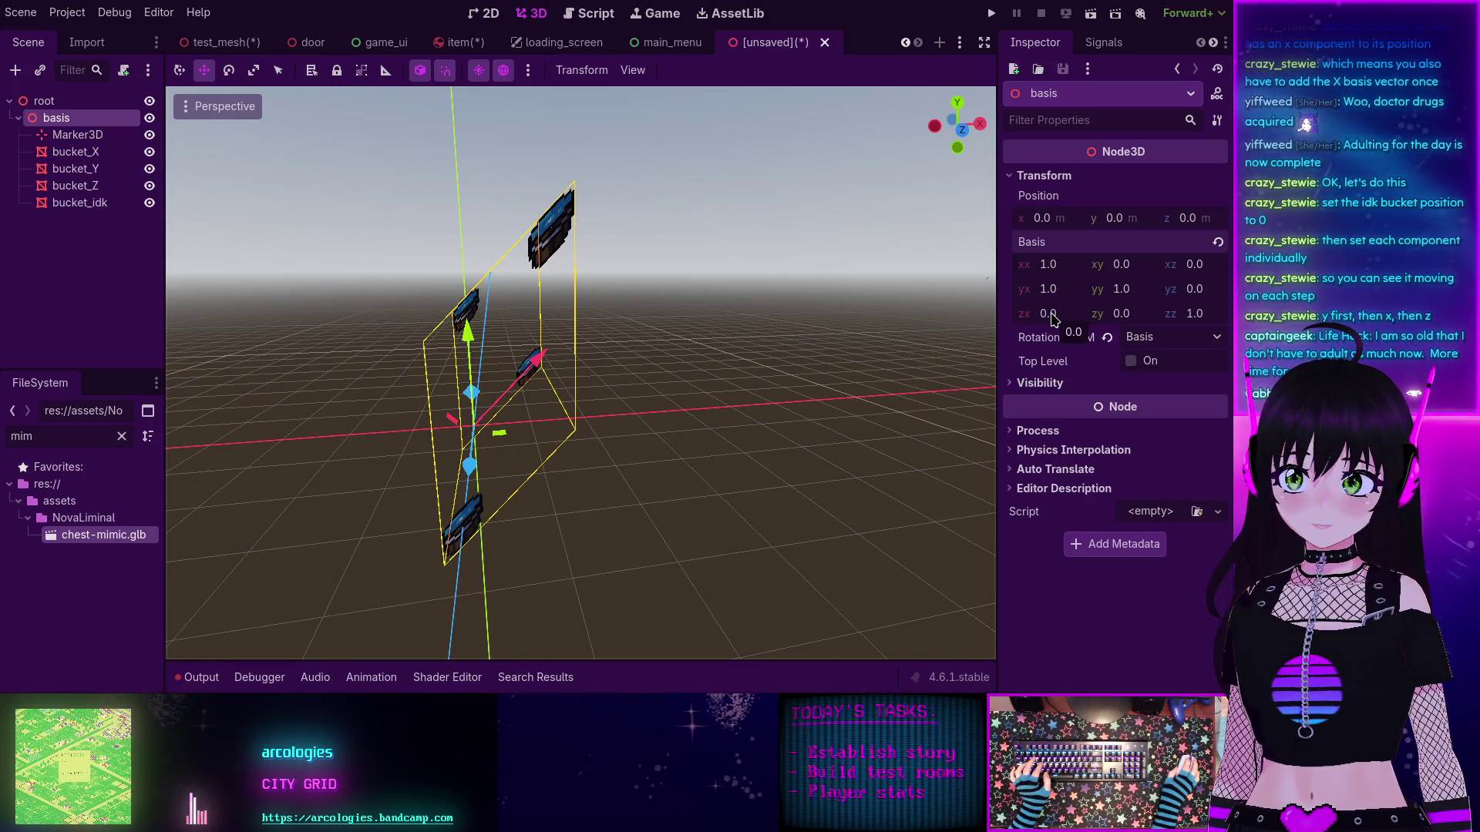
Step: Enter 1 in basis zx and orbit around the further sheared bucket frame
type("1")
key("Return")
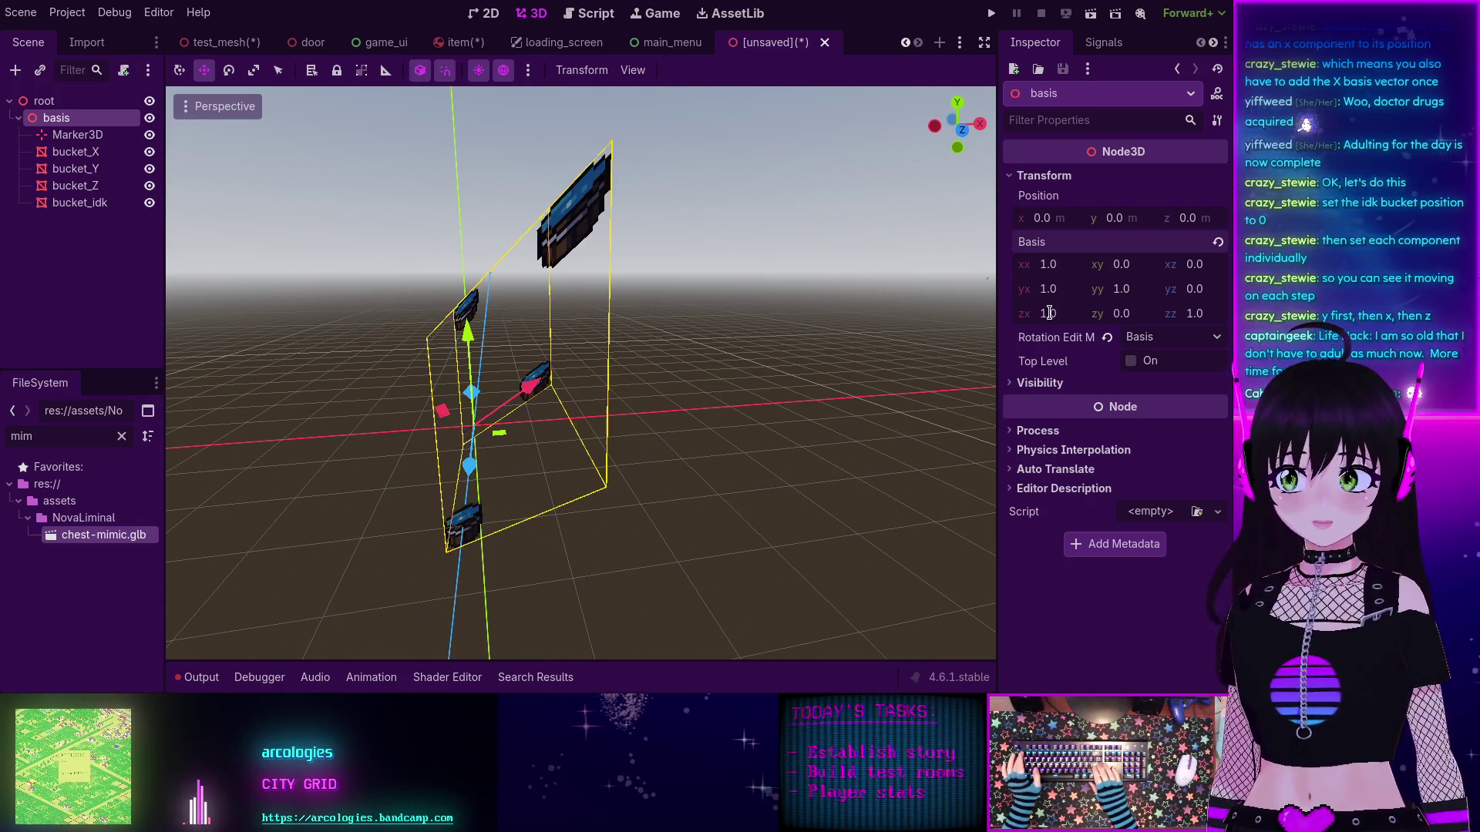
mouse_move(771, 347)
left_mouse_down()
mouse_move(820, 522)
mouse_move(839, 394)
mouse_move(753, 436)
mouse_move(793, 453)
mouse_move(627, 538)
mouse_move(436, 554)
mouse_move(463, 502)
mouse_move(502, 499)
left_mouse_up()
scroll(456, 512, "down", 3)
scroll(498, 490, "up", 2)
scroll(547, 449, "up", 5)
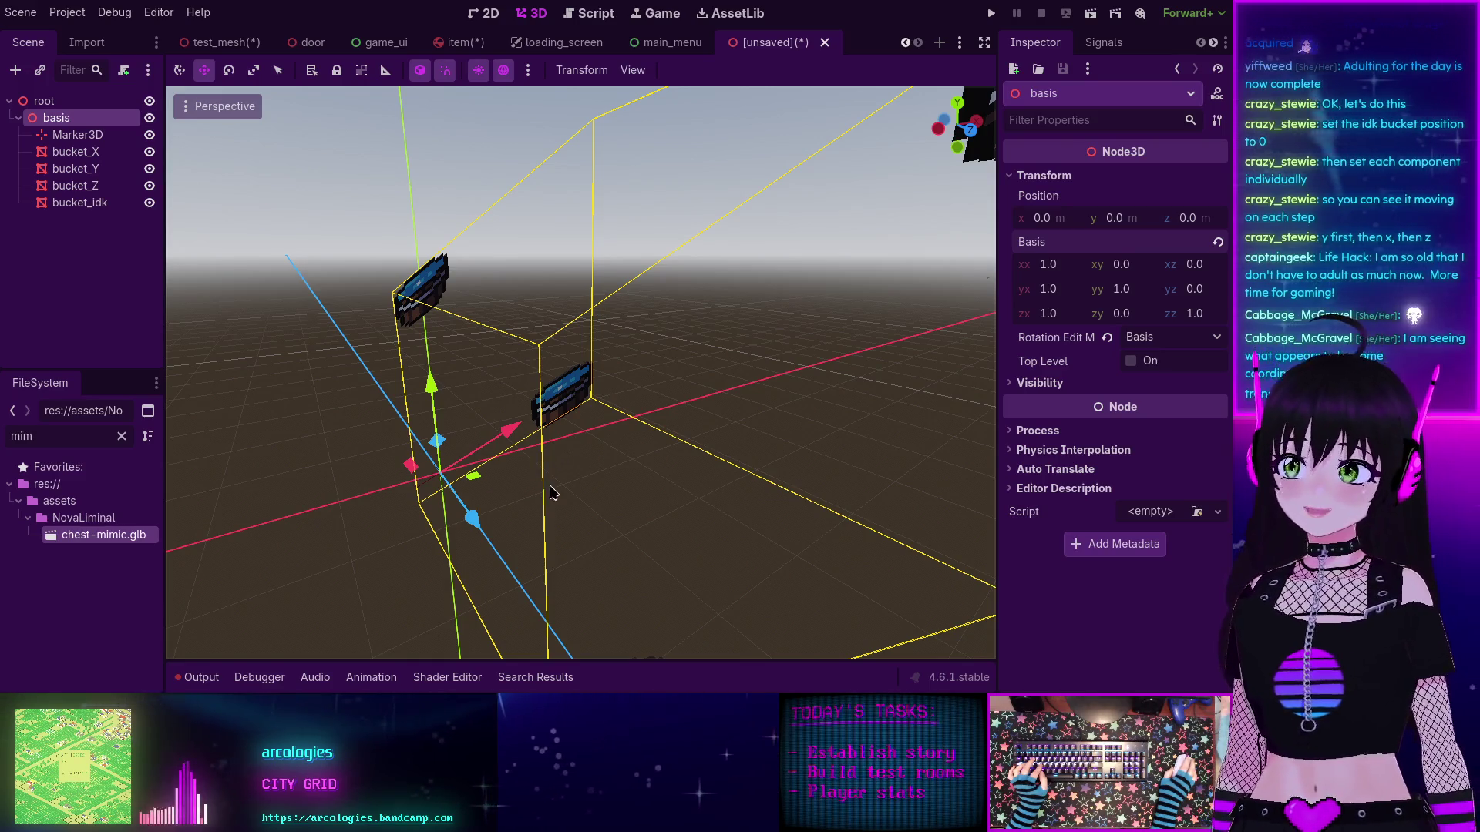
mouse_move(552, 493)
left_mouse_down()
mouse_move(578, 506)
mouse_move(754, 468)
mouse_move(825, 418)
mouse_move(779, 482)
mouse_move(558, 467)
mouse_move(519, 502)
mouse_move(598, 529)
mouse_move(684, 512)
mouse_move(383, 508)
mouse_move(532, 485)
mouse_move(567, 505)
mouse_move(806, 413)
mouse_move(835, 448)
mouse_move(390, 463)
mouse_move(552, 482)
mouse_move(462, 486)
mouse_move(518, 452)
mouse_move(509, 479)
left_mouse_up()
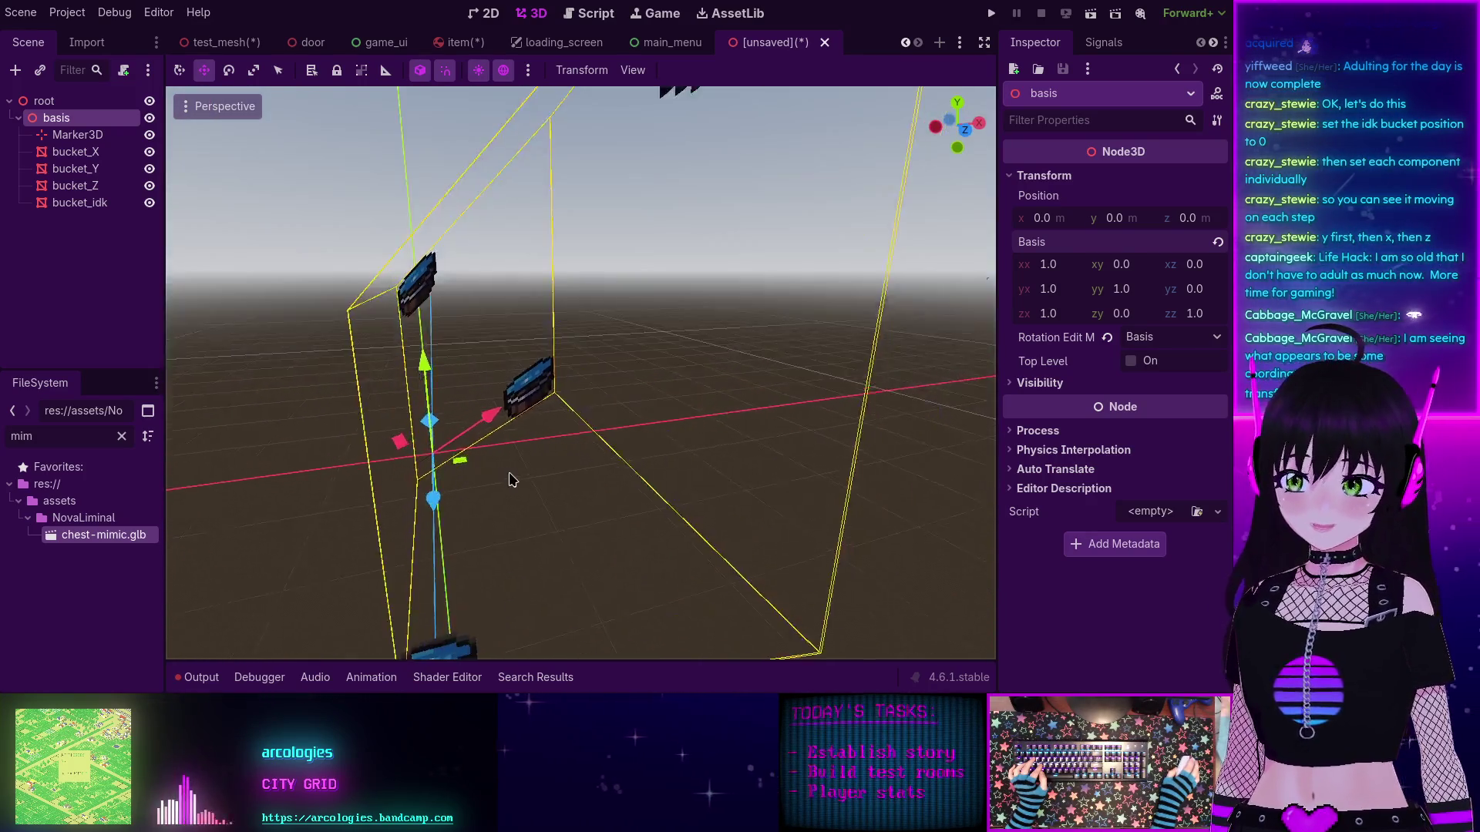
scroll(509, 480, "down", 3)
mouse_move(538, 432)
left_mouse_down()
mouse_move(578, 518)
mouse_move(602, 493)
left_mouse_up()
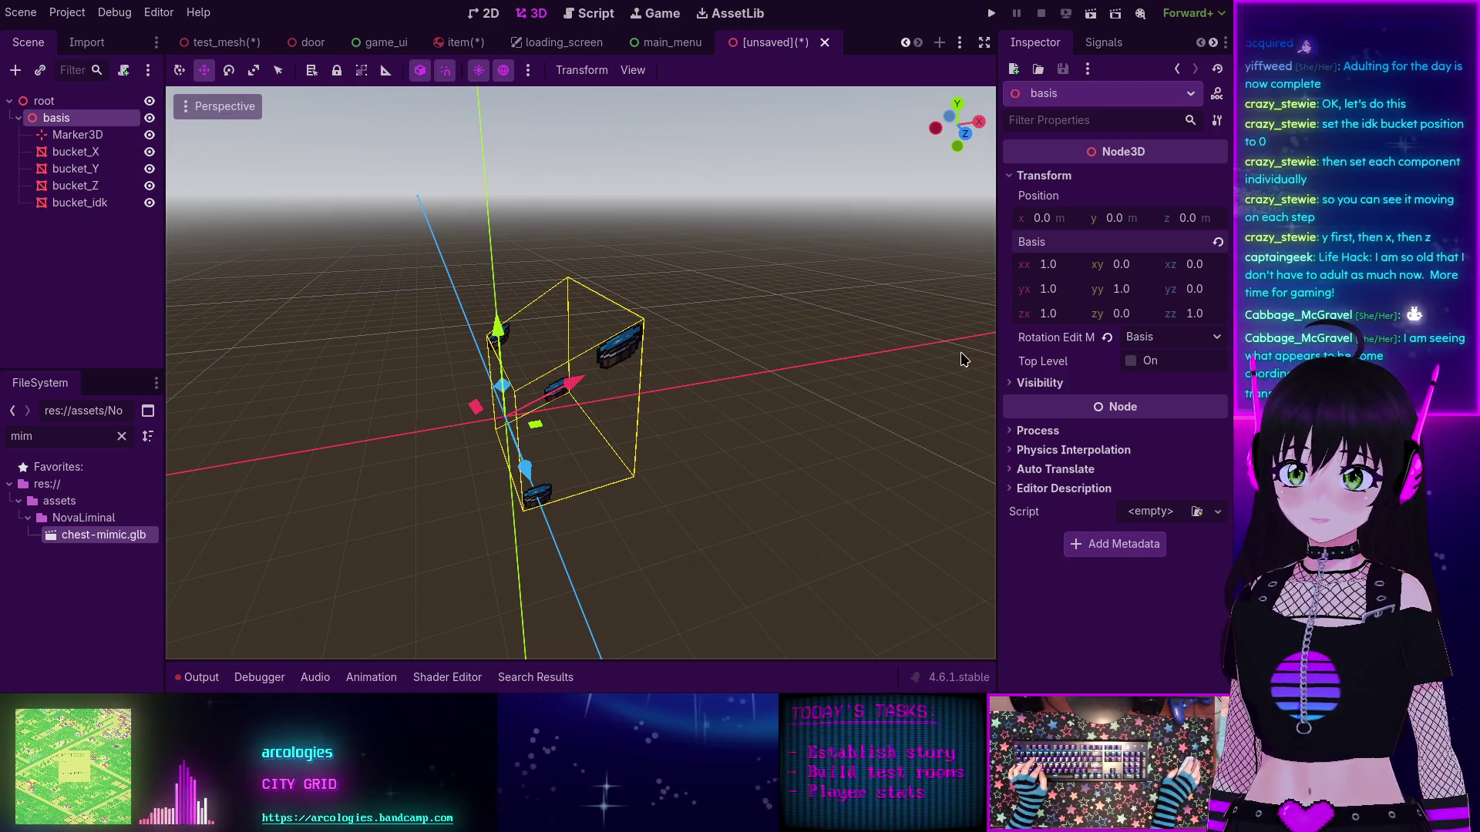
mouse_move(636, 416)
left_mouse_down()
mouse_move(614, 430)
mouse_move(586, 416)
left_mouse_up()
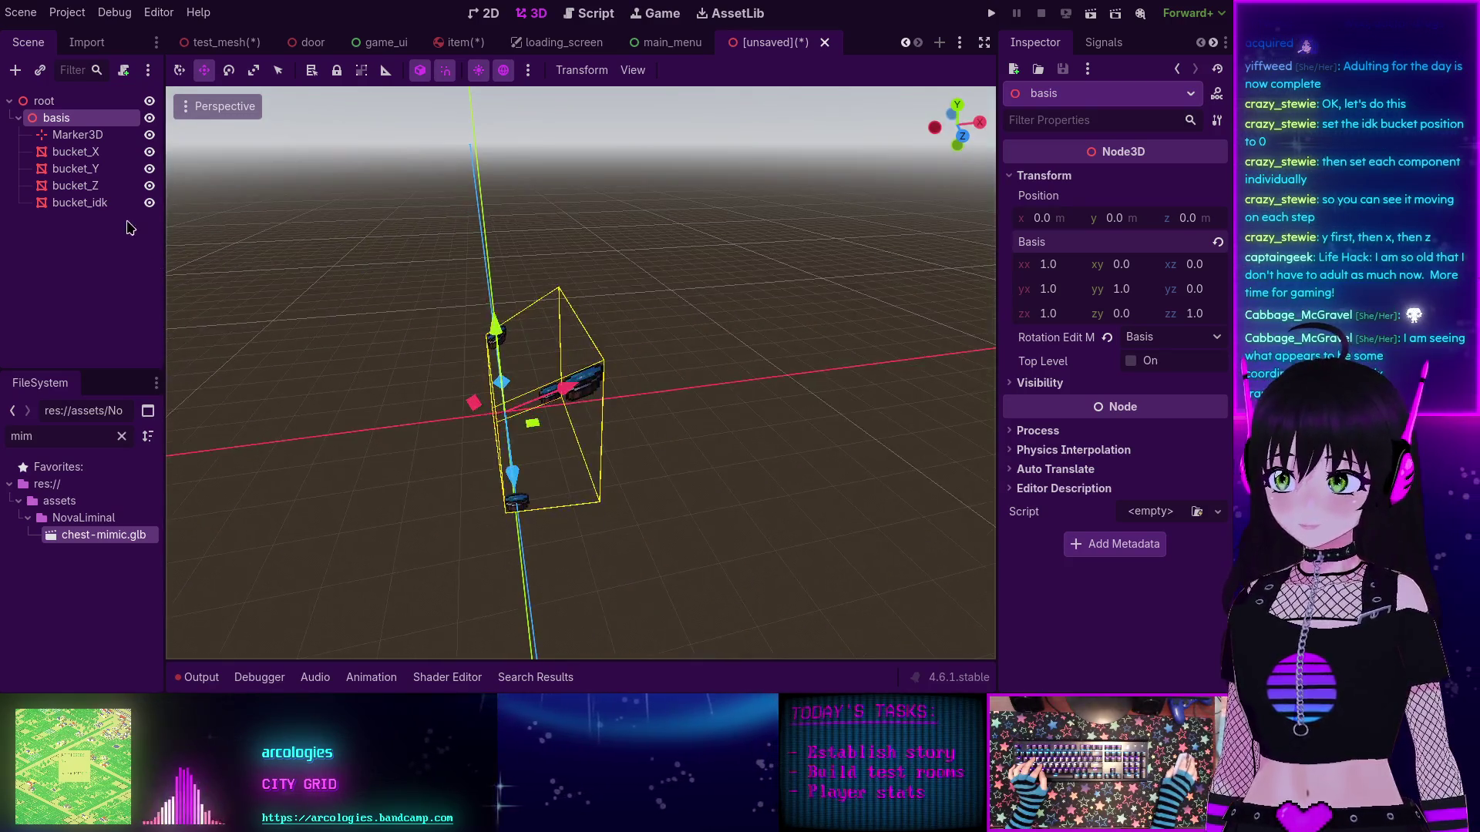
Step: Reset bucket_idk's position to the origin and set its x to 1
left_click(97, 208)
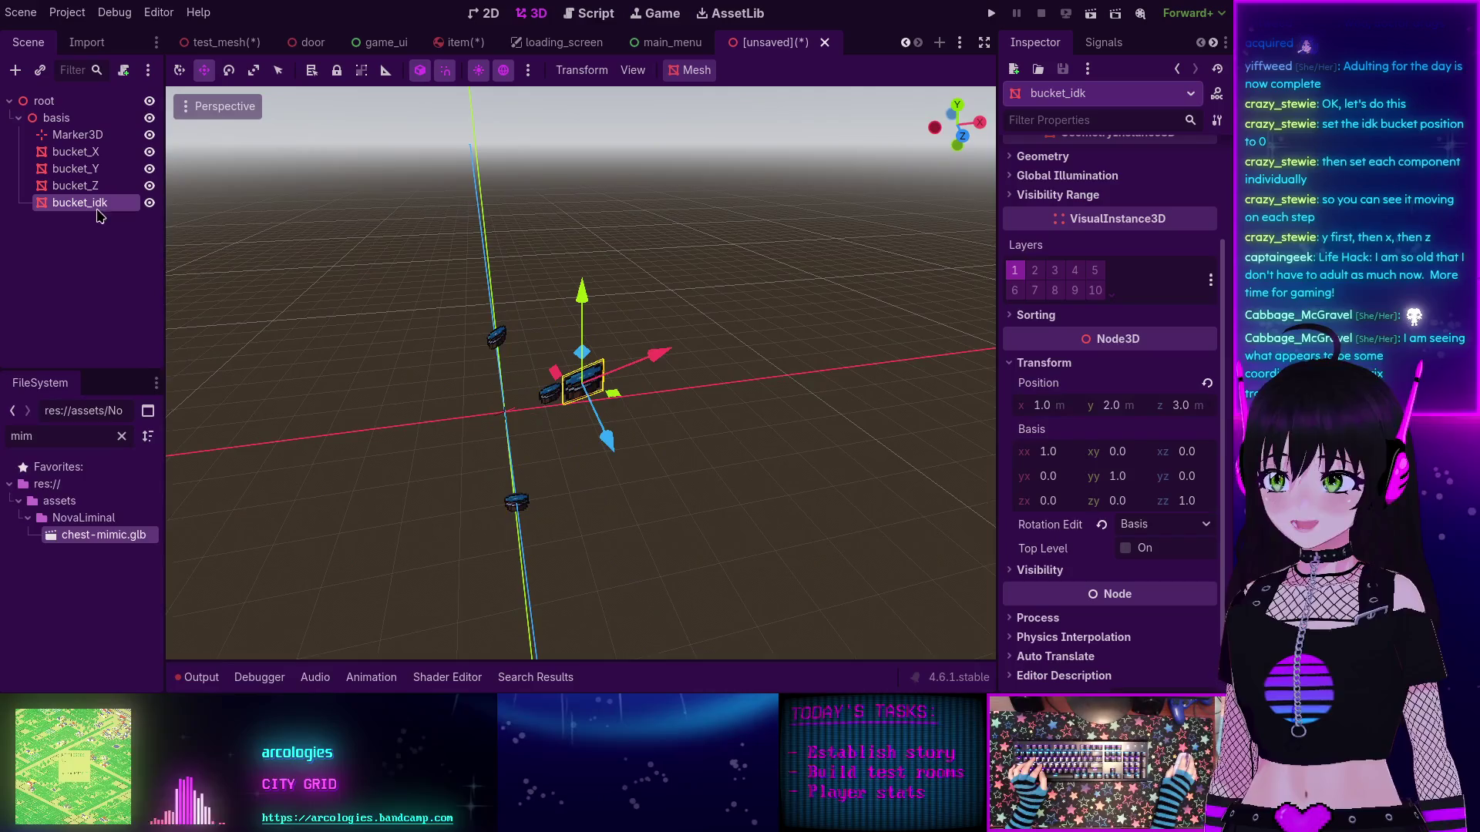
left_click(1206, 384)
mouse_move(545, 424)
left_mouse_down()
mouse_move(614, 373)
mouse_move(683, 403)
mouse_move(598, 452)
left_mouse_up()
scroll(581, 432, "up", 5)
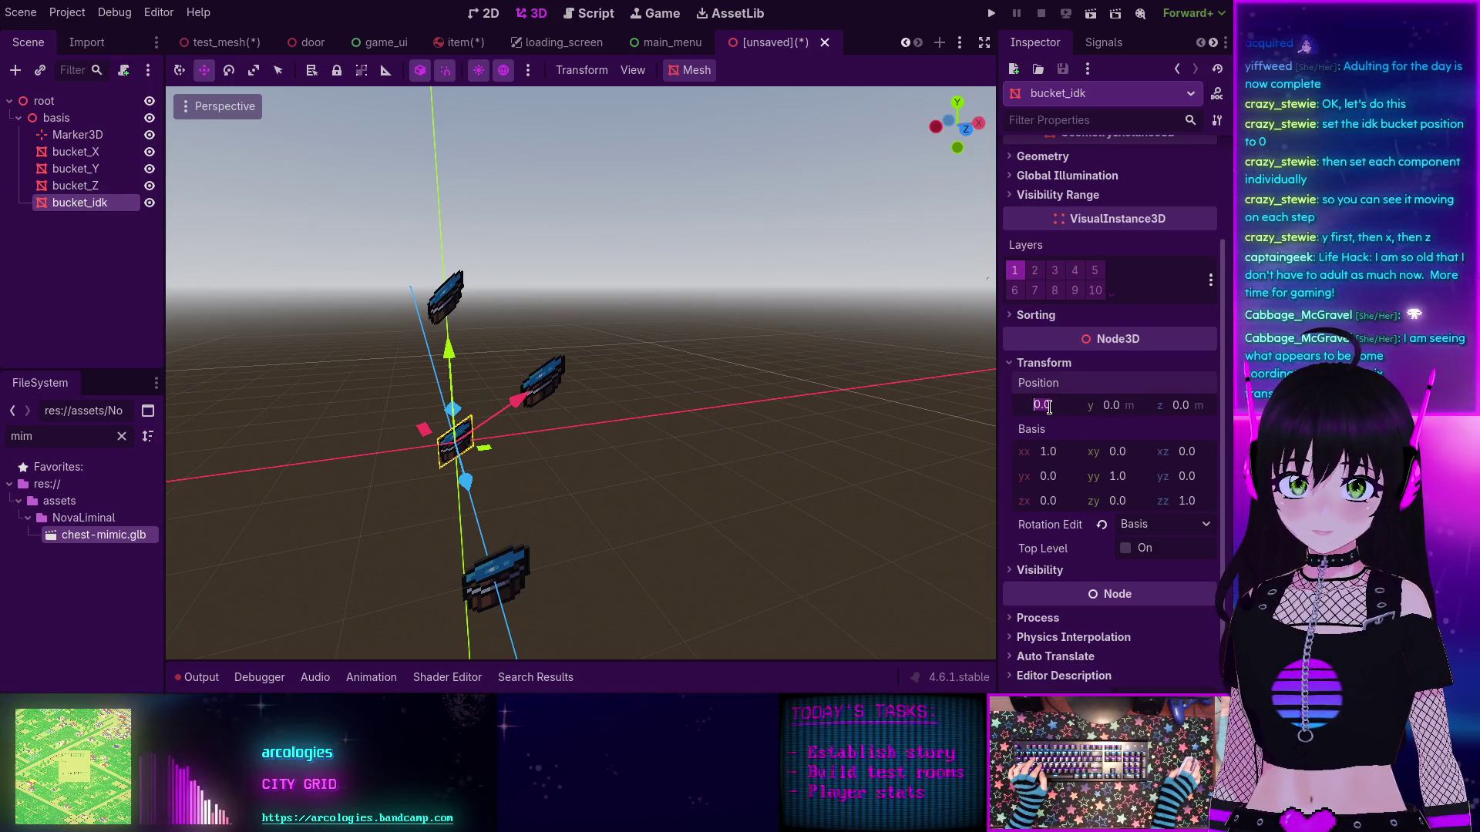
type("1")
key("Return")
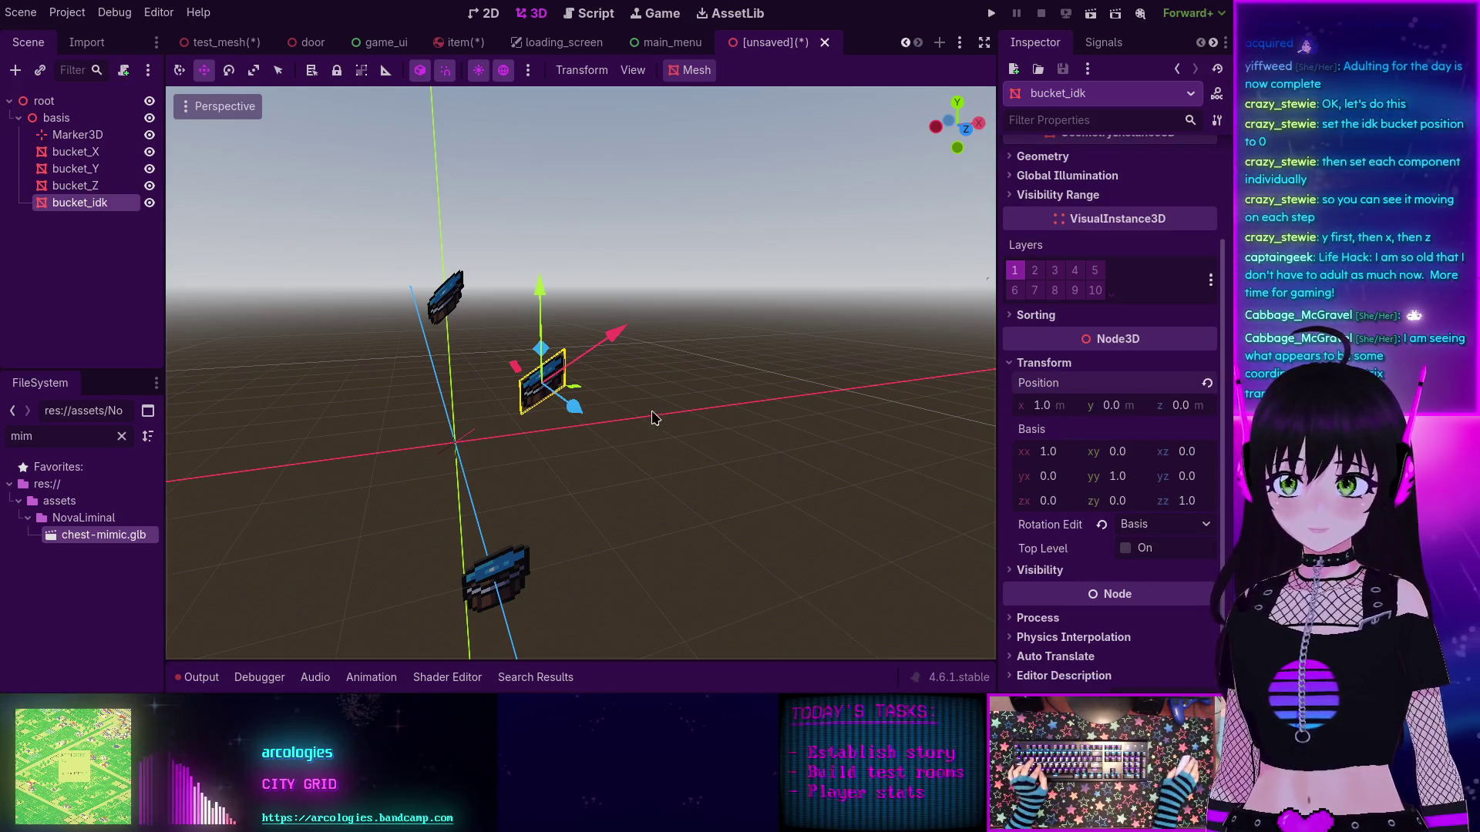
mouse_move(651, 417)
left_mouse_down()
mouse_move(806, 482)
mouse_move(583, 447)
left_mouse_up()
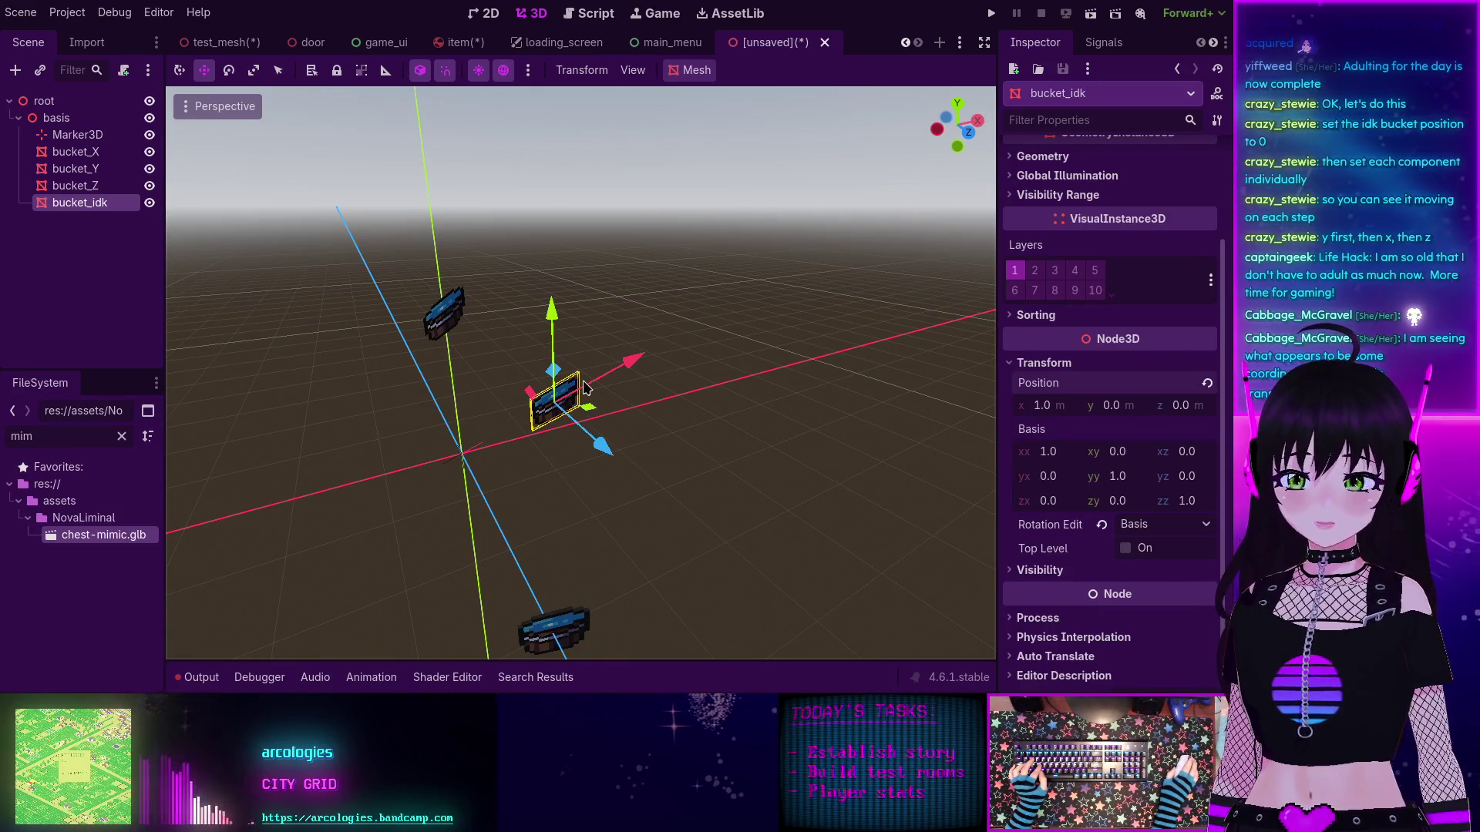
left_click_drag(555, 409, 606, 388)
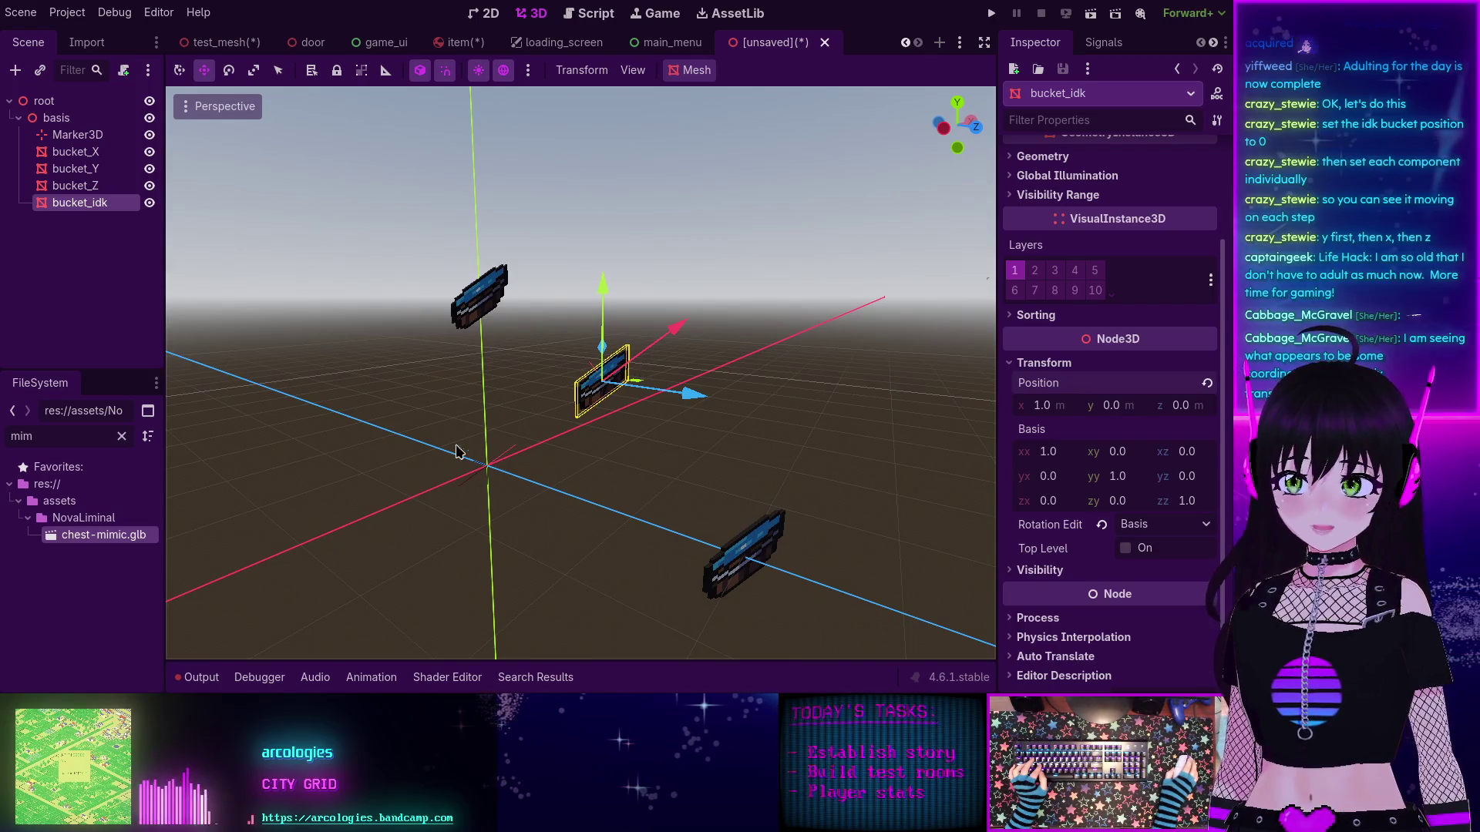
Step: Set bucket_idk's y to 2 and z to 3, orbiting to watch it move
left_click(1119, 406)
type("2")
key("Return")
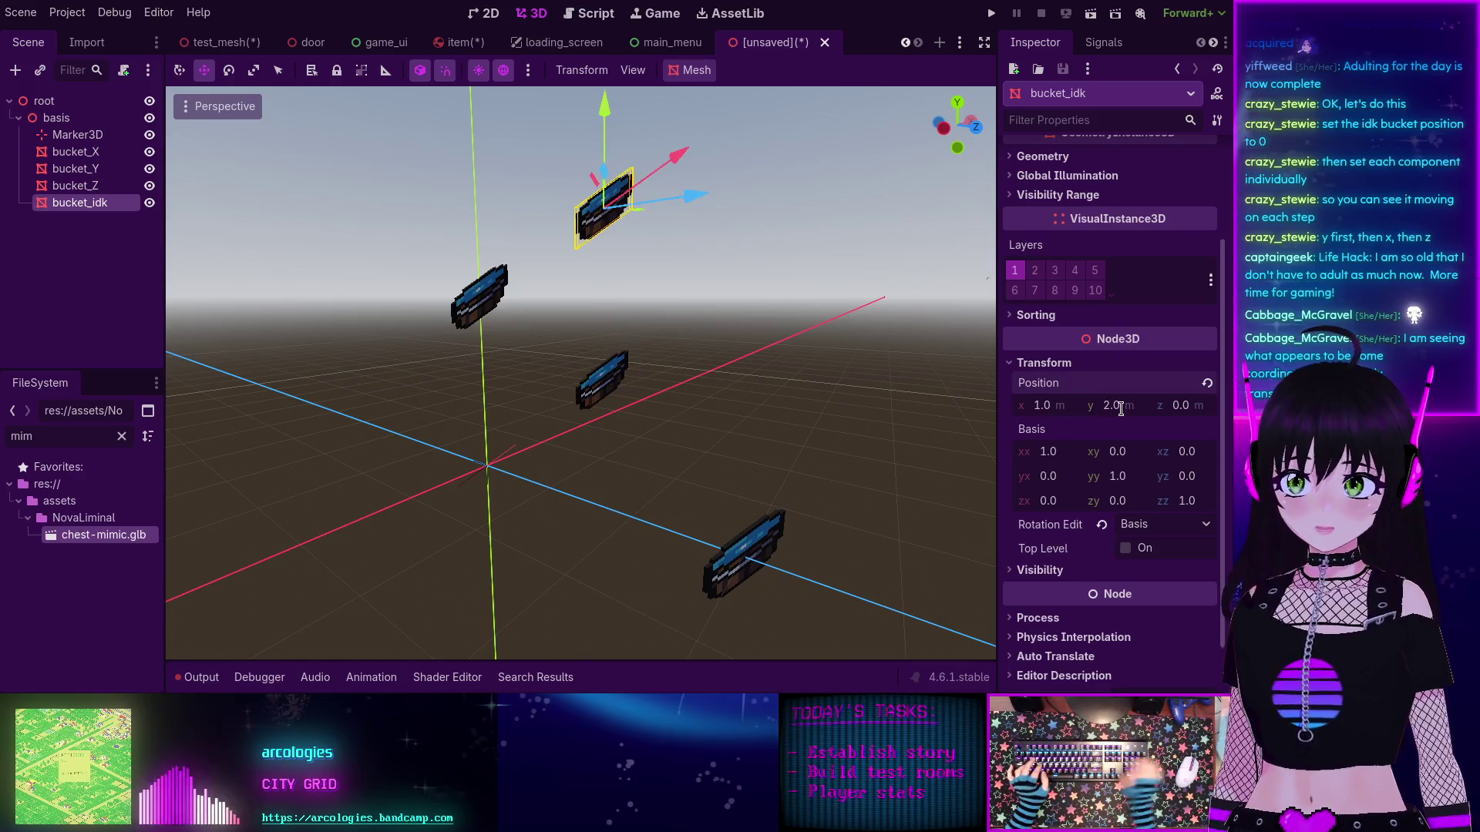
mouse_move(643, 313)
left_mouse_down()
mouse_move(563, 336)
mouse_move(519, 321)
mouse_move(512, 299)
left_mouse_up()
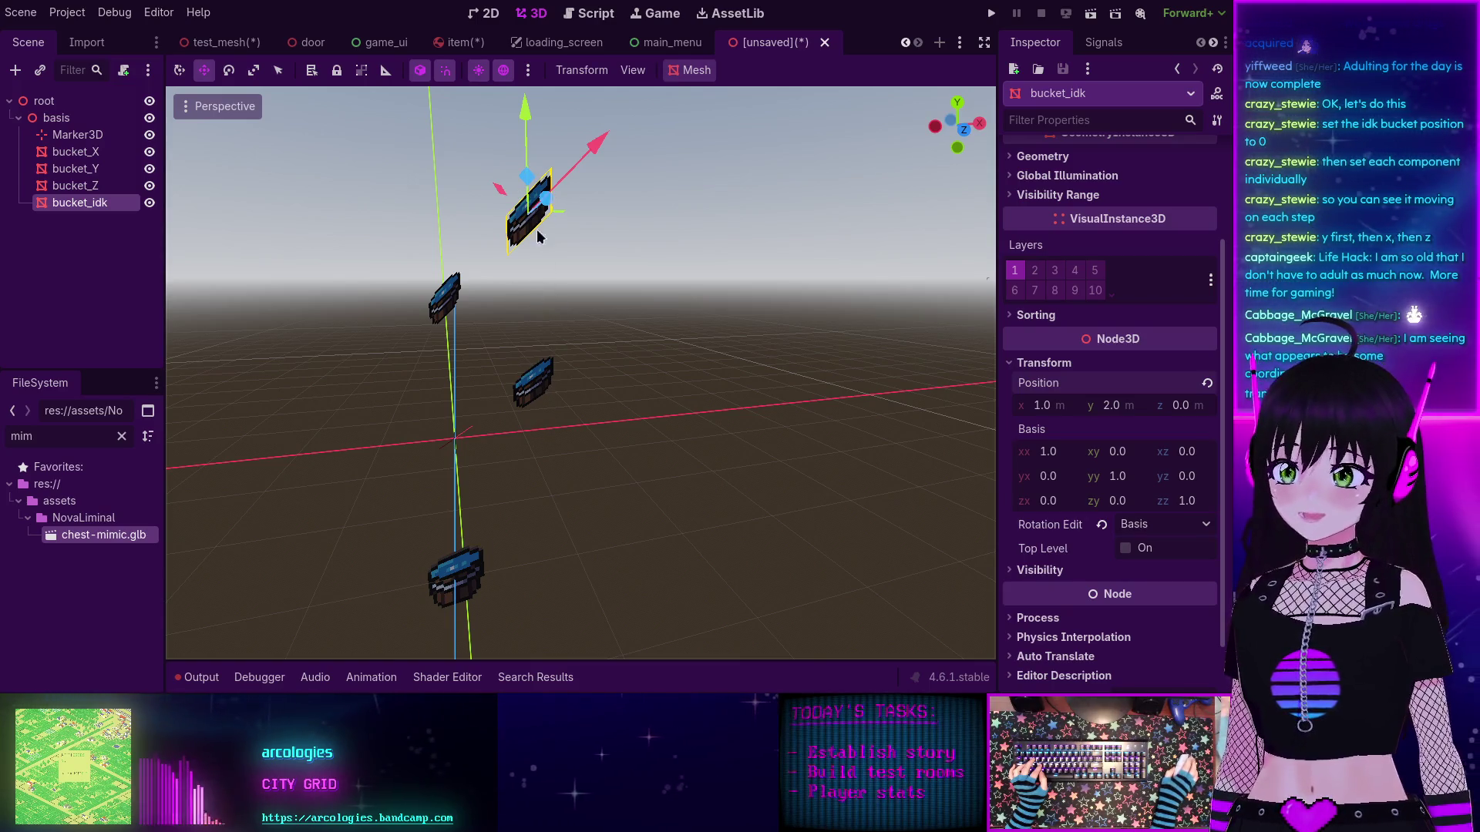
left_click(1185, 402)
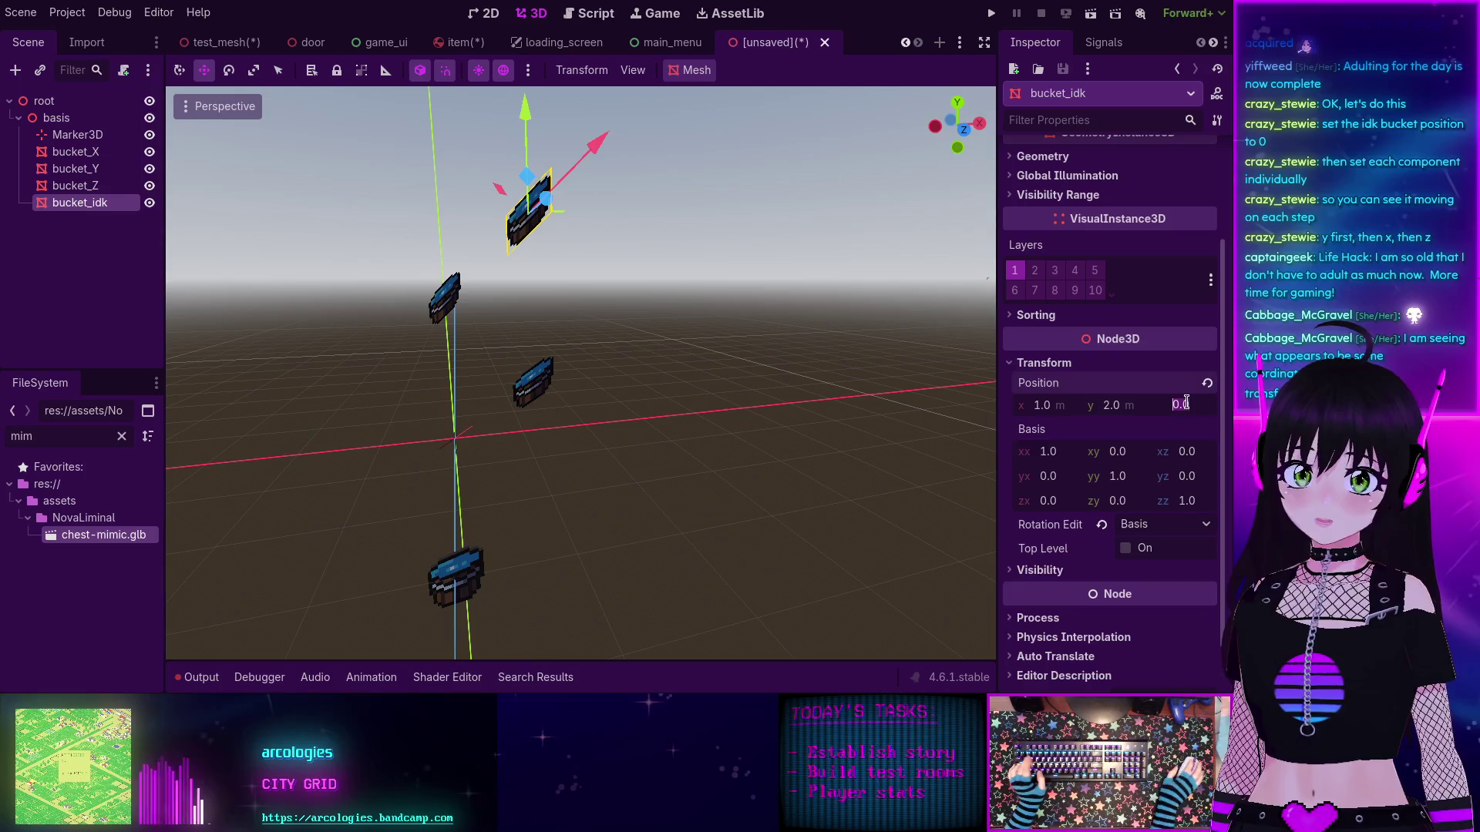
type("3")
key("Return")
left_click_drag(598, 459, 876, 481)
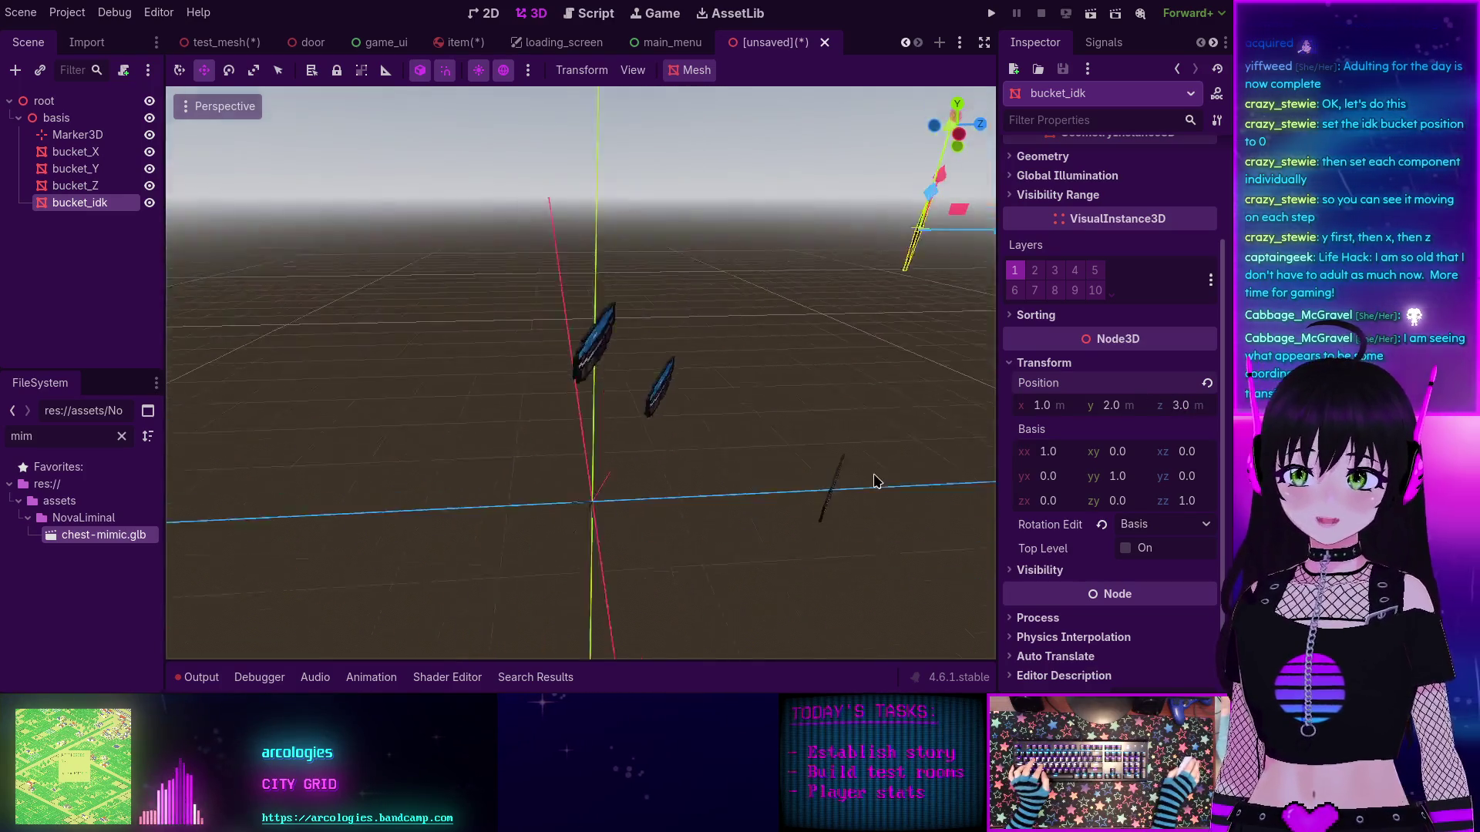
mouse_move(882, 390)
left_mouse_down()
mouse_move(680, 419)
mouse_move(710, 419)
mouse_move(680, 455)
mouse_move(545, 423)
mouse_move(615, 414)
mouse_move(479, 396)
mouse_move(436, 416)
mouse_move(513, 419)
mouse_move(532, 399)
mouse_move(530, 414)
mouse_move(809, 482)
mouse_move(783, 459)
left_mouse_up()
key("KP_7")
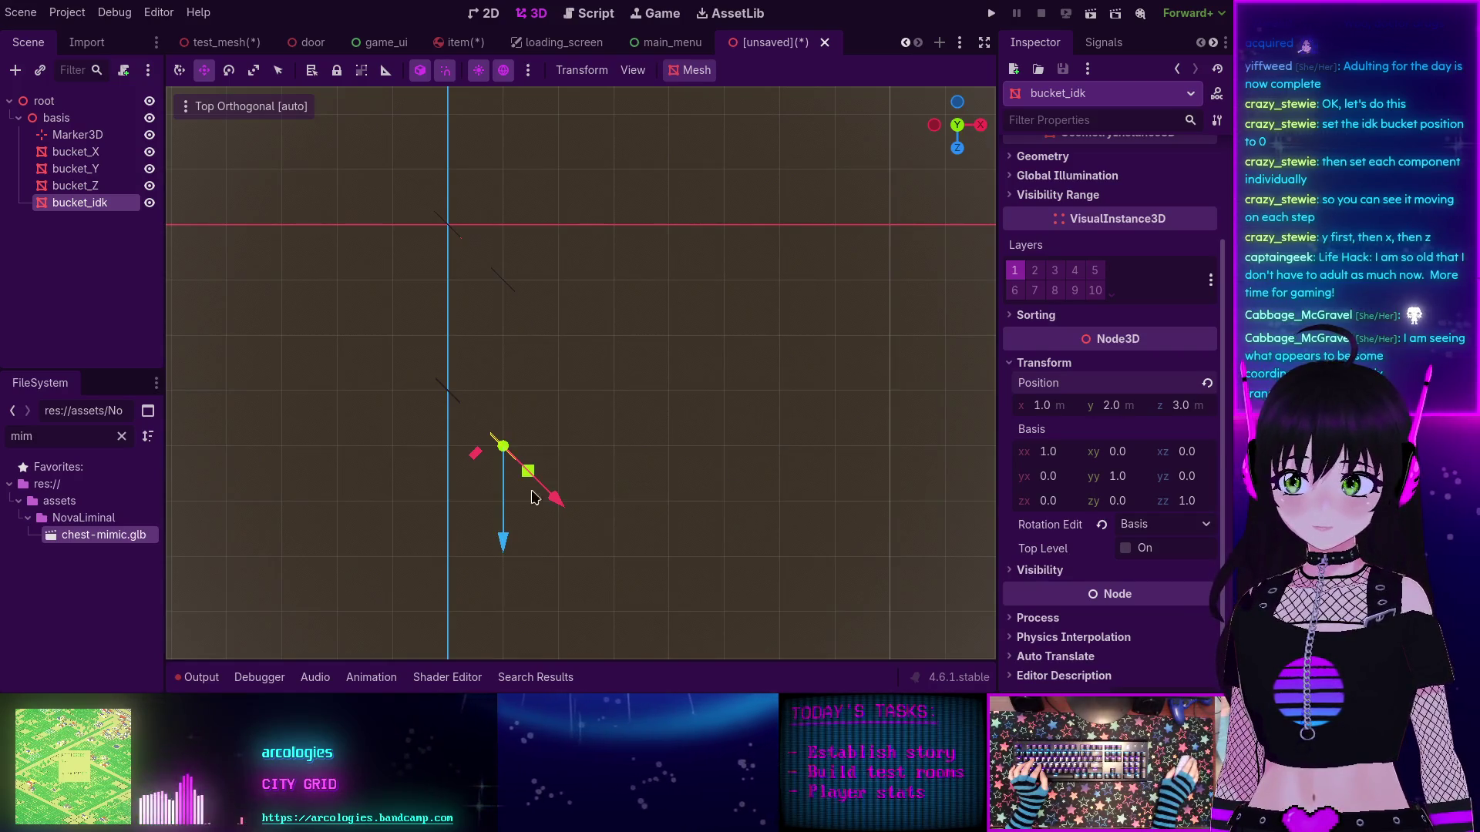
mouse_move(532, 497)
left_mouse_down()
mouse_move(522, 423)
mouse_move(577, 299)
left_mouse_up()
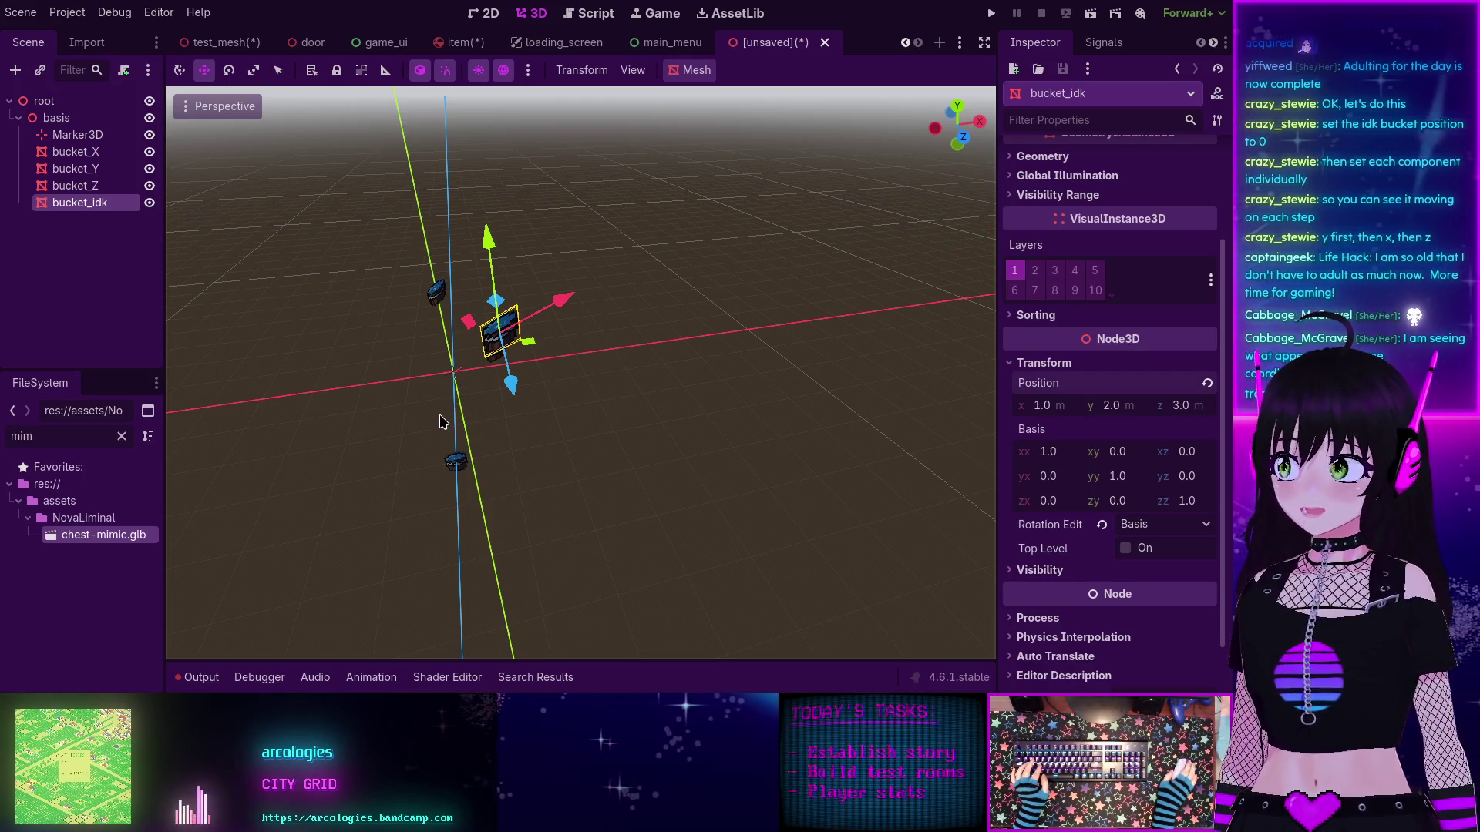
scroll(449, 414, "up", 2)
mouse_move(449, 414)
left_mouse_down()
mouse_move(539, 360)
mouse_move(753, 360)
mouse_move(618, 290)
mouse_move(687, 307)
mouse_move(625, 373)
mouse_move(560, 400)
left_mouse_up()
scroll(608, 347, "down", 2)
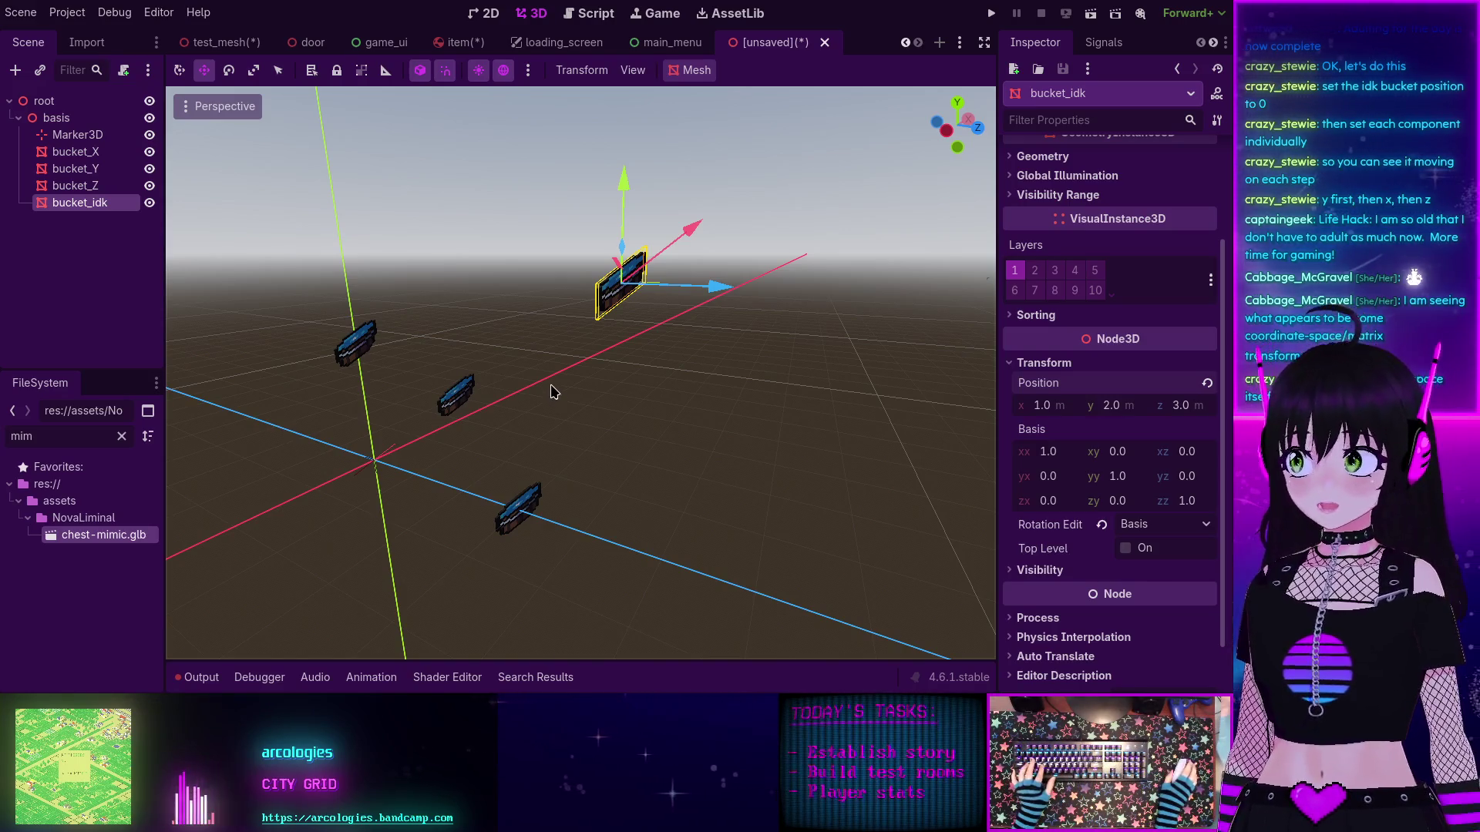
mouse_move(604, 408)
left_mouse_down()
mouse_move(542, 433)
mouse_move(506, 489)
mouse_move(699, 488)
mouse_move(581, 452)
left_mouse_up()
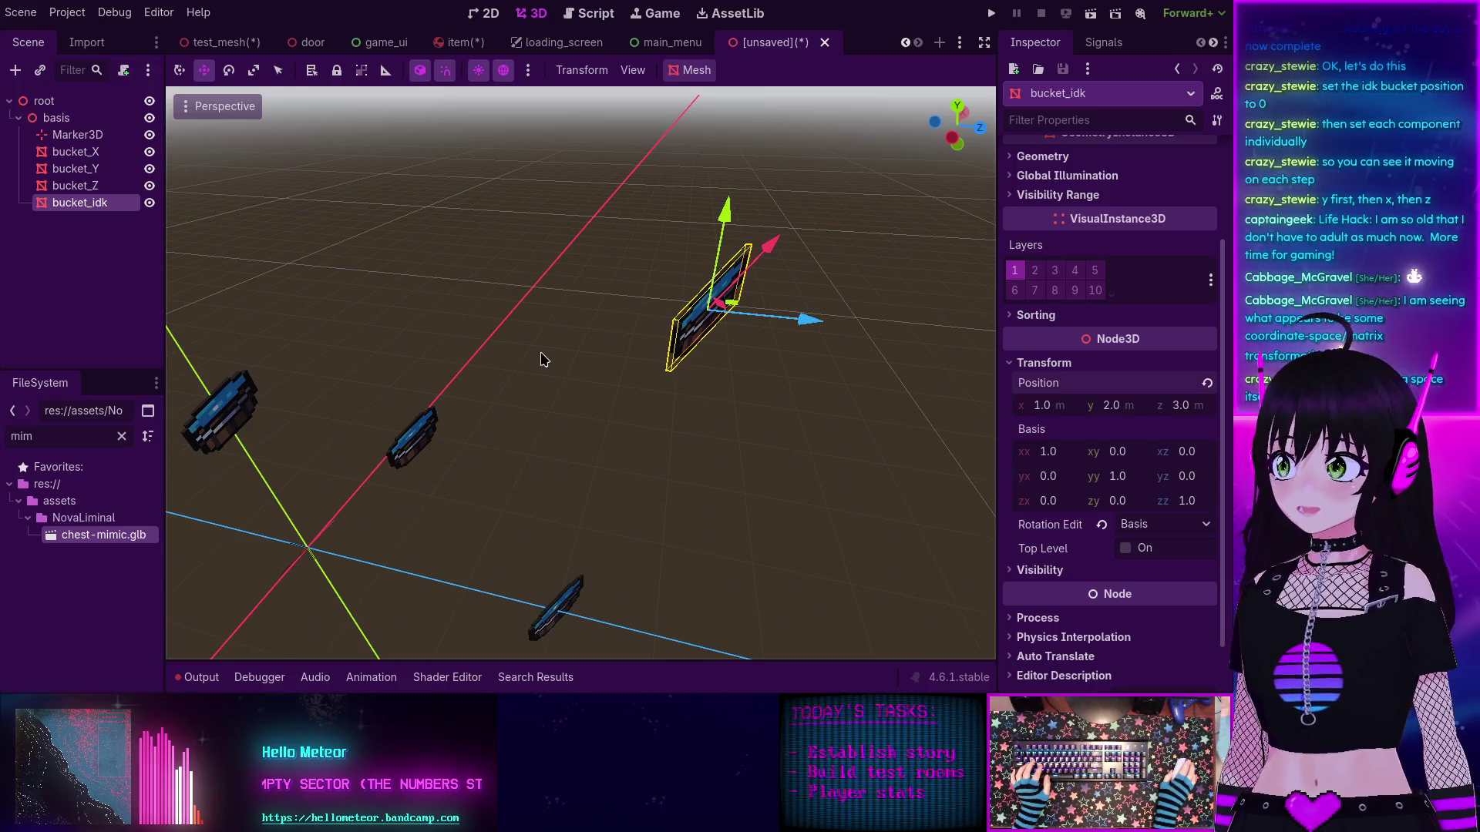
Step: Revert bucket_idk's position to (0, 0, 0) and switch to the item scene
key("KP_4")
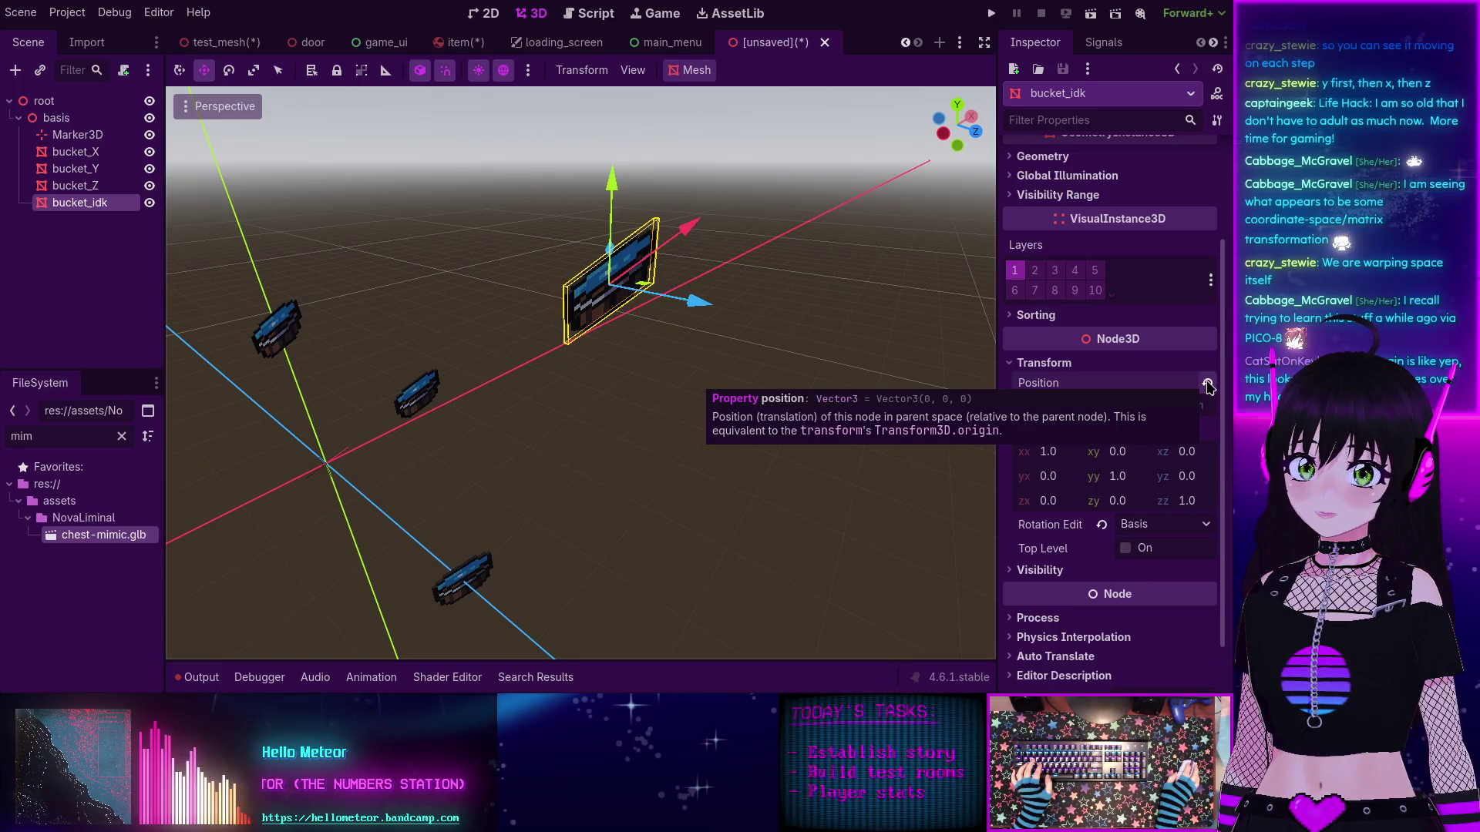
left_click(1207, 385)
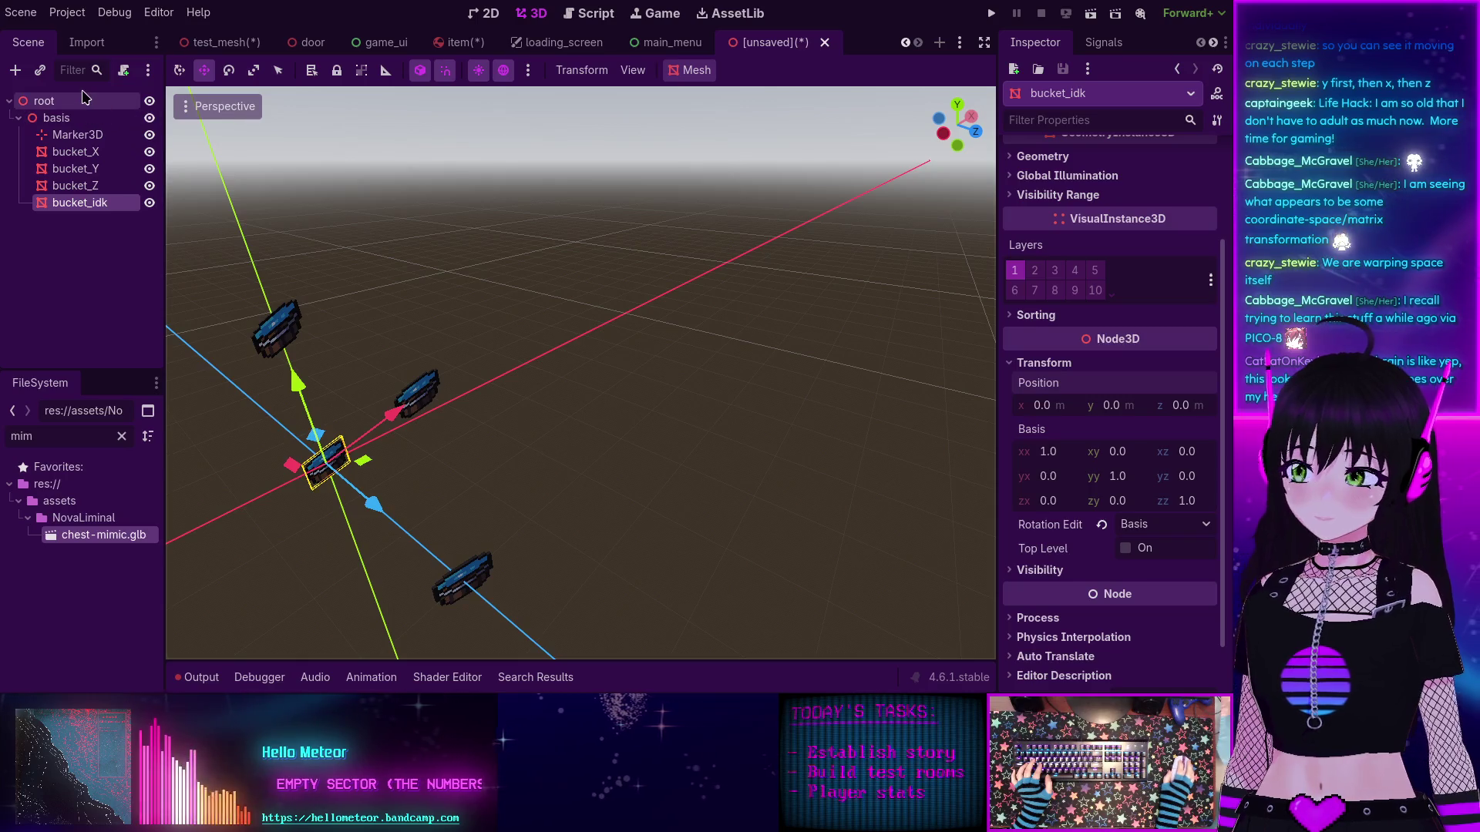
left_click(459, 44)
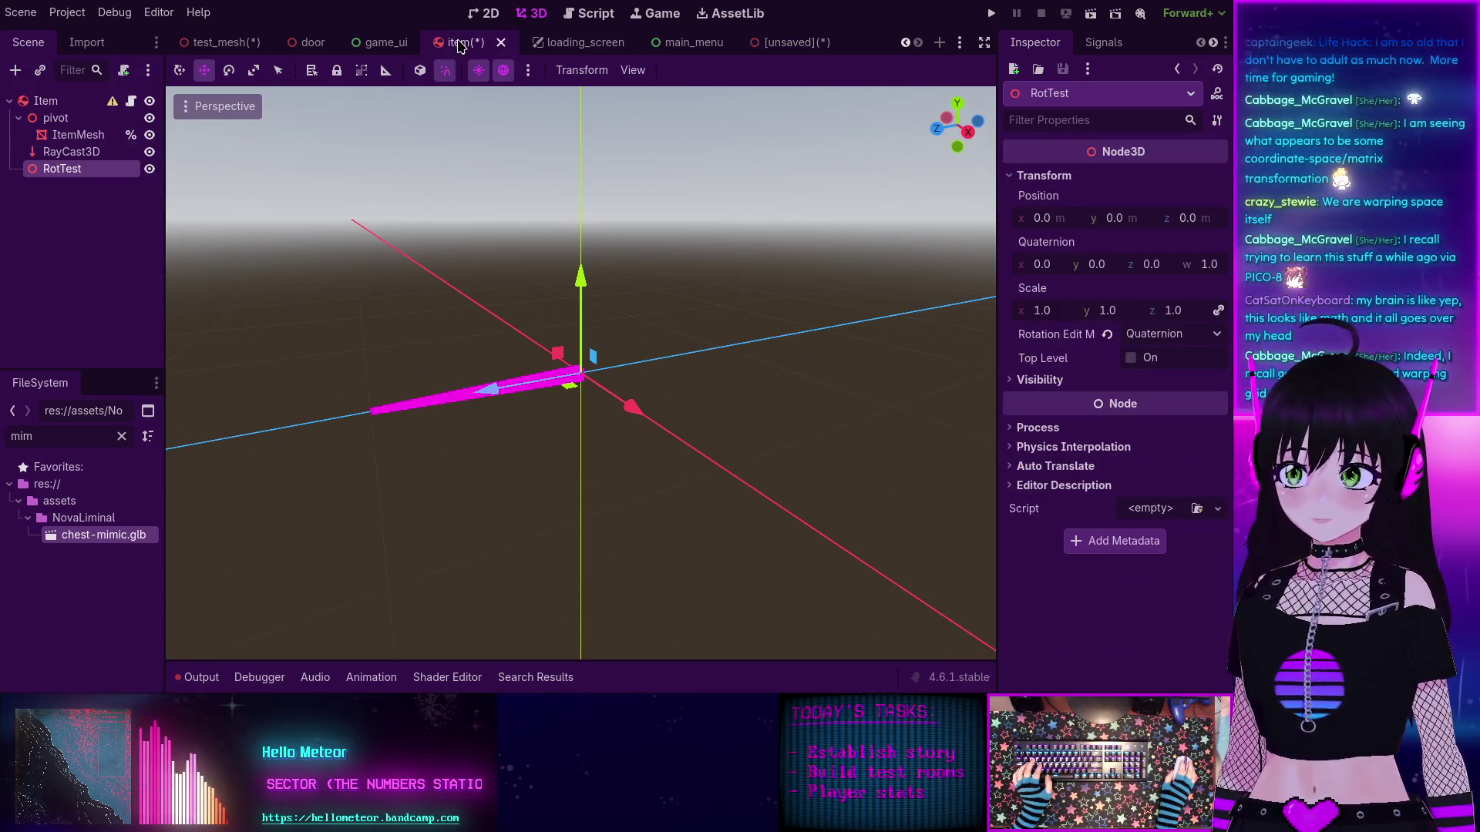
Step: Write pass into _the_even_less_jank in item.gd, save it with Ctrl+S, and run the project
left_click(596, 13)
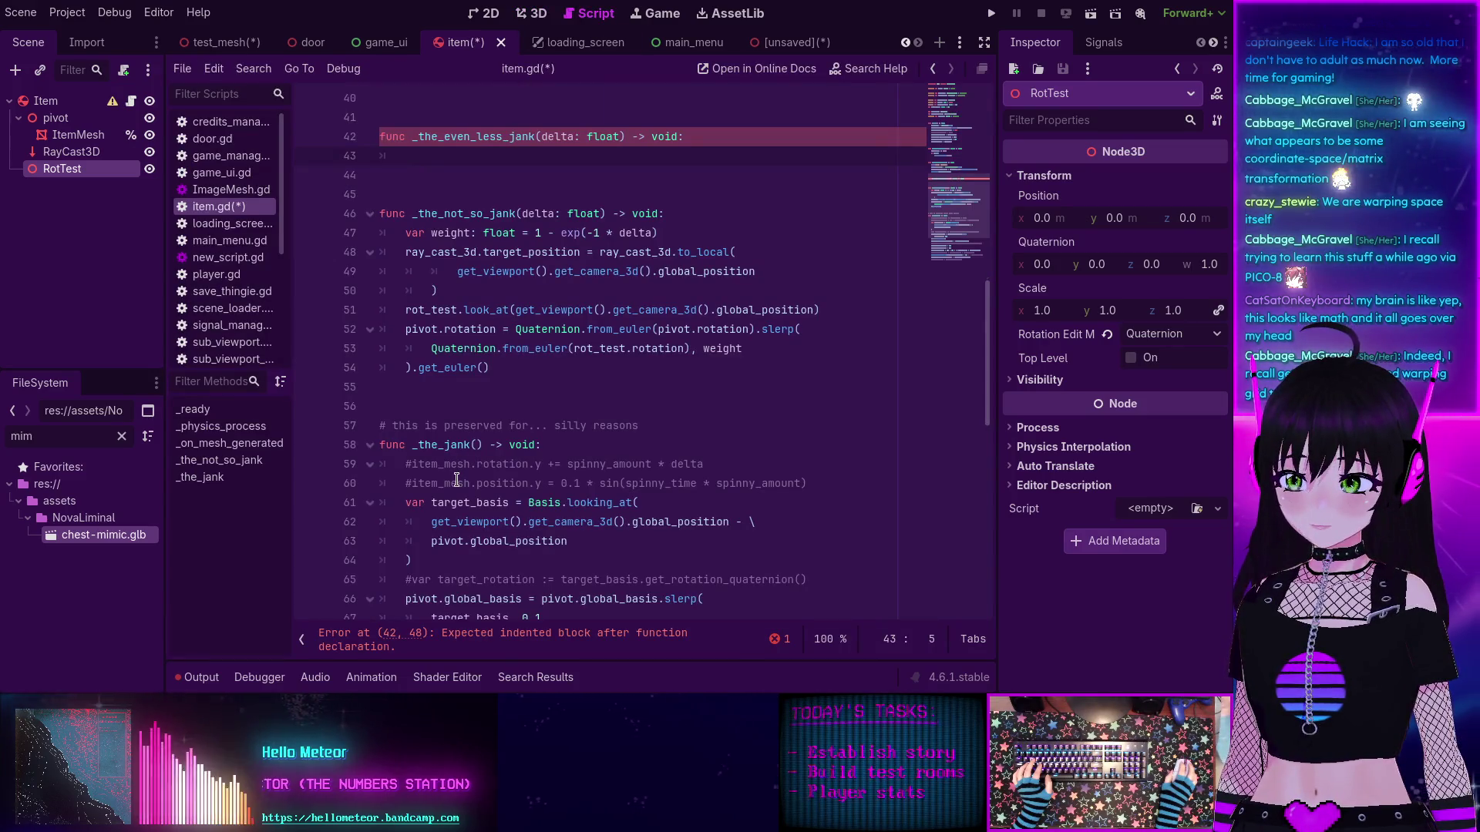
scroll(479, 407, "down", 2)
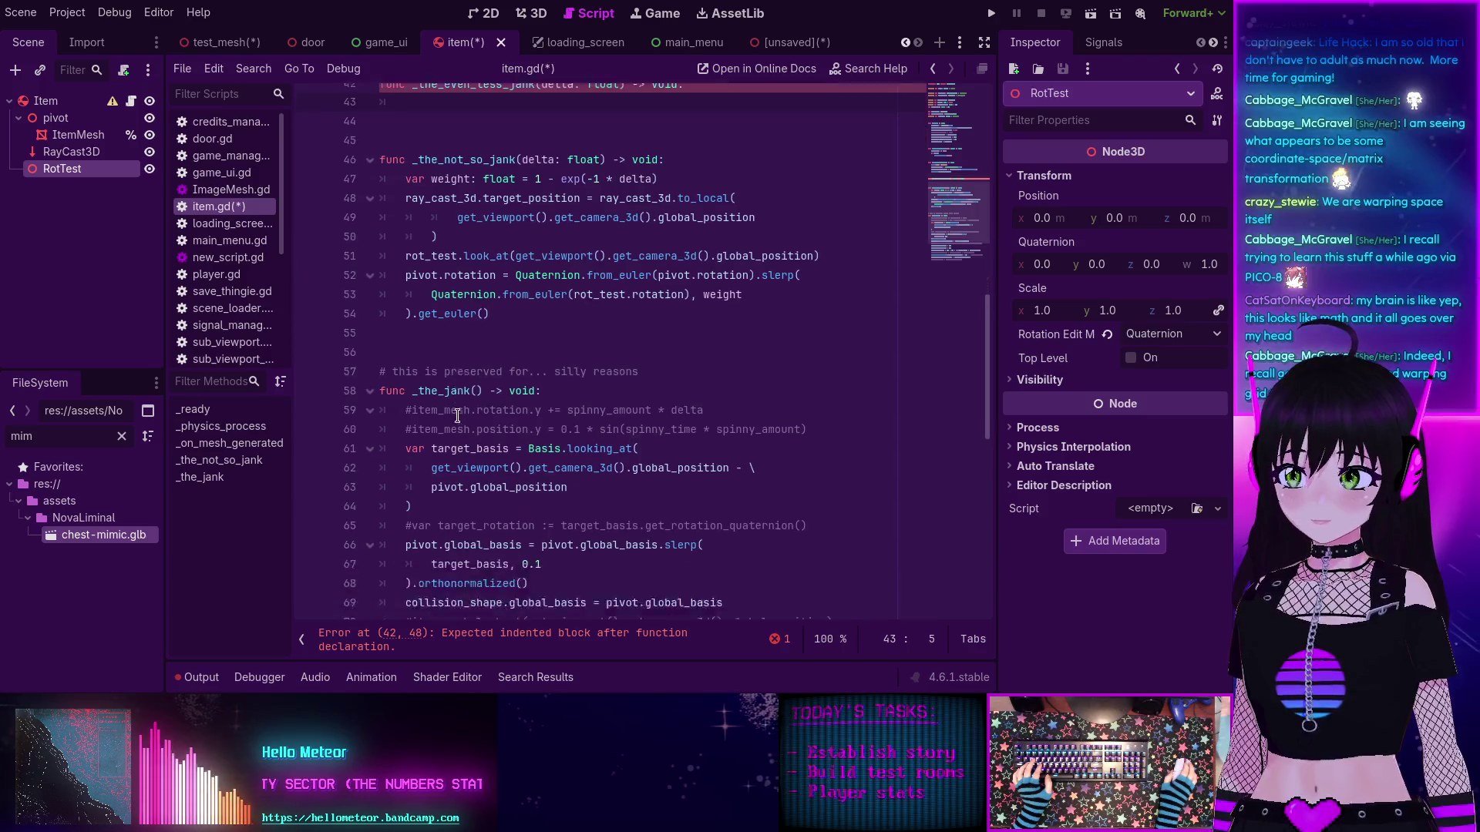
scroll(462, 411, "up", 4)
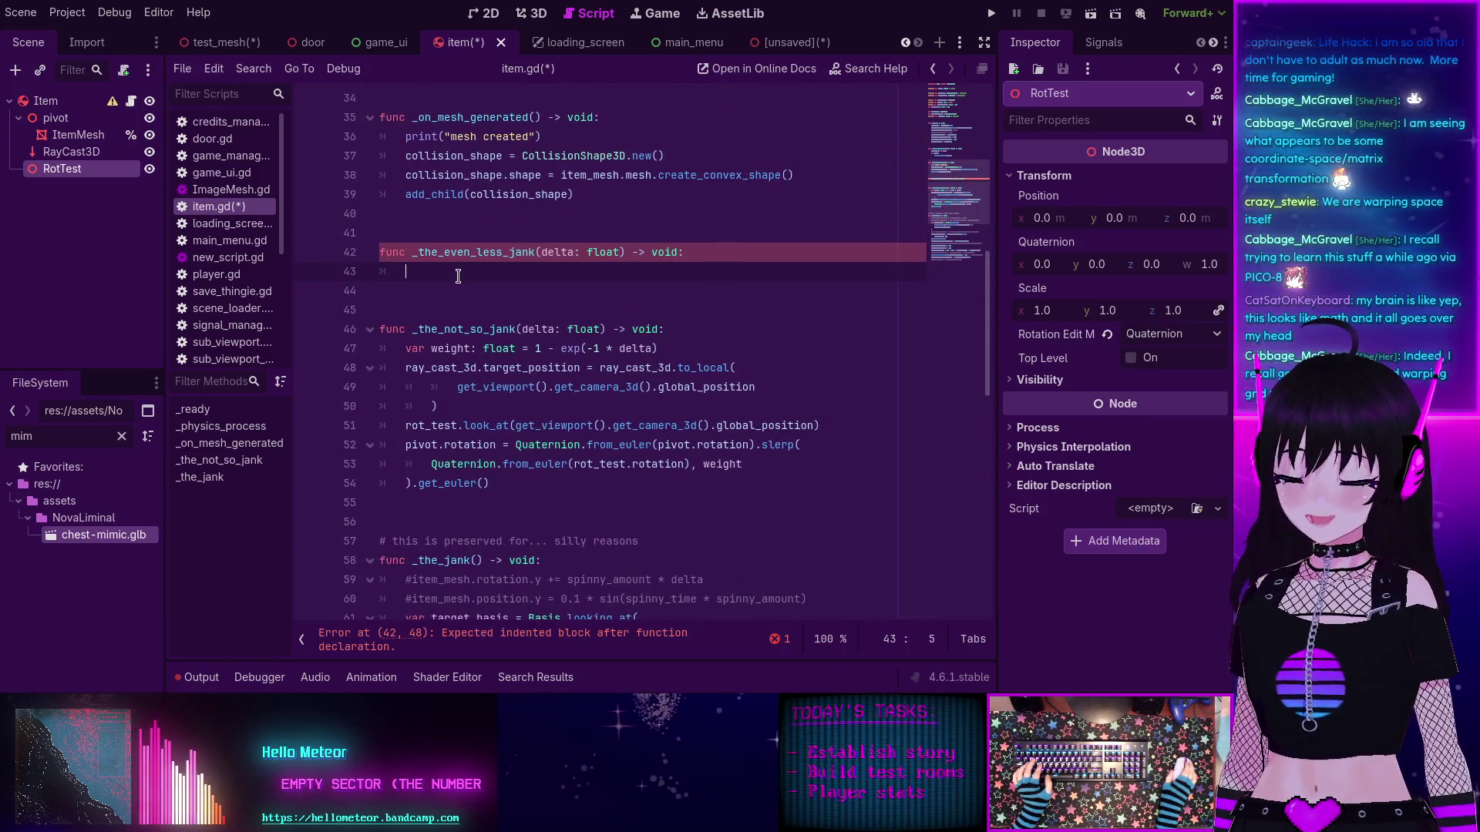
scroll(455, 308, "up", 2)
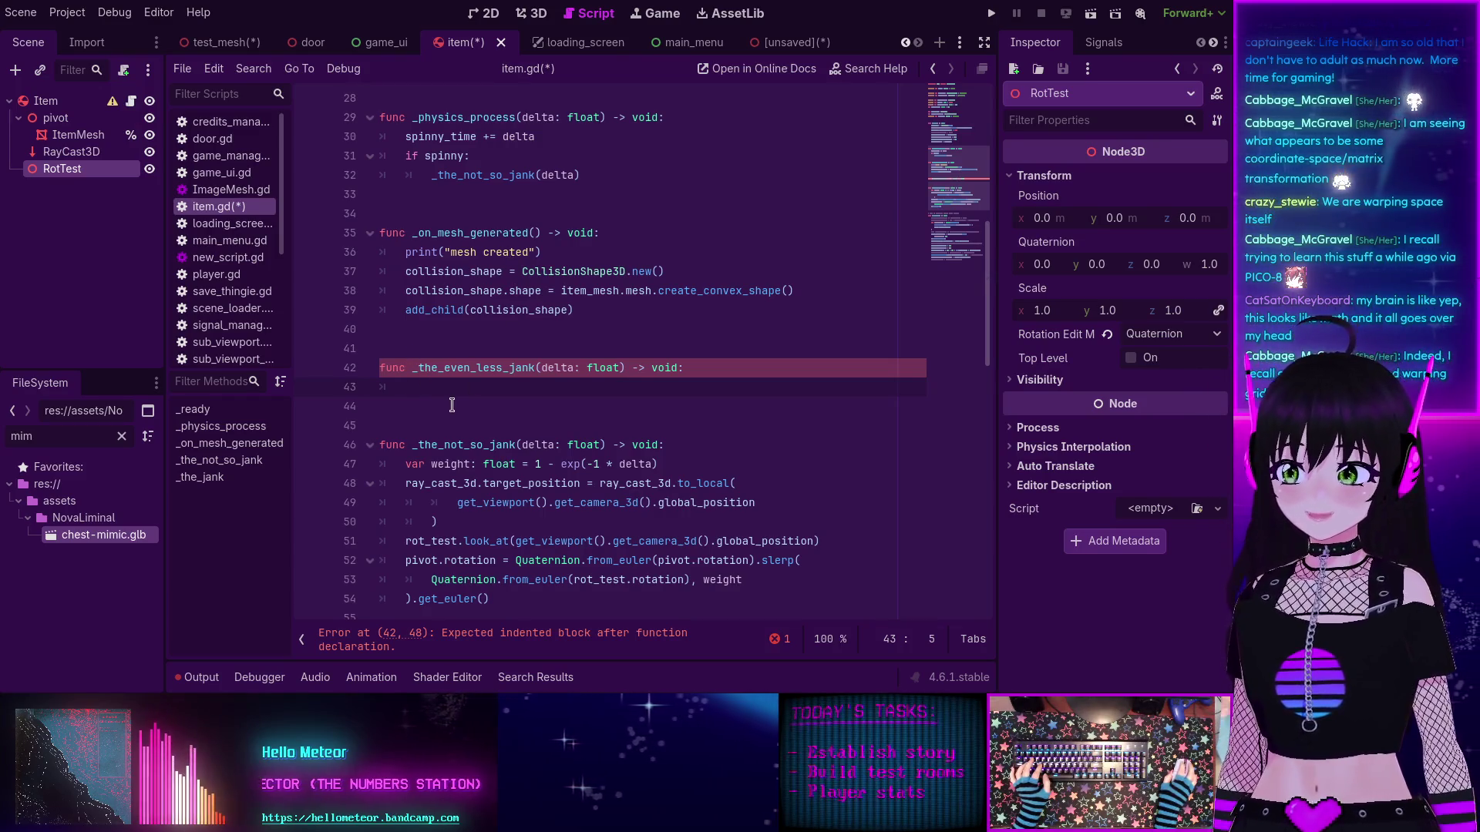
type("pass")
key("ctrl+s")
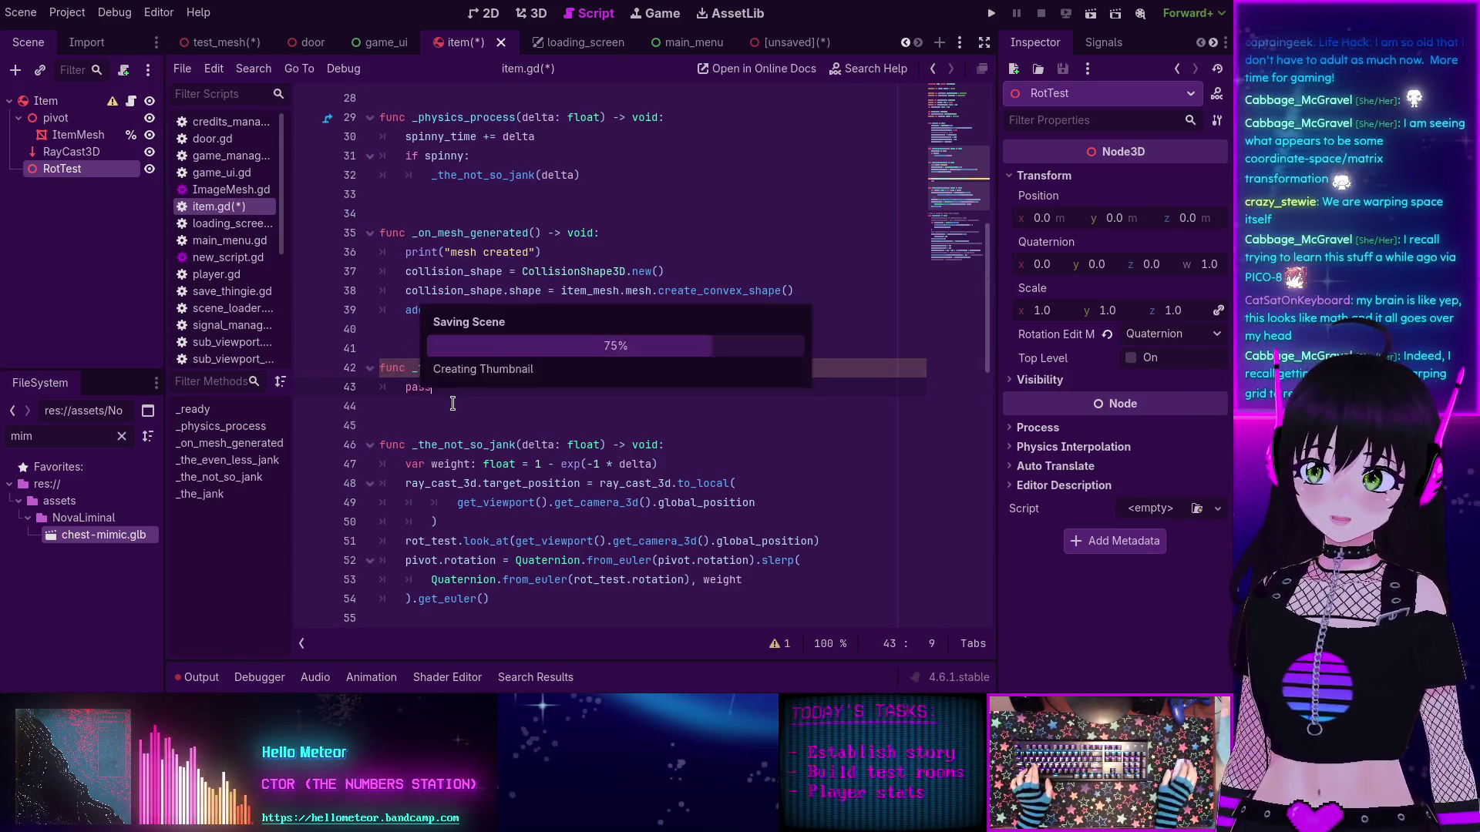
scroll(524, 377, "down", 3)
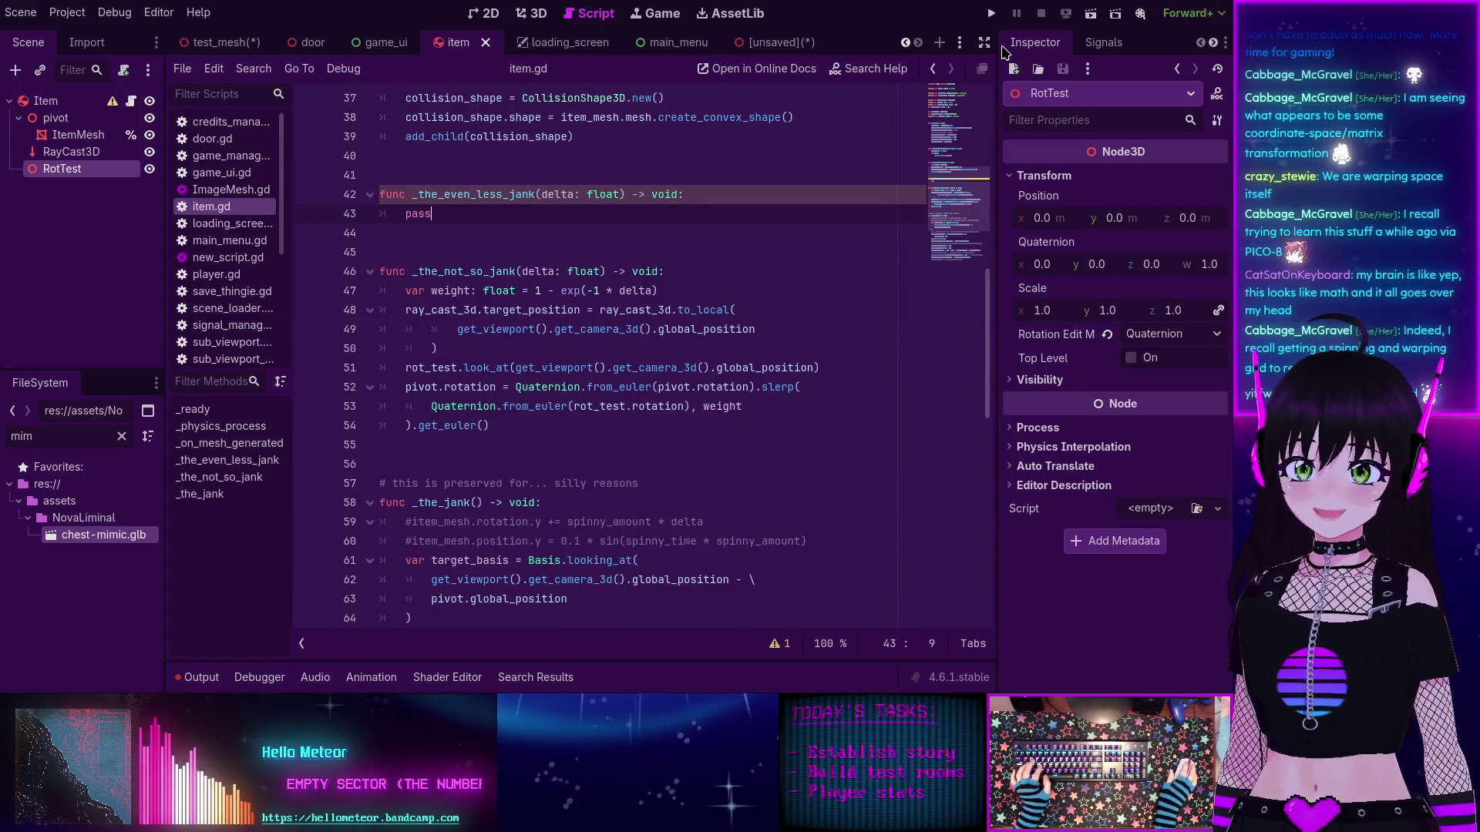
left_click(991, 13)
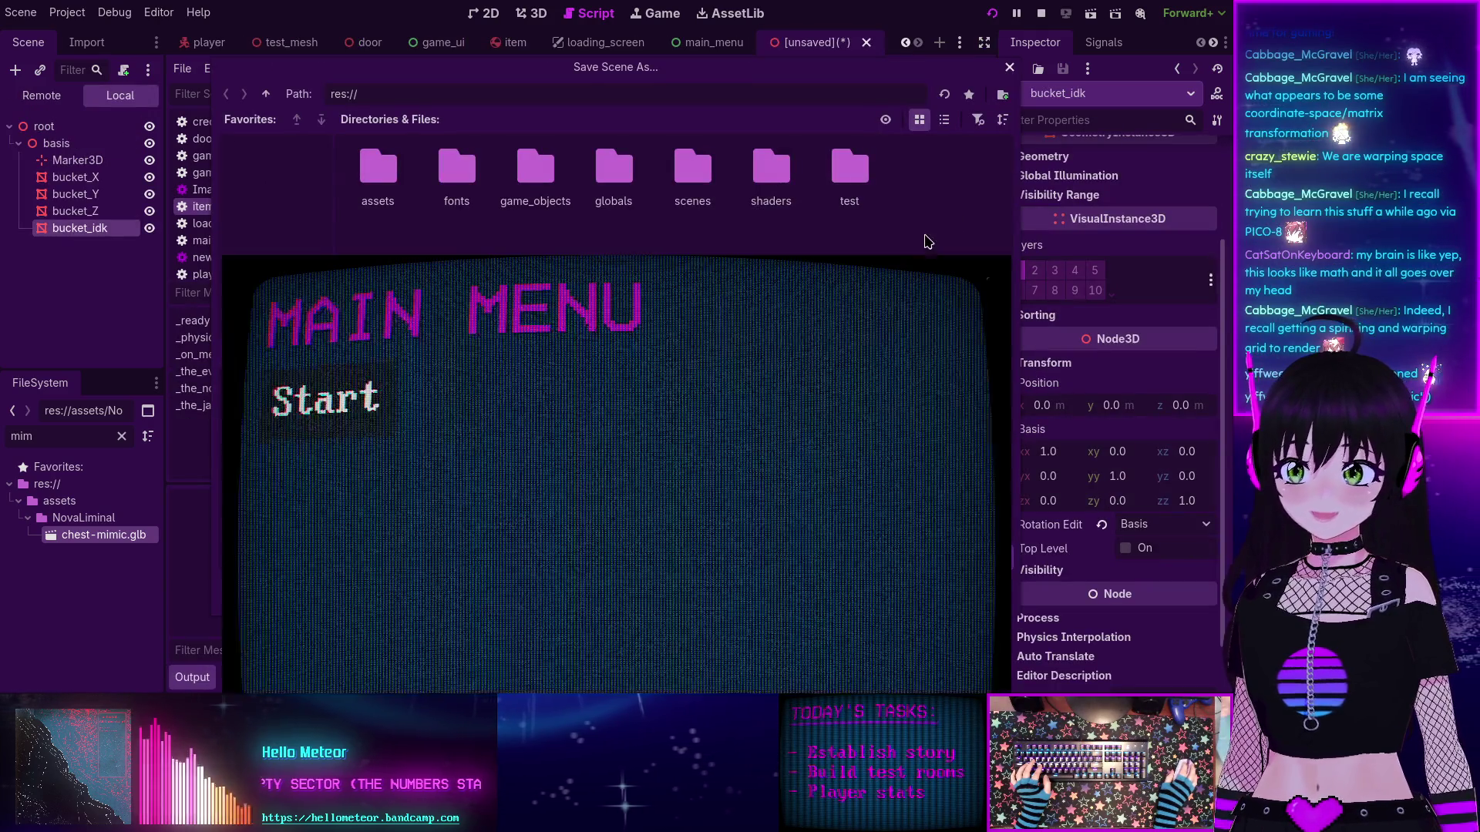
Step: Launch the game by choosing Start in its main menu
left_click(294, 231)
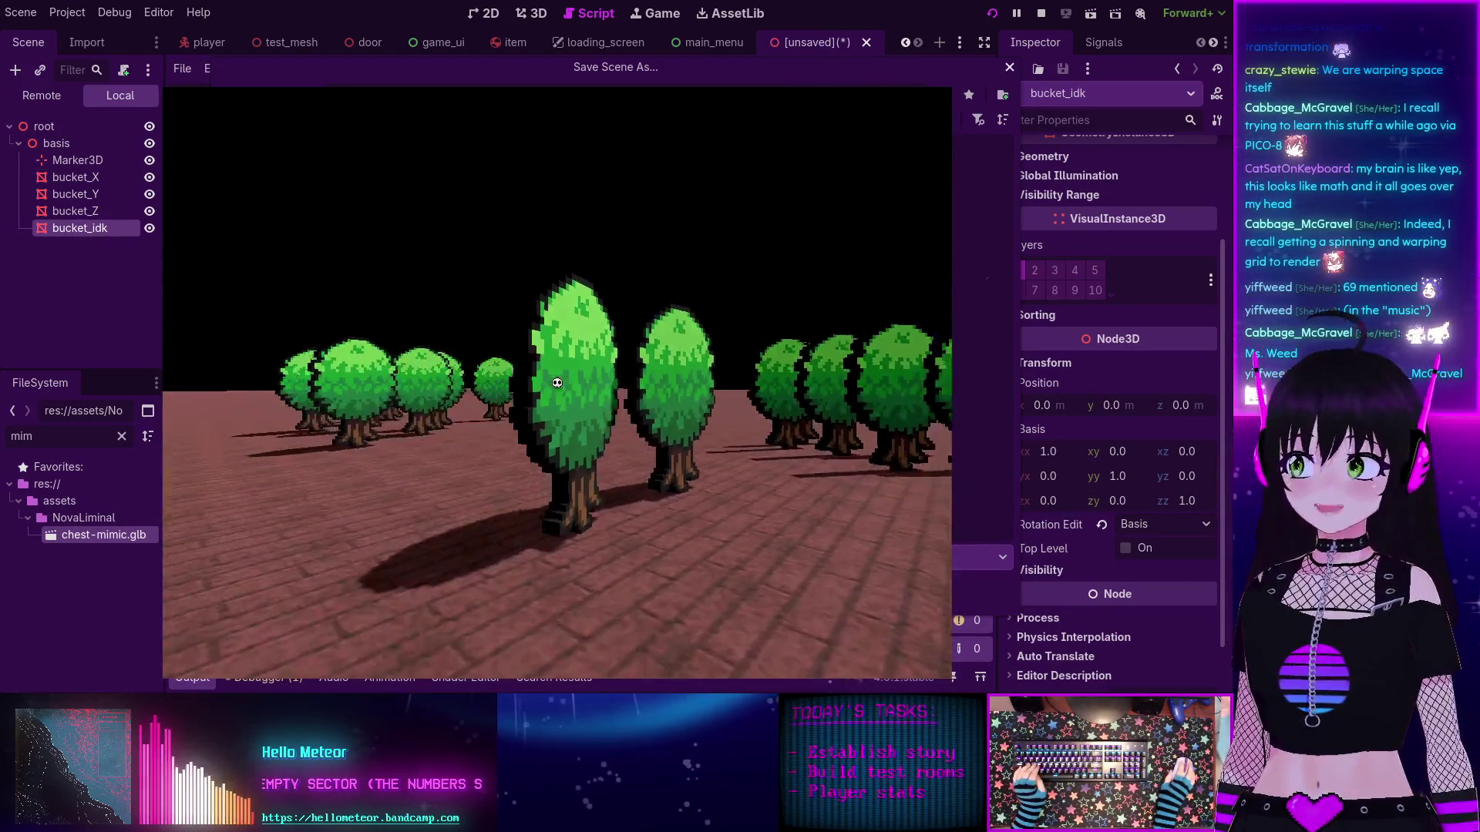
Step: Walk forward through the trees, then stop the game with F8 and cancel the Save Scene As prompt
key("w")
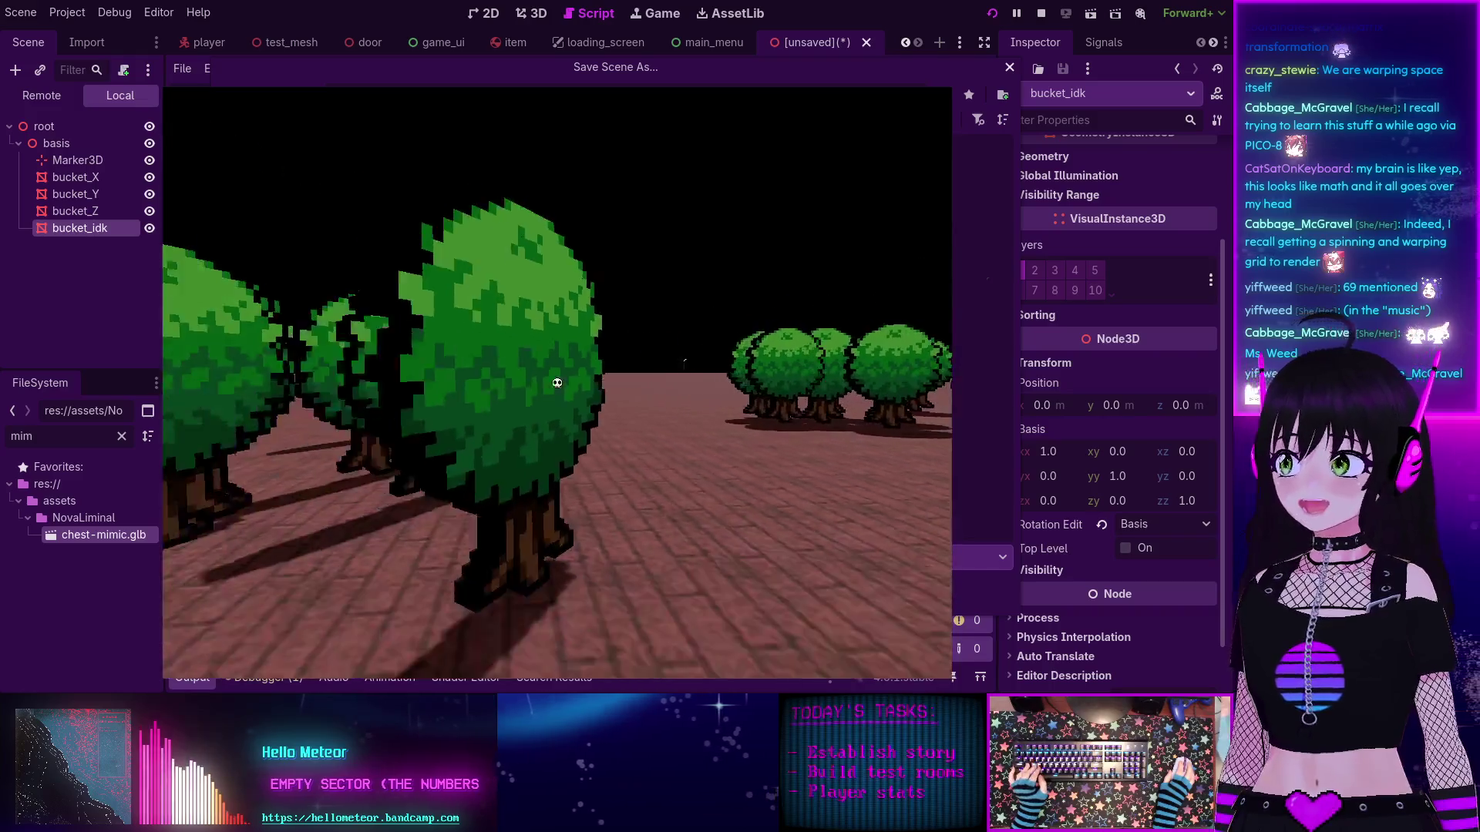
key("w")
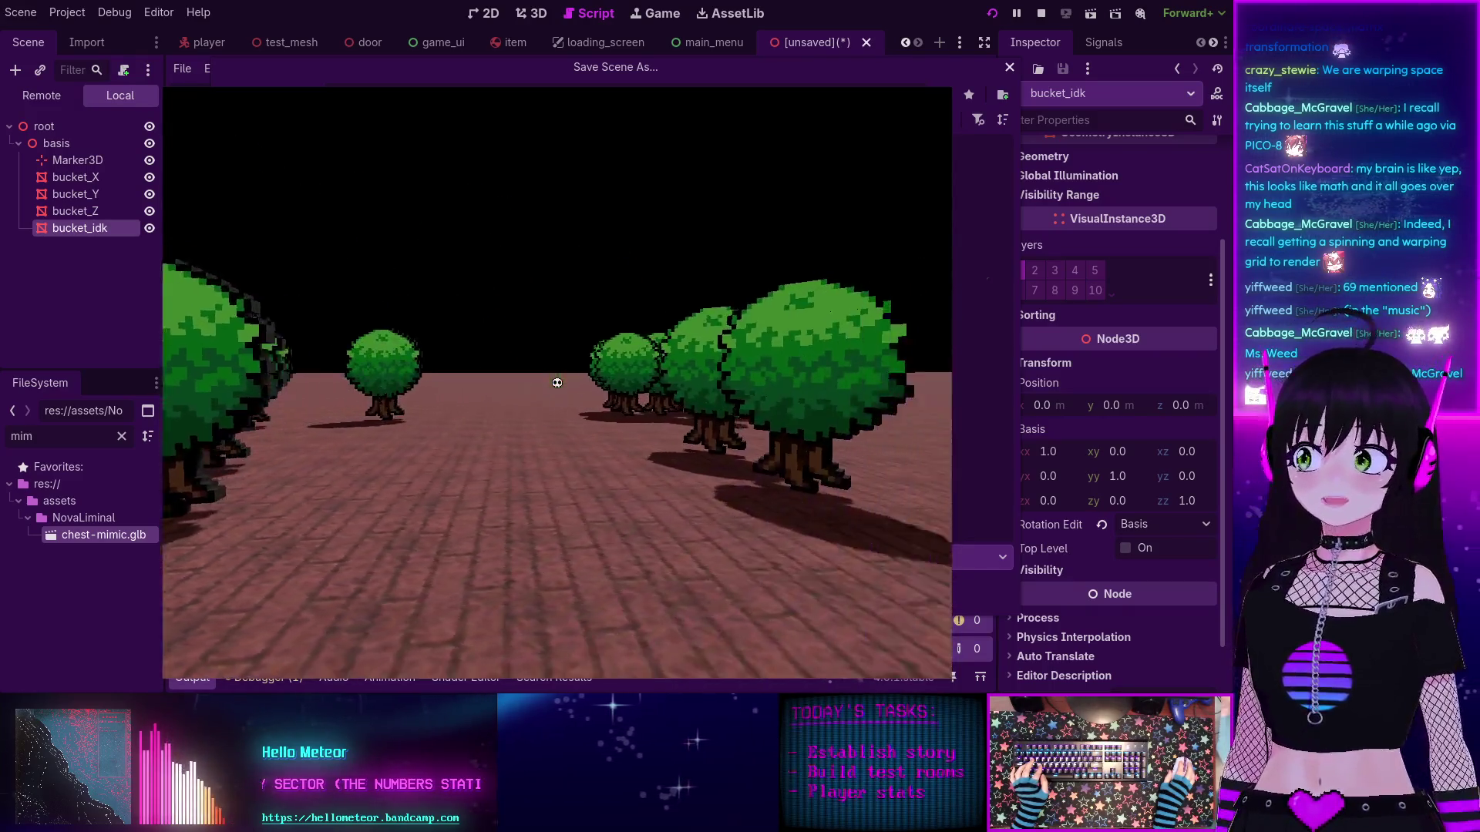
key("w")
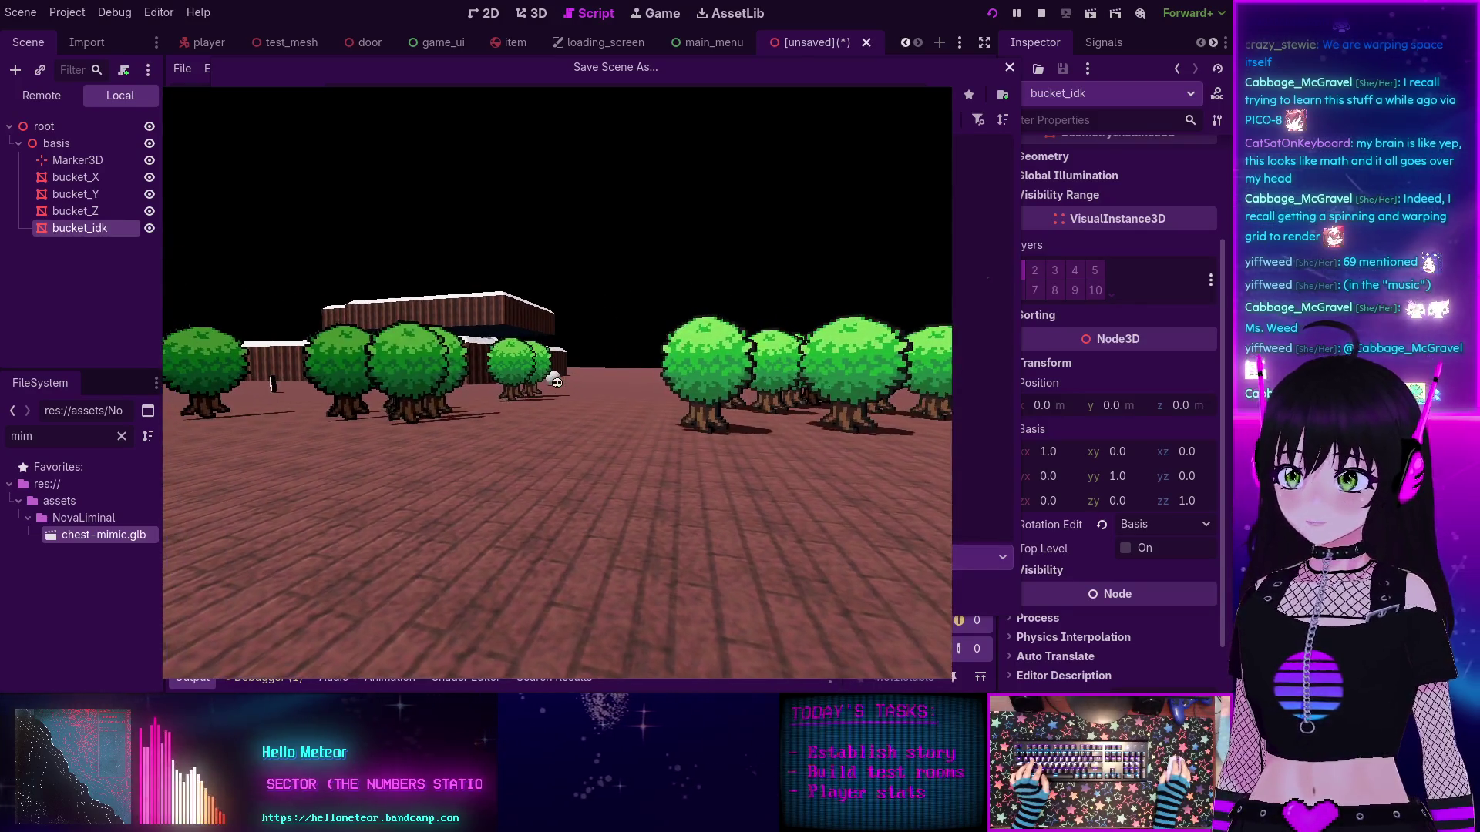
key("F8")
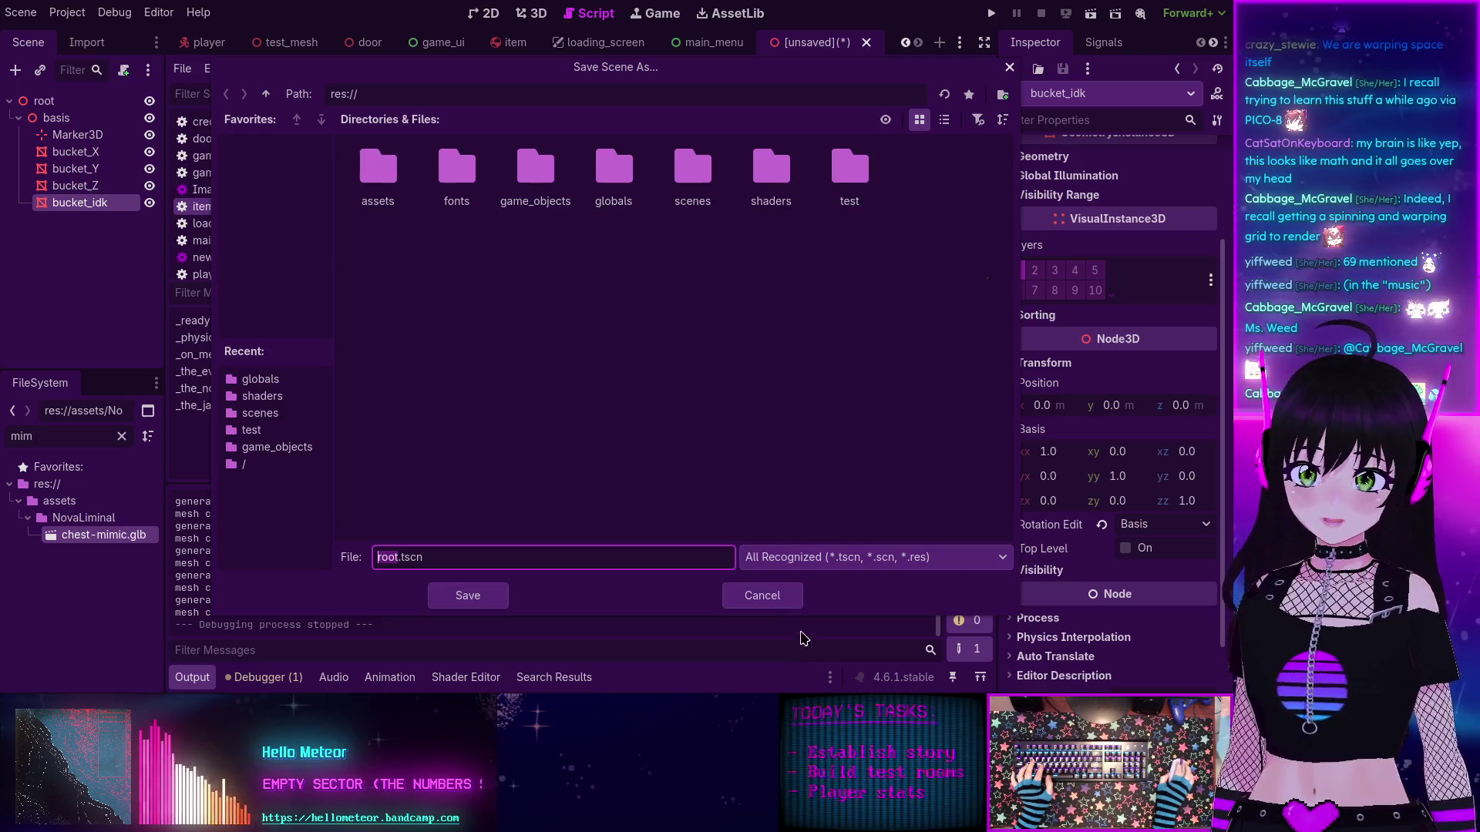
left_click(762, 596)
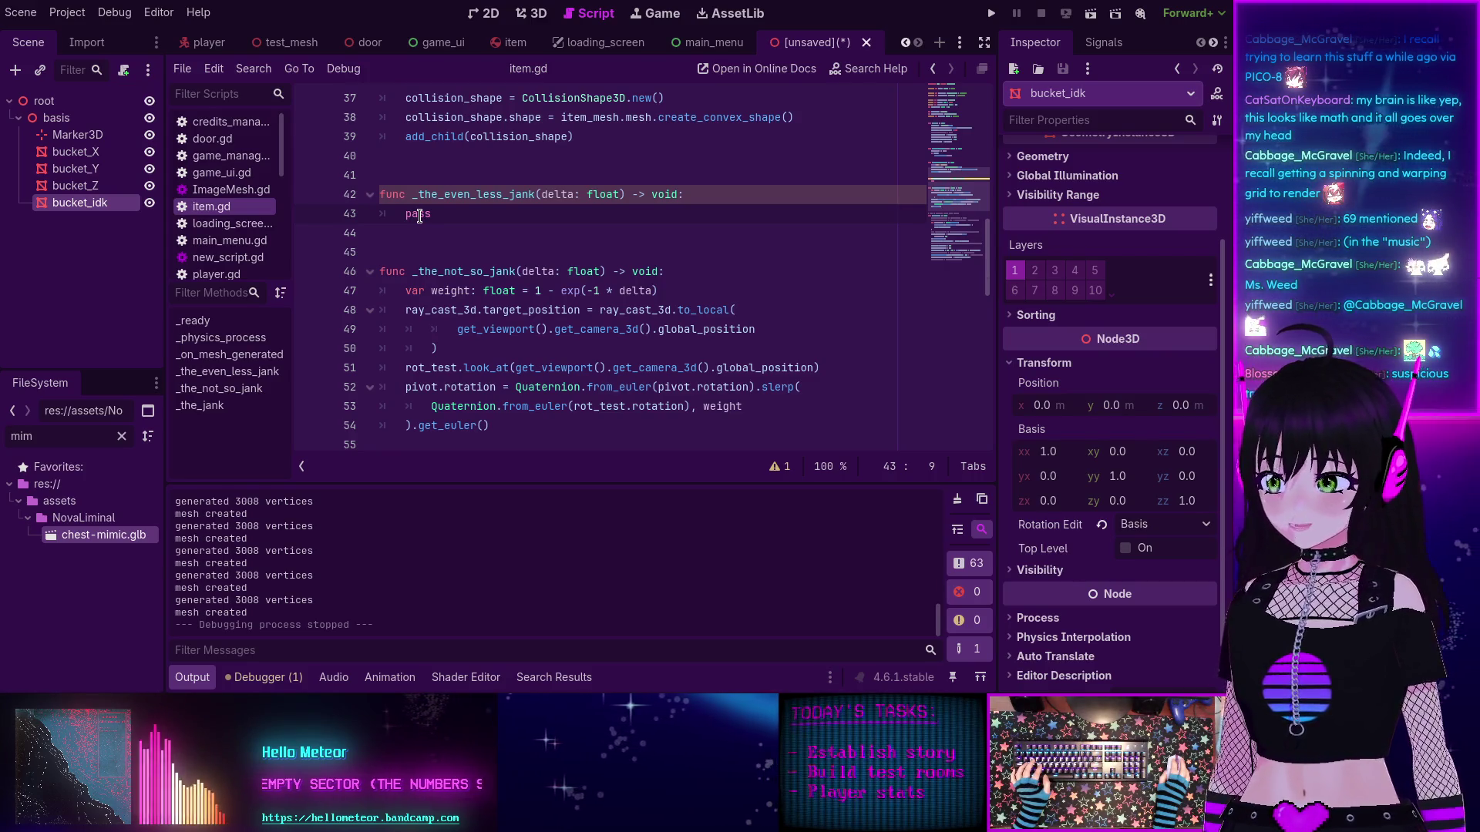
Step: Replace line 43's pass with the copied line var weight: float = 1 - exp(-1 * delta)
double_click(419, 215)
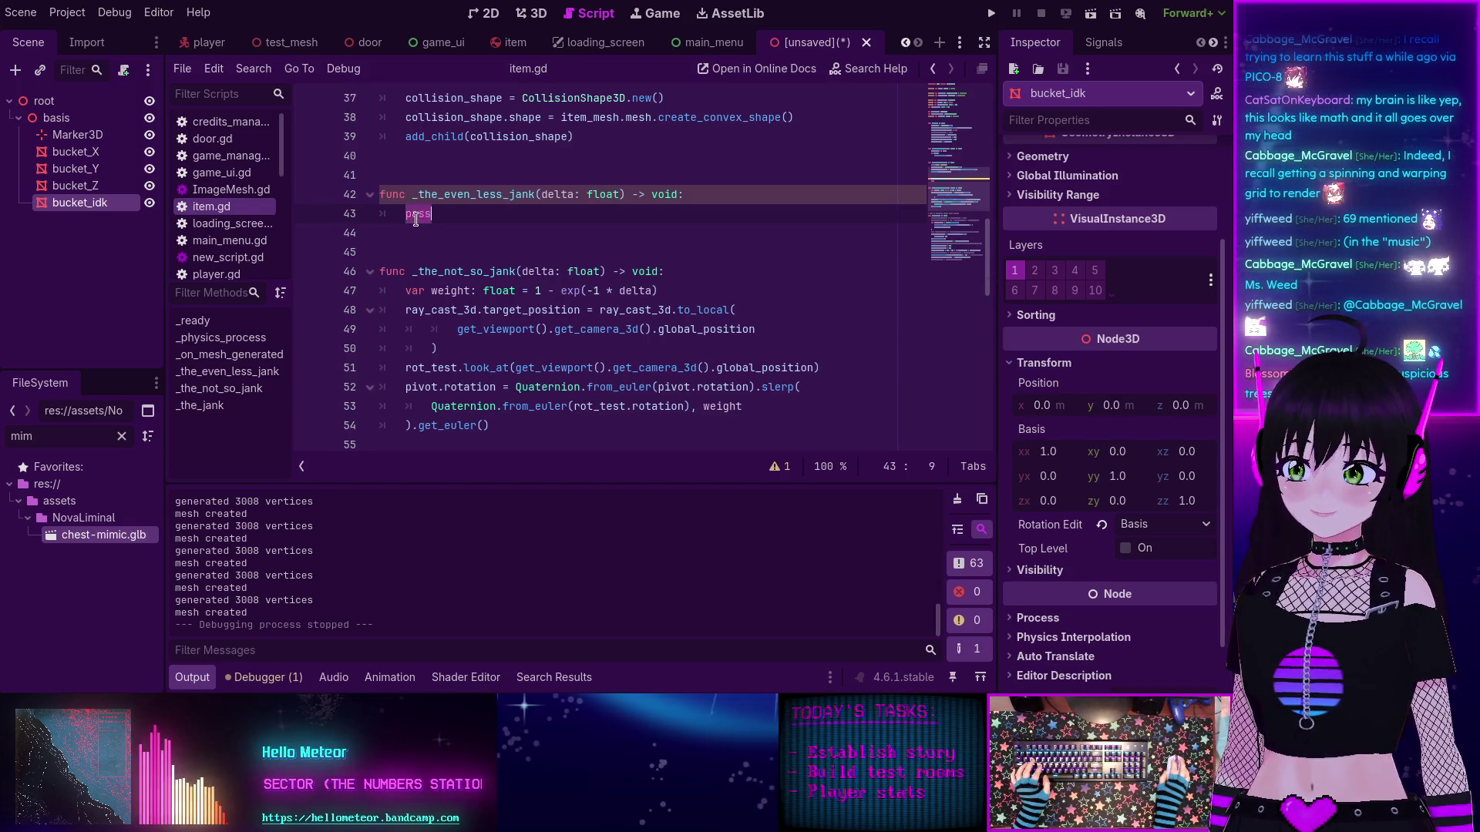
key("BackSpace")
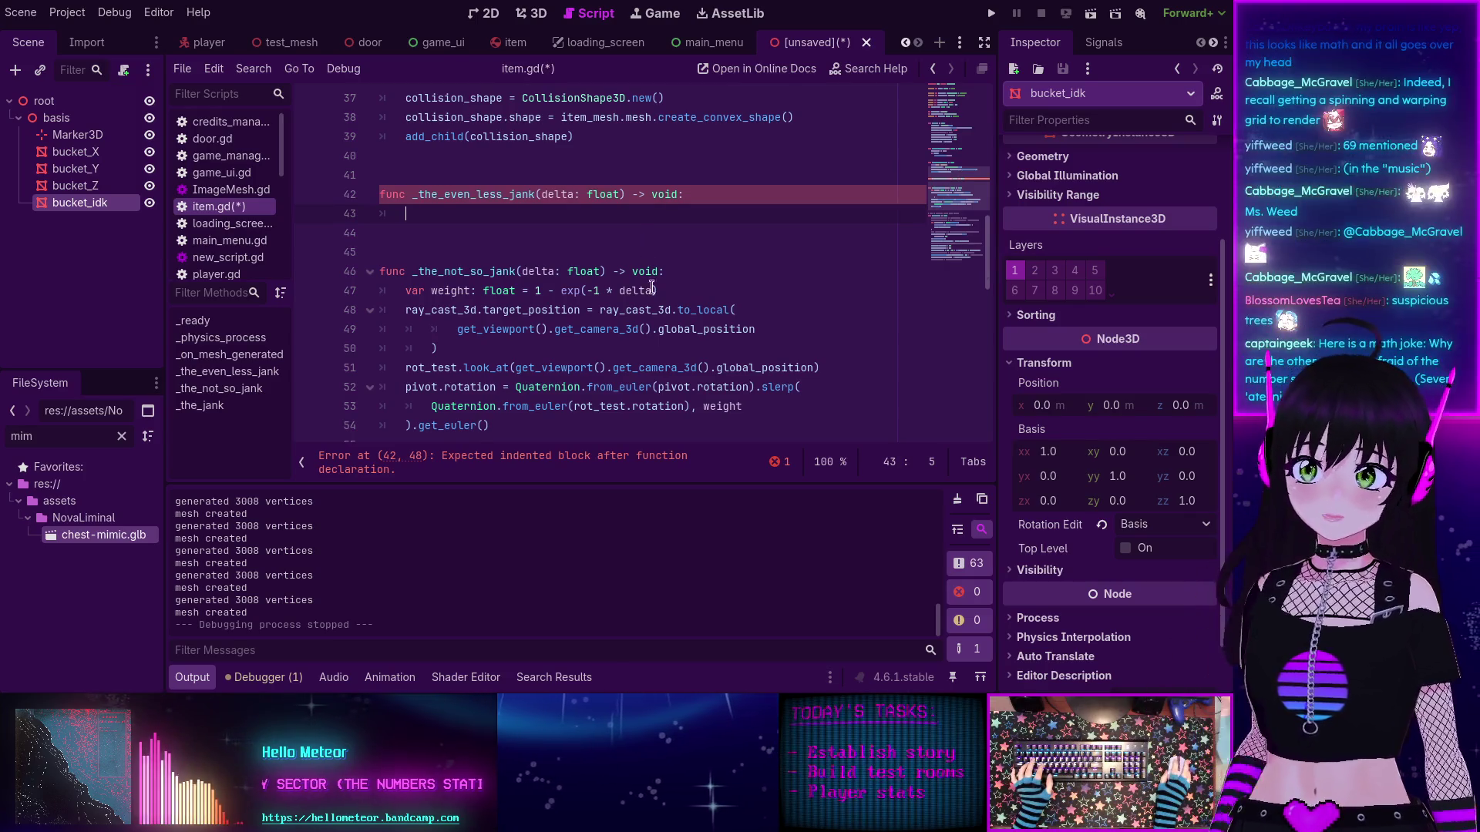
left_click_drag(657, 291, 403, 291)
key("ctrl+c")
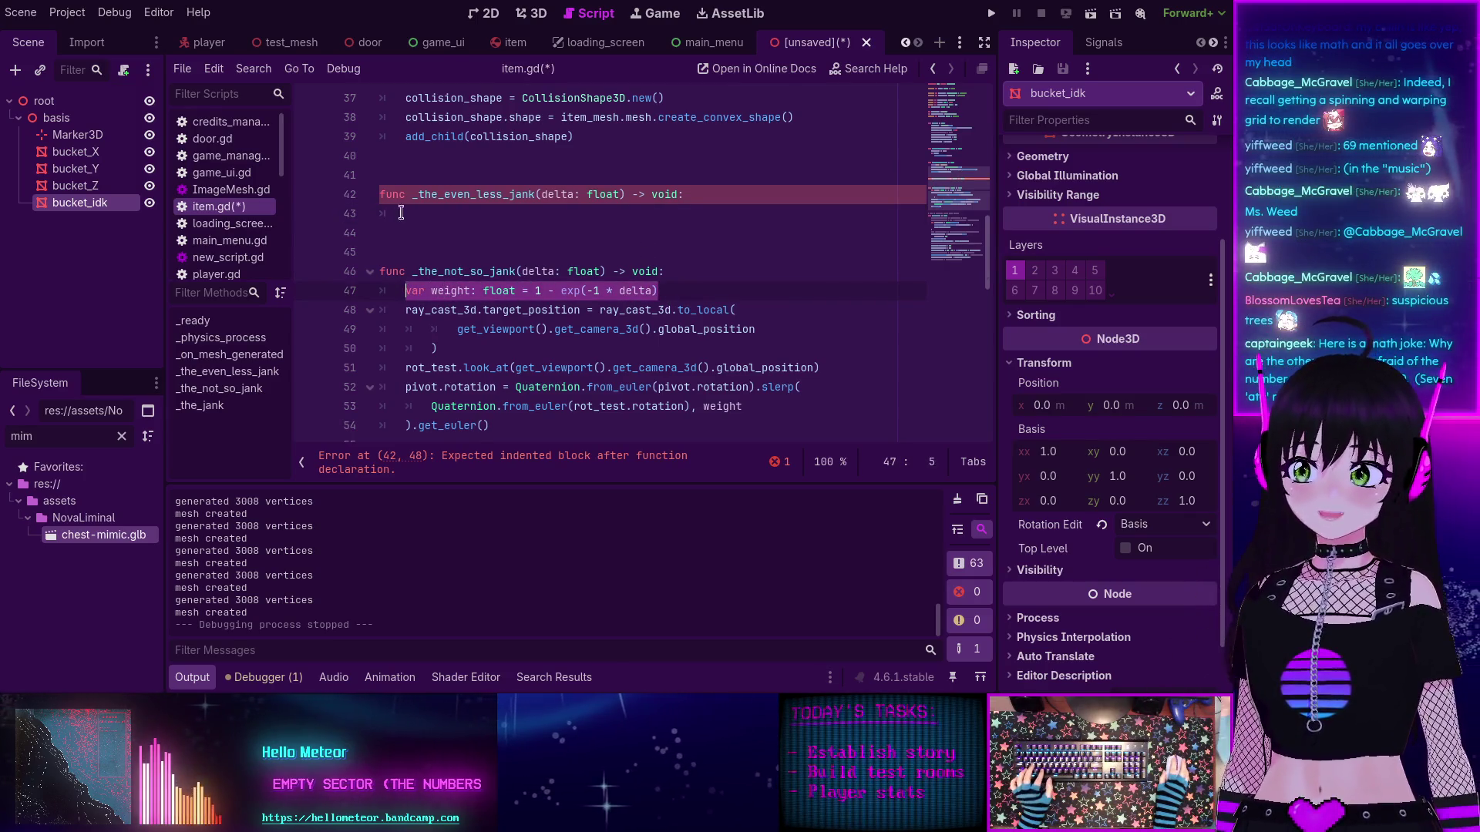
left_click(440, 213)
key("ctrl+v")
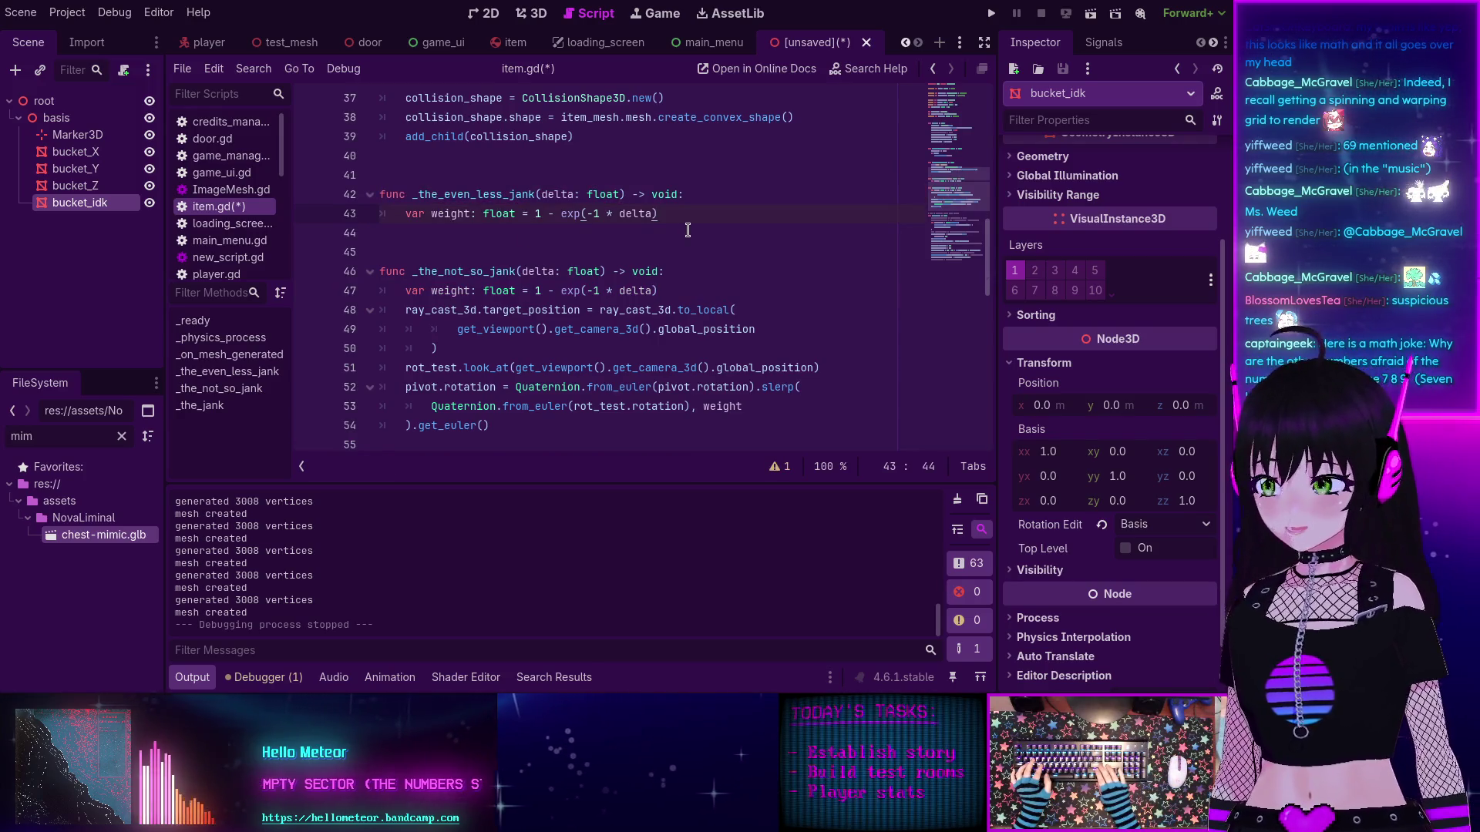
key("Return")
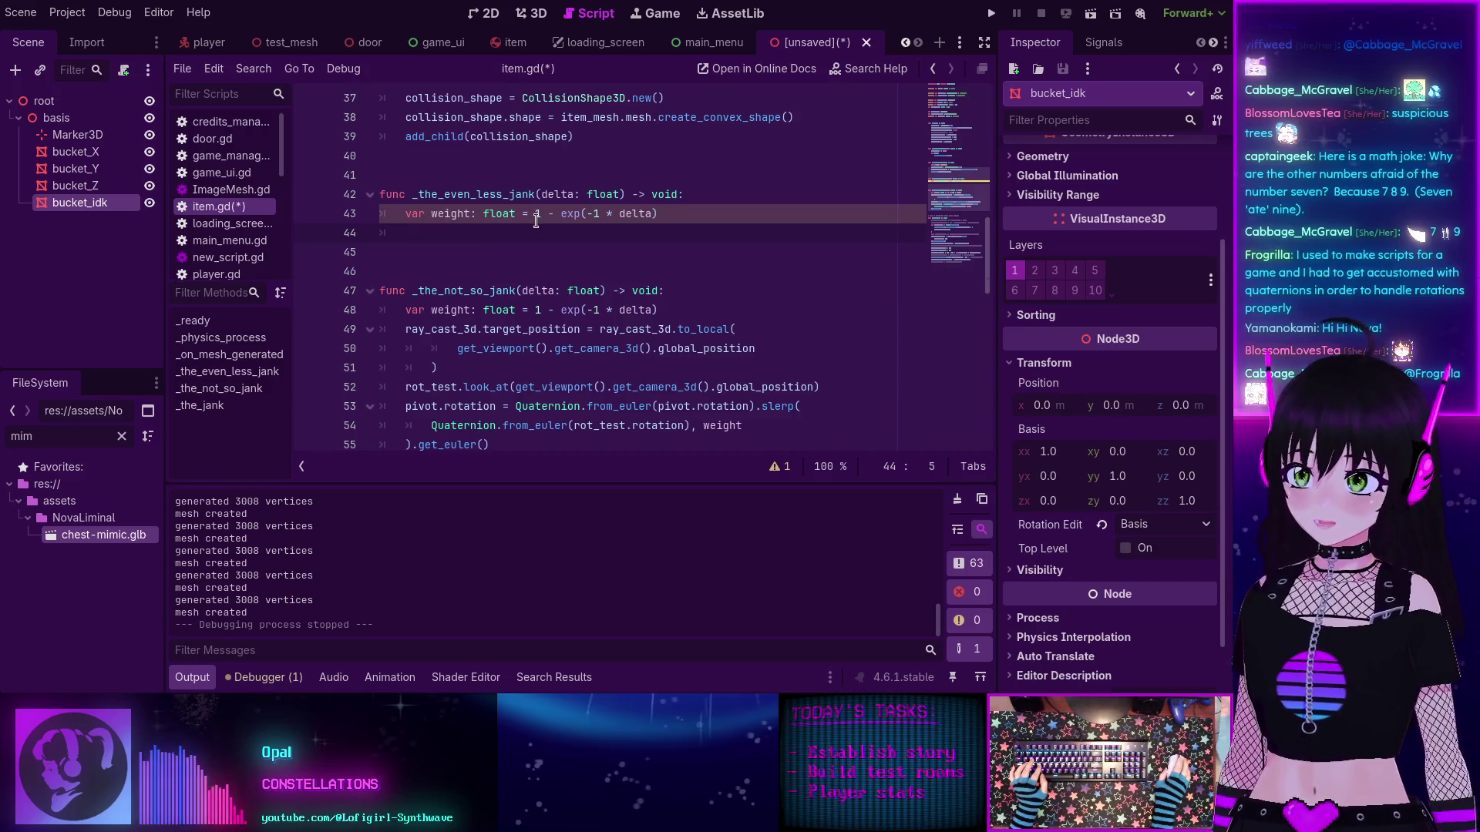
Step: Collapse the bottom Output panel to enlarge the script editor
scroll(424, 242, "up", 1)
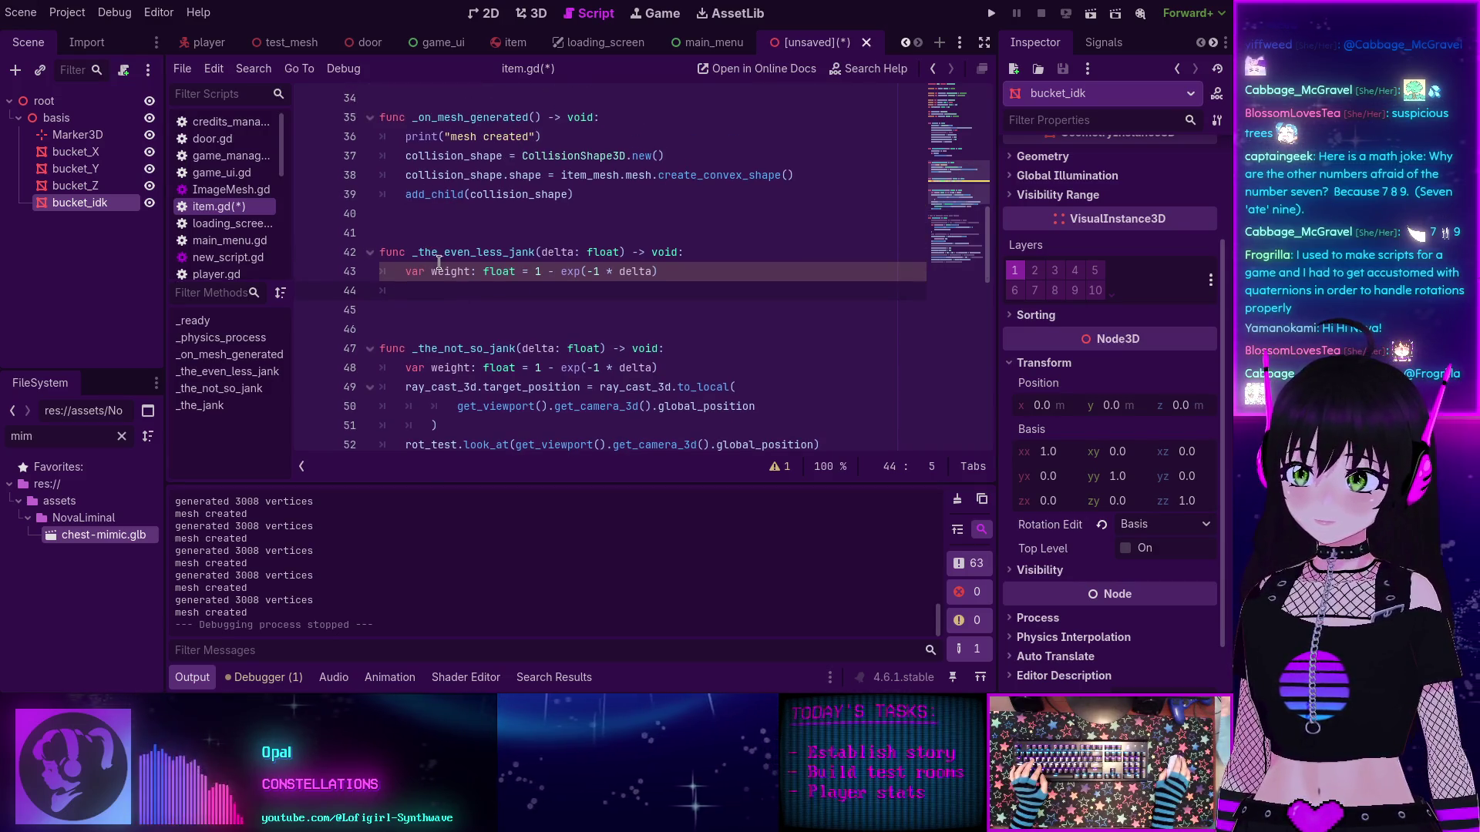
scroll(438, 262, "down", 8)
left_click_drag(345, 484, 344, 651)
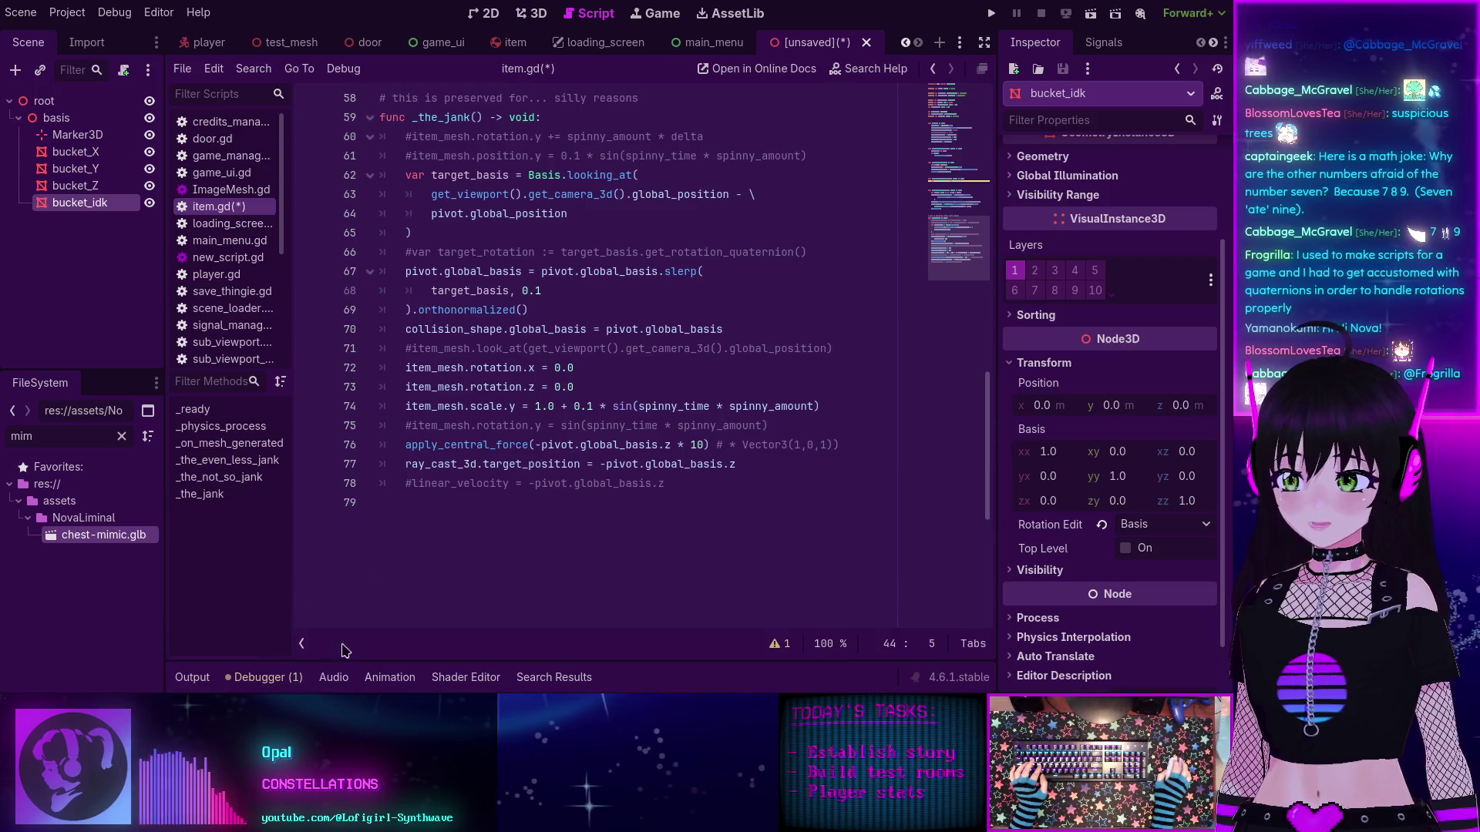
scroll(501, 308, "up", 1)
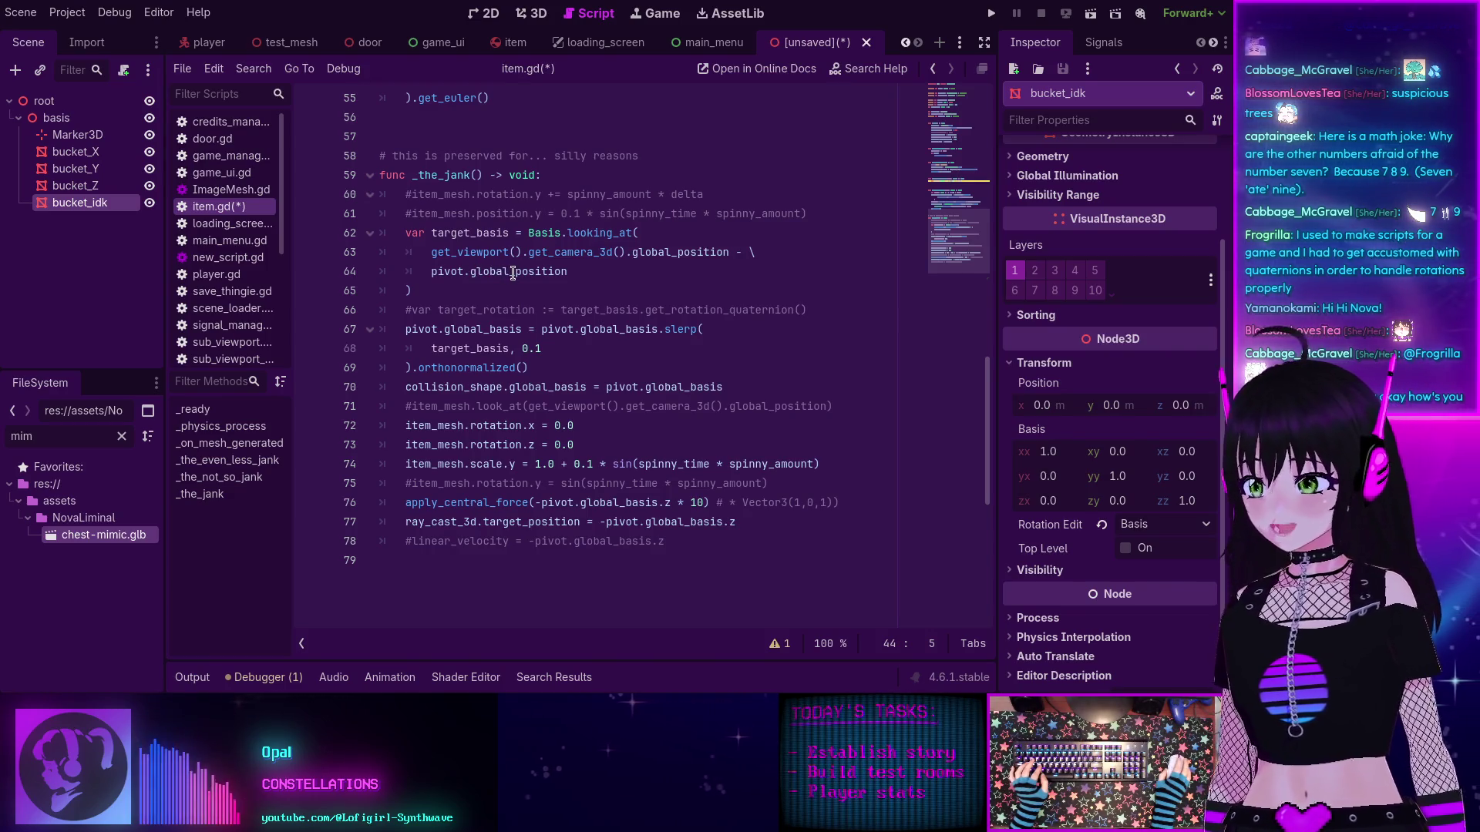
Step: Scroll through item.gd, reading the docs for global_position, looking_at and Basis
mouse_move(514, 273)
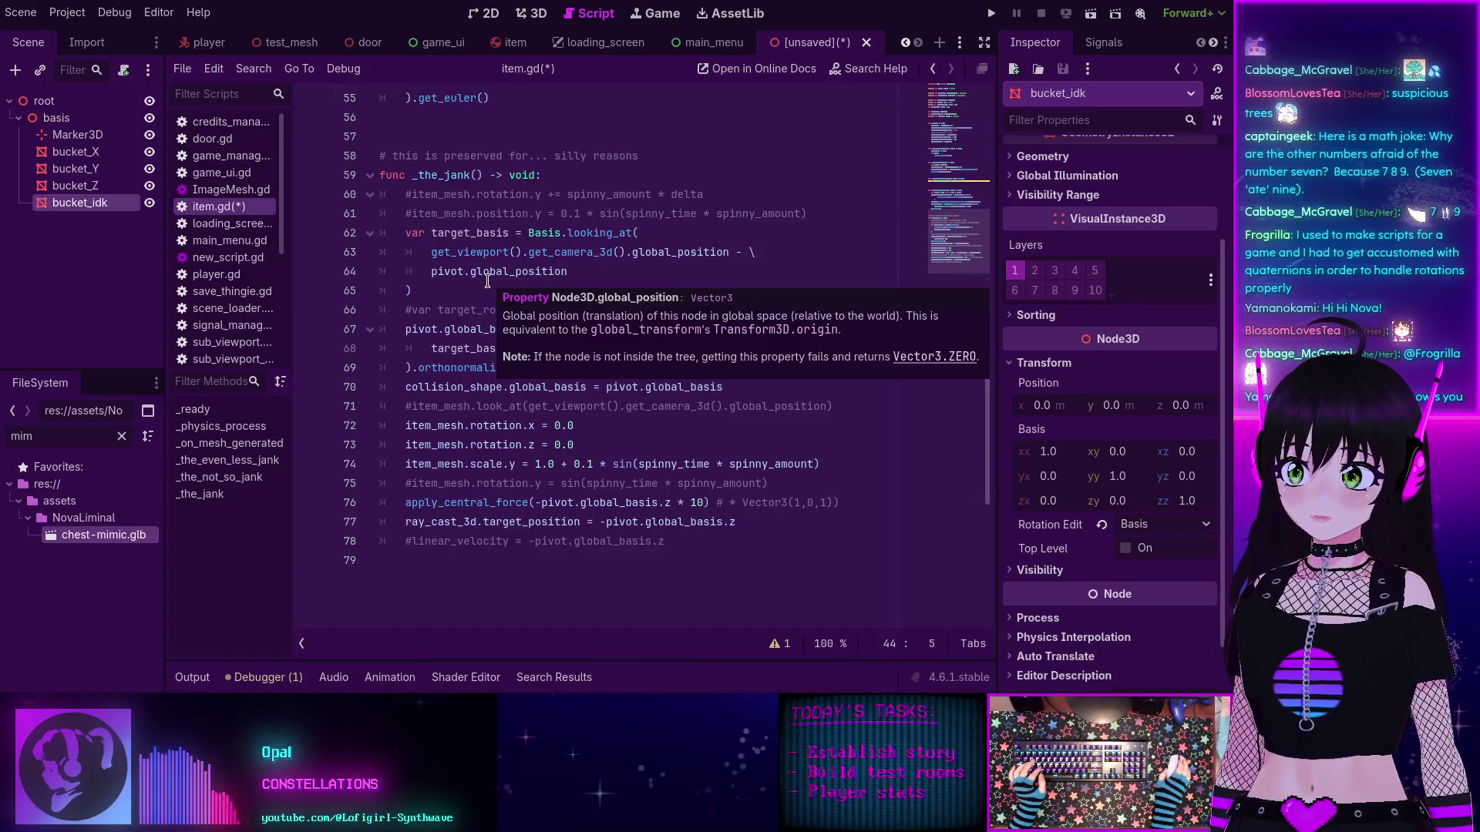
scroll(487, 281, "up", 5)
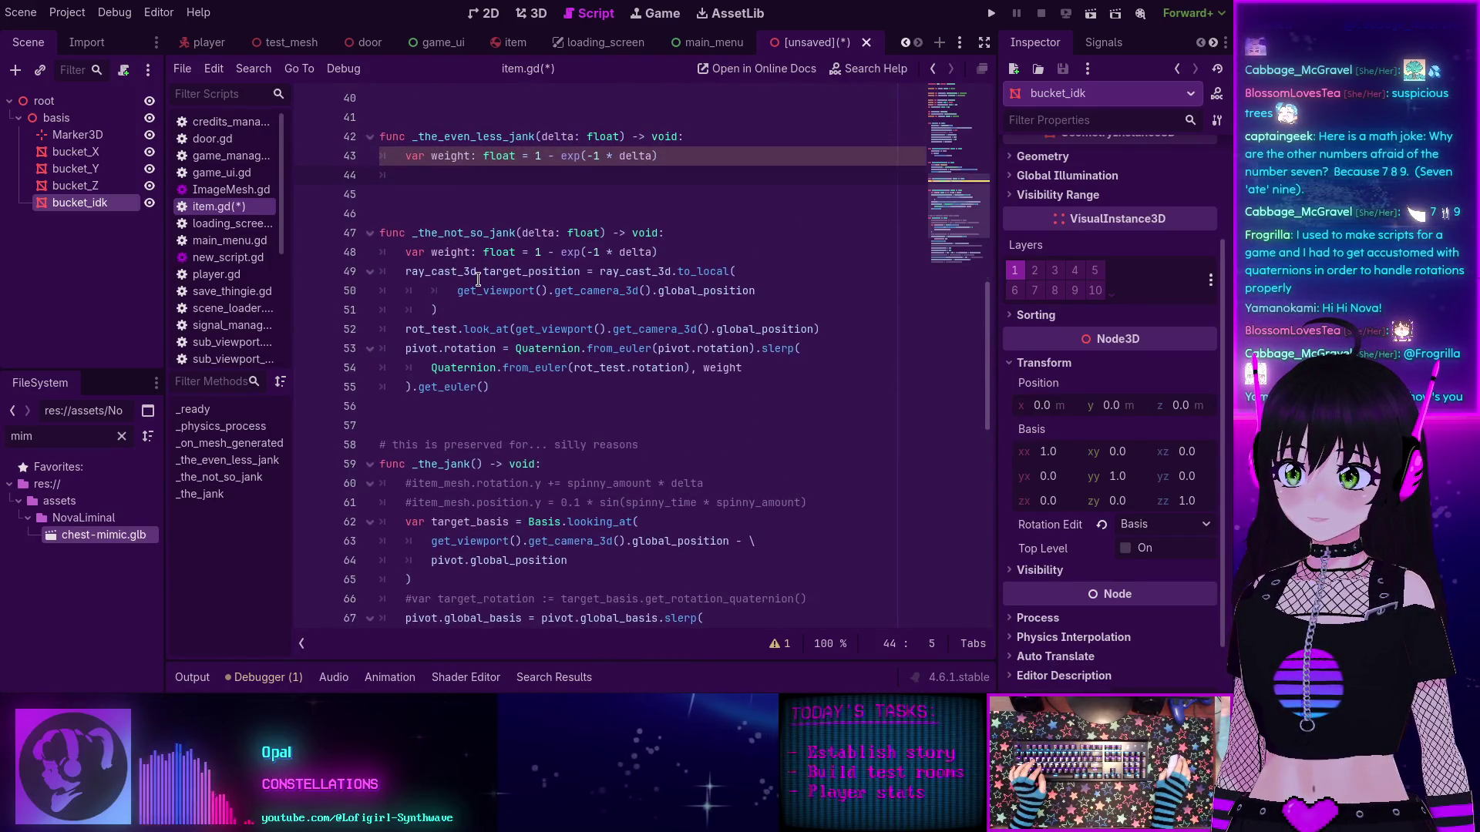
scroll(478, 280, "down", 4)
scroll(463, 262, "up", 4)
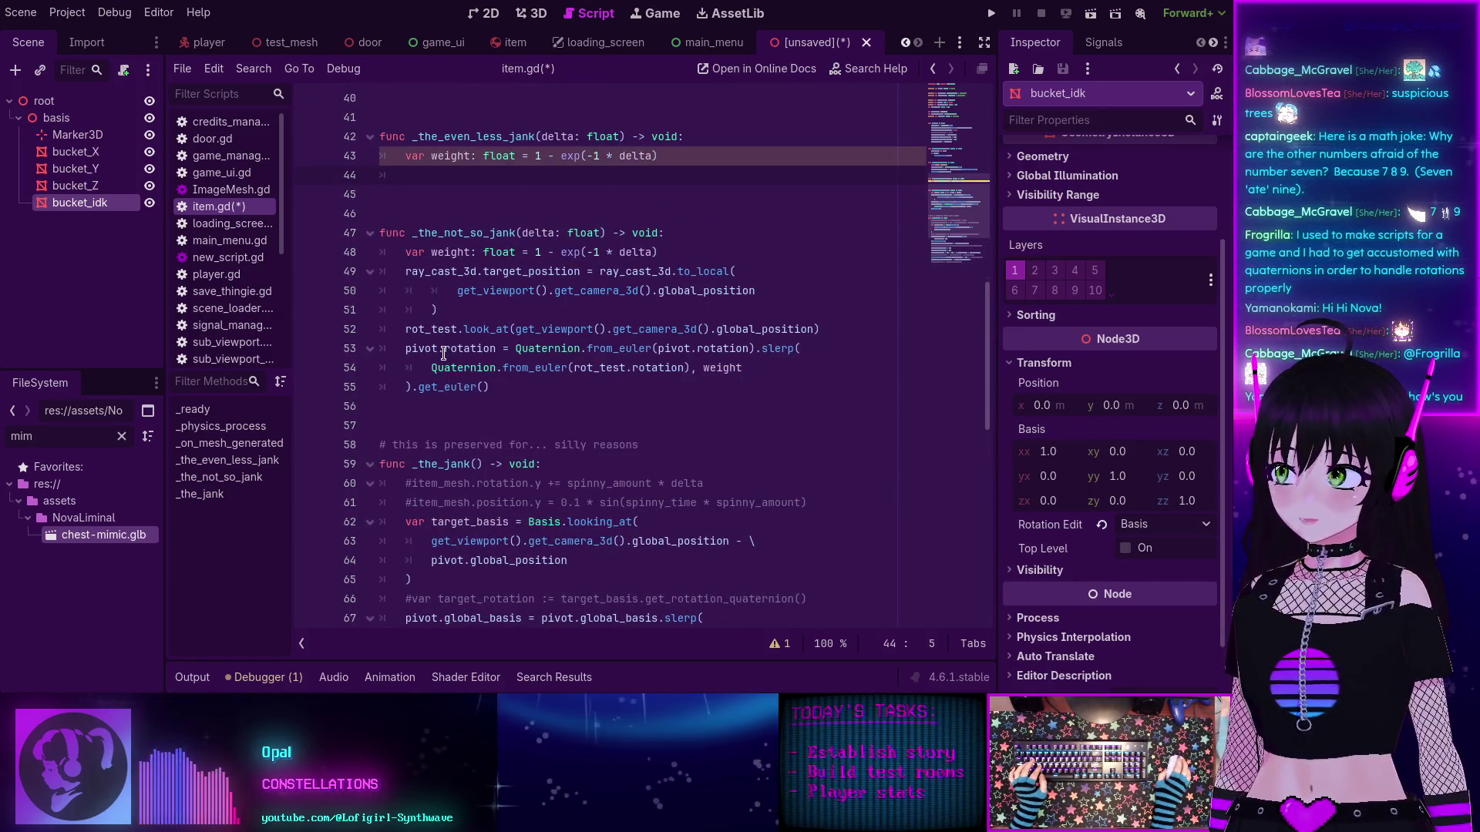
scroll(462, 386, "down", 2)
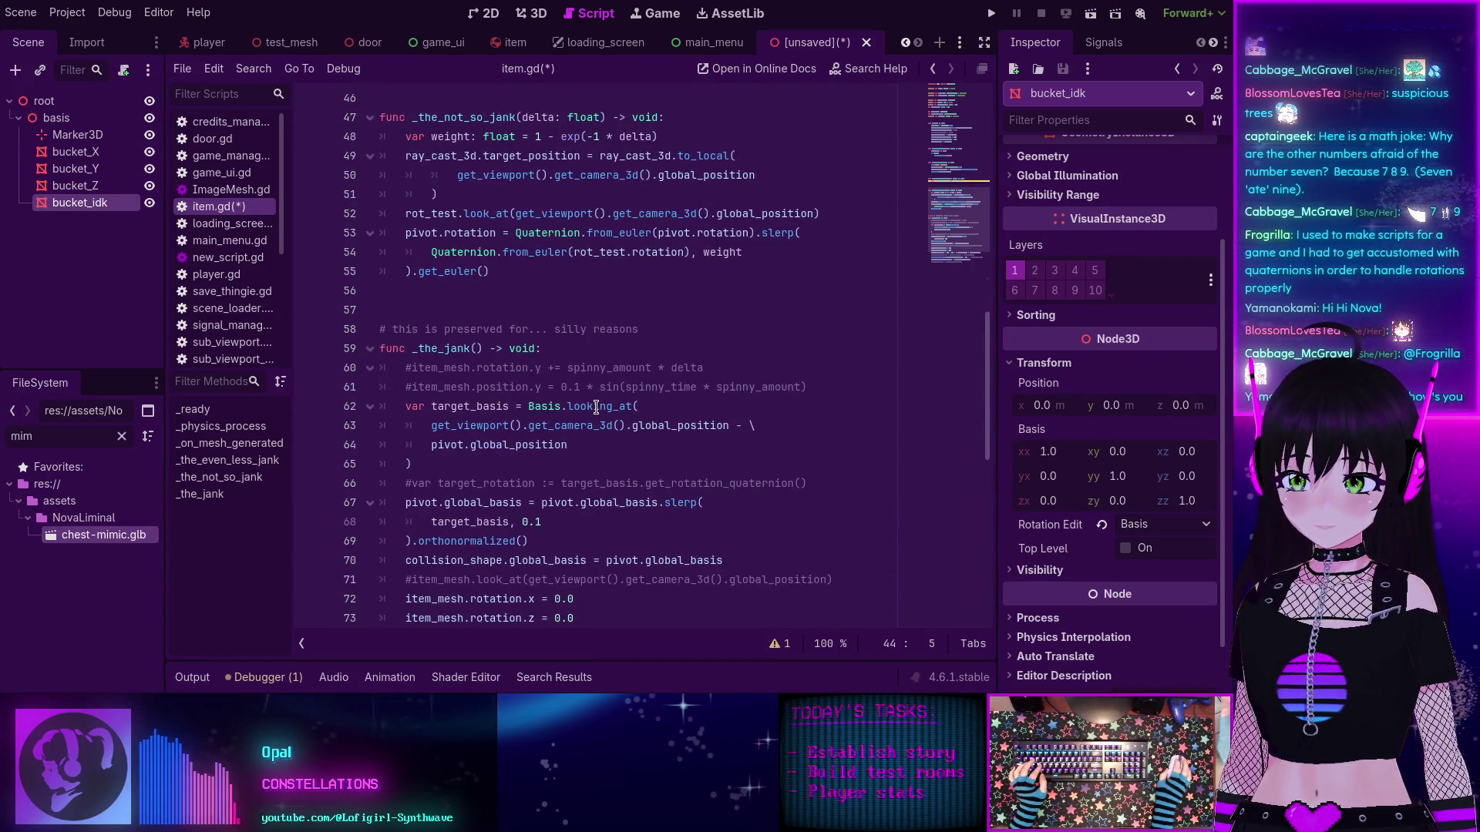
mouse_move(596, 407)
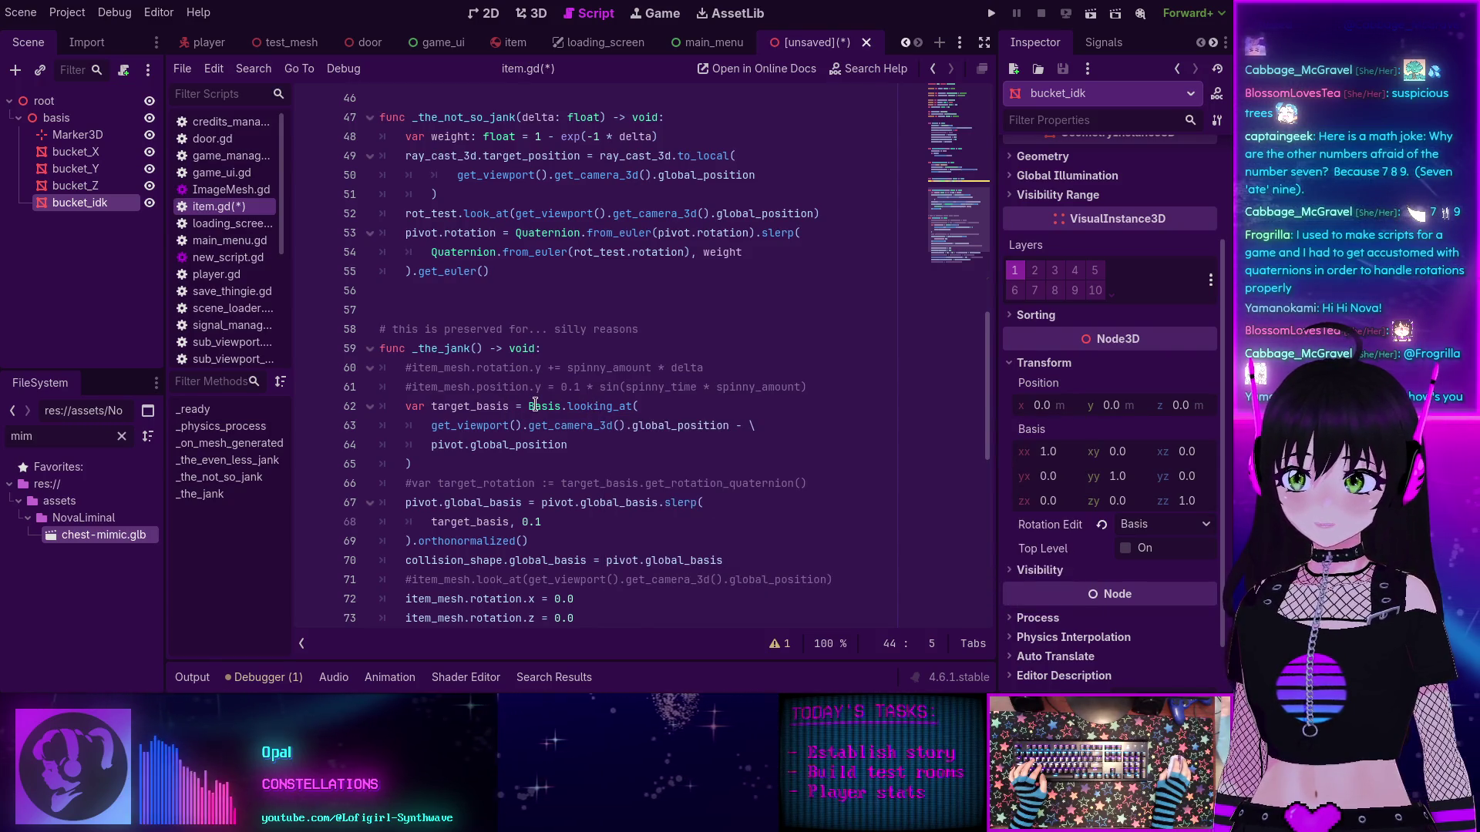
mouse_move(532, 406)
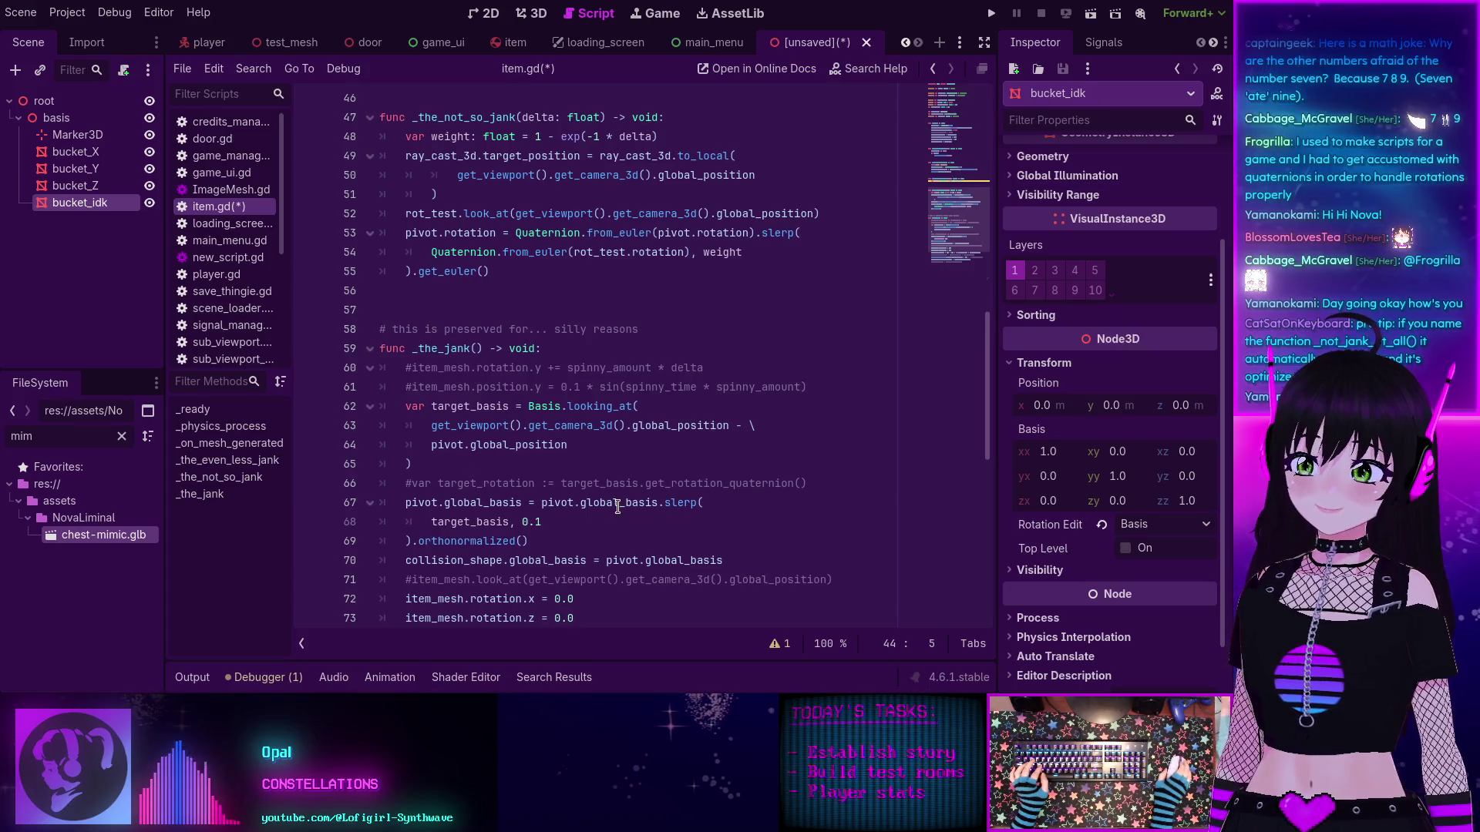
scroll(454, 354, "up", 5)
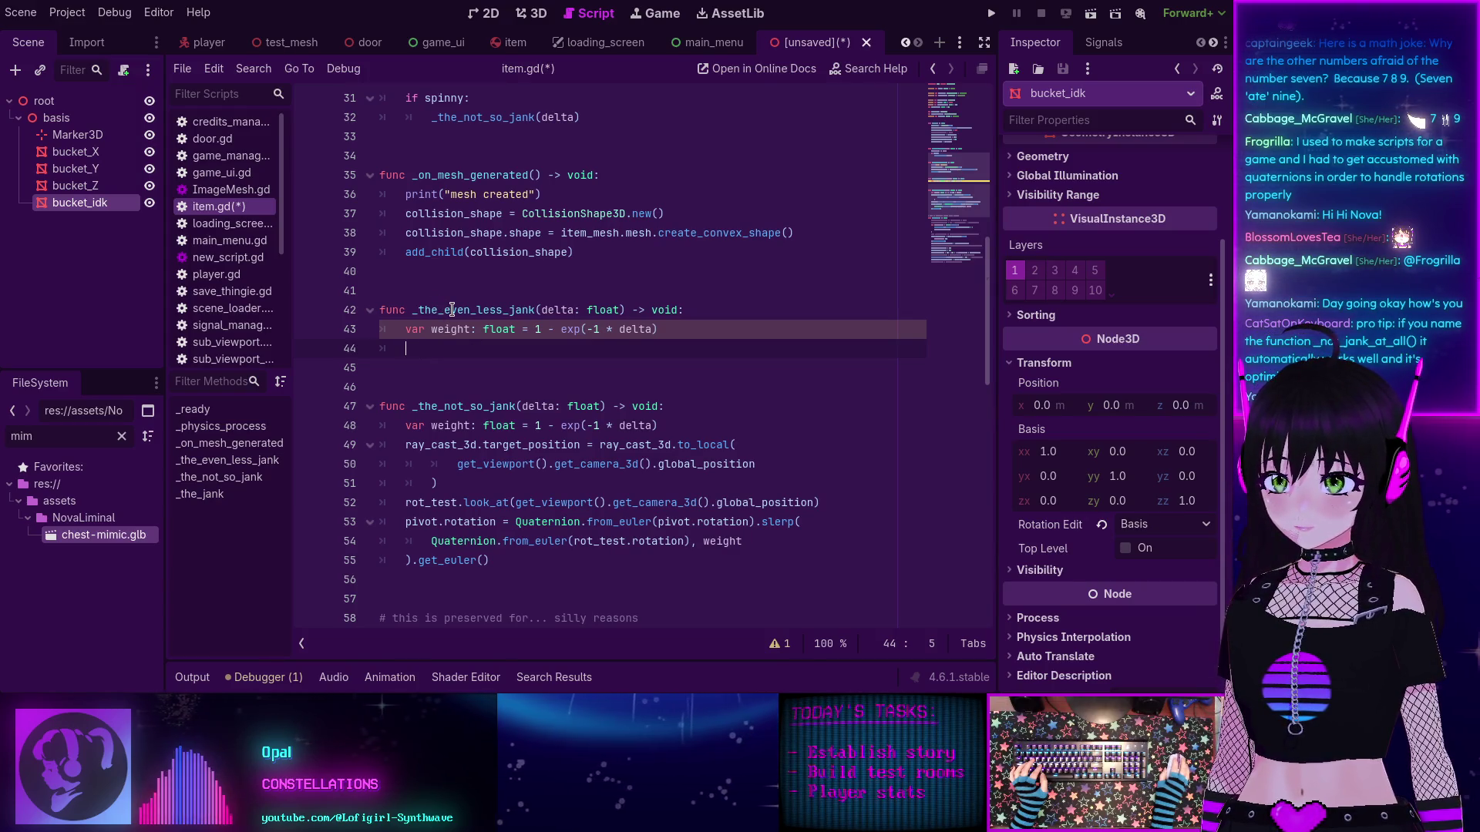
scroll(452, 311, "down", 8)
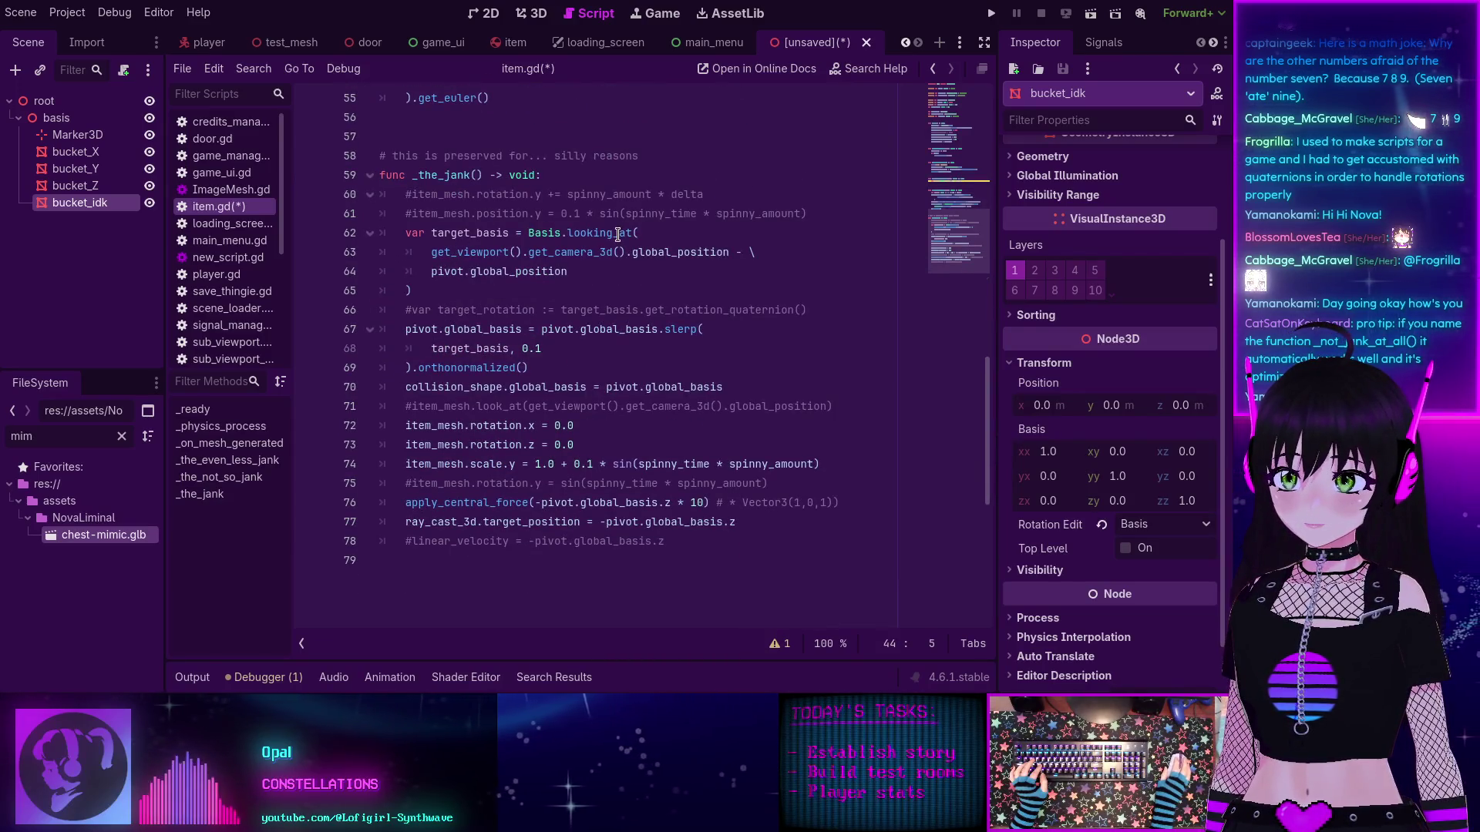
mouse_move(542, 232)
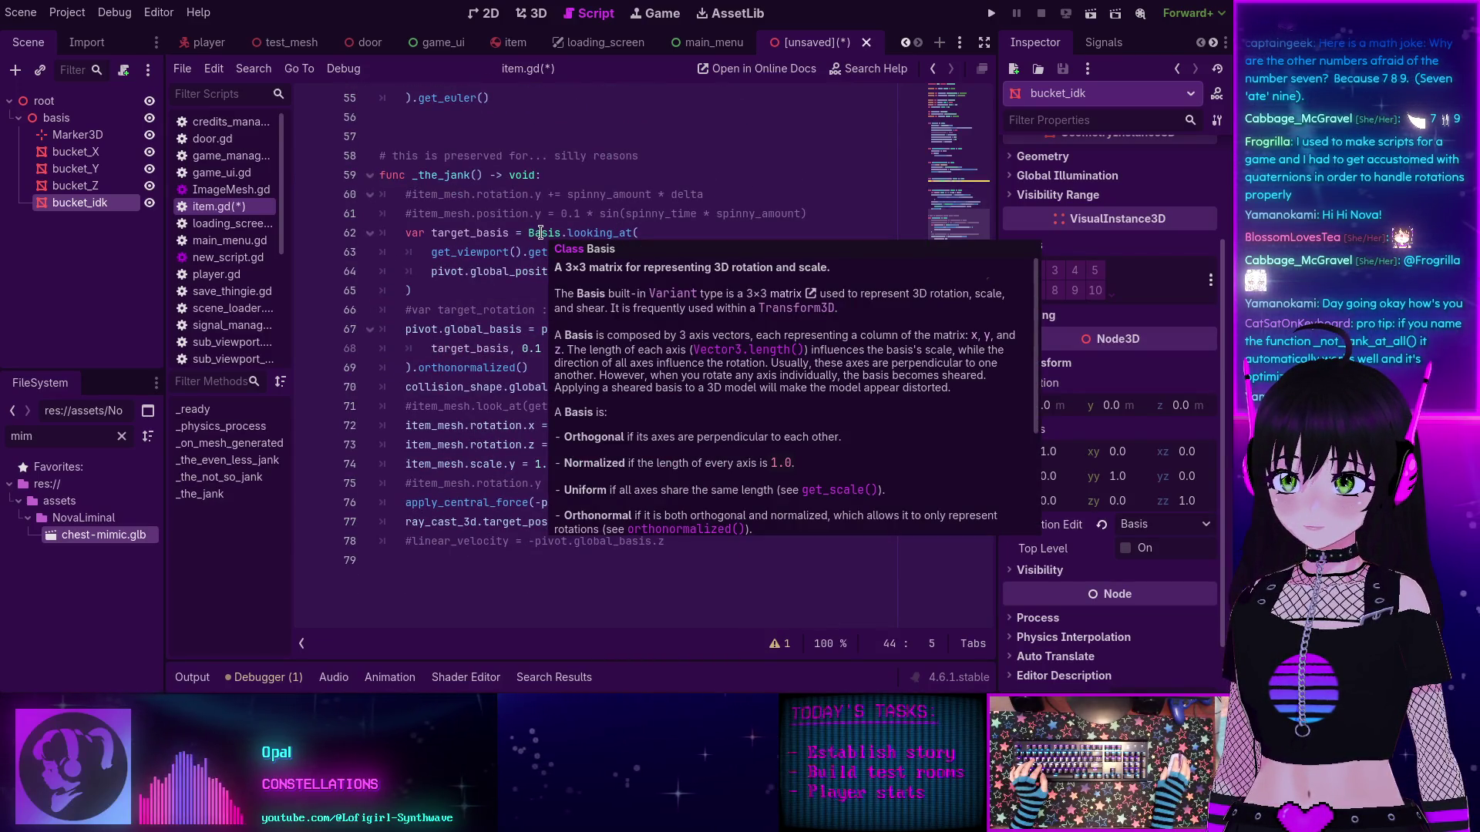
scroll(554, 249, "up", 5)
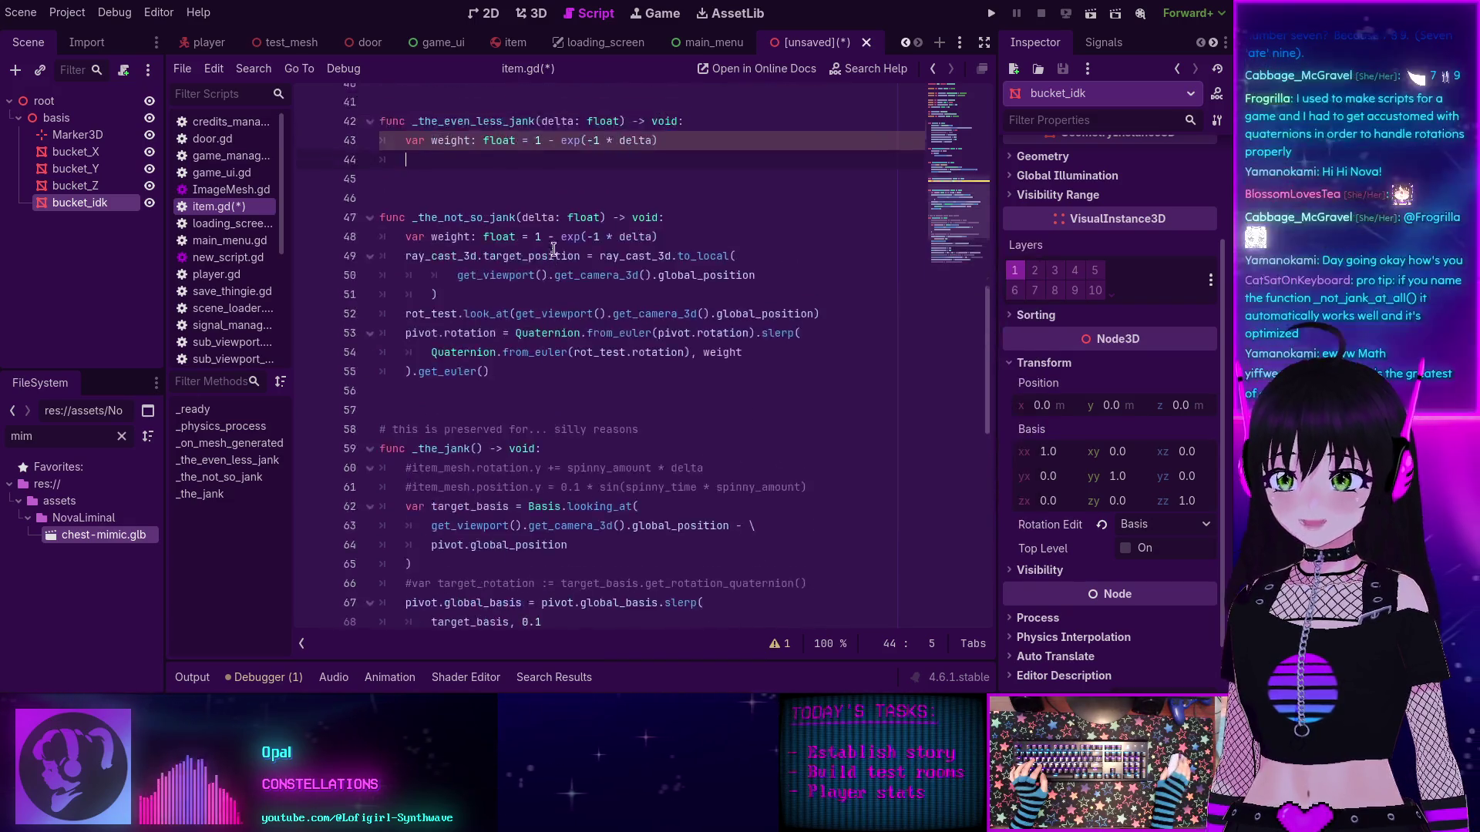
scroll(554, 249, "up", 2)
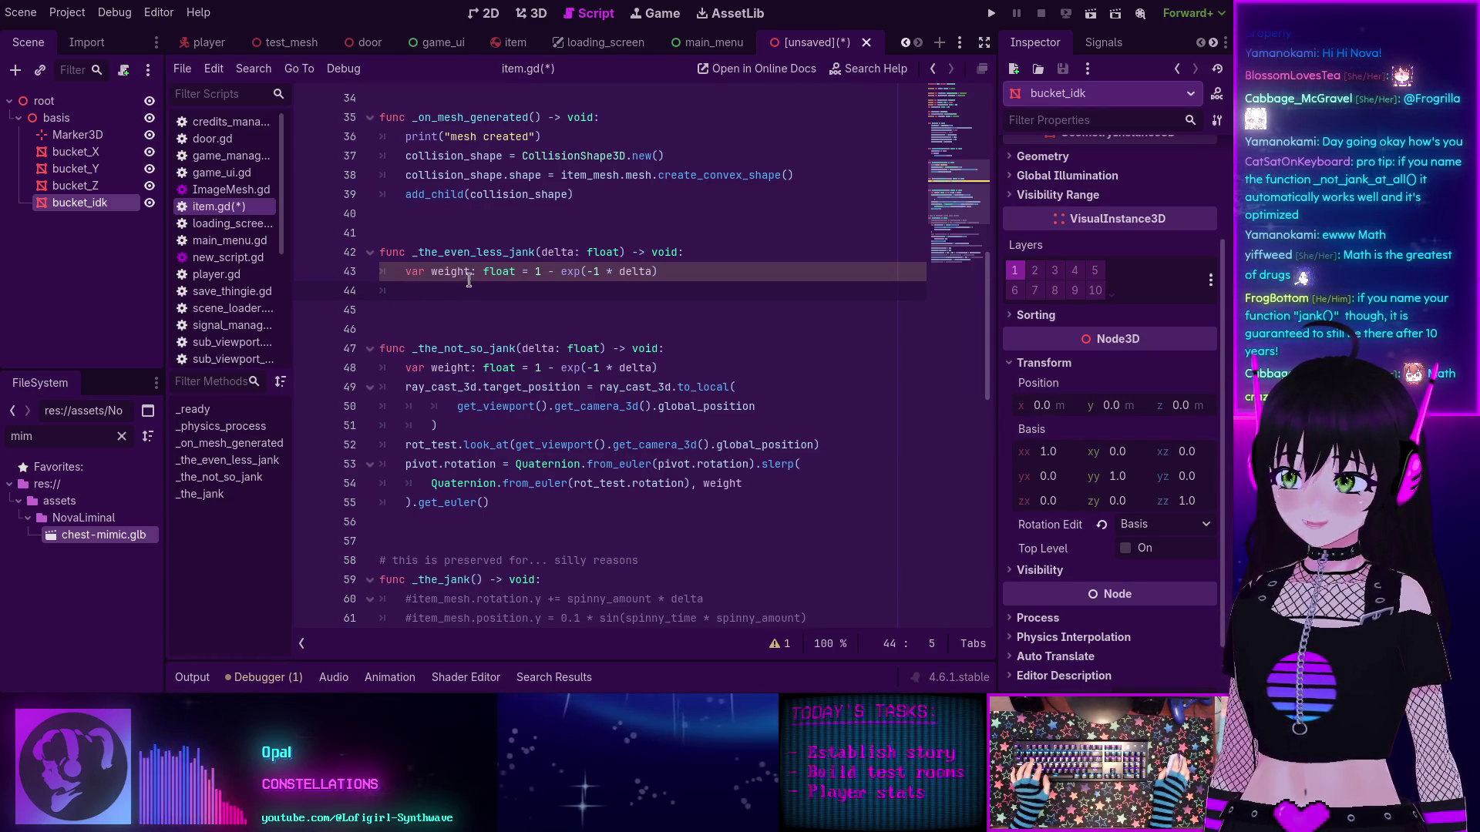
Step: Below the weight line, add comments noting the angle from pivot.rotation and to rot_test.rotation
left_click(508, 43)
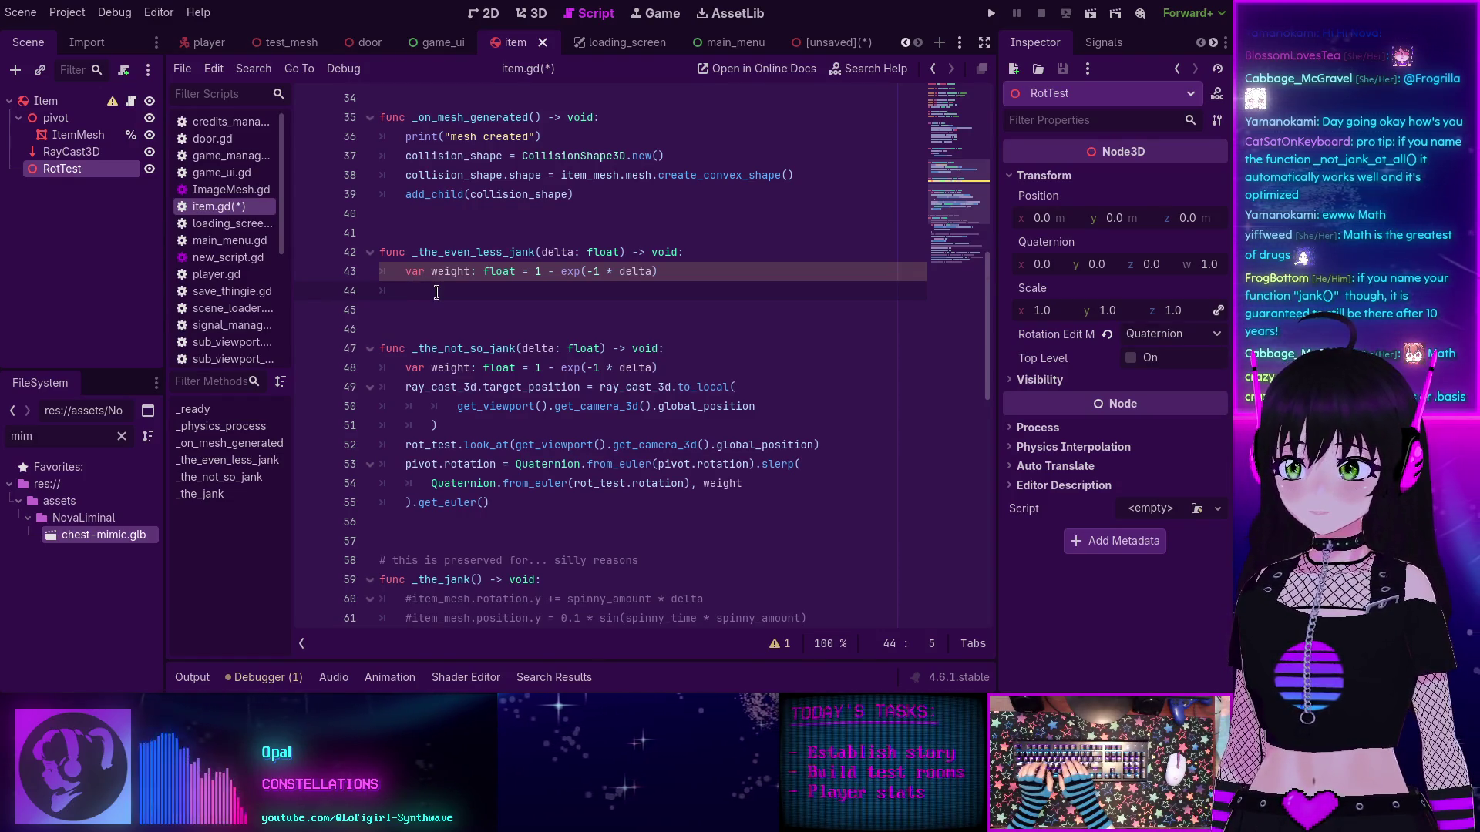
key("Return")
key("Return")
key("Return")
type("#")
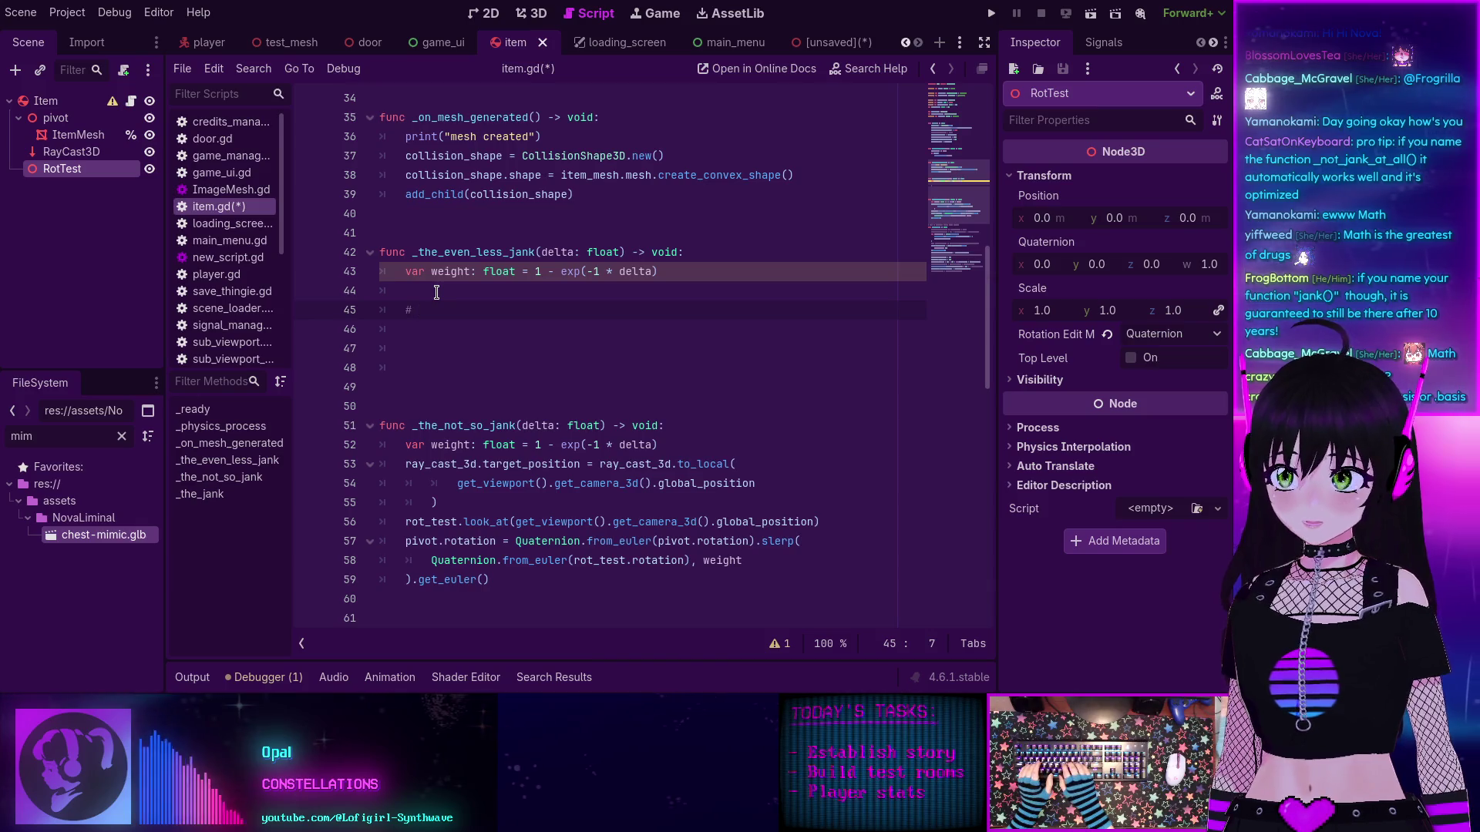
type("angle from: ")
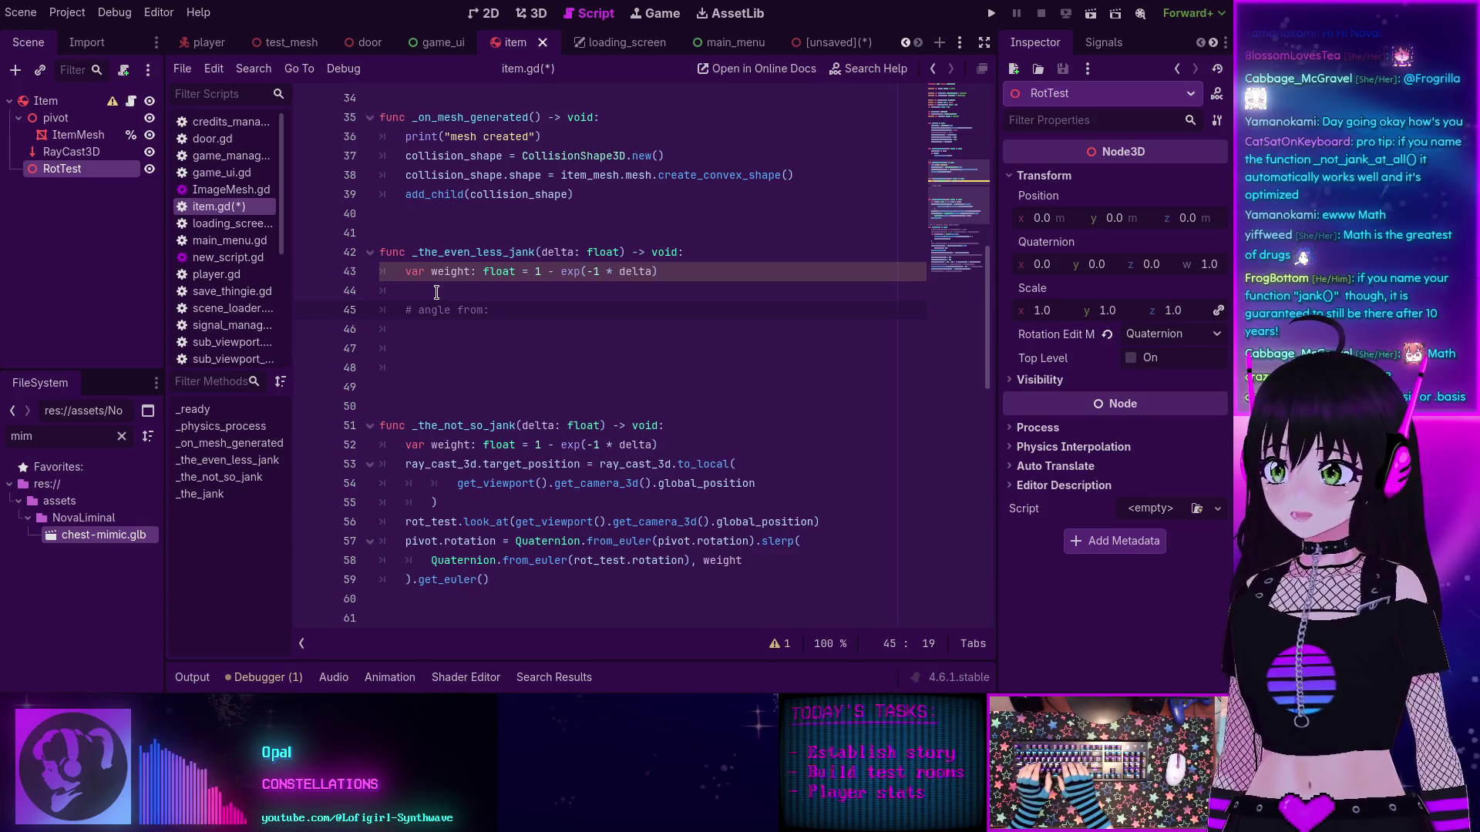
type("pivot")
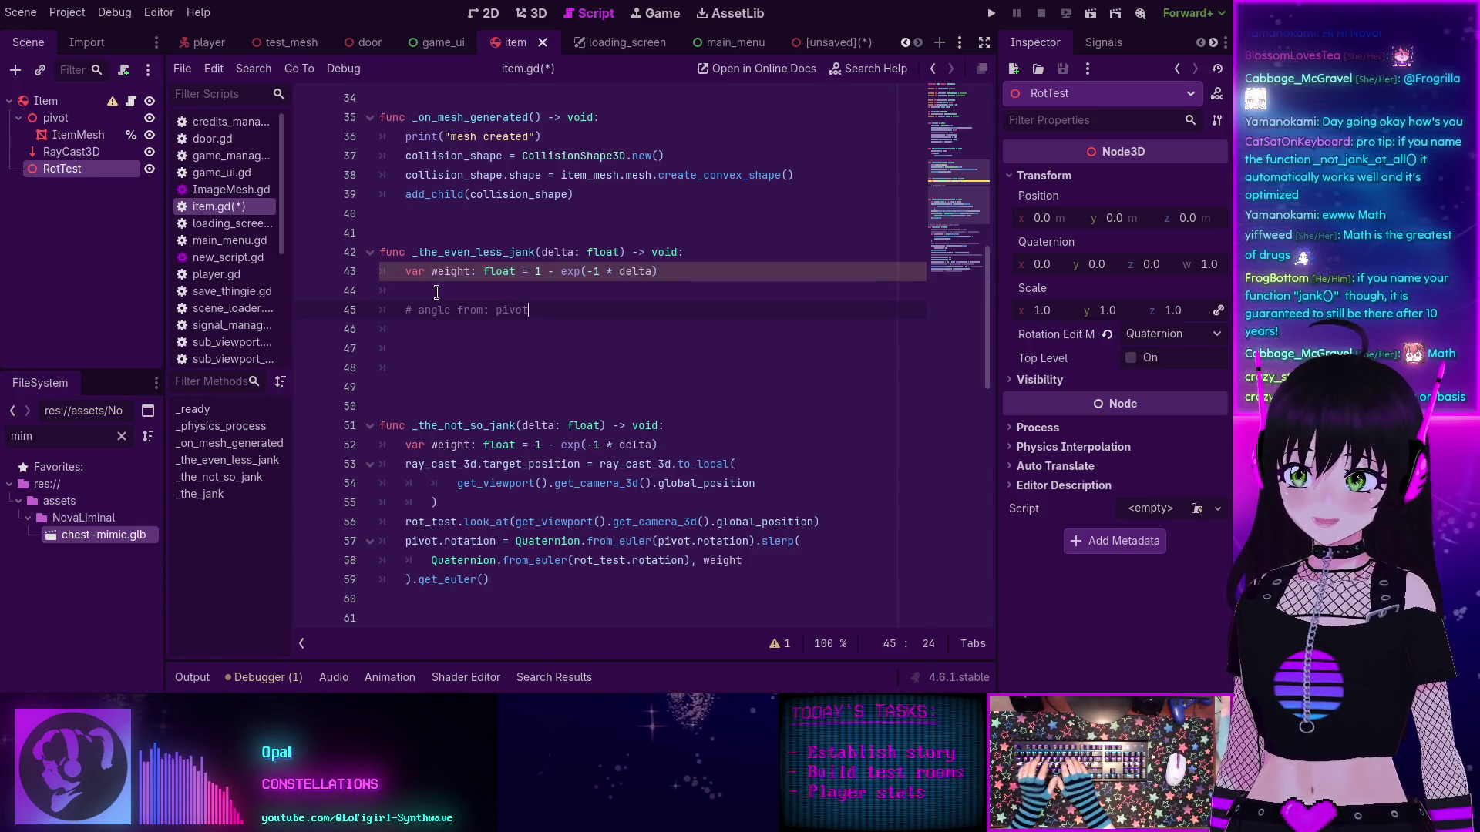
type(".rotation")
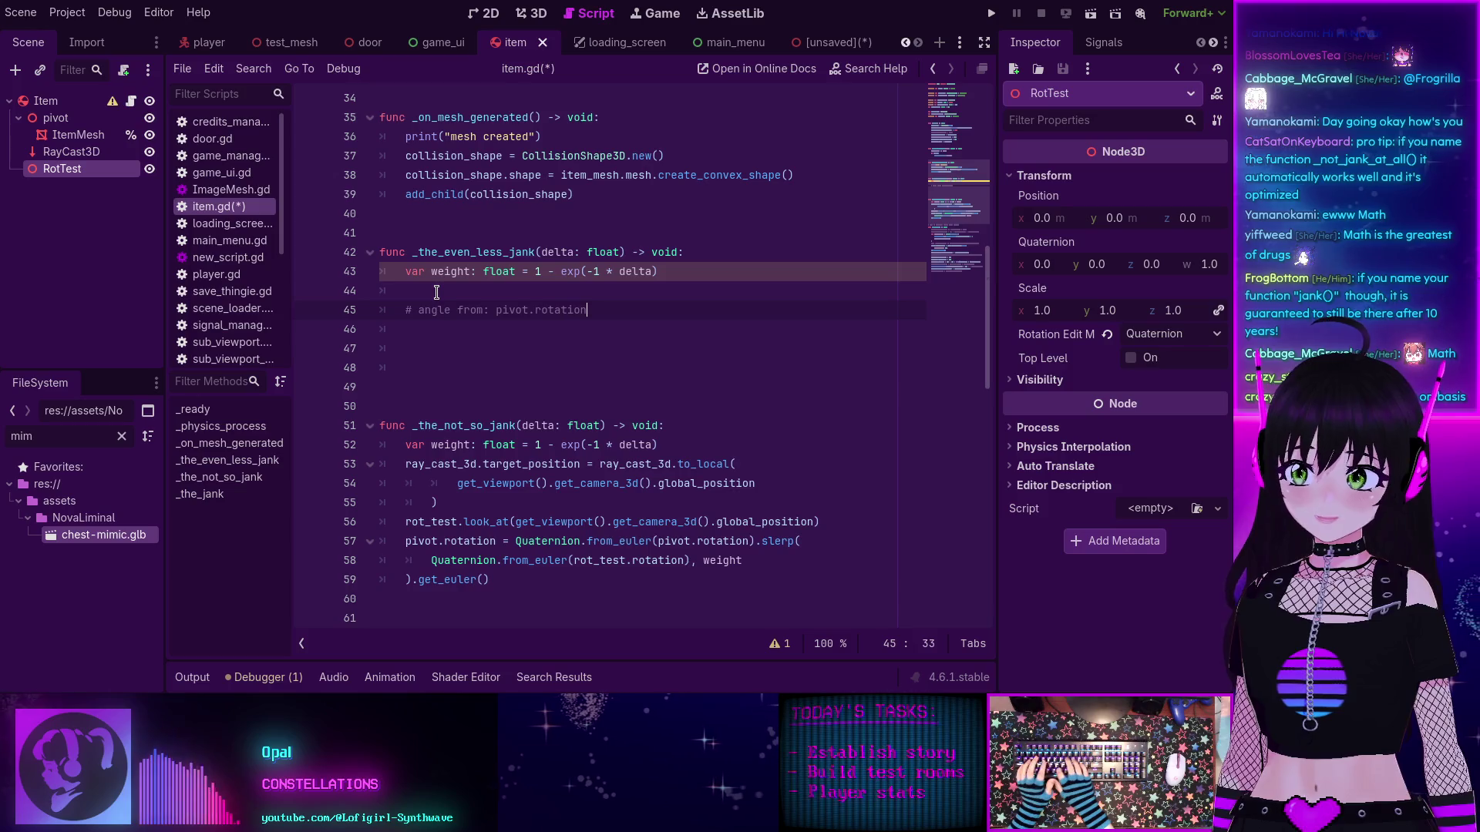
key("Return")
type("# ")
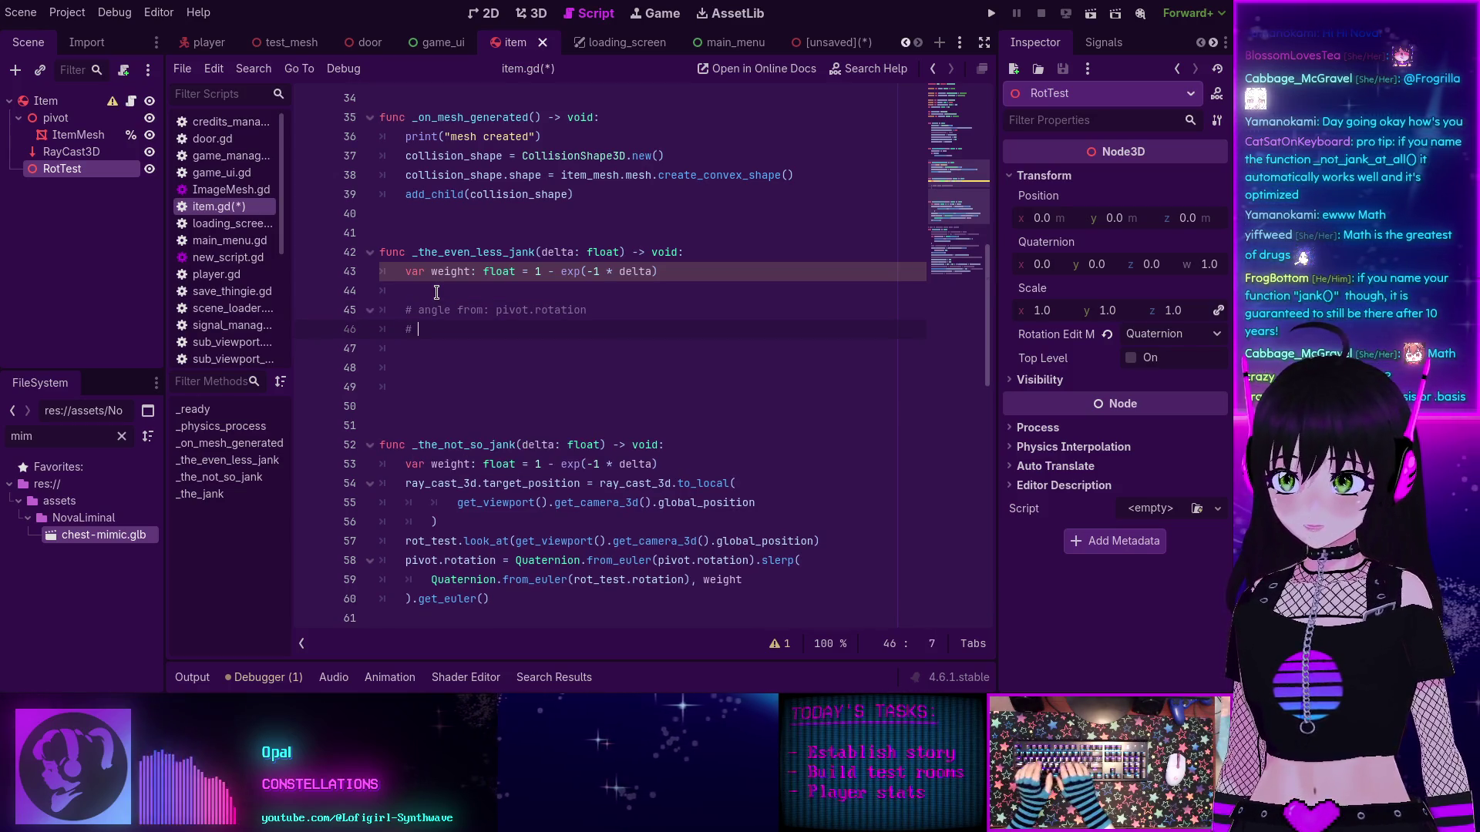
type("angle to: ")
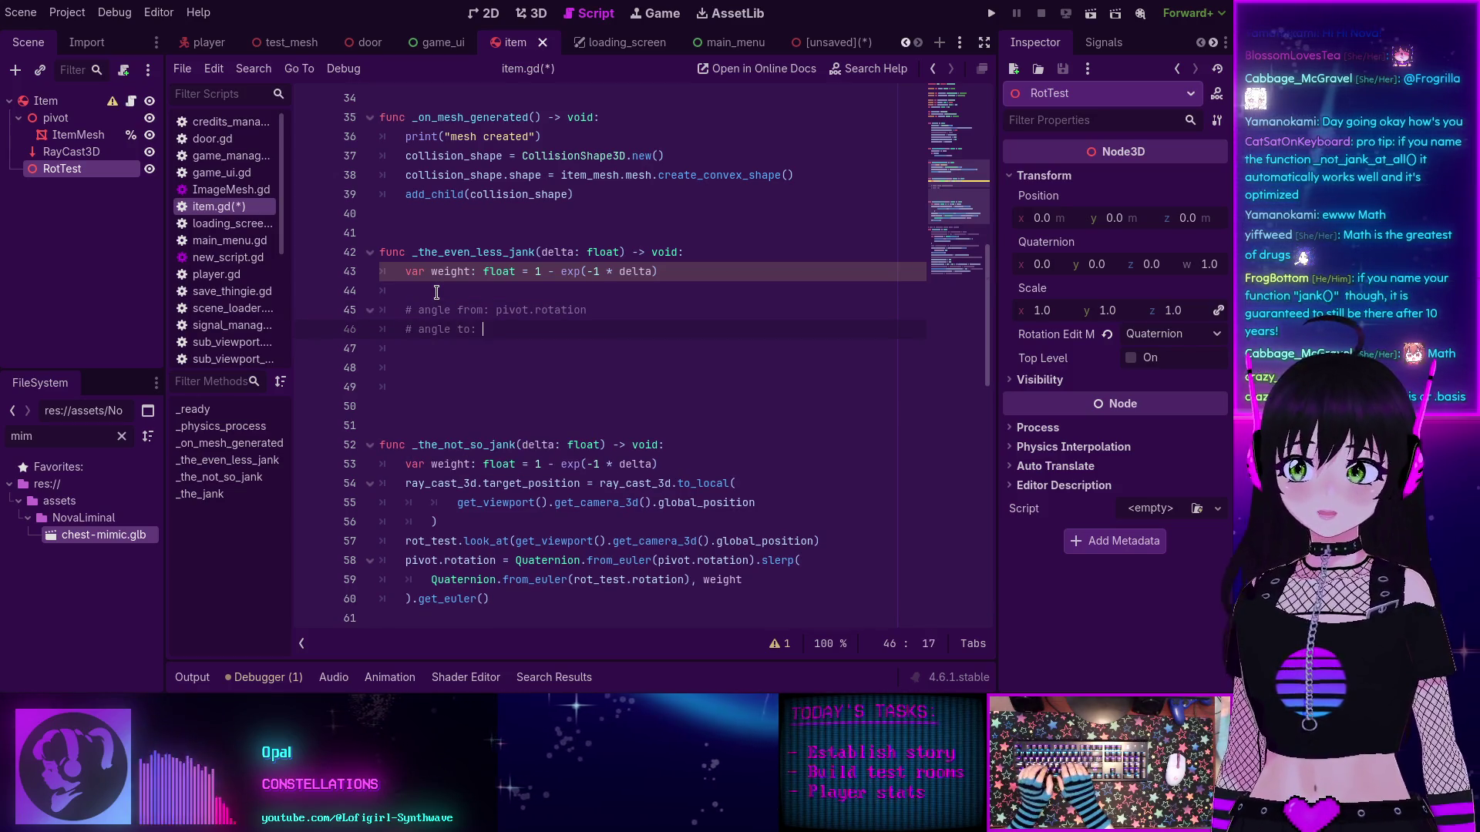
type("rot_test.rotation")
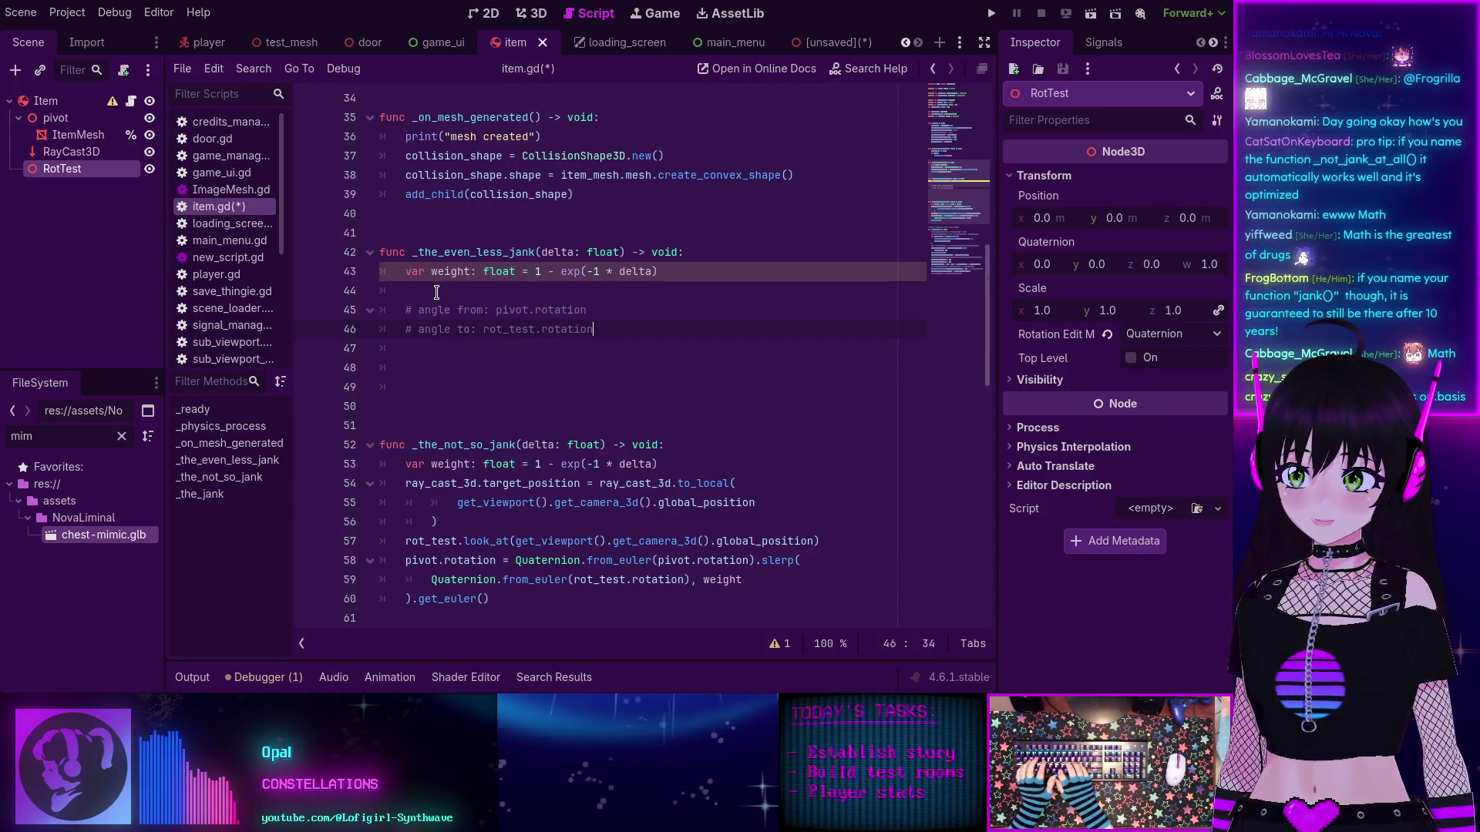
Step: Remove the word 'angle' from both comment lines
key("Up")
key("Home")
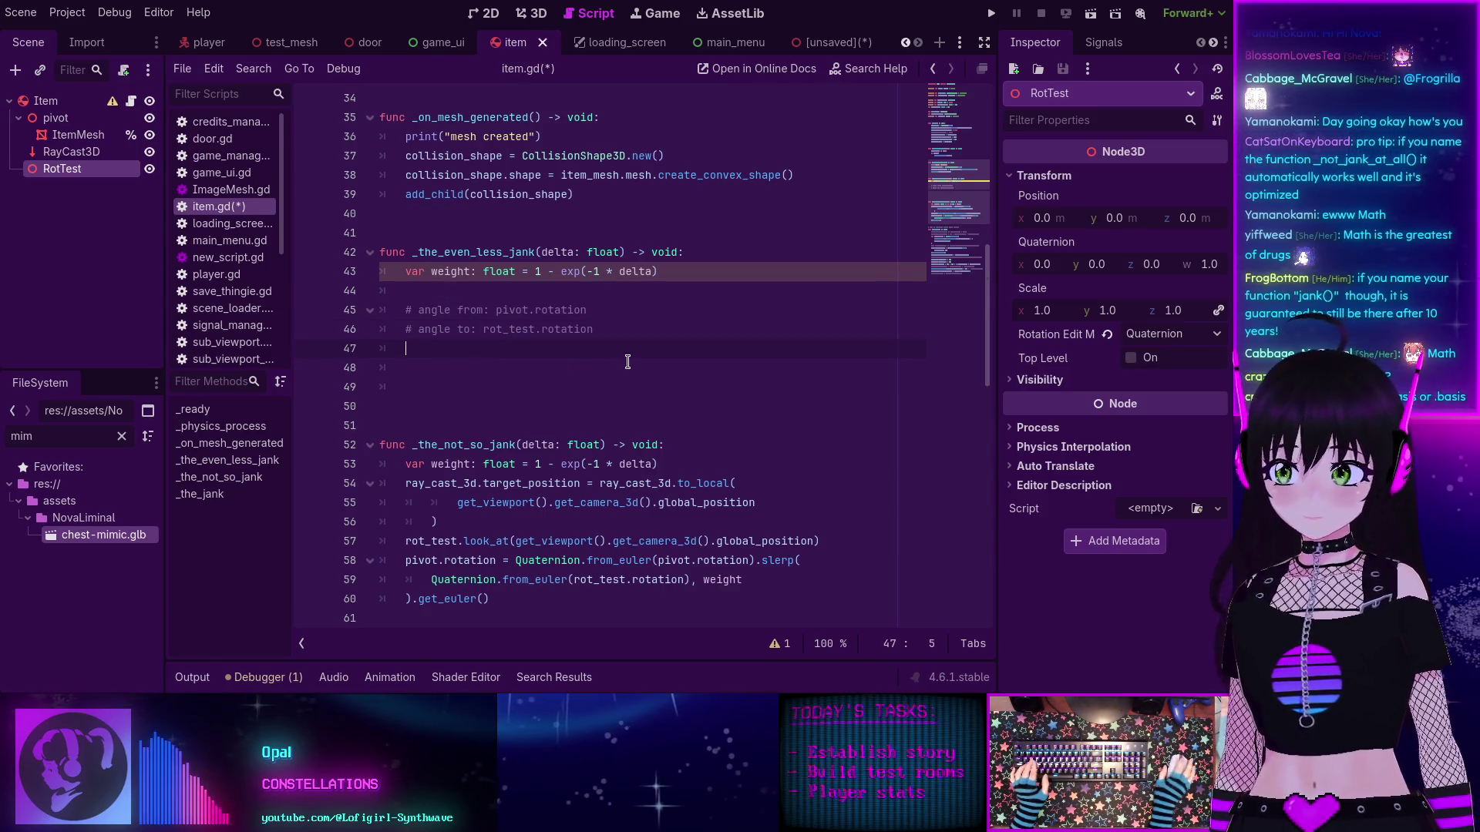
key("Right")
key("Right")
key("Right")
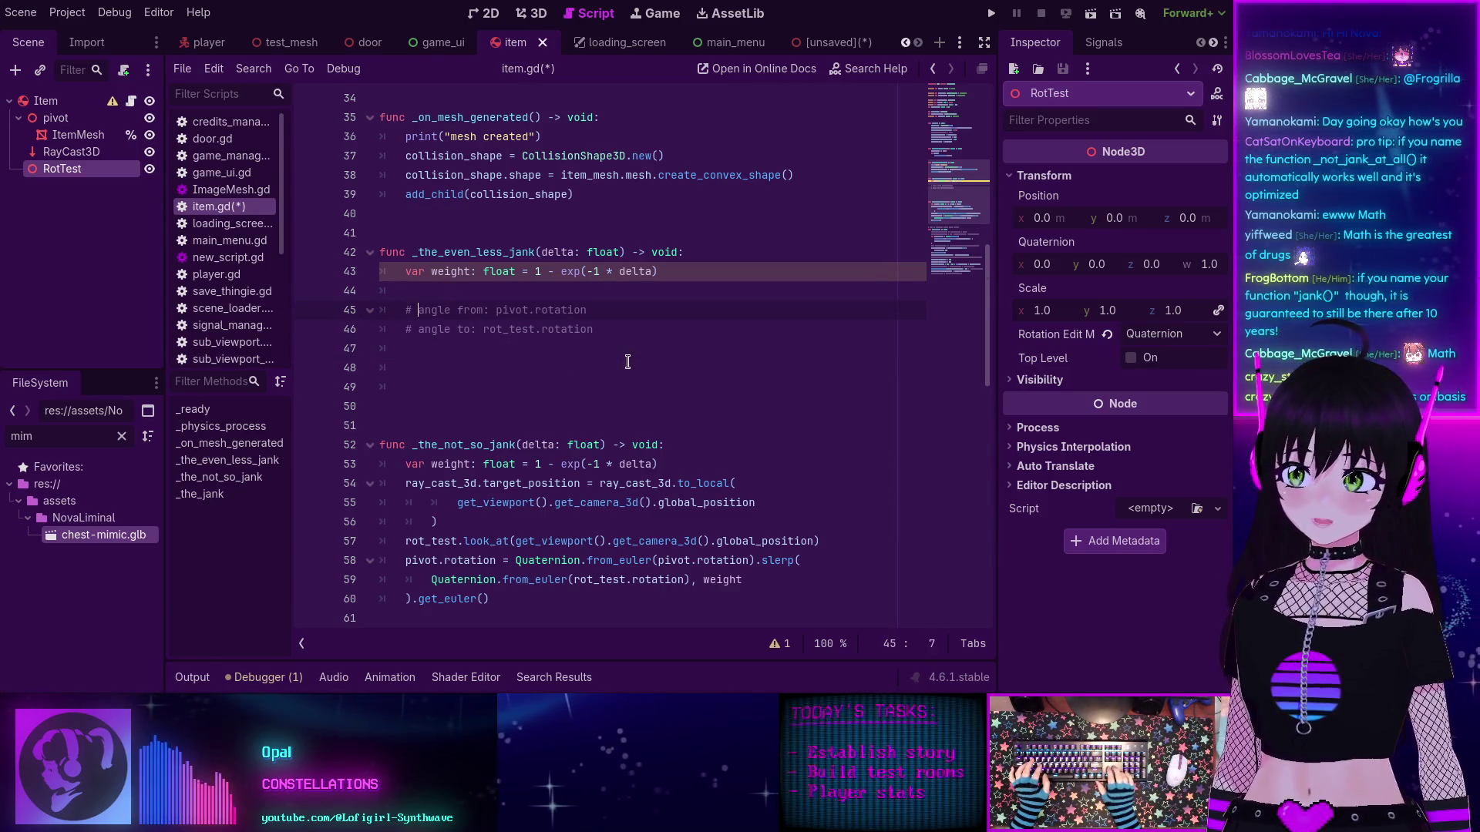
key("Delete")
key("ctrl+BackSpace")
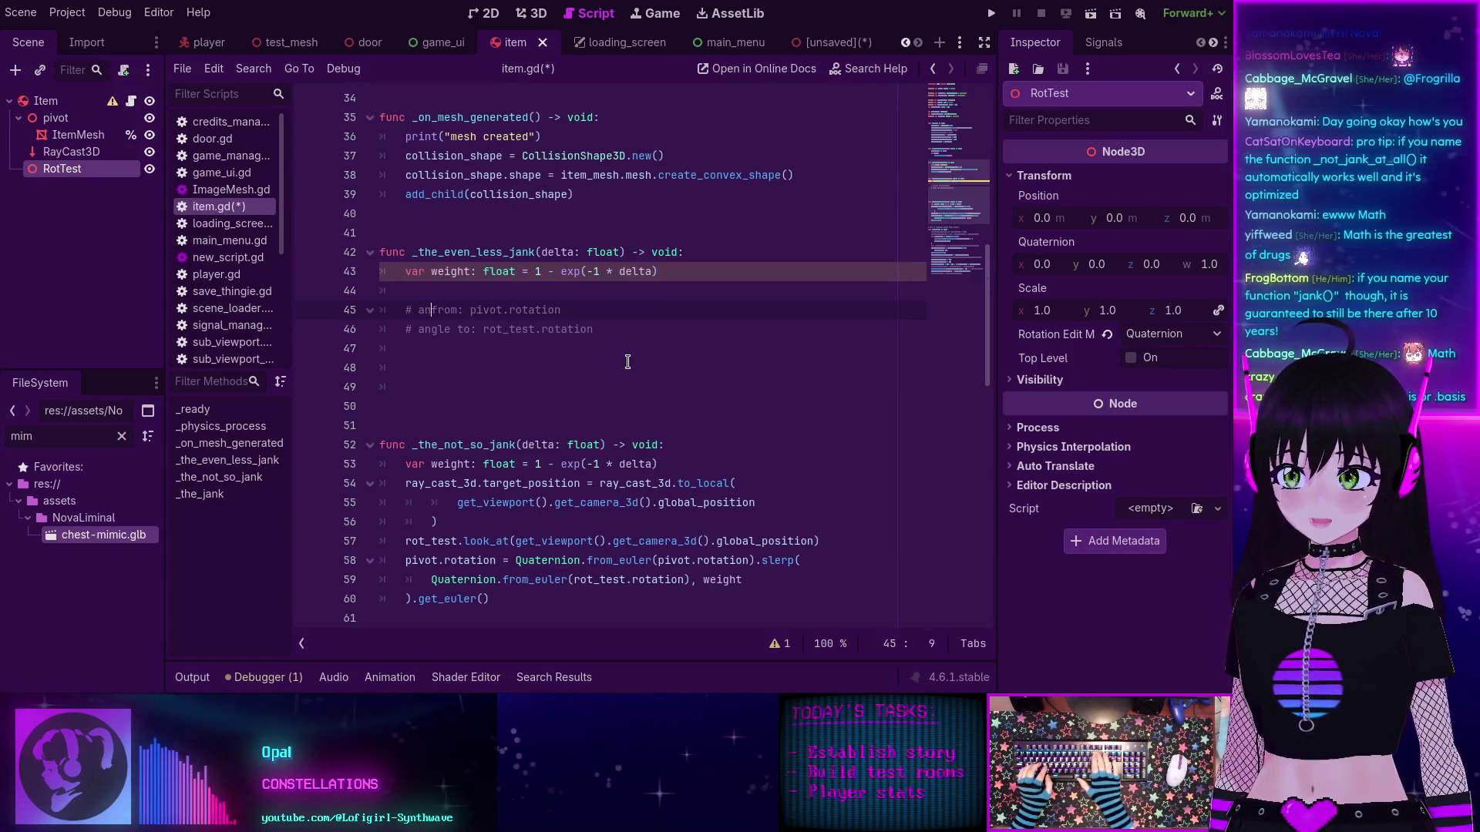
key("Down")
key("Right")
key("Right")
key("Right")
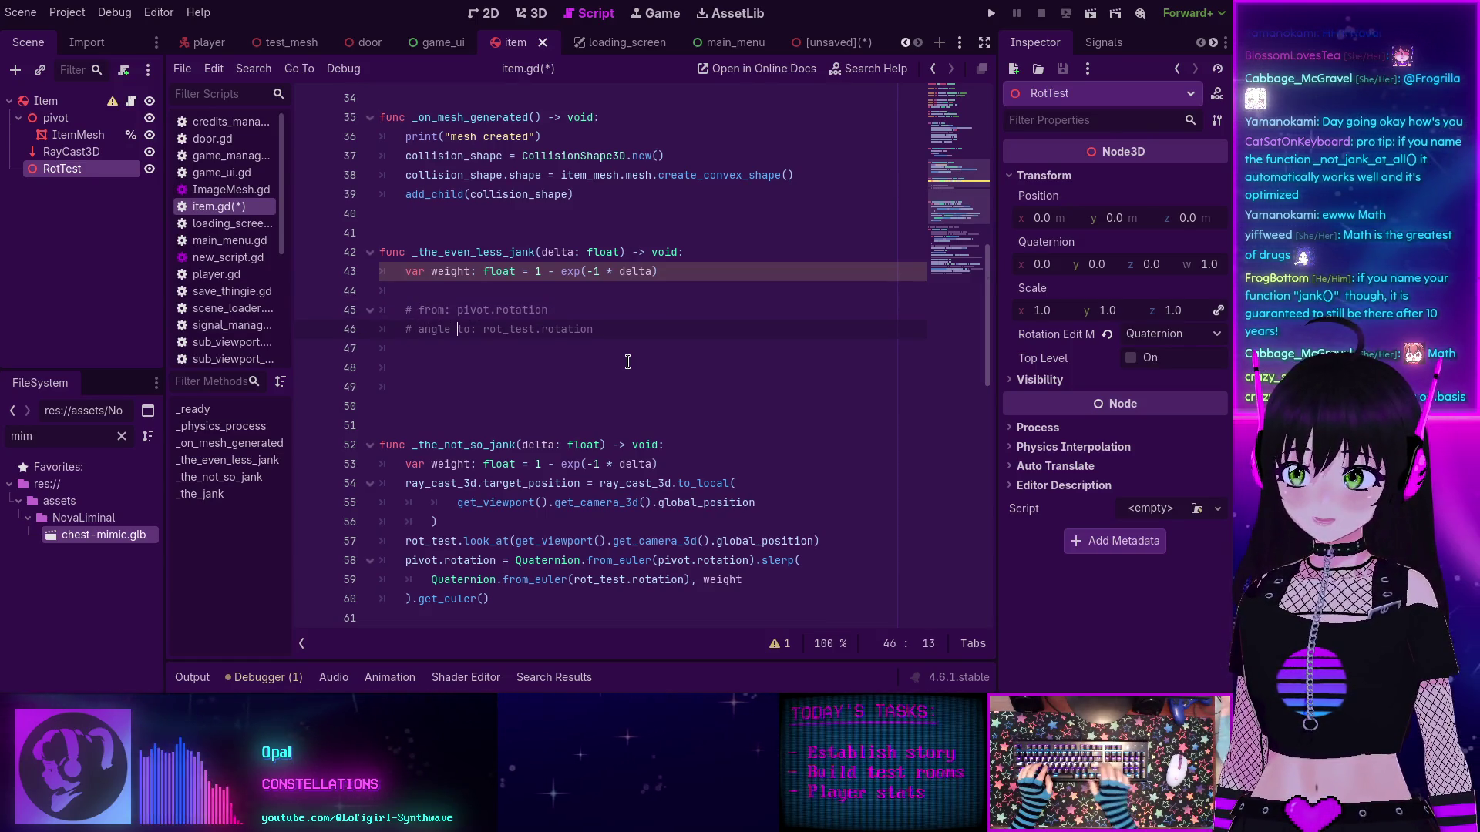
key("ctrl+Delete")
key("ctrl+BackSpace")
Step: On a new line under the comments, start a pivot.basis reference
key("Down")
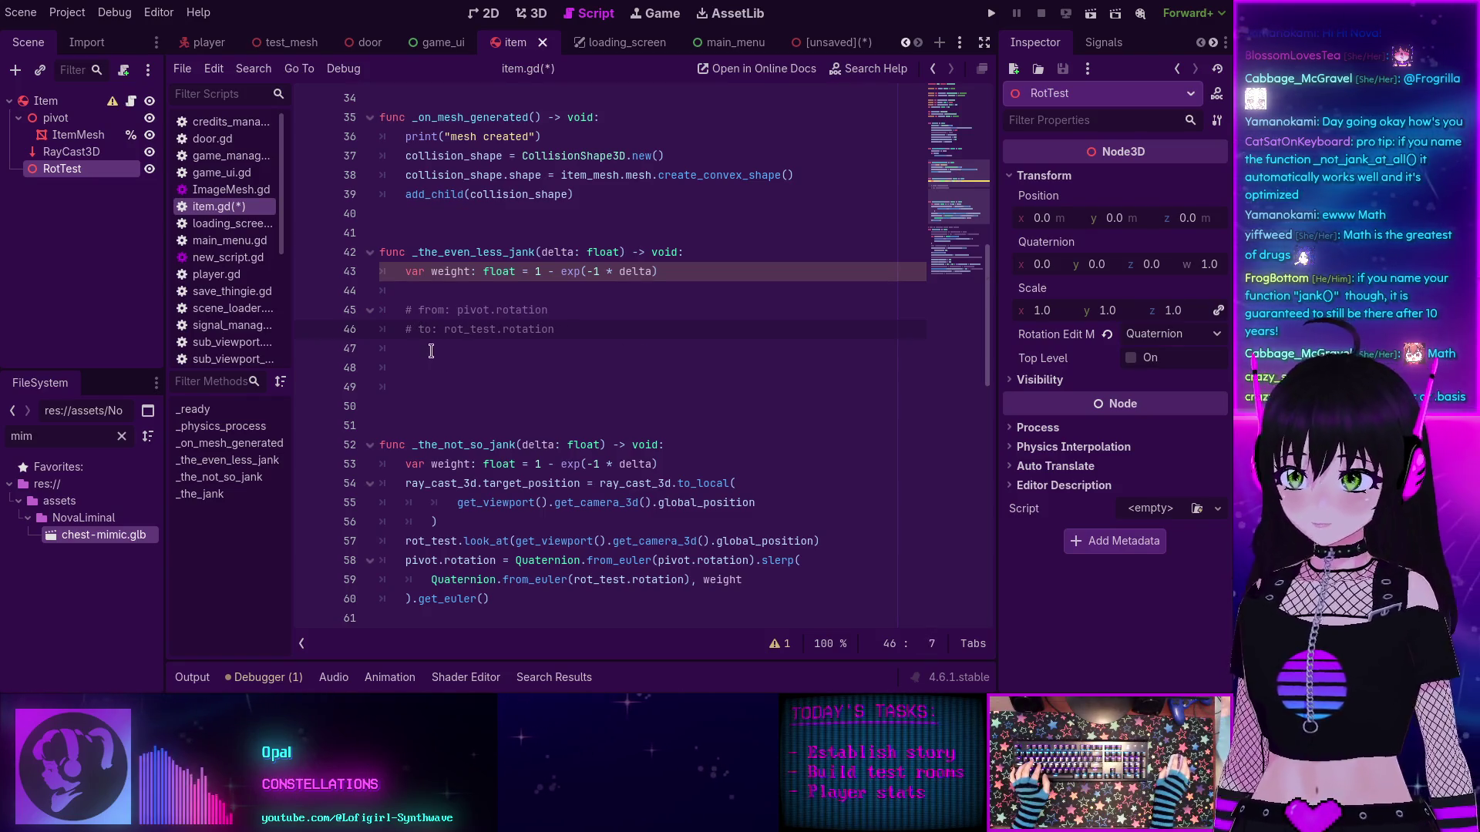
key("Return")
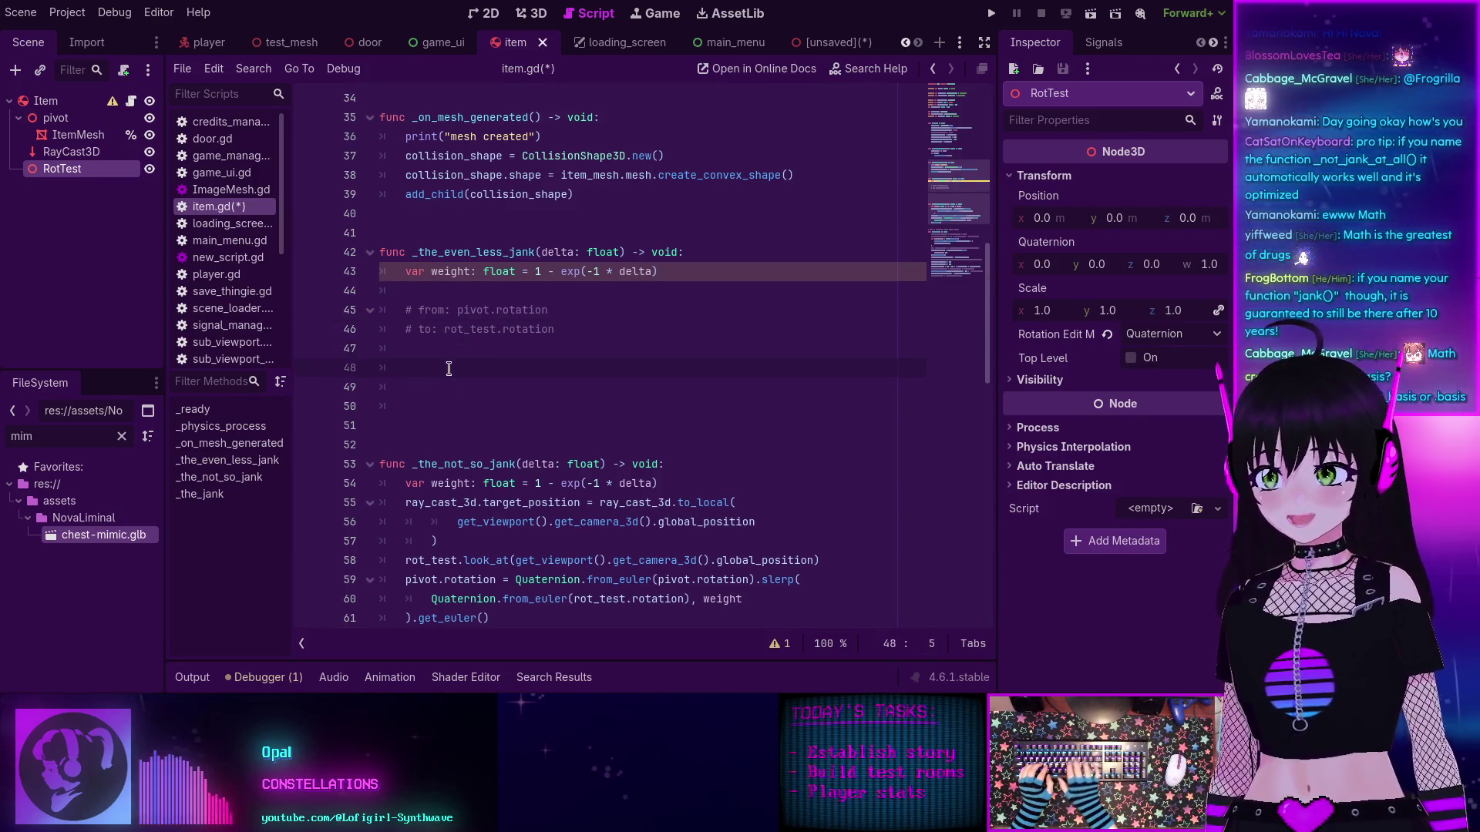
type("pivot.")
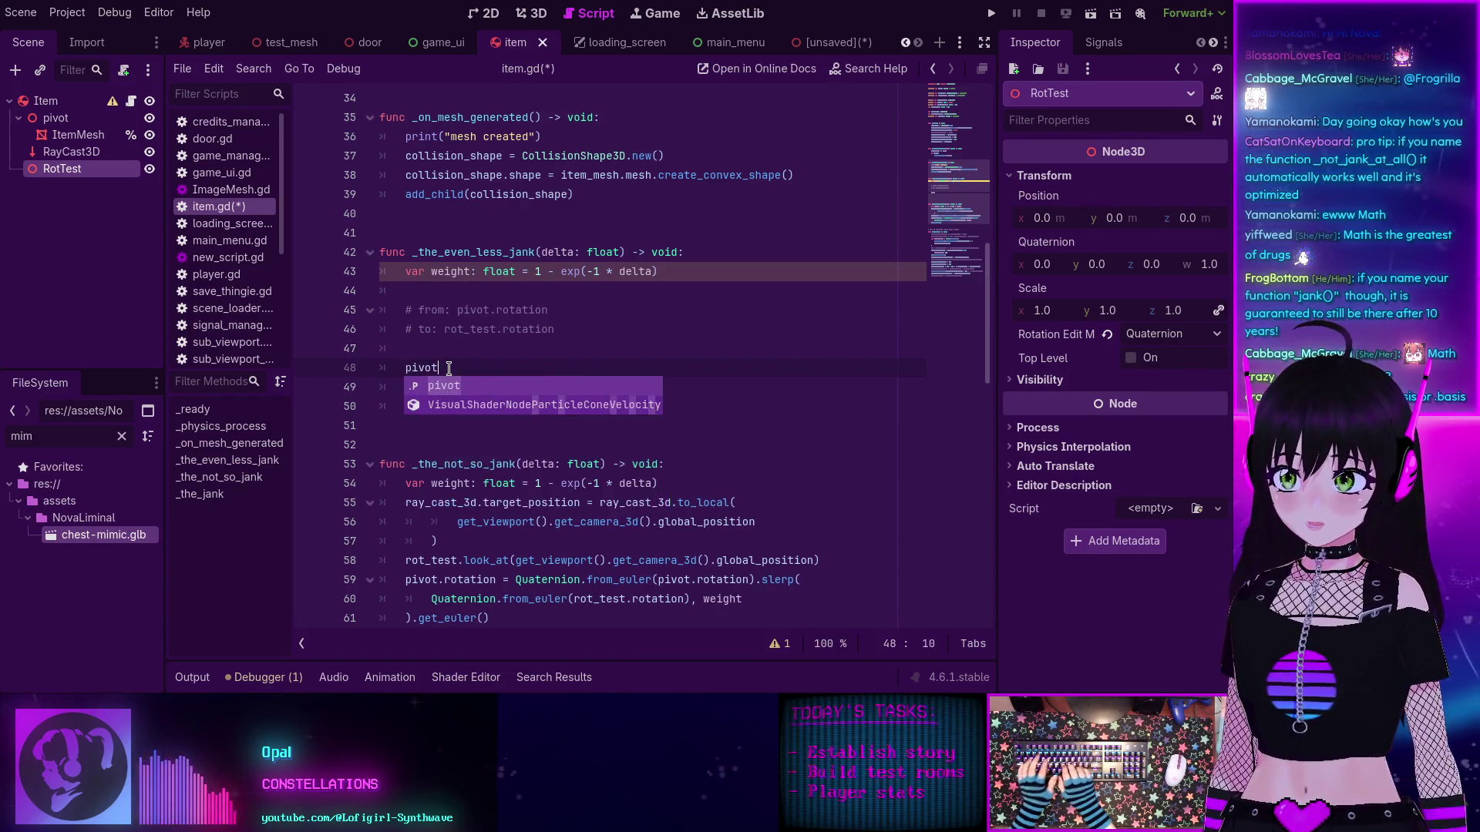
key("Return")
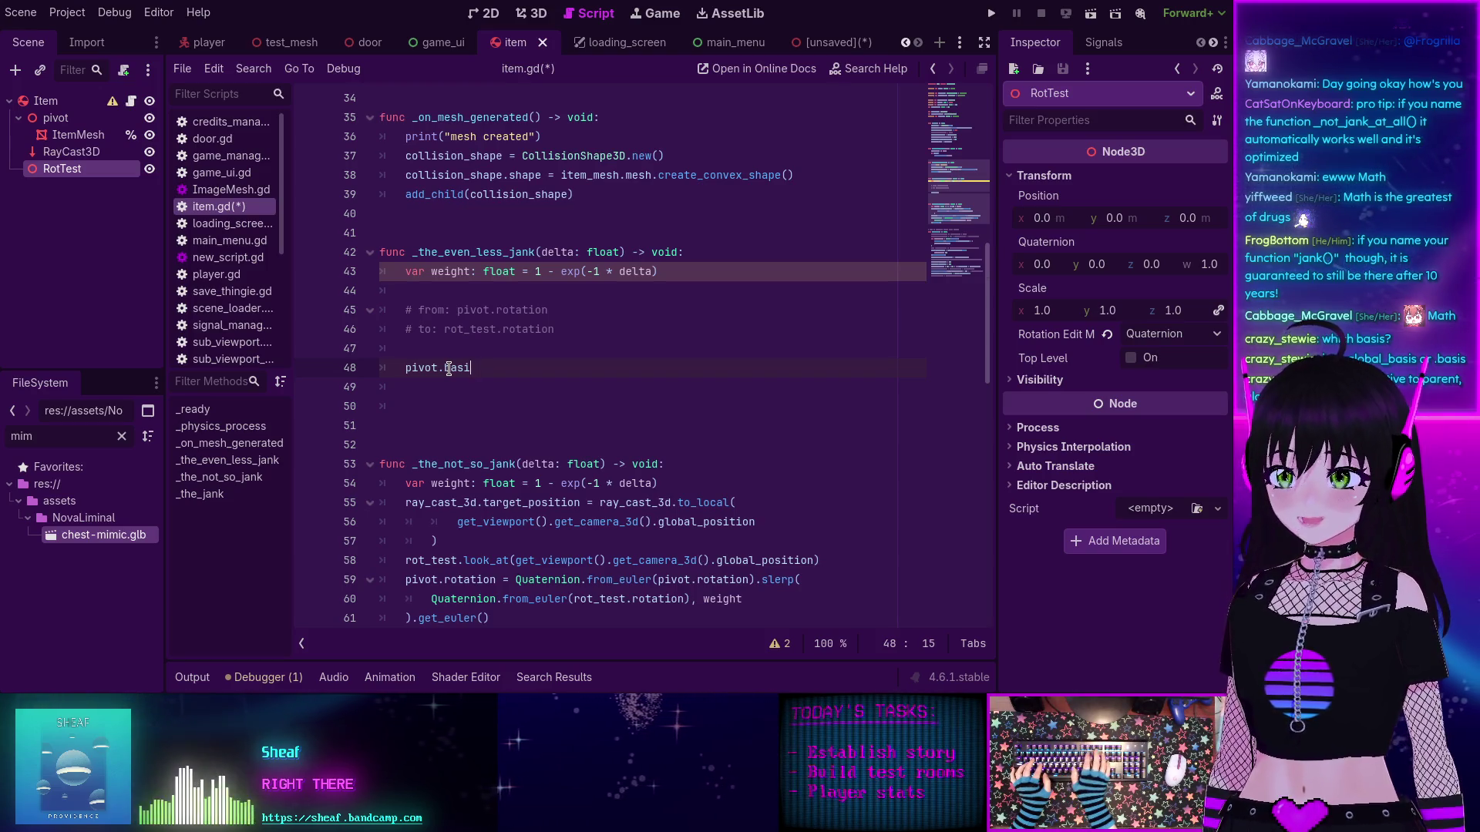
Step: Change pivot.basis to pivot.global_basis on the new line
key("ctrl+BackSpace")
type("global")
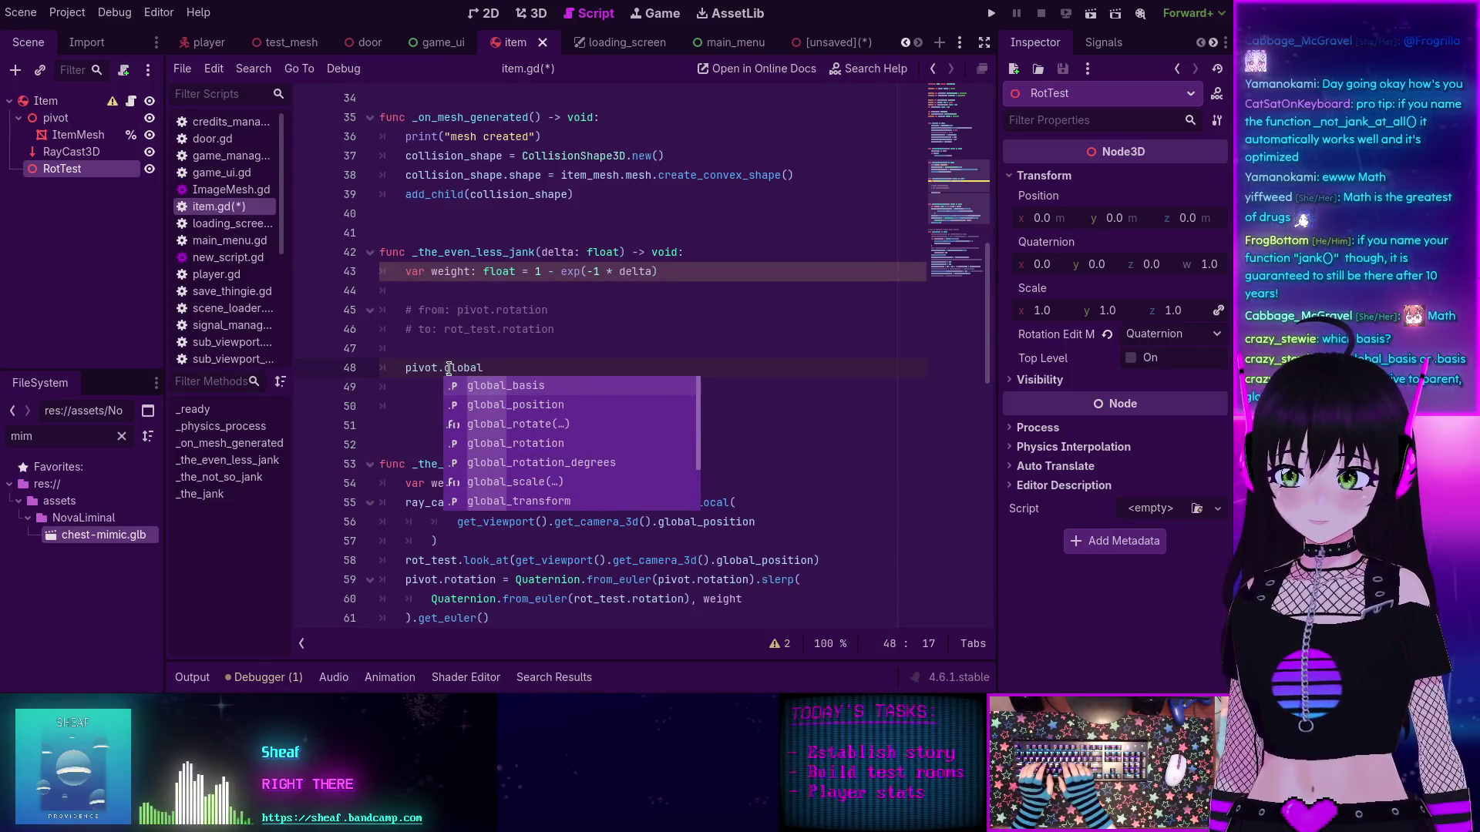
key("Return")
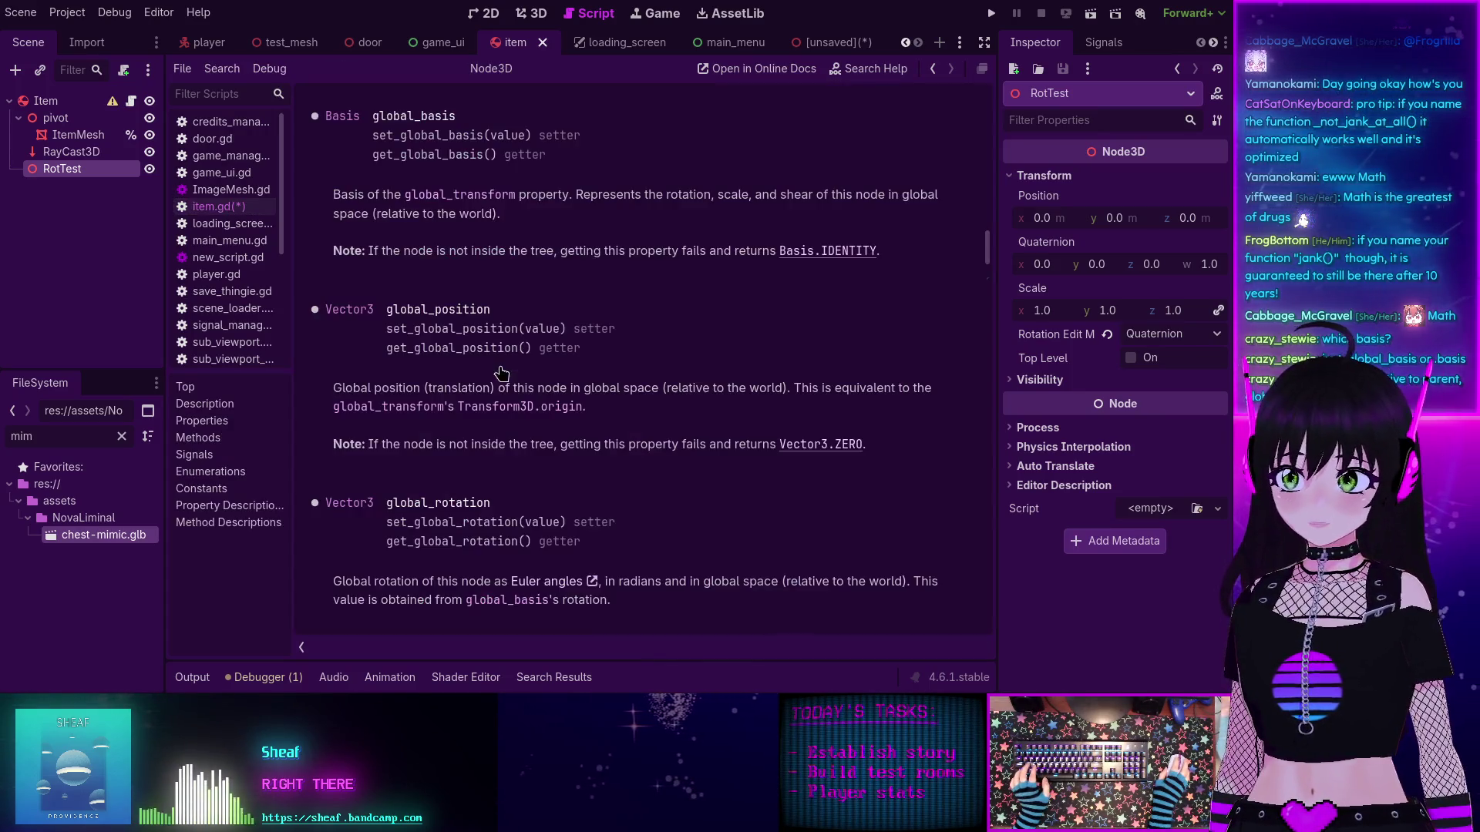
left_click(509, 368, "ctrl")
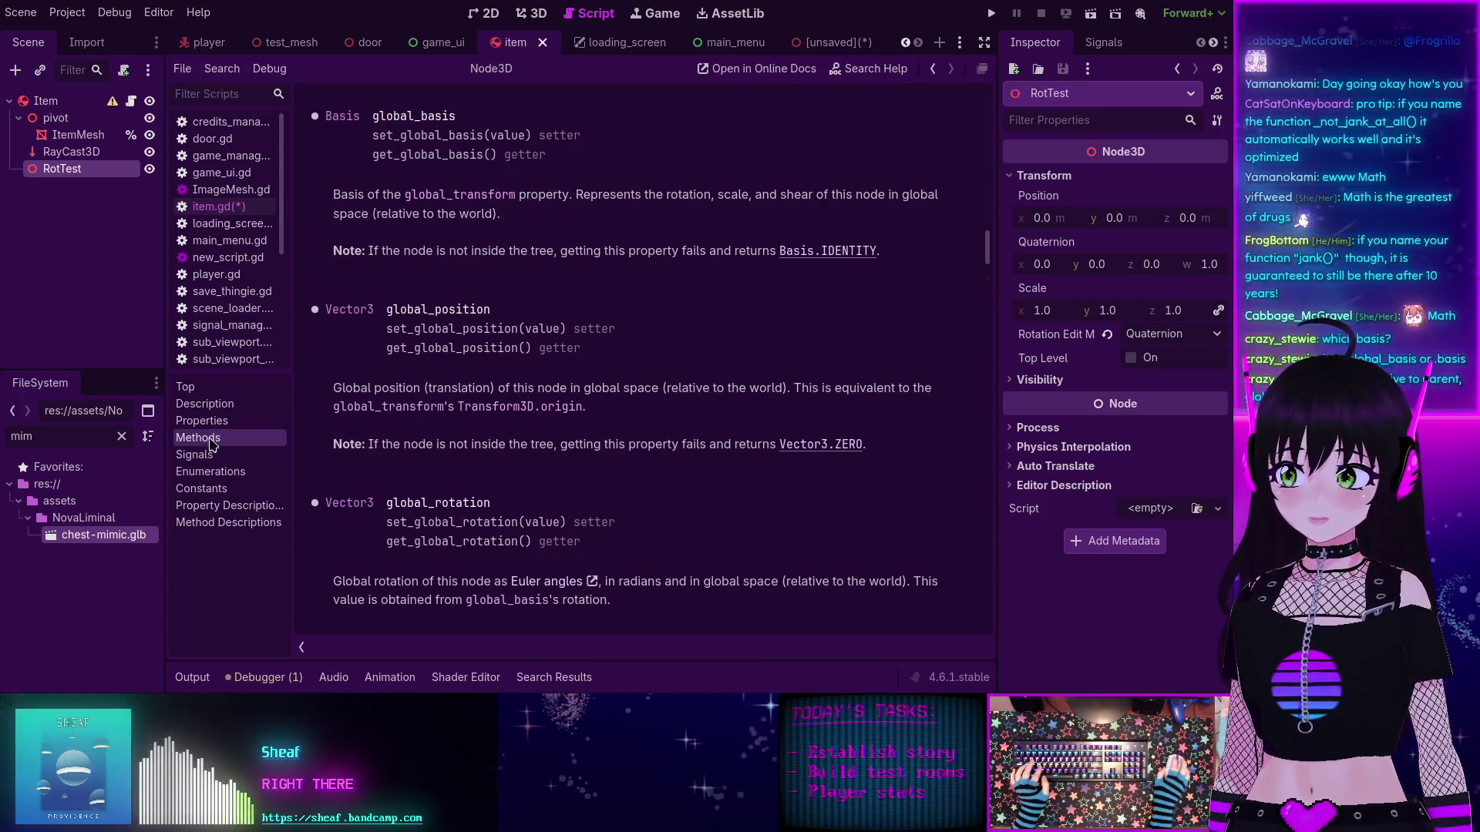
left_click(198, 438)
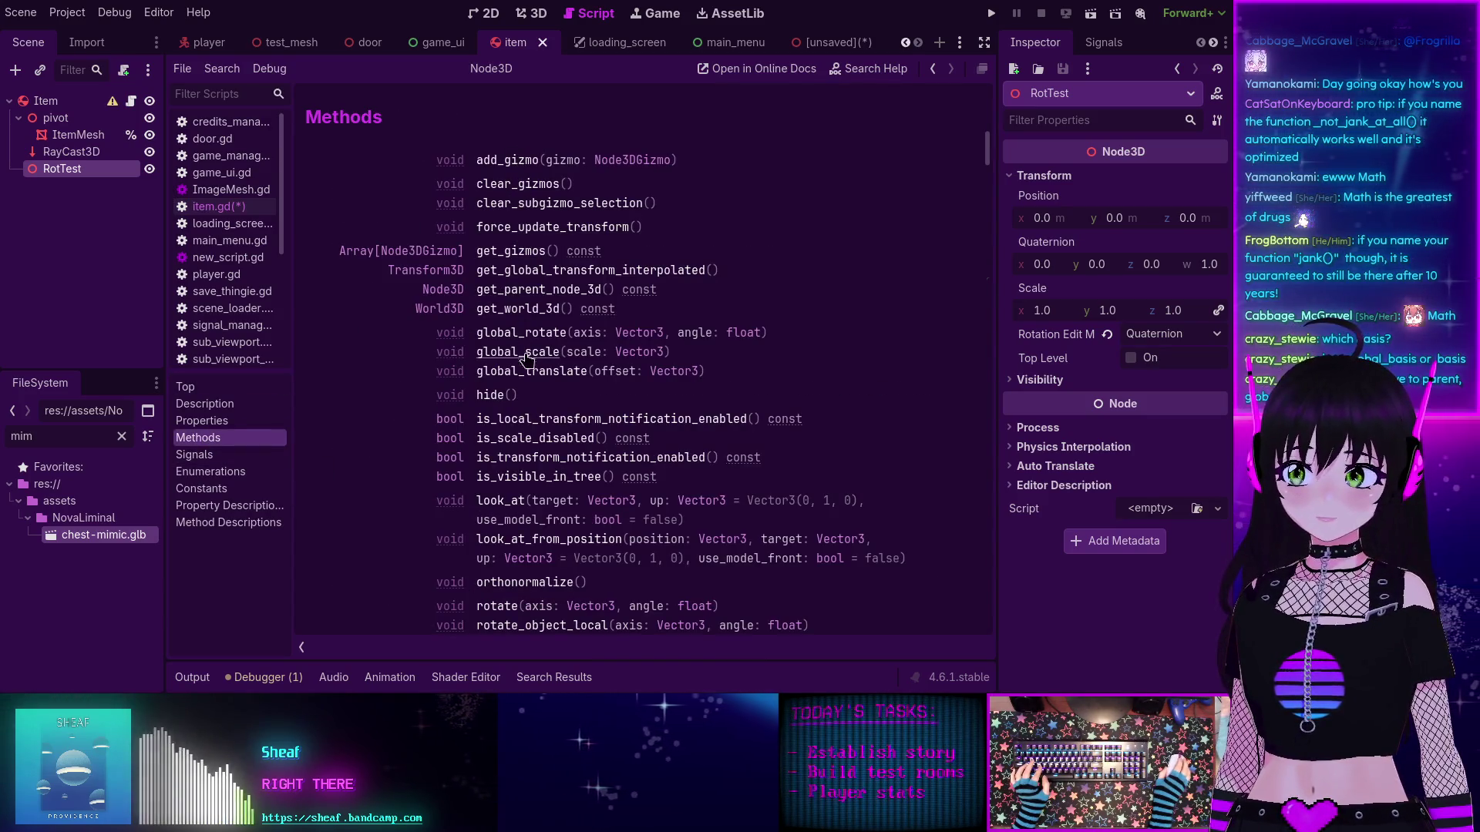
scroll(540, 416, "down", 3)
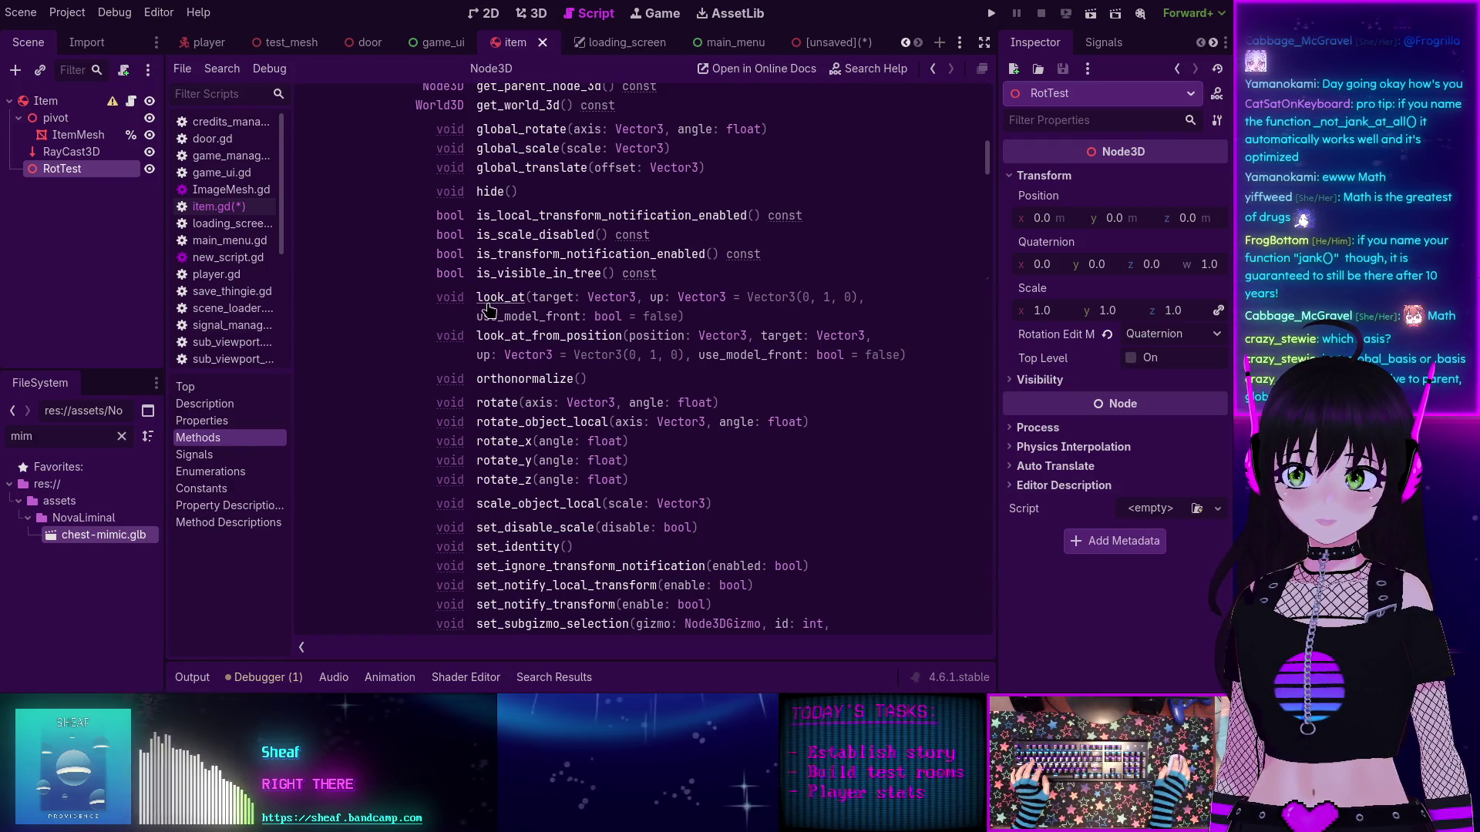
key("alt+Left")
Step: Replace pivot.global_basis with rot_test.global_basis on line 48 and begin typing .look after it
left_click_drag(526, 367, 393, 364)
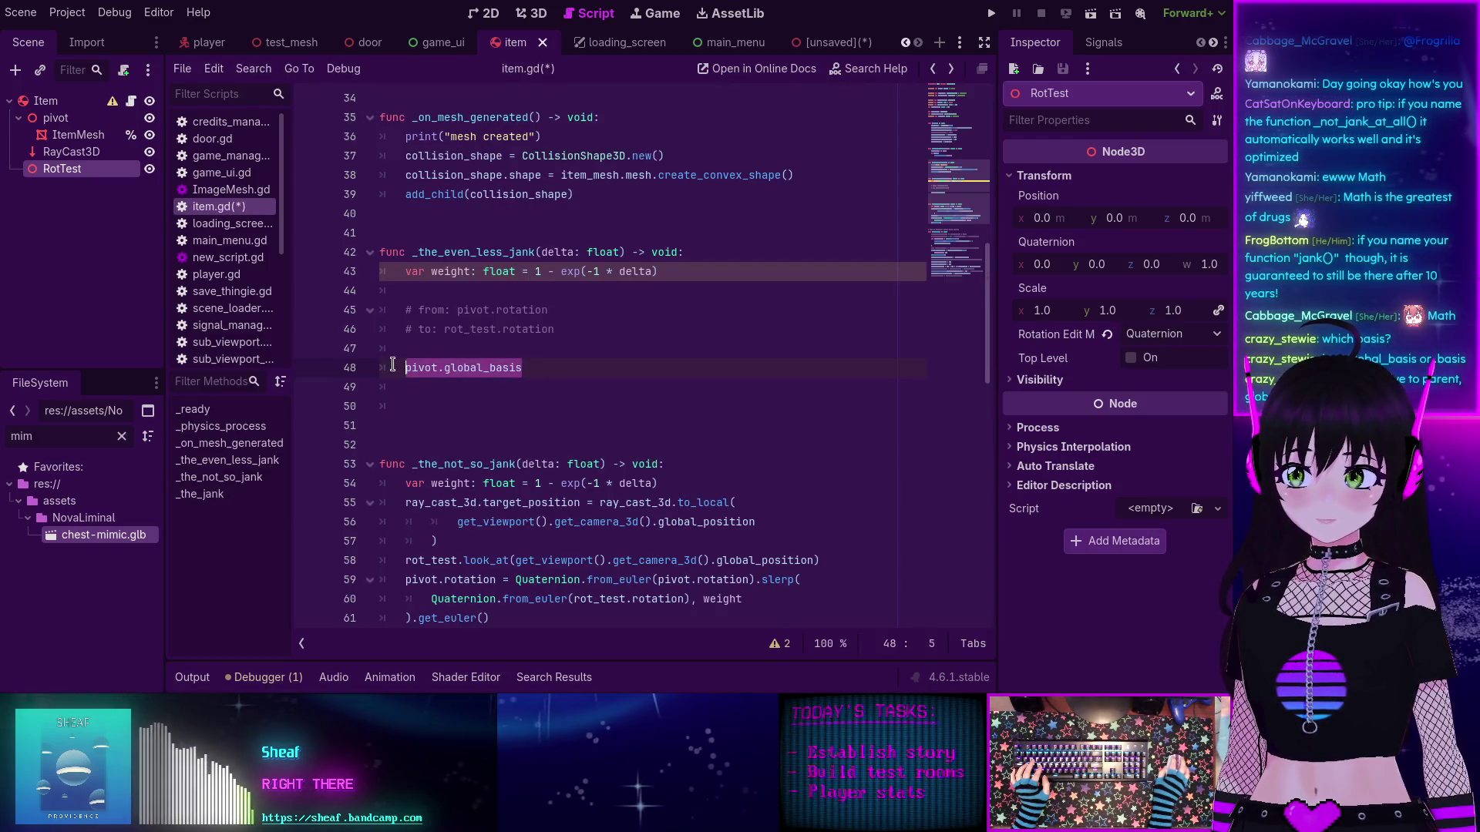
key("BackSpace")
type("ro")
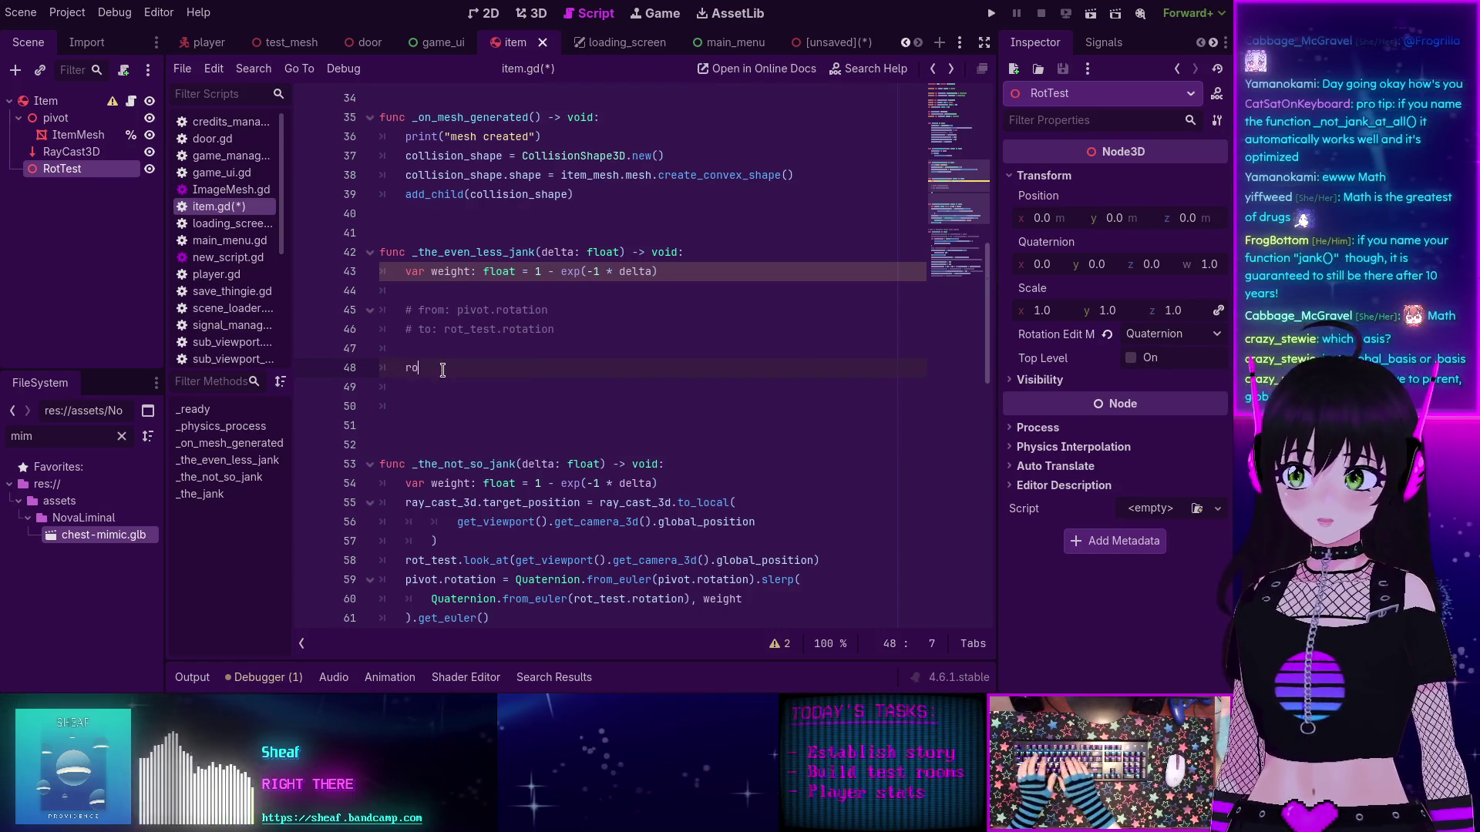
type("t_test.")
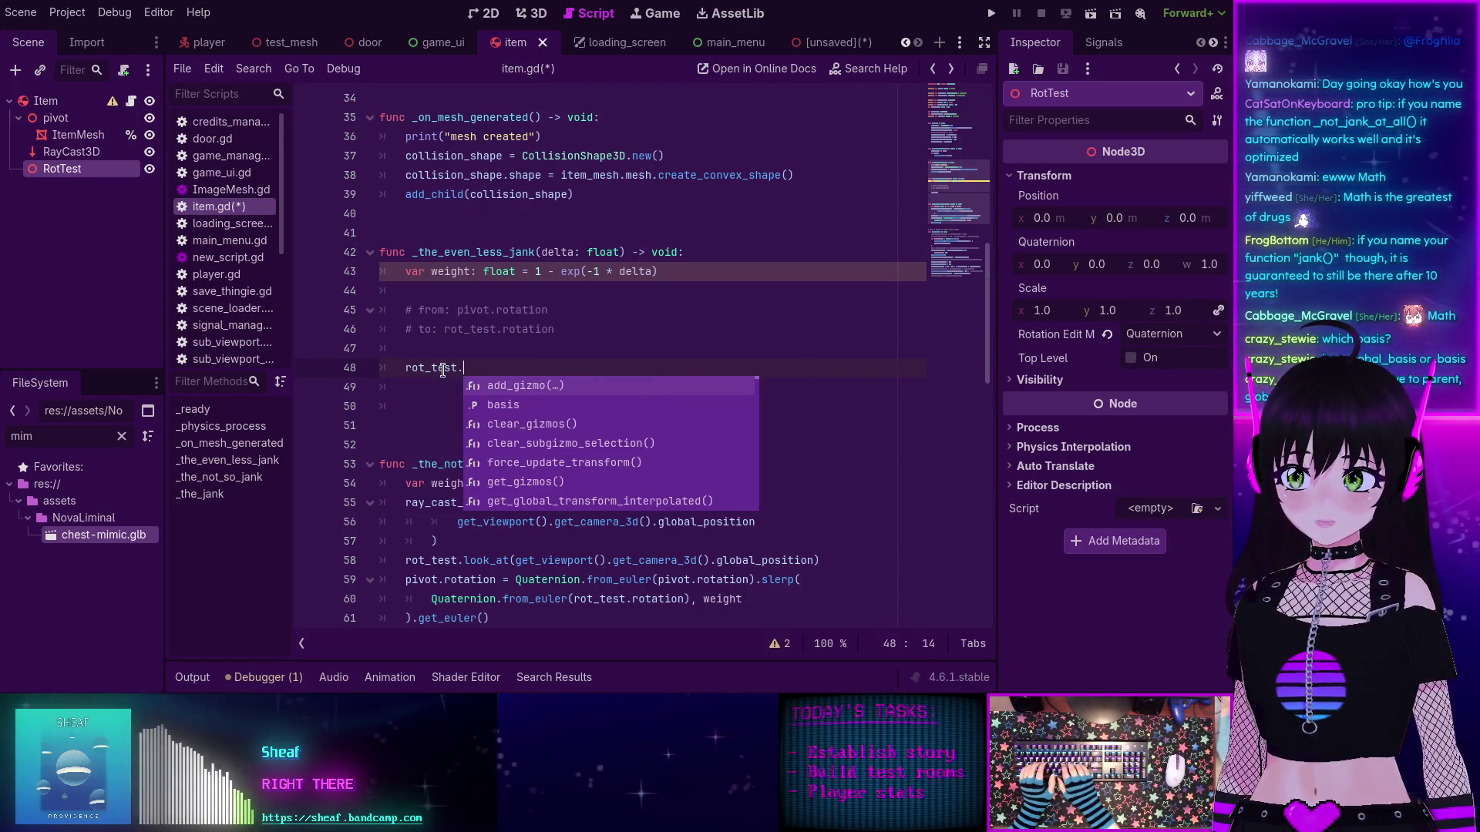
type("global")
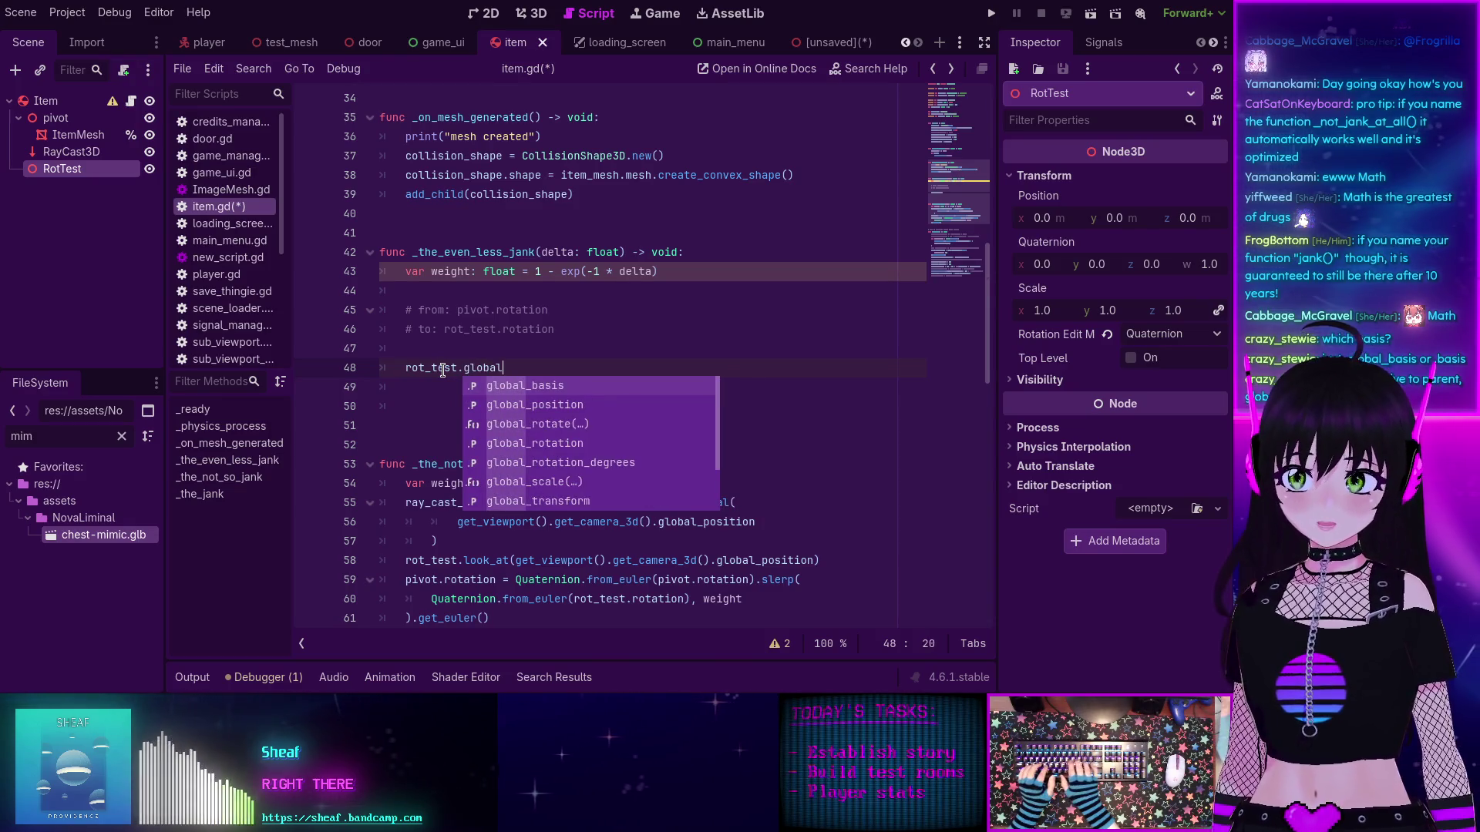
key("Return")
type(".lo")
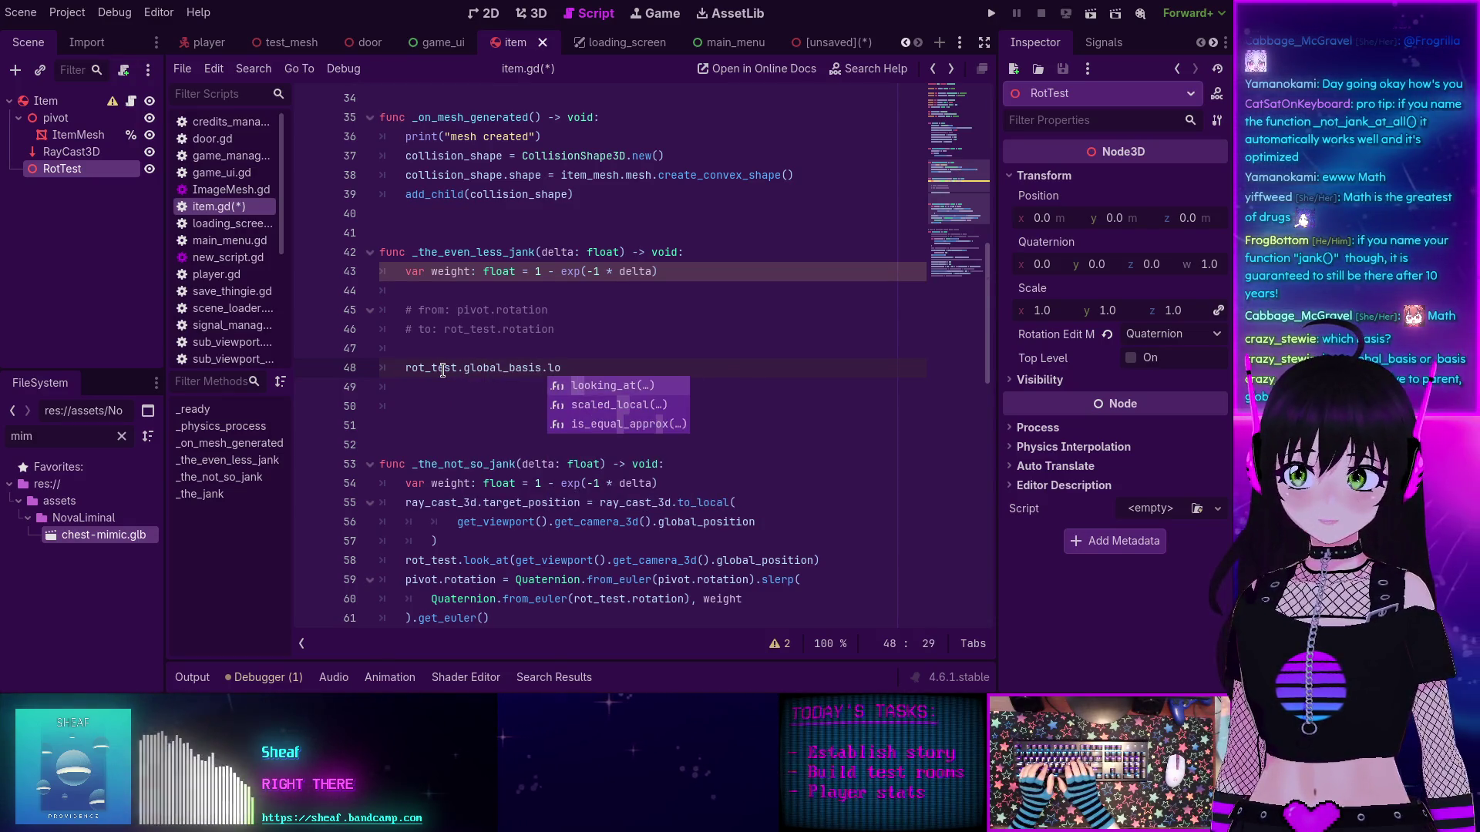
type("ok")
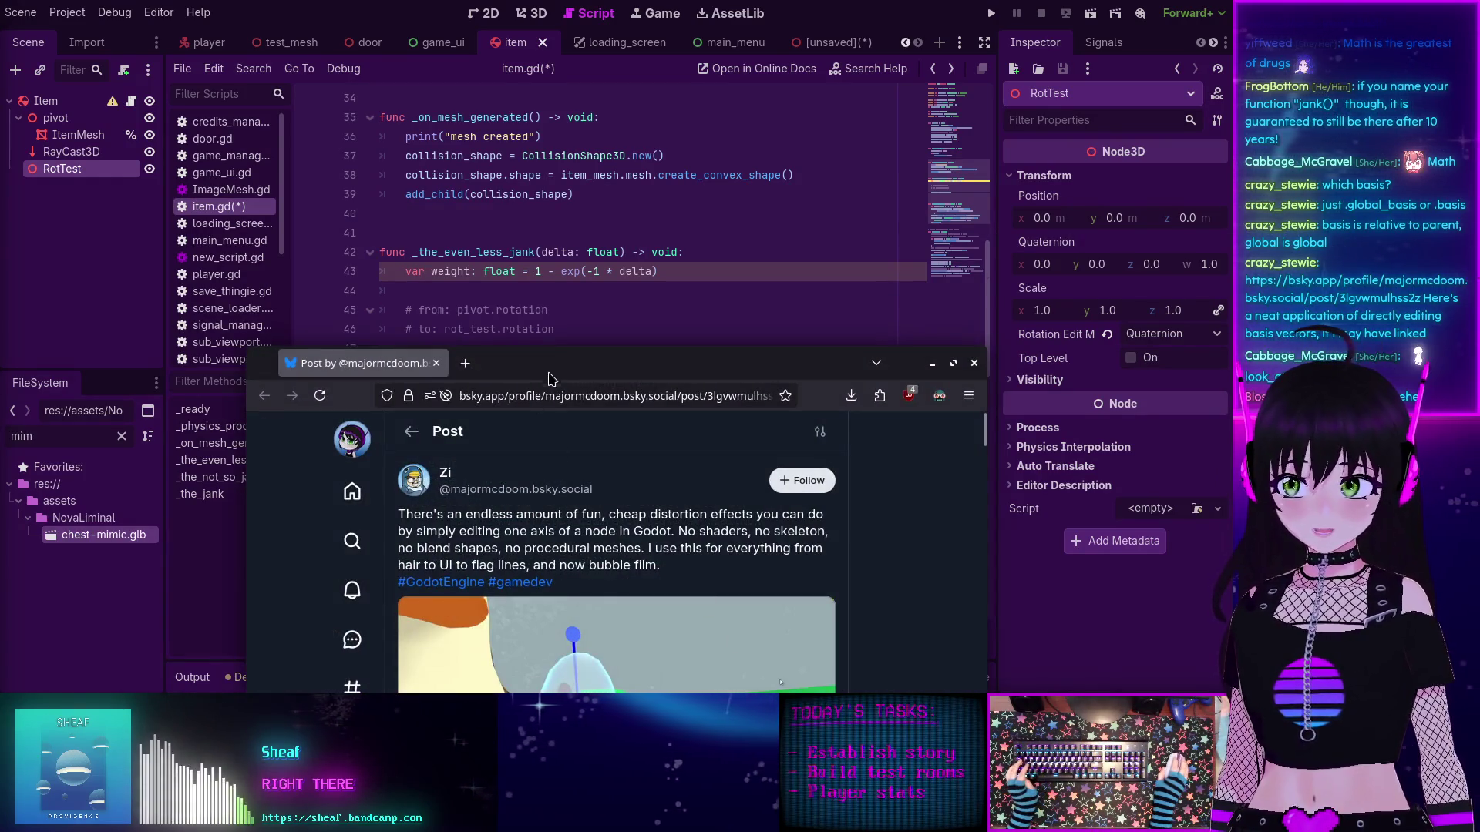
left_click_drag(534, 366, 477, 176)
double_click(477, 175)
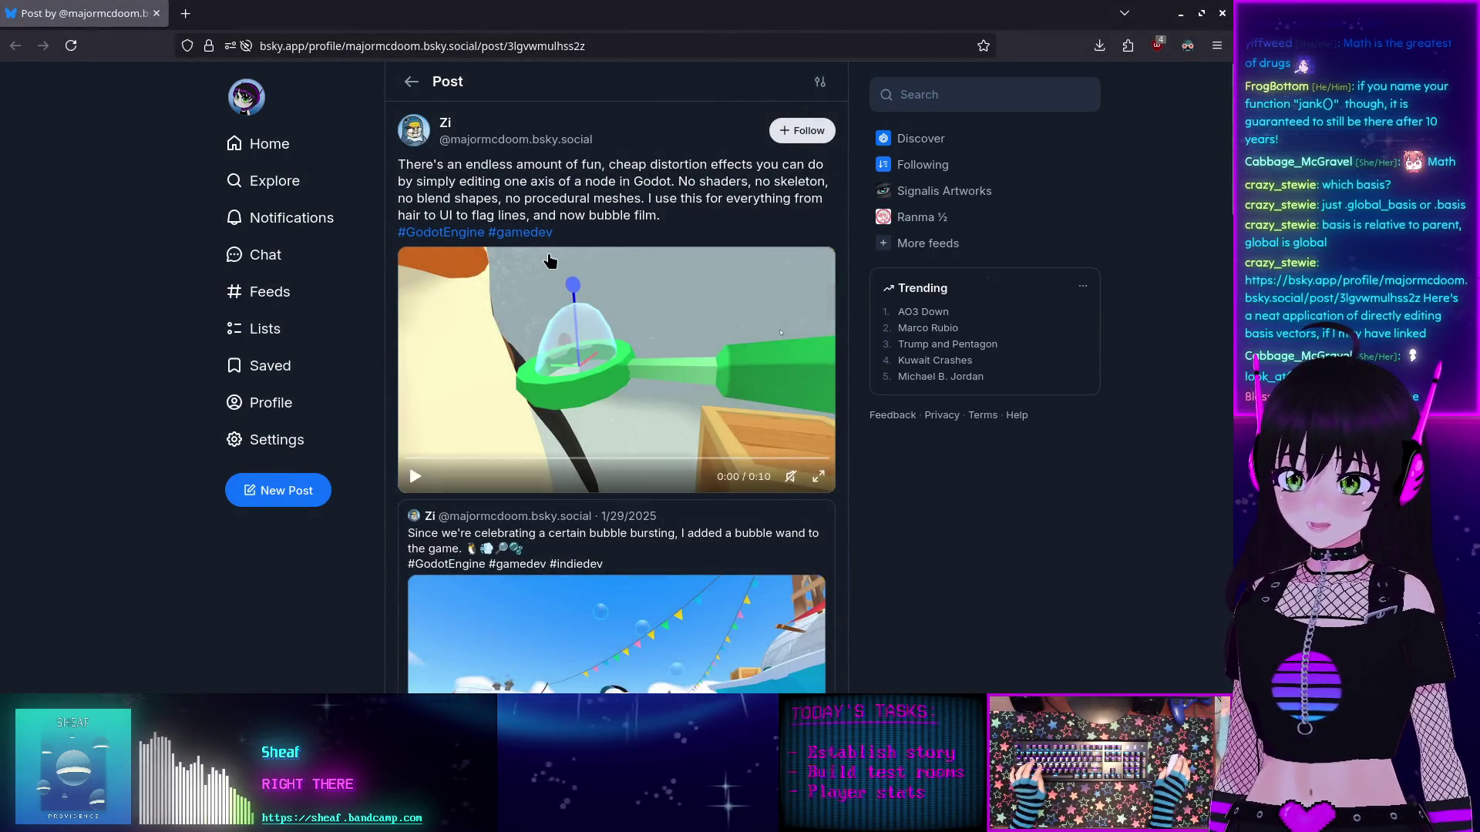
scroll(547, 260, "down", 5)
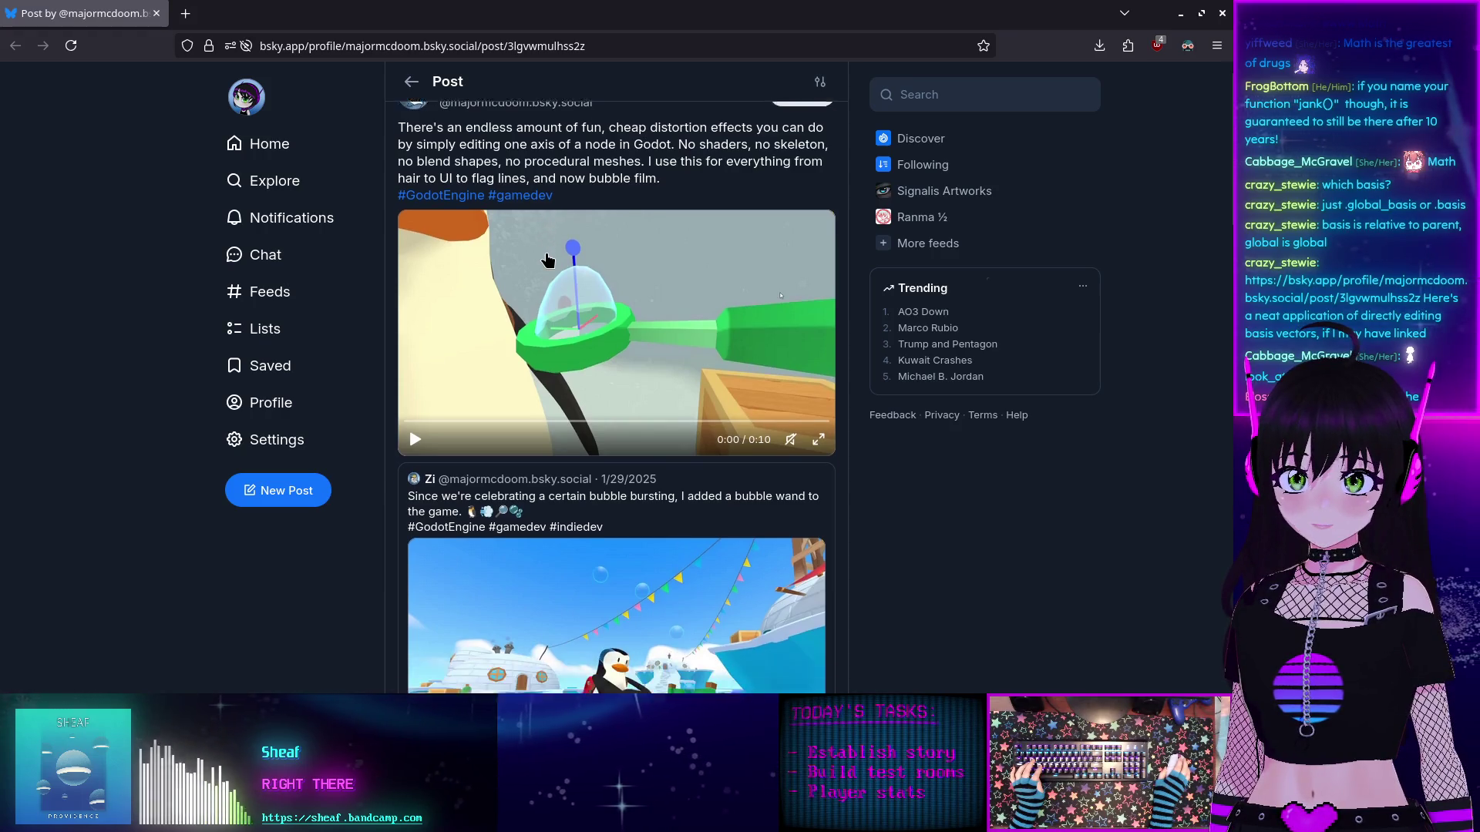
scroll(545, 255, "down", 2)
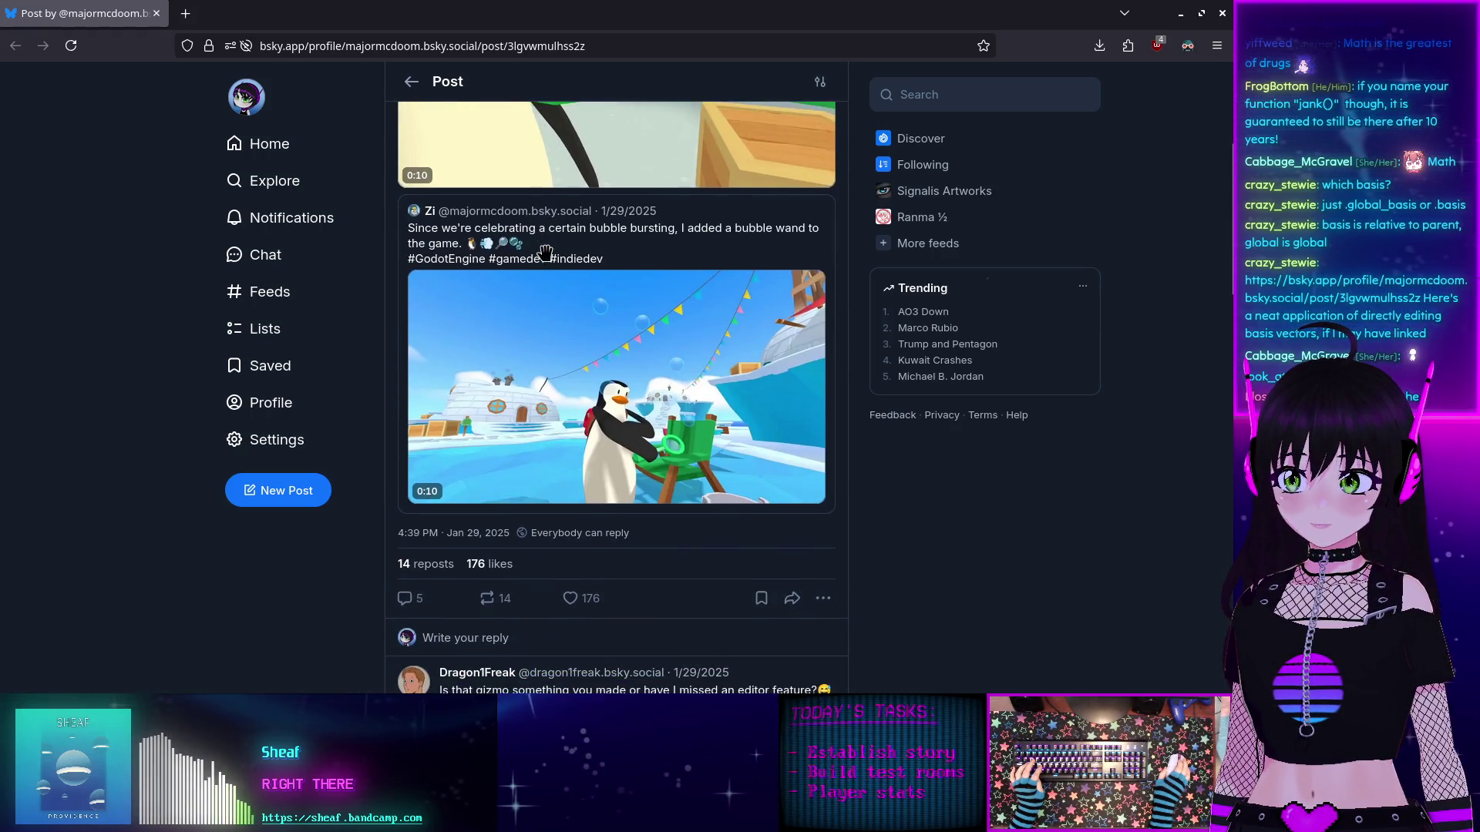
scroll(547, 258, "up", 6)
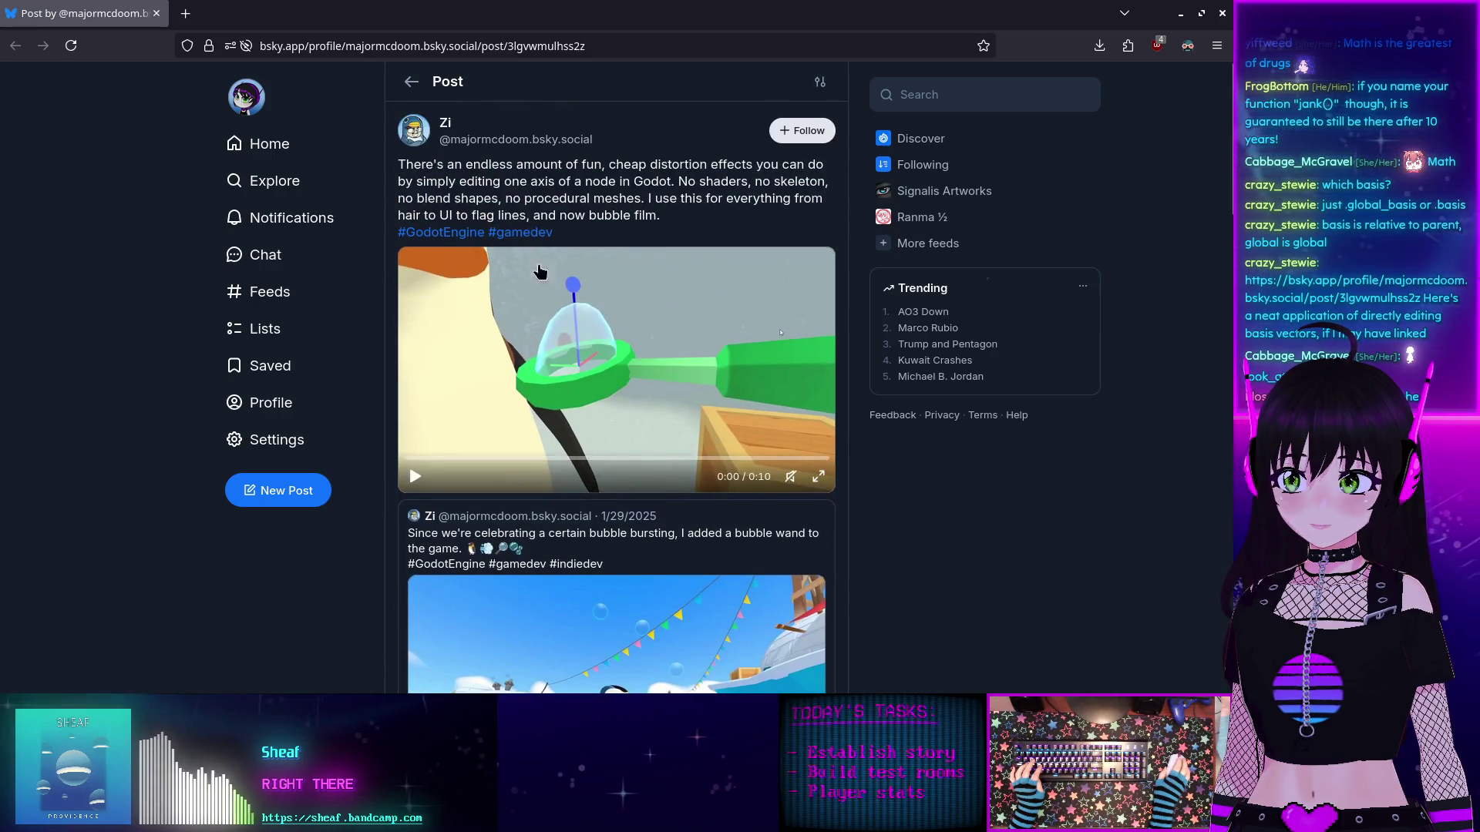
left_click(414, 478)
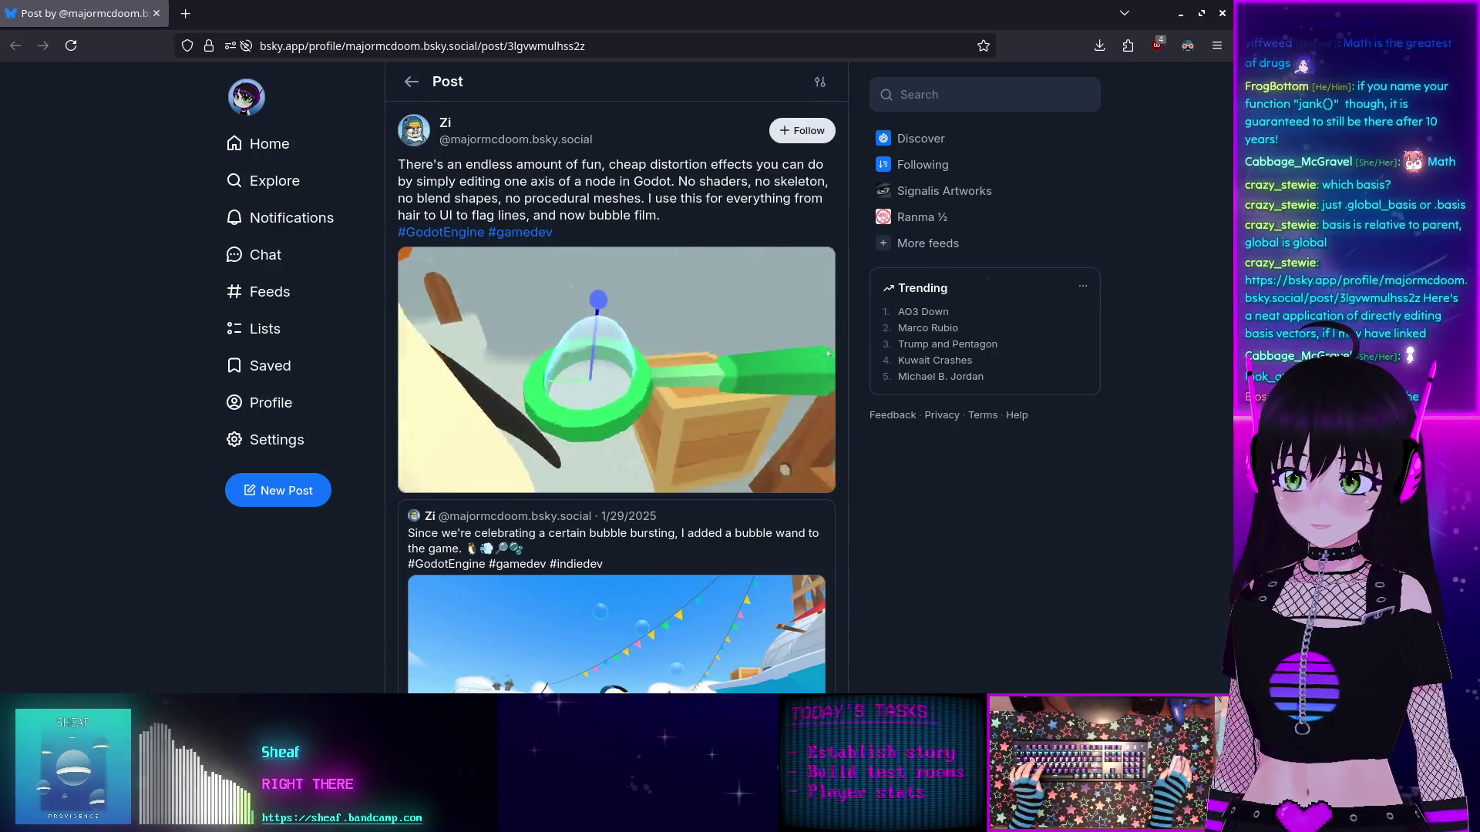
scroll(504, 419, "down", 3)
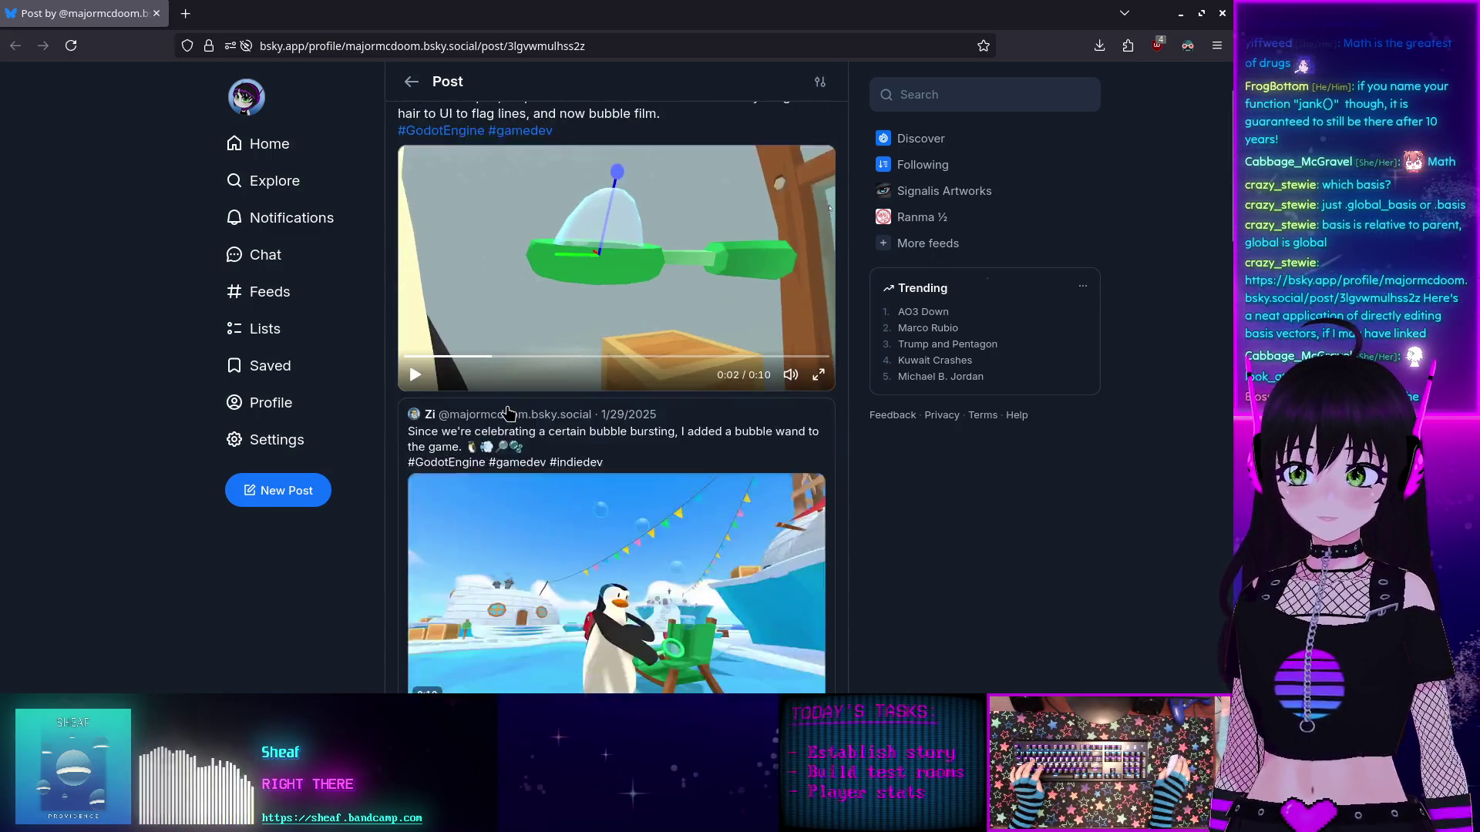
left_click(424, 590)
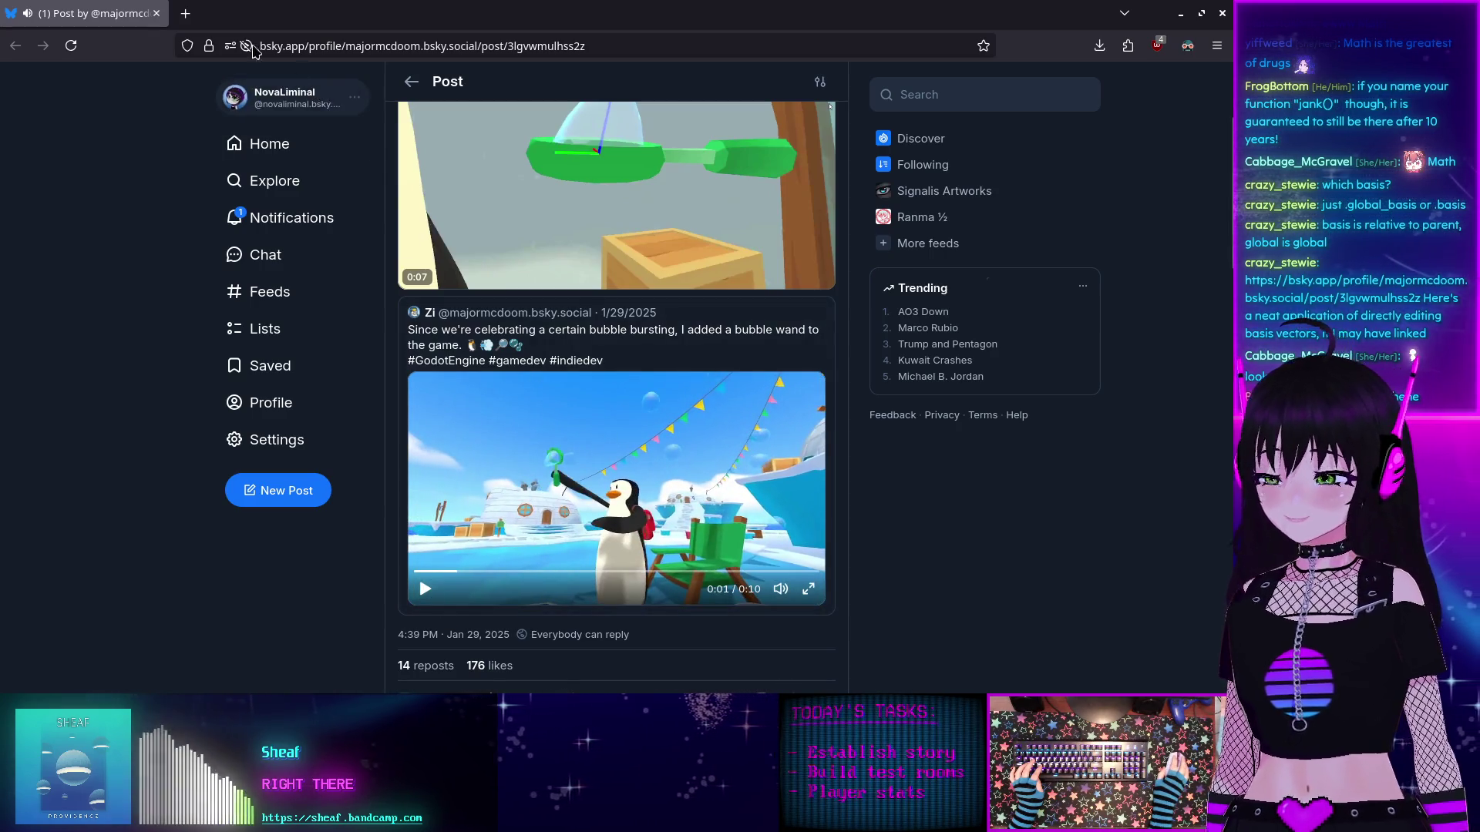
key("alt+Tab")
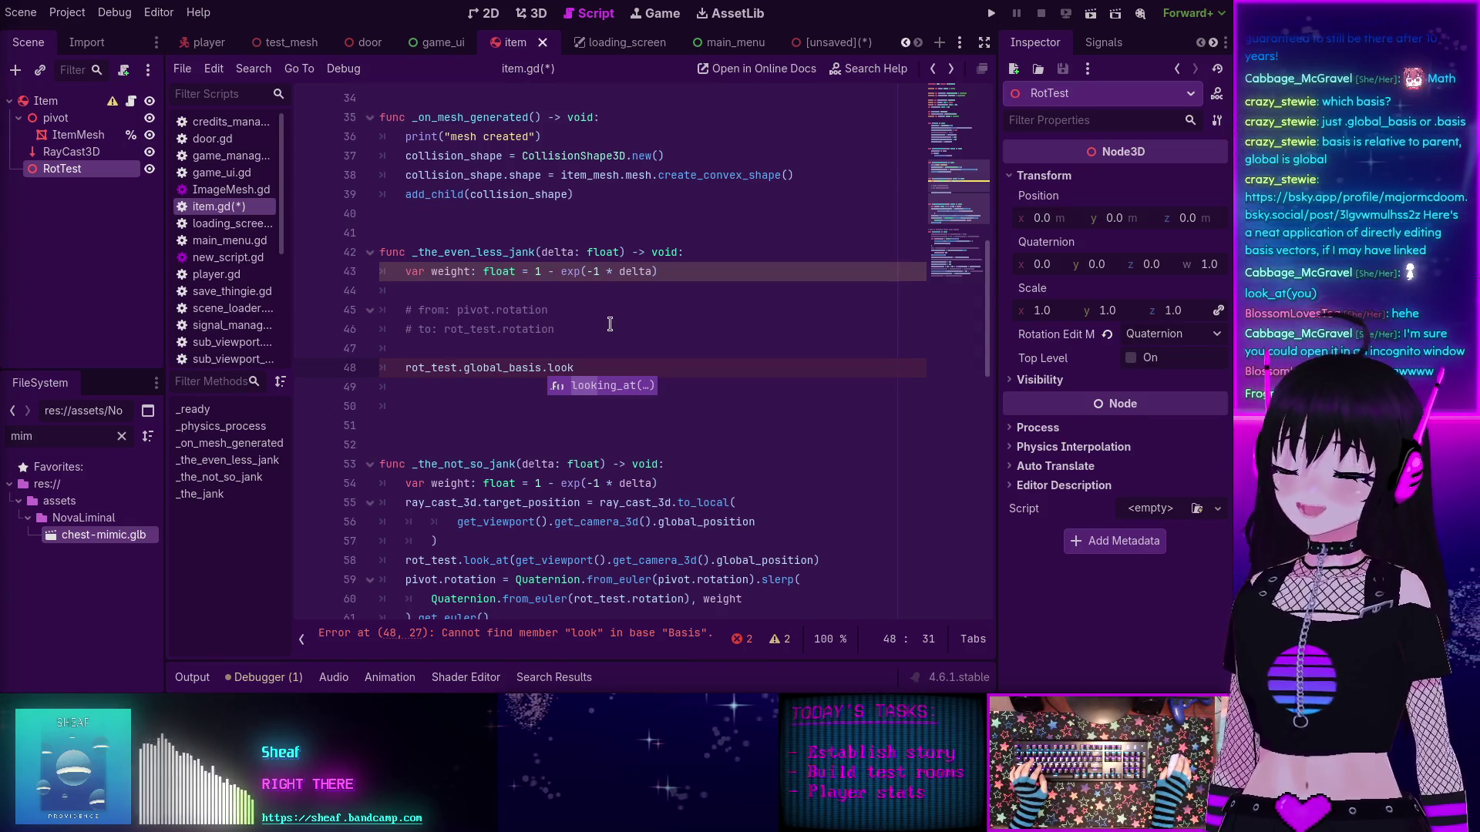
left_click(607, 310)
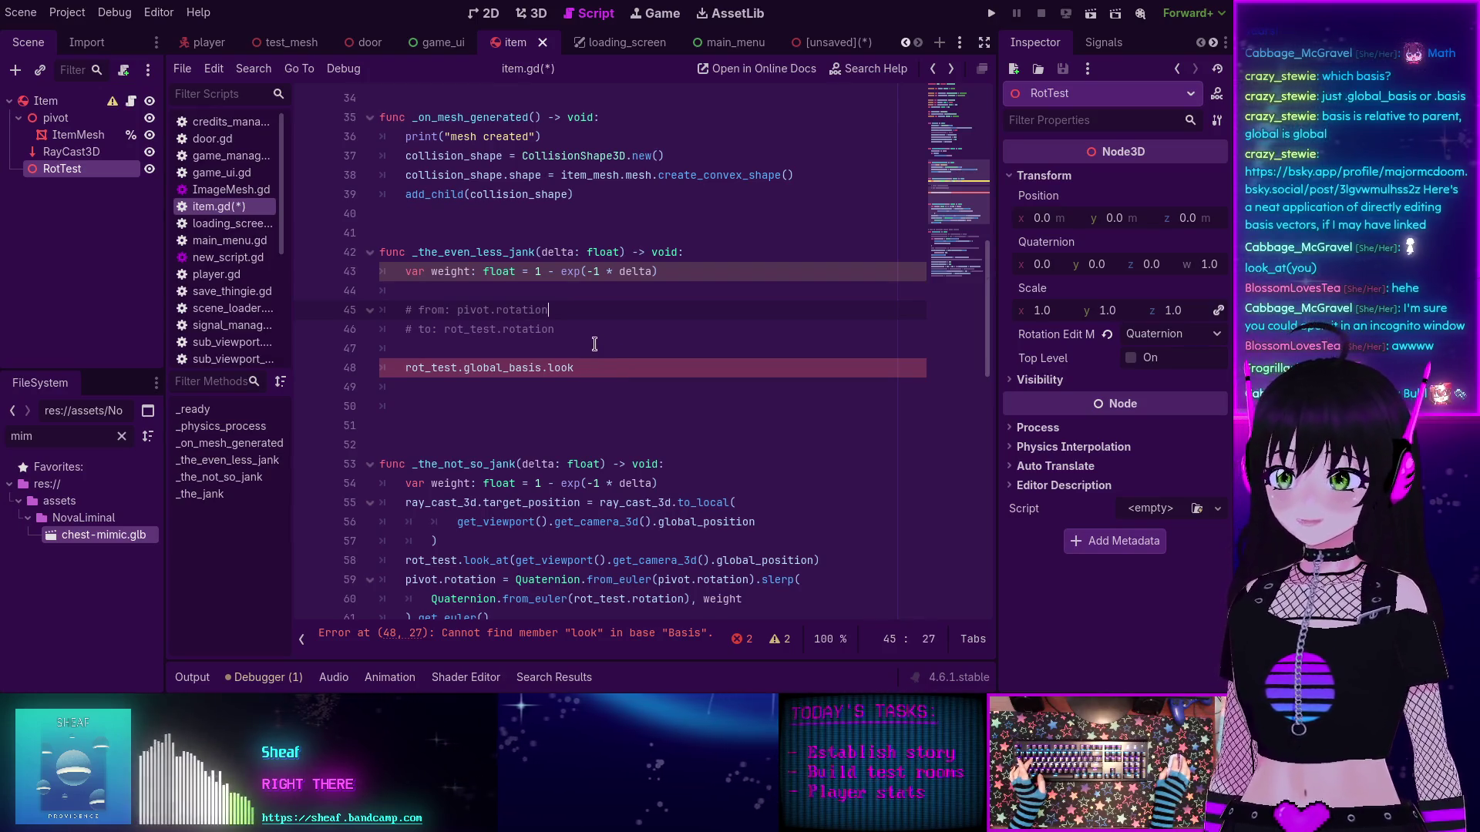
left_click(513, 368, "ctrl")
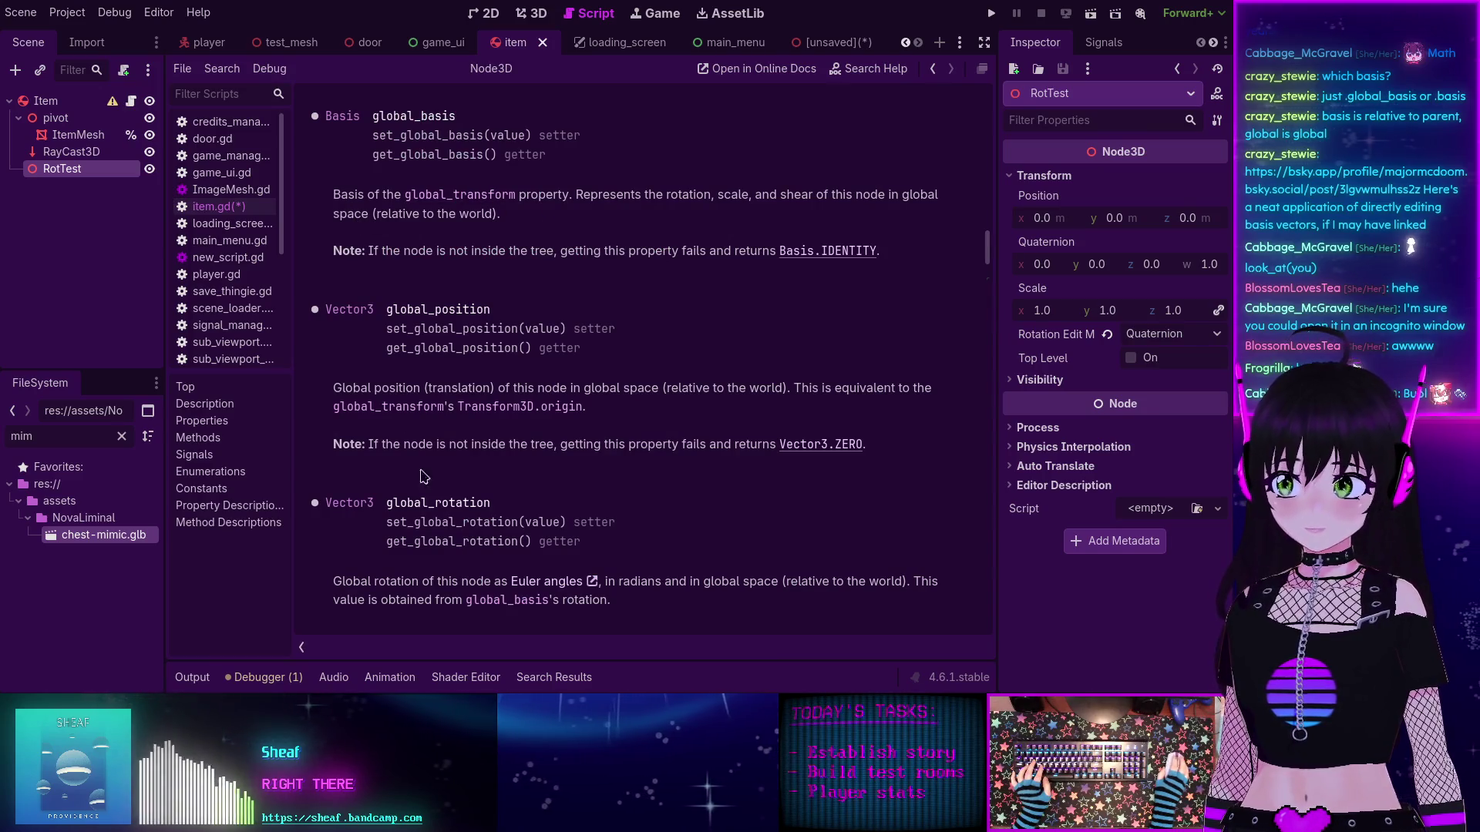
left_click(196, 438)
scroll(531, 374, "down", 5)
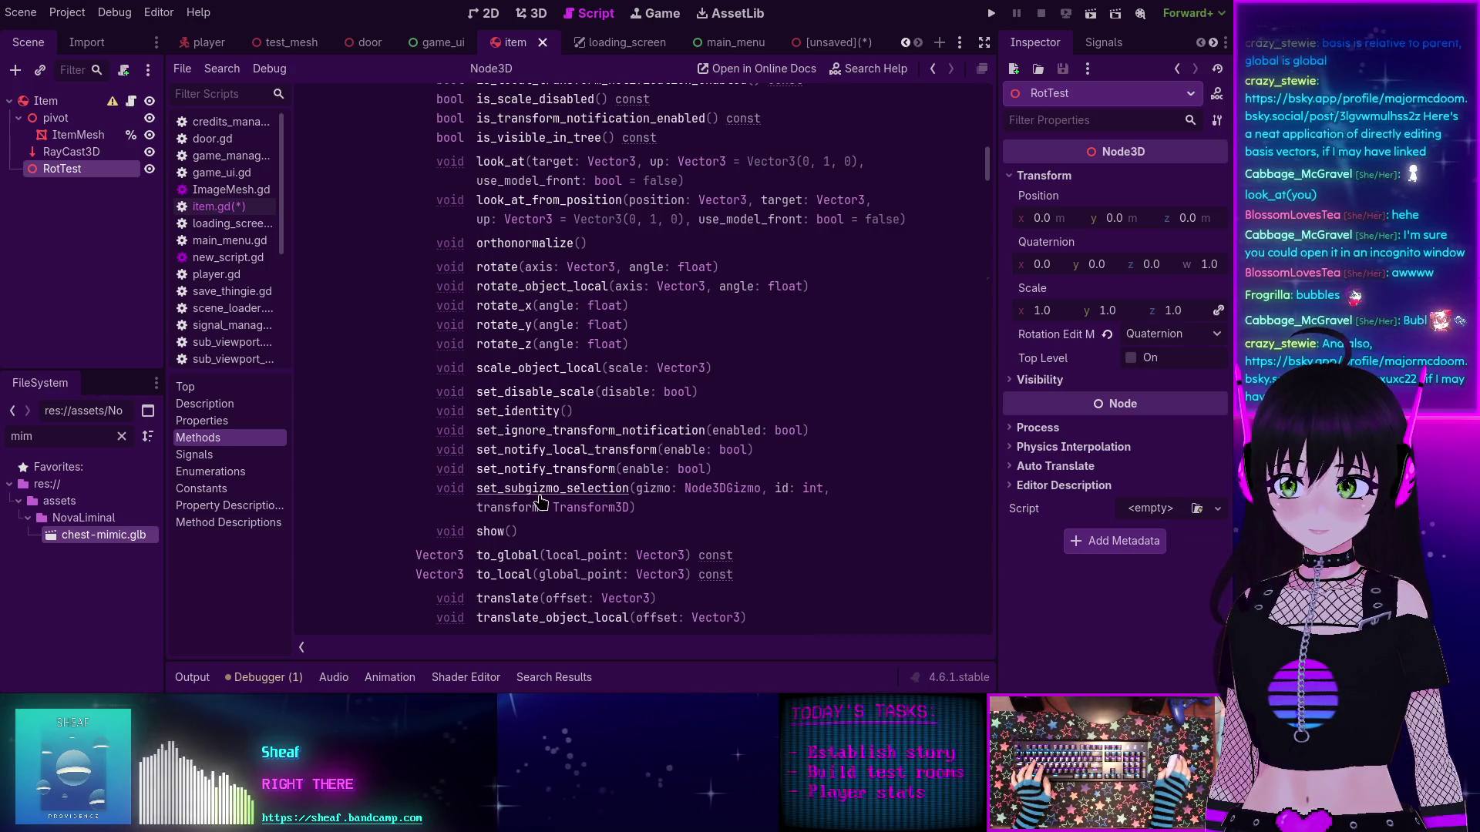
scroll(473, 411, "up", 3)
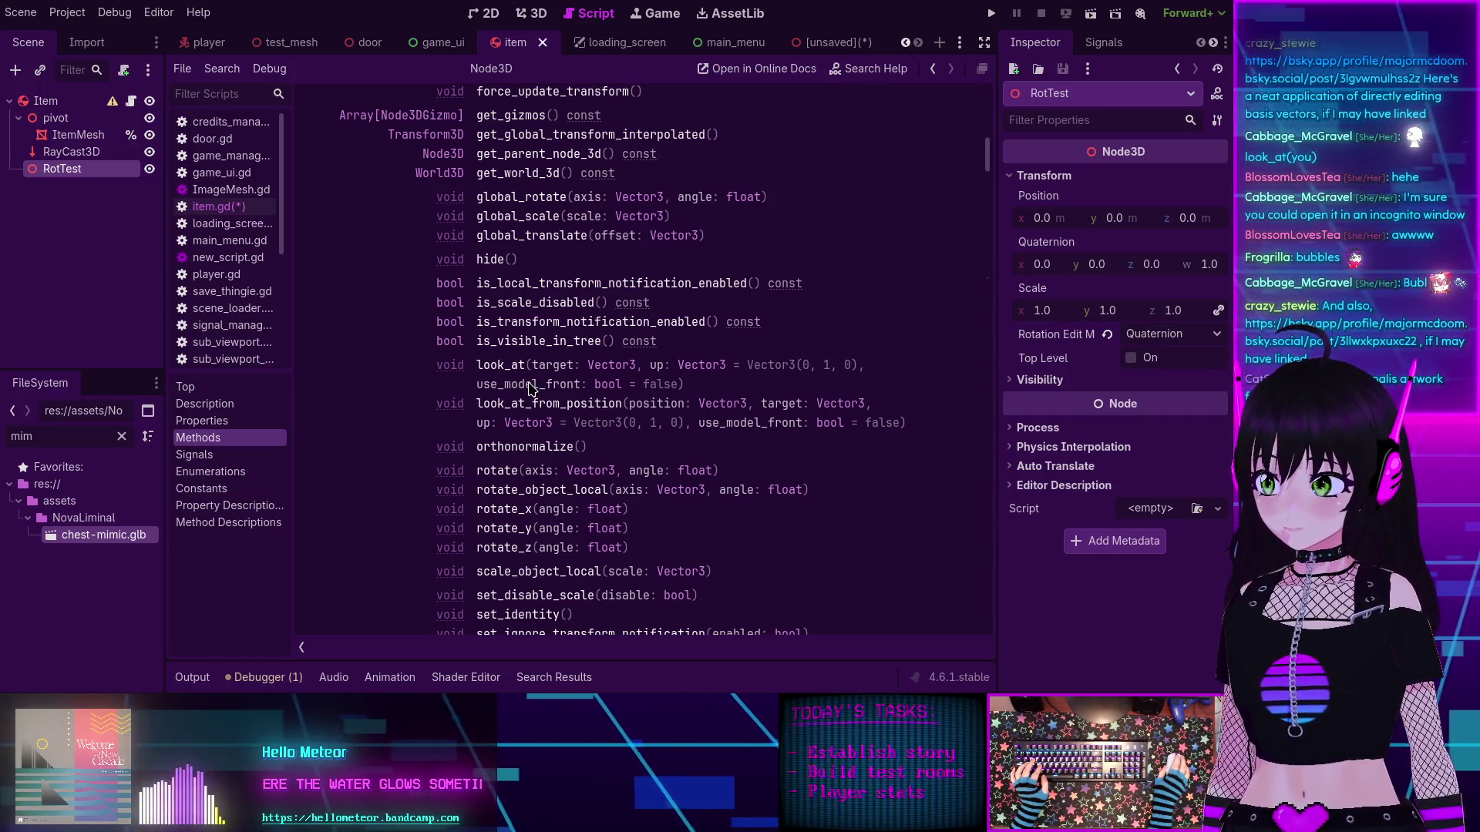
left_click(494, 366)
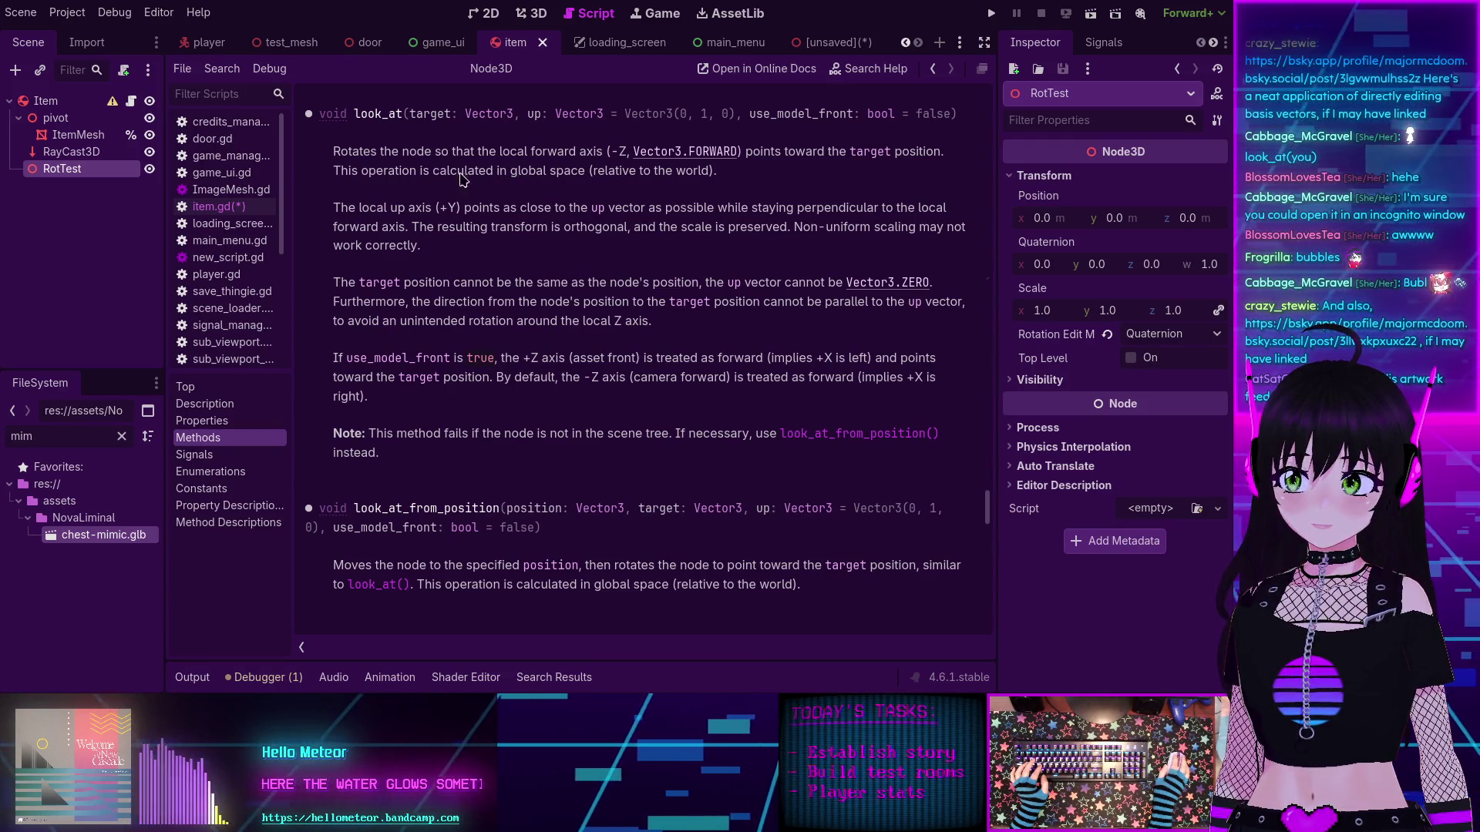
left_click(933, 69)
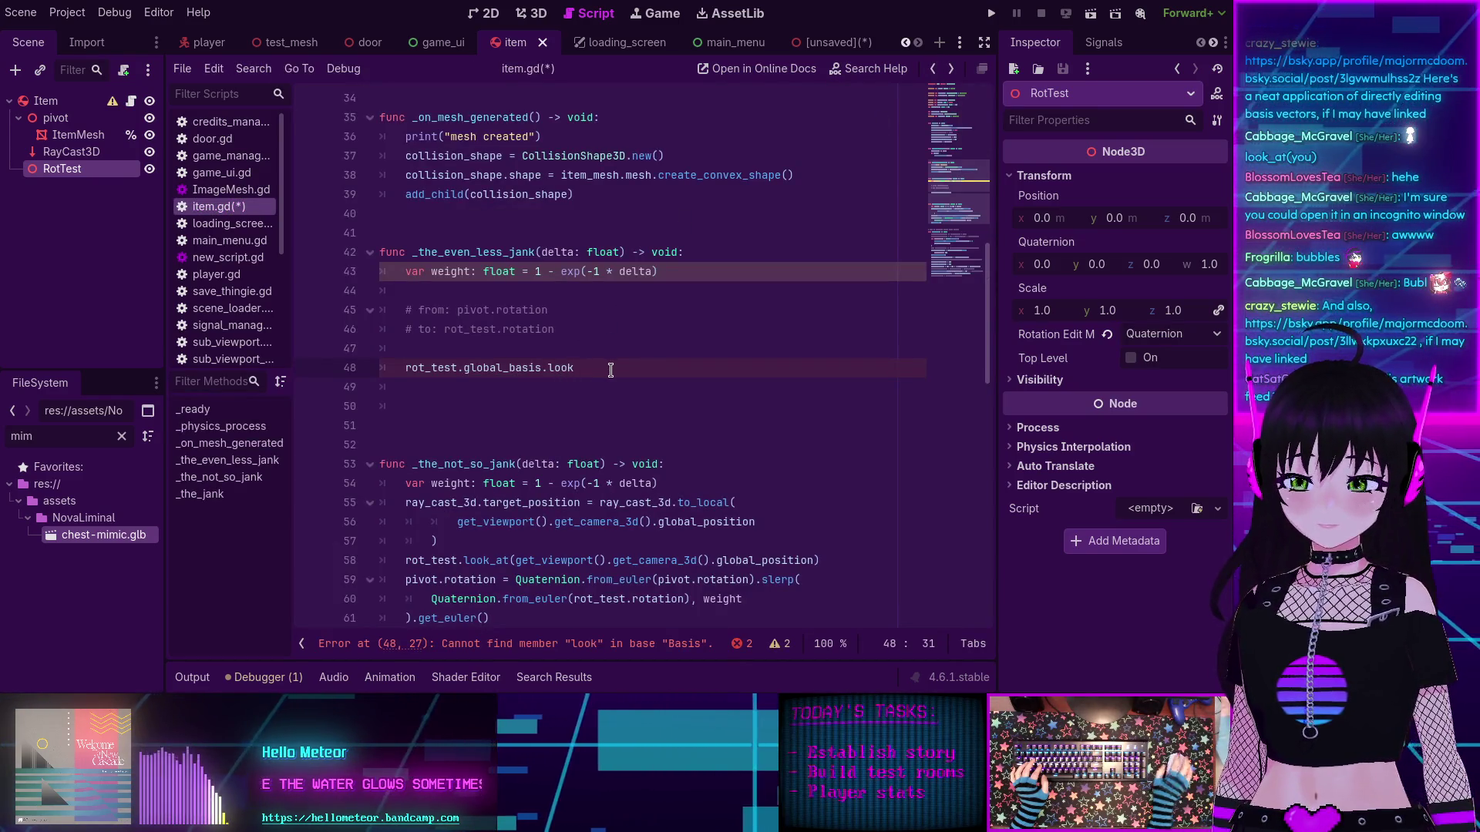
Step: Make line 48 call look_at with the camera's global position expression from line 58
type("_AT(")
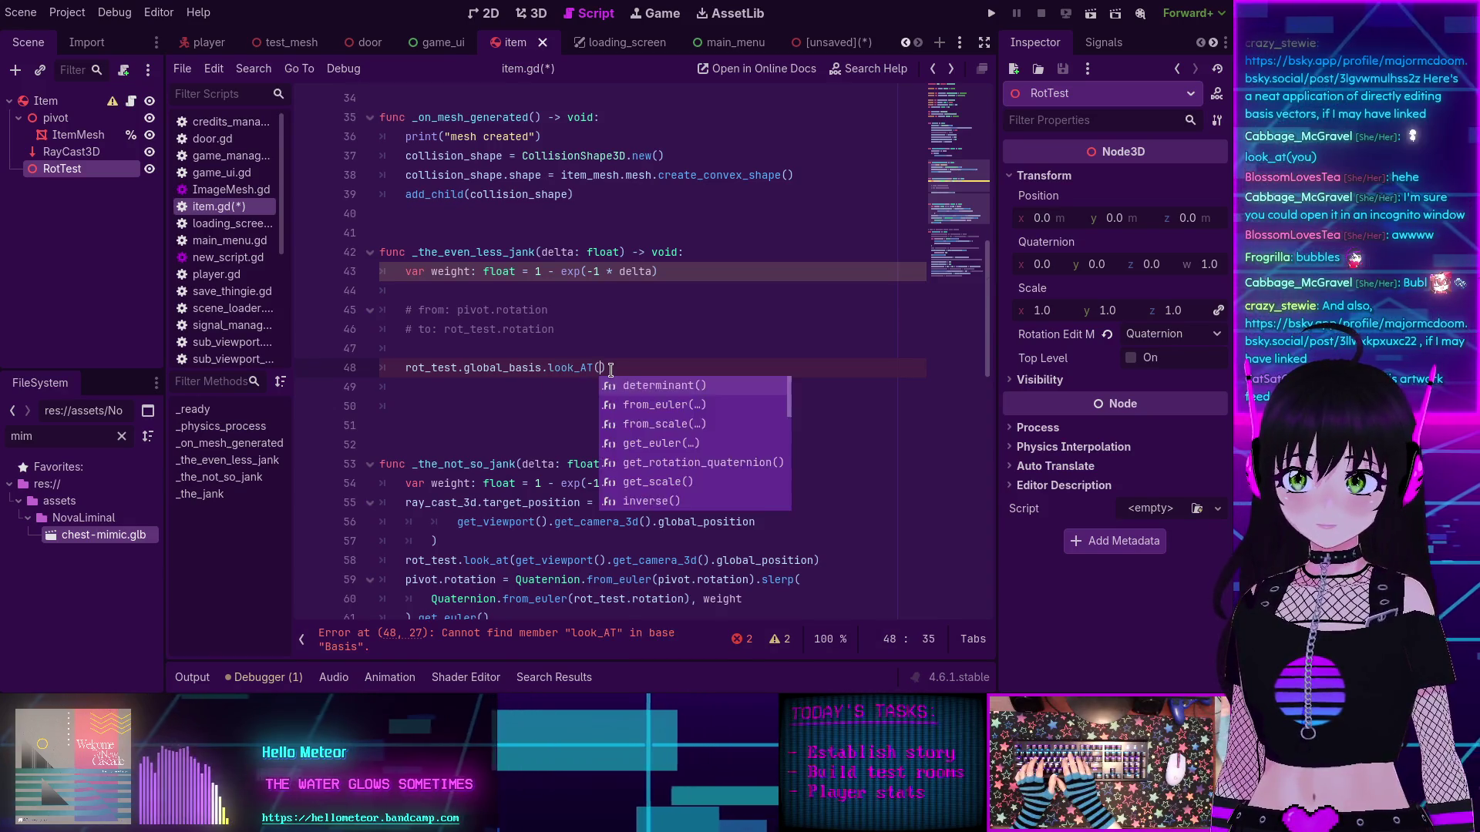
key("BackSpace")
key("BackSpace")
key("BackSpace")
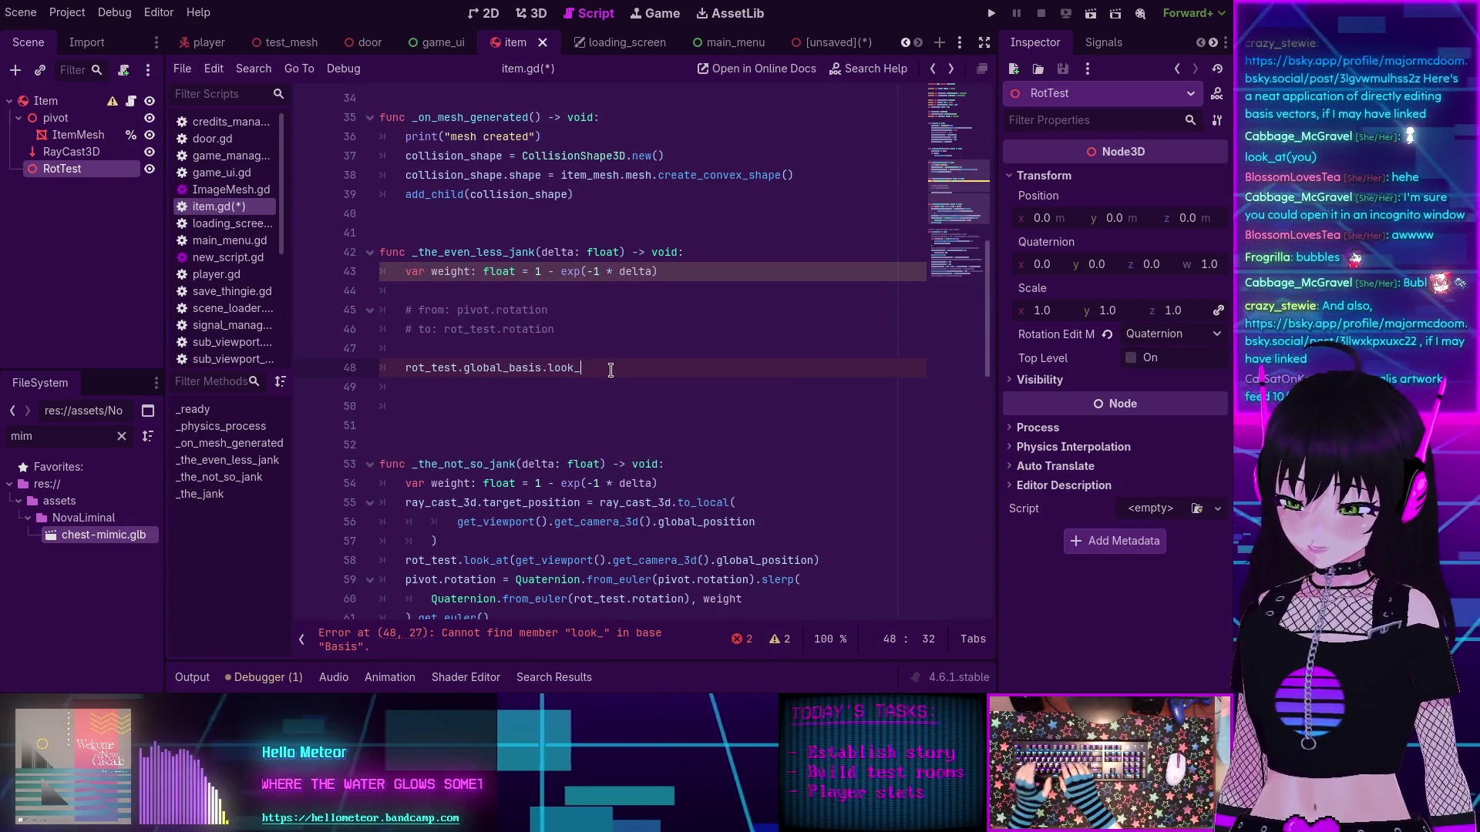
type("at(")
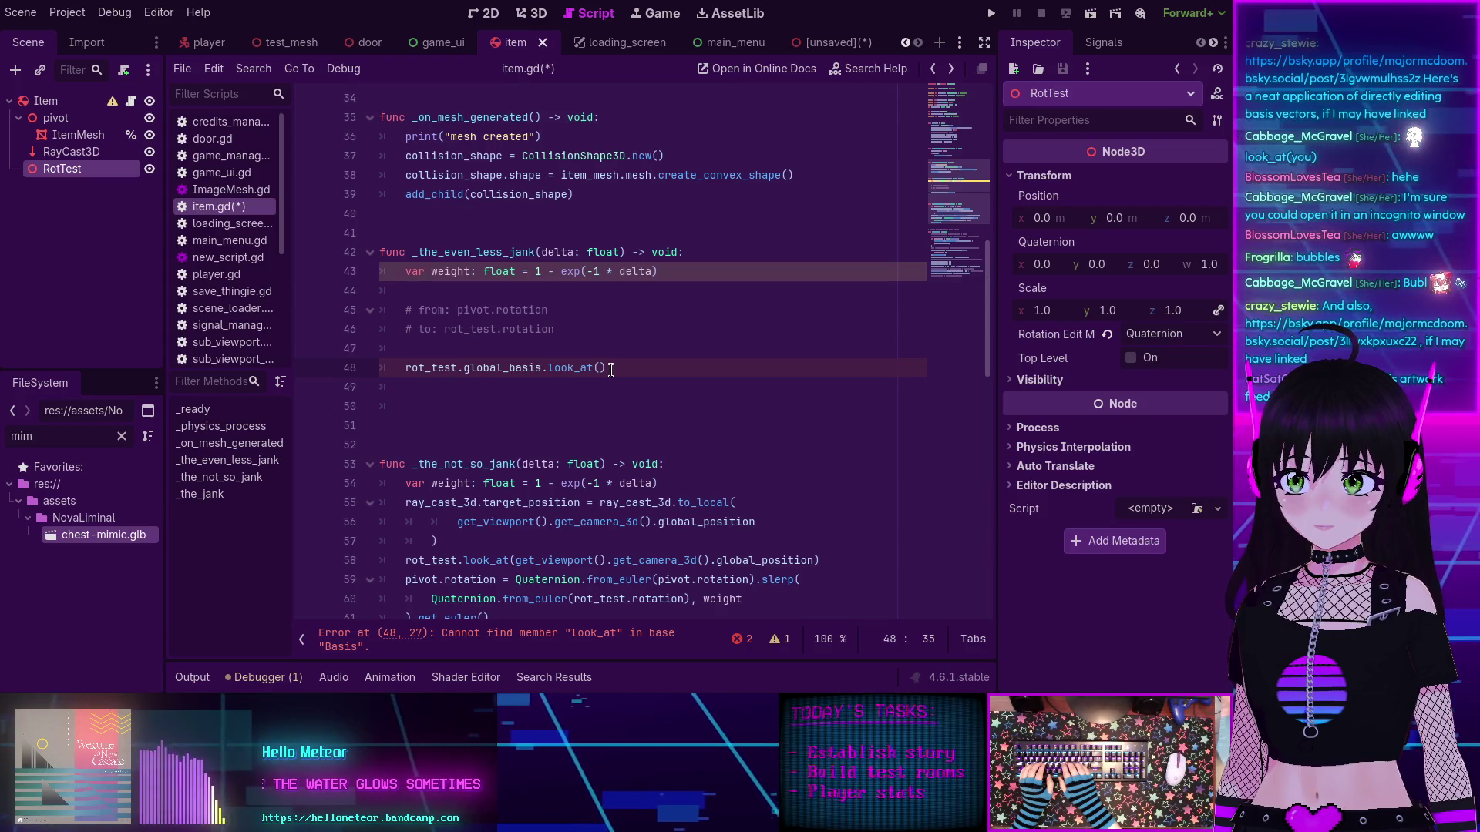
scroll(516, 308, "down", 1)
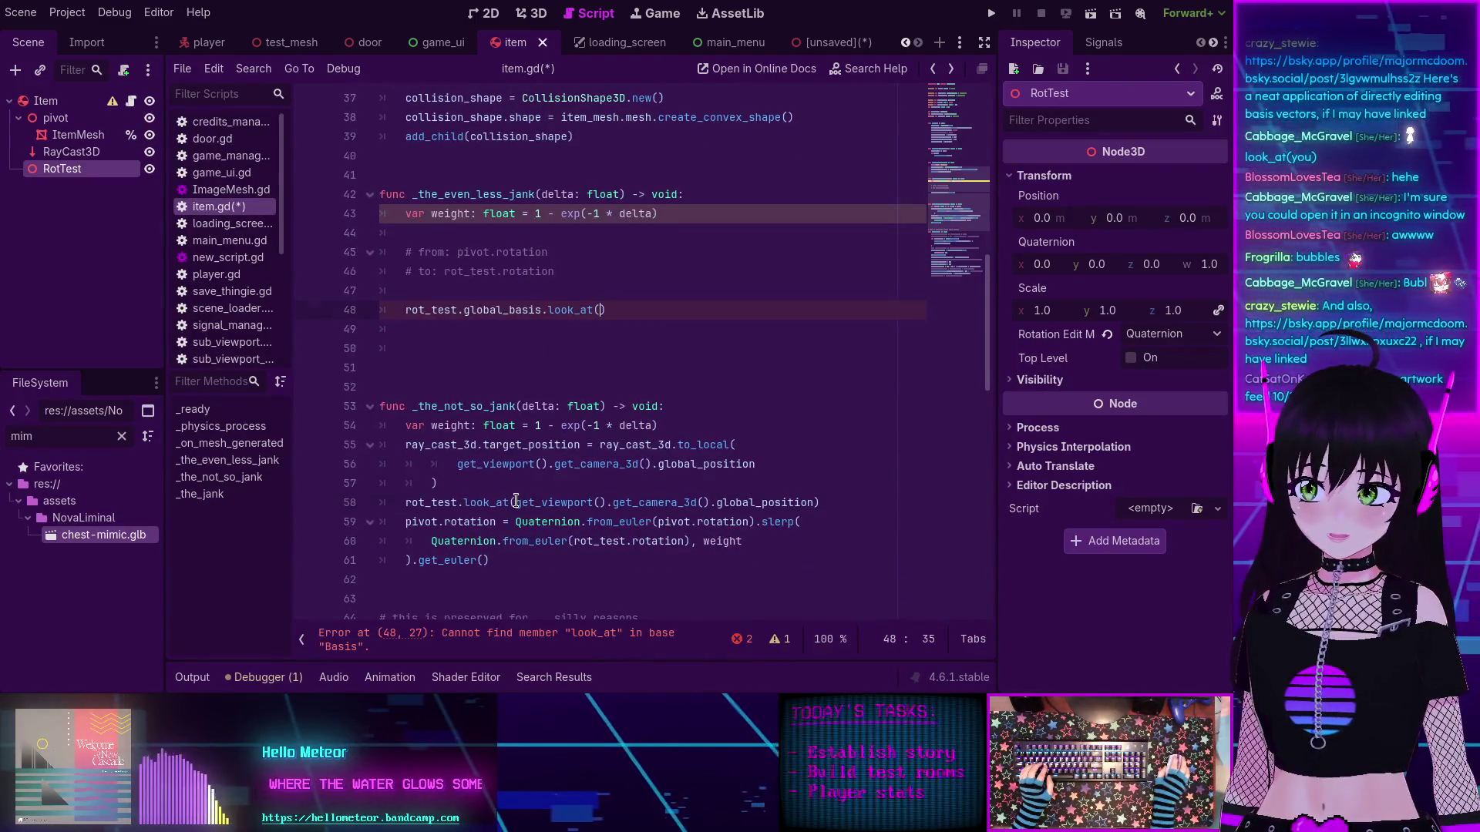
left_click_drag(516, 501, 815, 501)
key("ctrl+c")
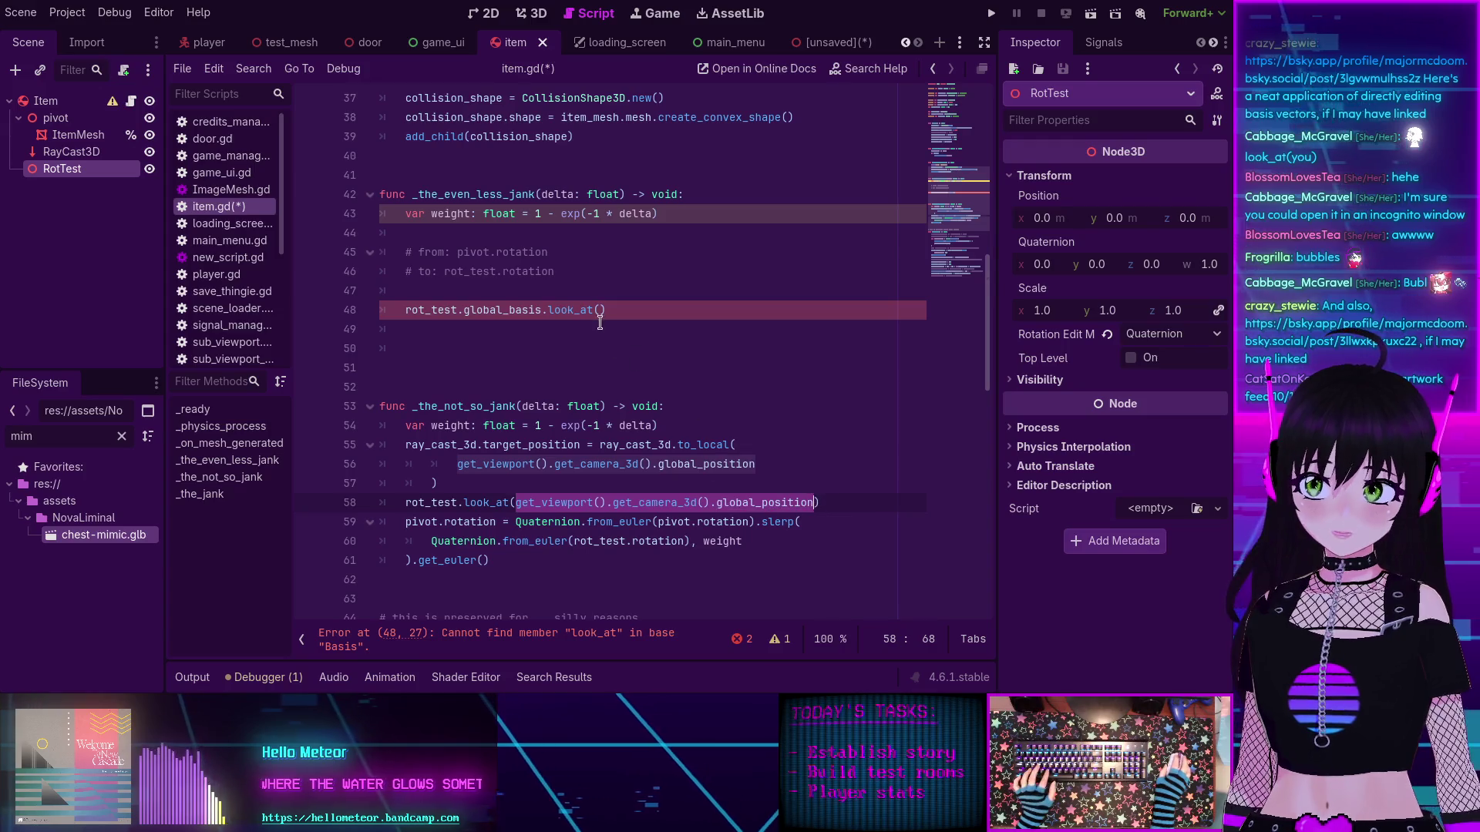
left_click(602, 312)
key("ctrl+v")
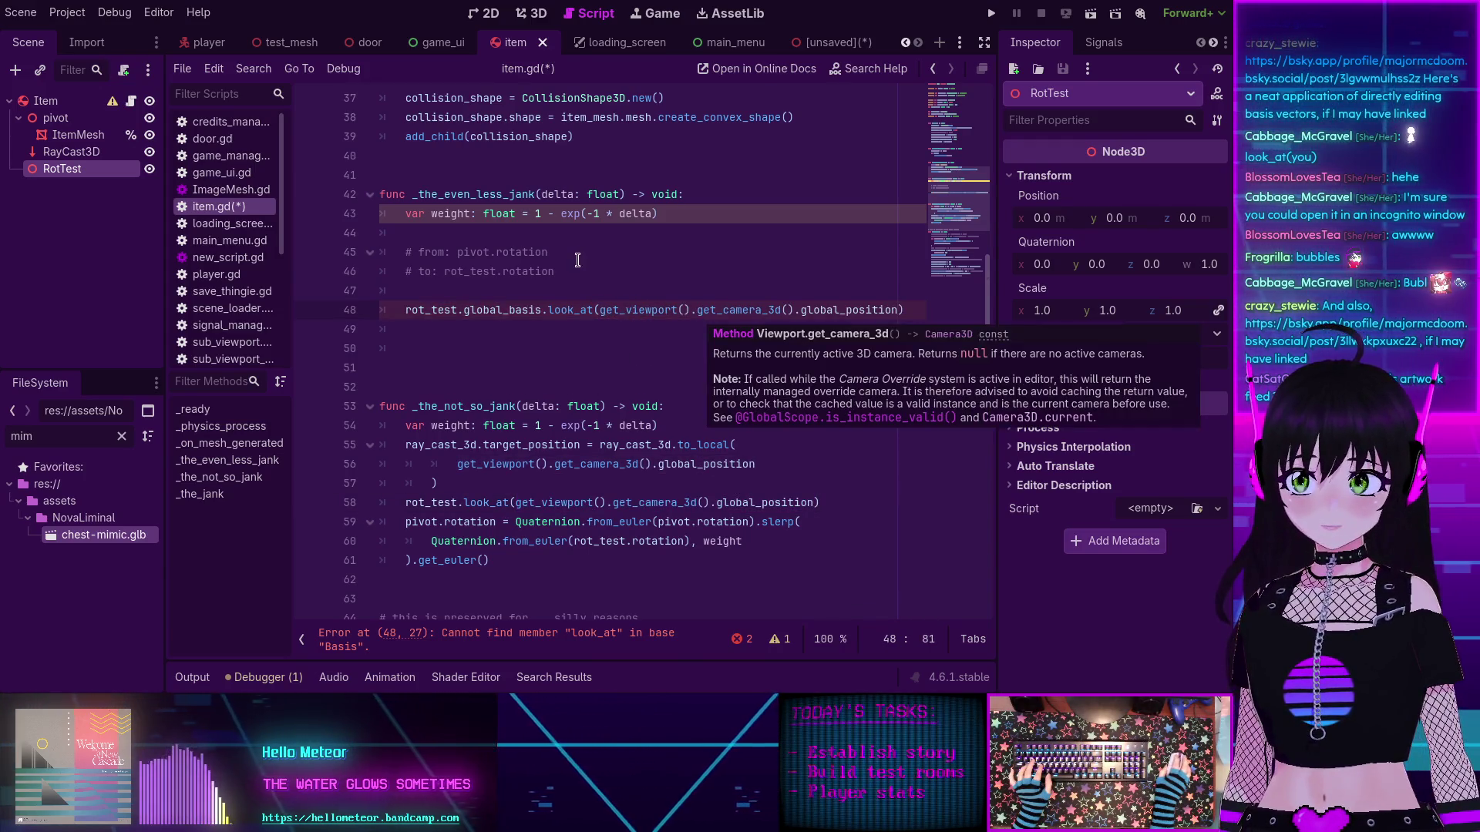
Step: Open the Node3D documentation for global_basis
left_click(578, 261)
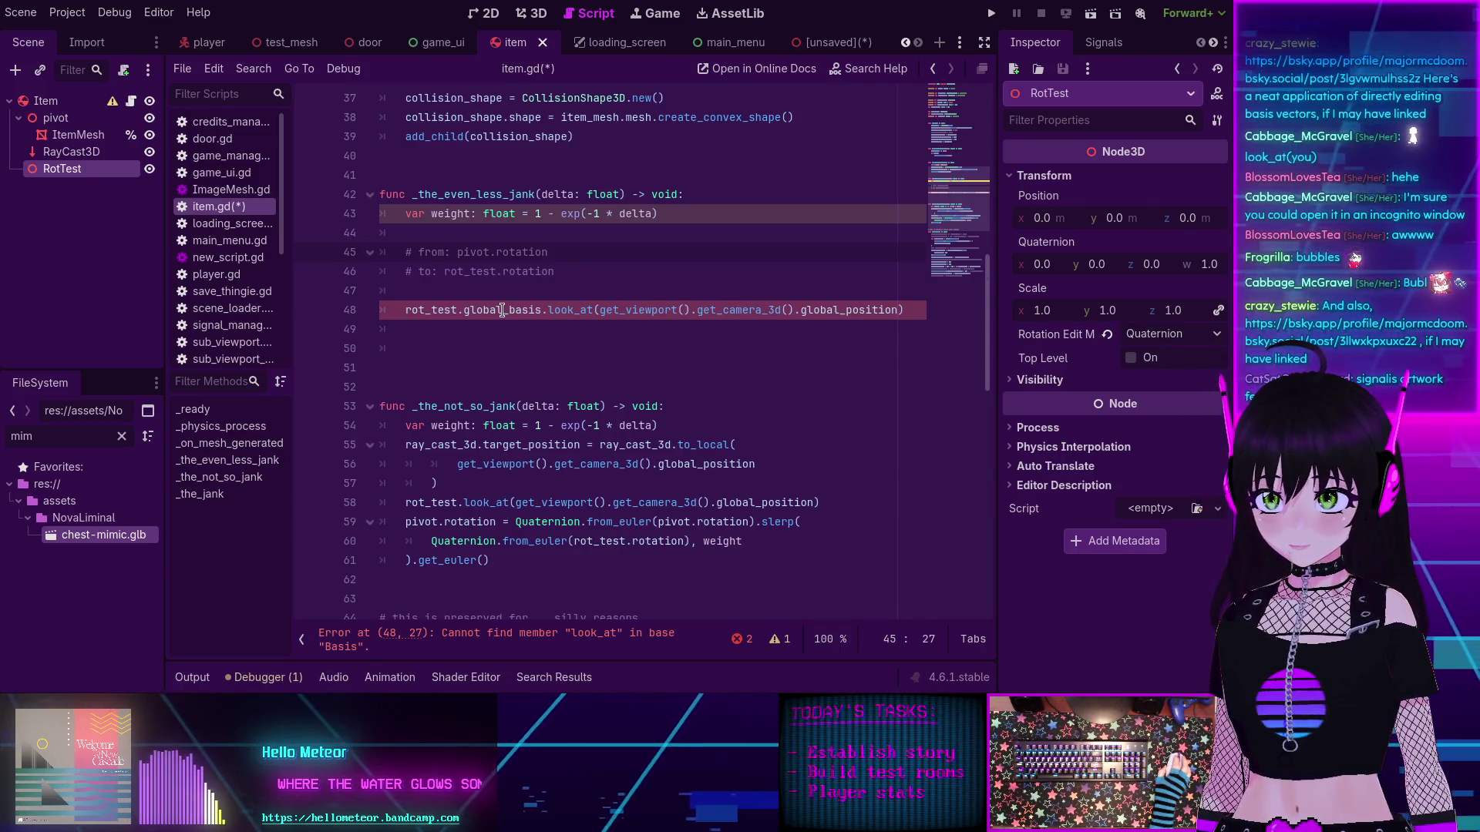
mouse_move(502, 310)
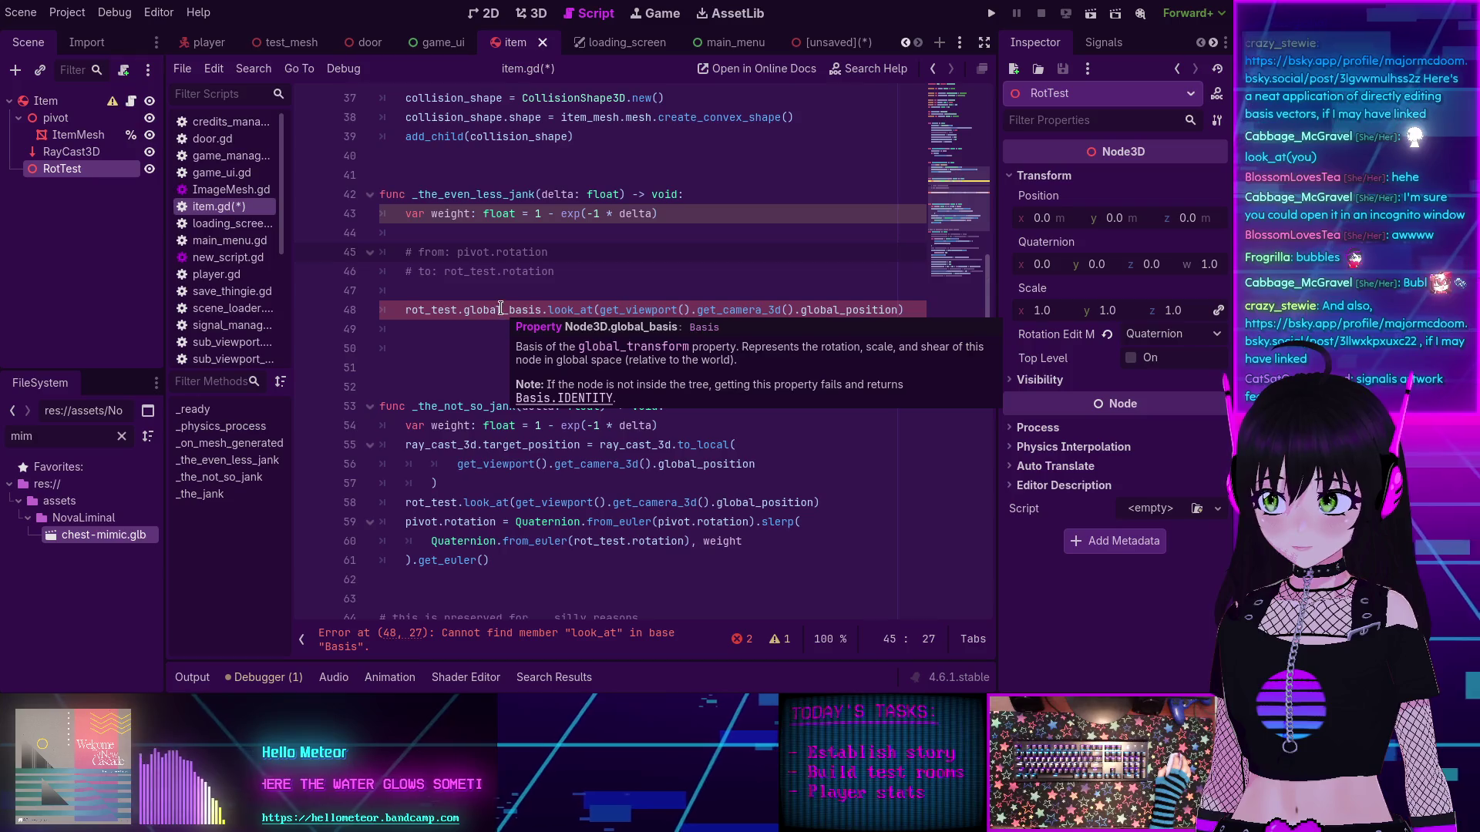
left_click(500, 309, "ctrl")
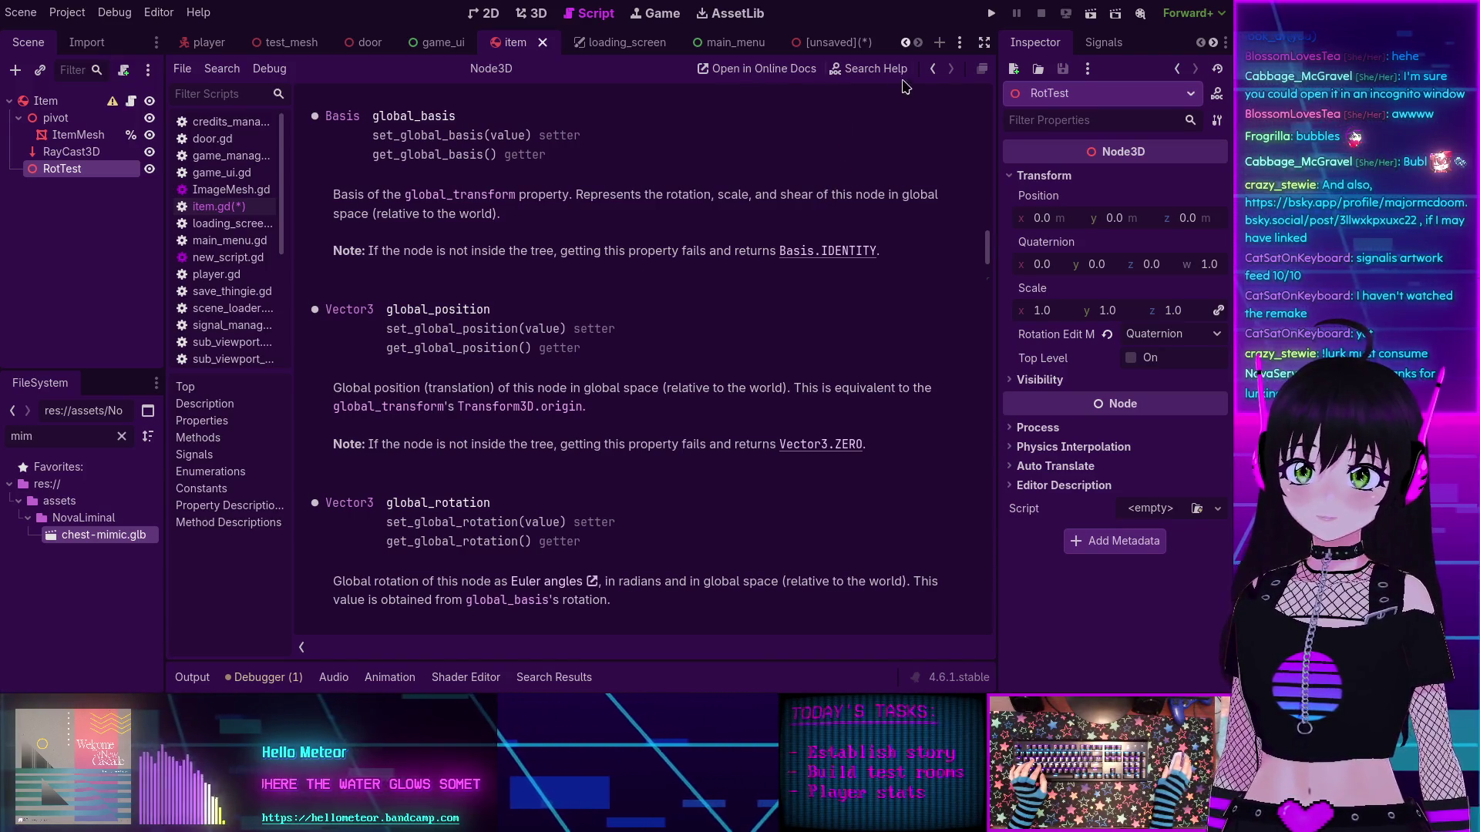
Step: Return to item.gd, then open the Node3D help at the look_at method description
left_click(932, 69)
left_click(561, 310)
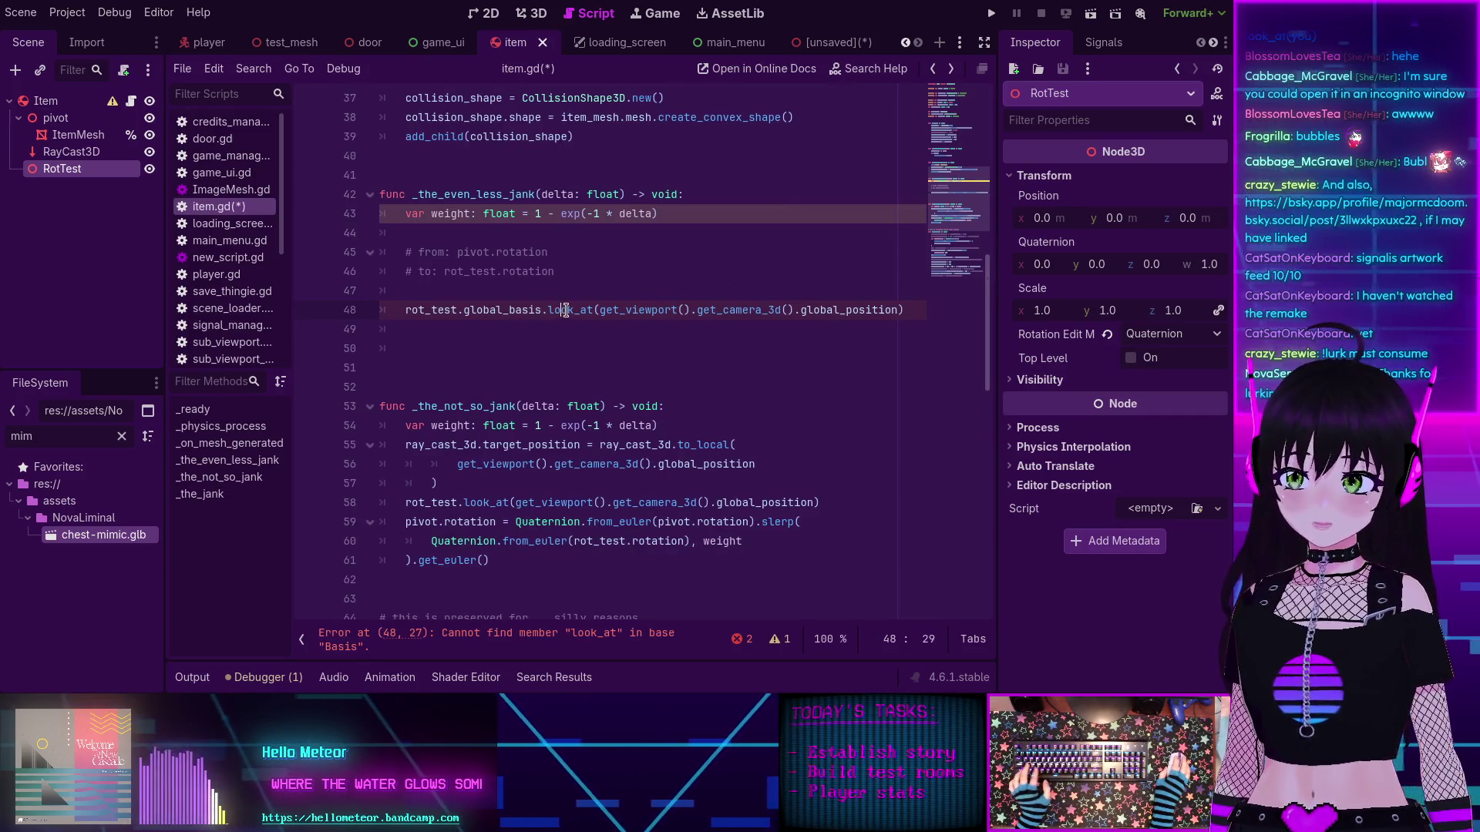
key("Right")
key("Right")
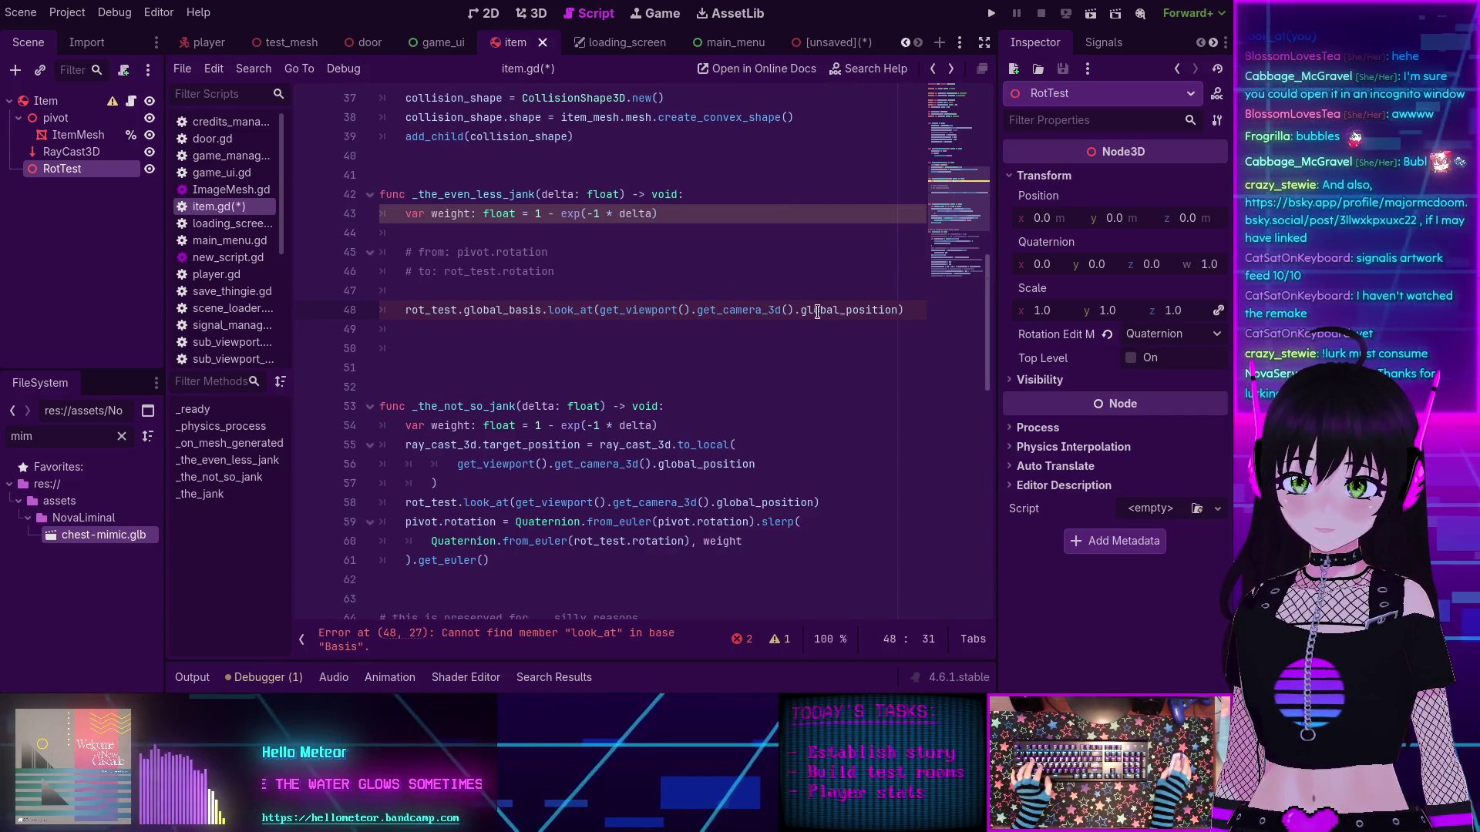
left_click(521, 309, "ctrl")
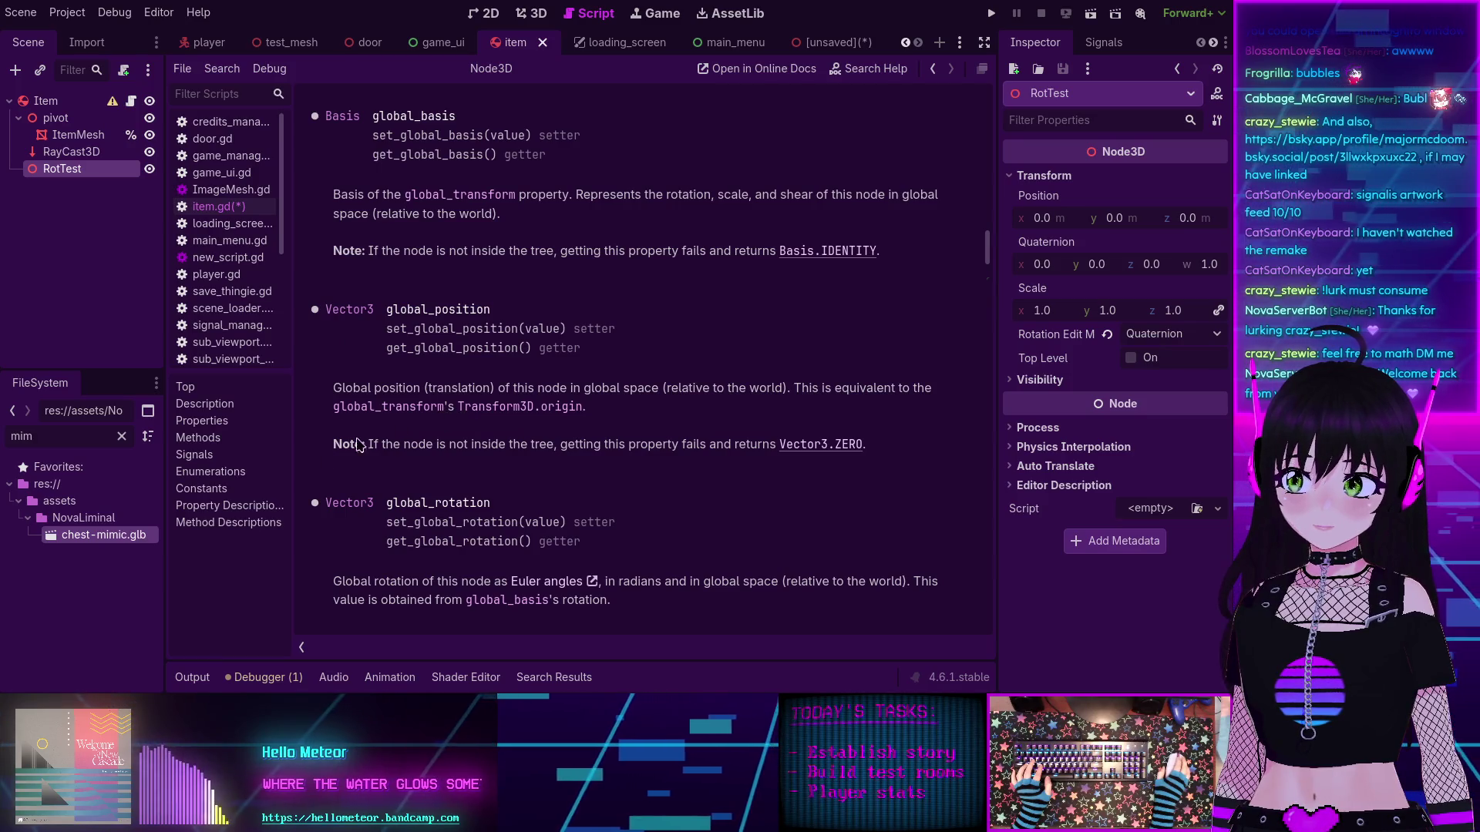
left_click(198, 437)
scroll(501, 362, "down", 3)
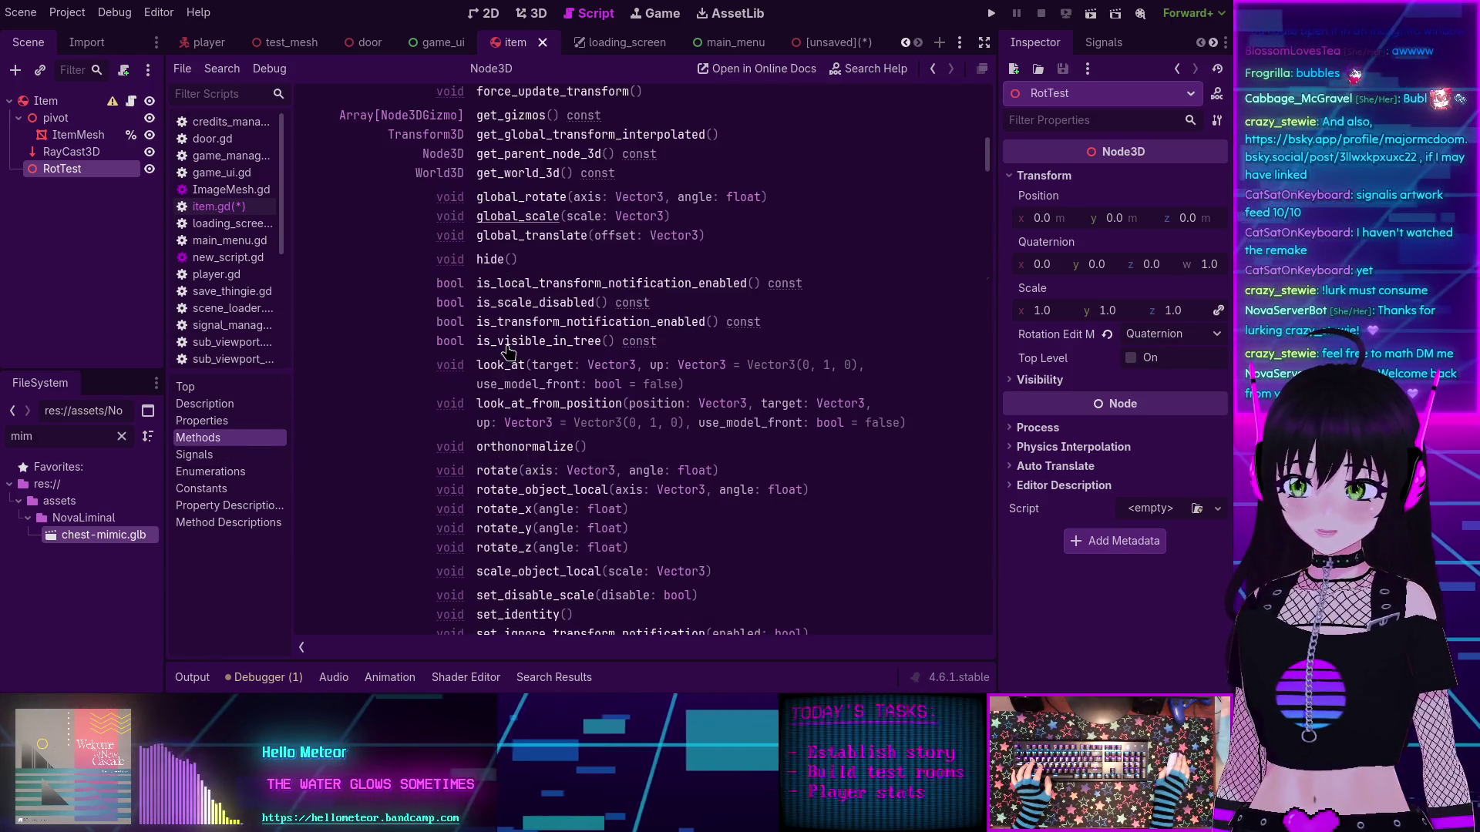
left_click(502, 370)
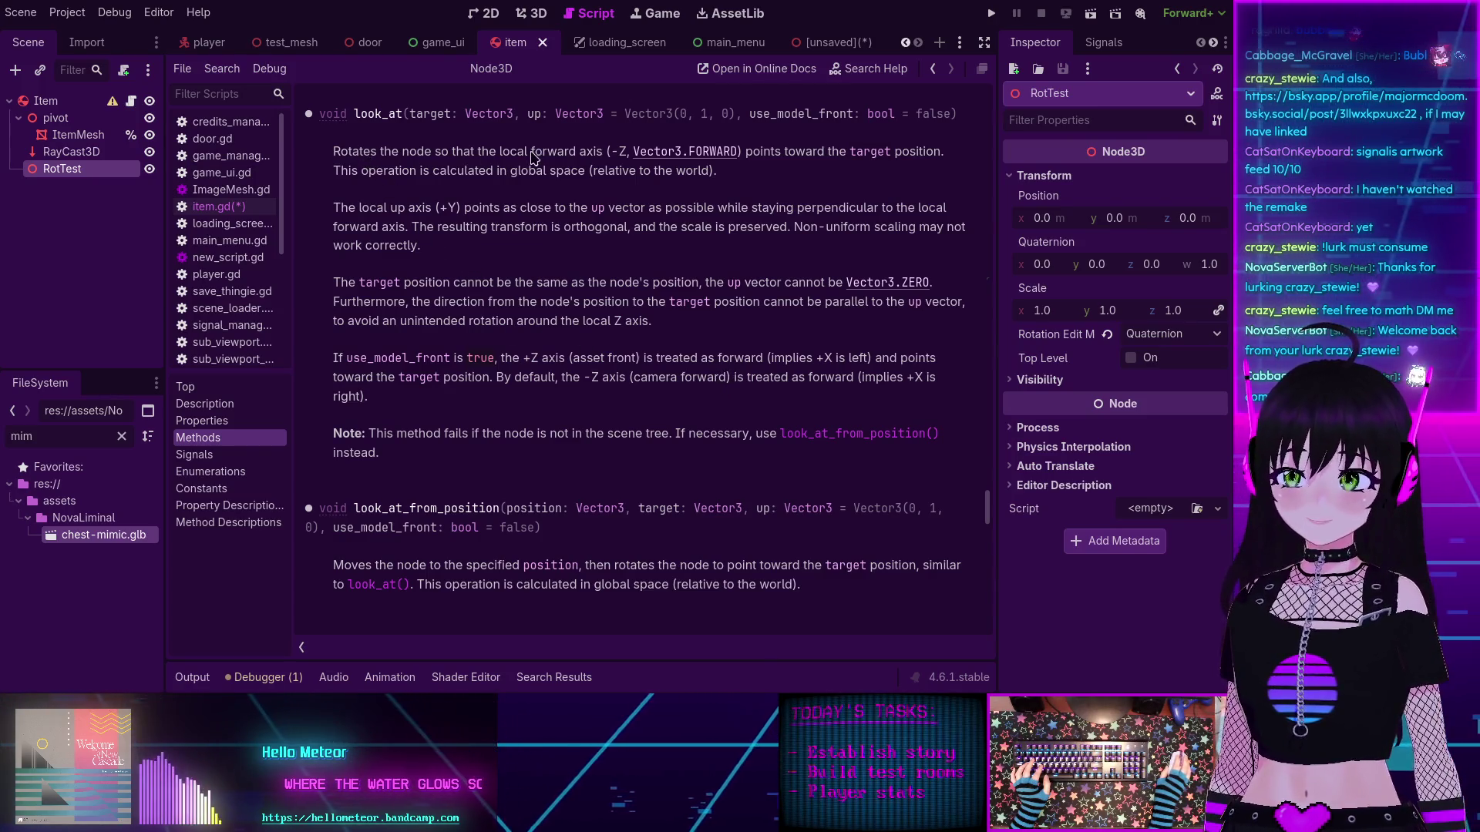
Step: Re-read Node3D's look_at description, then go back to item.gd
scroll(534, 156, "up", 4)
scroll(560, 272, "down", 1)
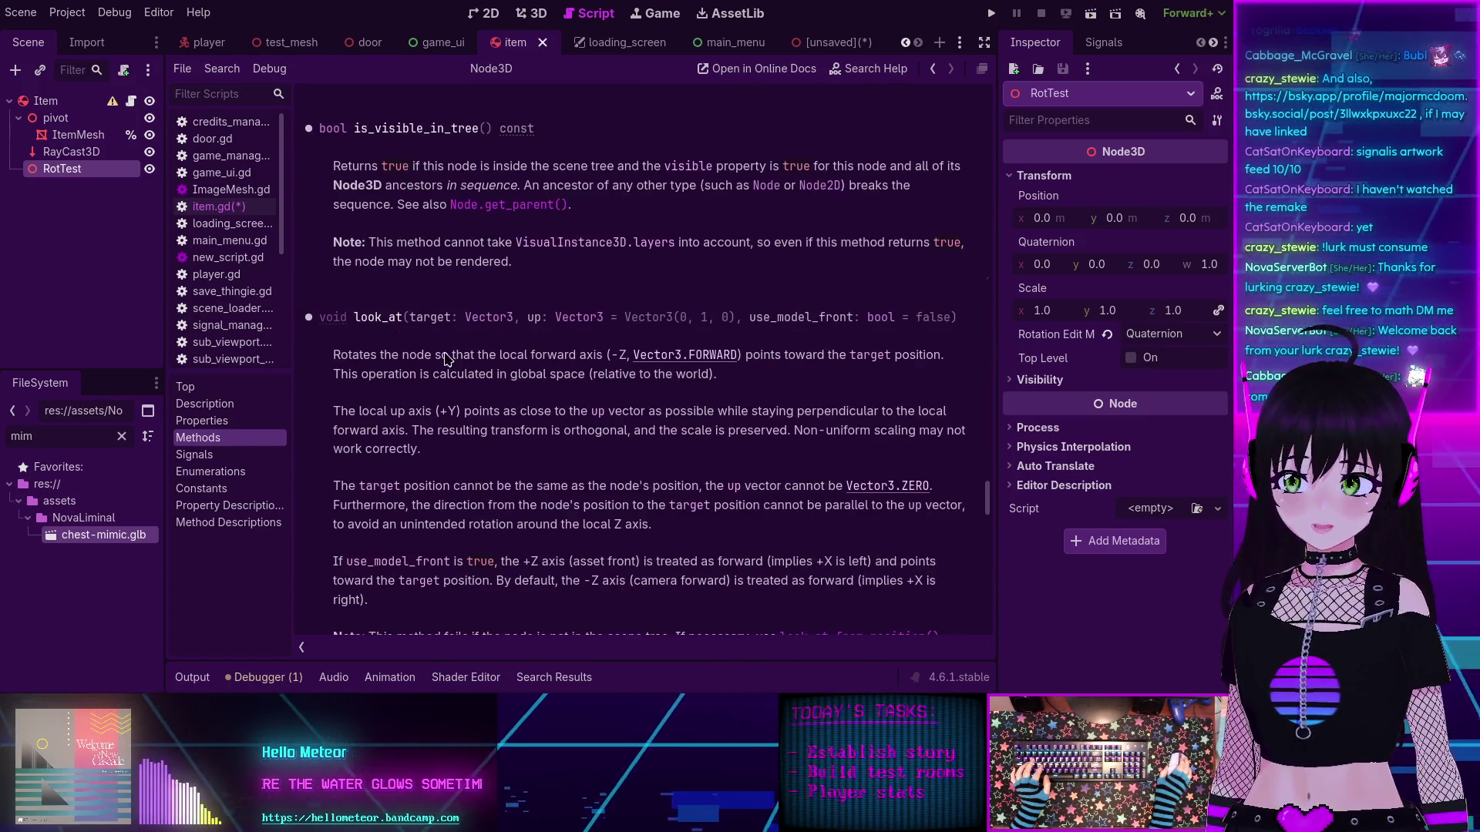
left_click(206, 406)
left_click(195, 387)
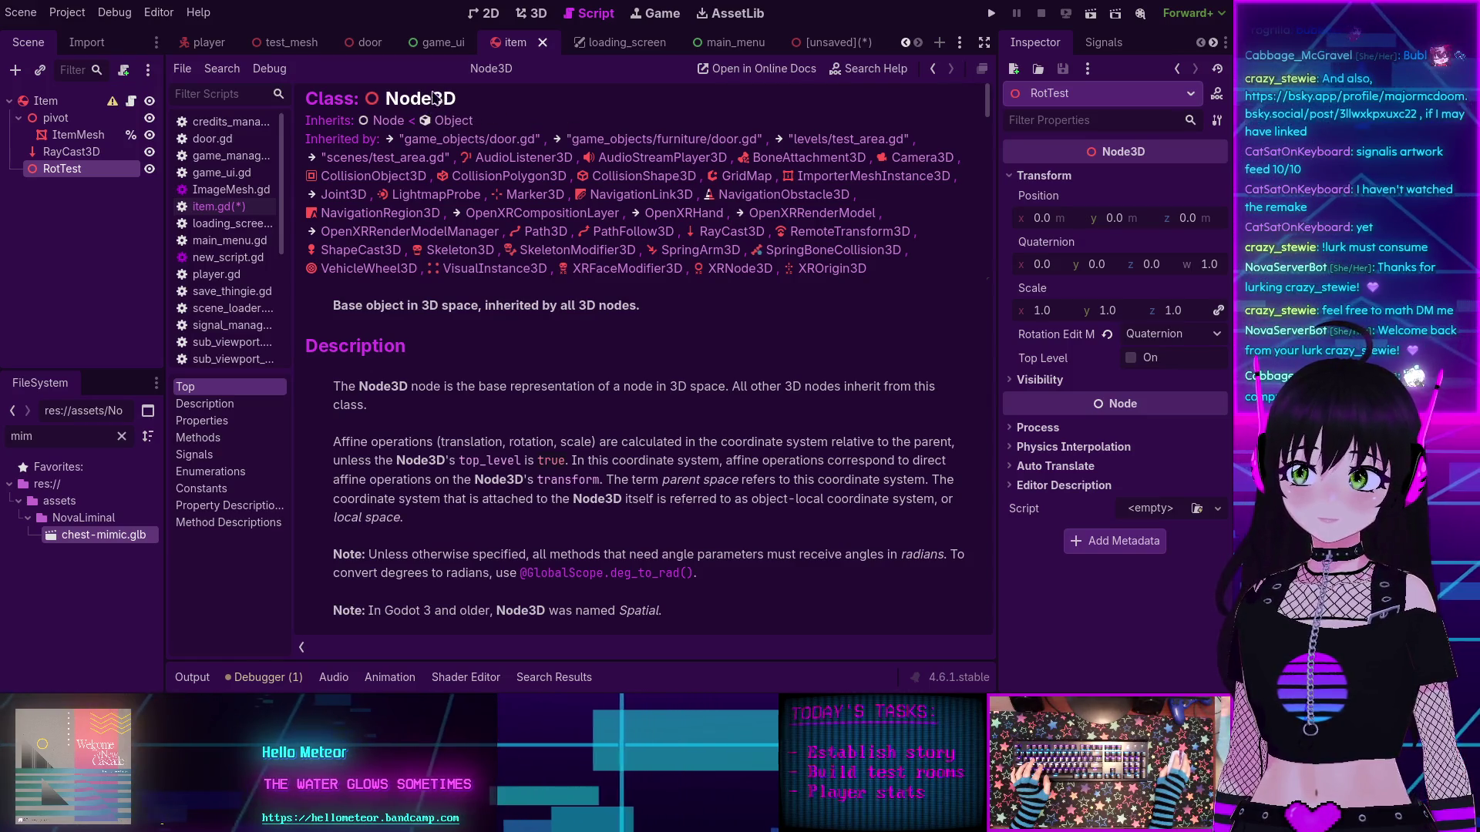
left_click(220, 444)
scroll(604, 433, "down", 3)
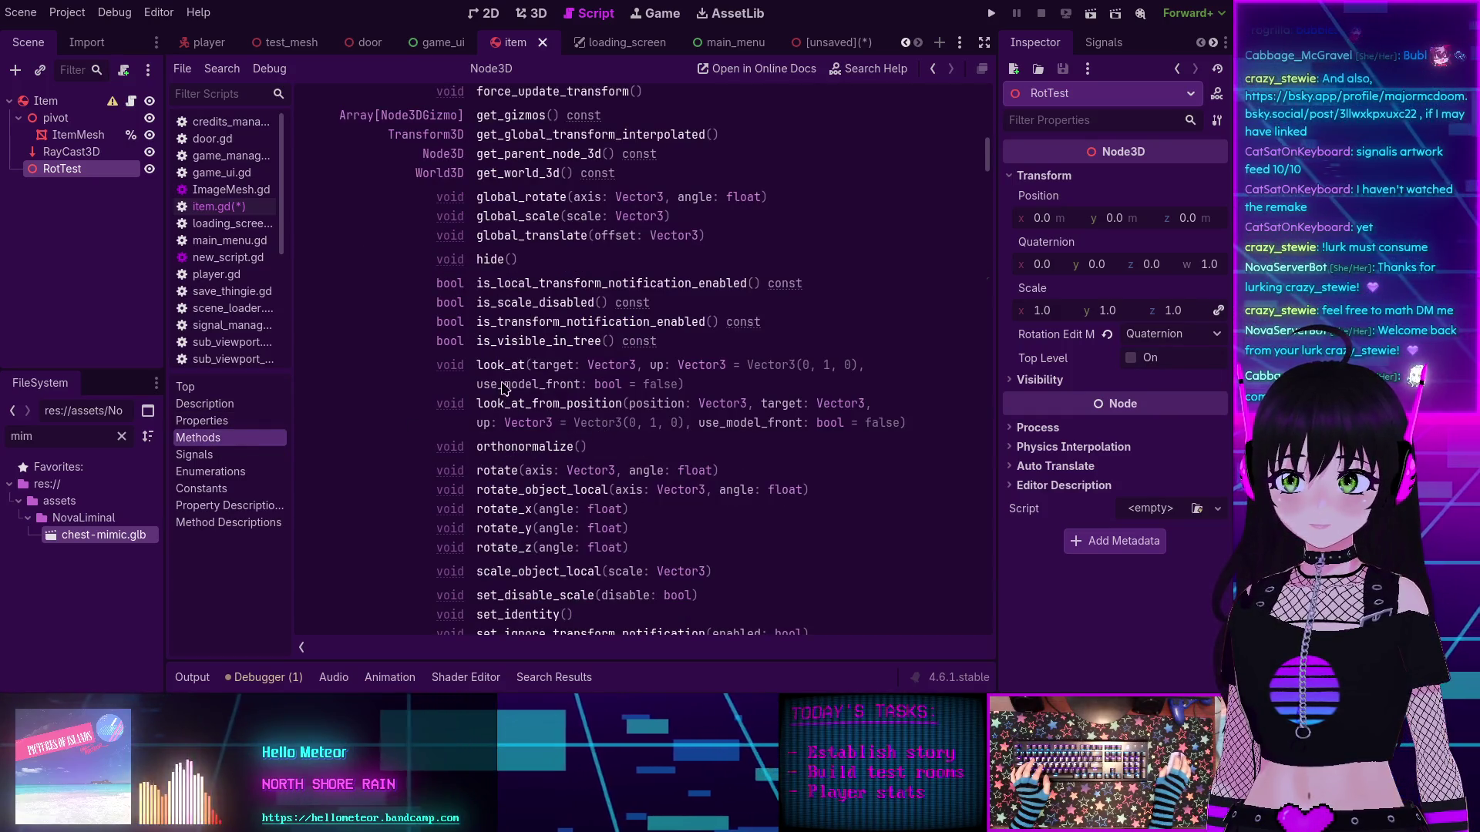
scroll(502, 388, "up", 1)
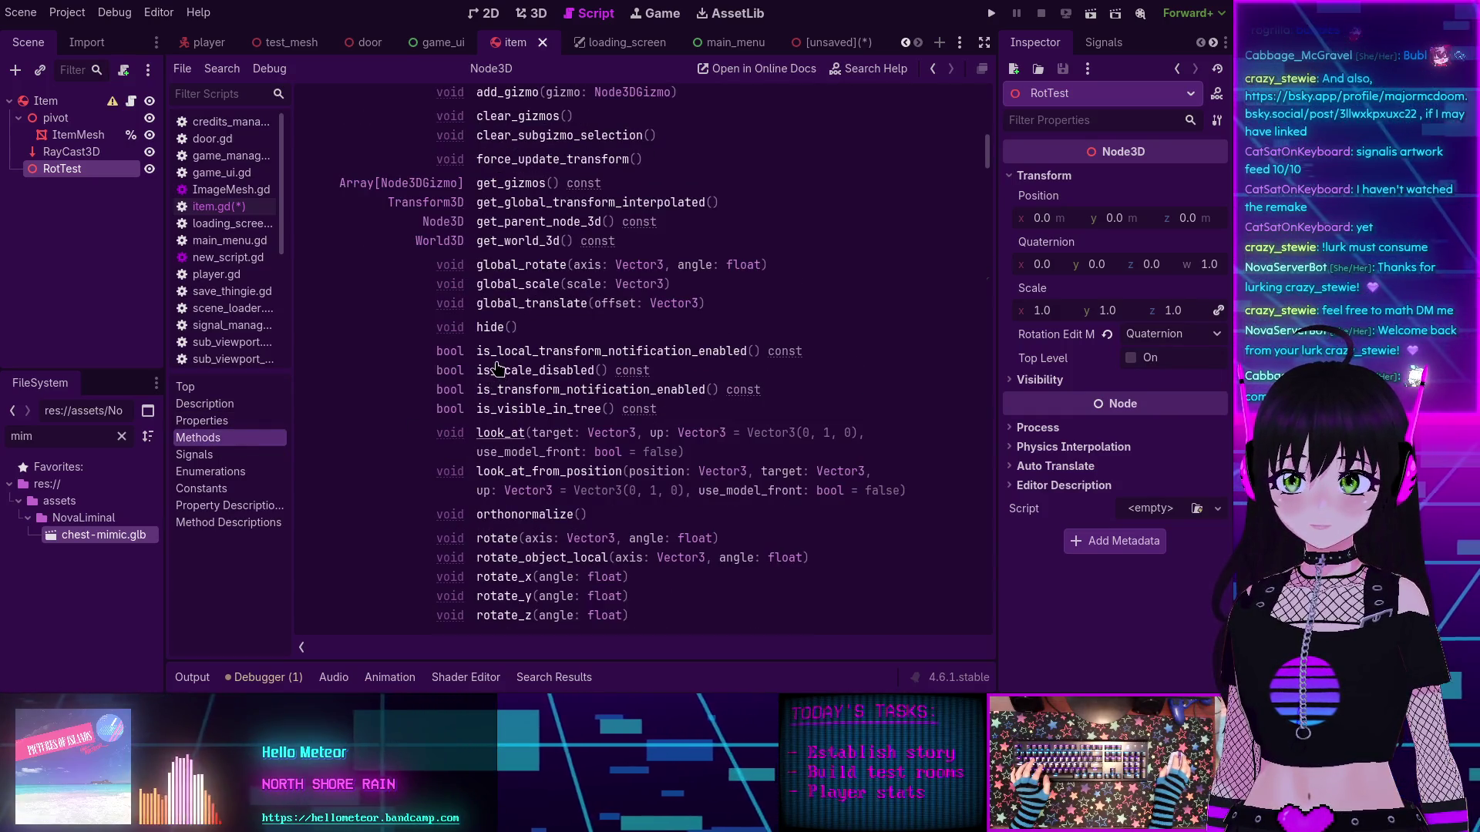
left_click(479, 445)
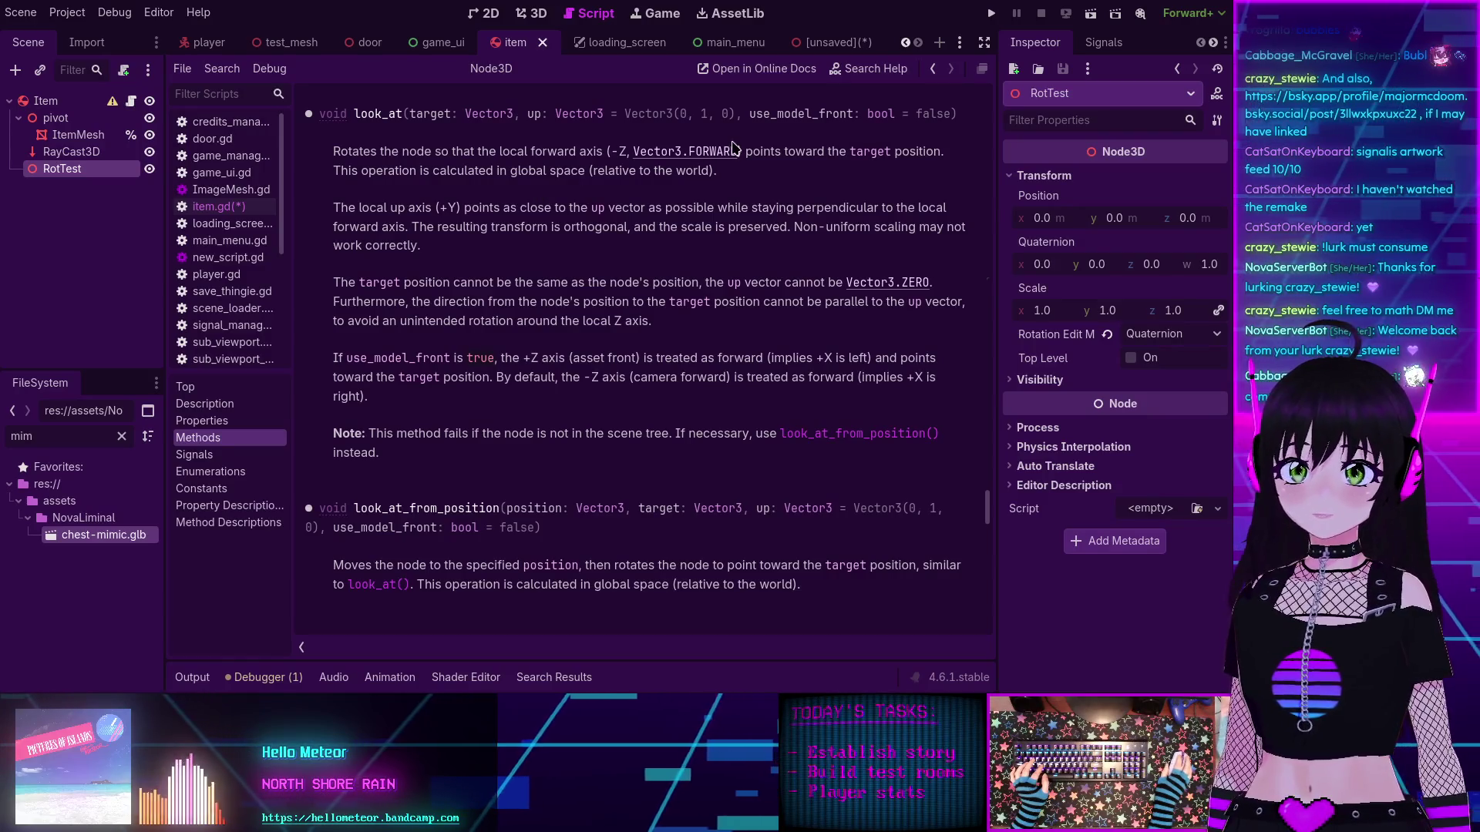
left_click(933, 69)
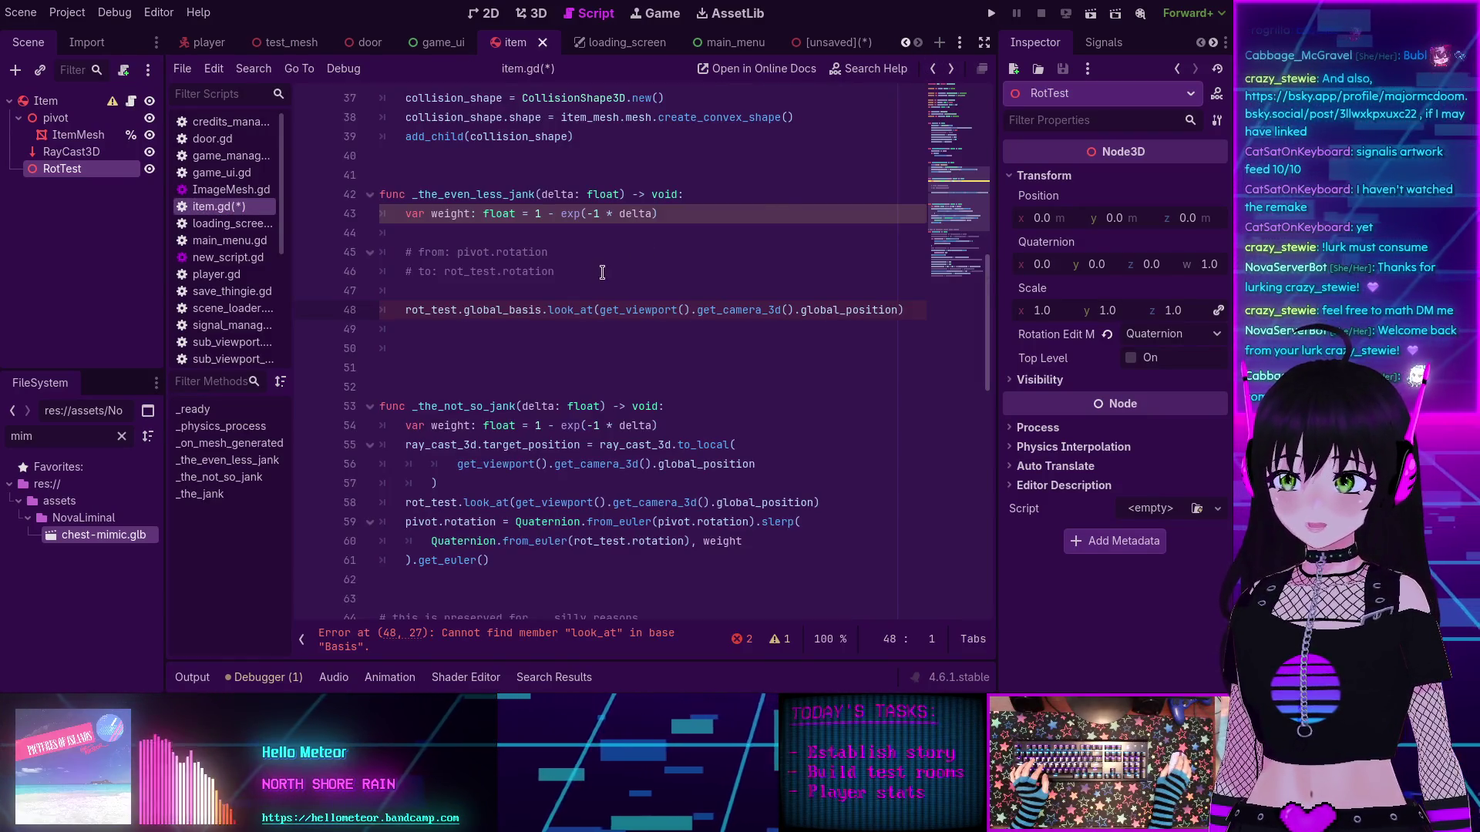
Step: Remove global_basis from line 48 so look_at is called directly on rot_test
scroll(596, 289, "up", 1)
scroll(597, 294, "up", 1)
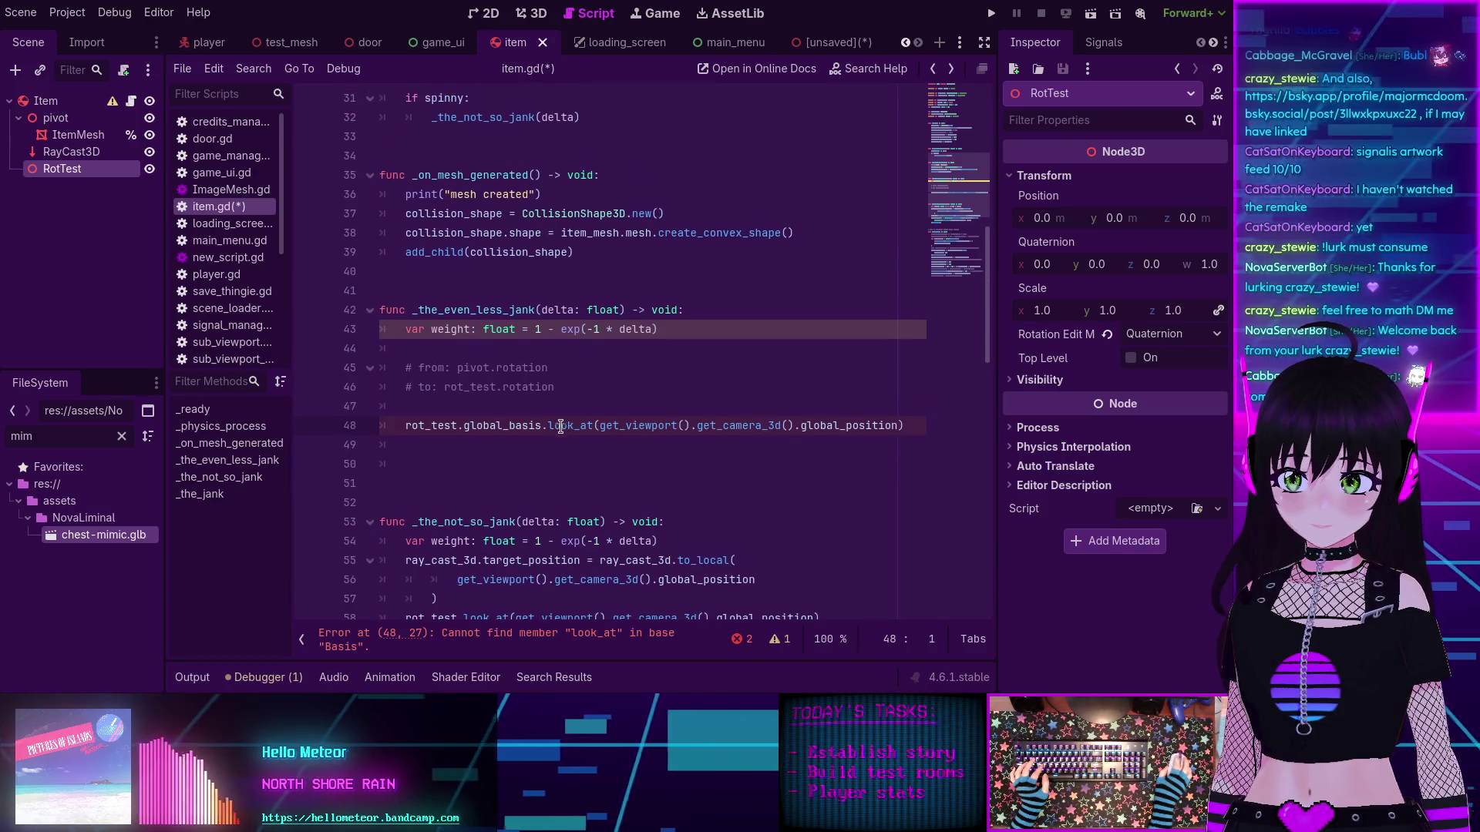
double_click(524, 425)
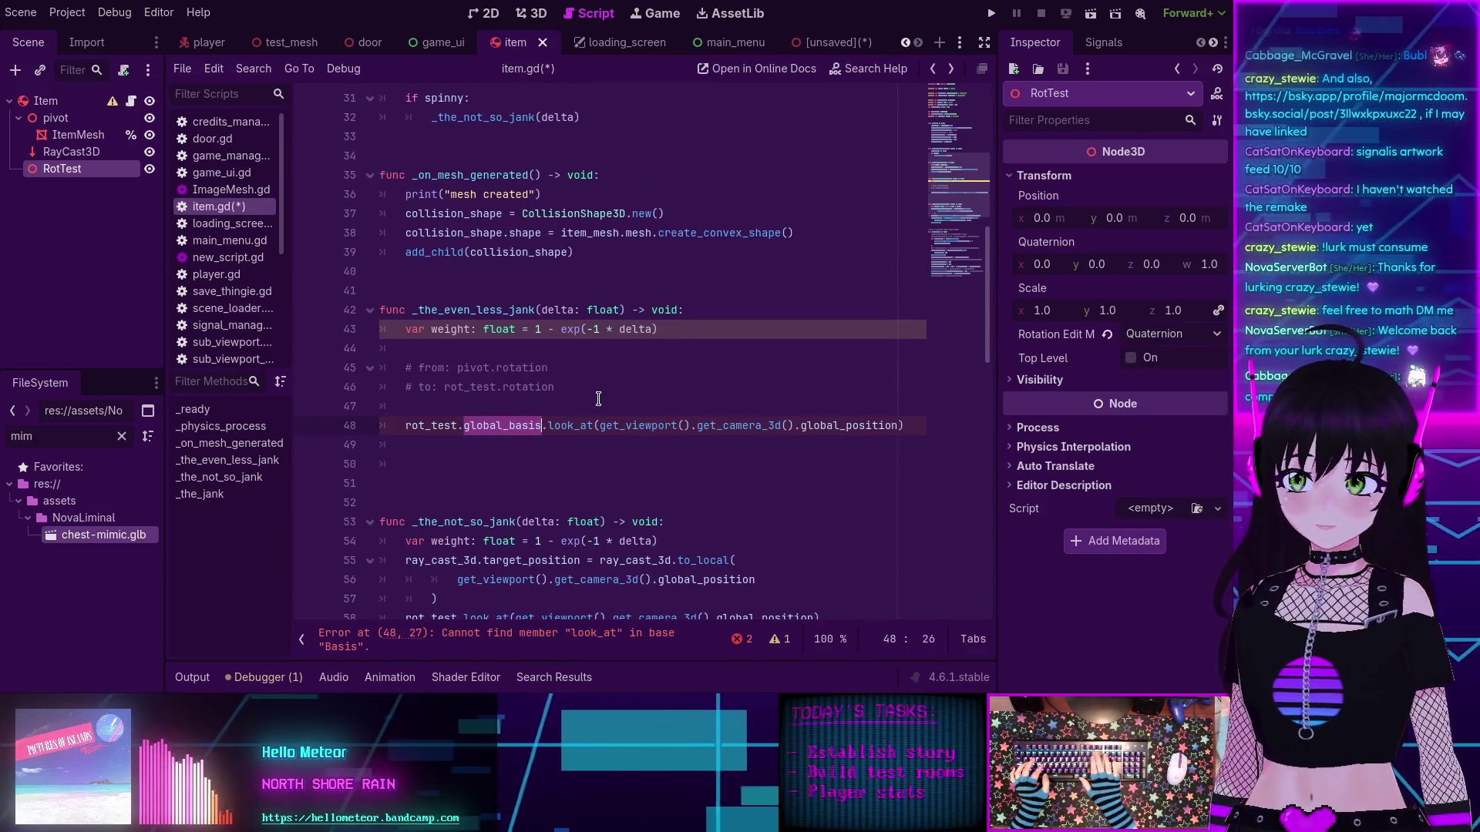
key("BackSpace")
key("BackSpace")
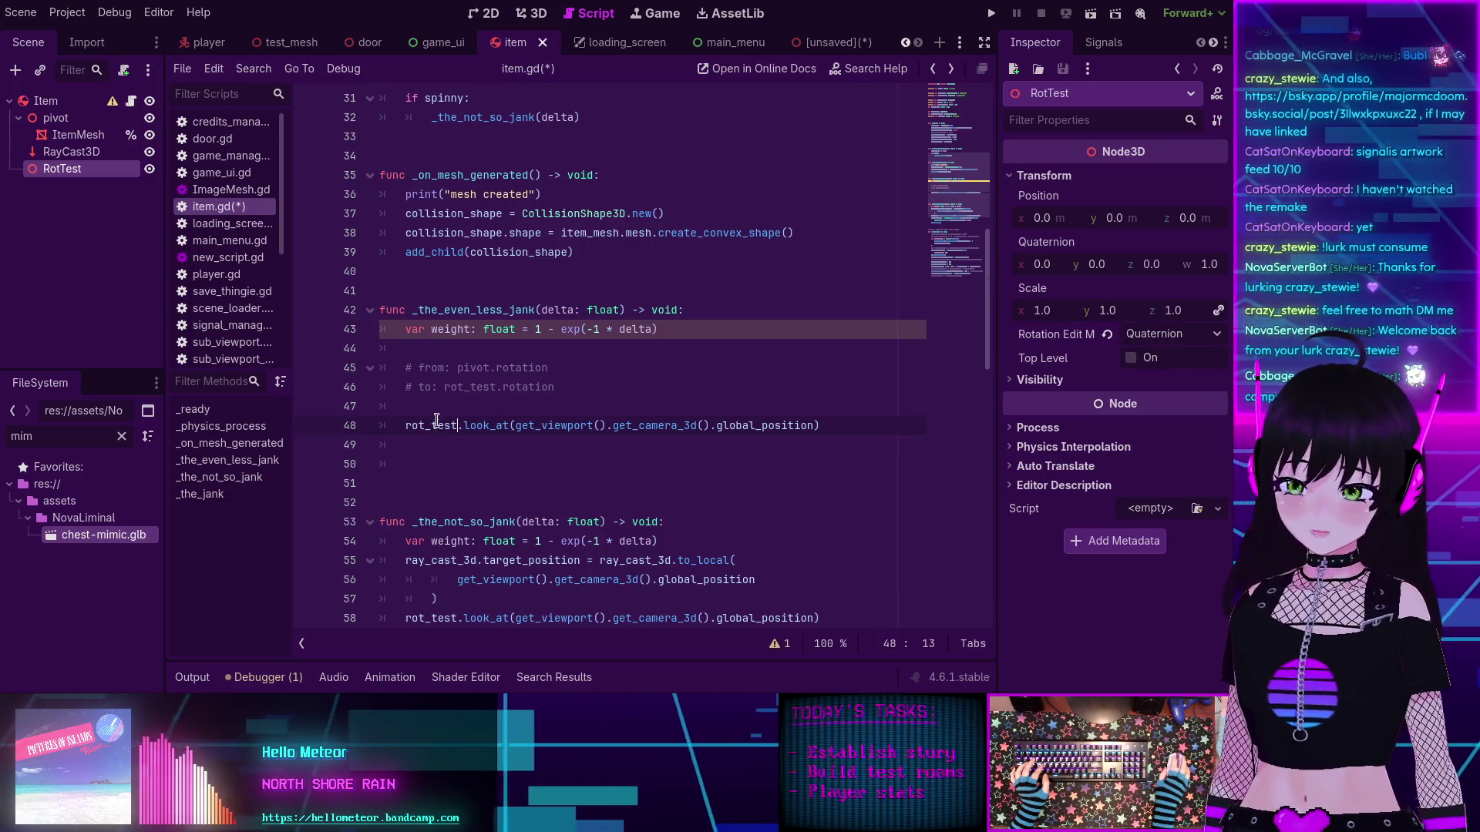
Step: Add a new line 49 beneath it reading pivot.global_basis
scroll(468, 426, "up", 1)
scroll(470, 430, "down", 3)
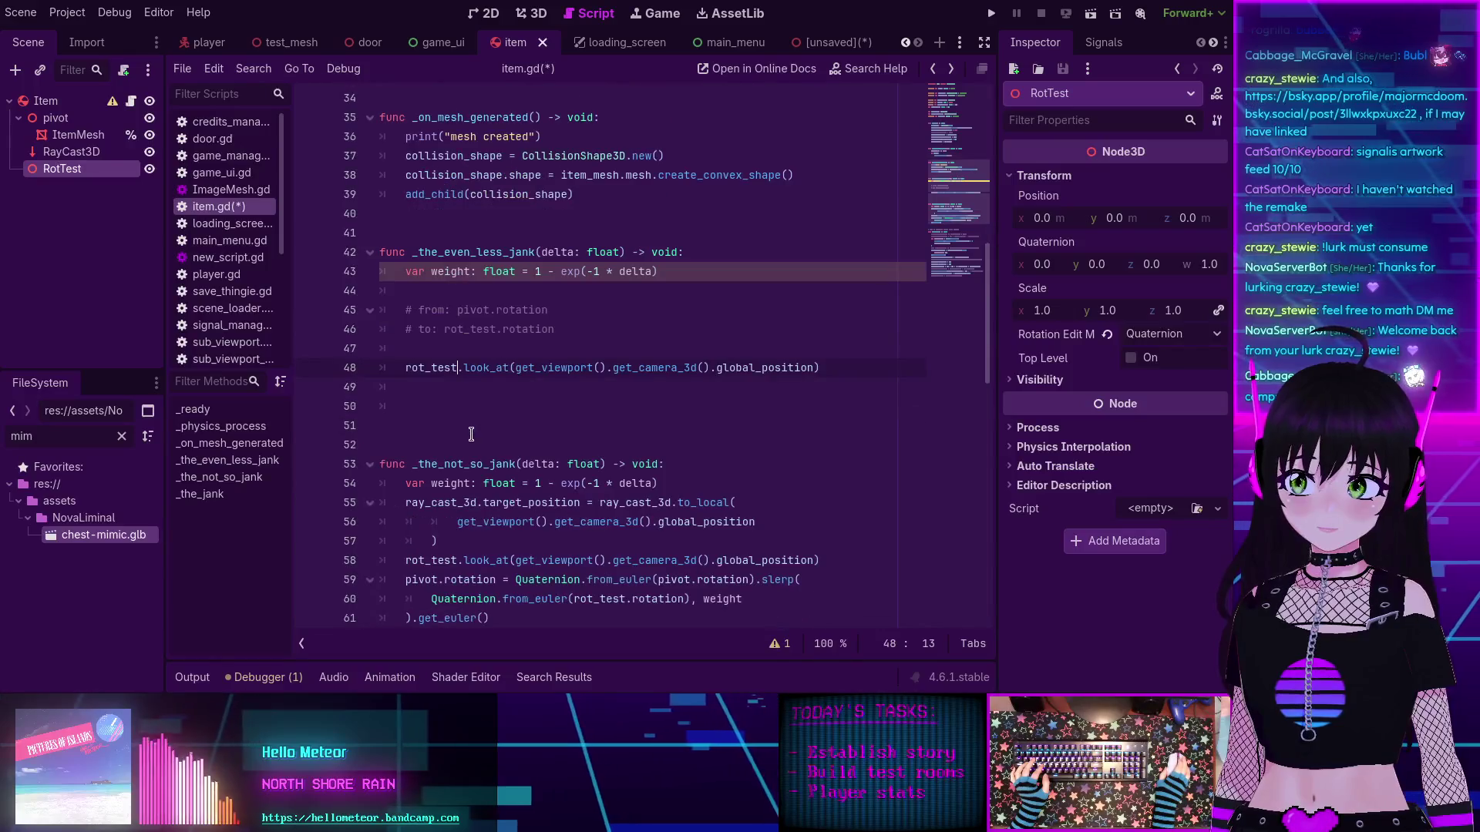
scroll(471, 434, "up", 3)
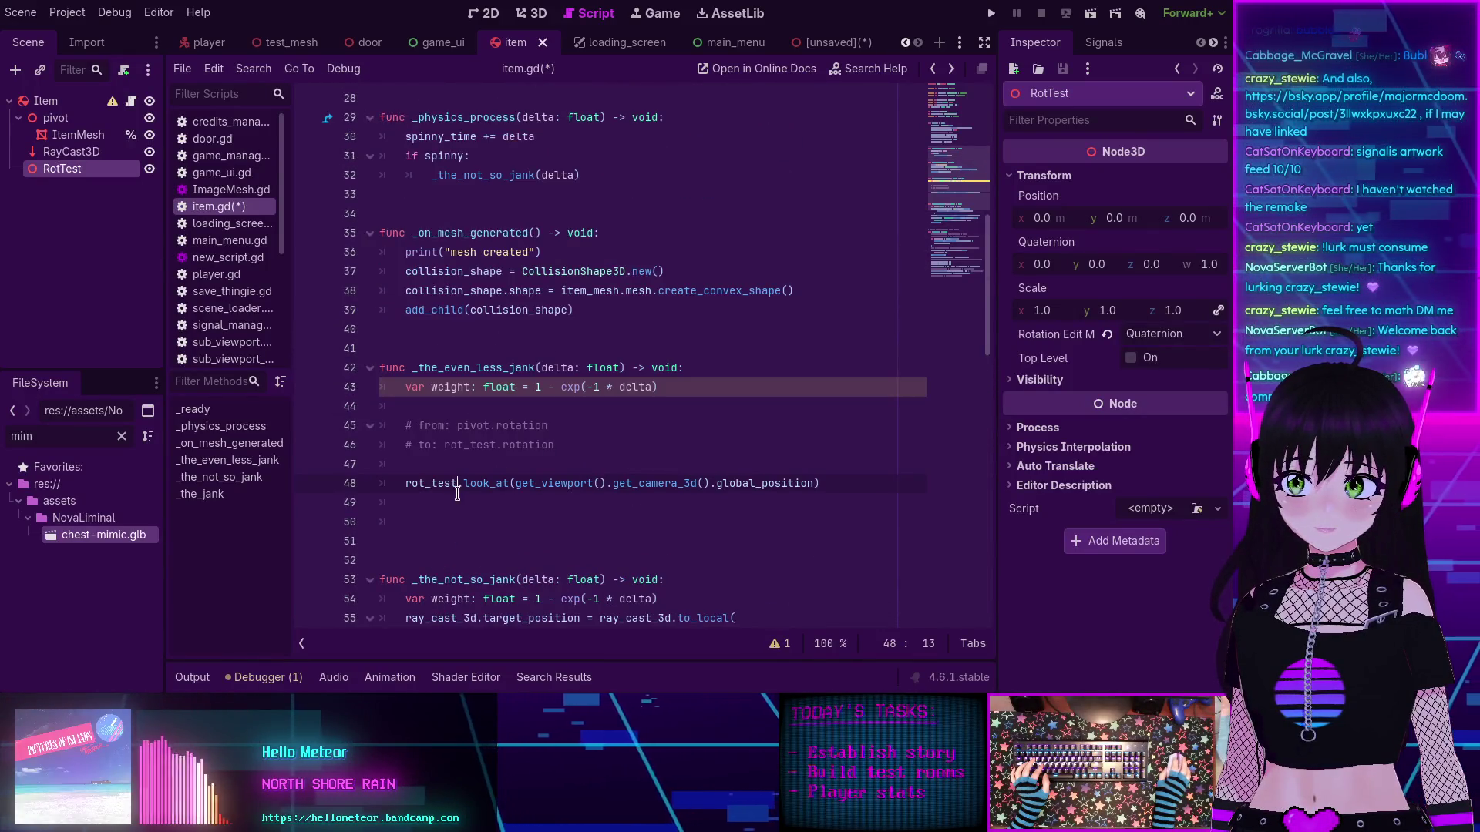
left_click(443, 463)
left_click_drag(416, 465, 405, 426)
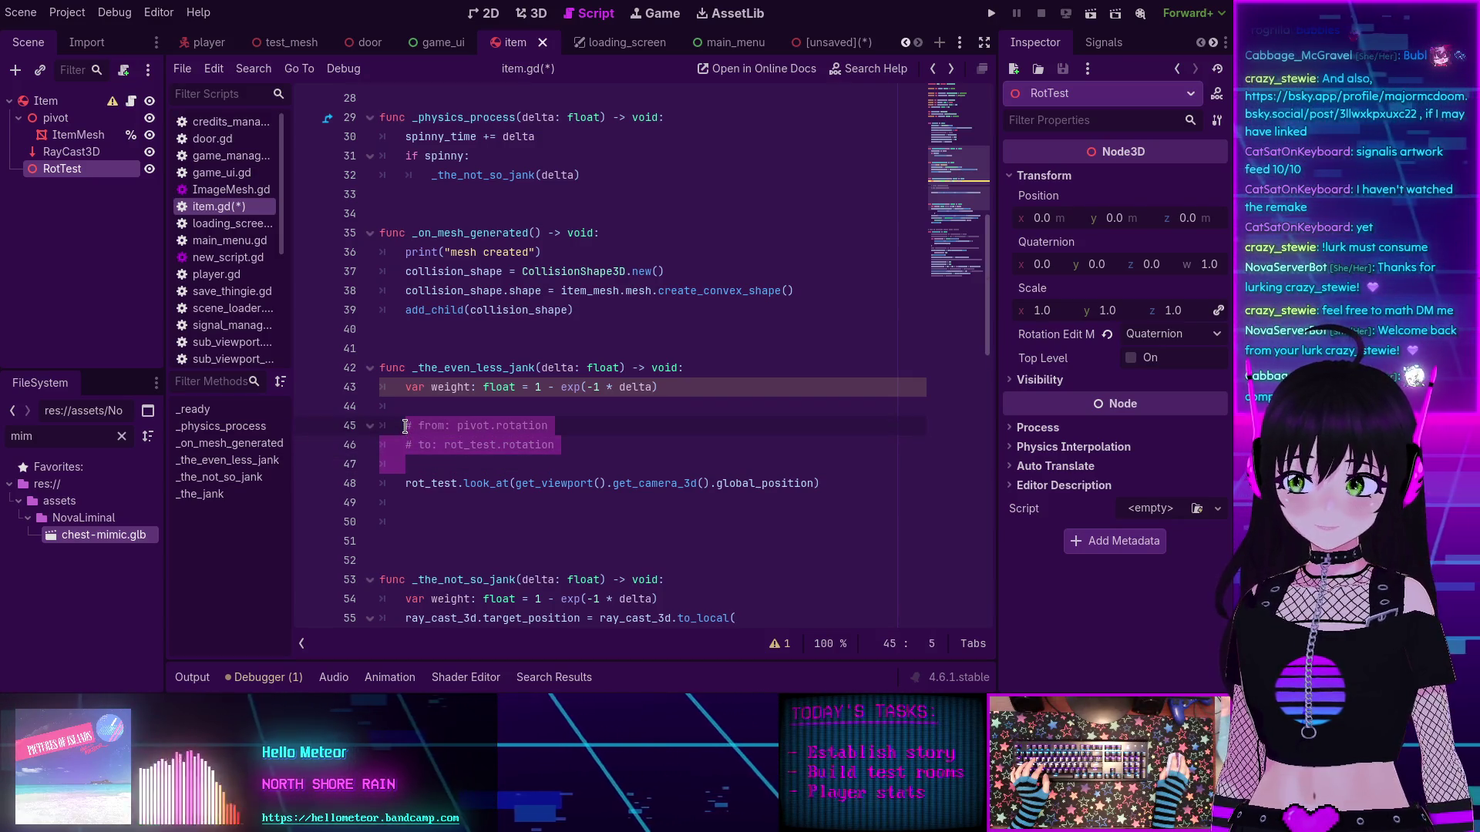
left_click(425, 467)
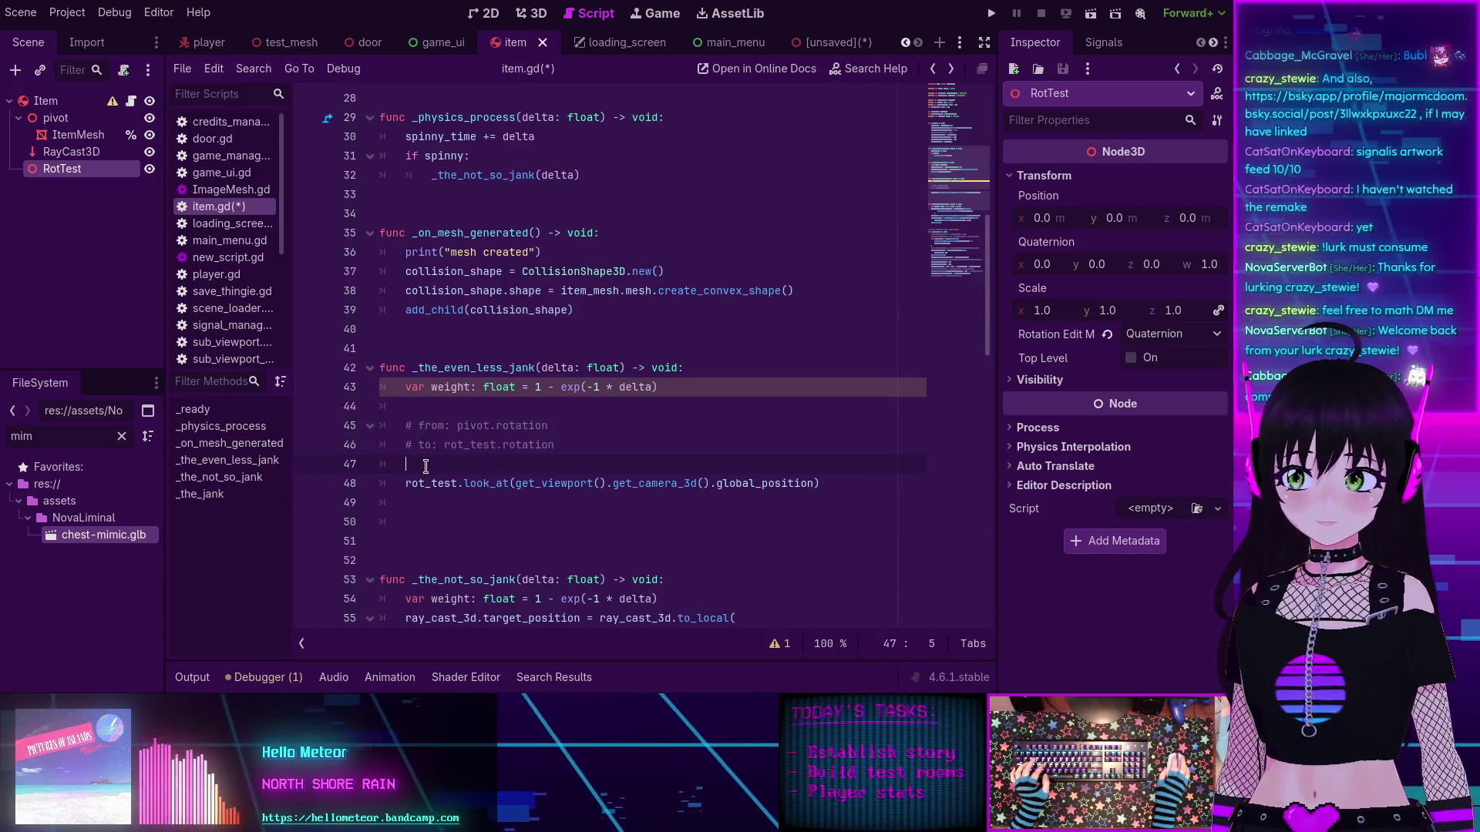
left_click(464, 501)
scroll(457, 494, "down", 2)
scroll(457, 494, "down", 4)
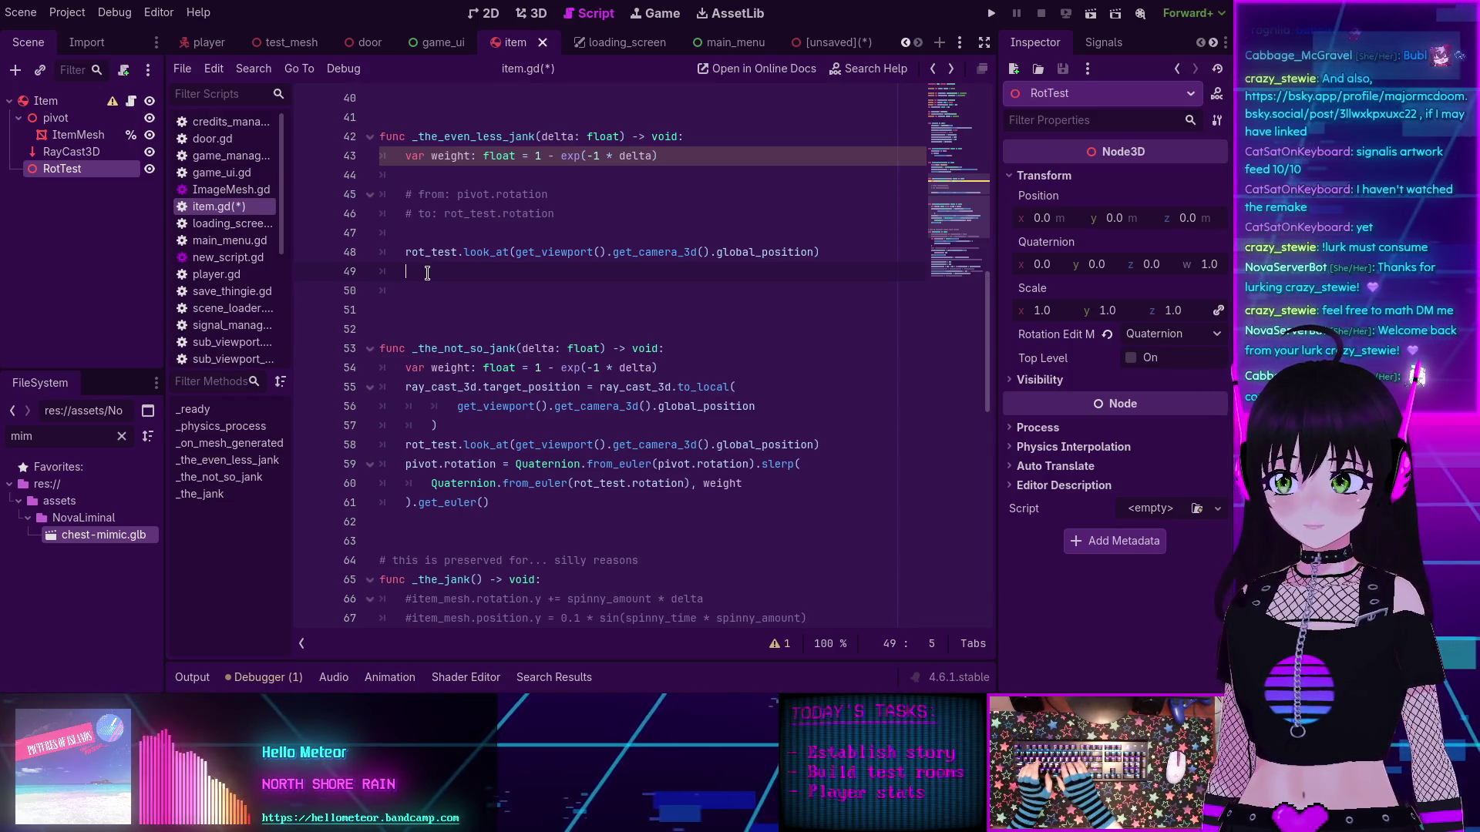
type("pivo")
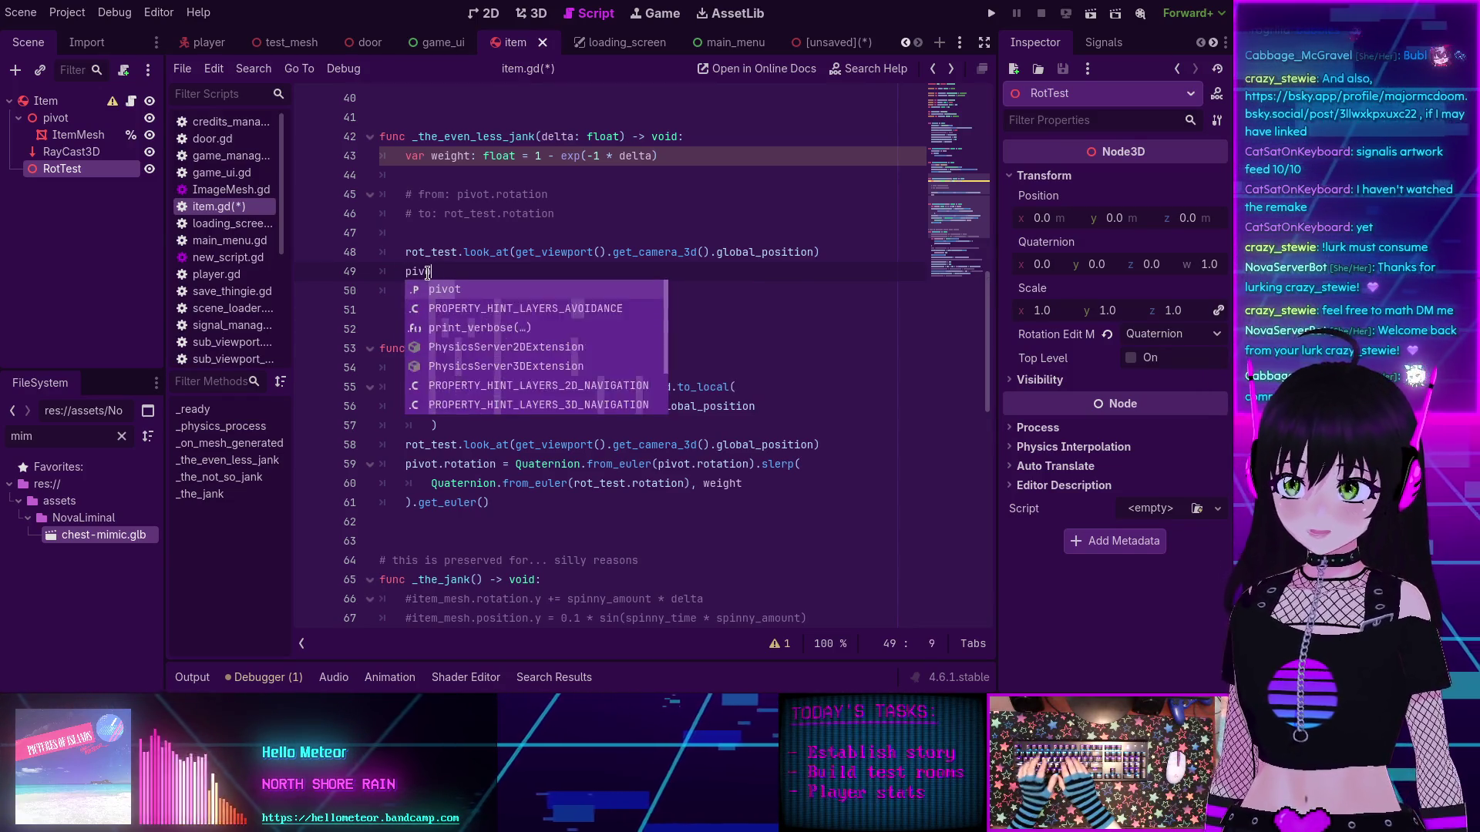
type("t.glo")
key("Return")
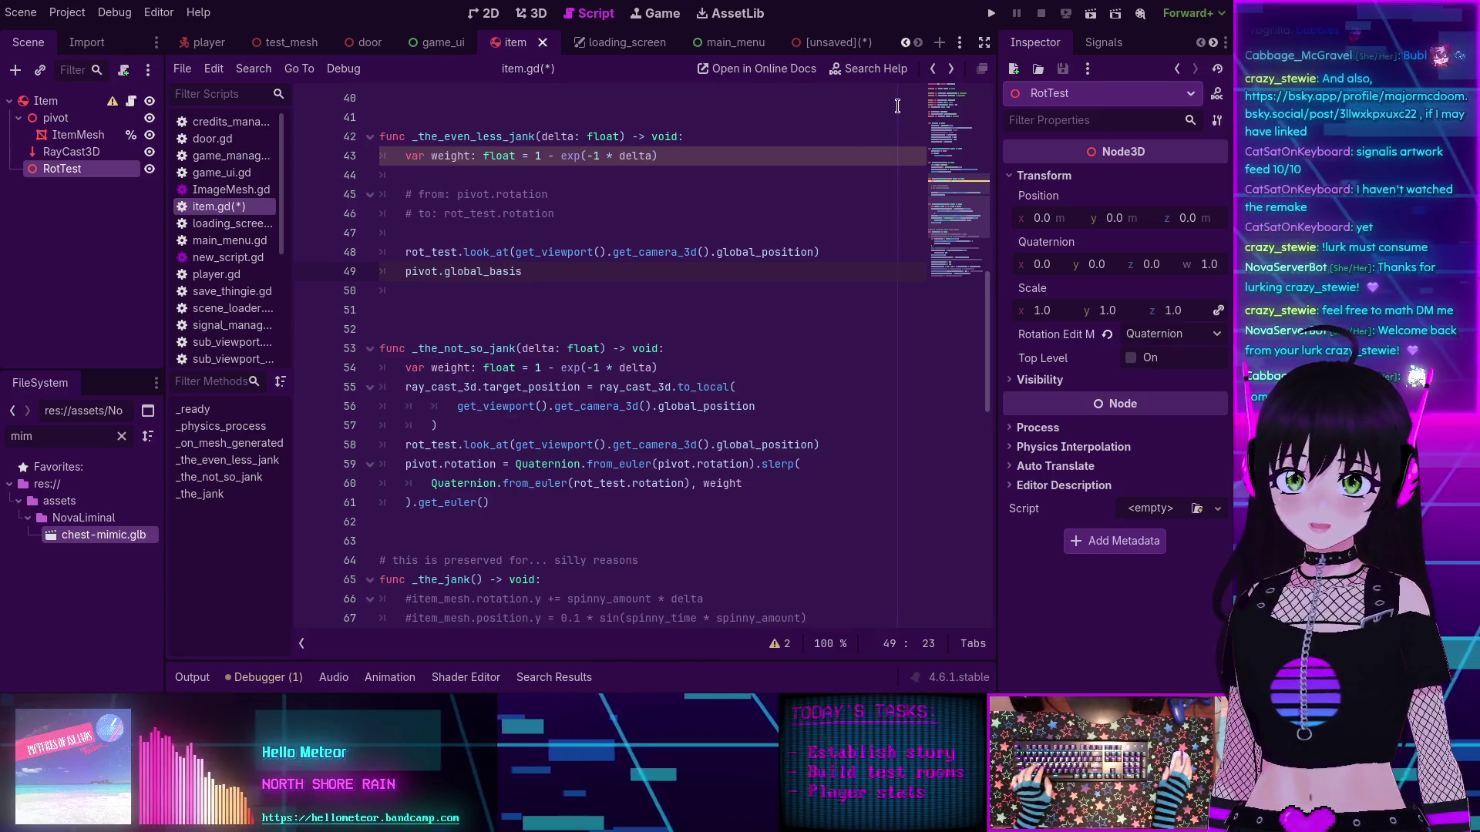
Step: Search the help for 'basis', browse the Basis class methods list, then return to item.gd
left_click(883, 77)
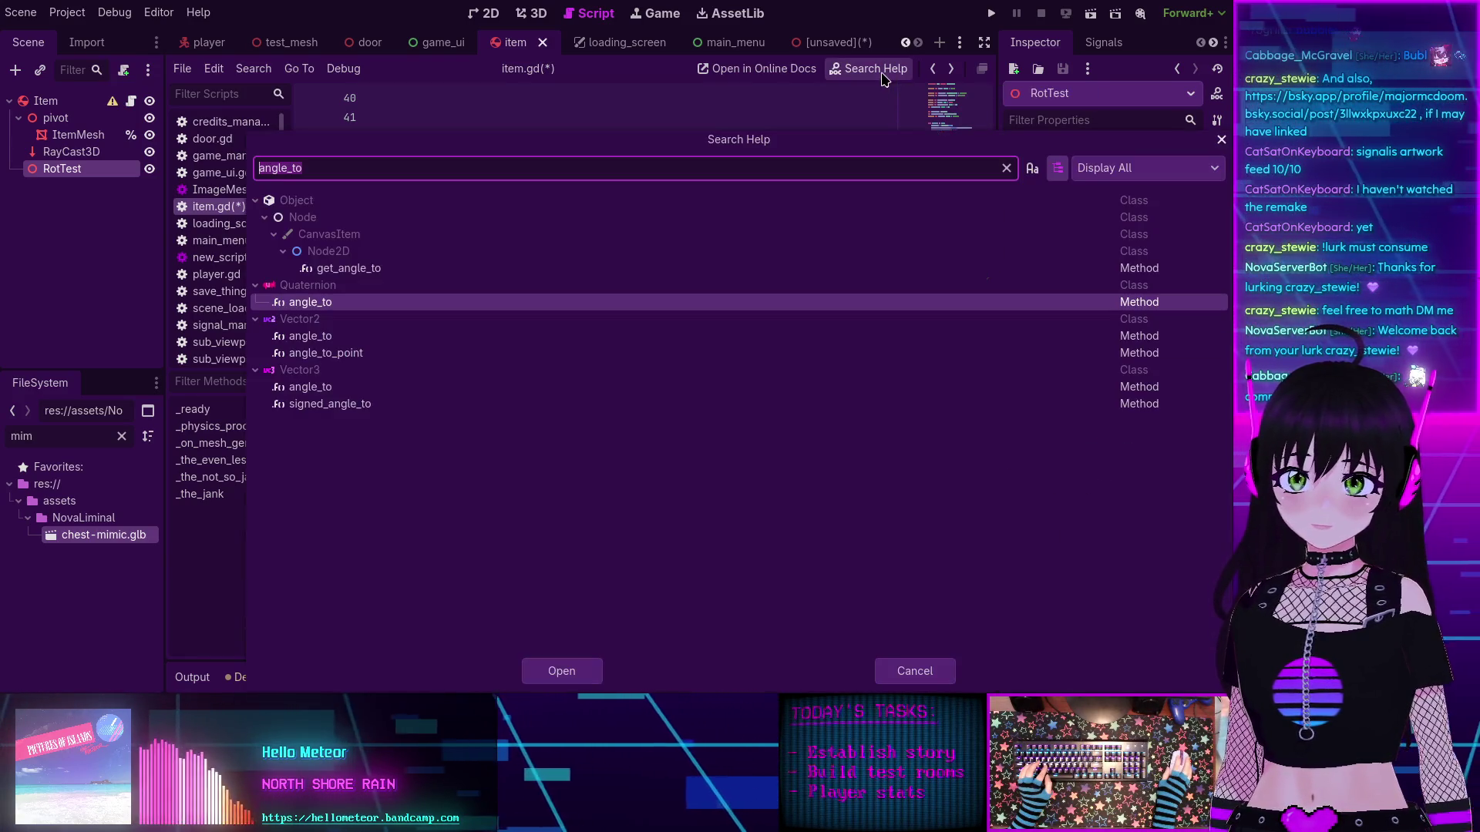
type("basis")
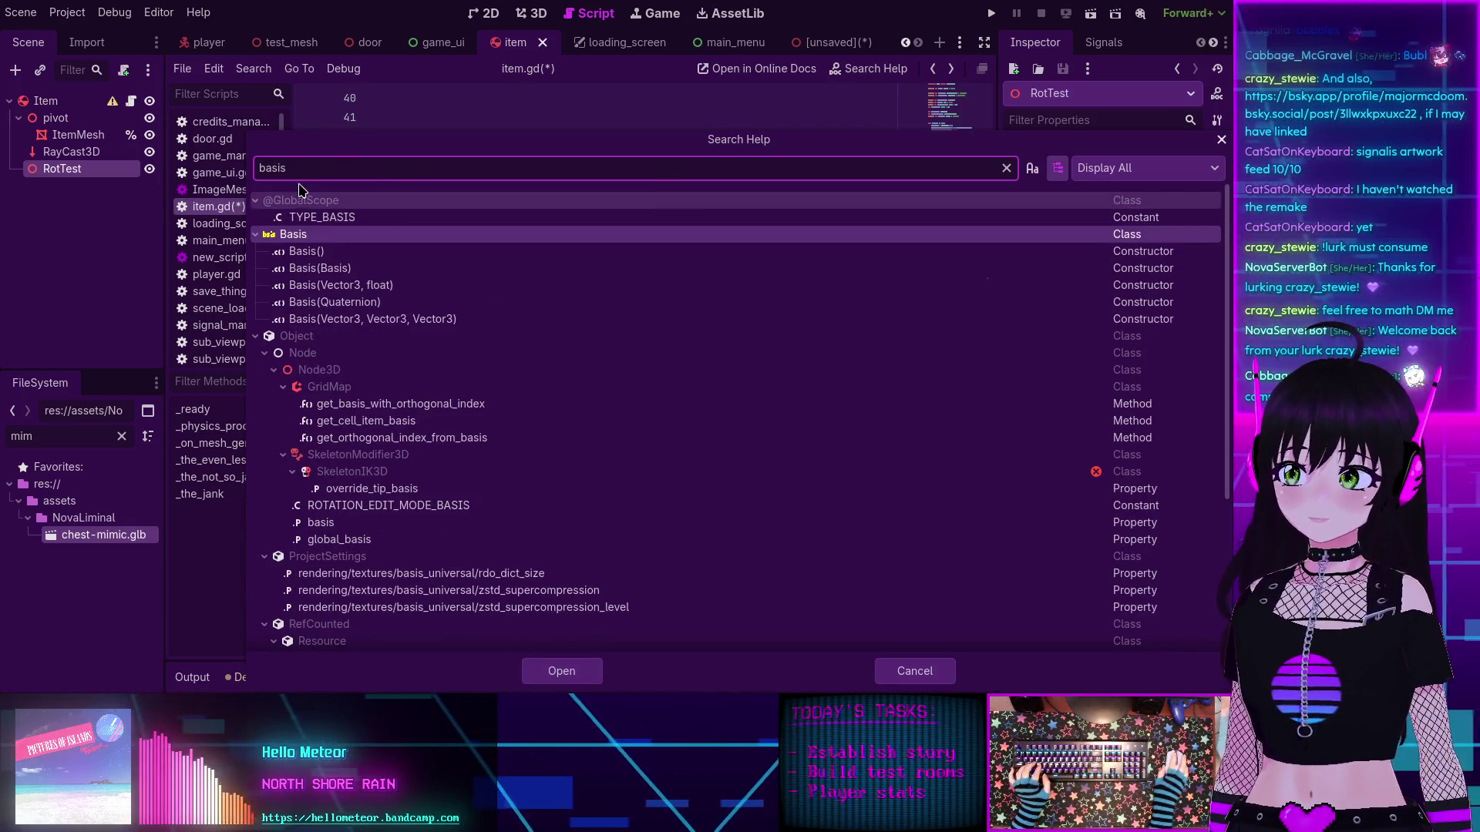
double_click(293, 234)
scroll(488, 214, "down", 5)
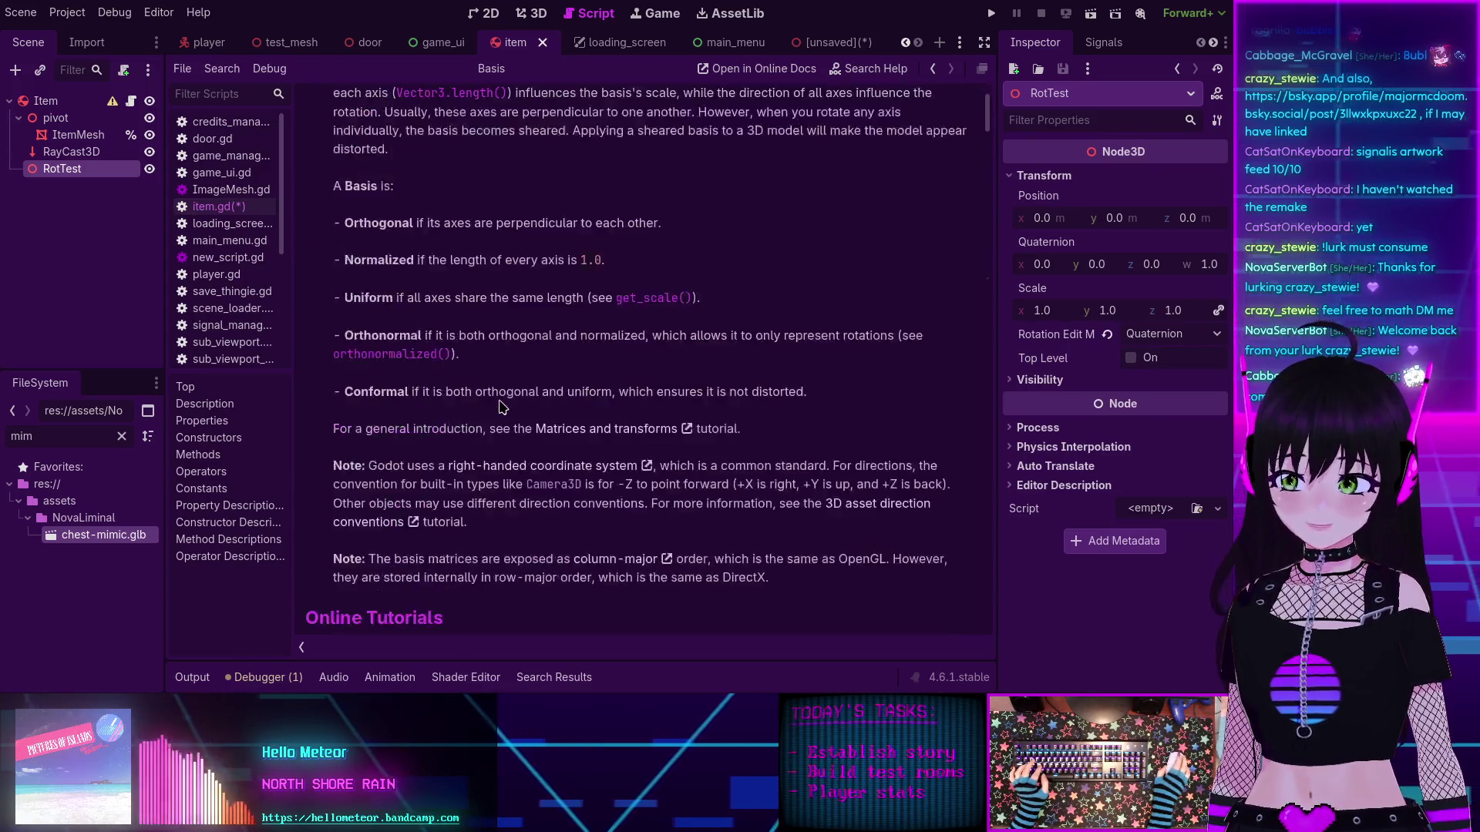
left_click(208, 457)
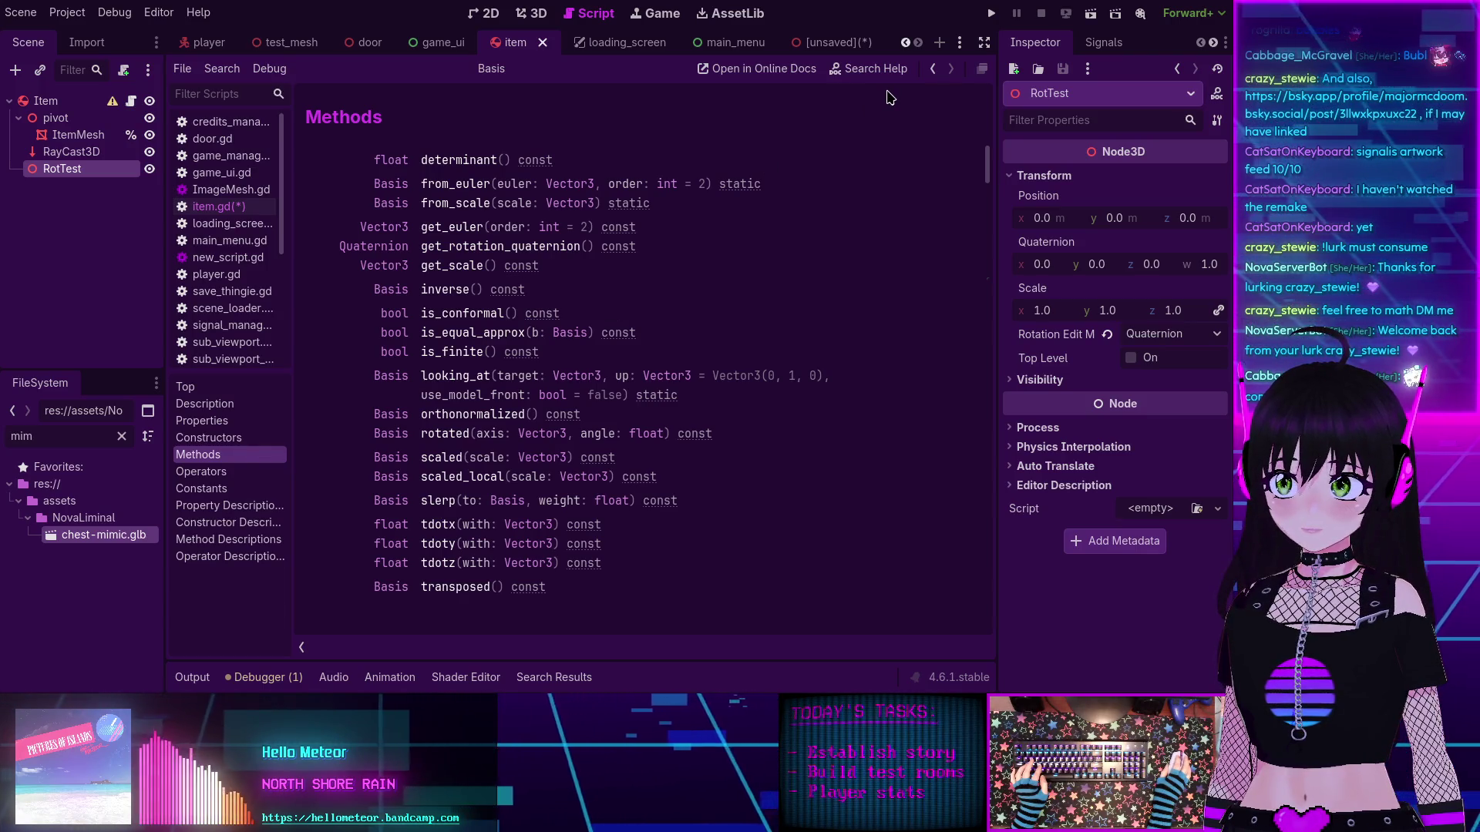
left_click(933, 68)
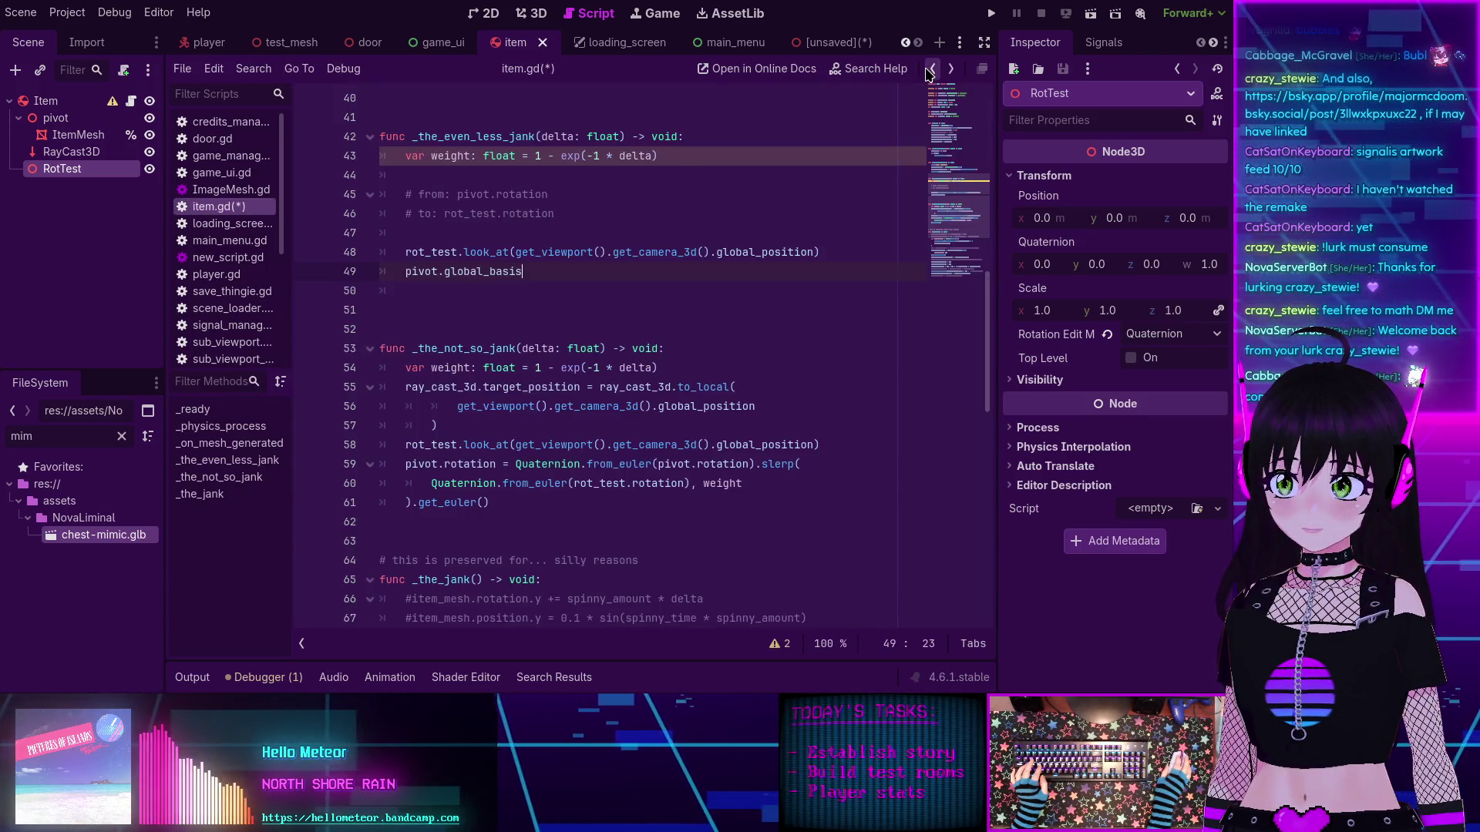
Step: On line 49, drop the Basis.slerp attempt and write '= pivot.global_basis' after pivot.global_basis
double_click(491, 276)
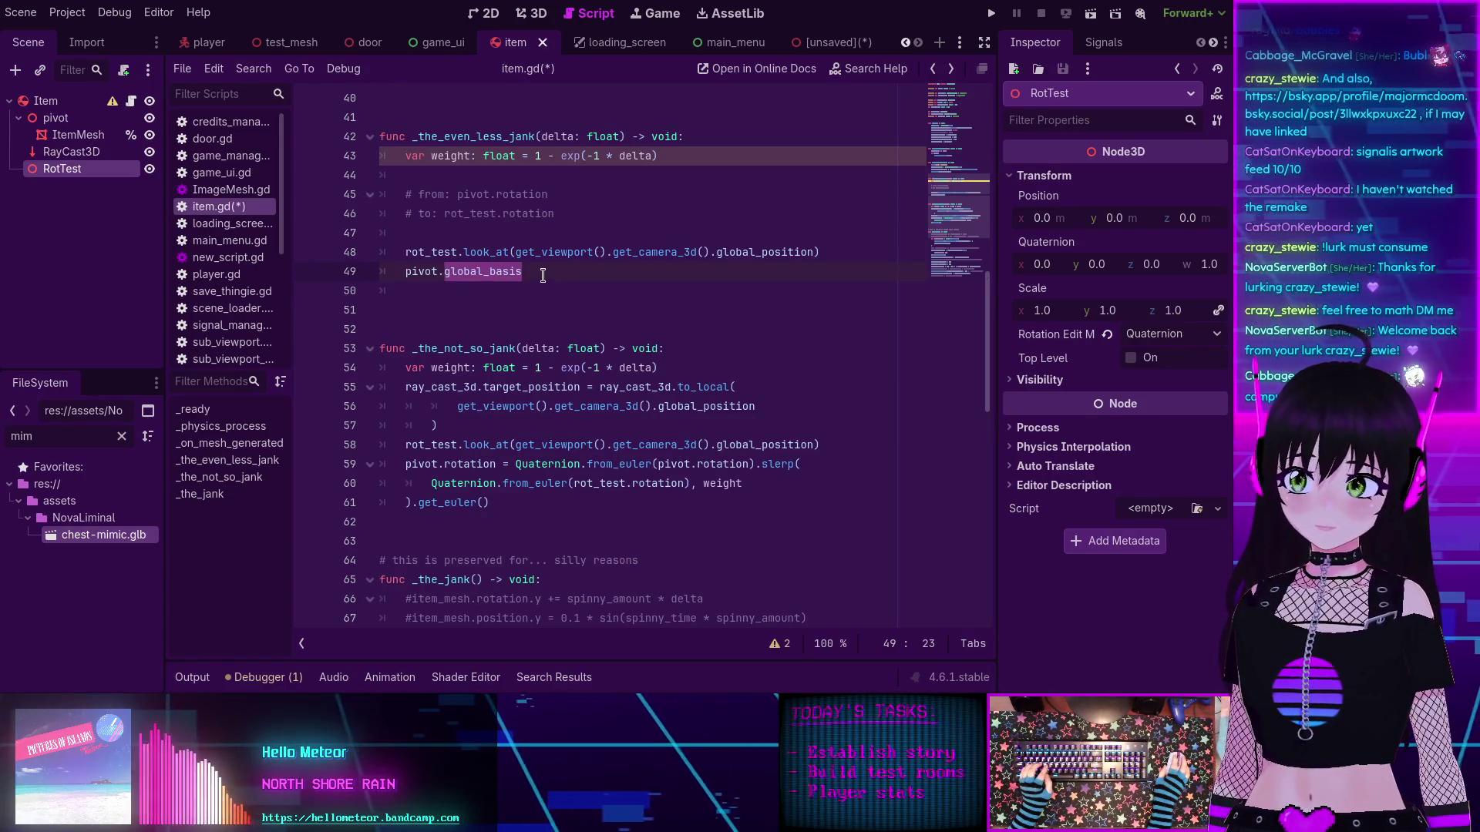
left_click_drag(543, 275, 400, 270)
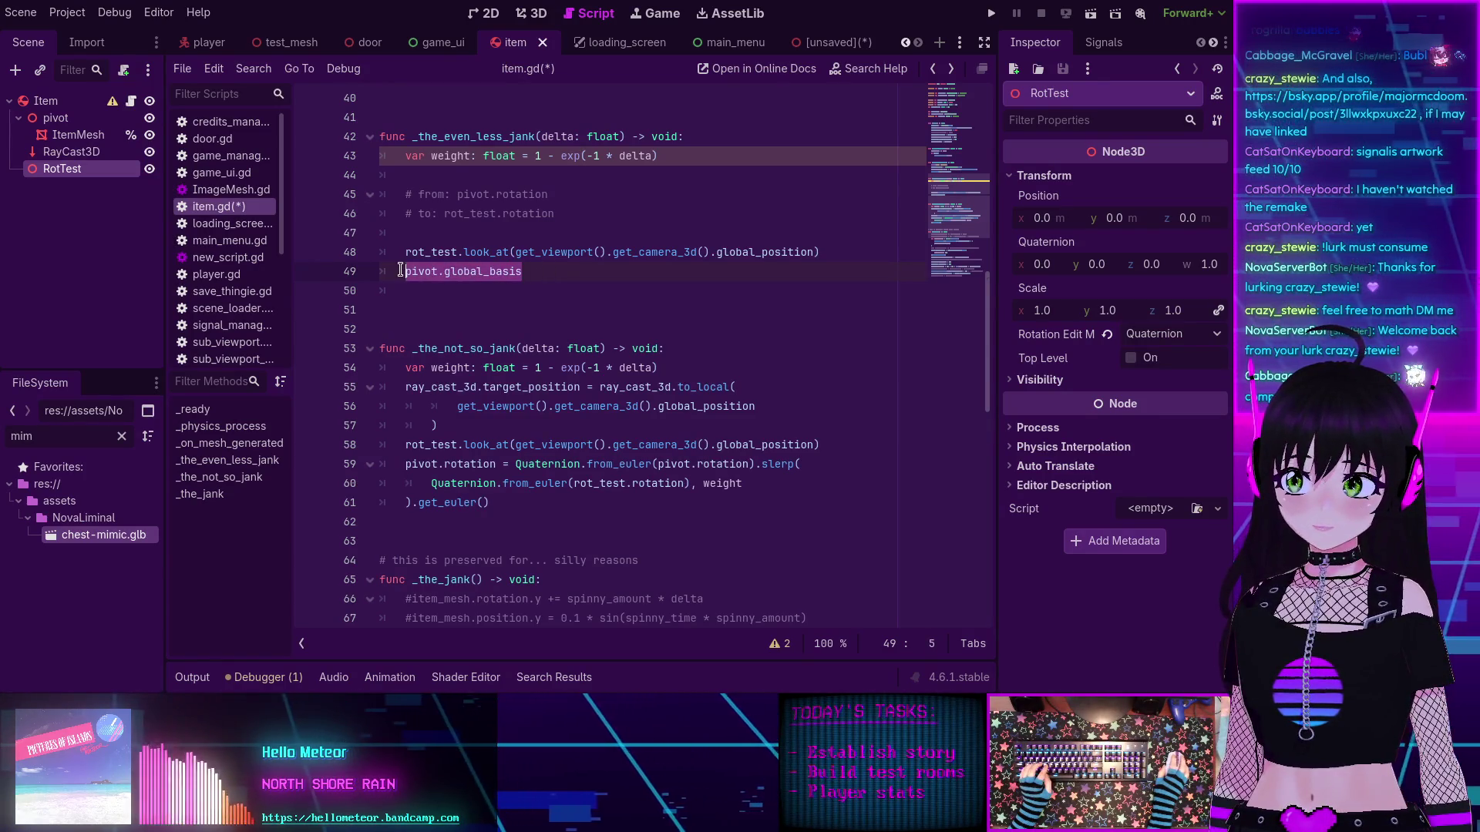
left_click(552, 273)
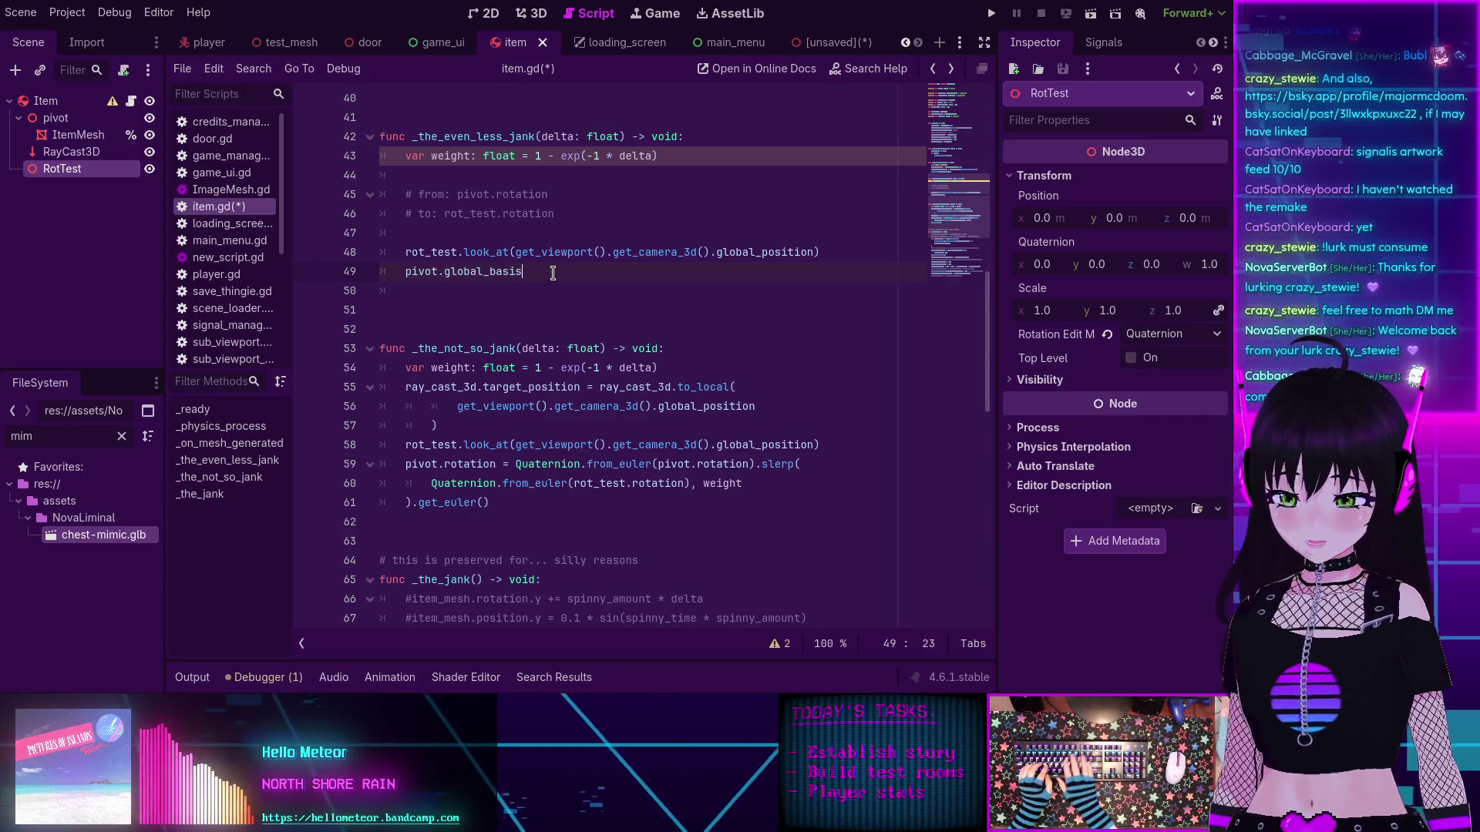
type(" = ")
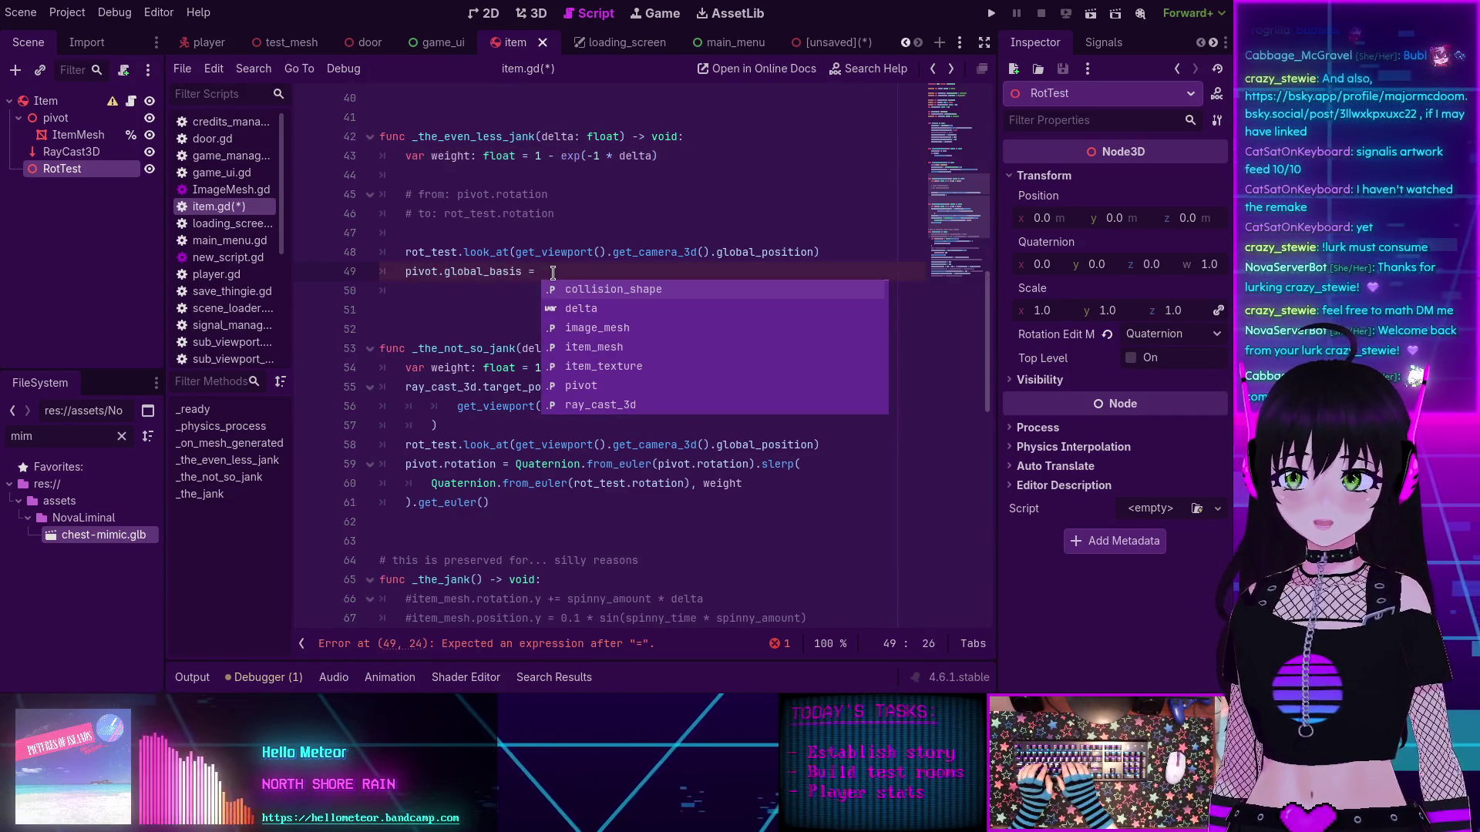
type("Basis.slerp")
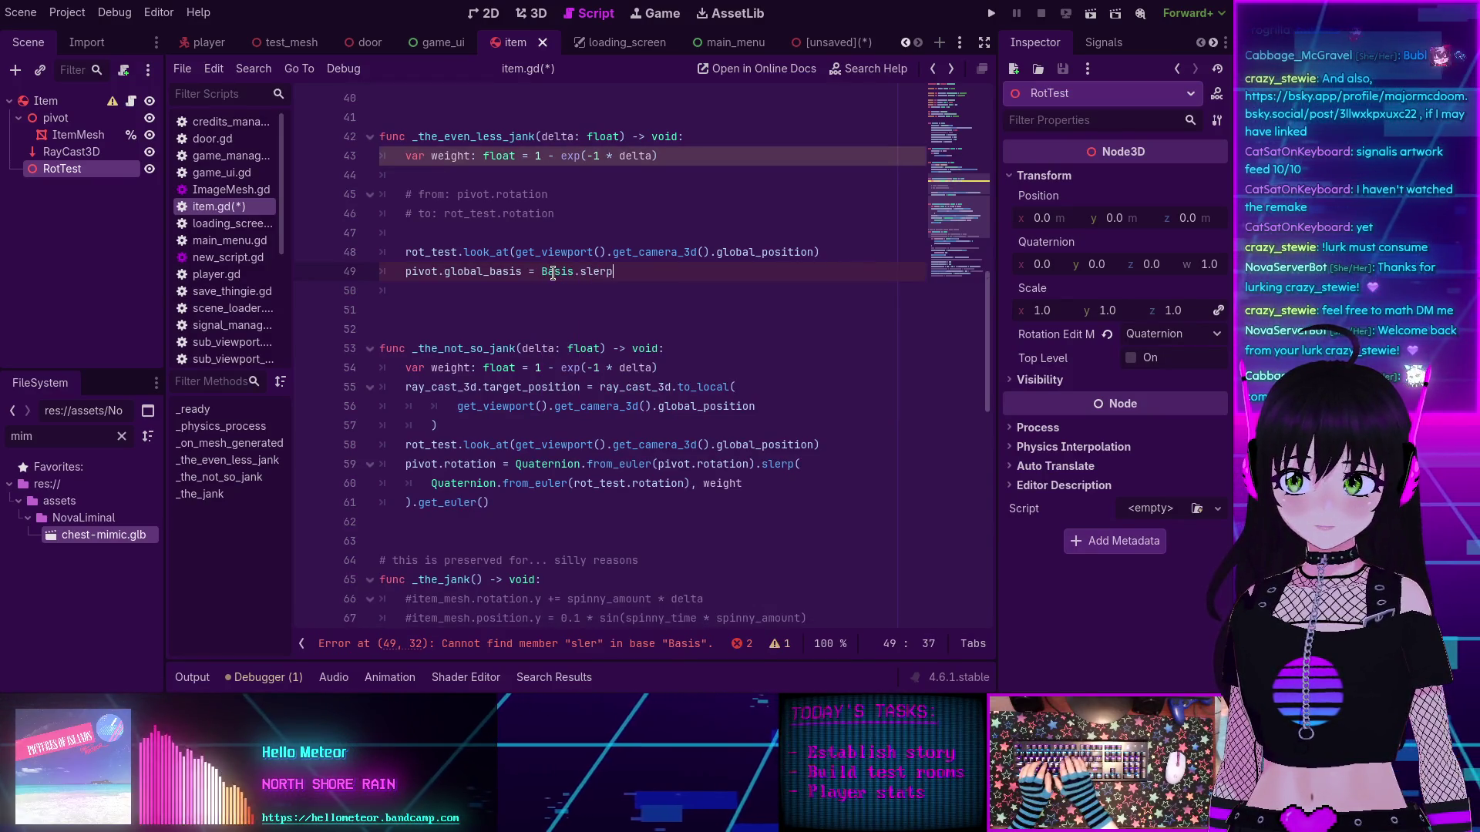
key("BackSpace")
key("BackSpace")
key("BackSpace")
key("BackSpace")
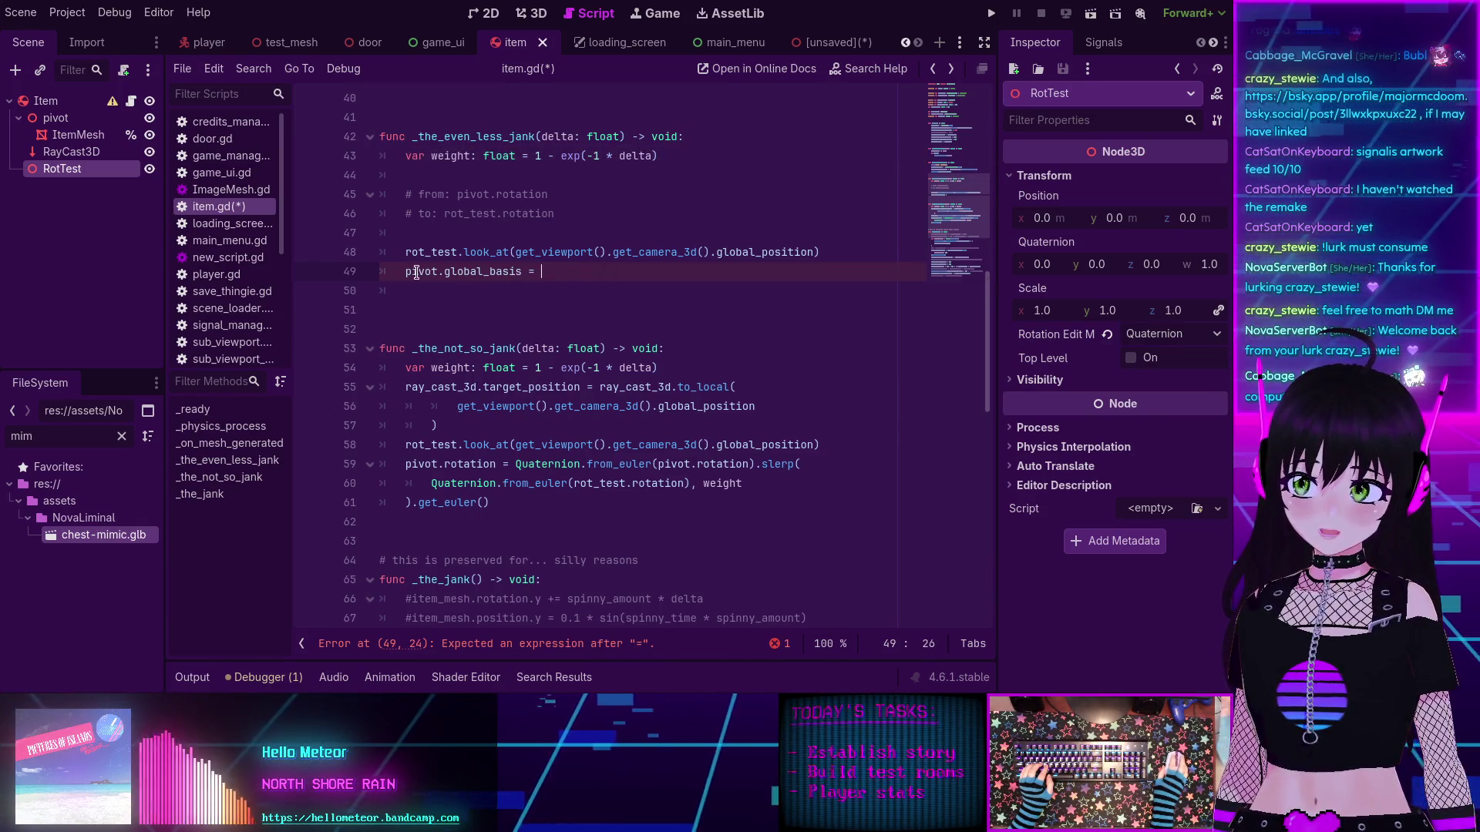
left_click_drag(404, 271, 521, 267)
key("ctrl+c")
left_click(582, 271)
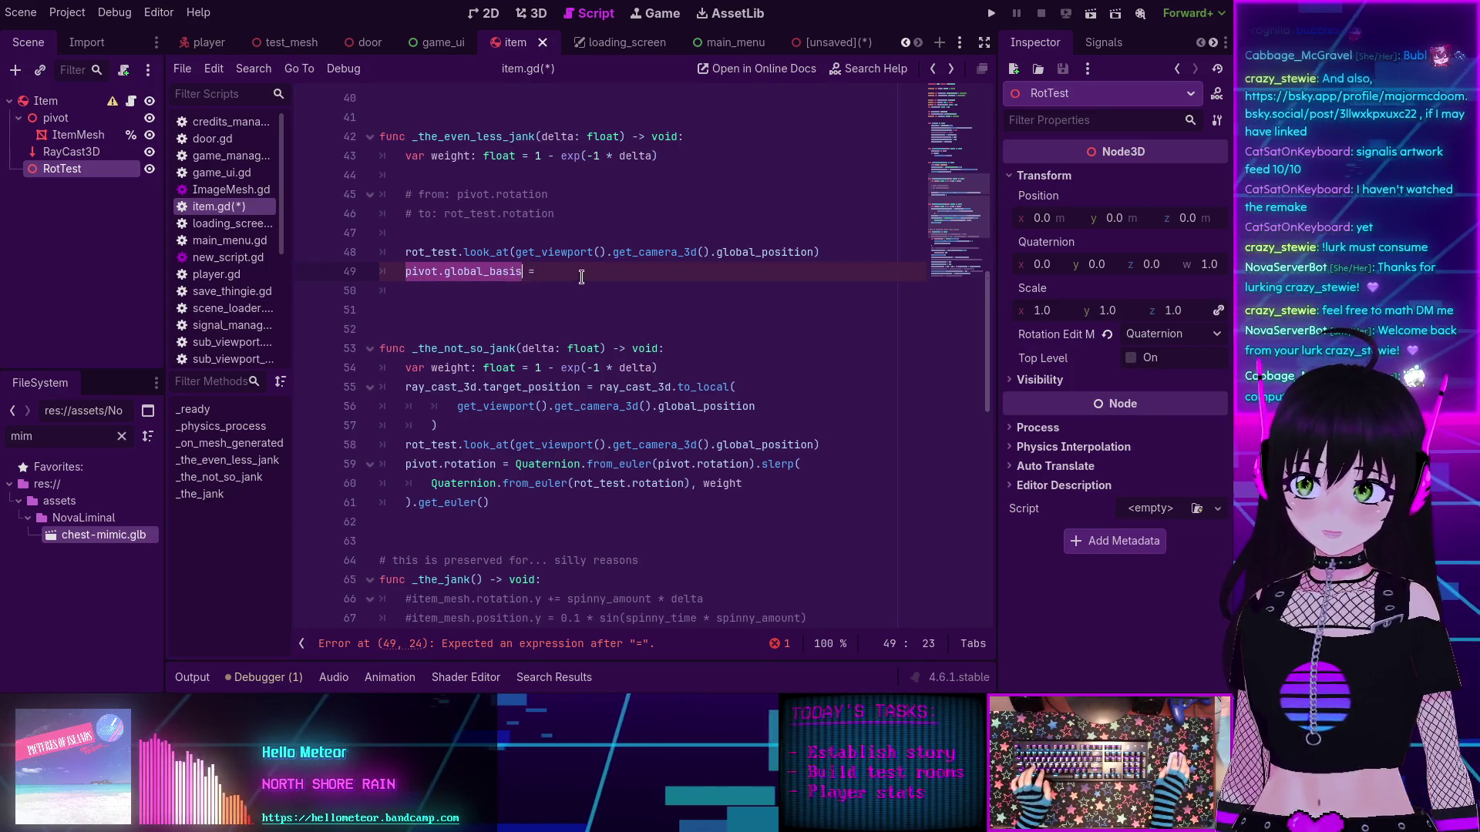
key("ctrl+v")
Step: Extend it to .slerp(rot_test.global_basis, weight), with the arguments on separate lines
type(".sl")
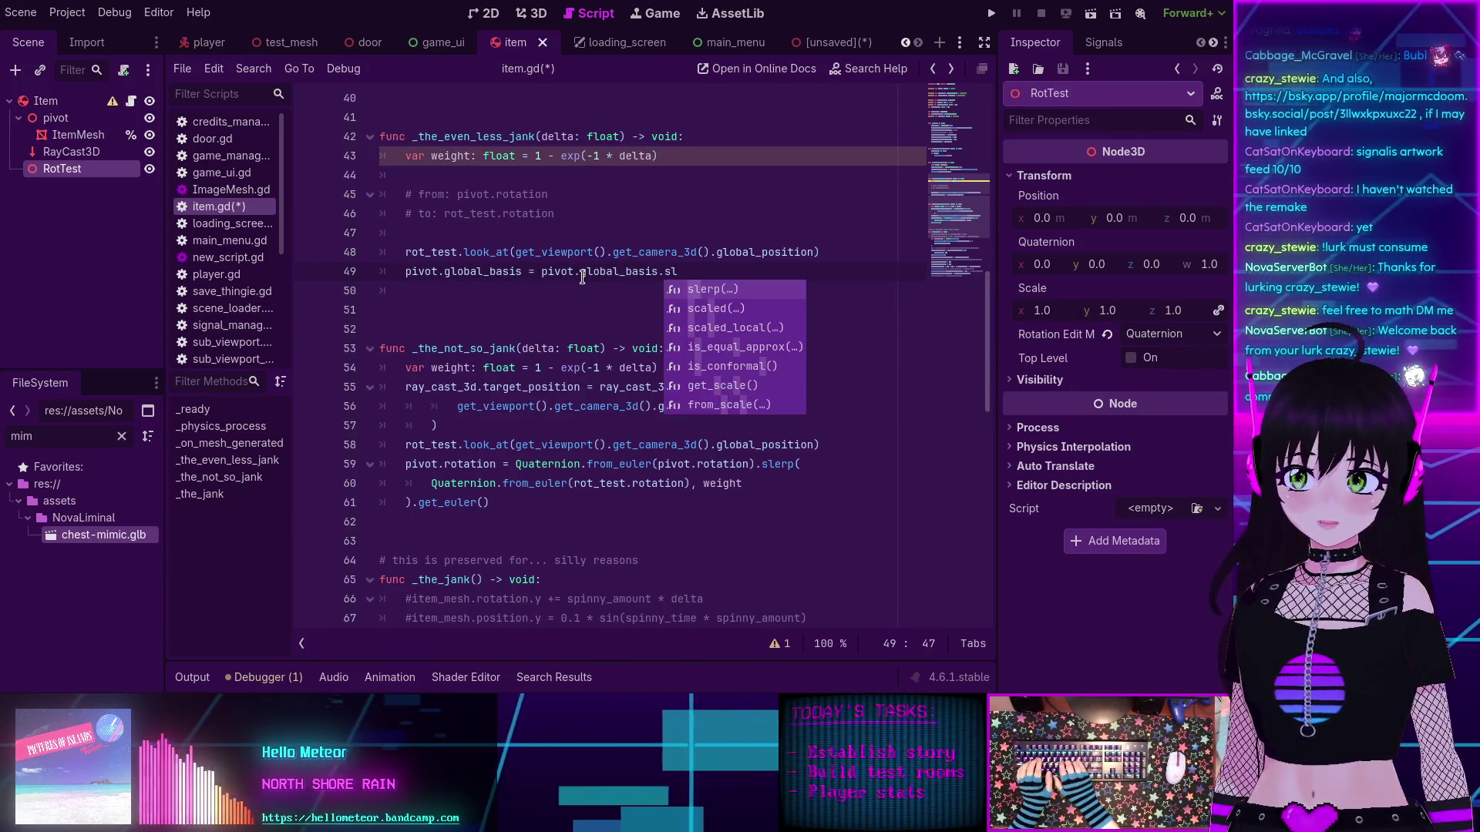
key("Return")
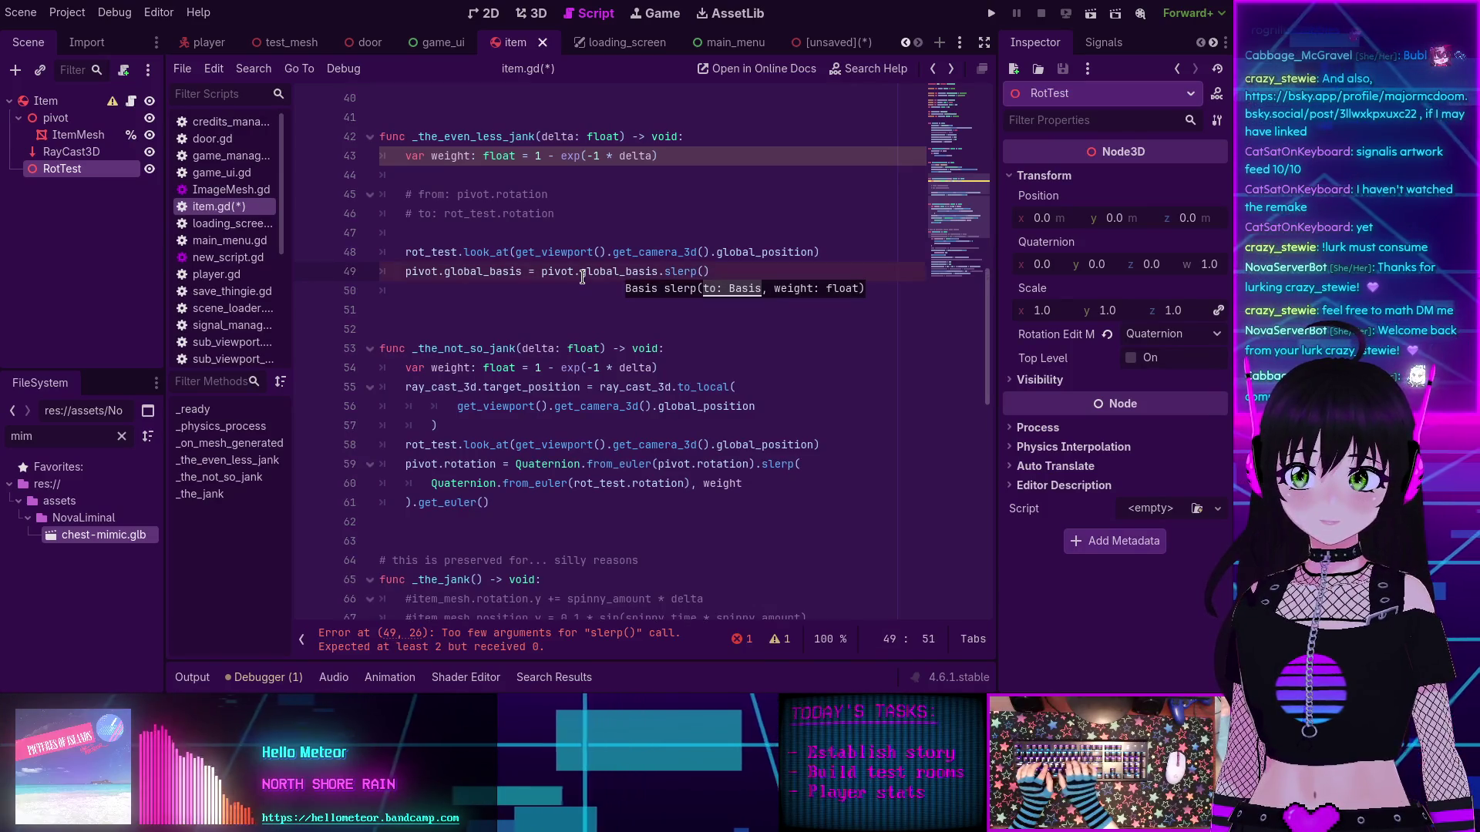
key("Return")
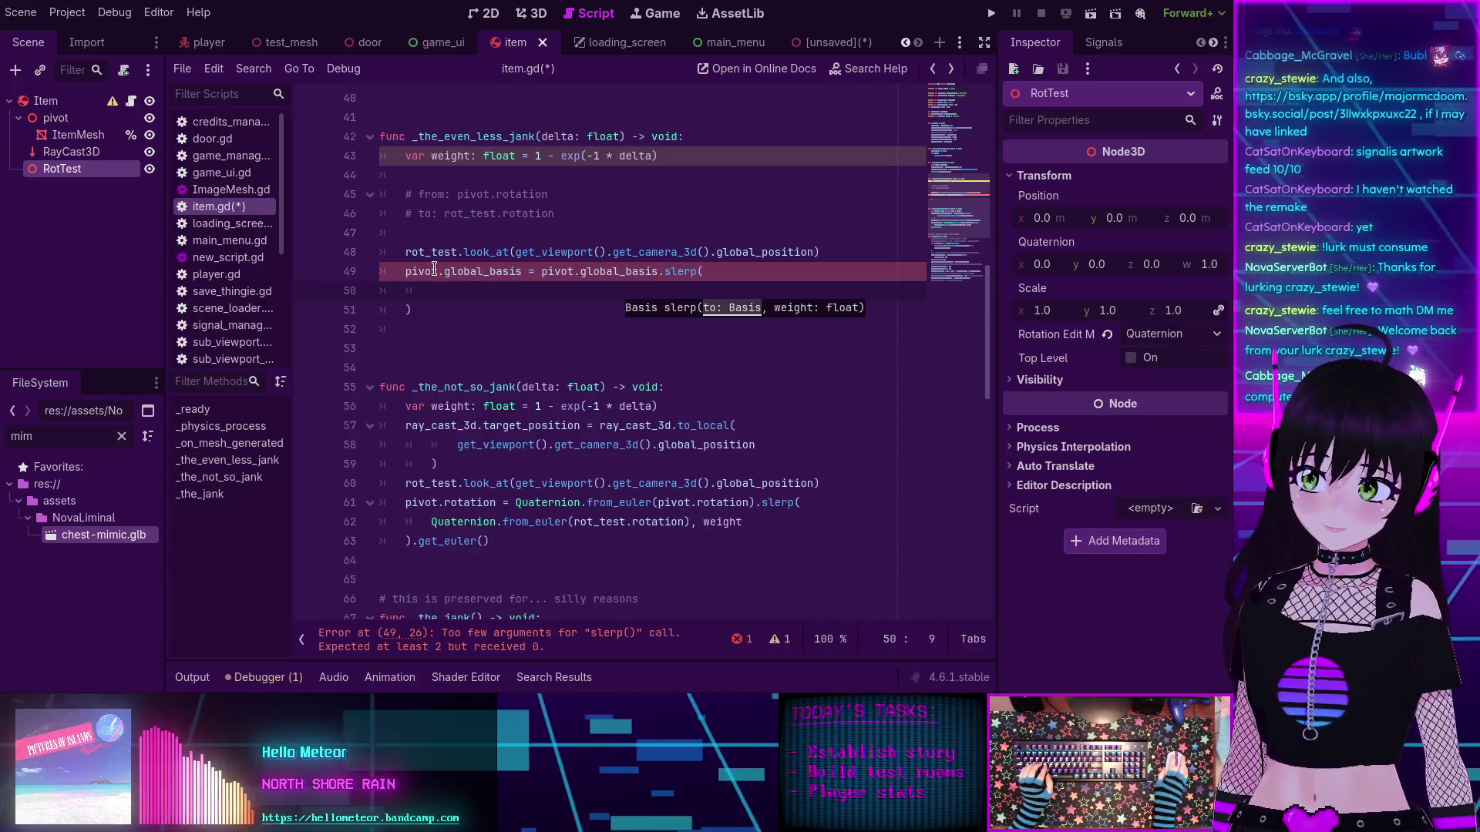
type("rot_test.")
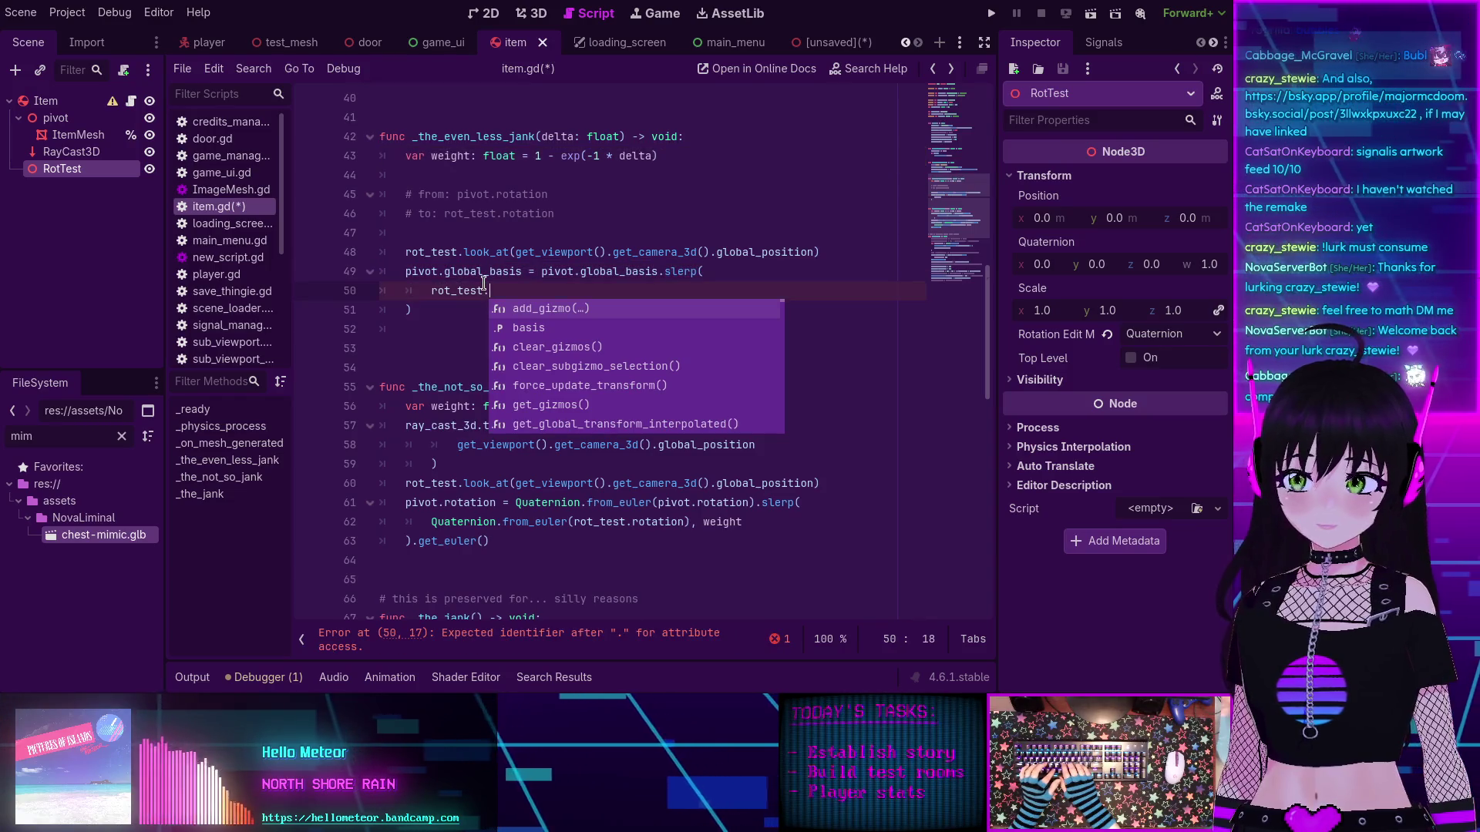
type("glob")
key("Return")
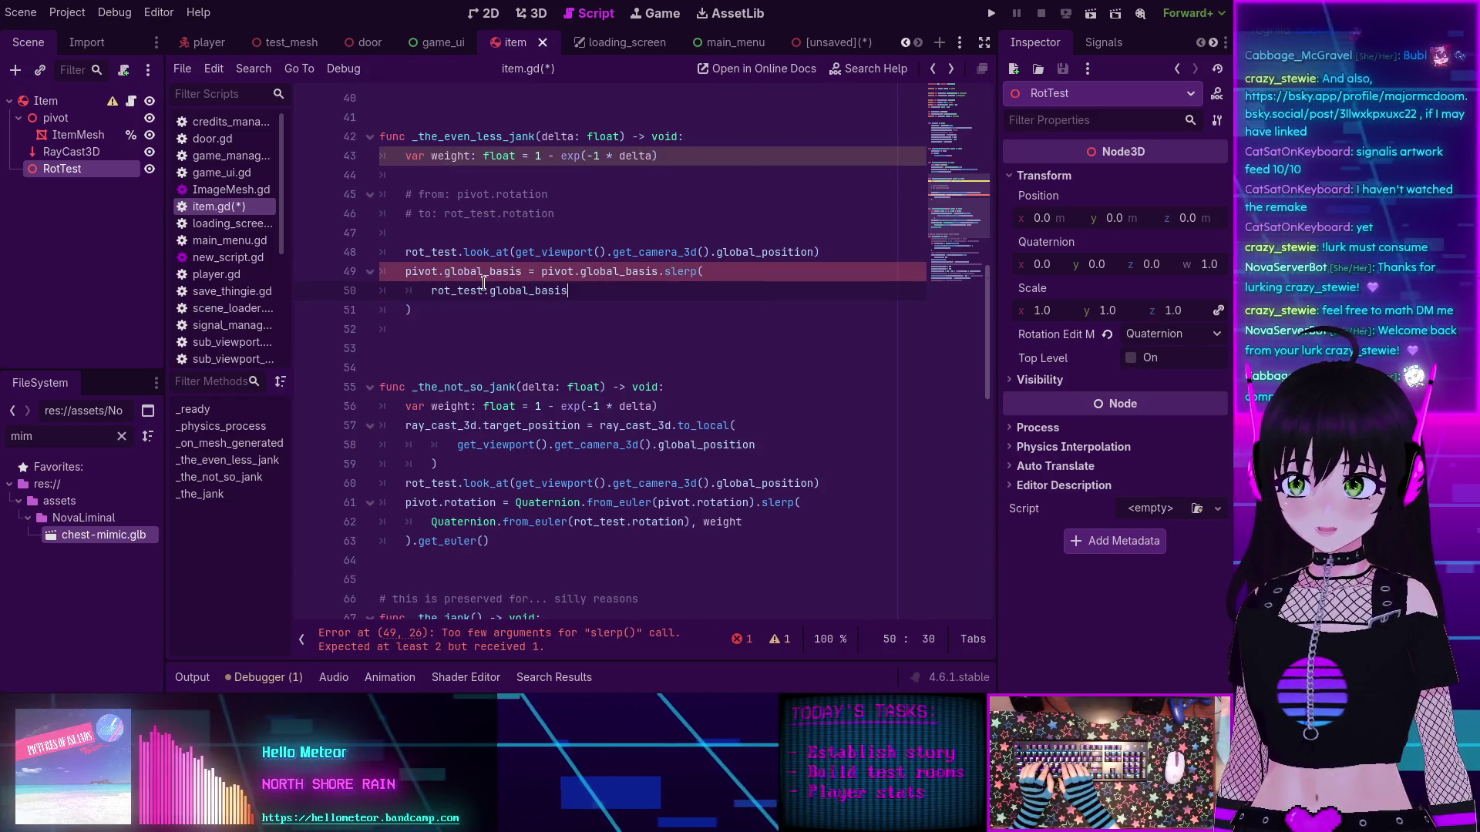
type(", ")
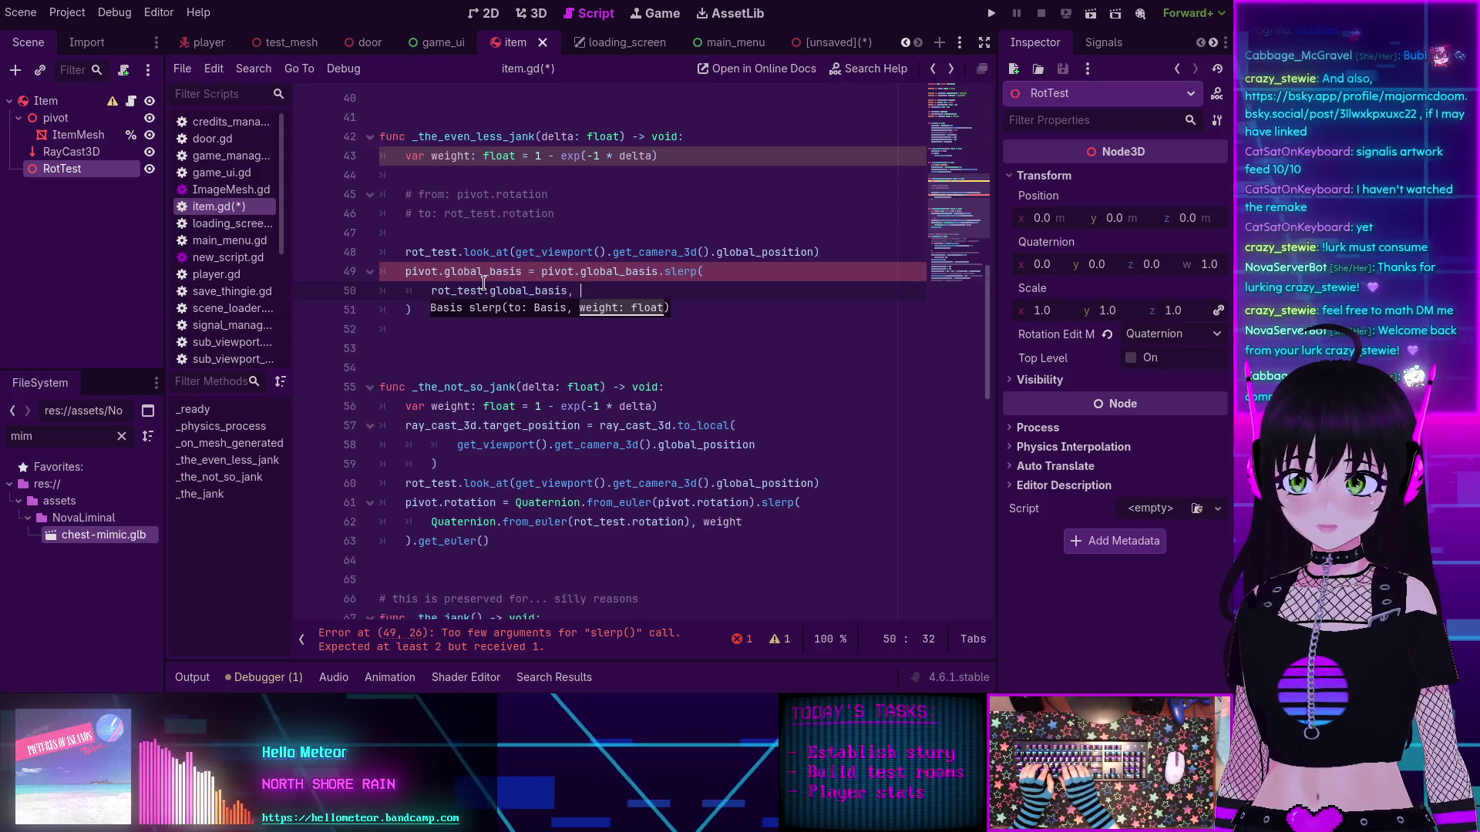
type("weight")
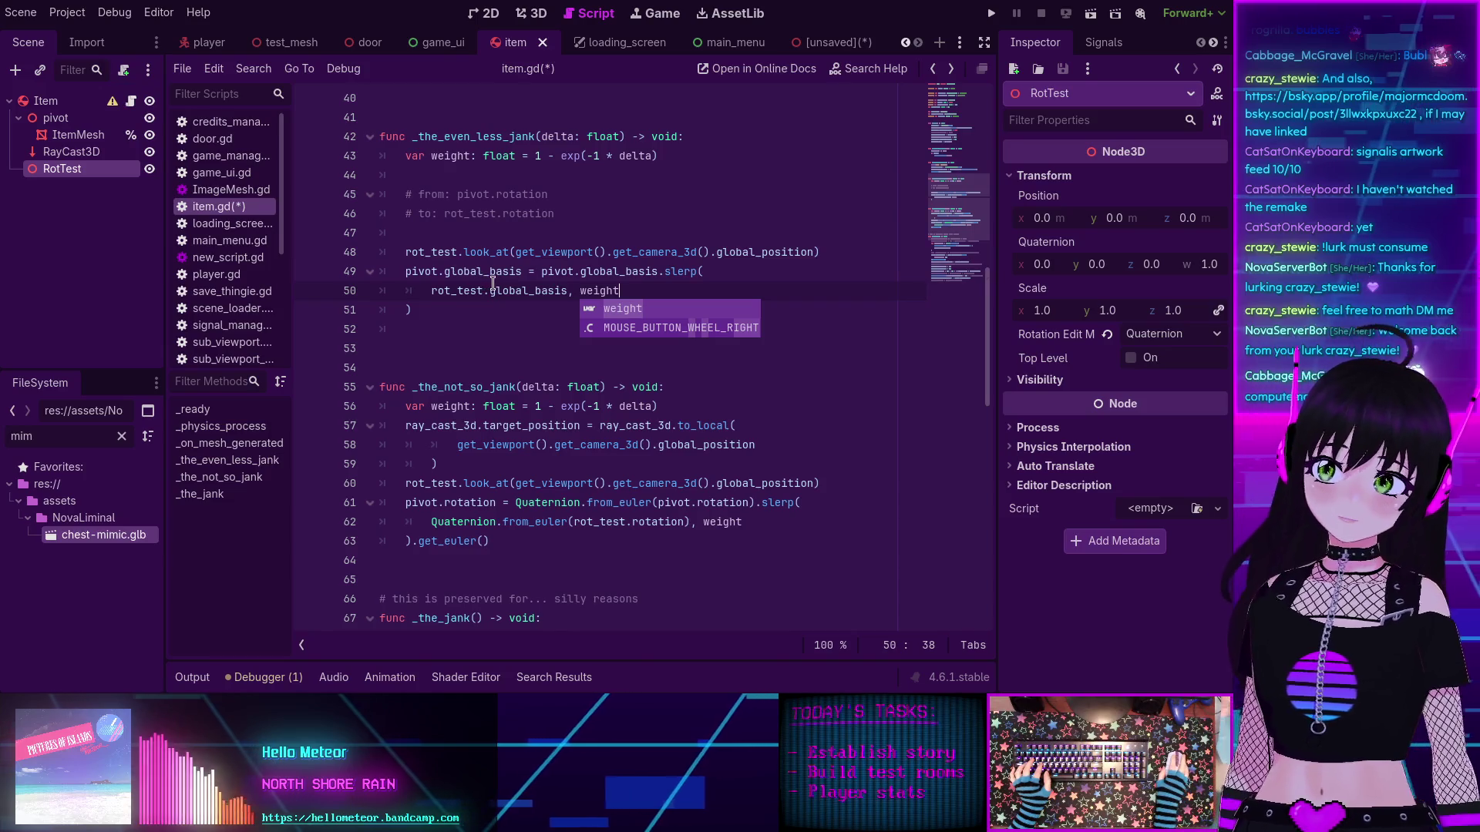
left_click(458, 342)
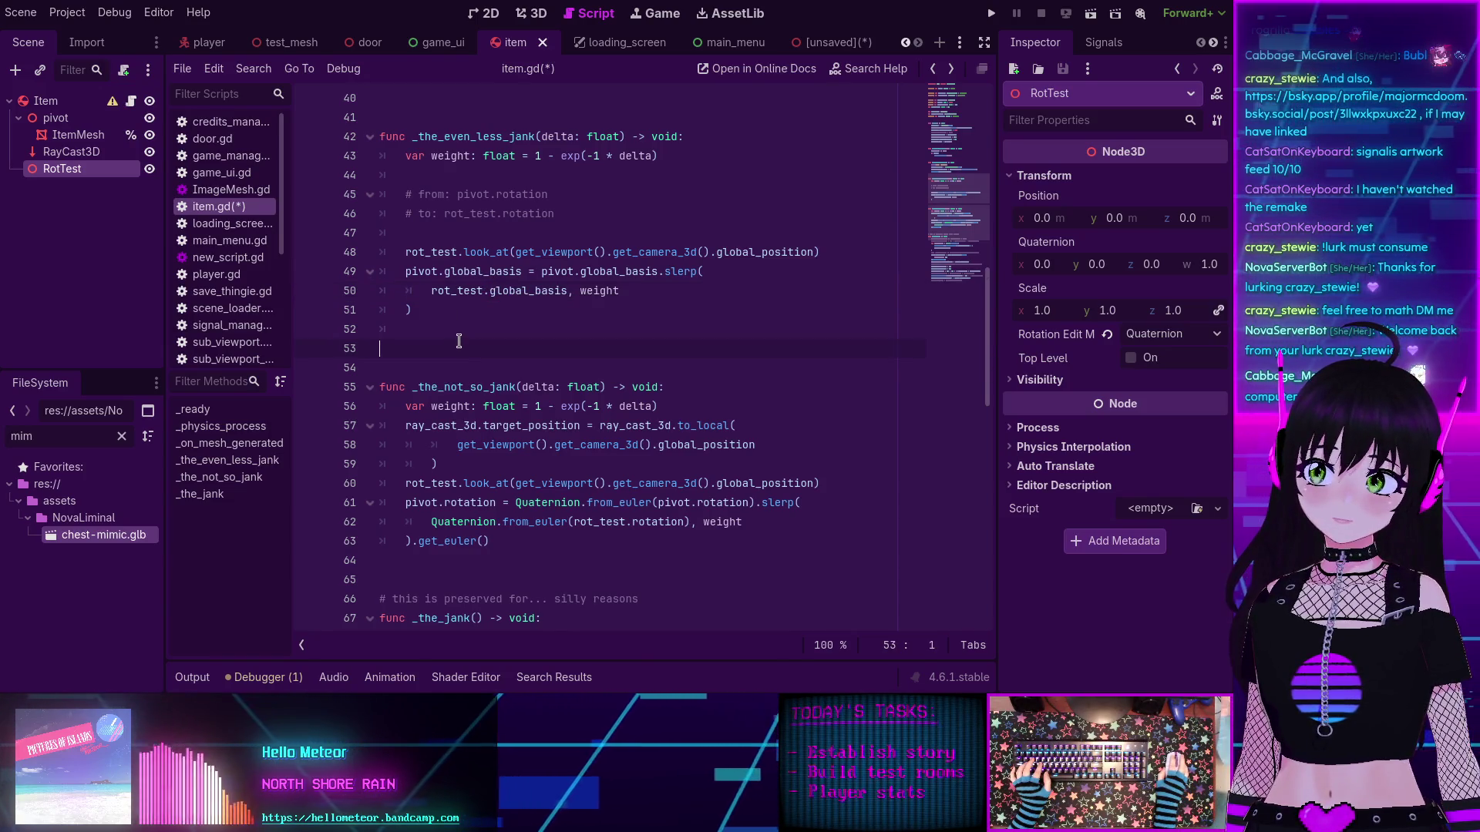
Step: Make _physics_process call _the_even_less_jank instead of _the_not_so_jank, save item.gd, and run the project
double_click(477, 136)
scroll(472, 192, "up", 4)
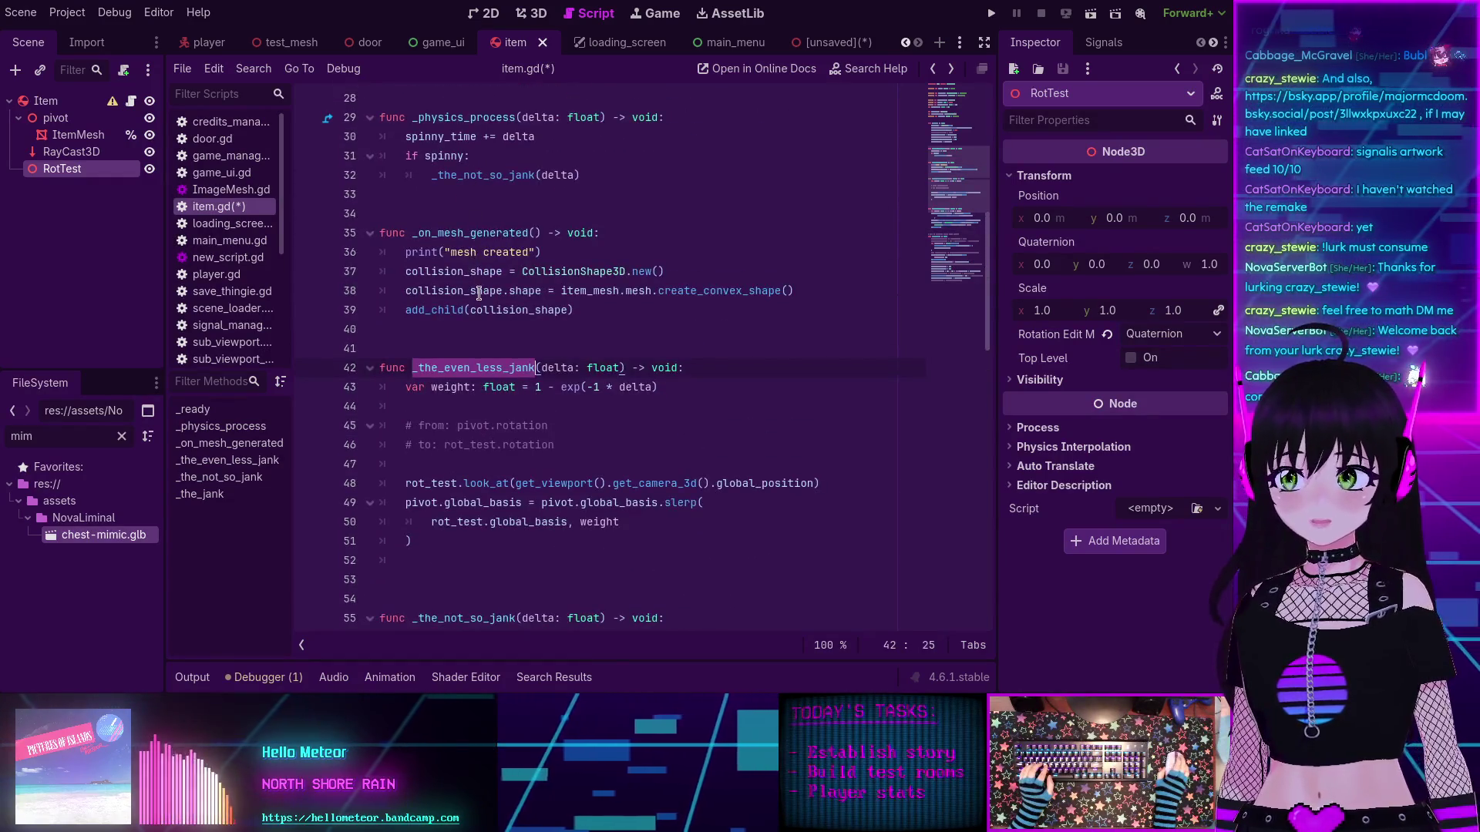
scroll(478, 293, "up", 2)
scroll(474, 302, "up", 1)
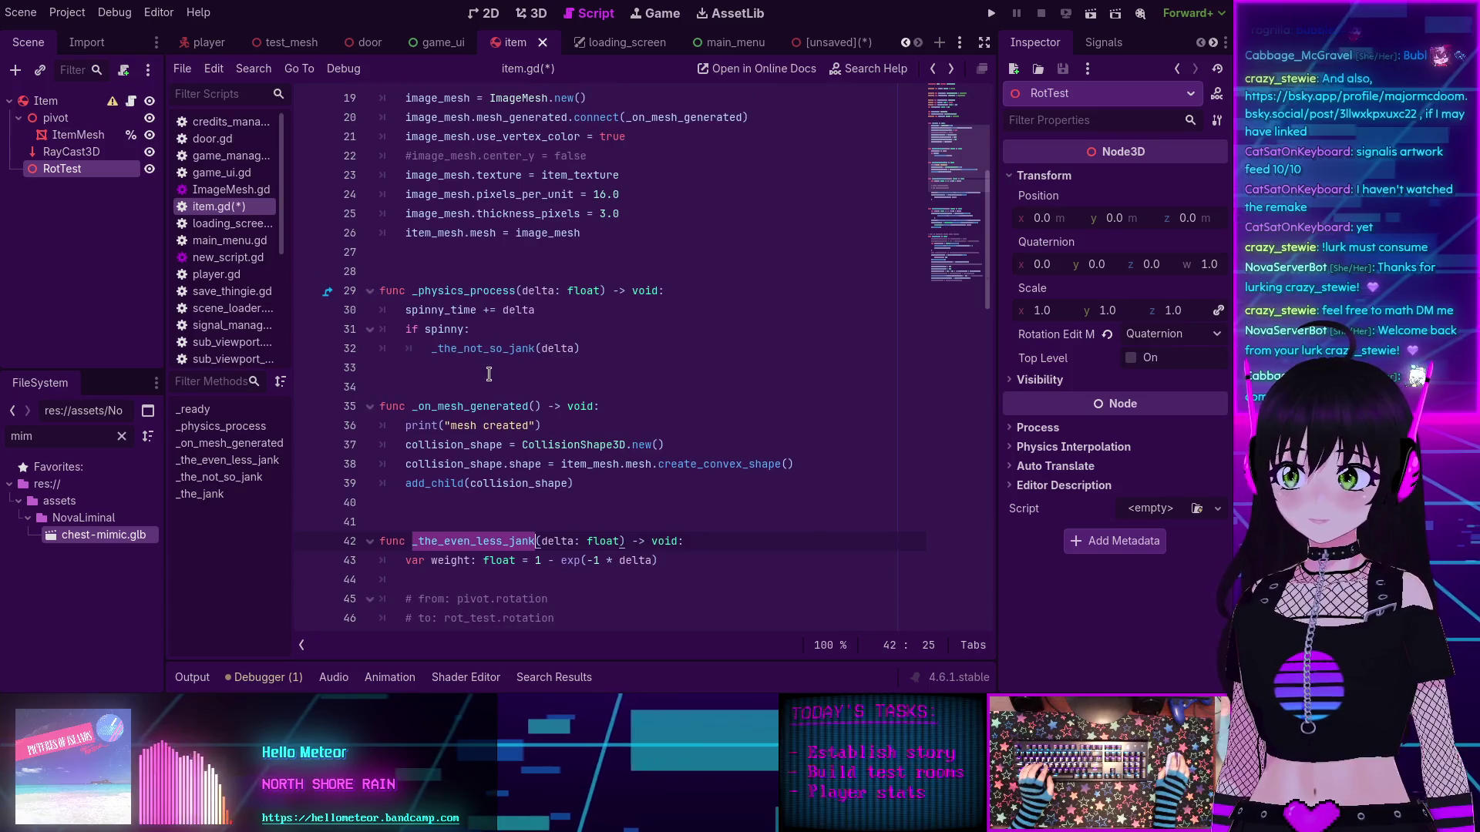
double_click(490, 352)
key("ctrl+s")
scroll(524, 370, "down", 3)
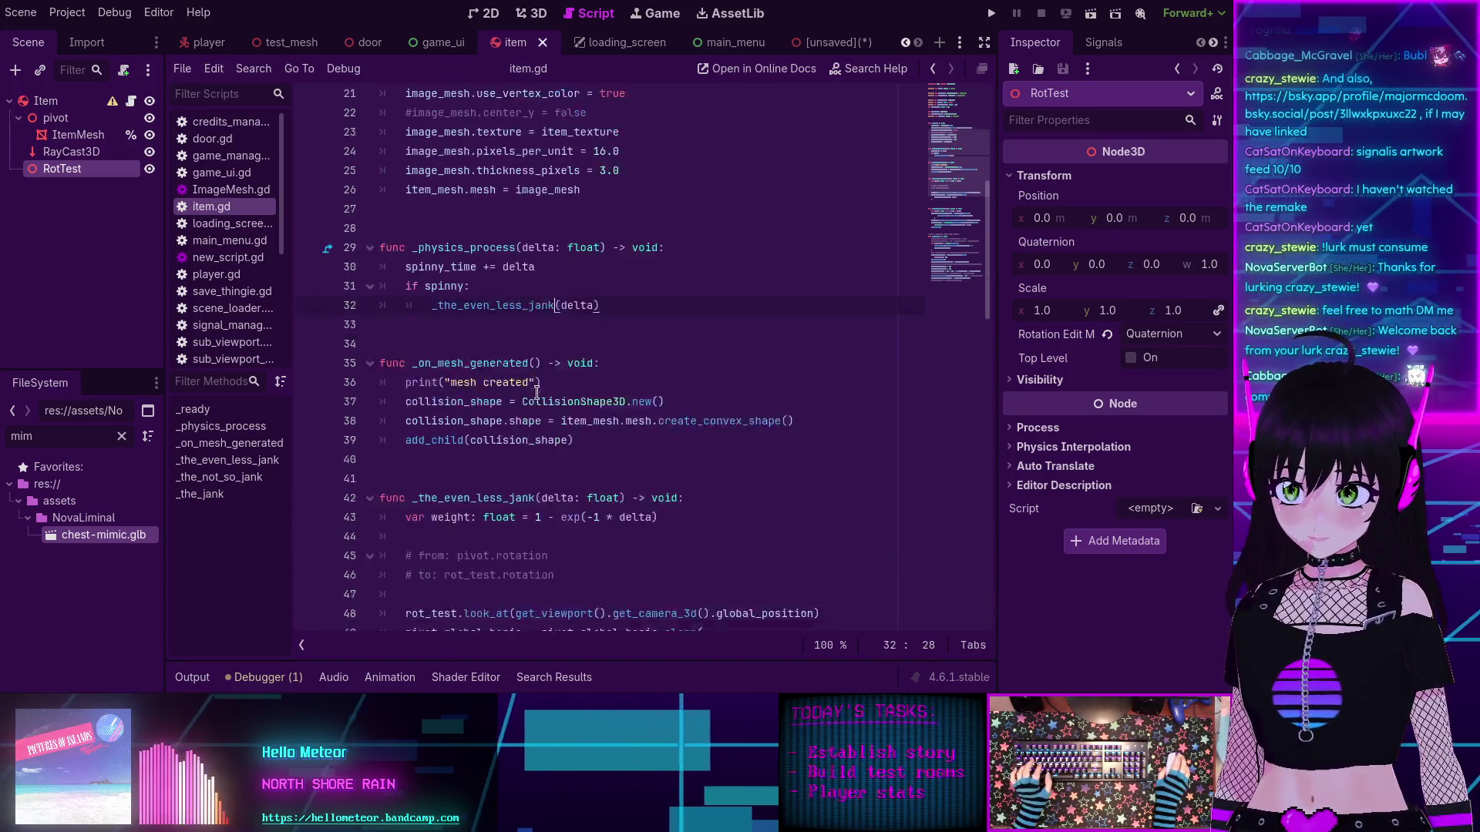
left_click(989, 13)
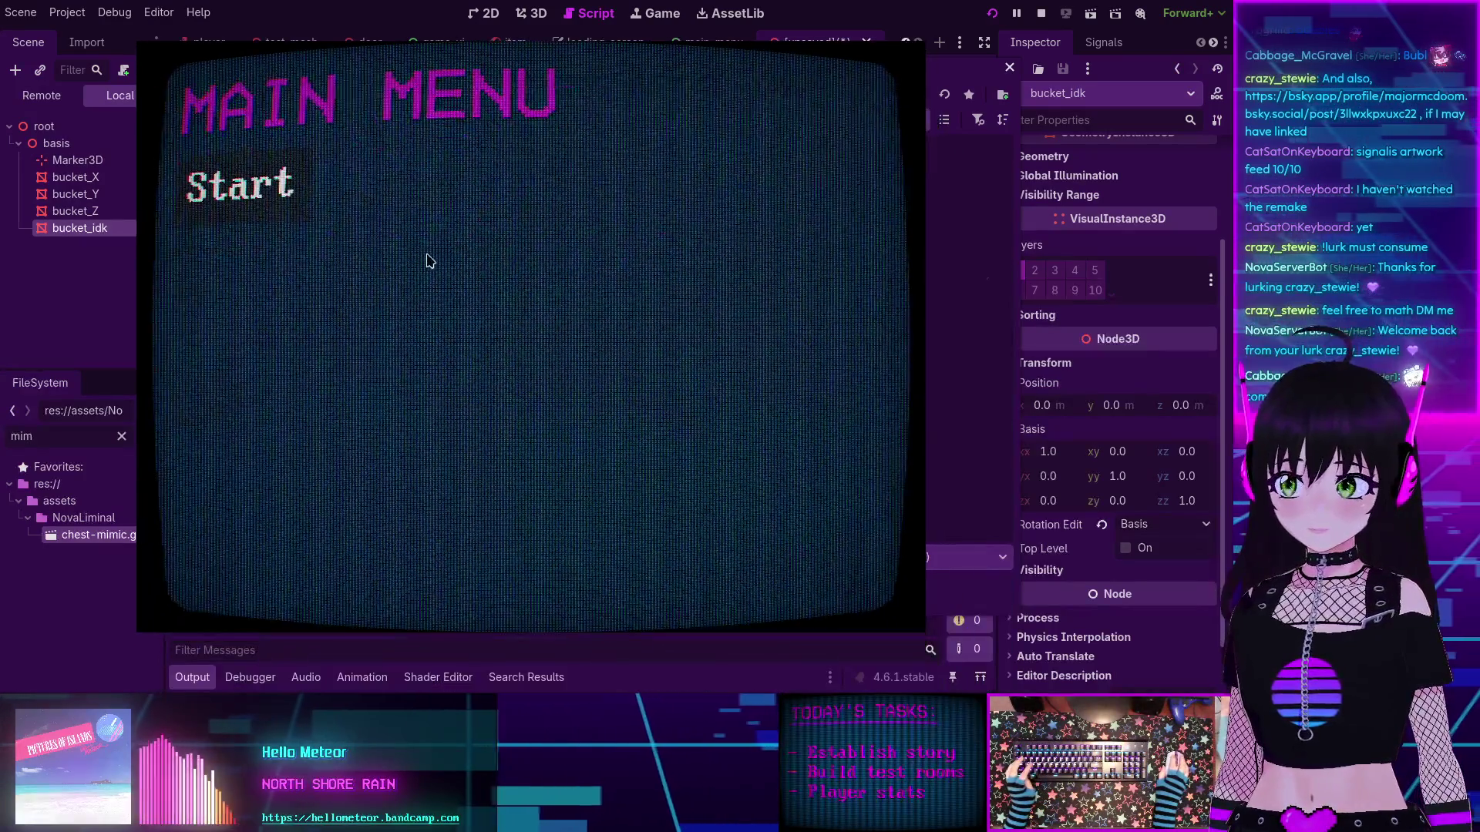
Step: Start the game from the main menu, then walk forward, back and turn among the trees
left_click(333, 254)
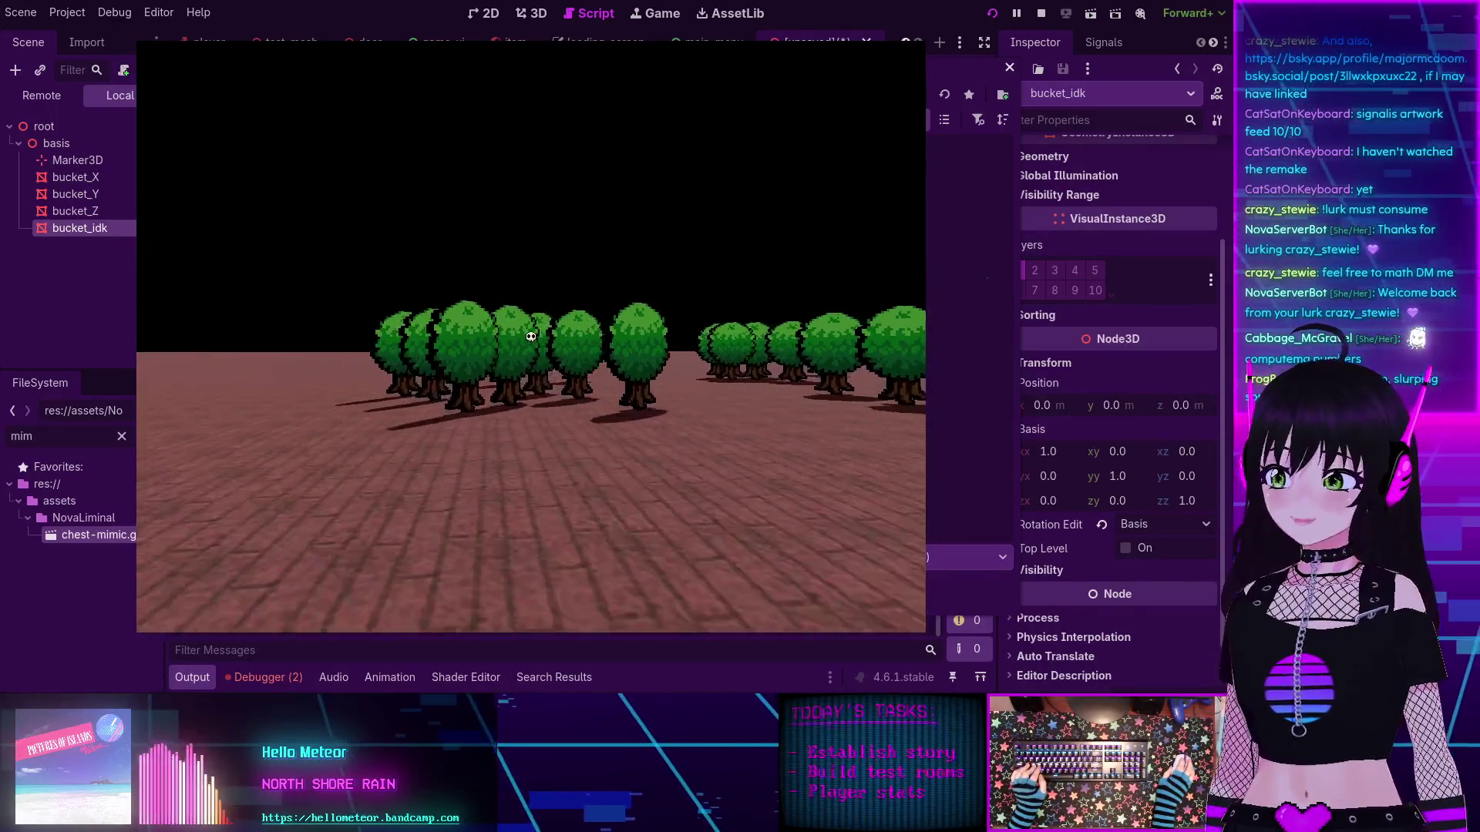
key("w")
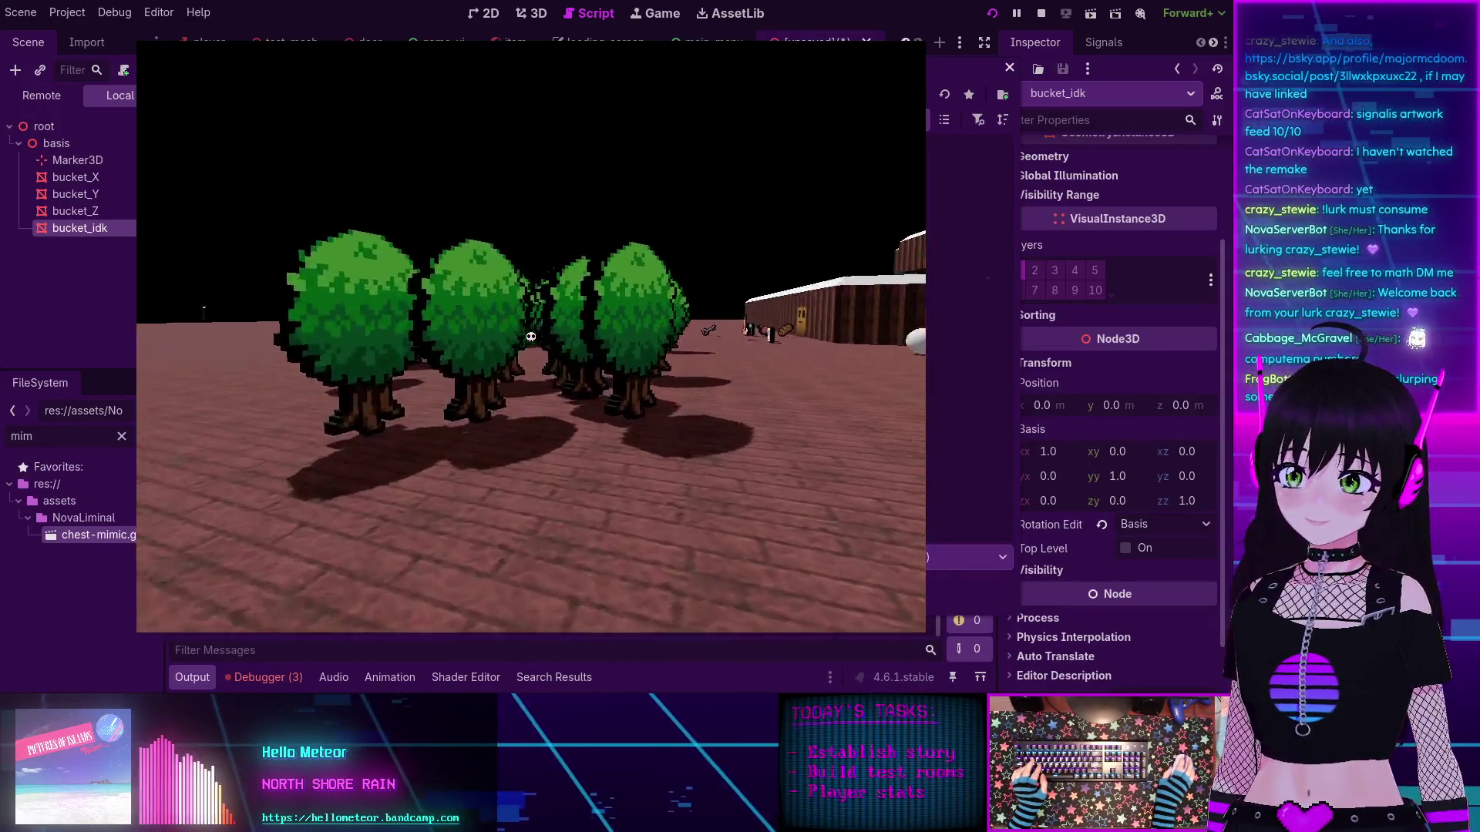
key("s")
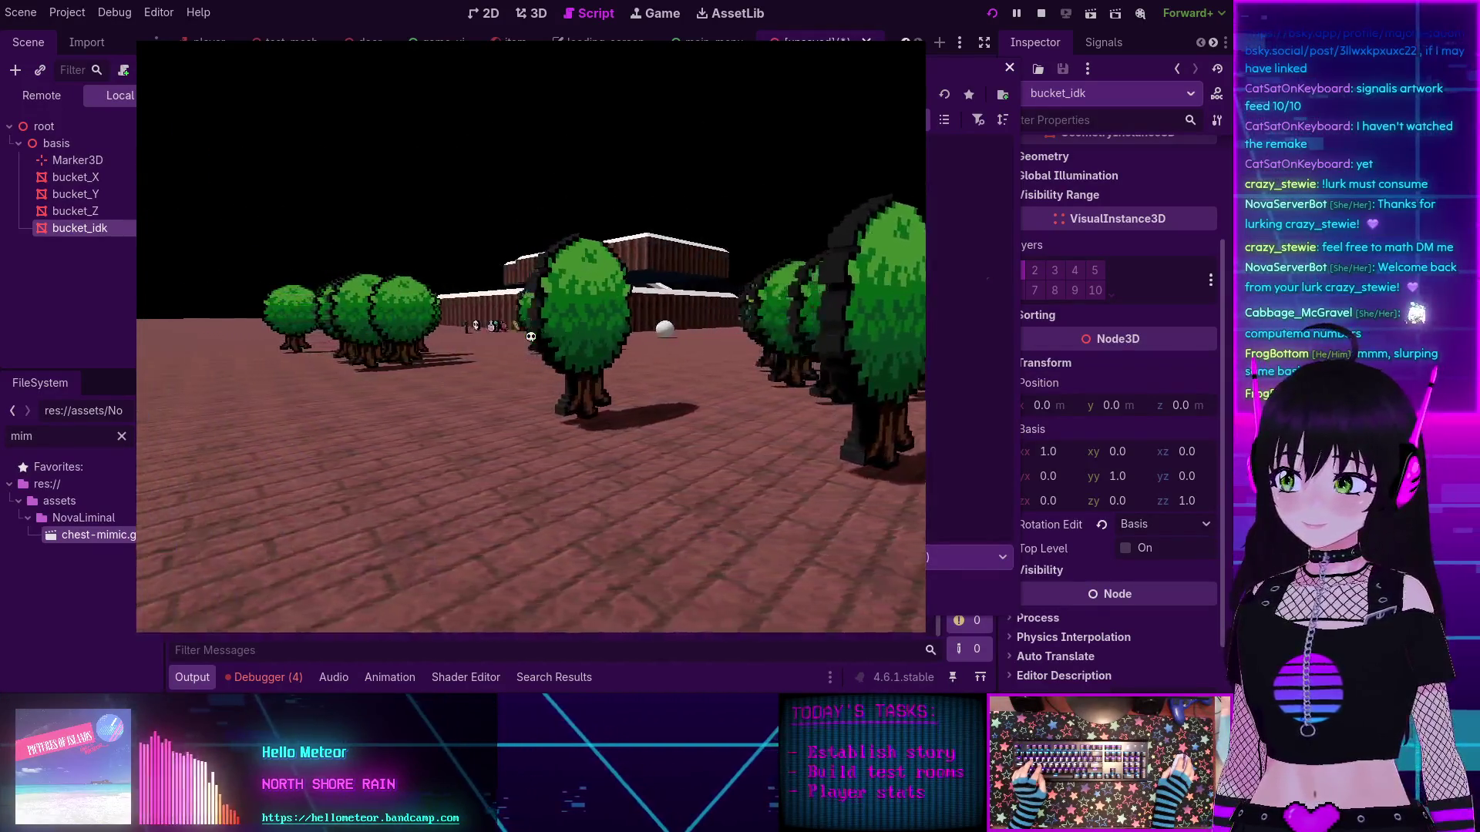
key("w")
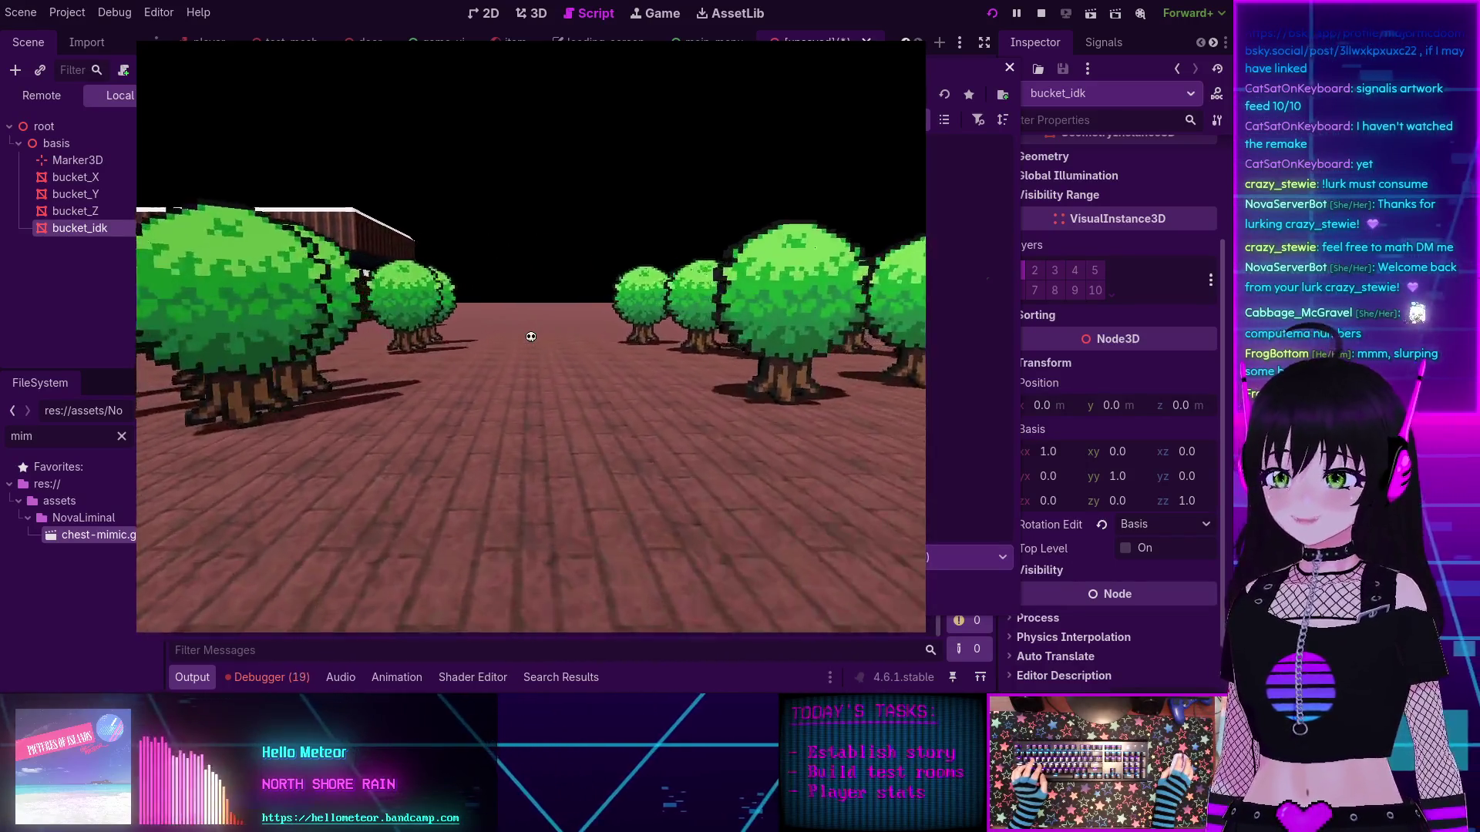
key("Left")
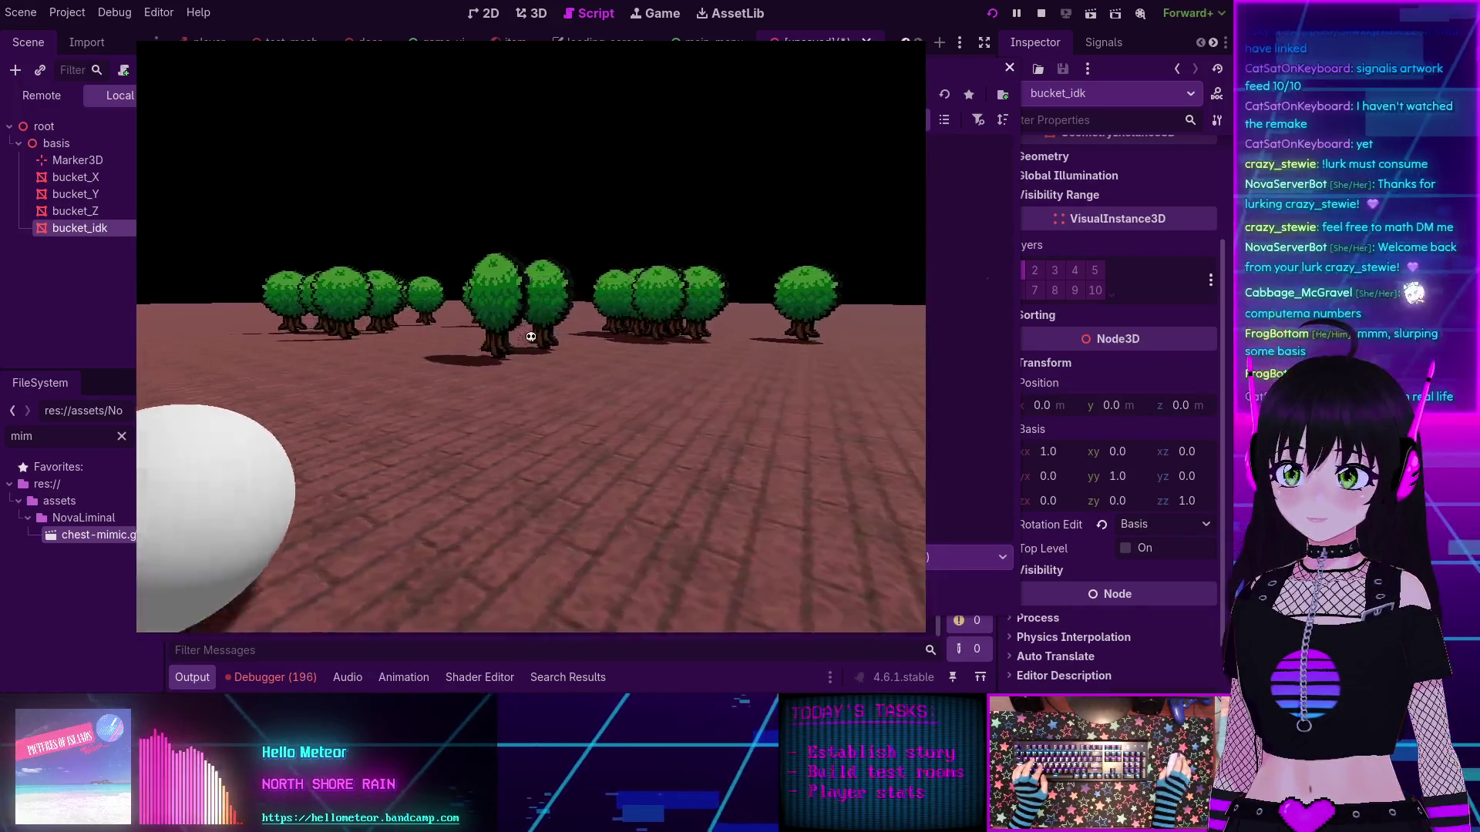
key("Right")
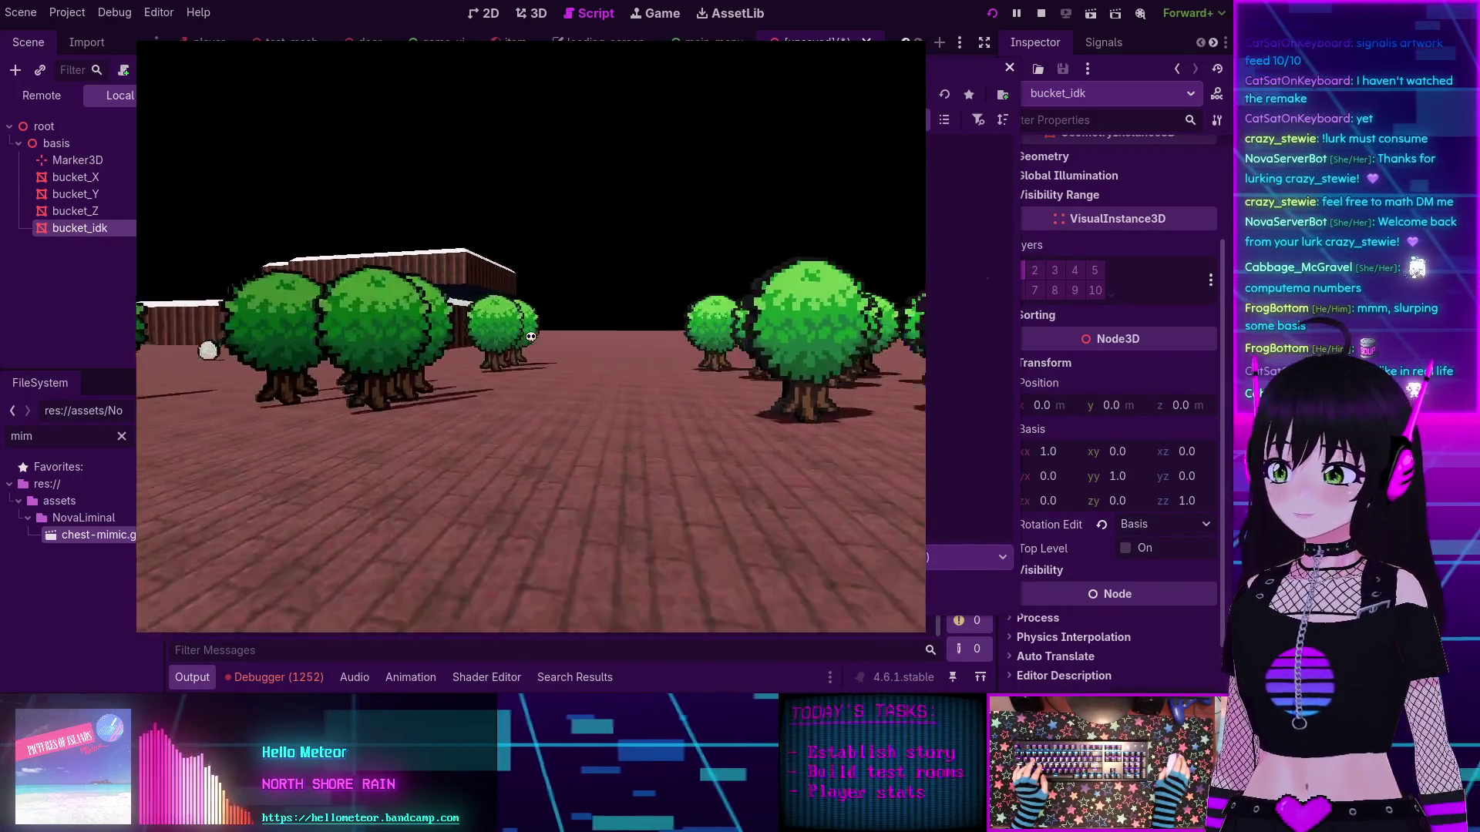
key("w")
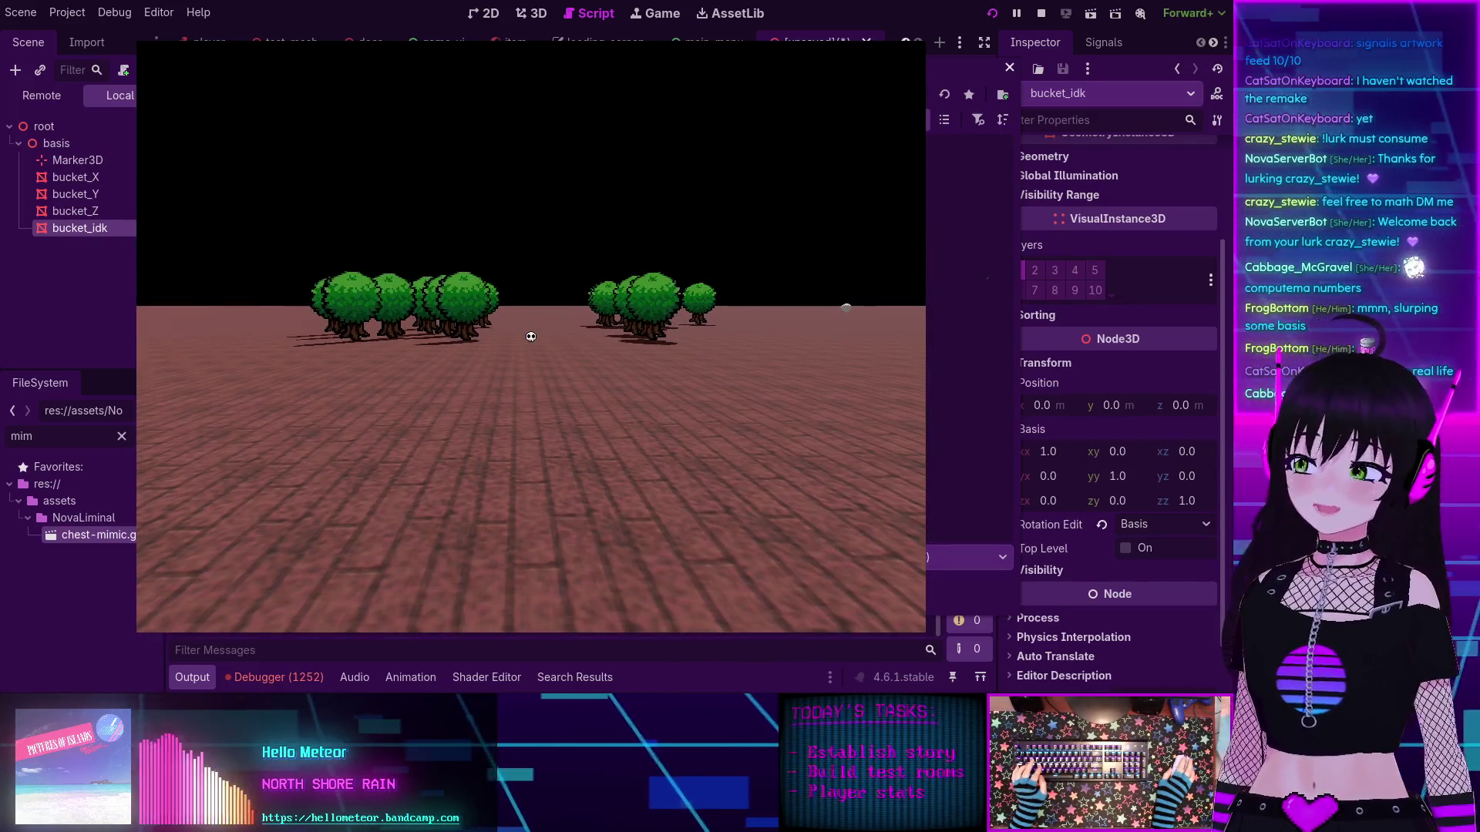
Step: Keep walking forward through the trees in the running game
key("w")
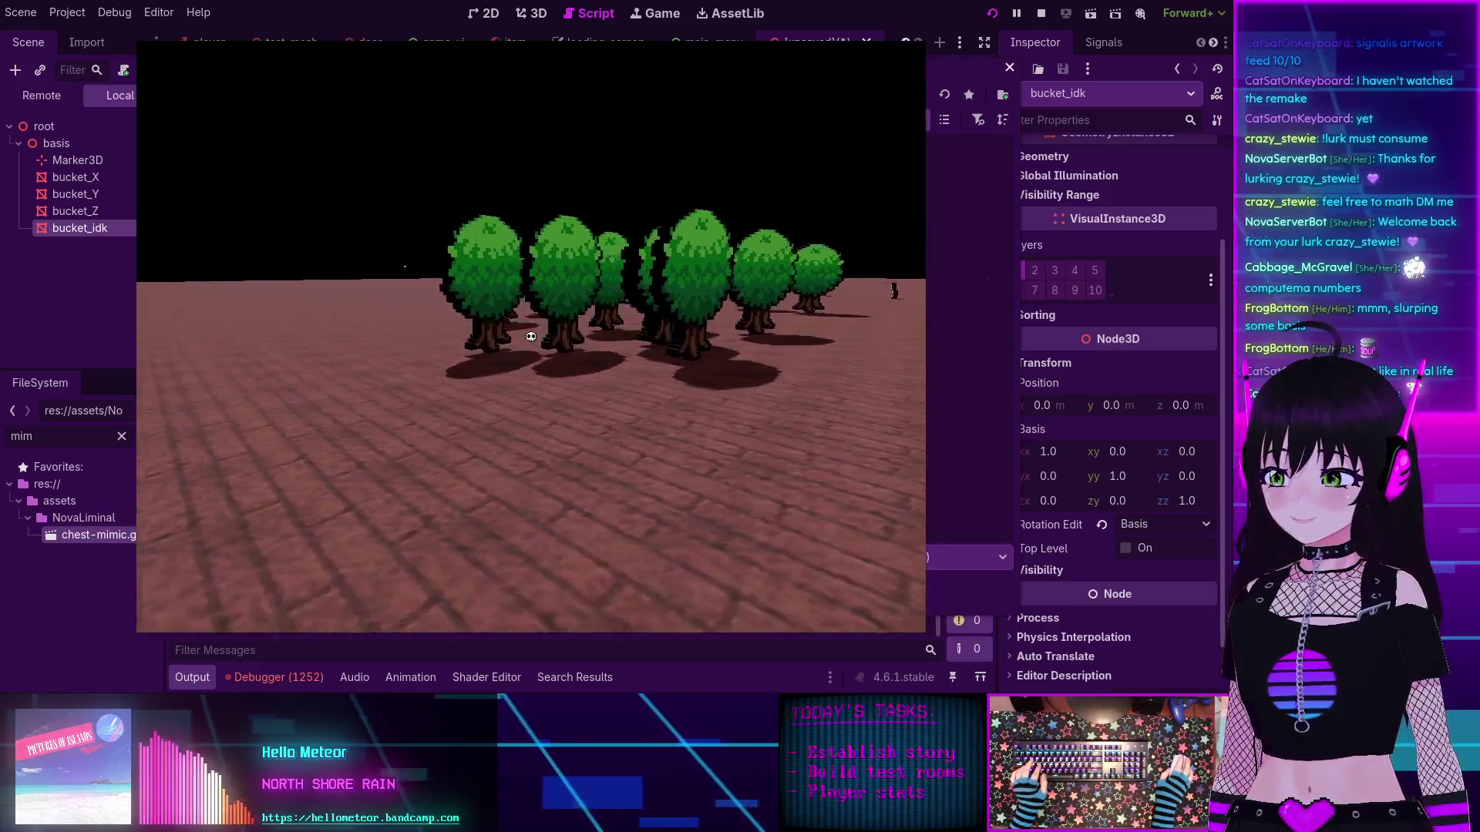
key("w")
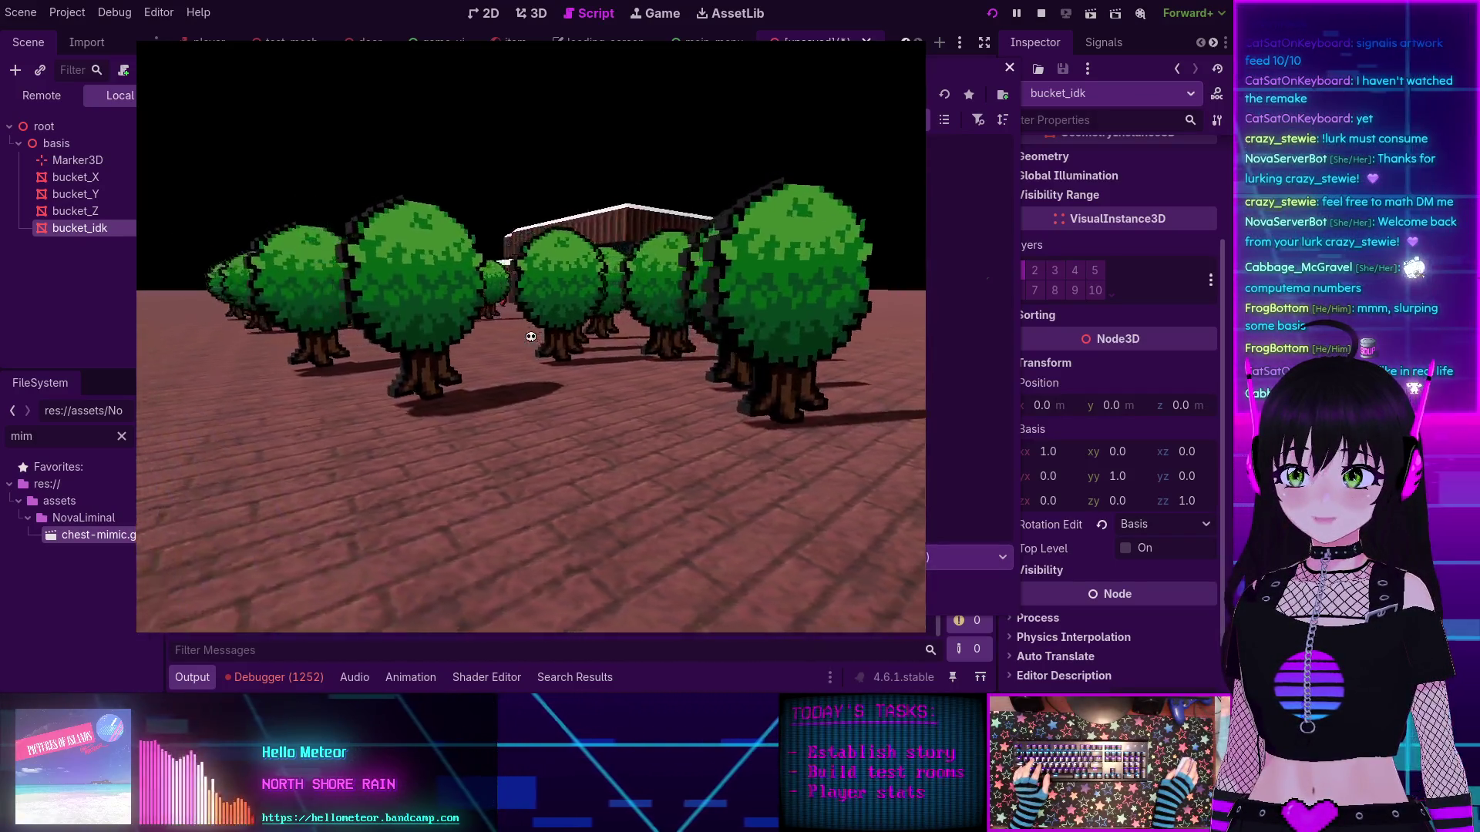
key("w")
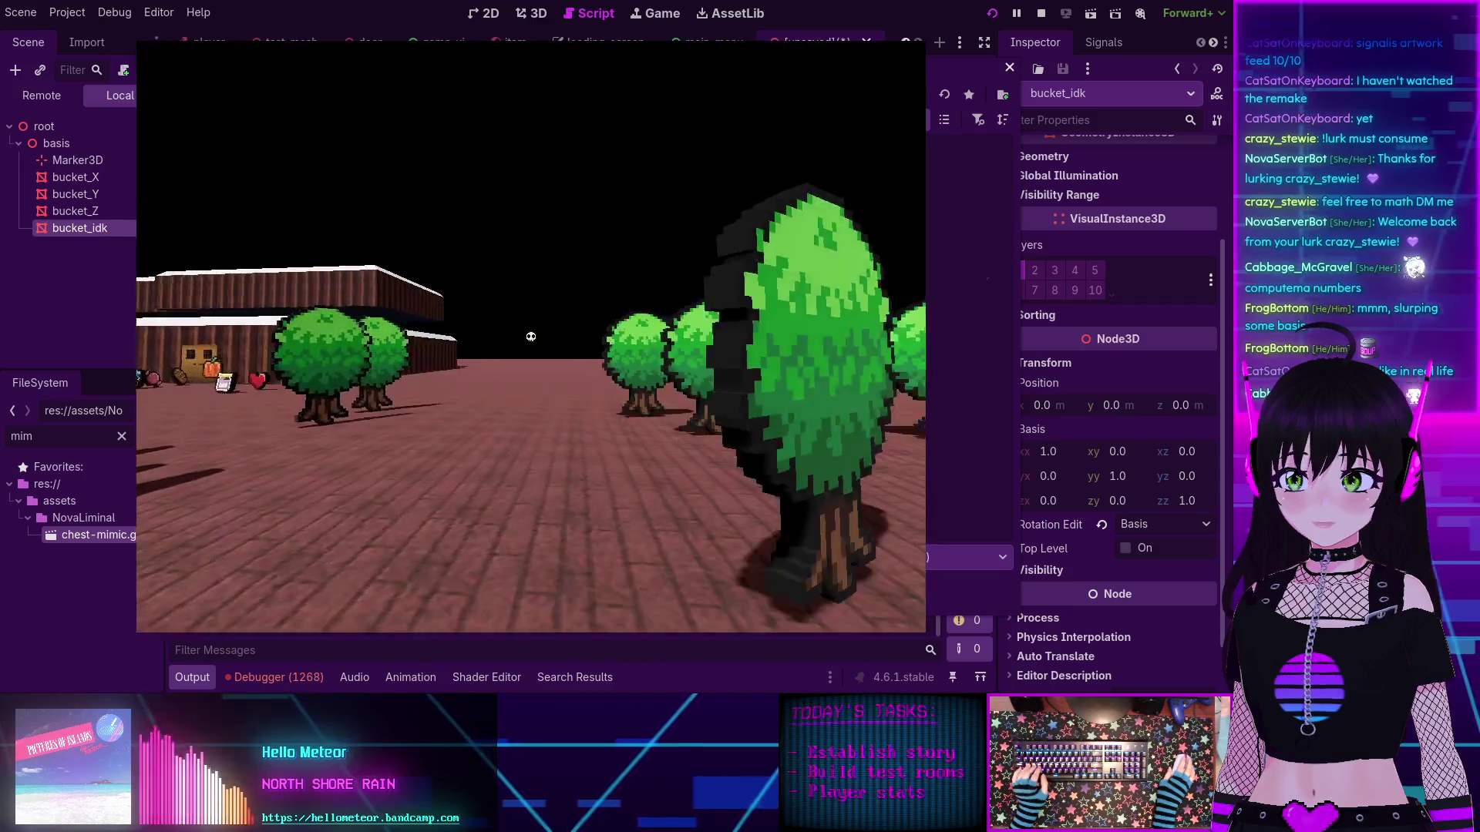
key("w")
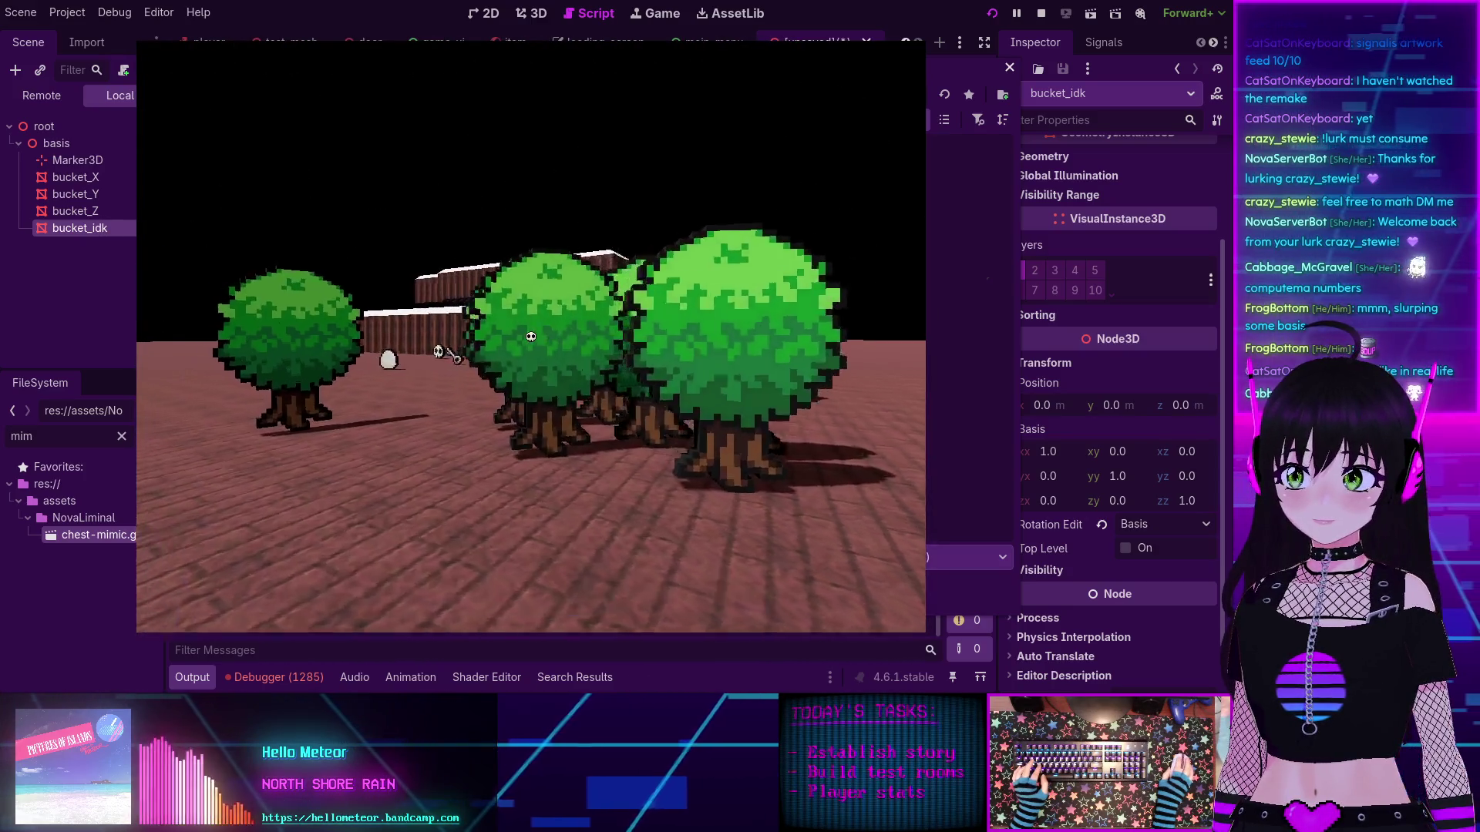
key("w")
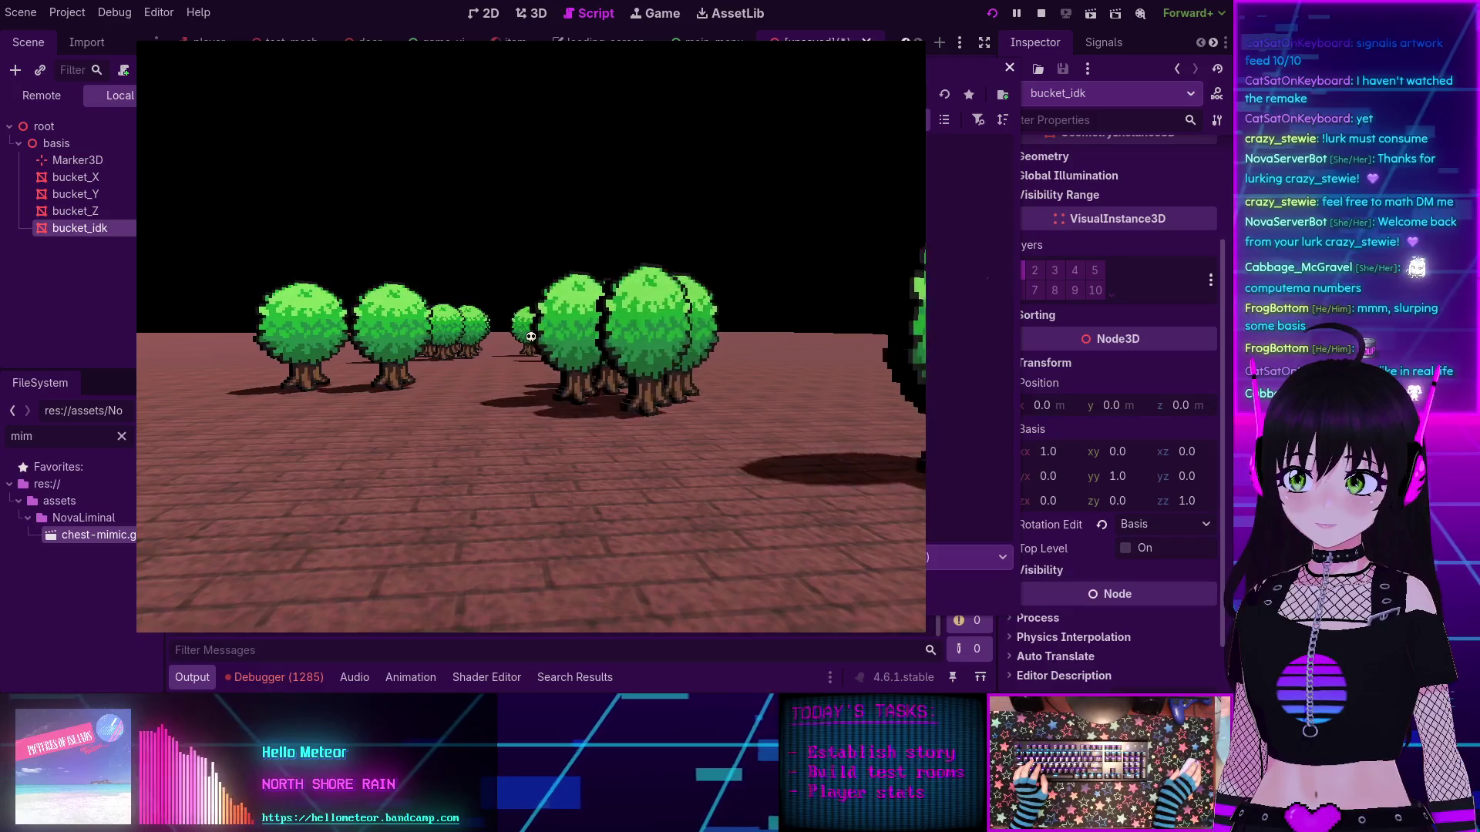
key("w")
Step: Stop the game, discard the unsaved scene without saving, and show the debugger's error list
key("Escape")
key("ctrl+s")
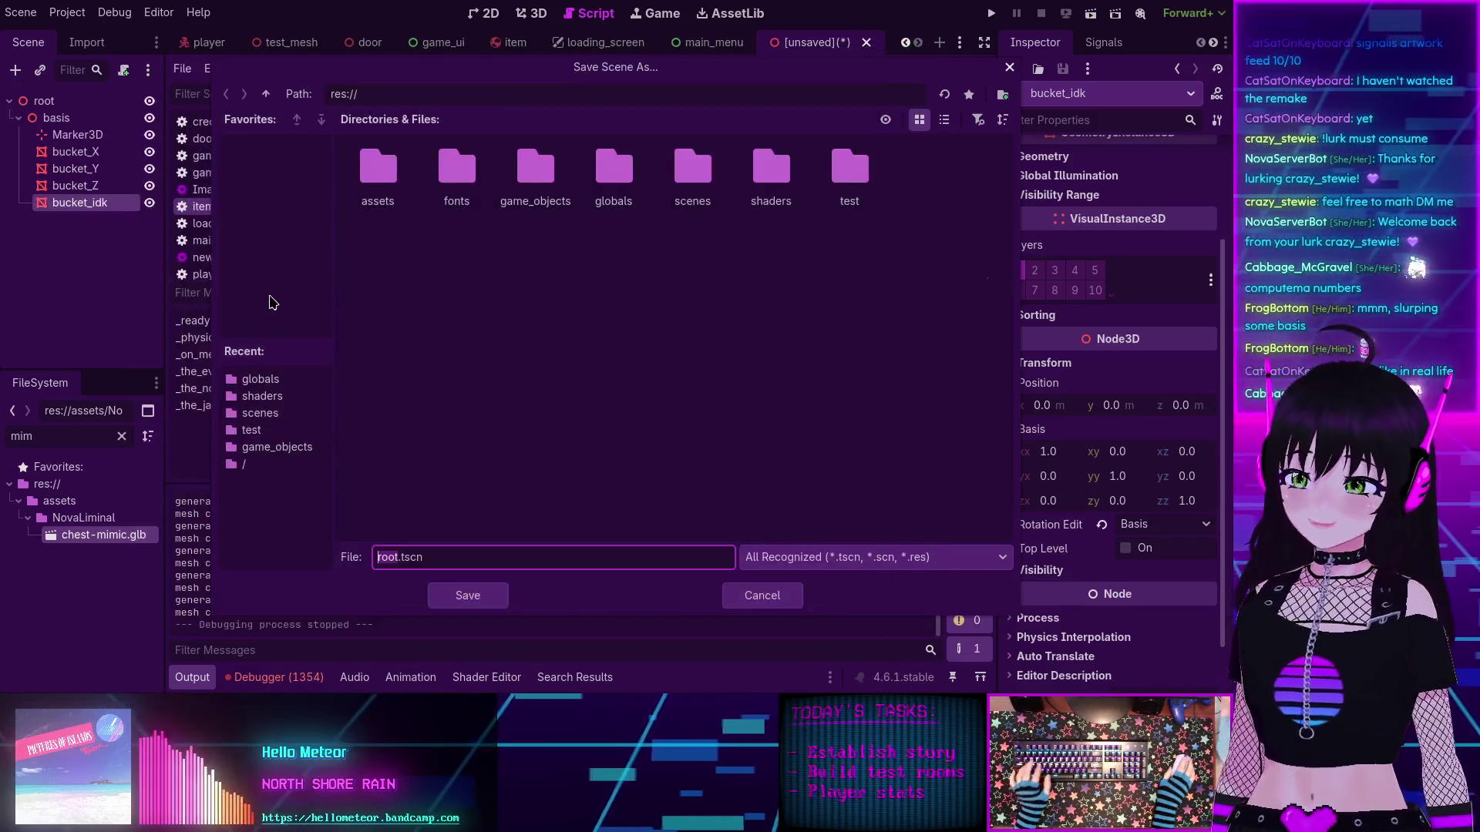
left_click(761, 595)
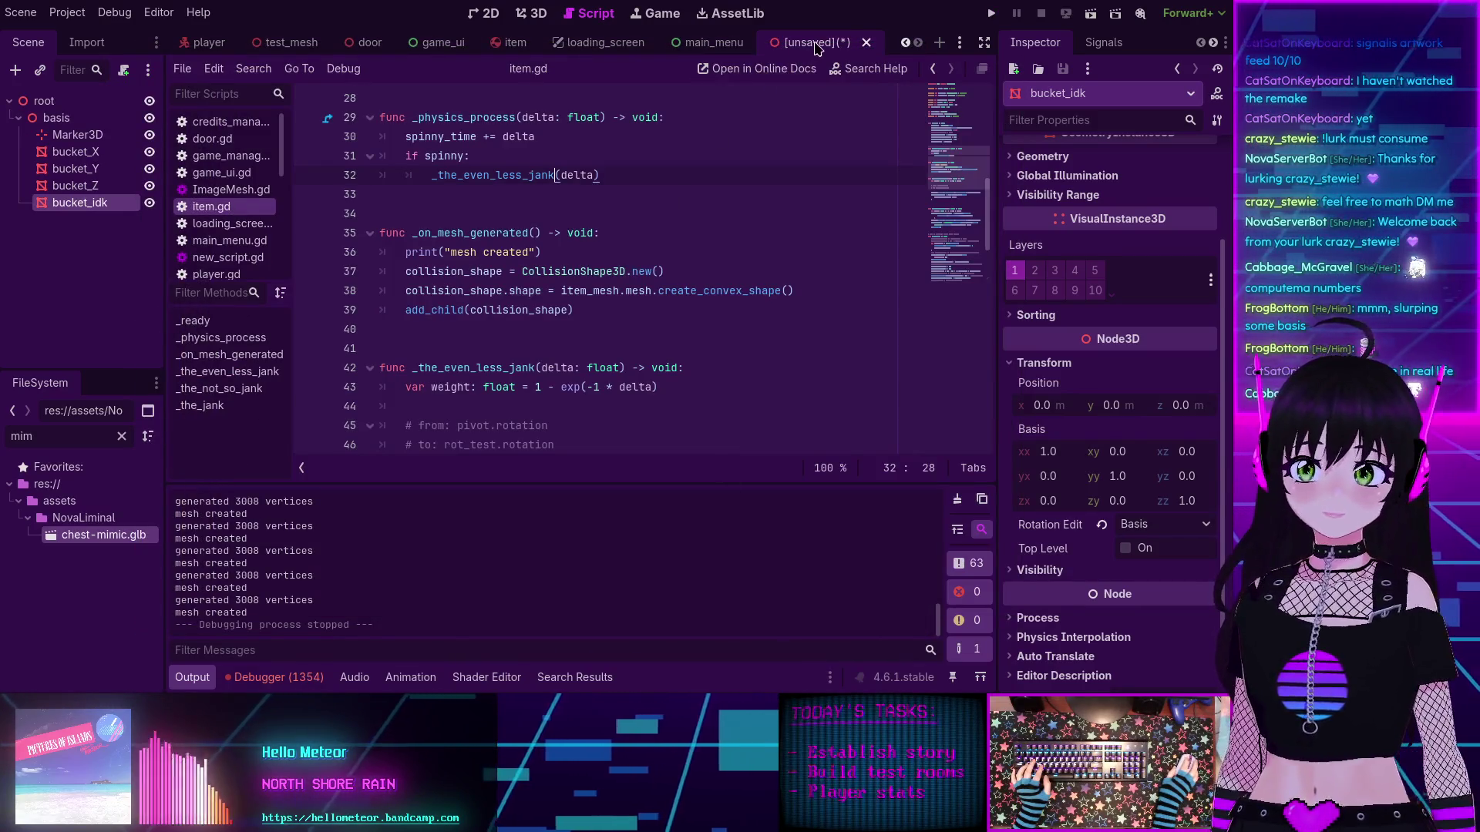
left_click(867, 42)
left_click(701, 383)
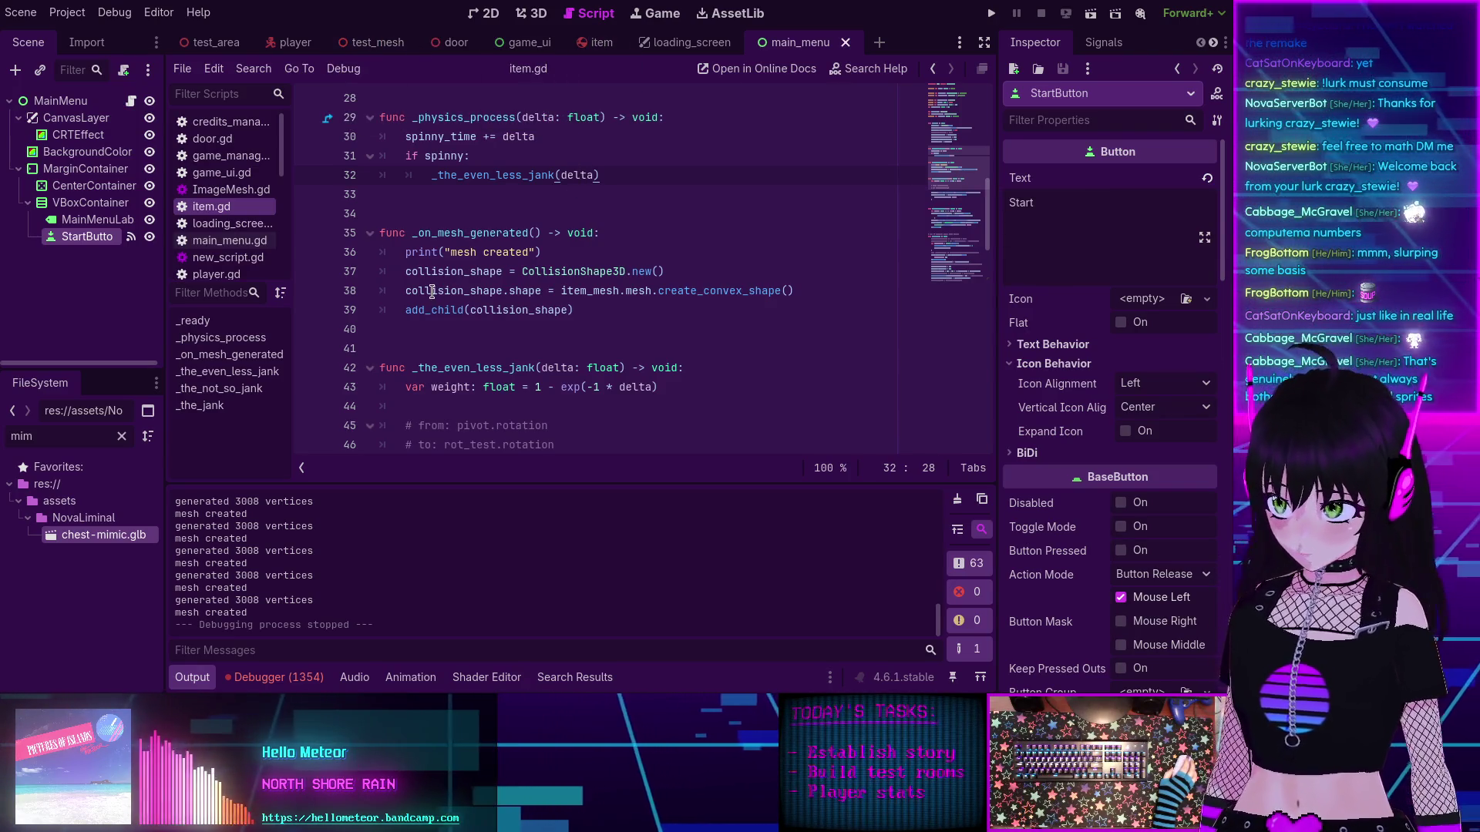
mouse_move(432, 290)
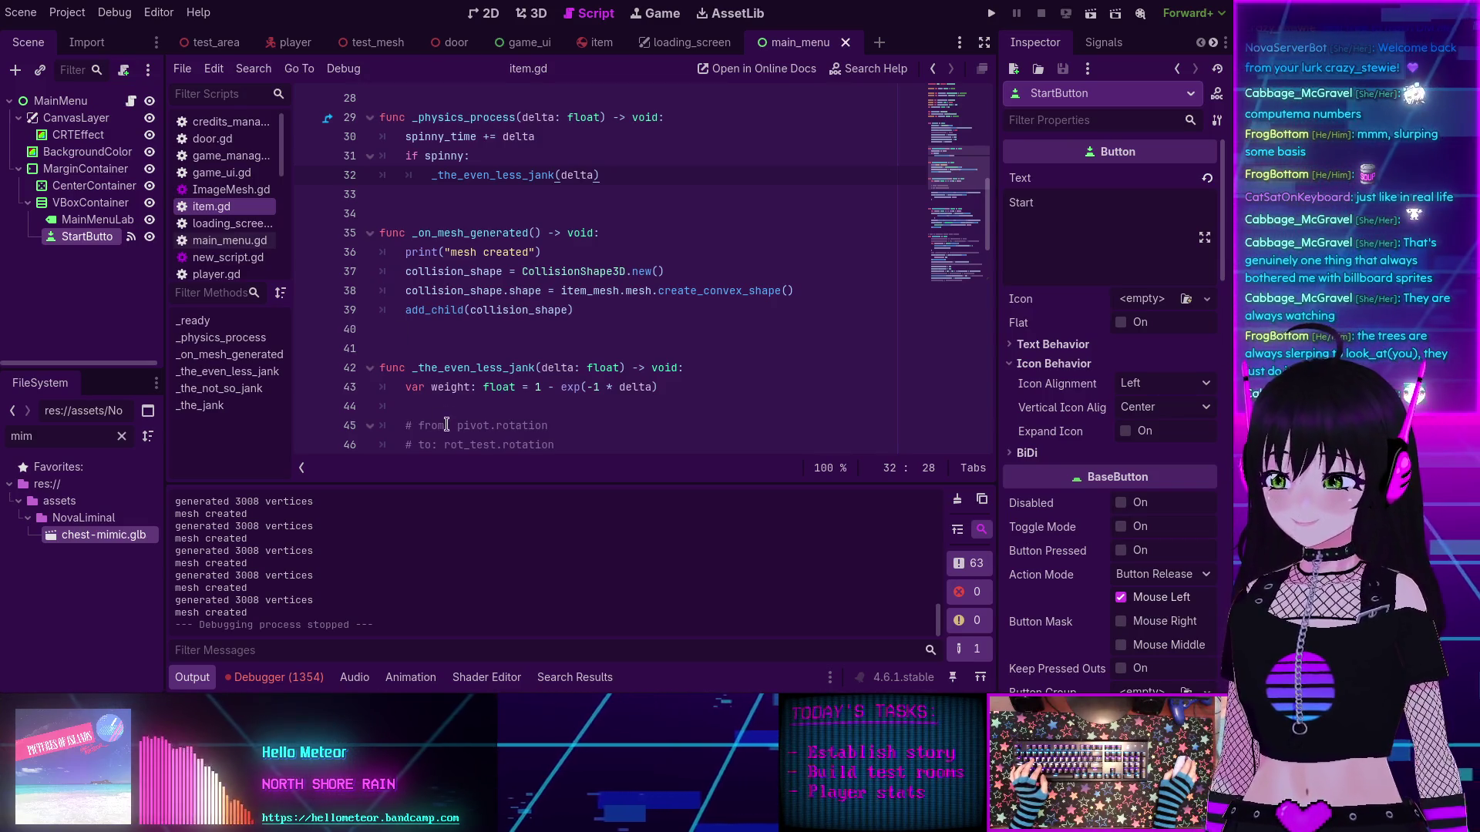
left_click(275, 678)
Step: Jump from the 0:00:10:281 error to item.gd line 49, then scroll down to the orthonormalized() code
mouse_move(721, 557)
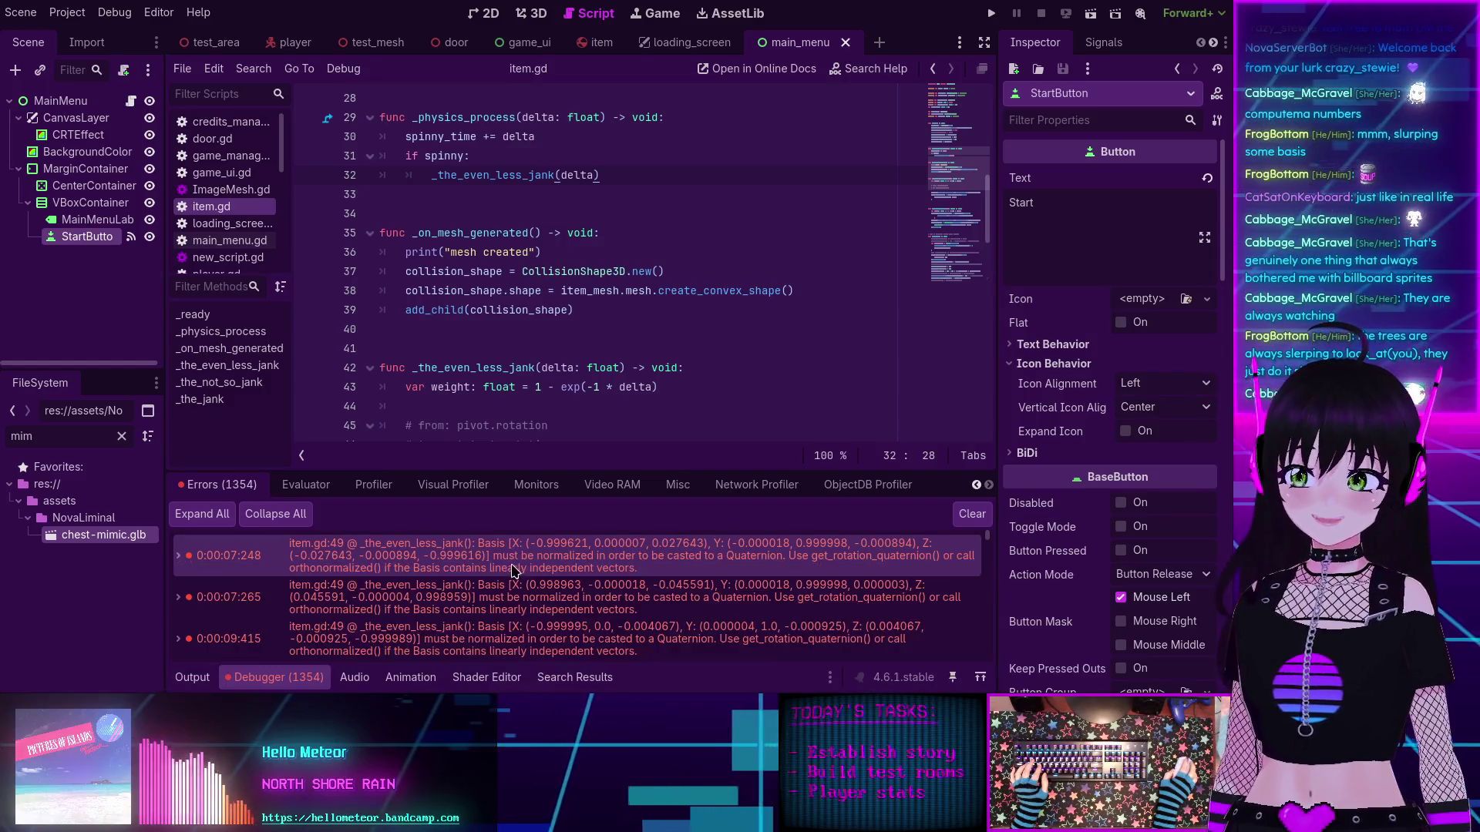
scroll(508, 556, "down", 2)
scroll(508, 557, "down", 2)
left_click(529, 597)
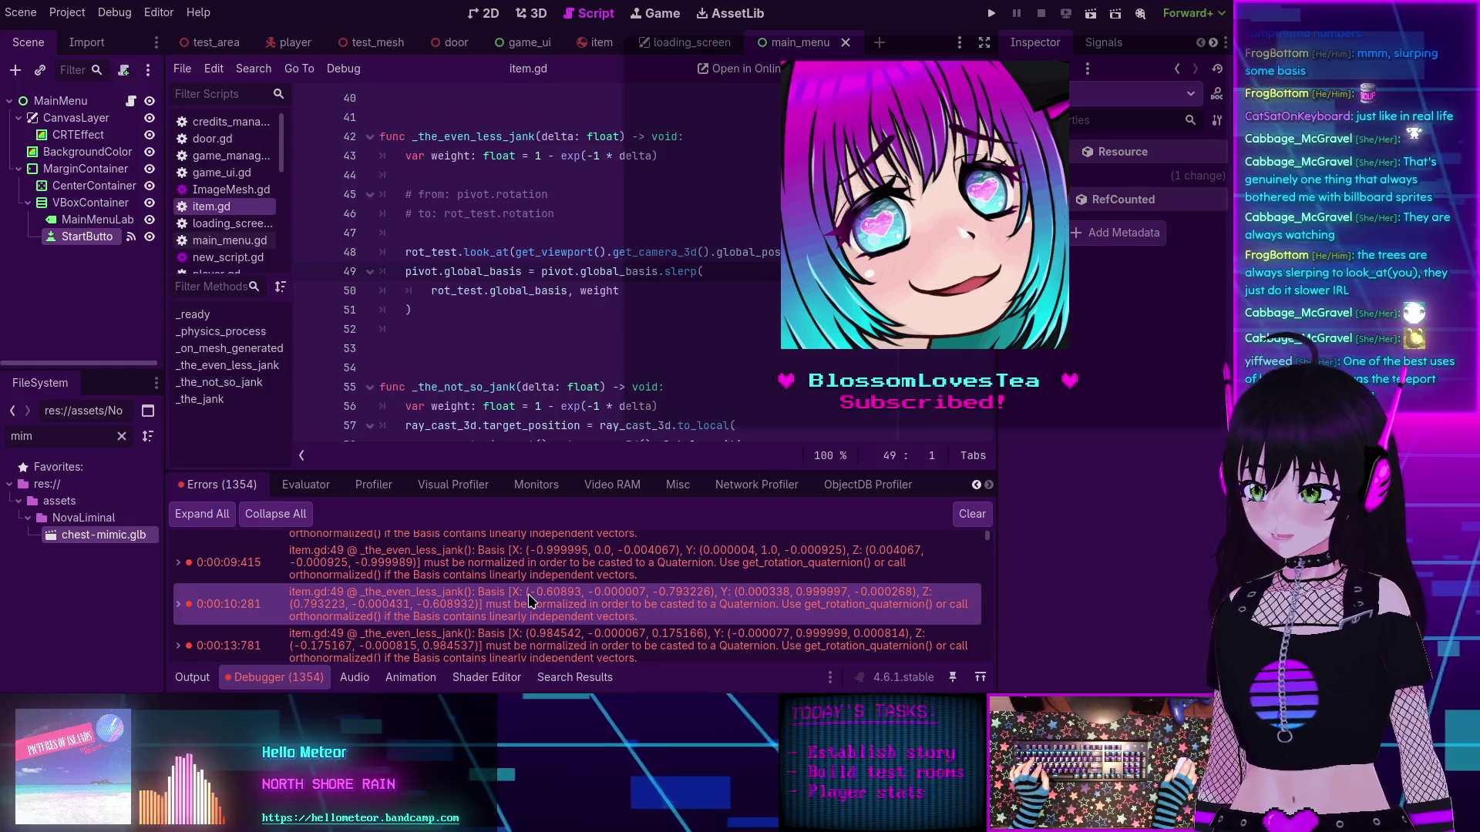
mouse_move(529, 593)
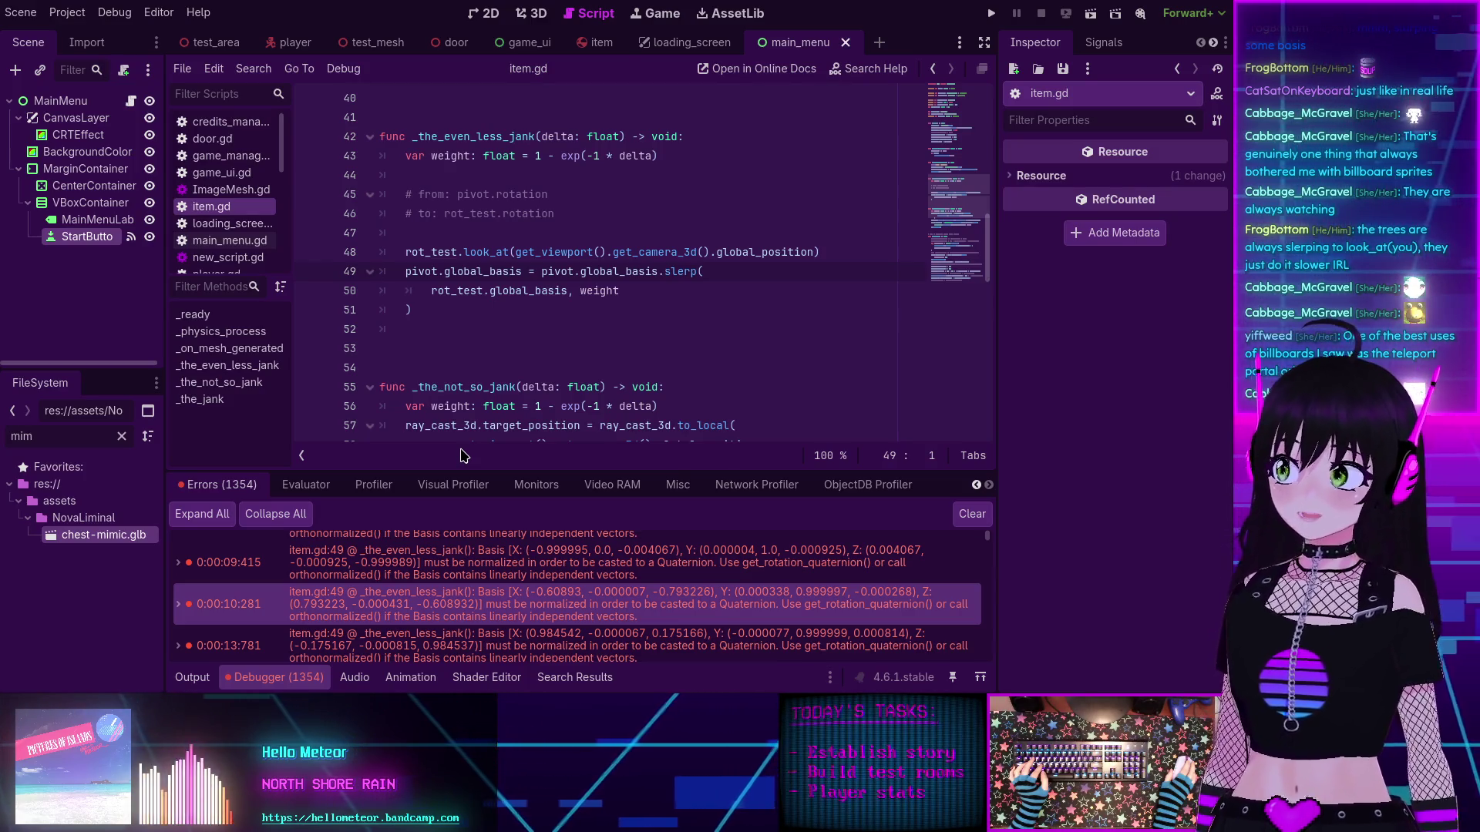
mouse_move(476, 603)
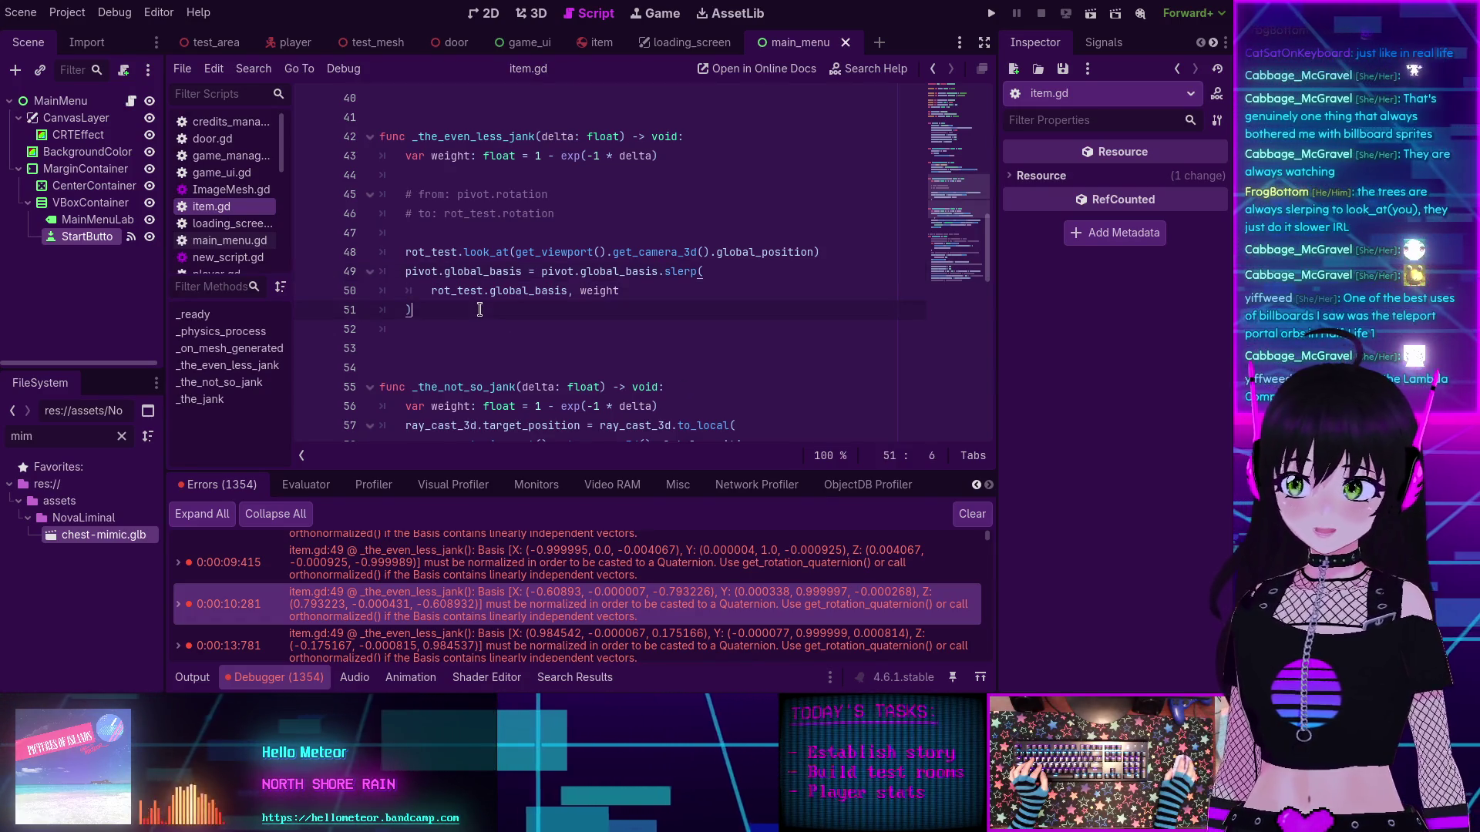
scroll(480, 309, "down", 10)
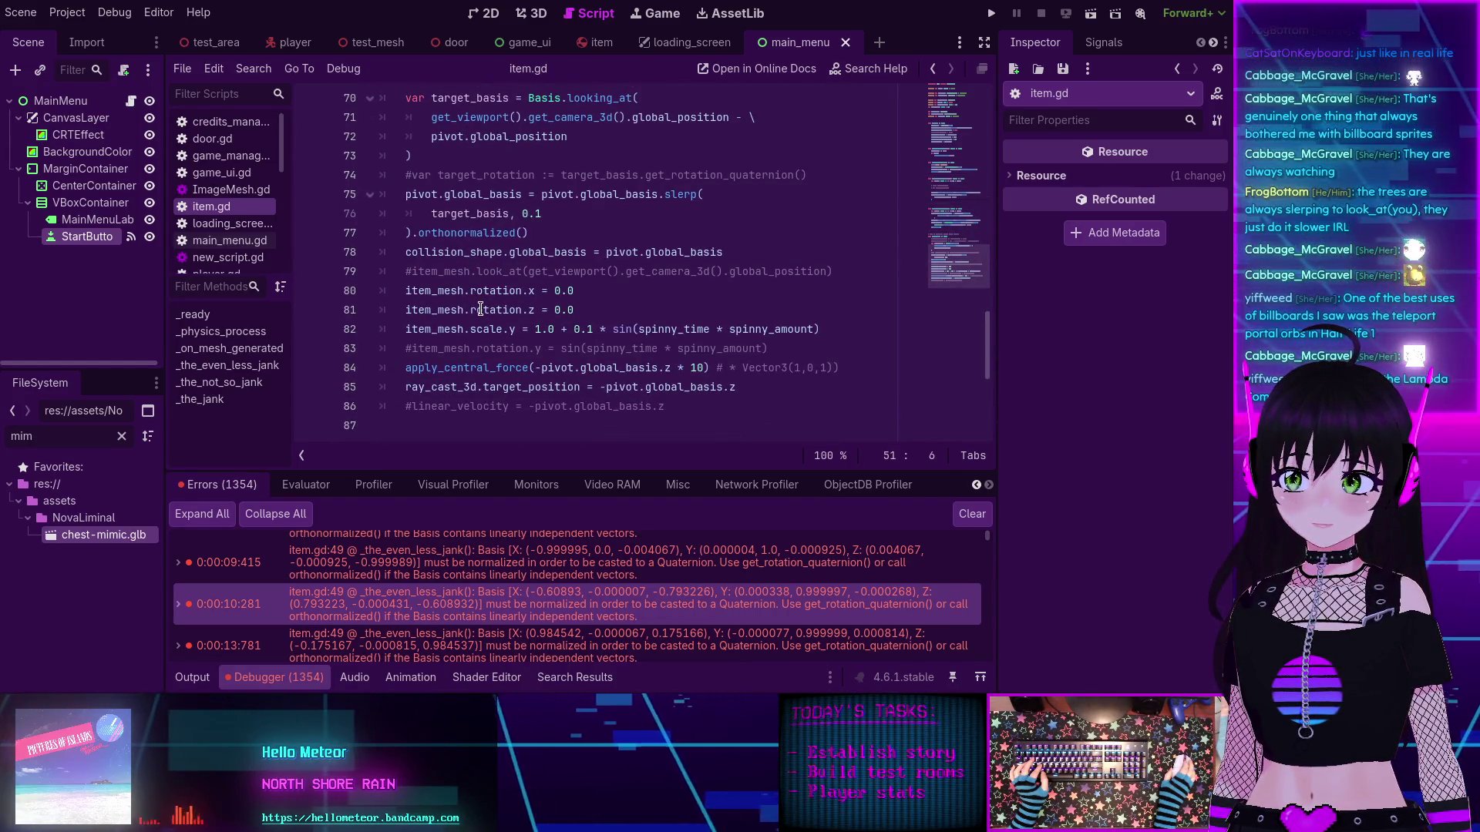
Step: Copy .orthonormalized() from line 77 onto the end of the slerp call on line 51, then save
mouse_move(519, 203)
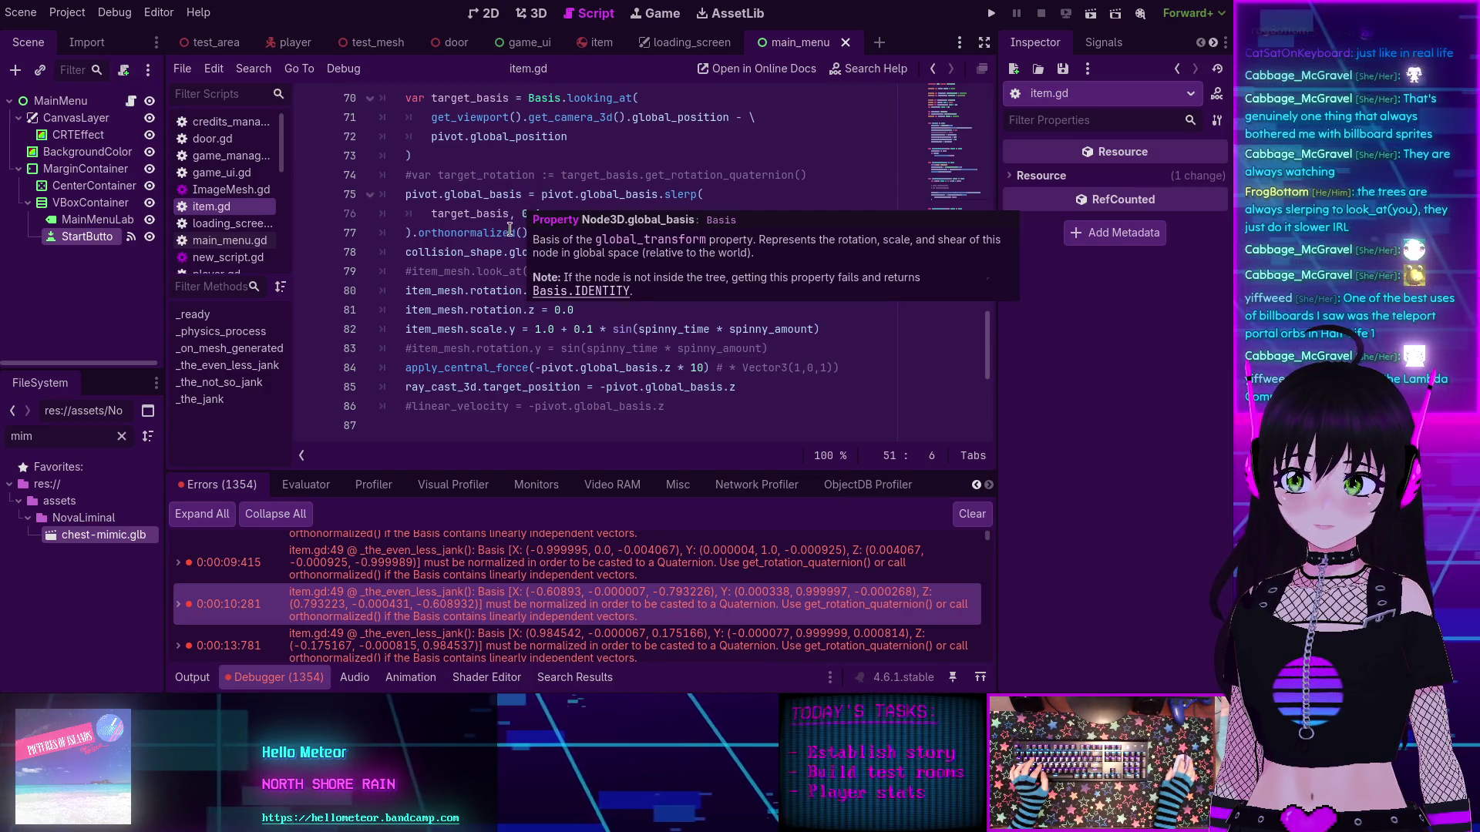
left_click_drag(528, 232, 413, 232)
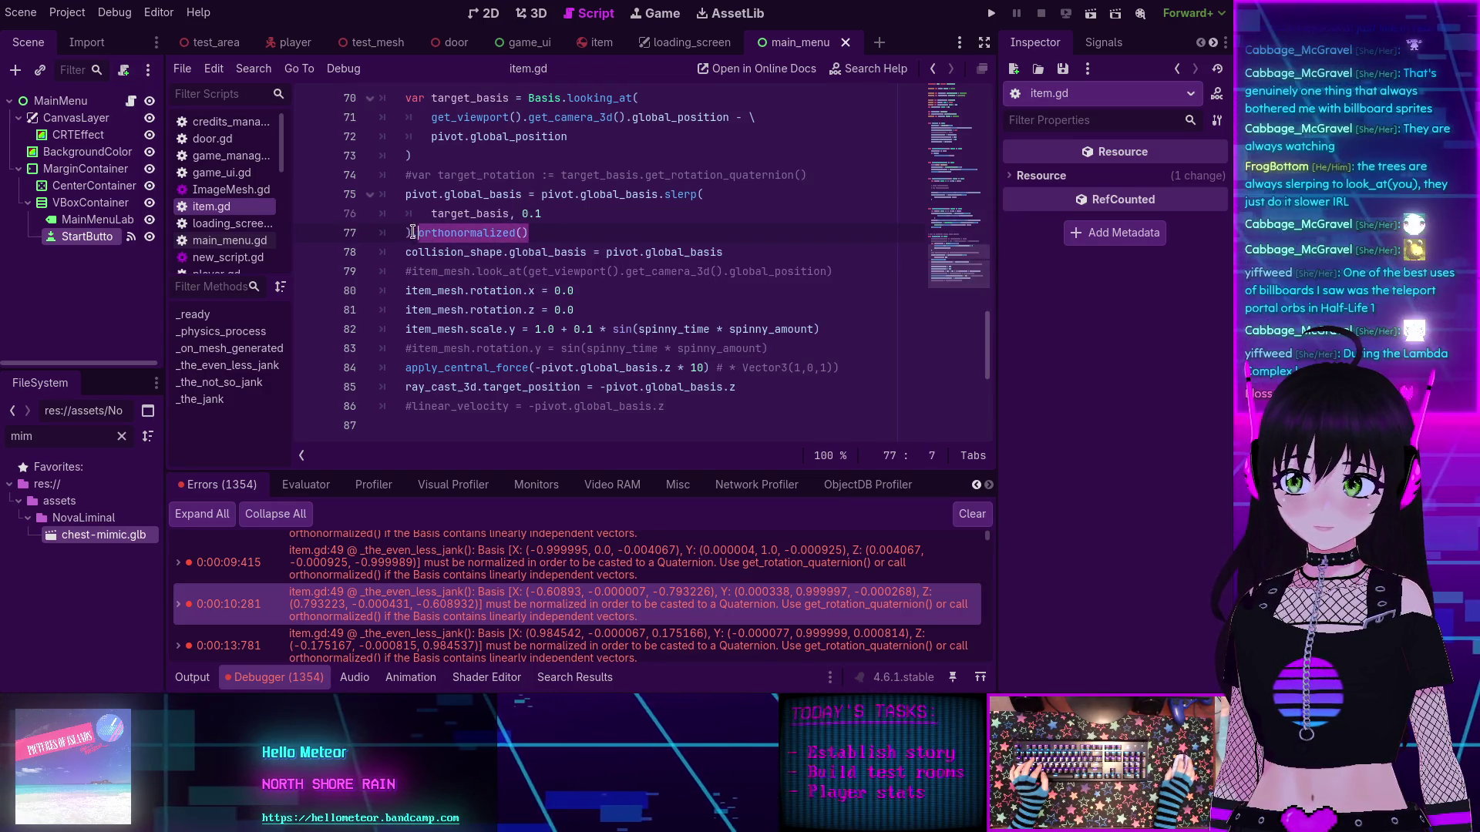
key("ctrl+c")
scroll(465, 252, "up", 9)
left_click(452, 257)
key("ctrl+v")
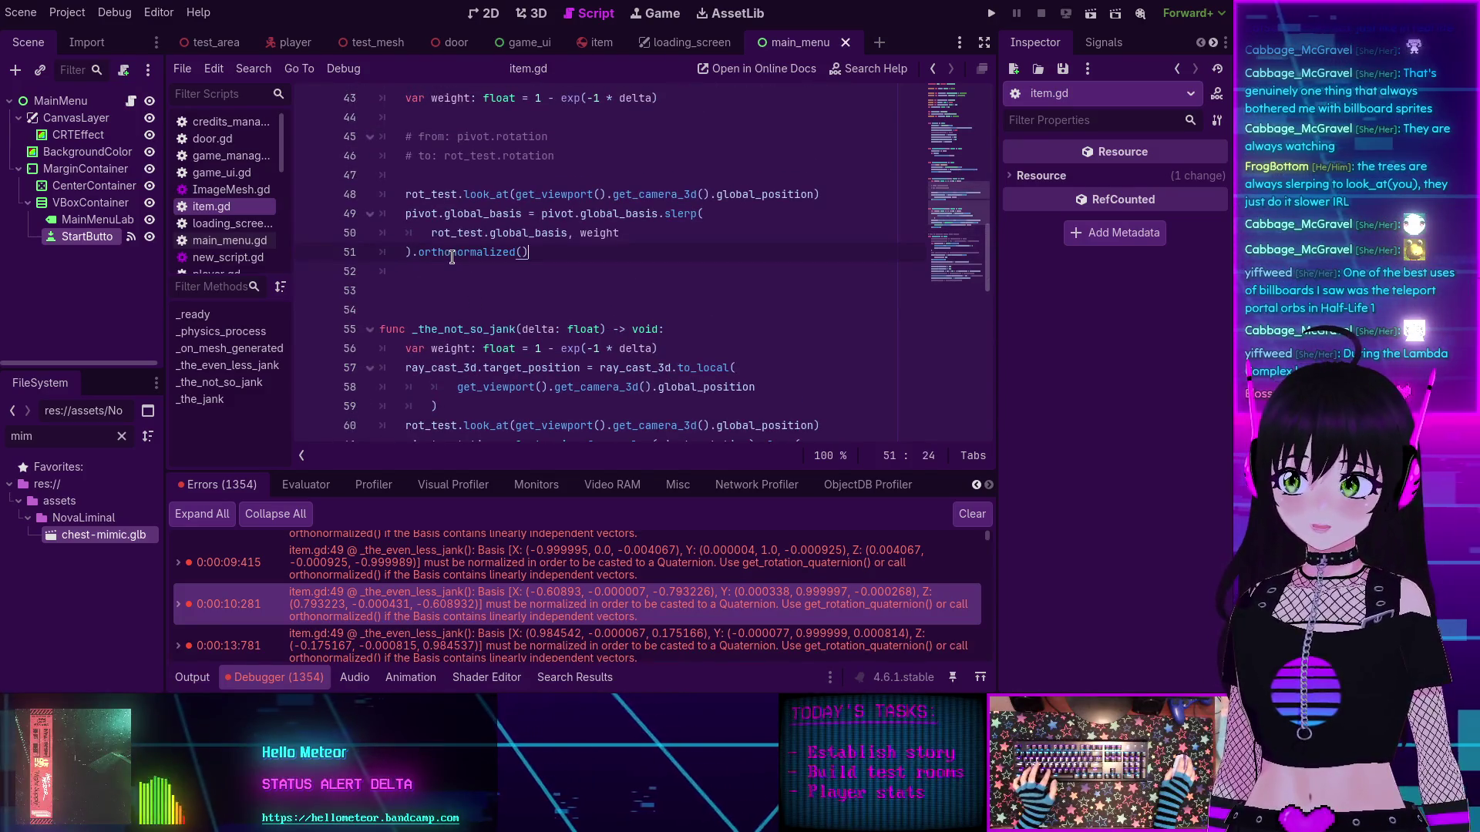
key("ctrl+s")
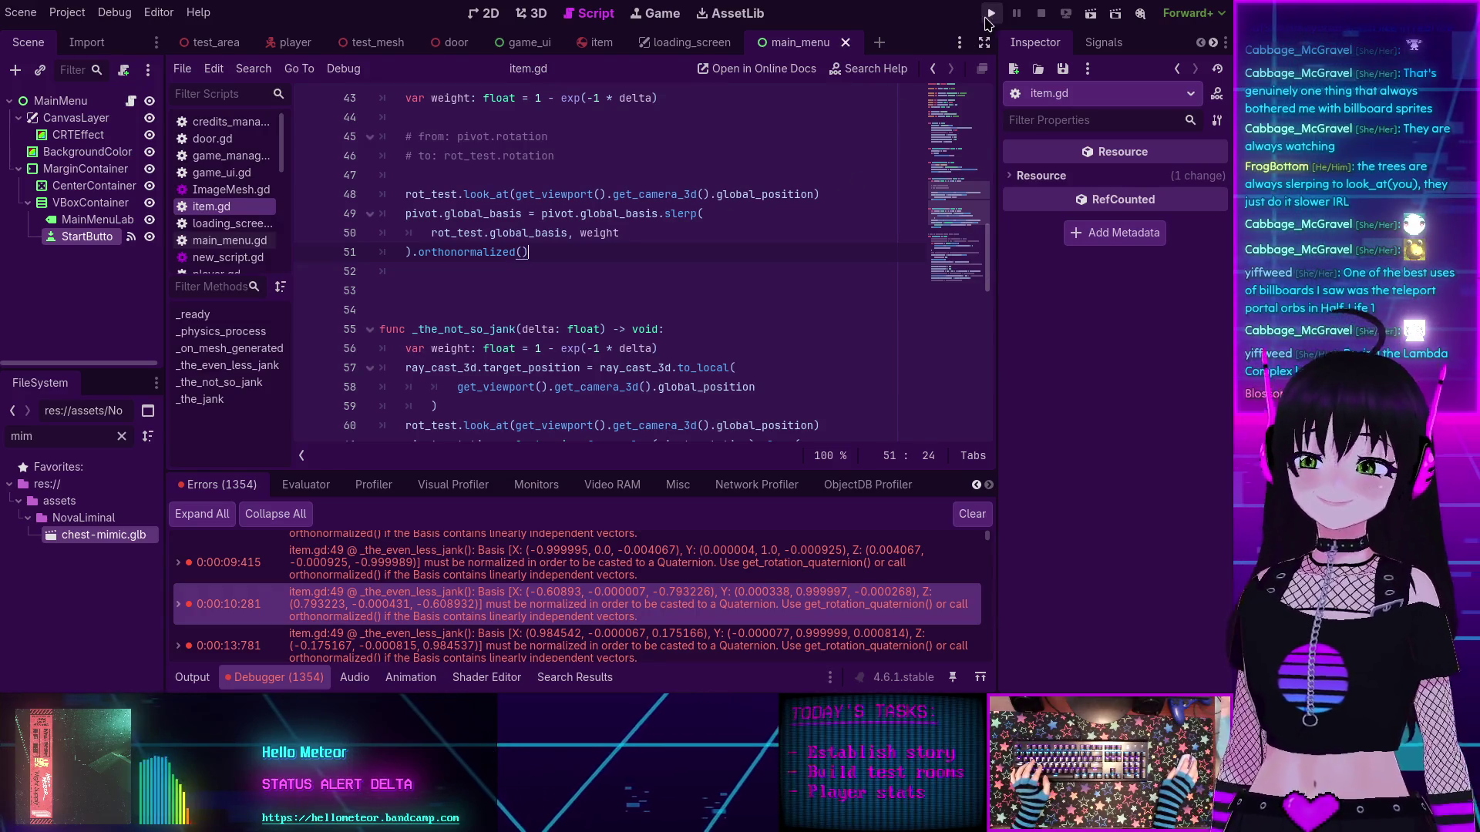
Step: Run the project, start from the main menu, walk around the trees, then stop with F8
left_click(991, 13)
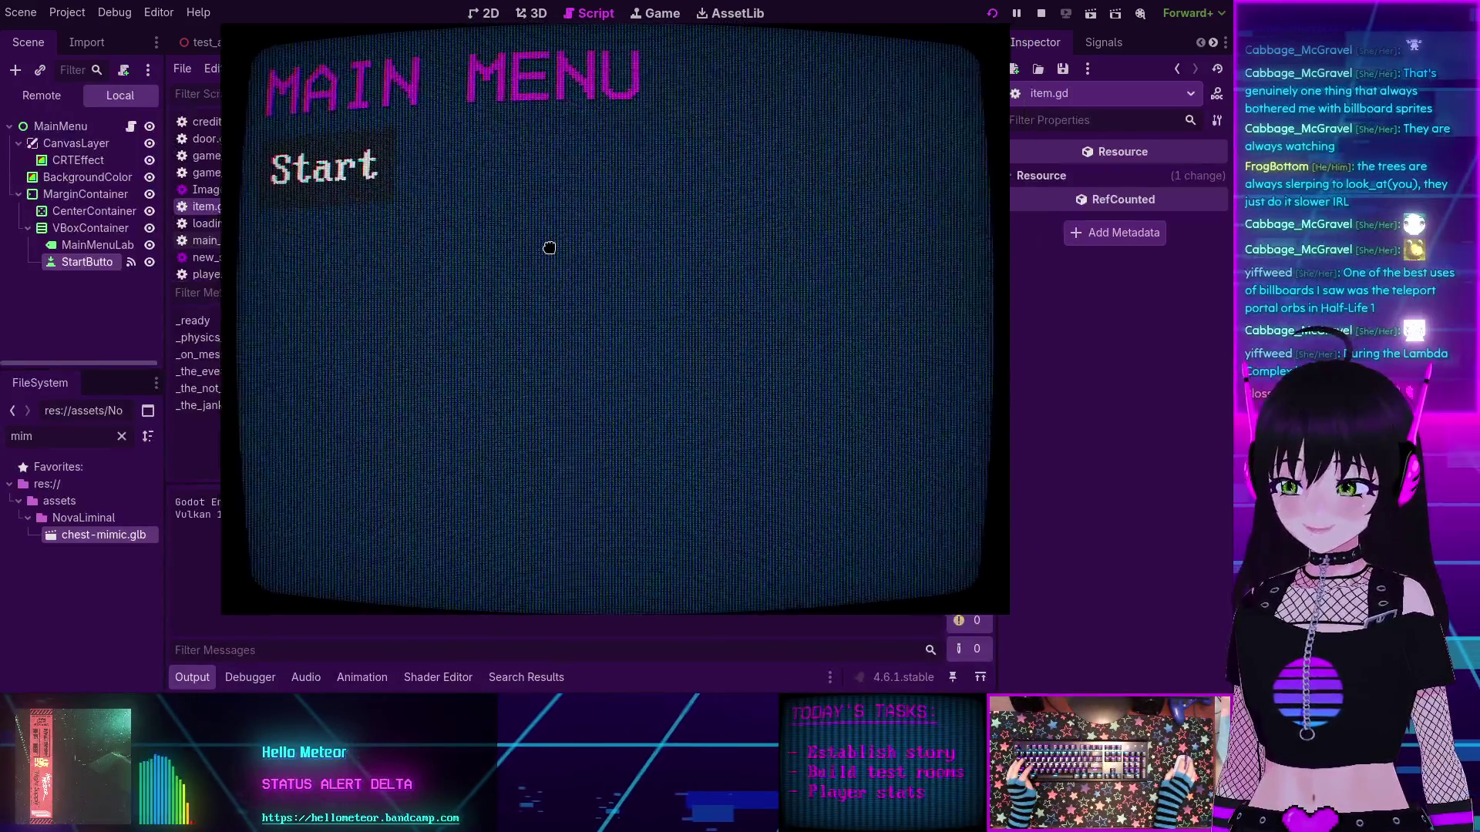
left_click(356, 206)
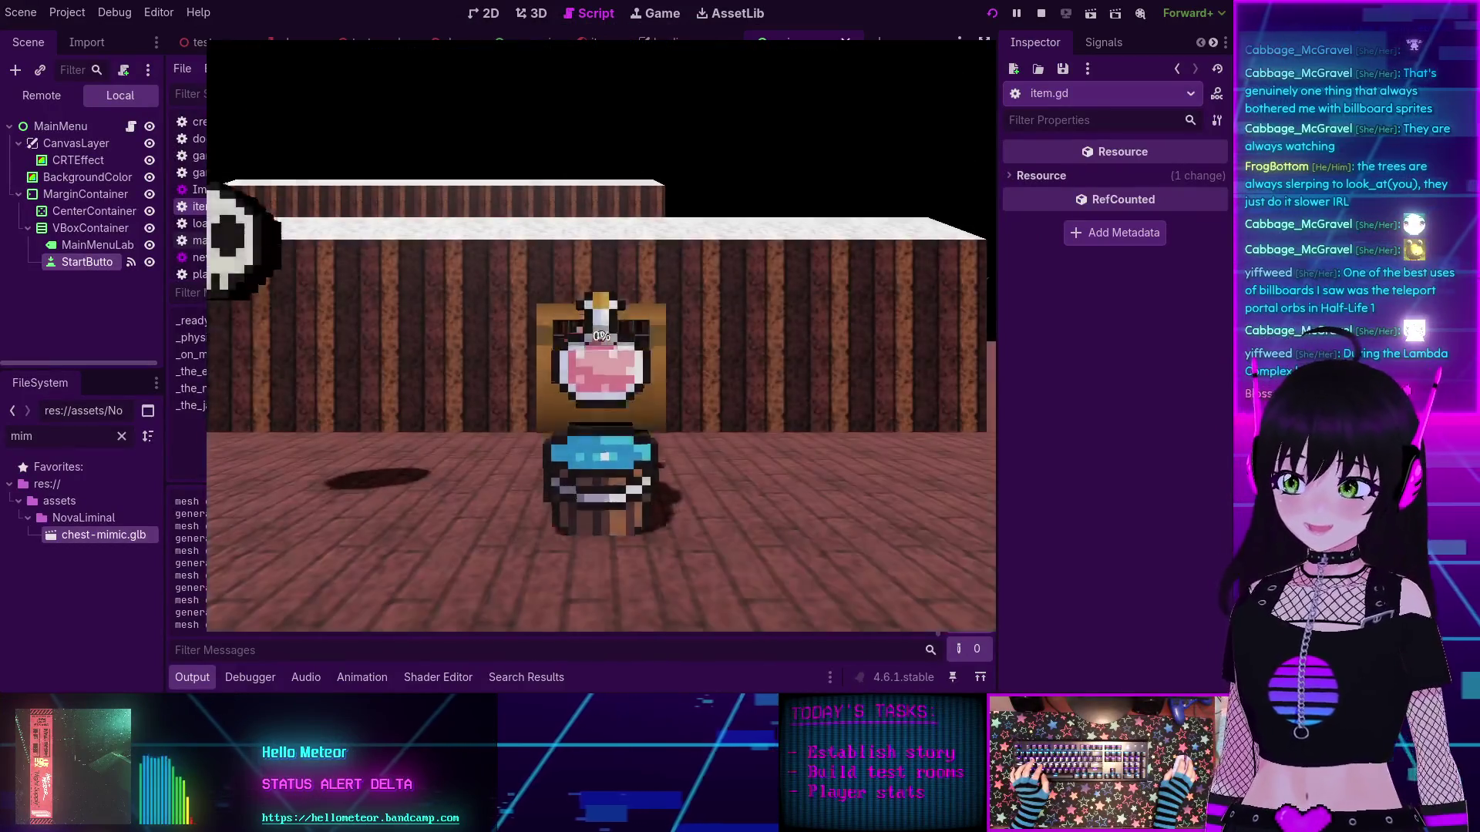
key("w")
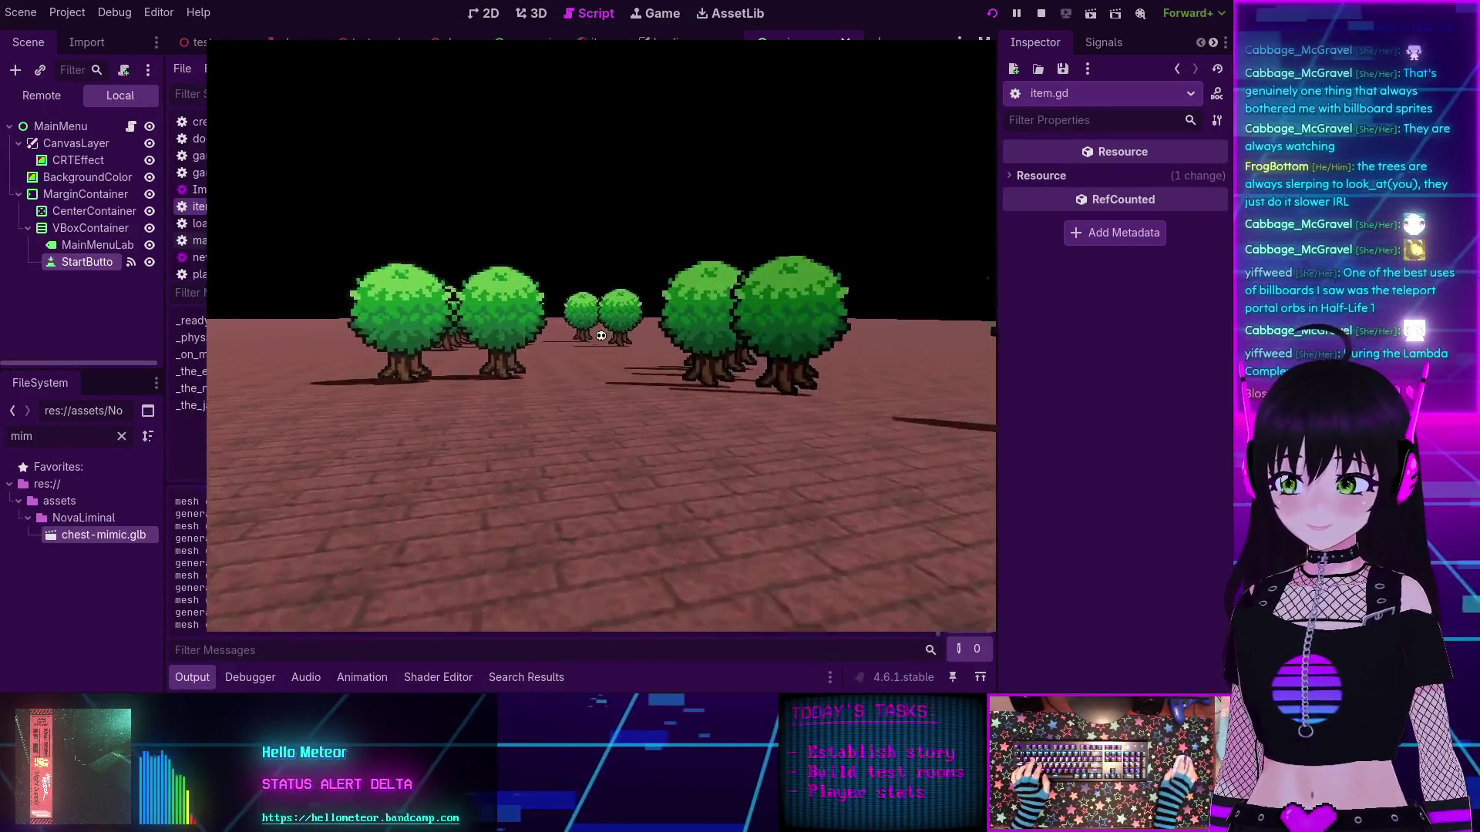
key("w")
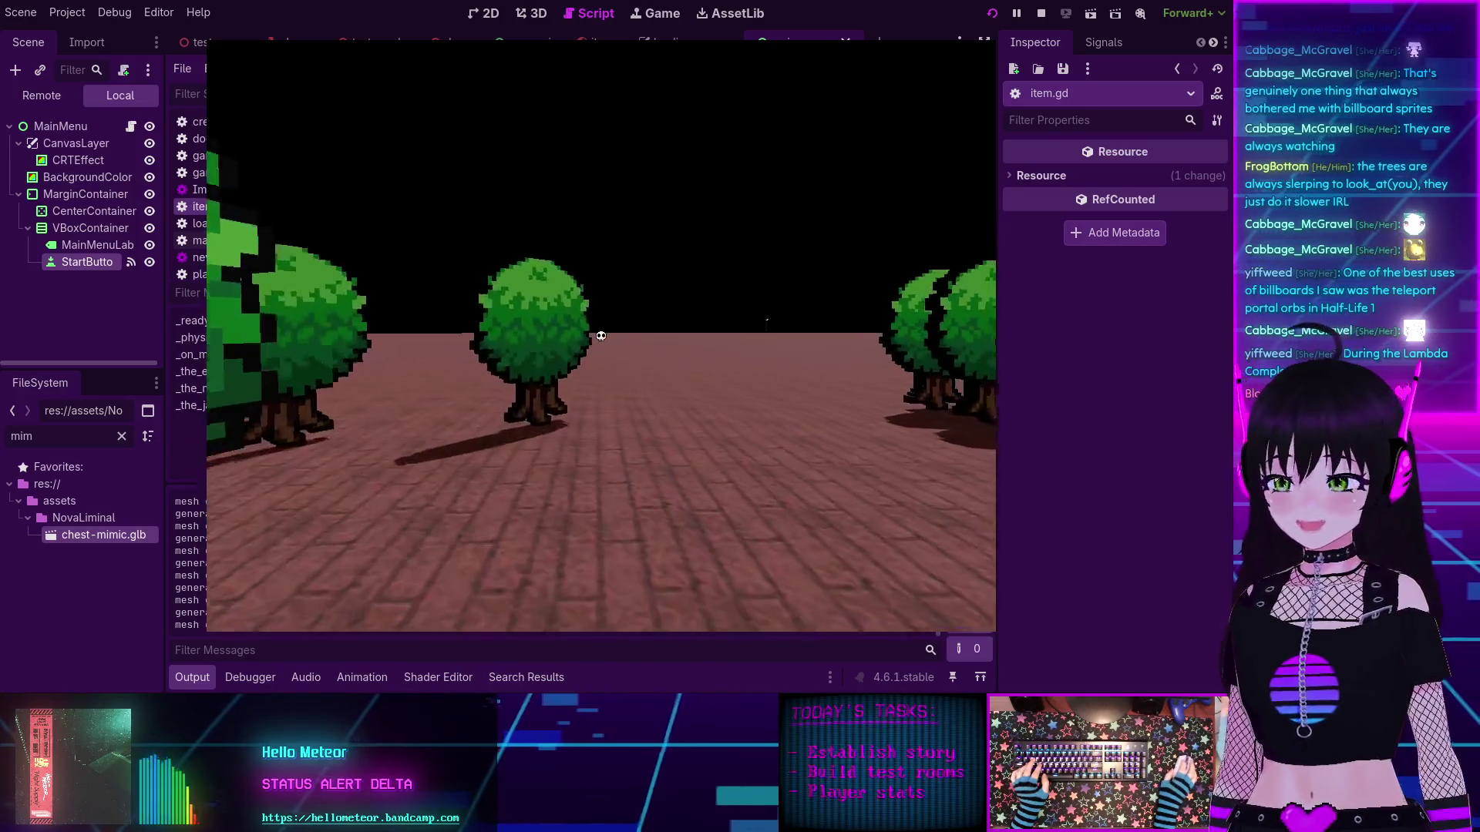
key("s")
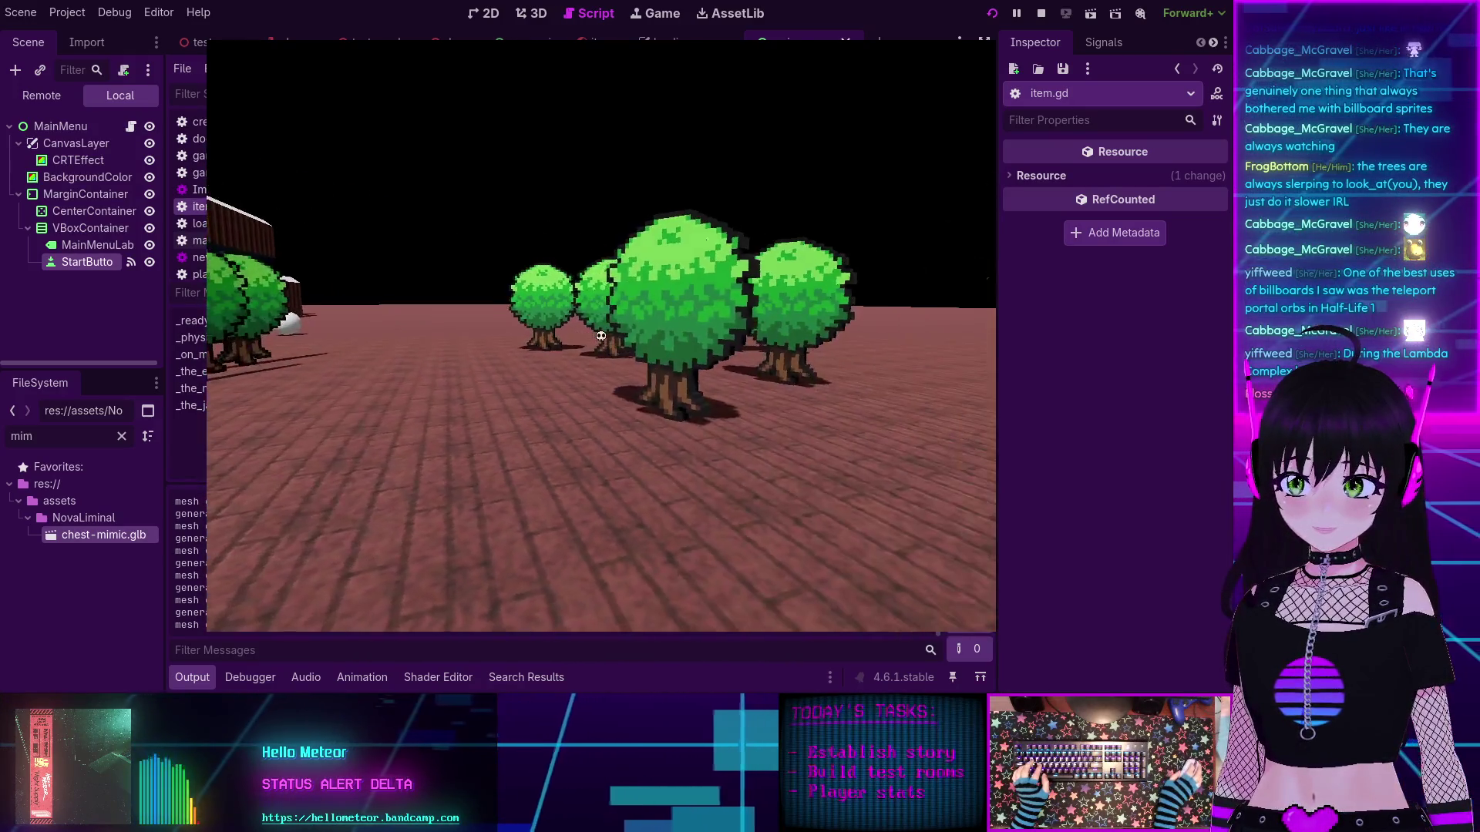
key("w")
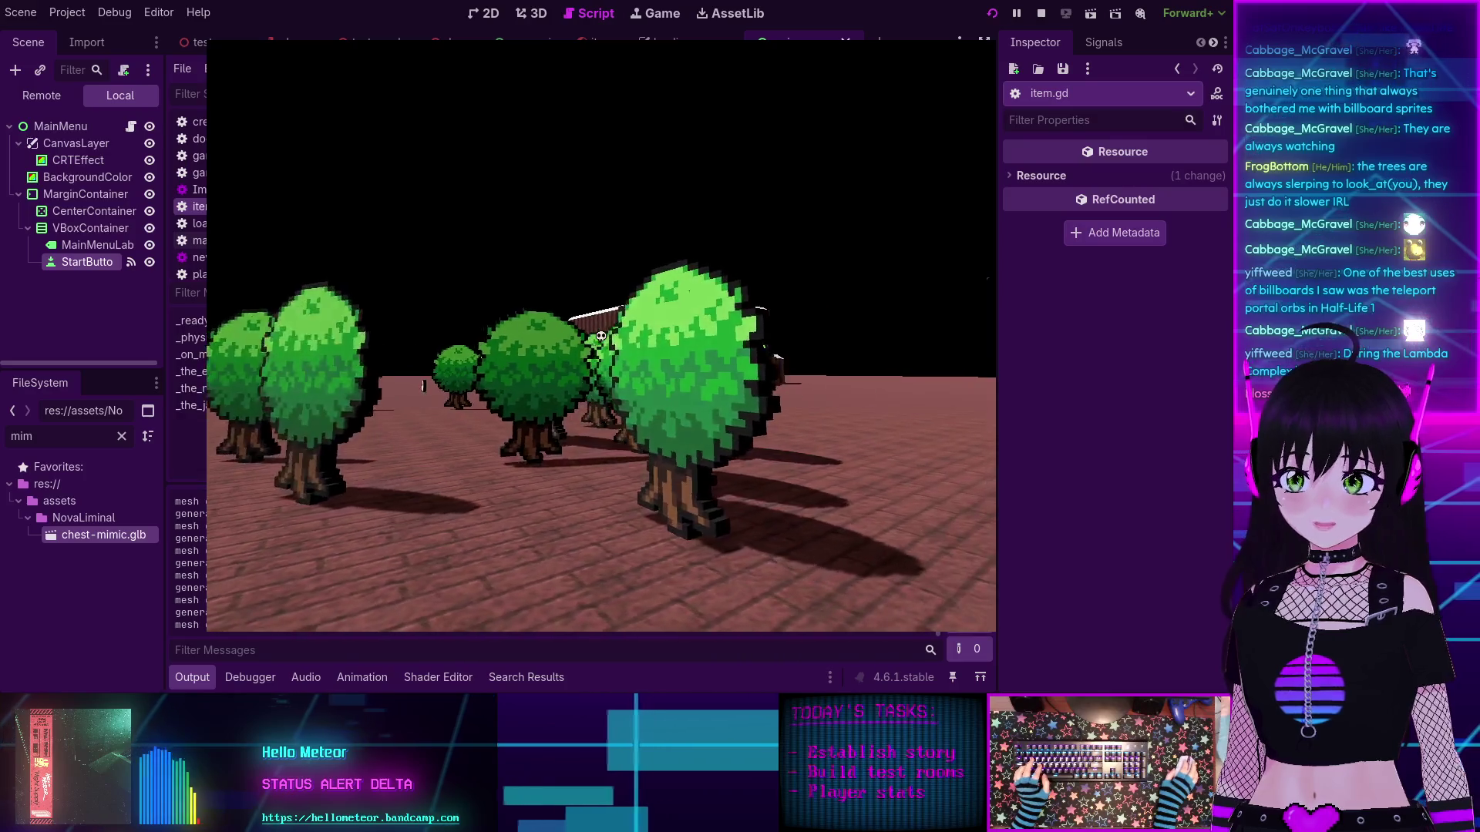
key("w")
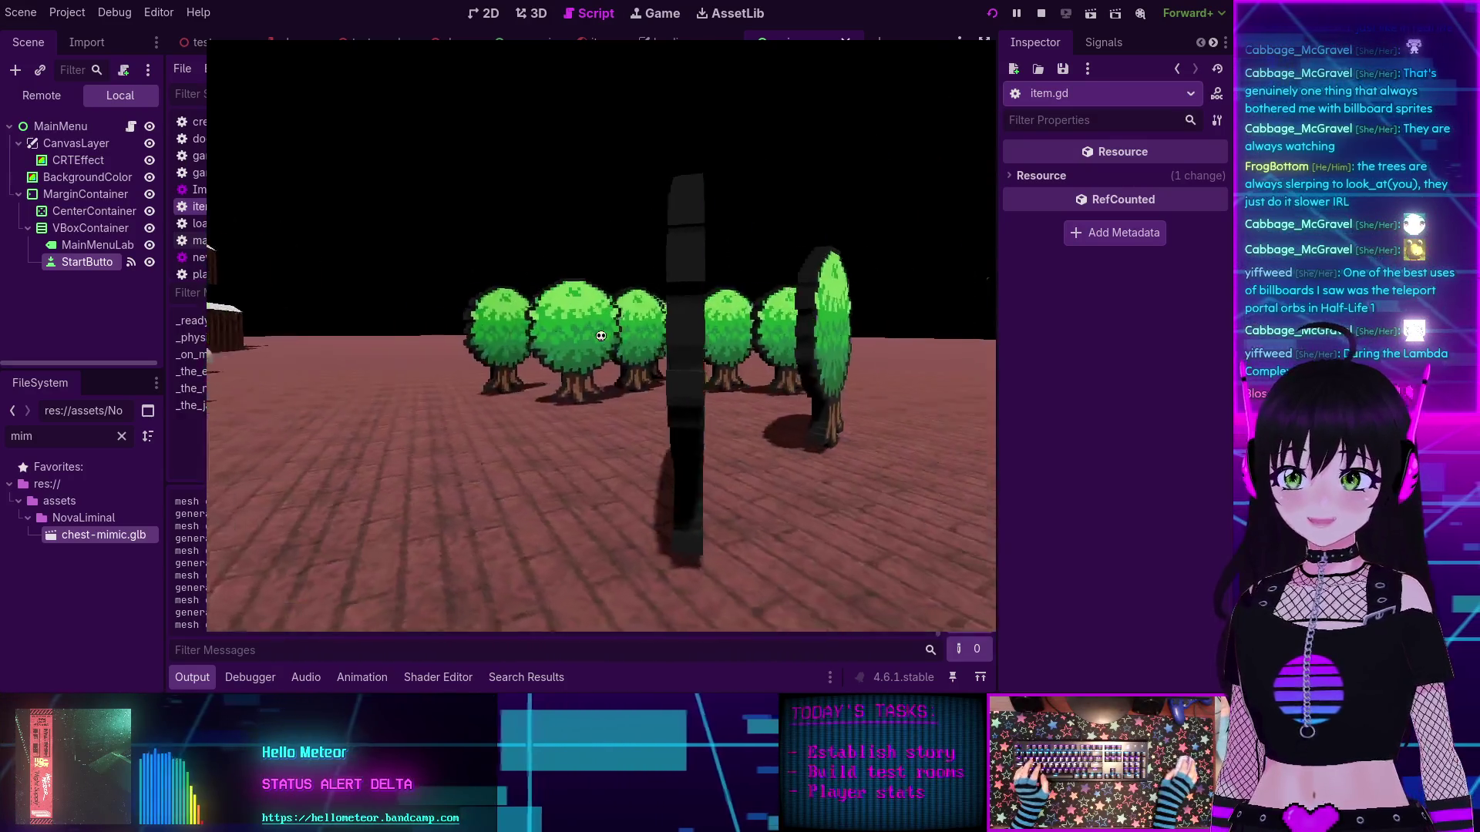
key("s")
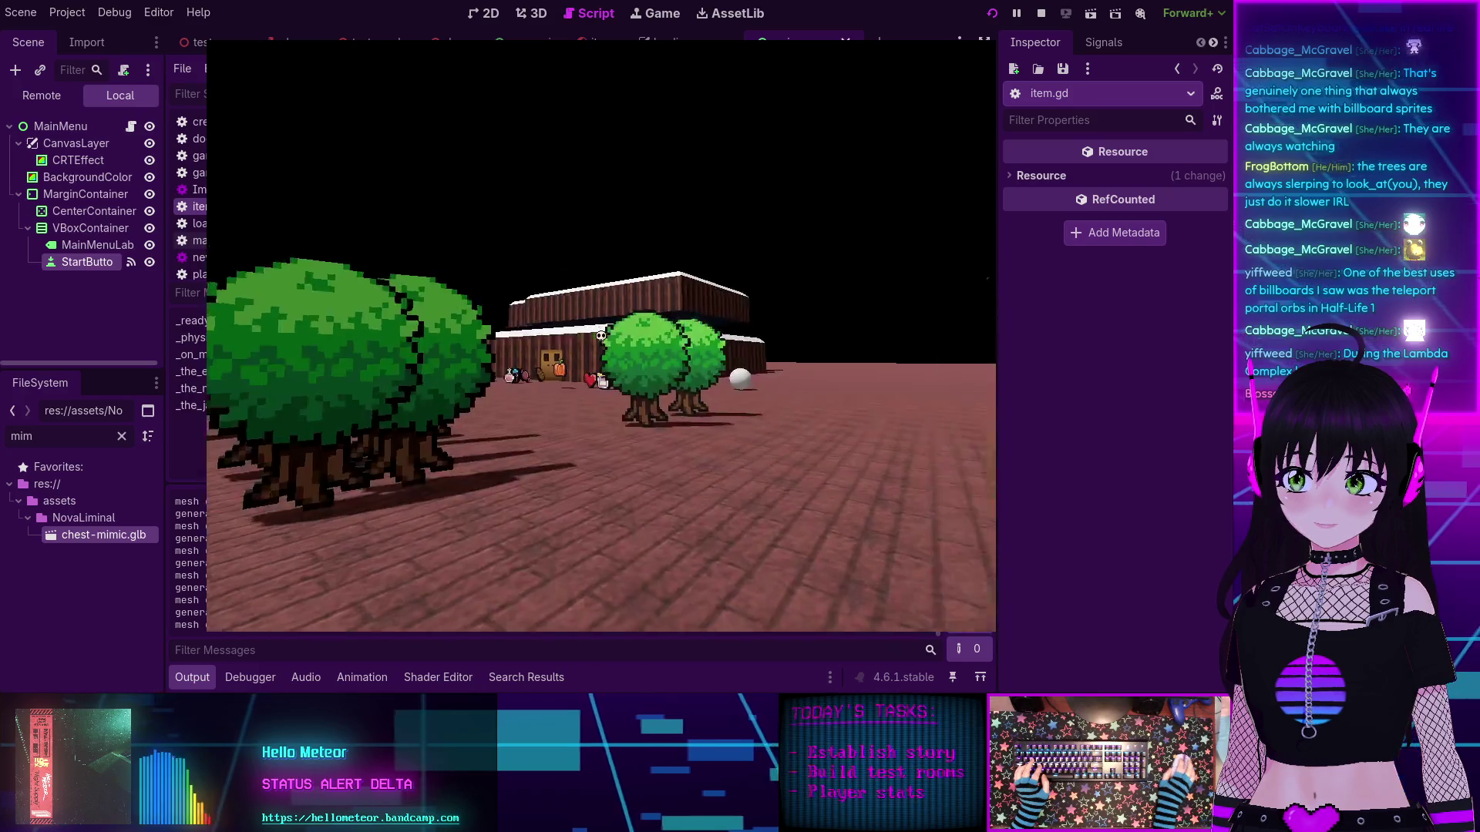
key("w")
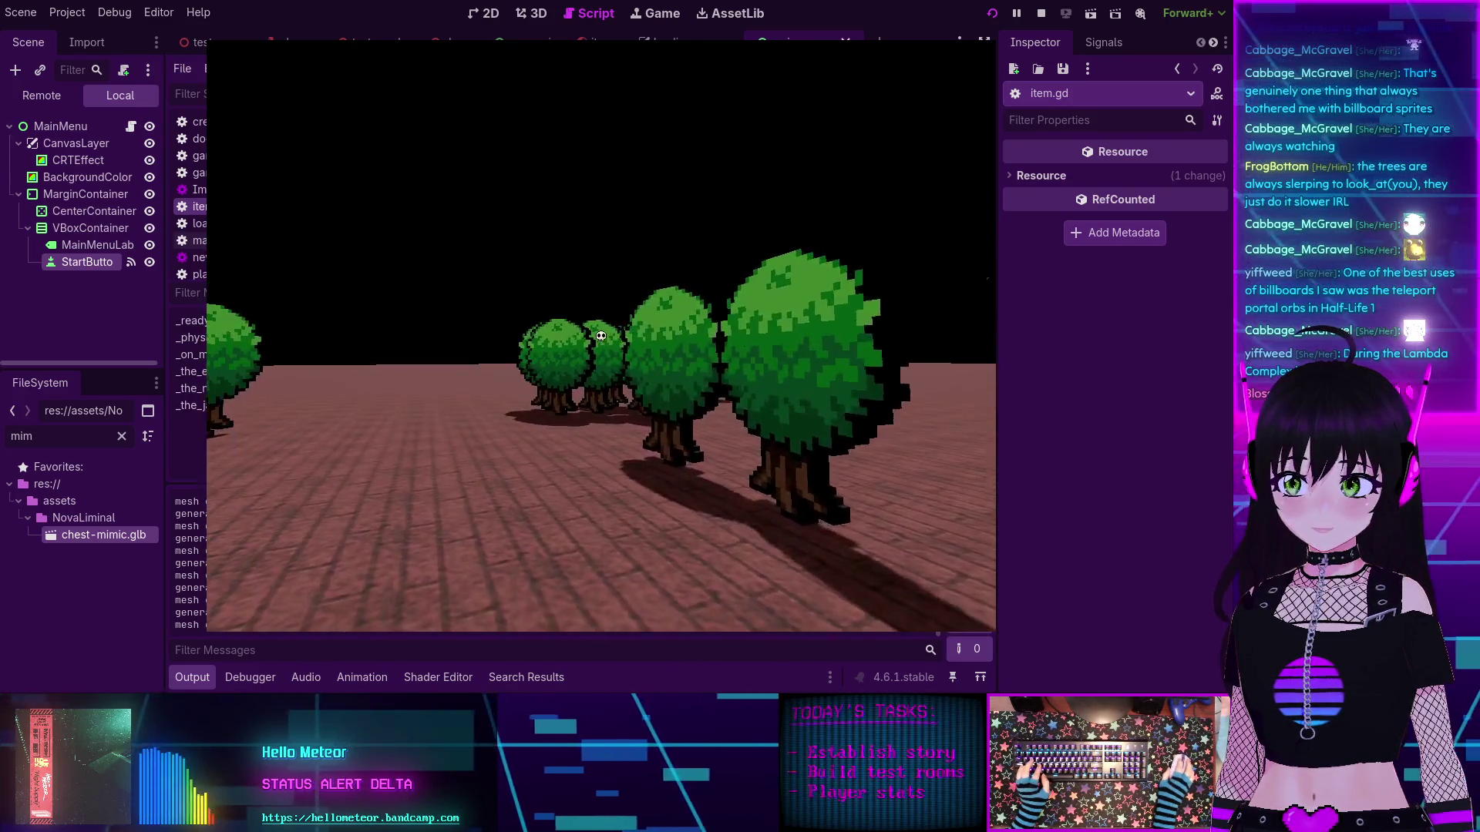
key("F8")
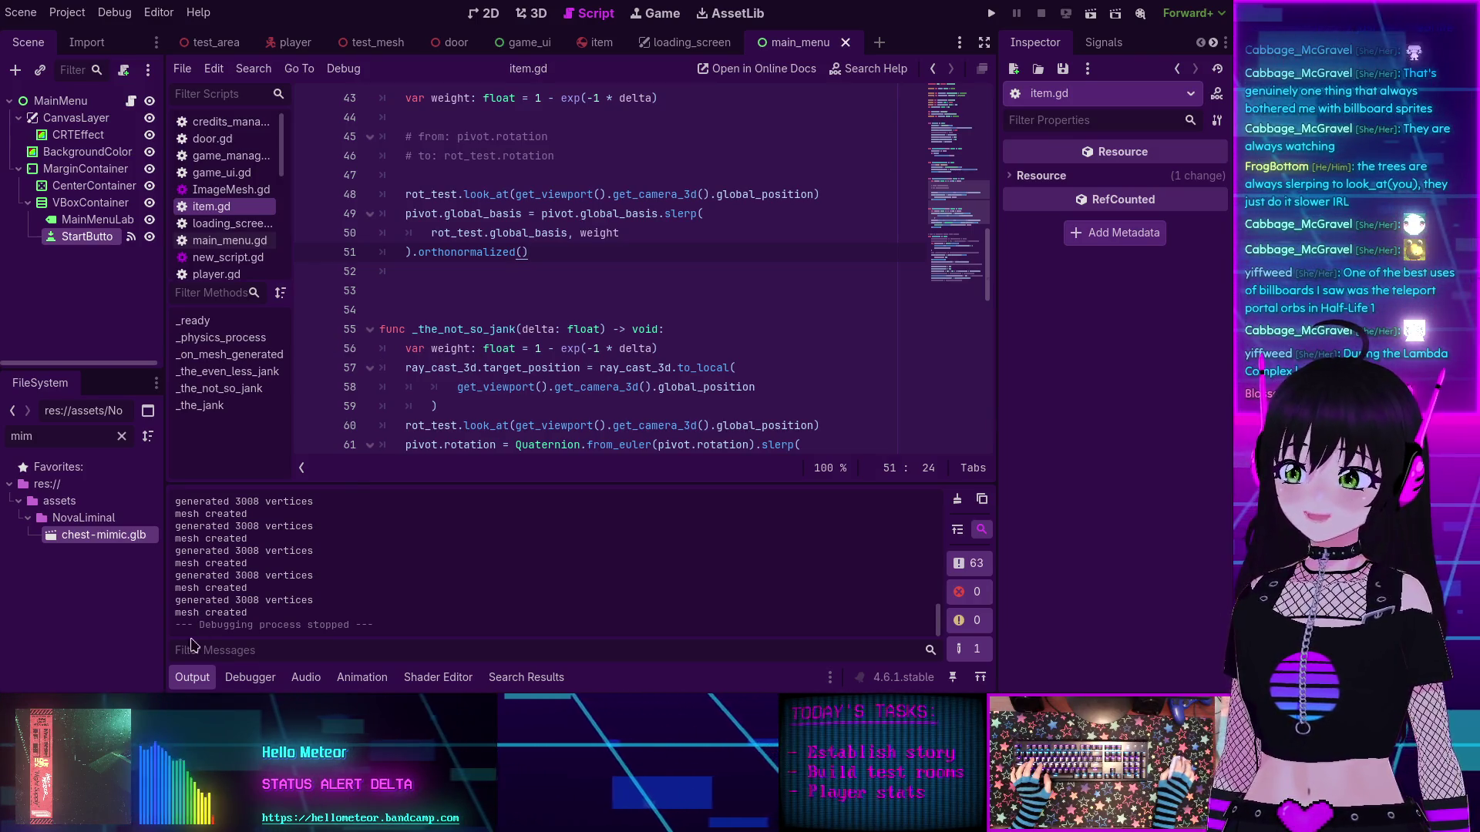
Step: Hide the output log, delete the from/to comment lines and blank lines, and unindent the empty line
left_click(198, 677)
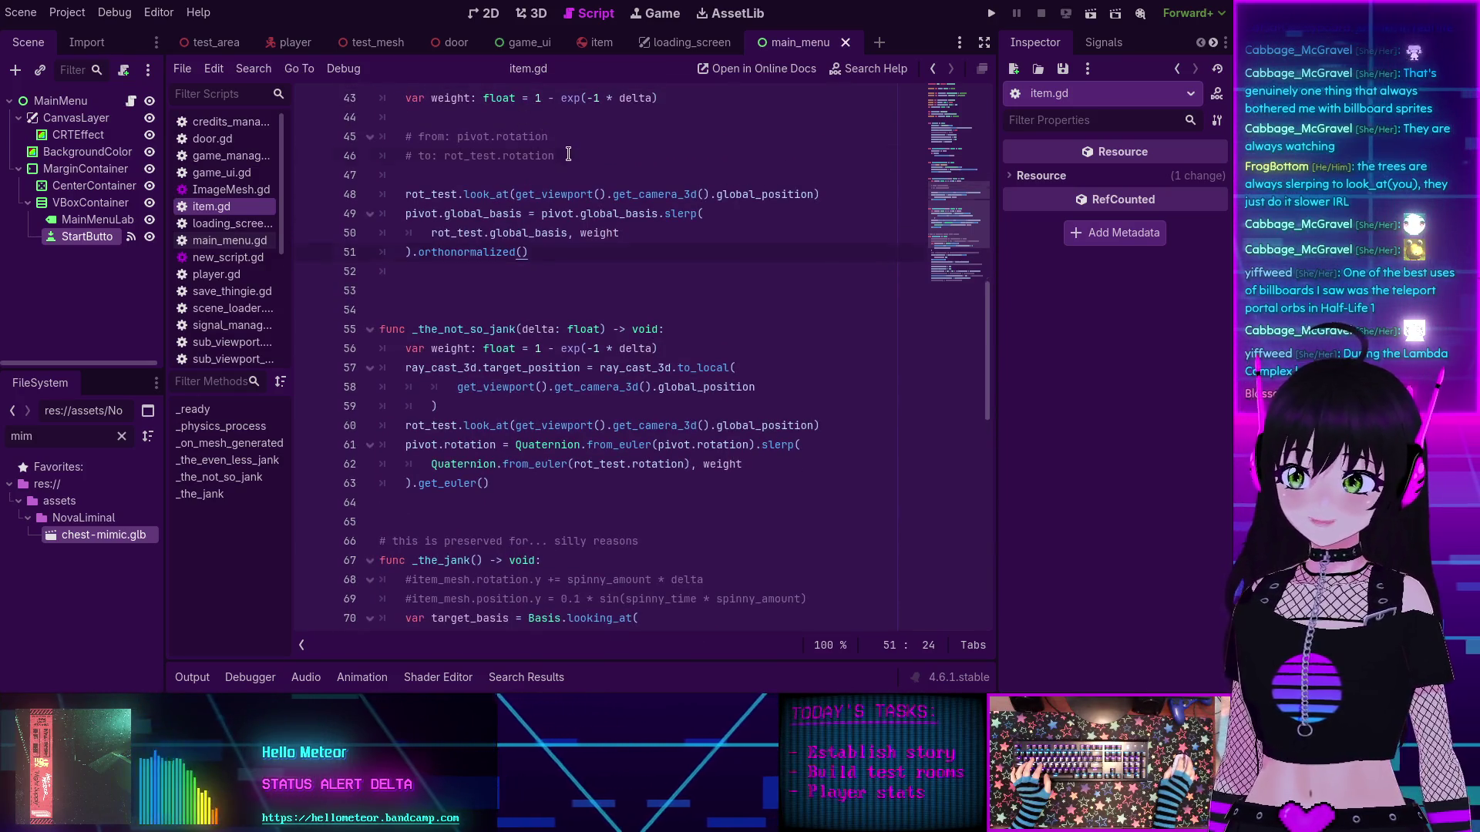
left_click_drag(568, 154, 437, 117)
key("BackSpace")
scroll(437, 173, "up", 1)
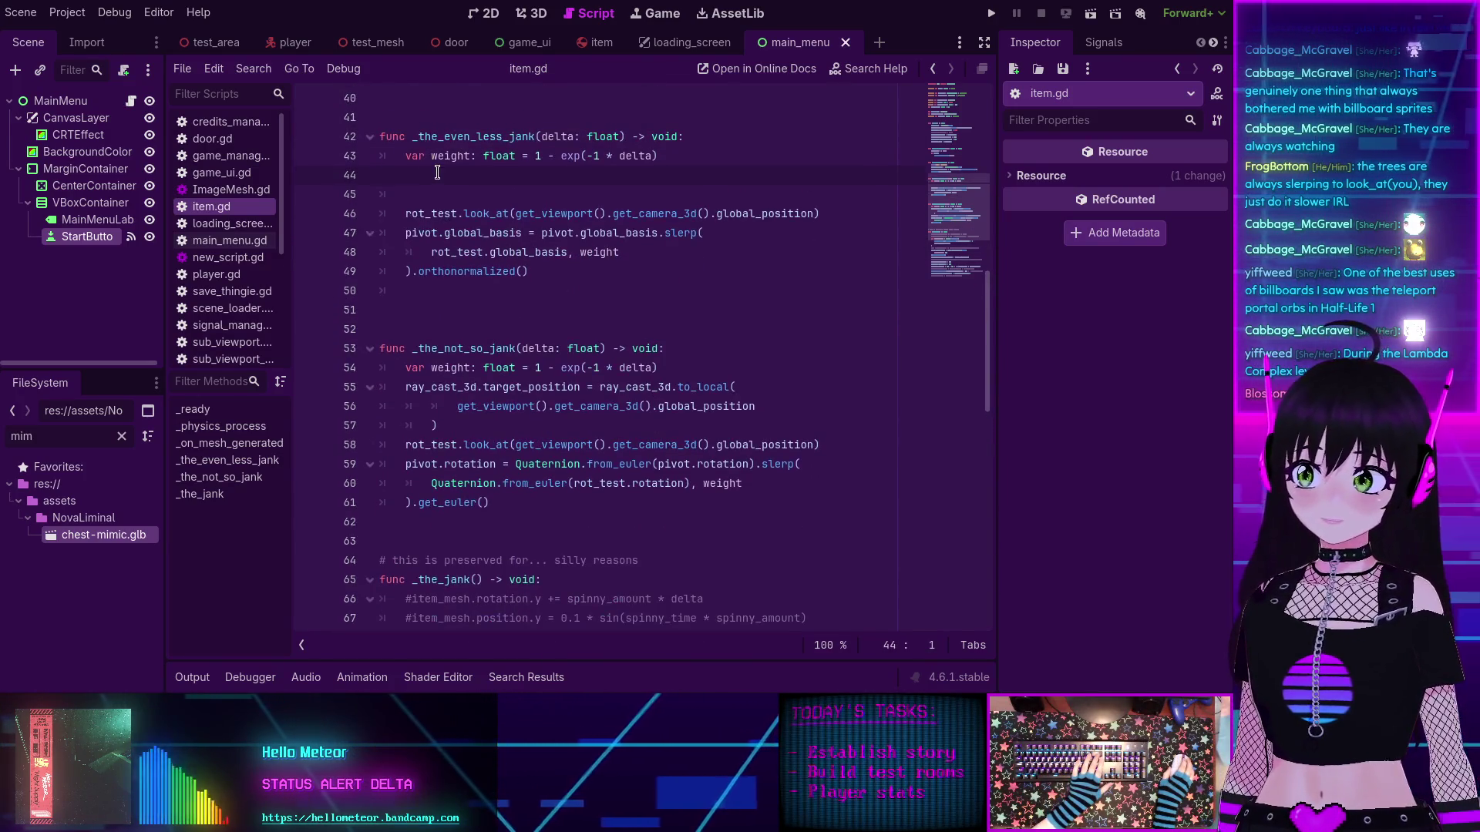
key("BackSpace")
key("Delete")
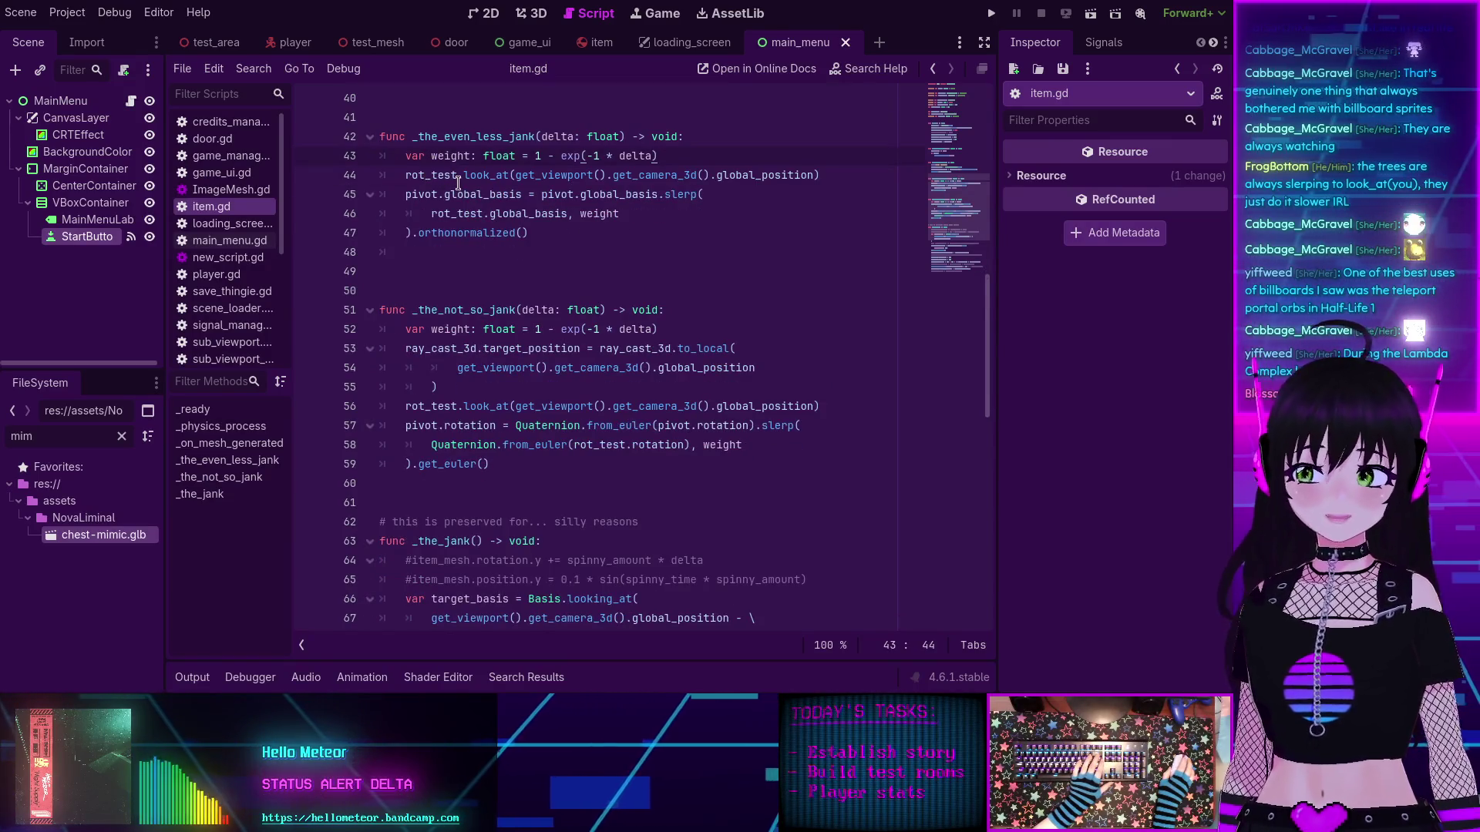
left_click(482, 254)
key("BackSpace")
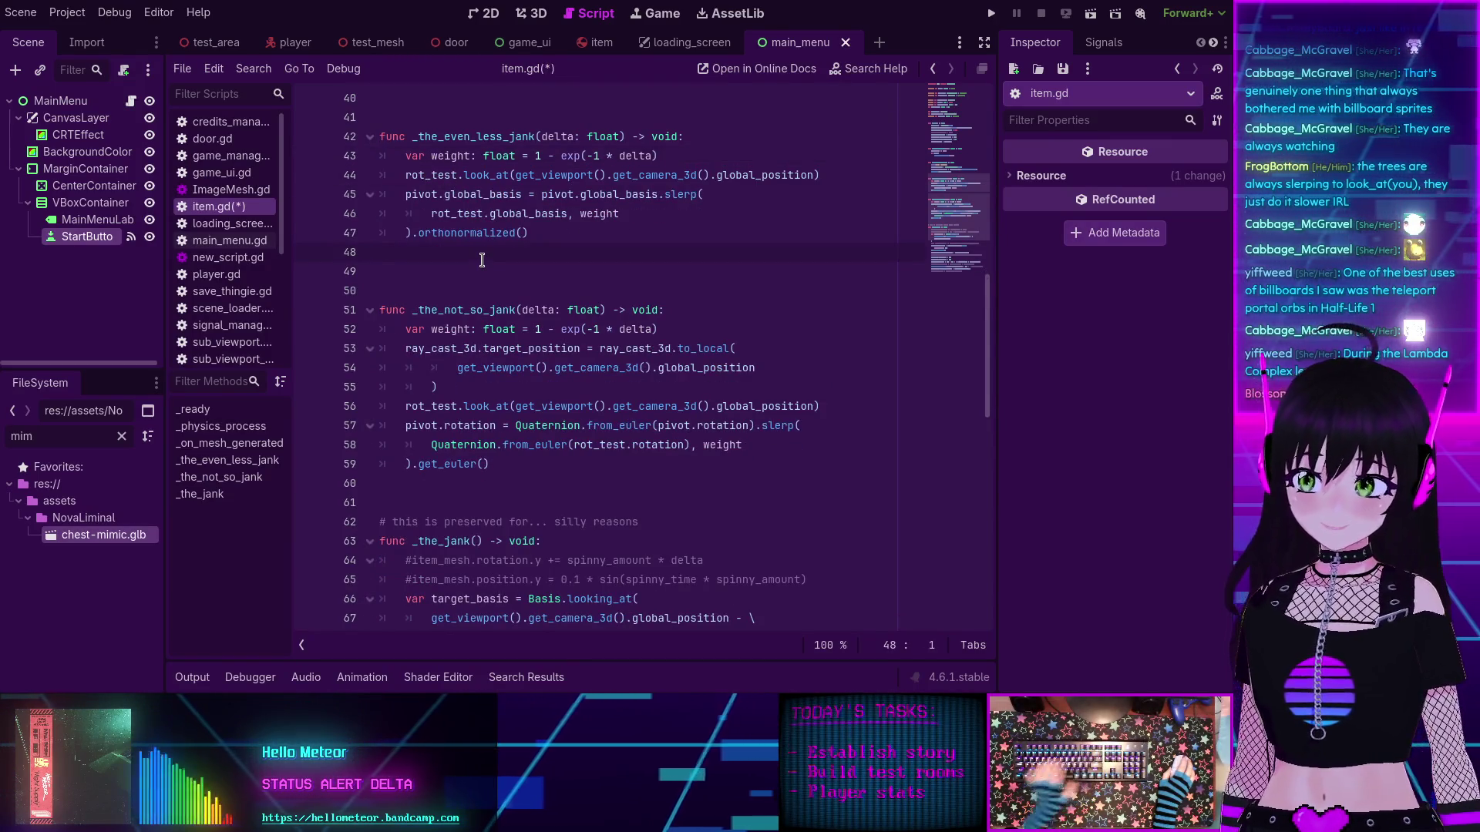
Step: Scroll through item.gd and select the apply_central_force call in _the_jank for reference
scroll(483, 265, "down", 9)
scroll(489, 280, "up", 2)
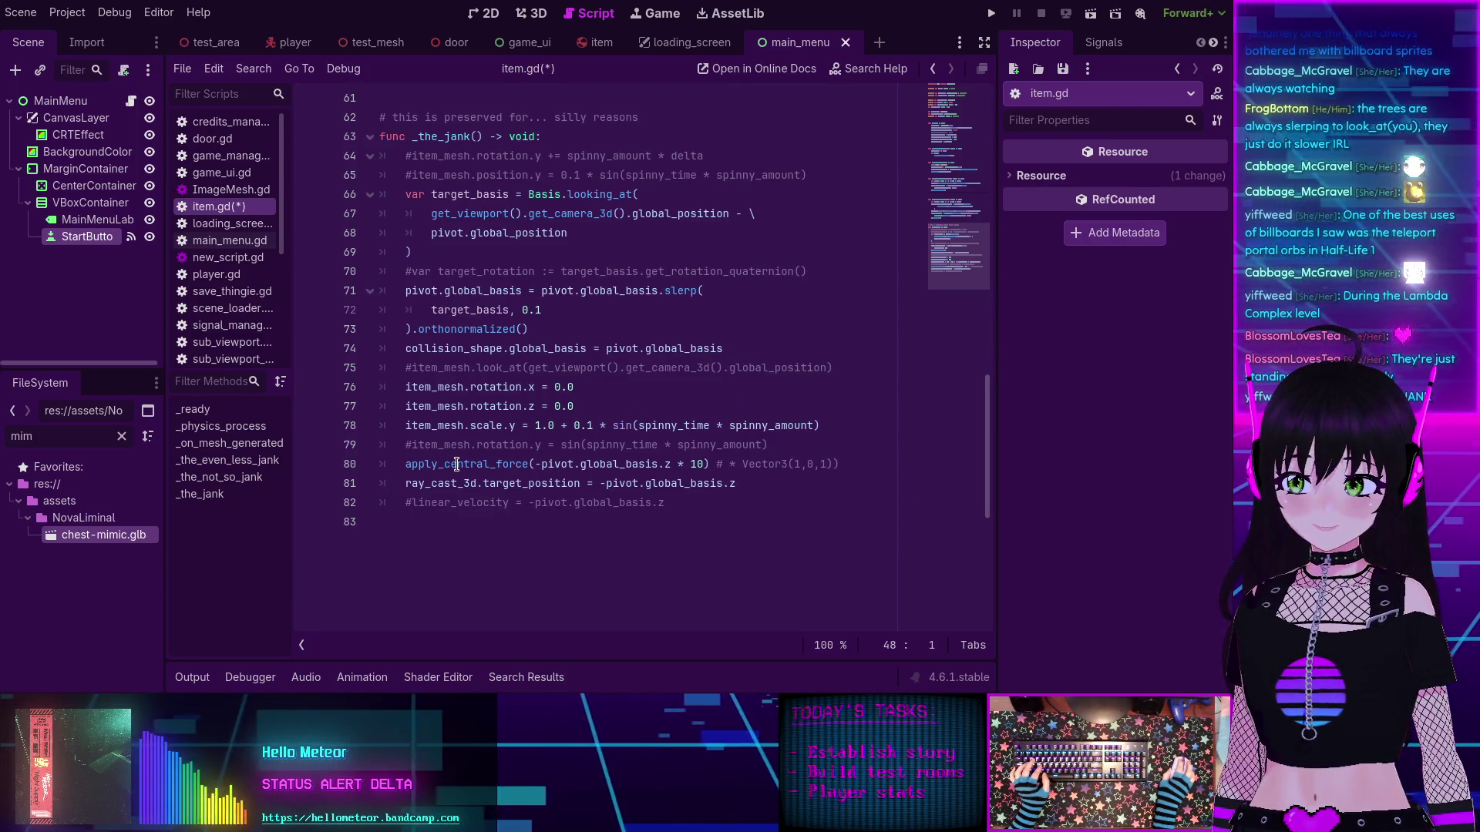
mouse_move(457, 464)
scroll(457, 464, "up", 3)
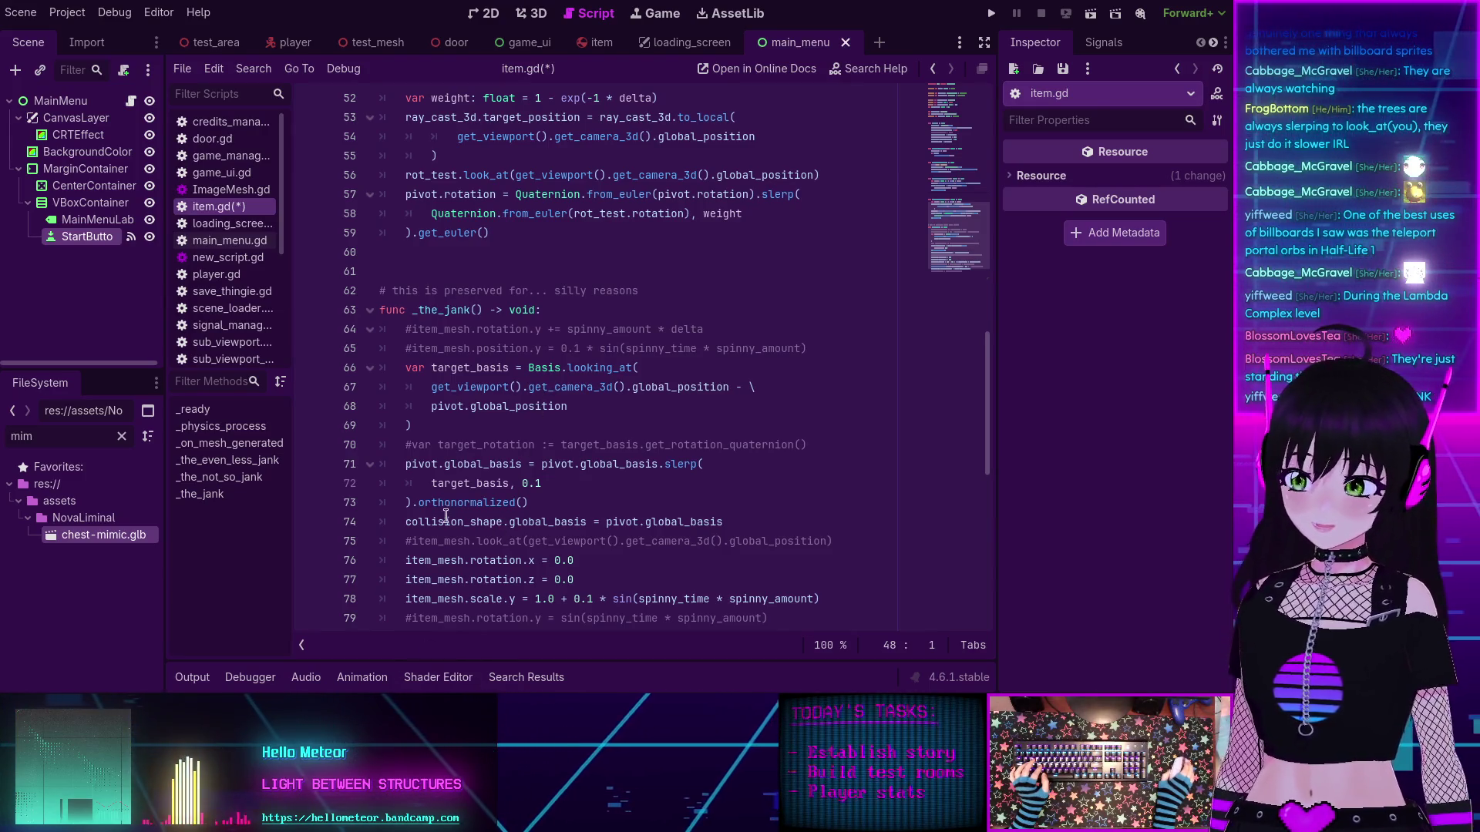
scroll(490, 386, "up", 2)
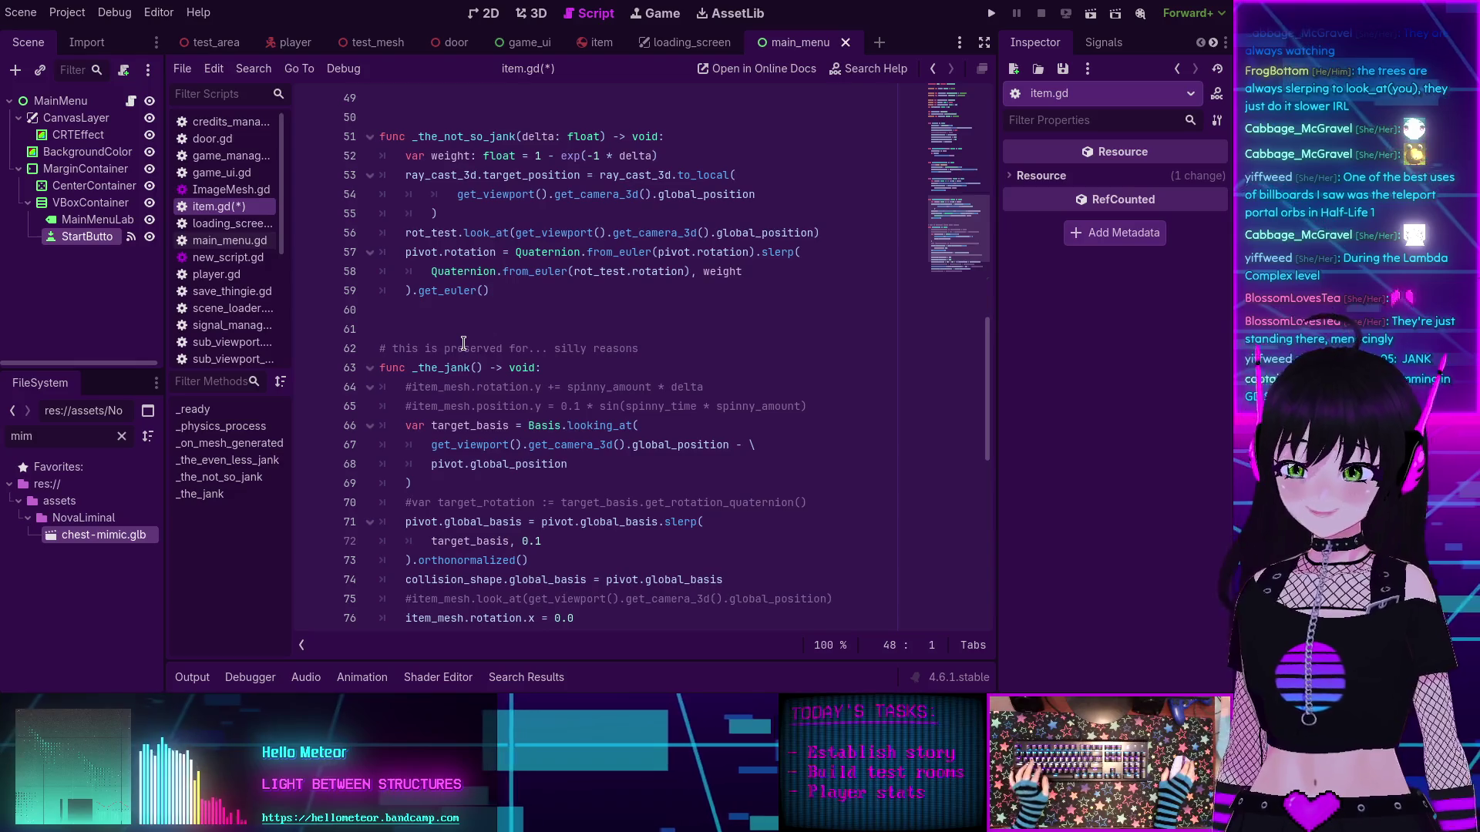
scroll(529, 405, "up", 2)
left_click(539, 368)
scroll(527, 371, "down", 1)
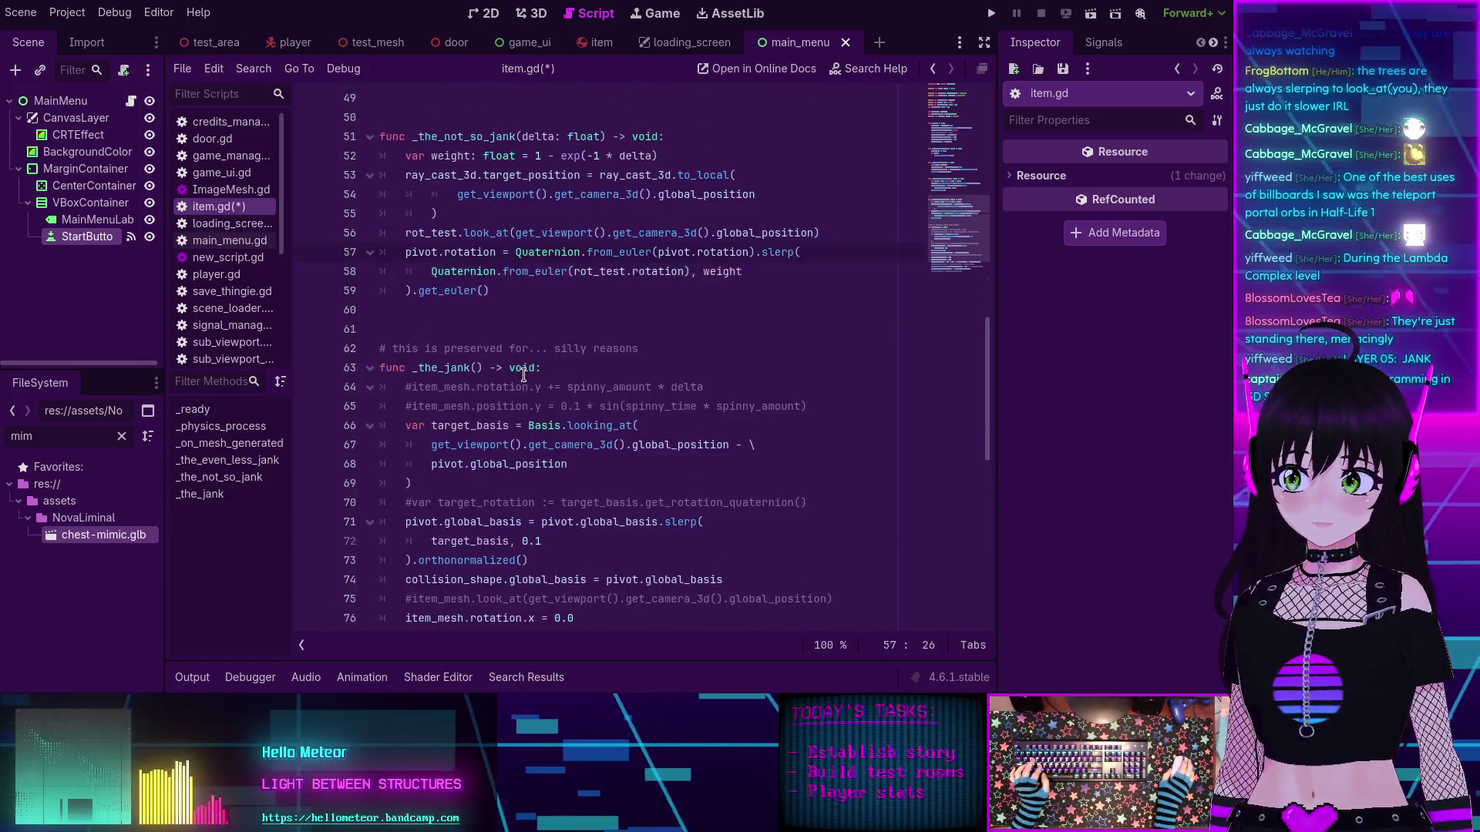
scroll(512, 374, "down", 1)
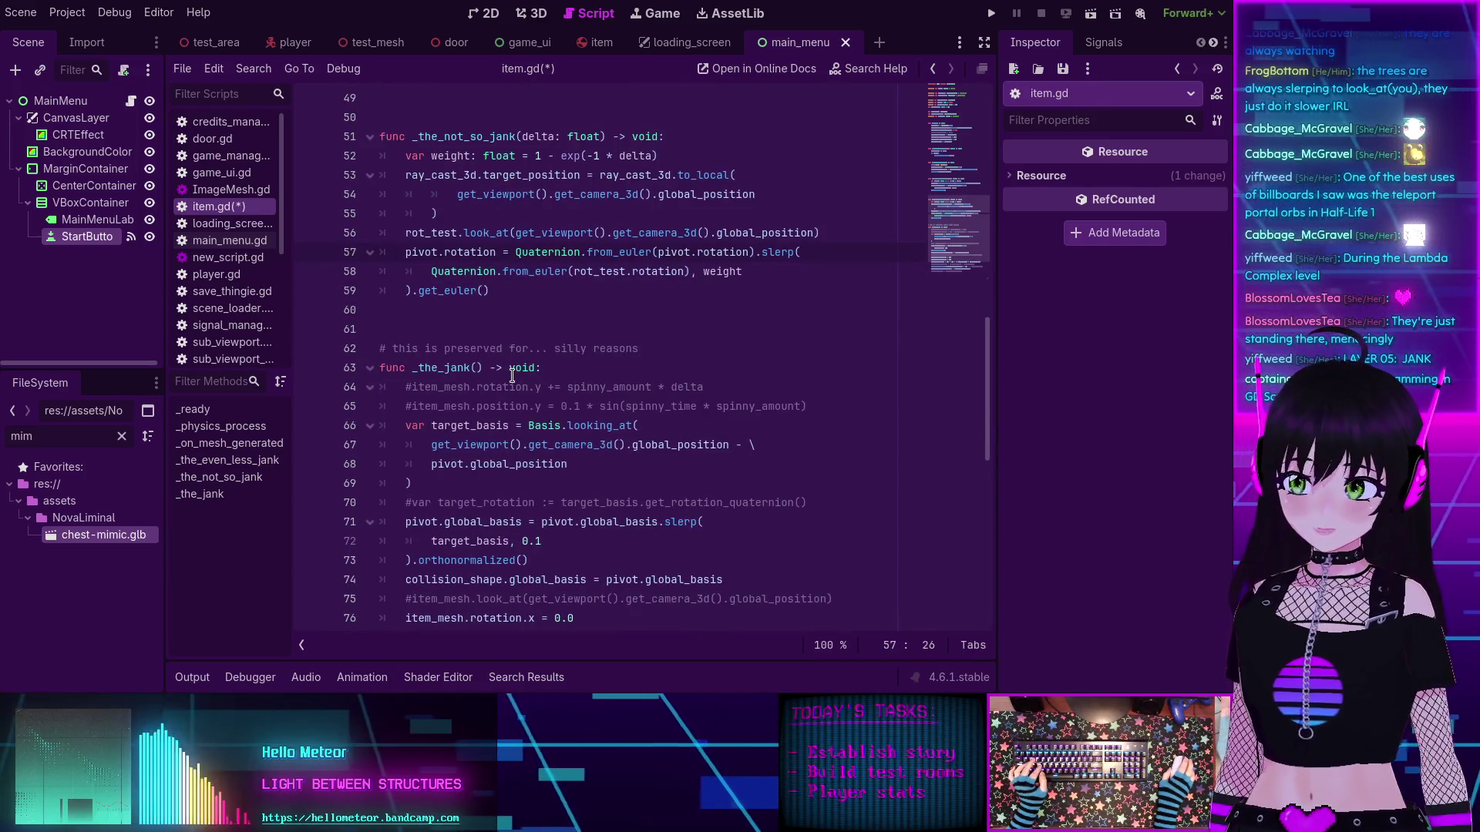
scroll(507, 377, "down", 3)
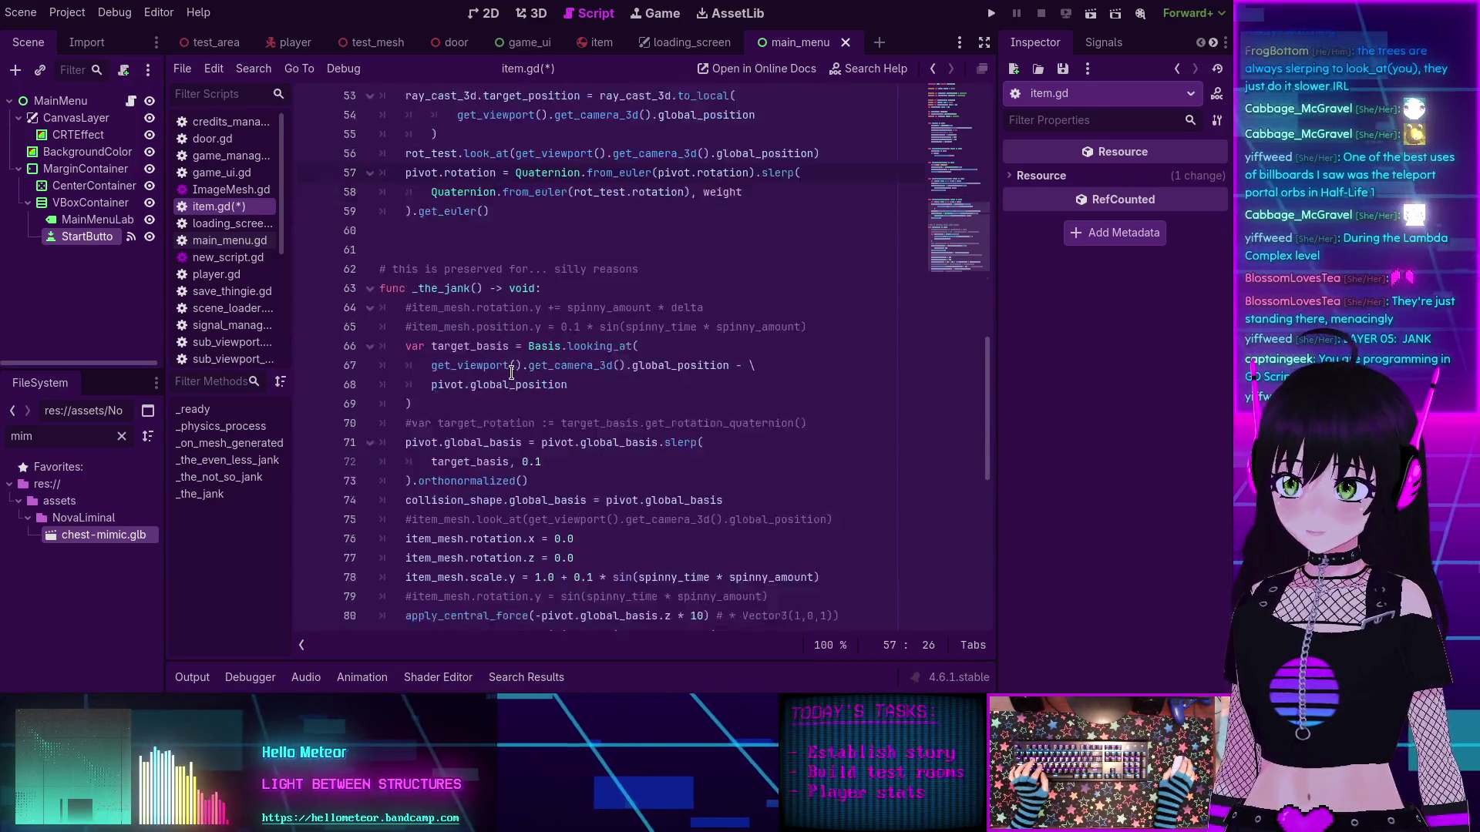
scroll(511, 369, "up", 2)
scroll(510, 369, "down", 1)
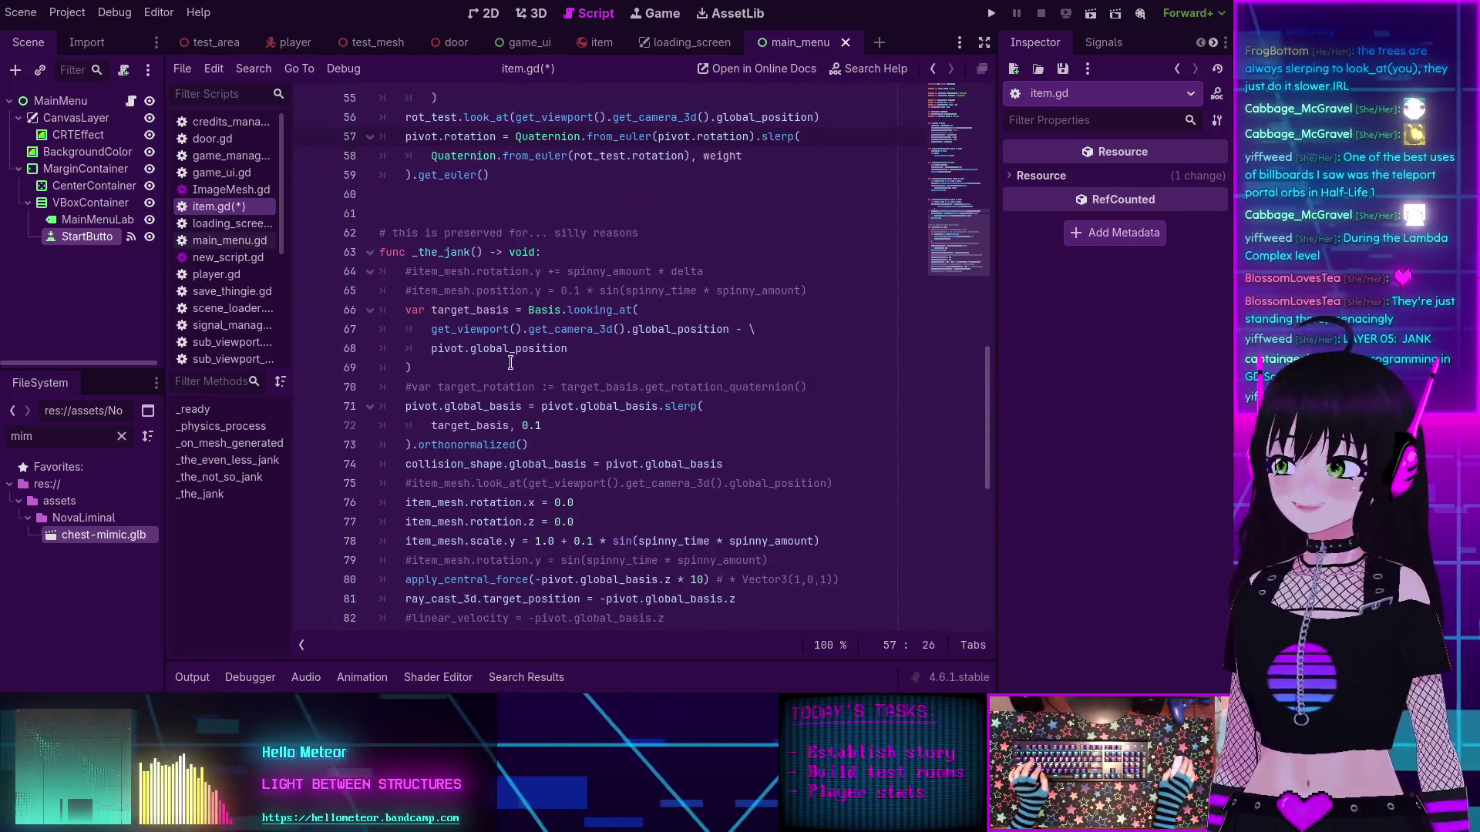
scroll(512, 366, "up", 2)
scroll(524, 372, "down", 2)
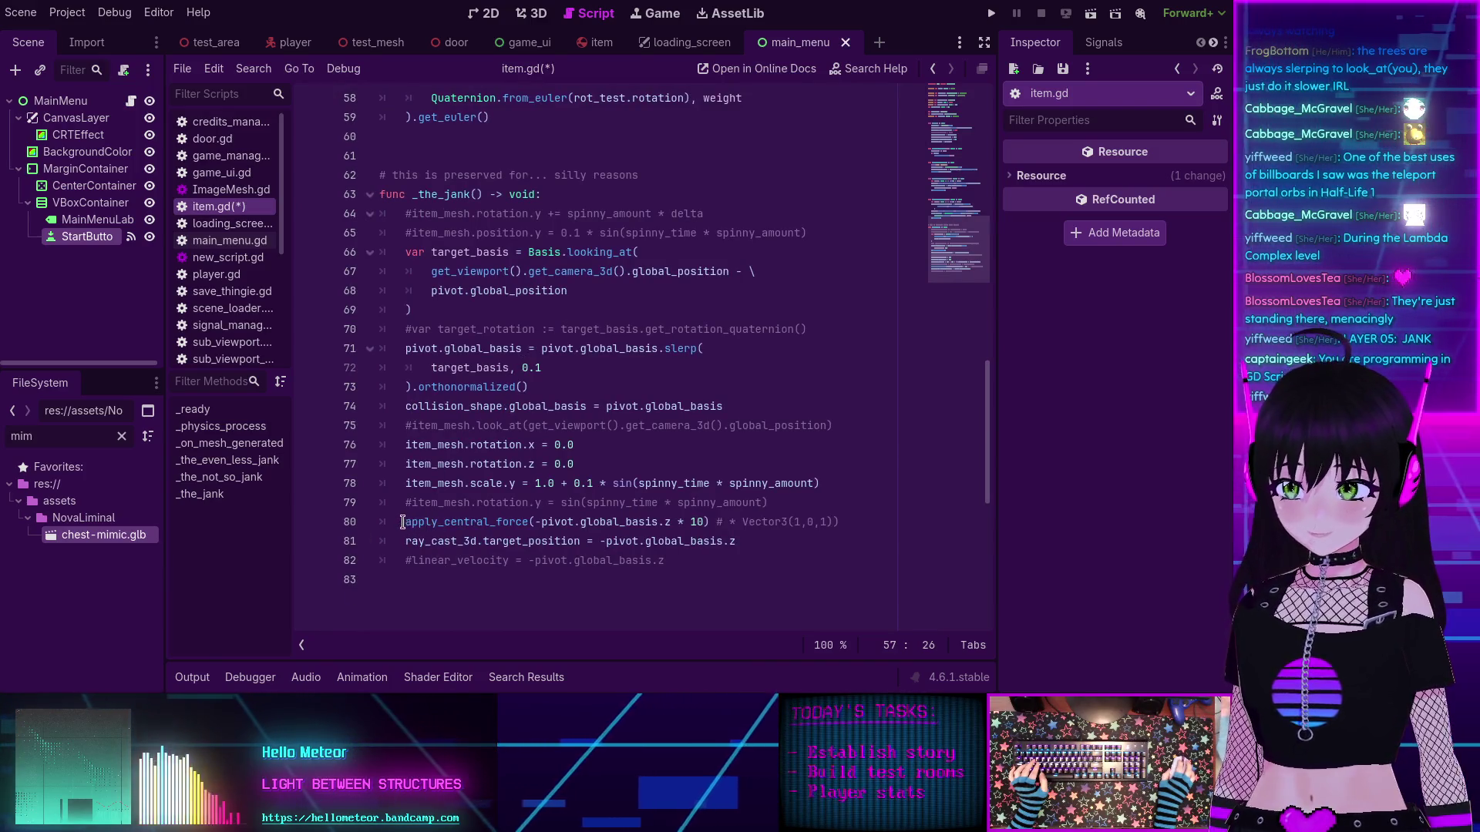
left_click_drag(402, 521, 536, 521)
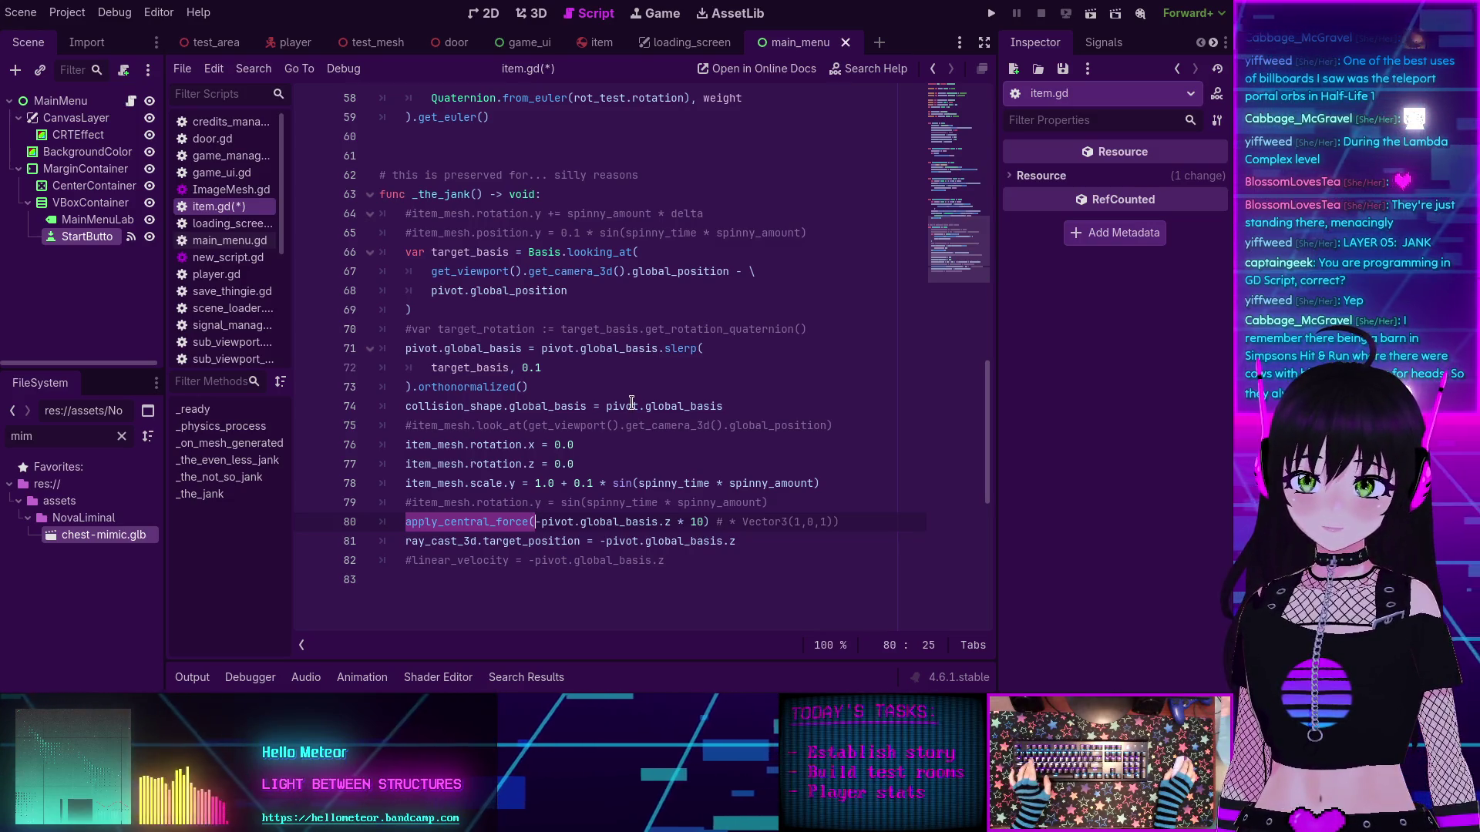
scroll(609, 404, "up", 10)
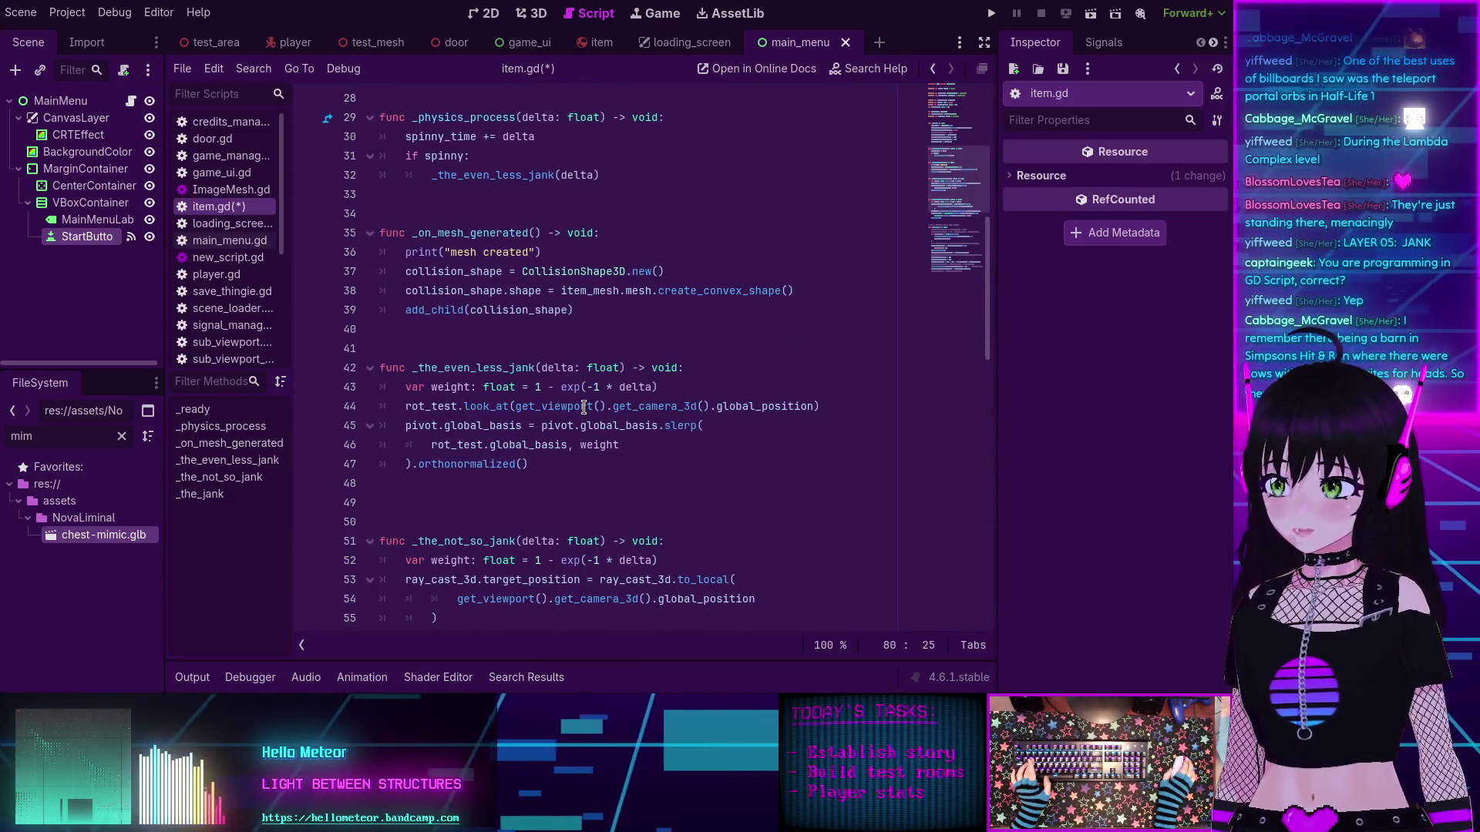
Step: Begin an apply_central_force( line in _the_even_less_jank and check the look_at documentation
key("Return")
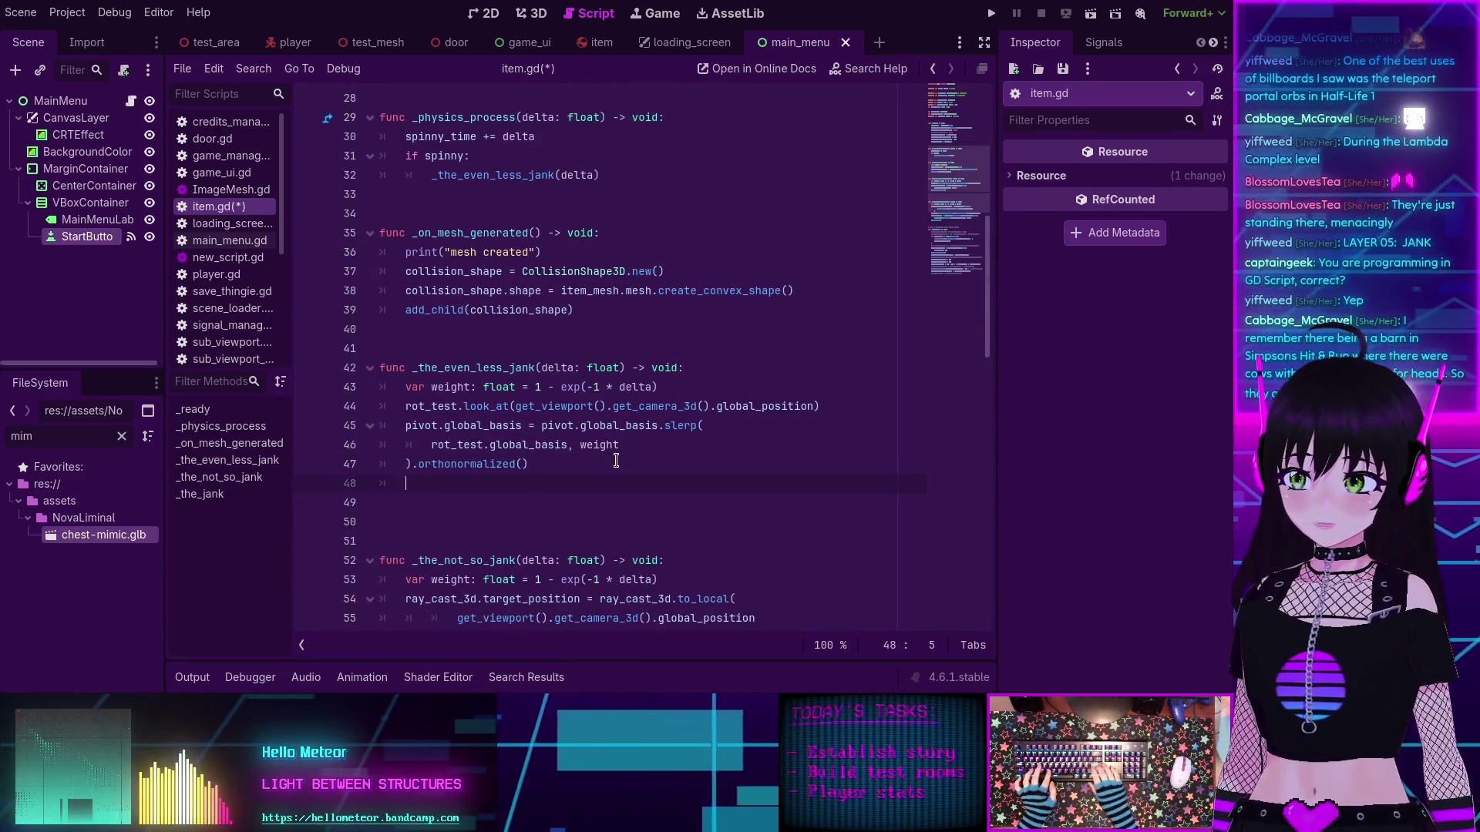
type("apply_central_force(")
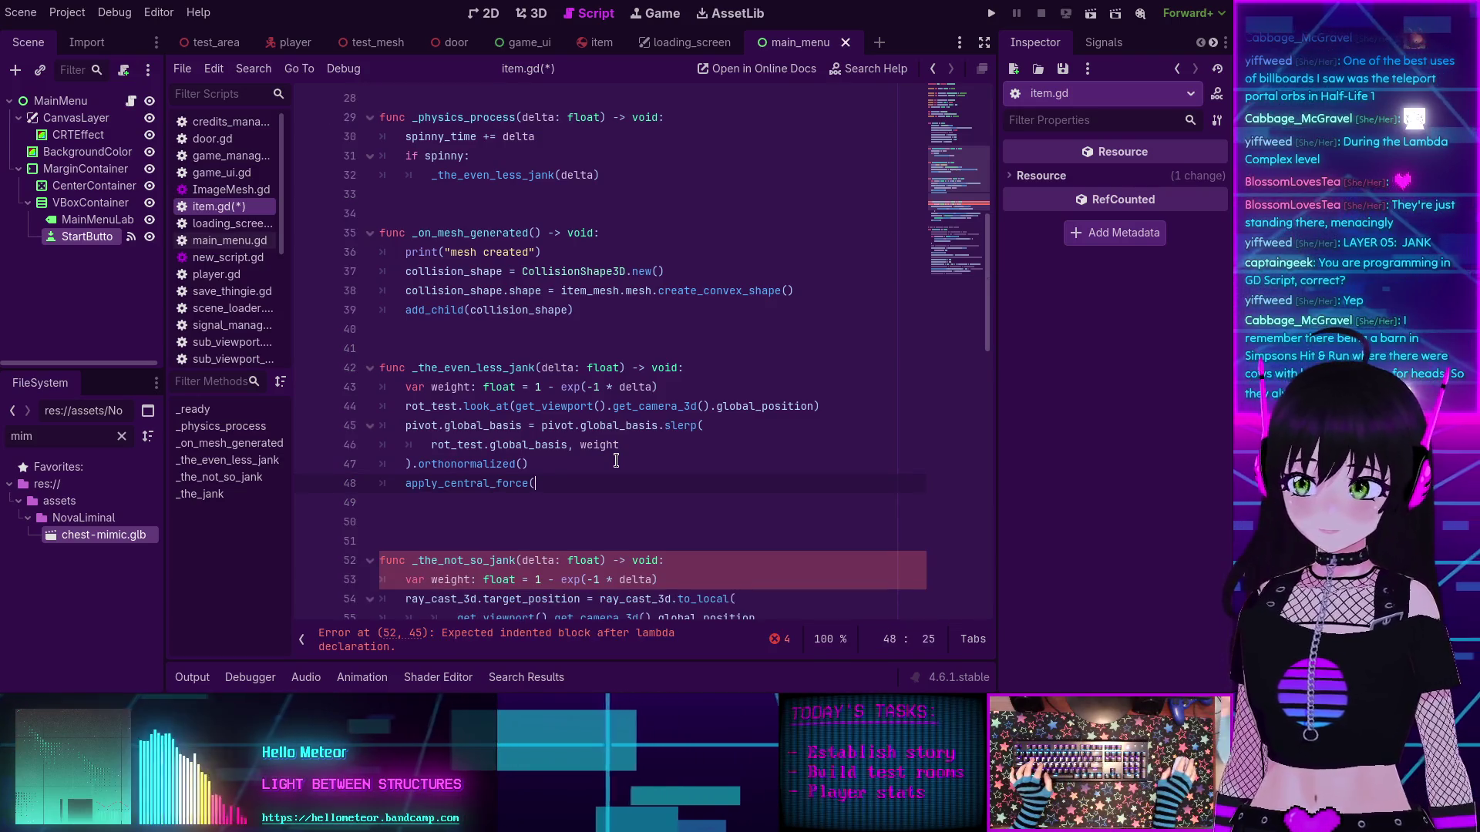
scroll(616, 461, "down", 9)
scroll(614, 460, "down", 3)
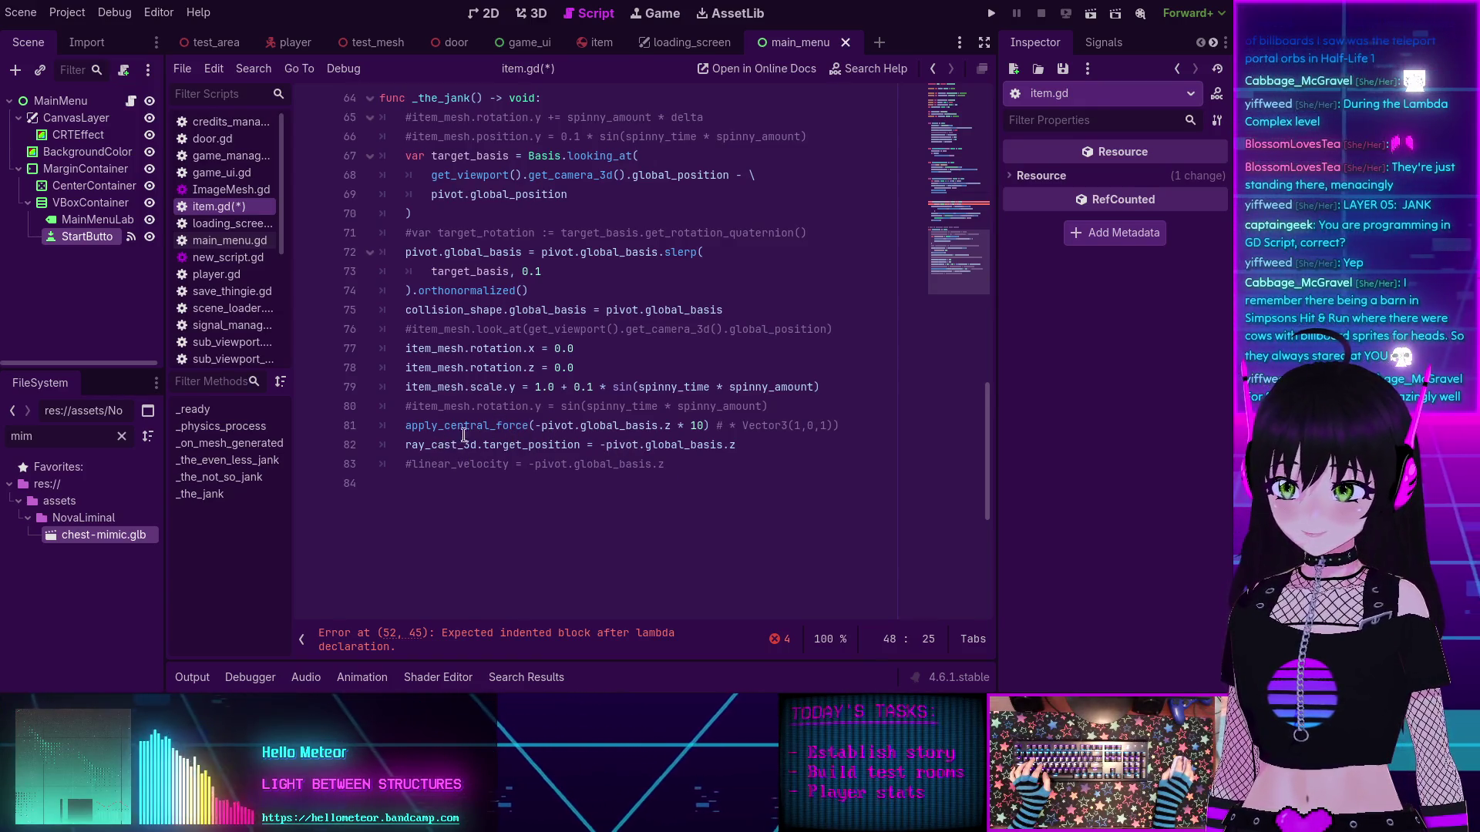
mouse_move(584, 428)
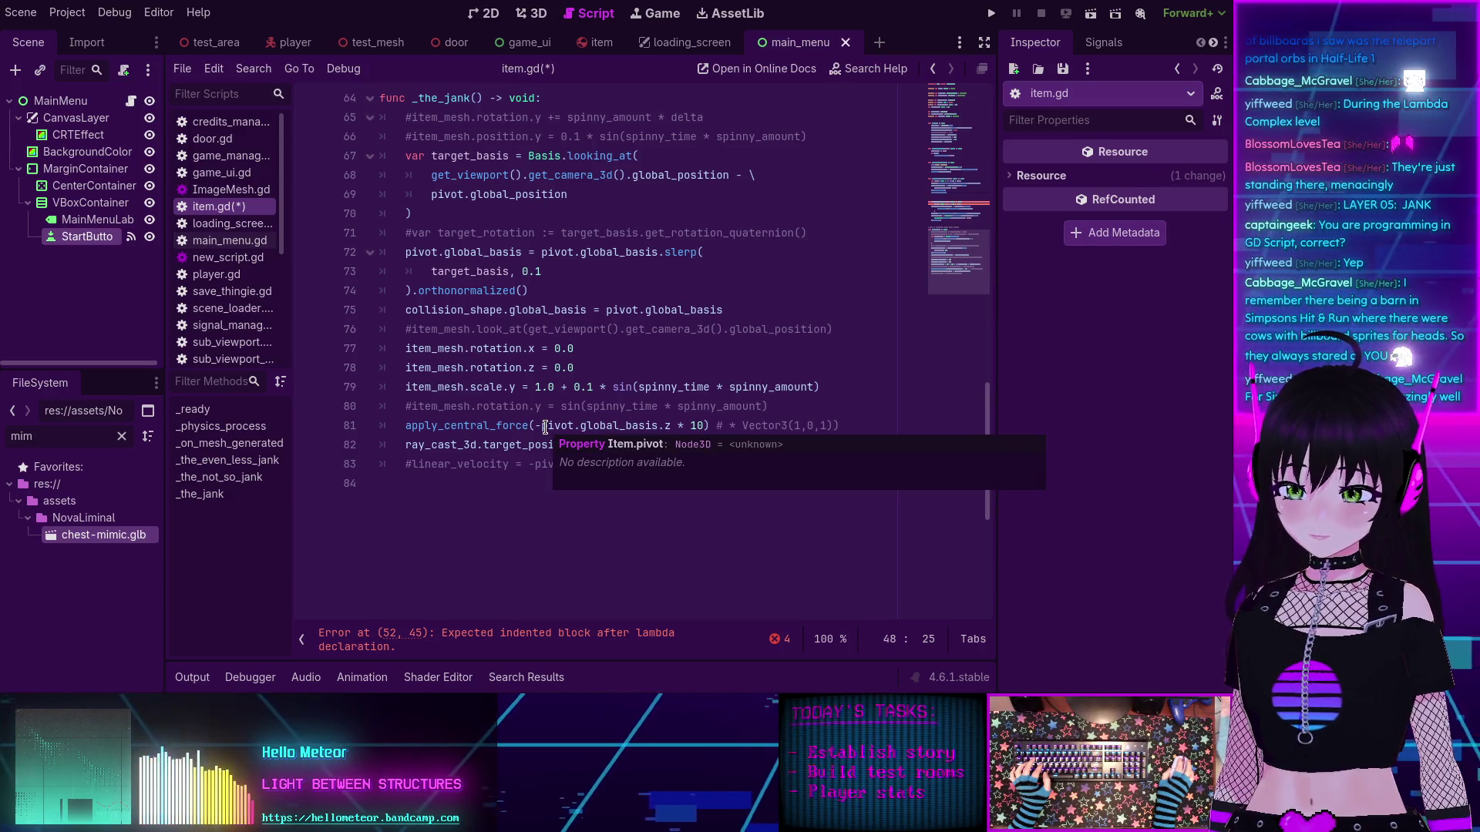
scroll(545, 428, "up", 8)
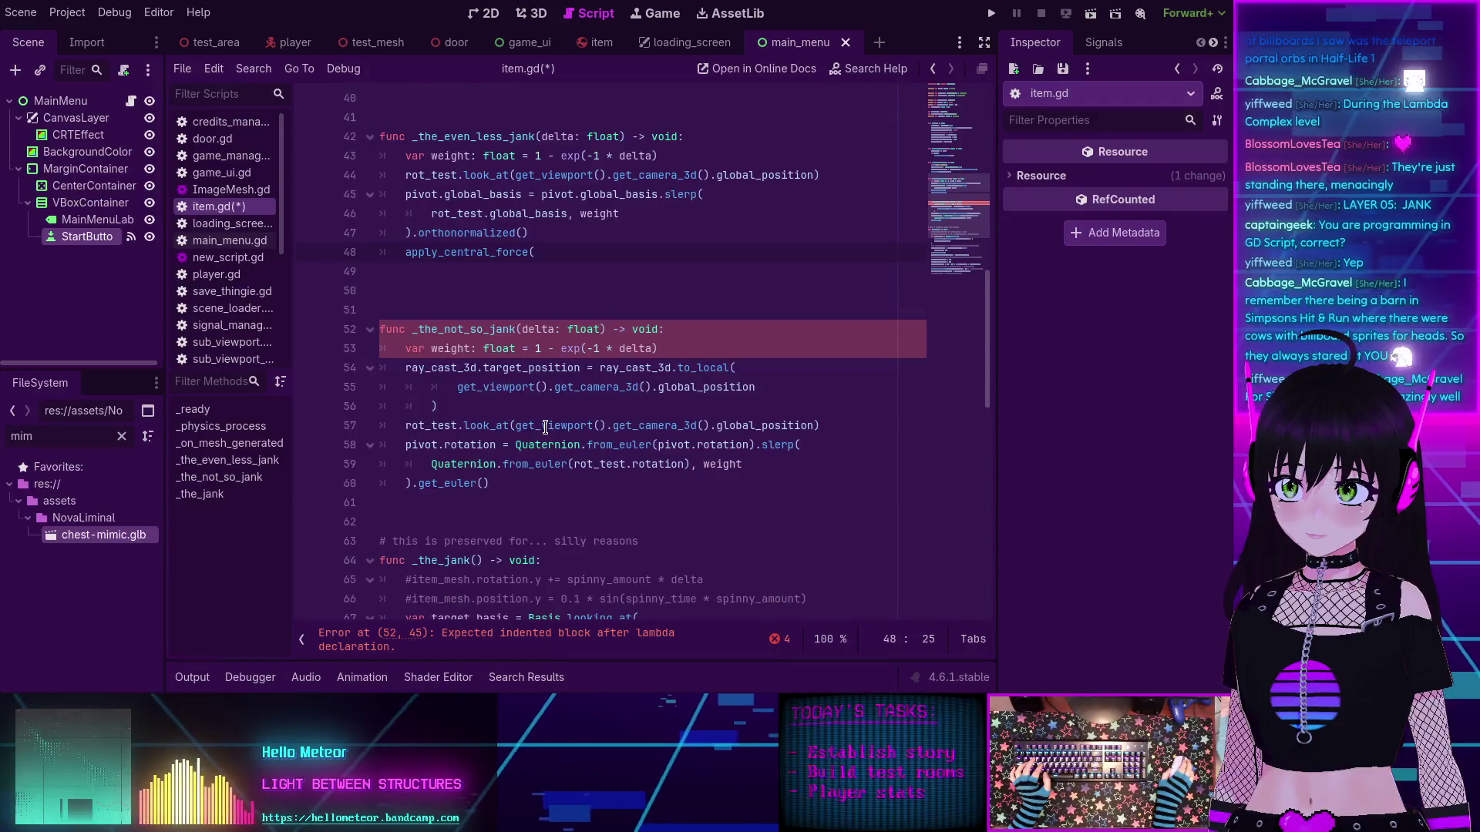
scroll(544, 428, "up", 2)
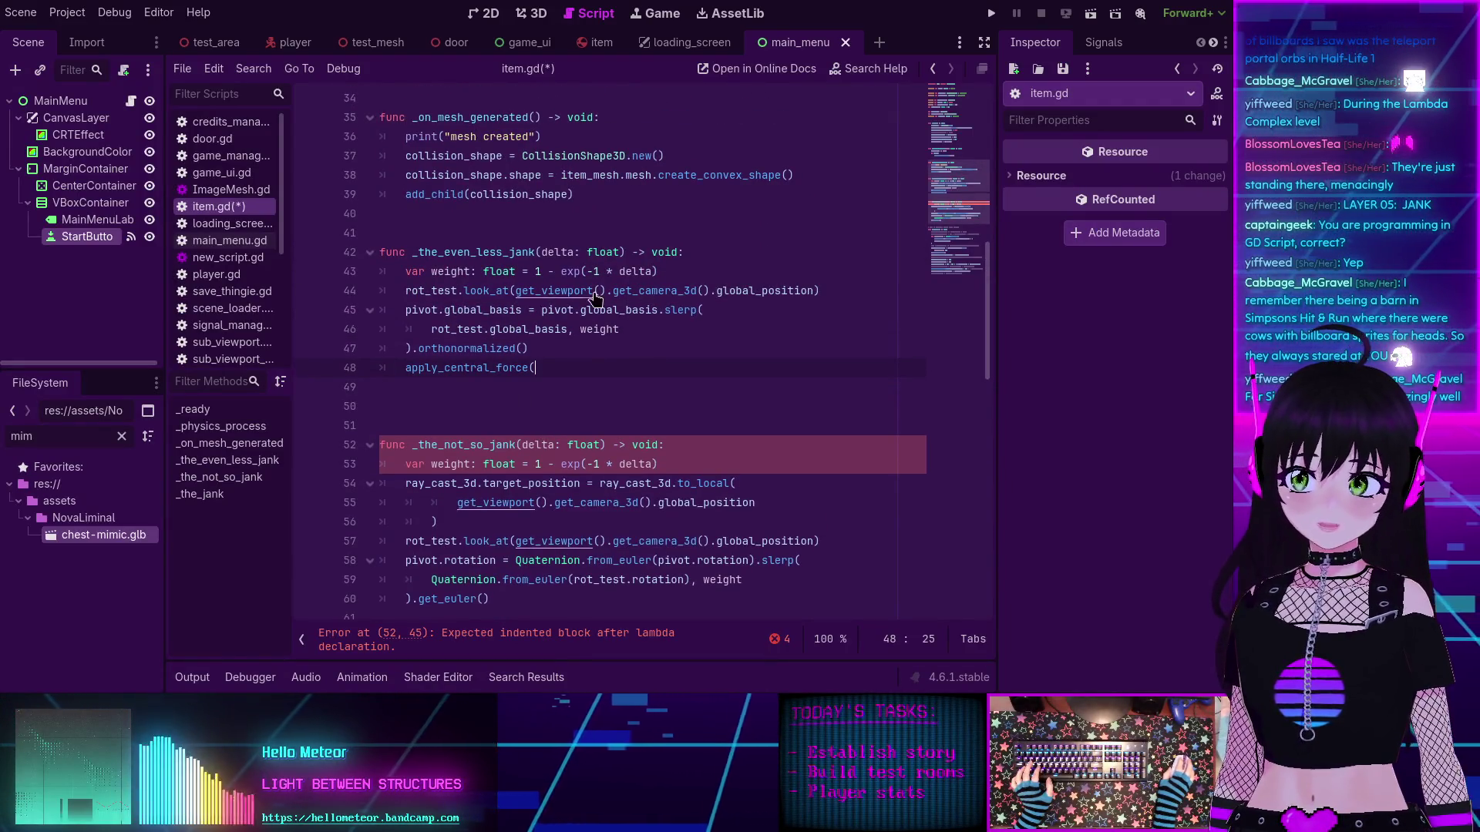
left_click(496, 296, "ctrl")
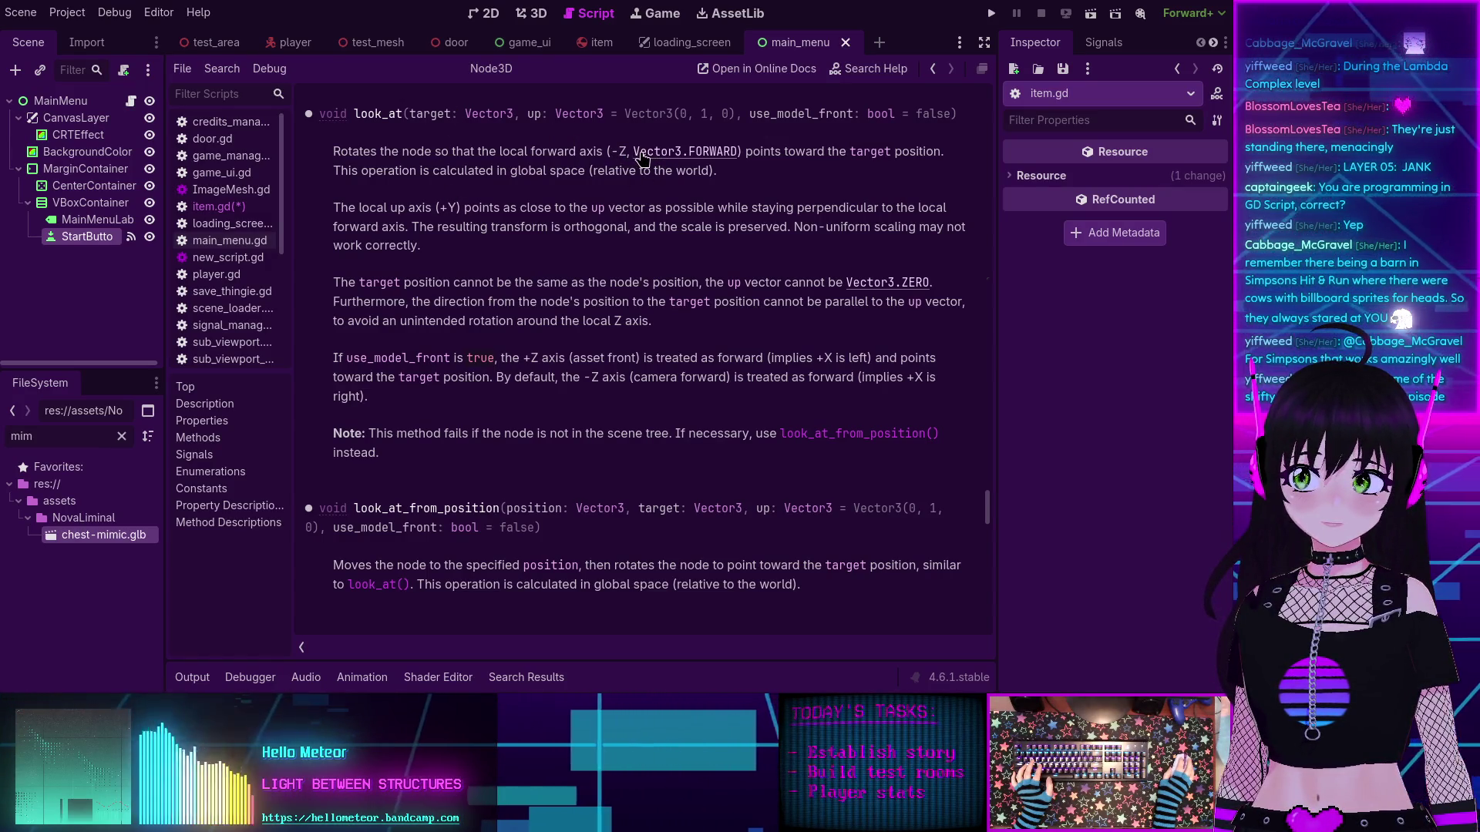
key("alt+Left")
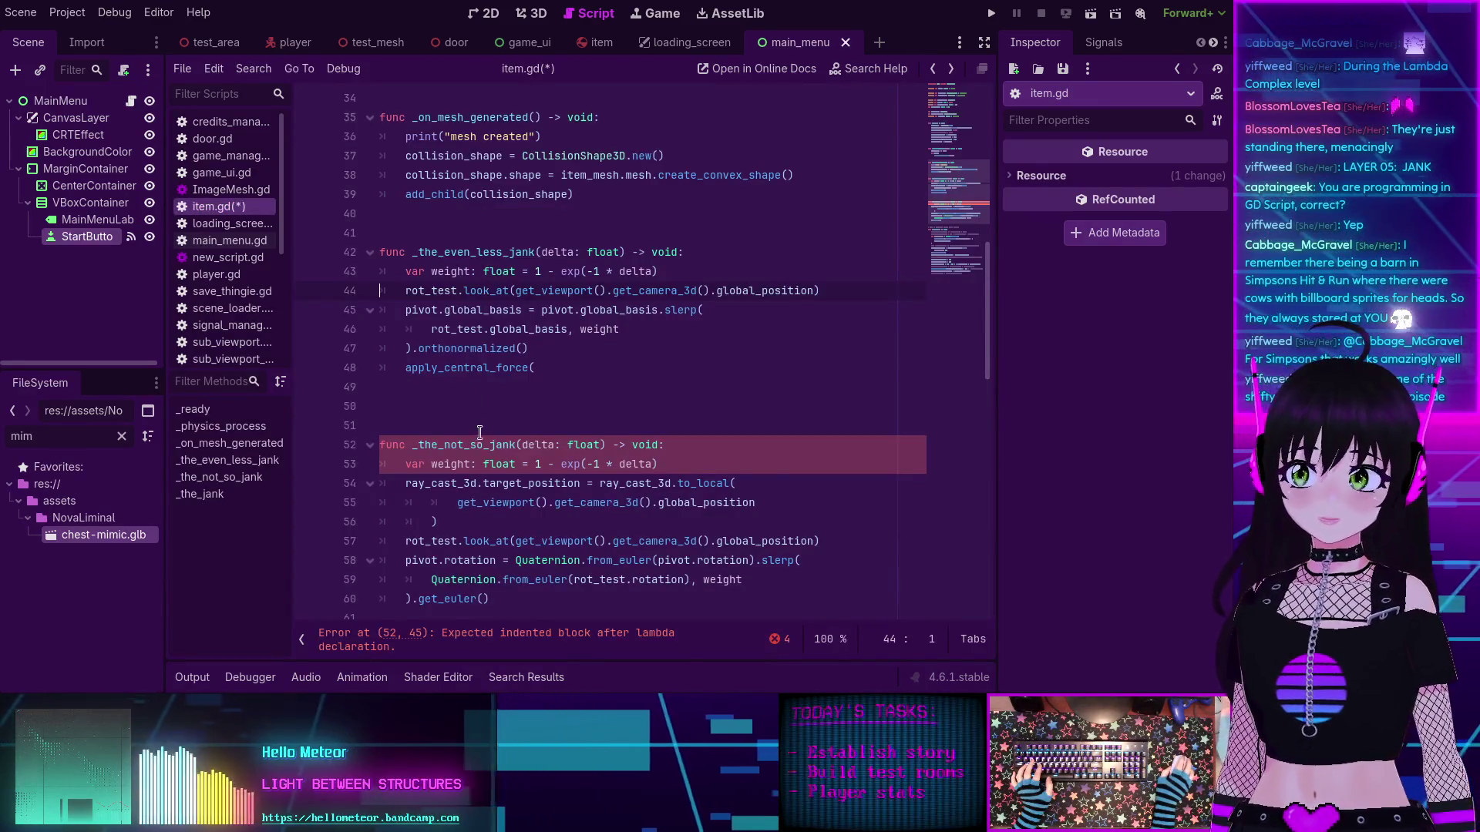
Step: Complete line 48 as apply_central_force(rot_test.rotation * 10) and save item.gd
scroll(552, 364, "down", 1)
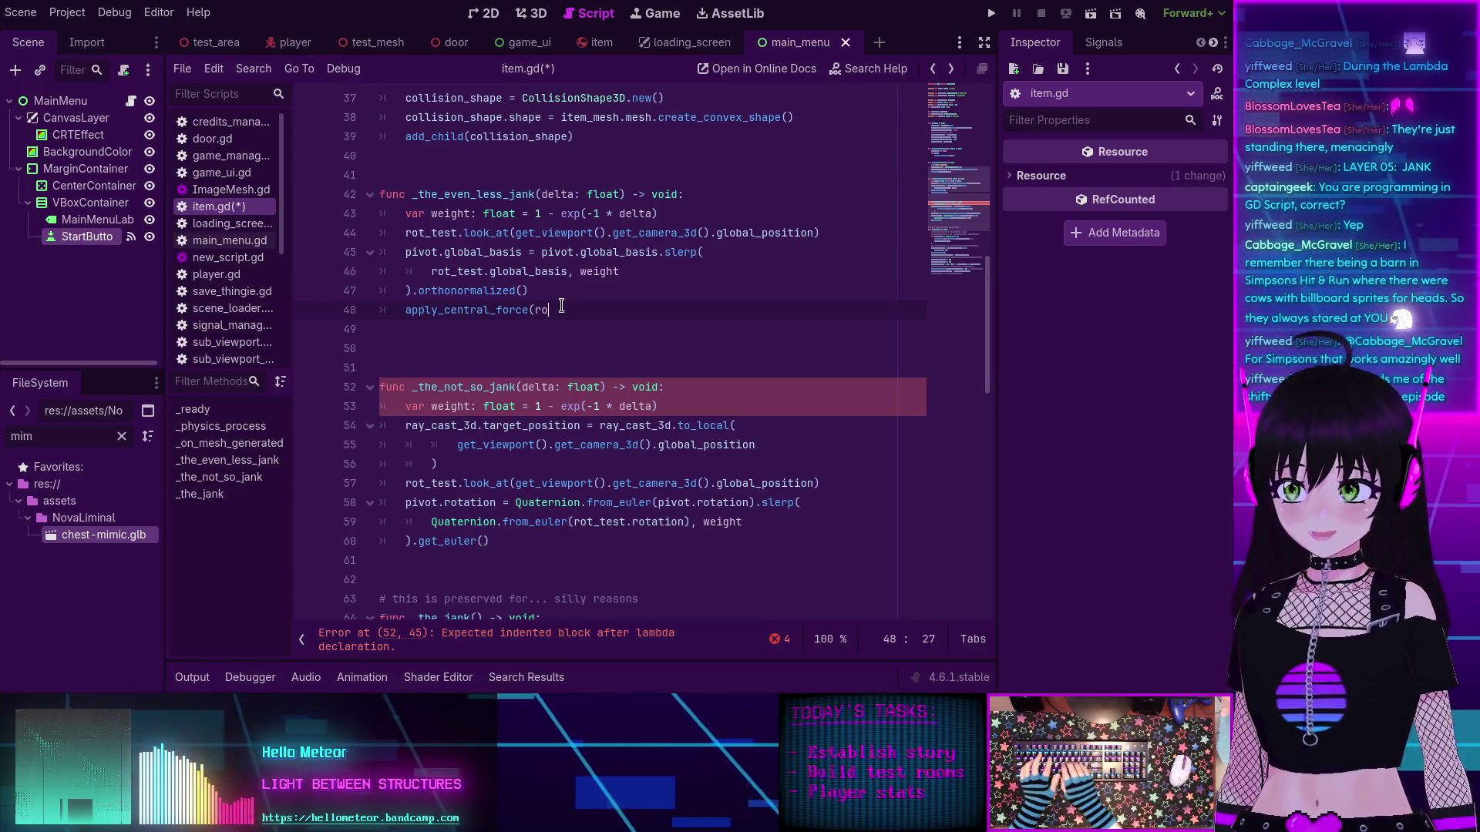
key("ctrl+space")
key("Escape")
key("BackSpace")
type("(")
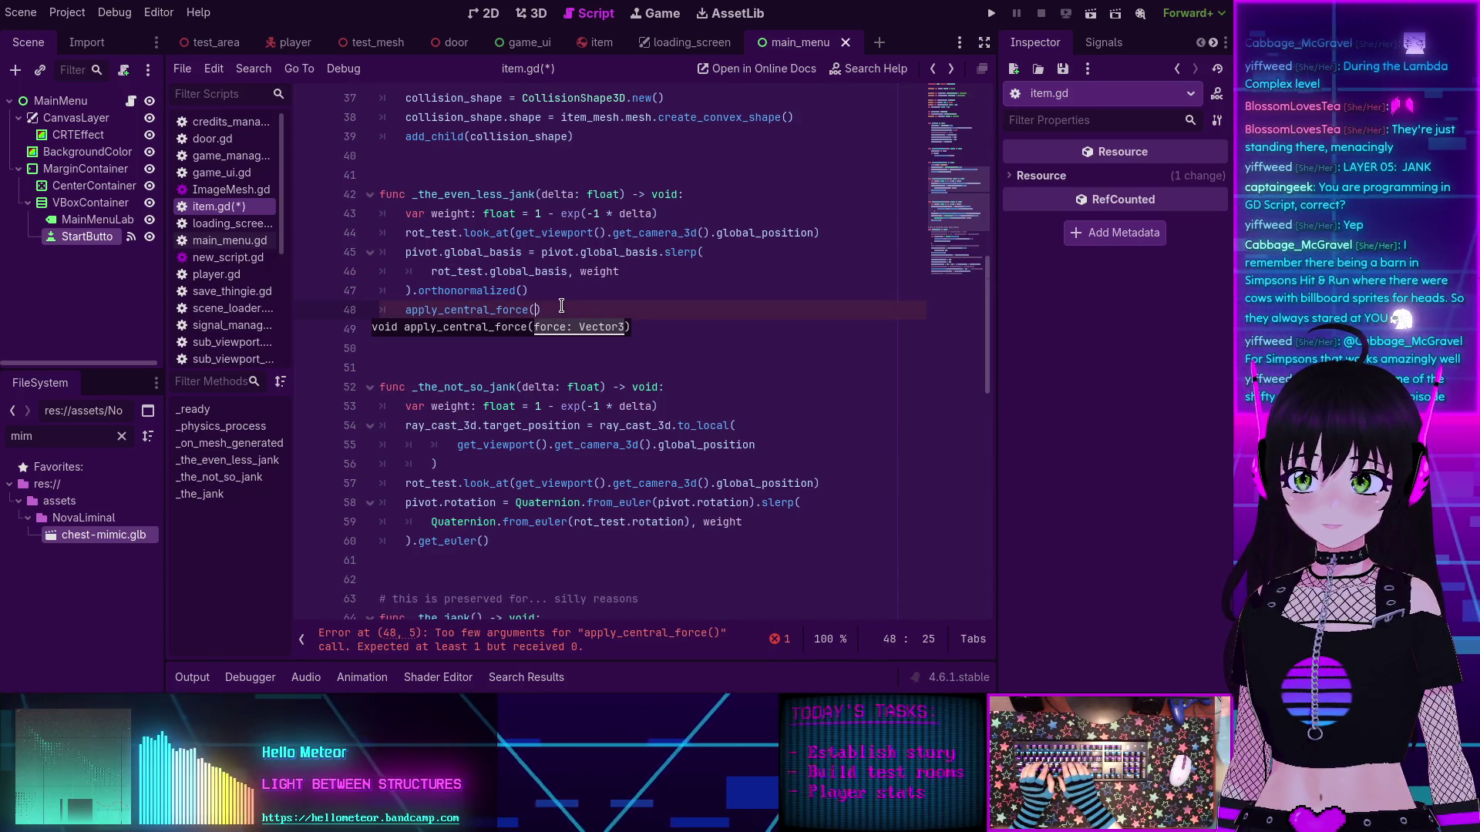
scroll(570, 320, "down", 2)
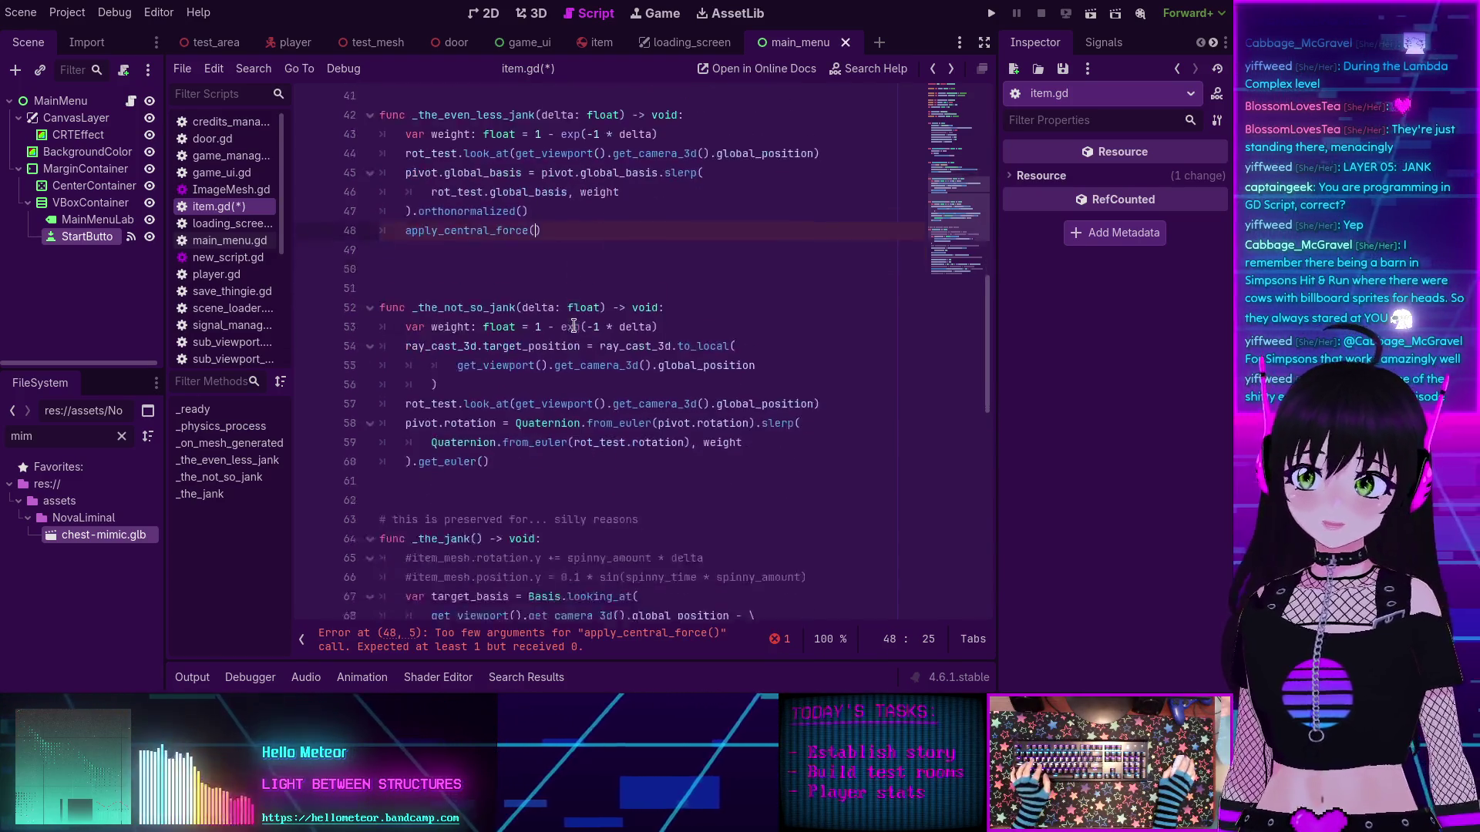
scroll(573, 326, "down", 7)
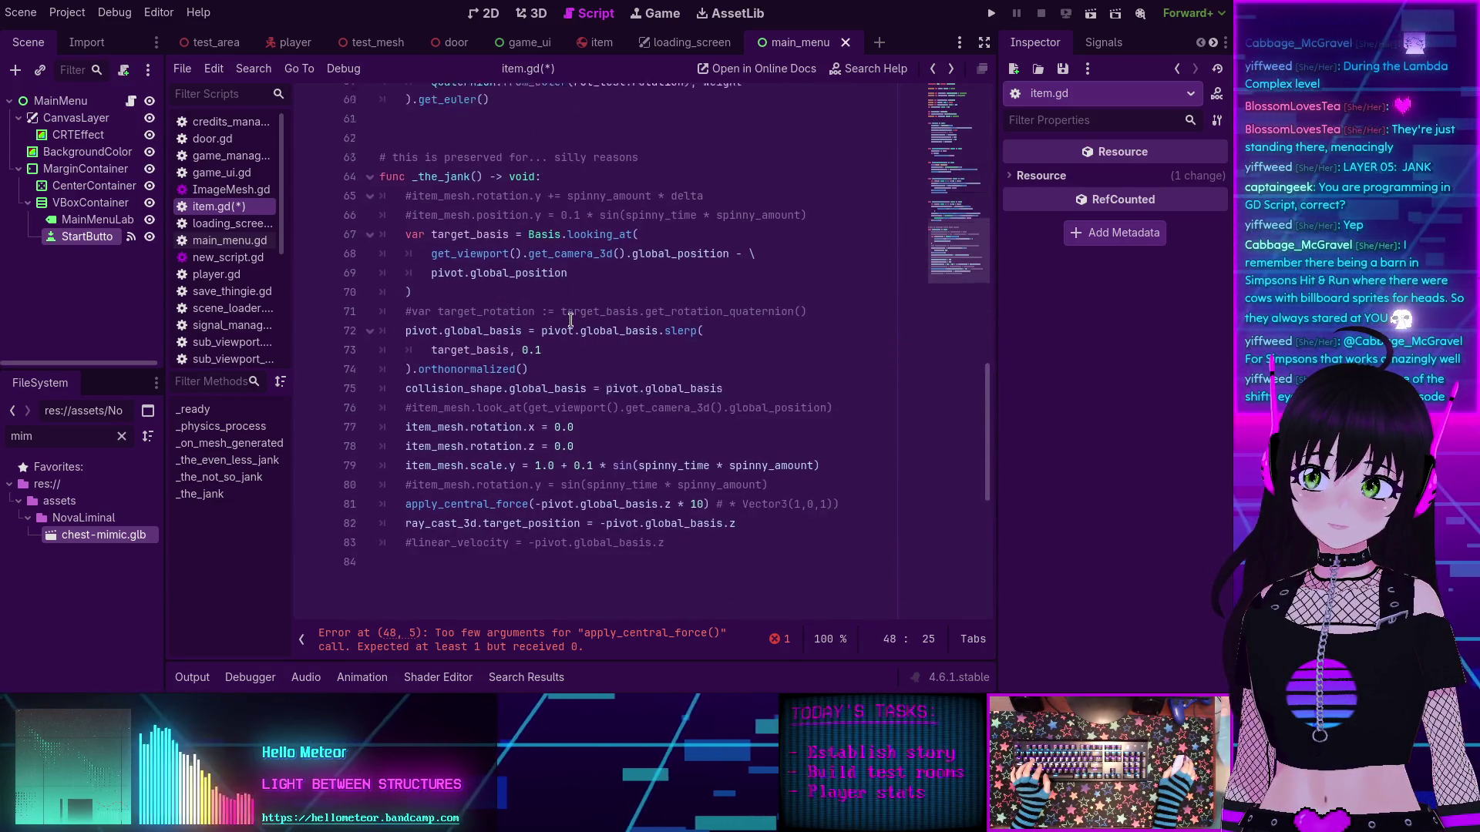
scroll(621, 264, "up", 8)
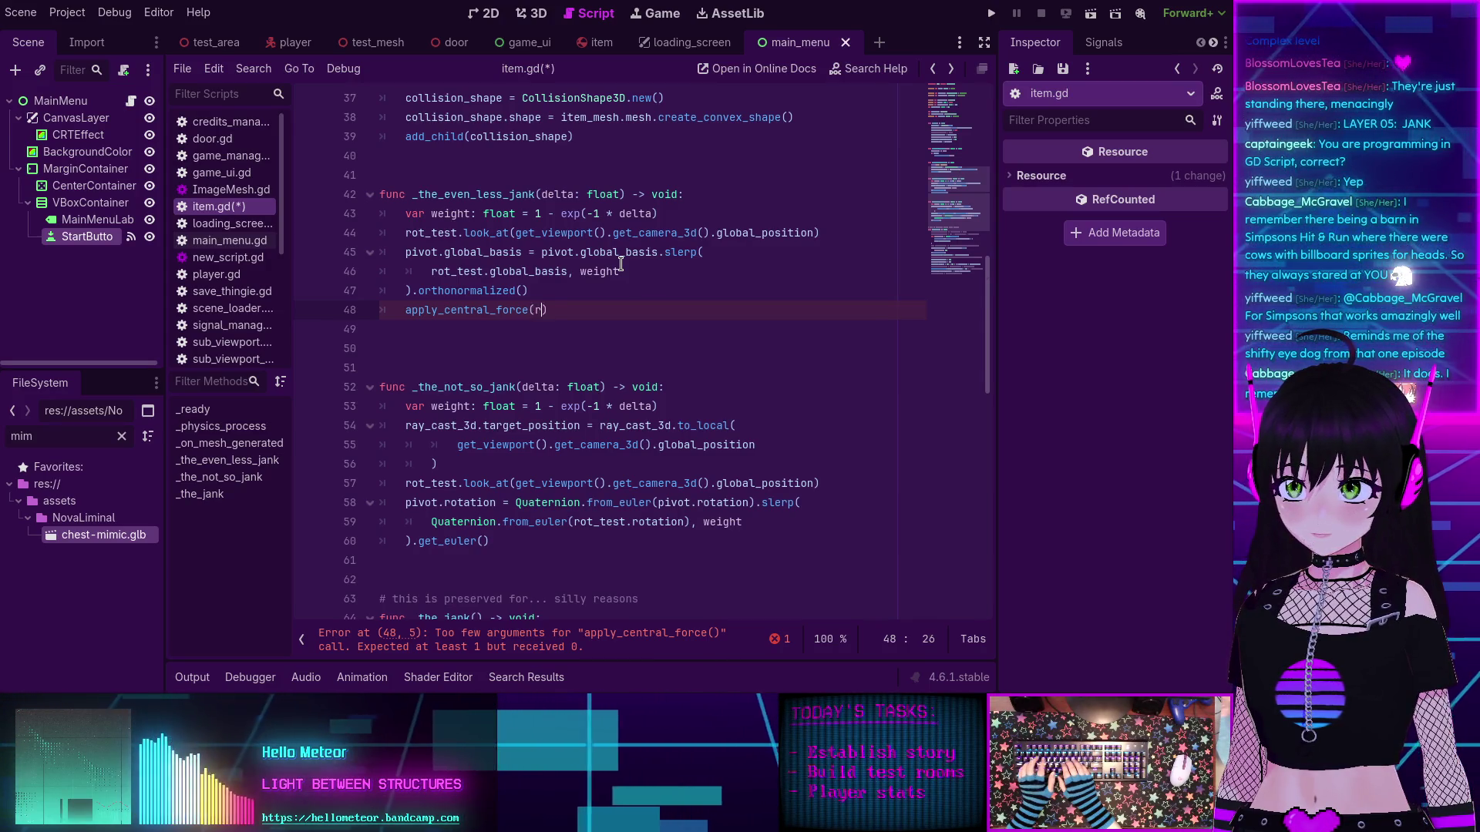
type("rot_test.")
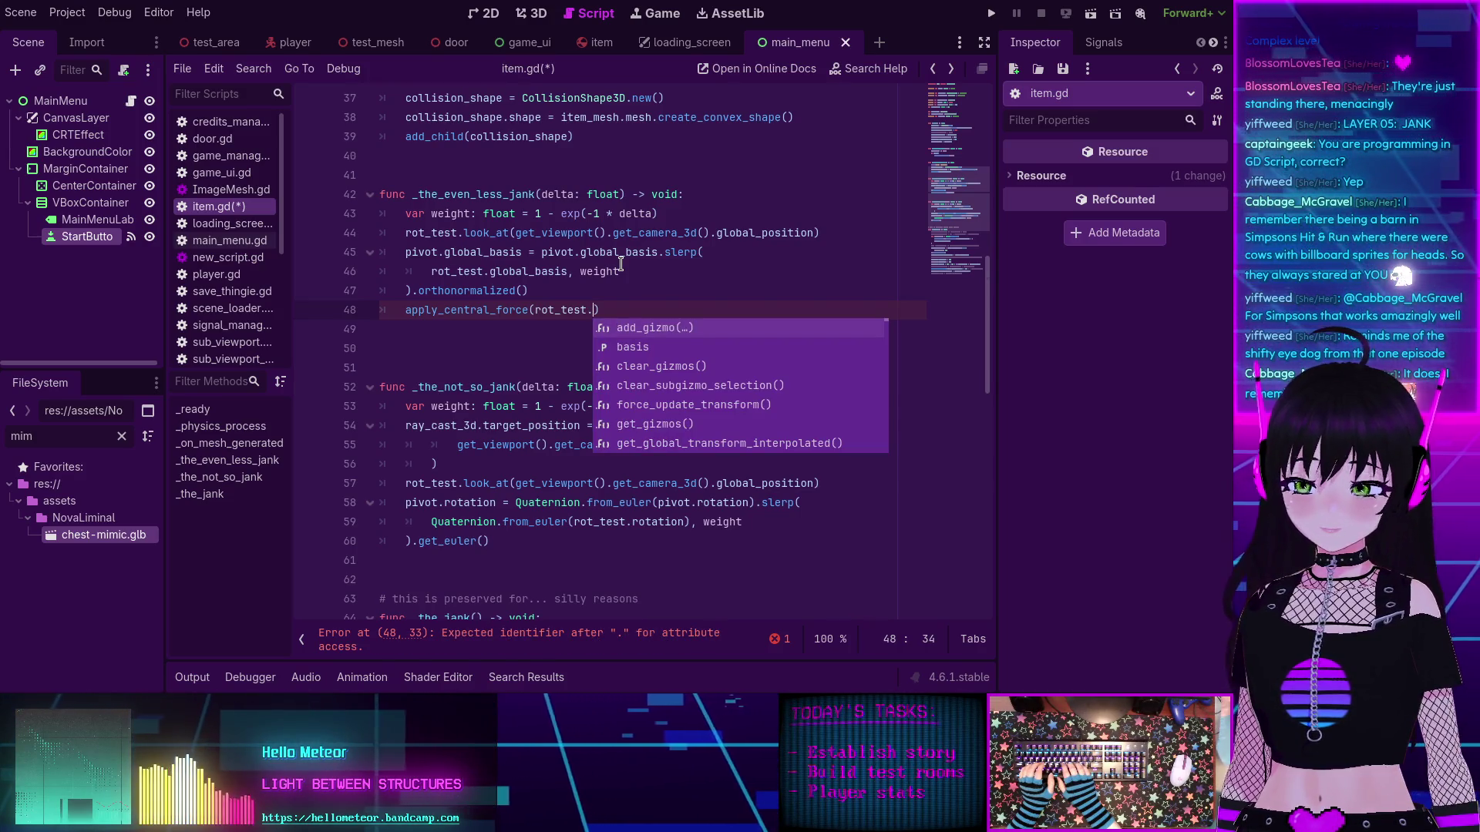
type("rotation")
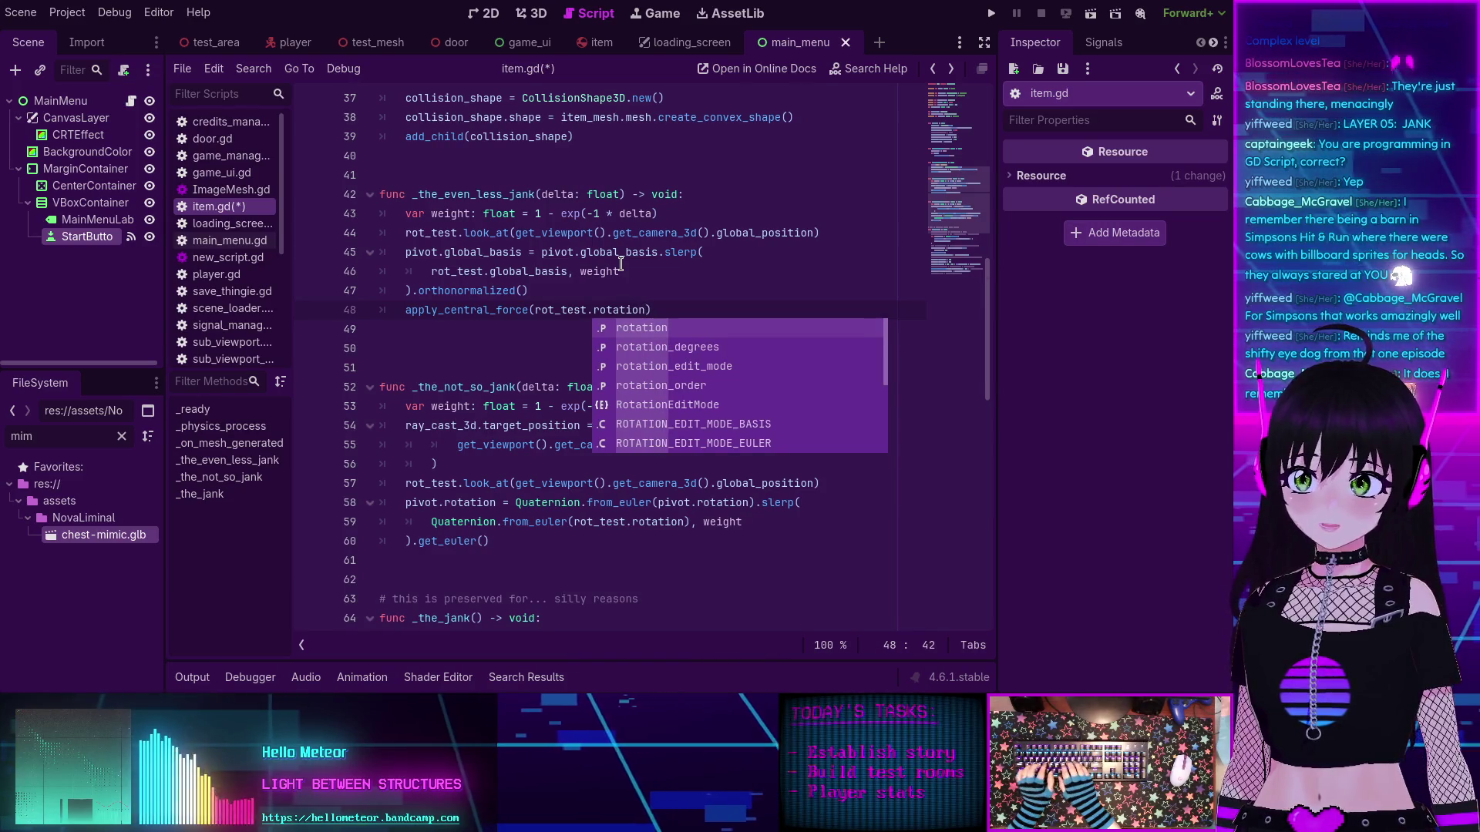
type("*")
key("BackSpace")
key("BackSpace")
type("* 10")
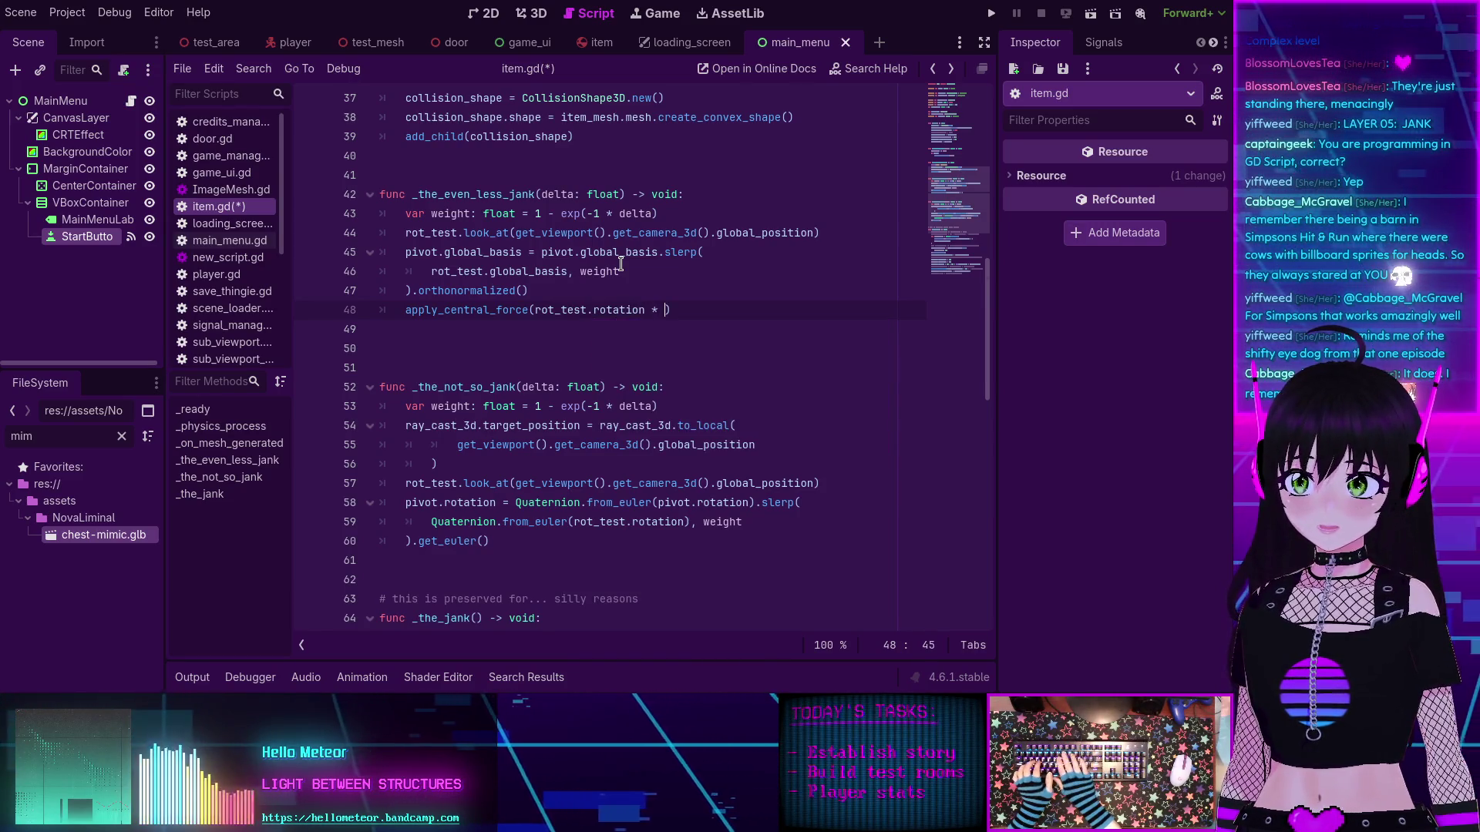
key("ctrl+s")
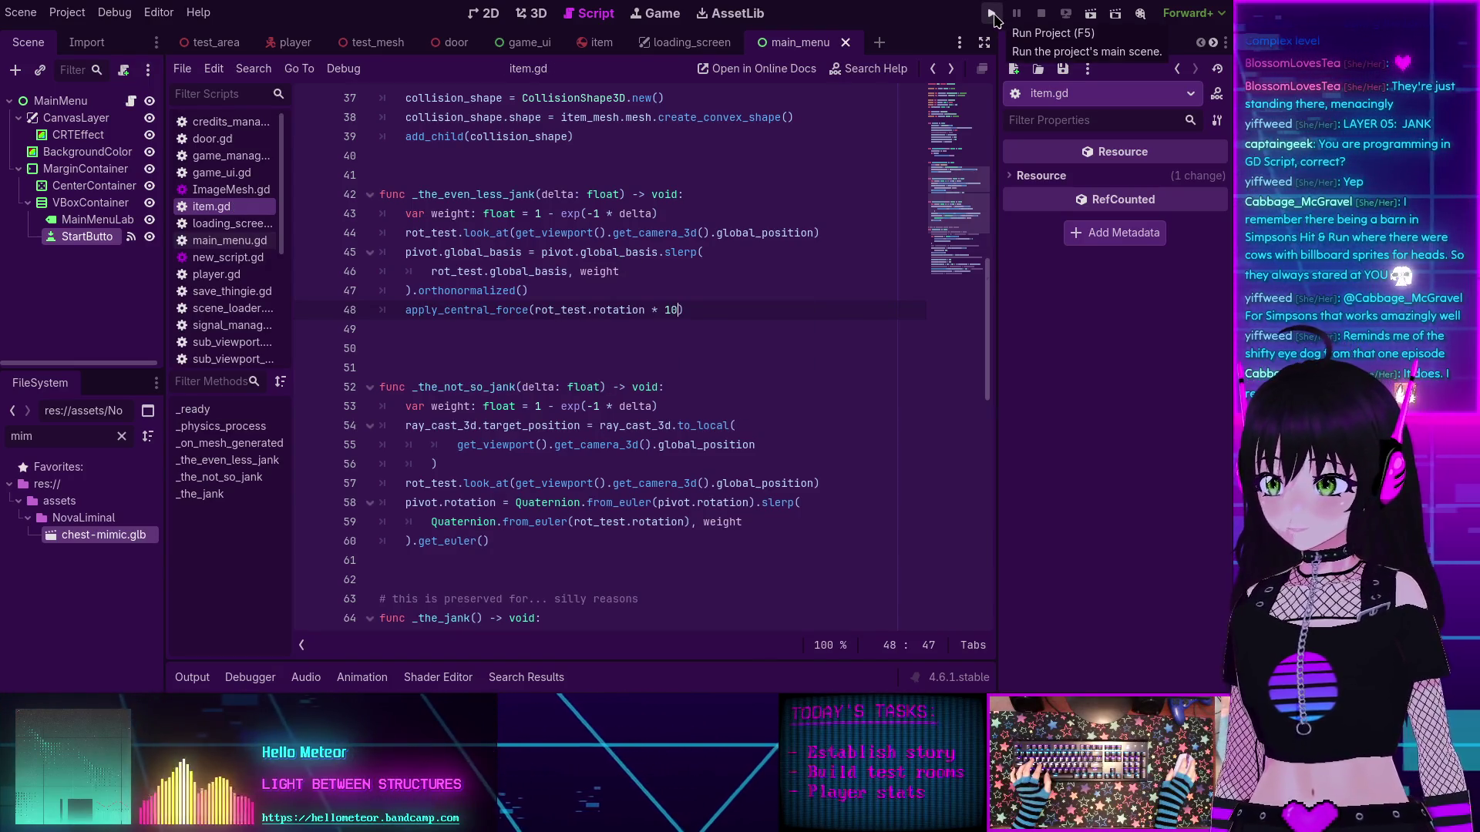
Step: Run the game from the main menu, walk to the trees, then pick up and fling one
left_click(992, 14)
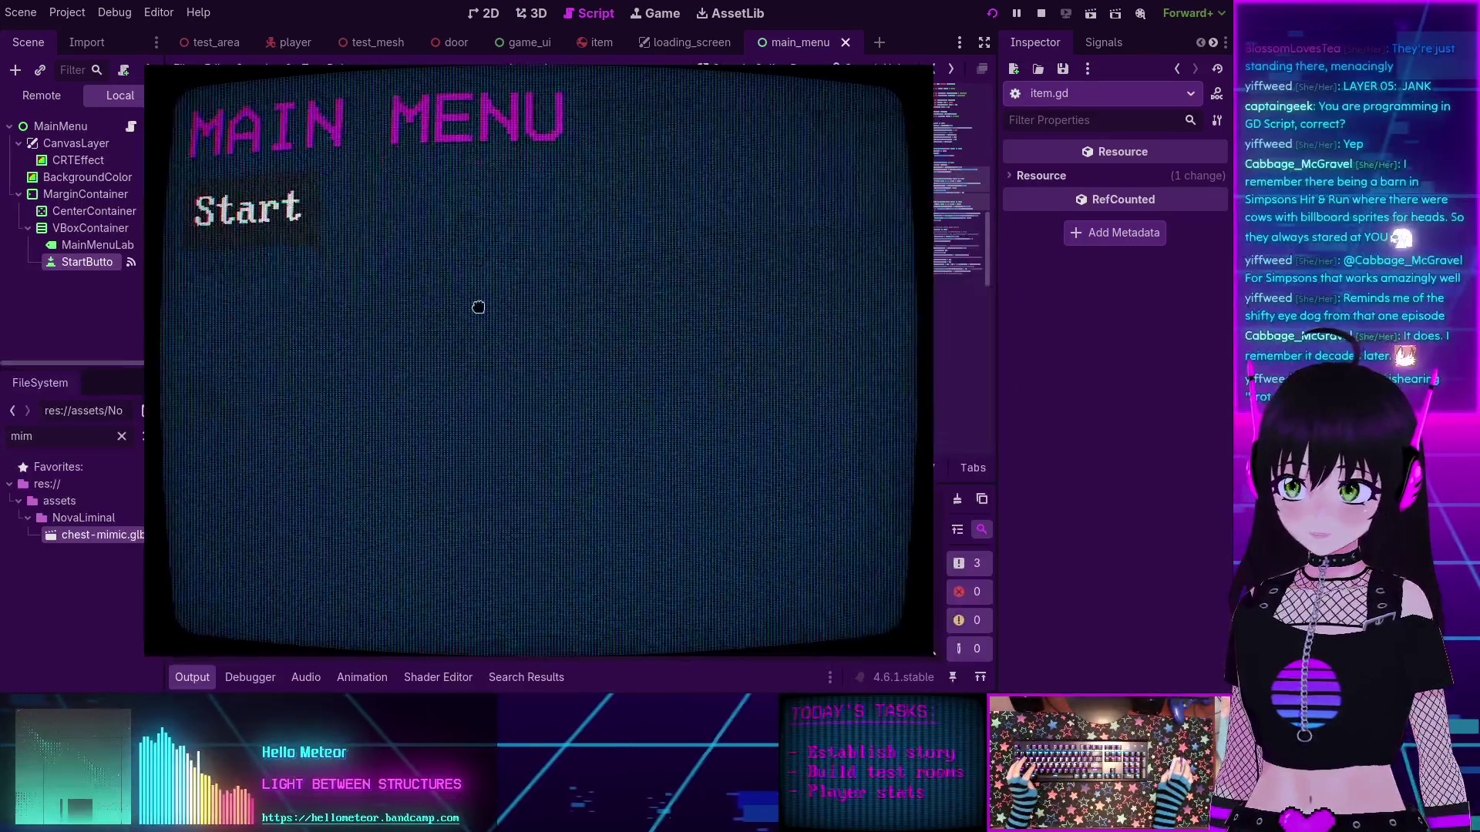
left_click(291, 217)
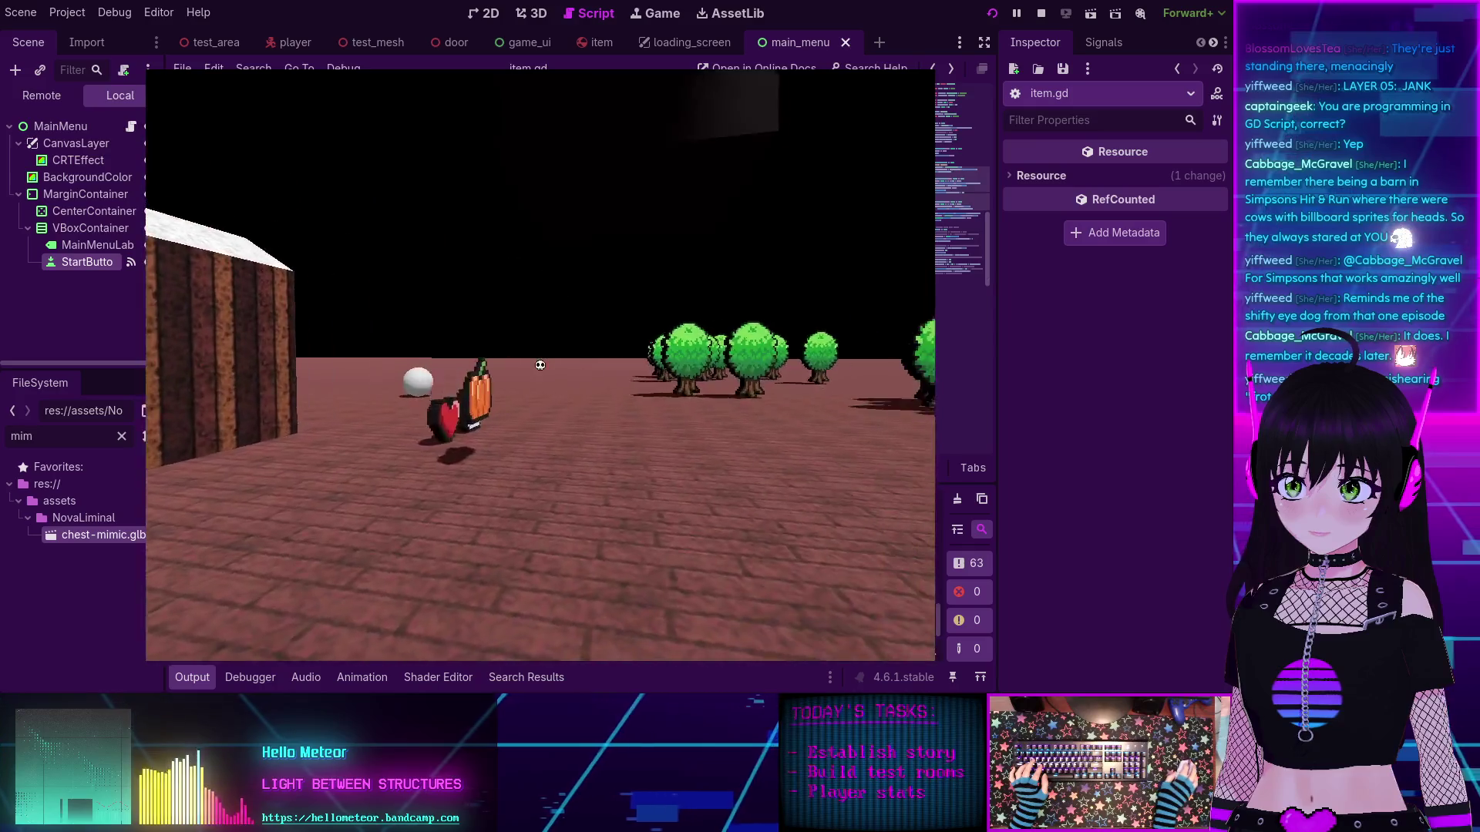
key("w")
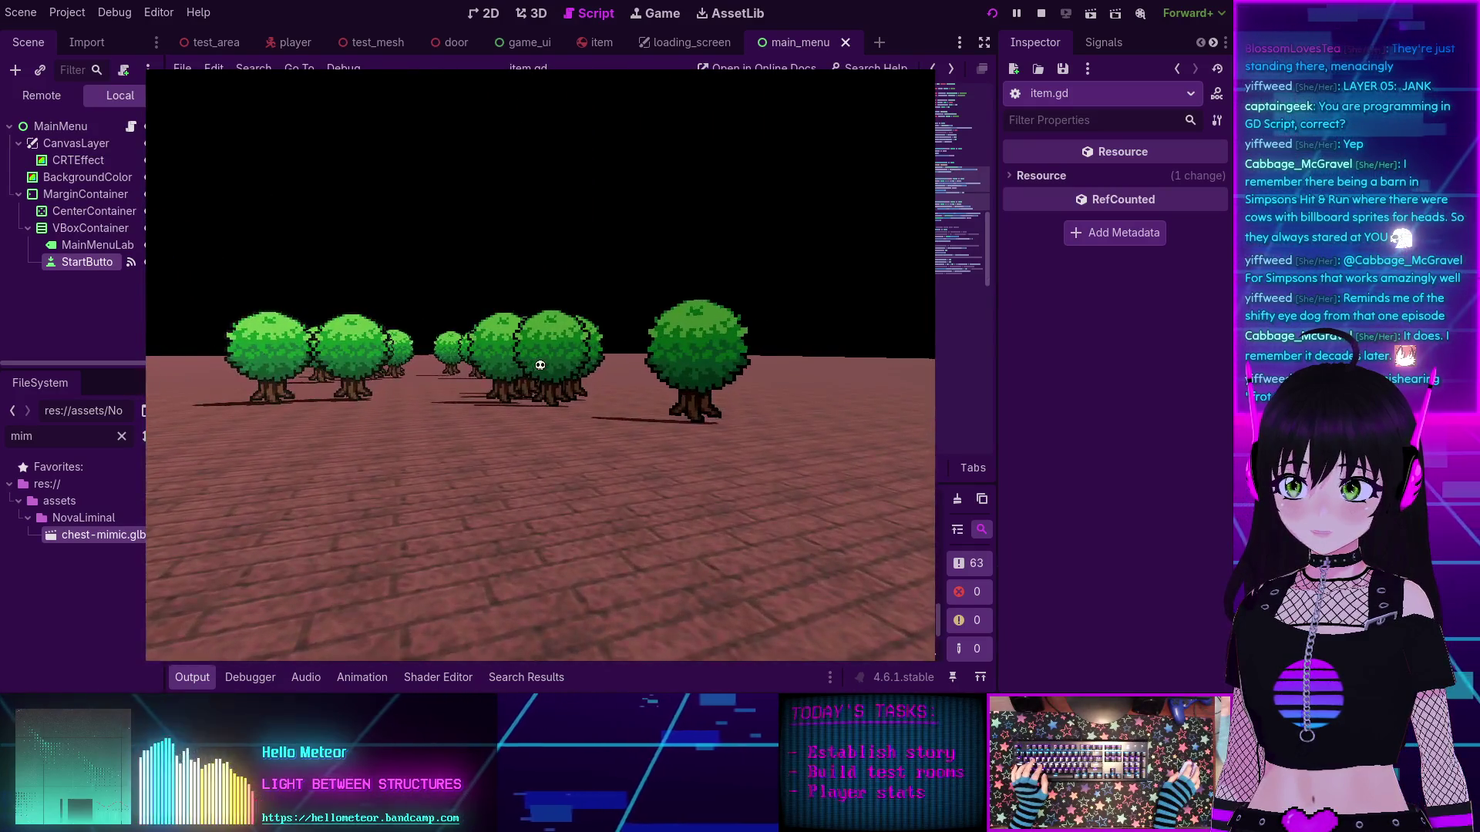
key("s")
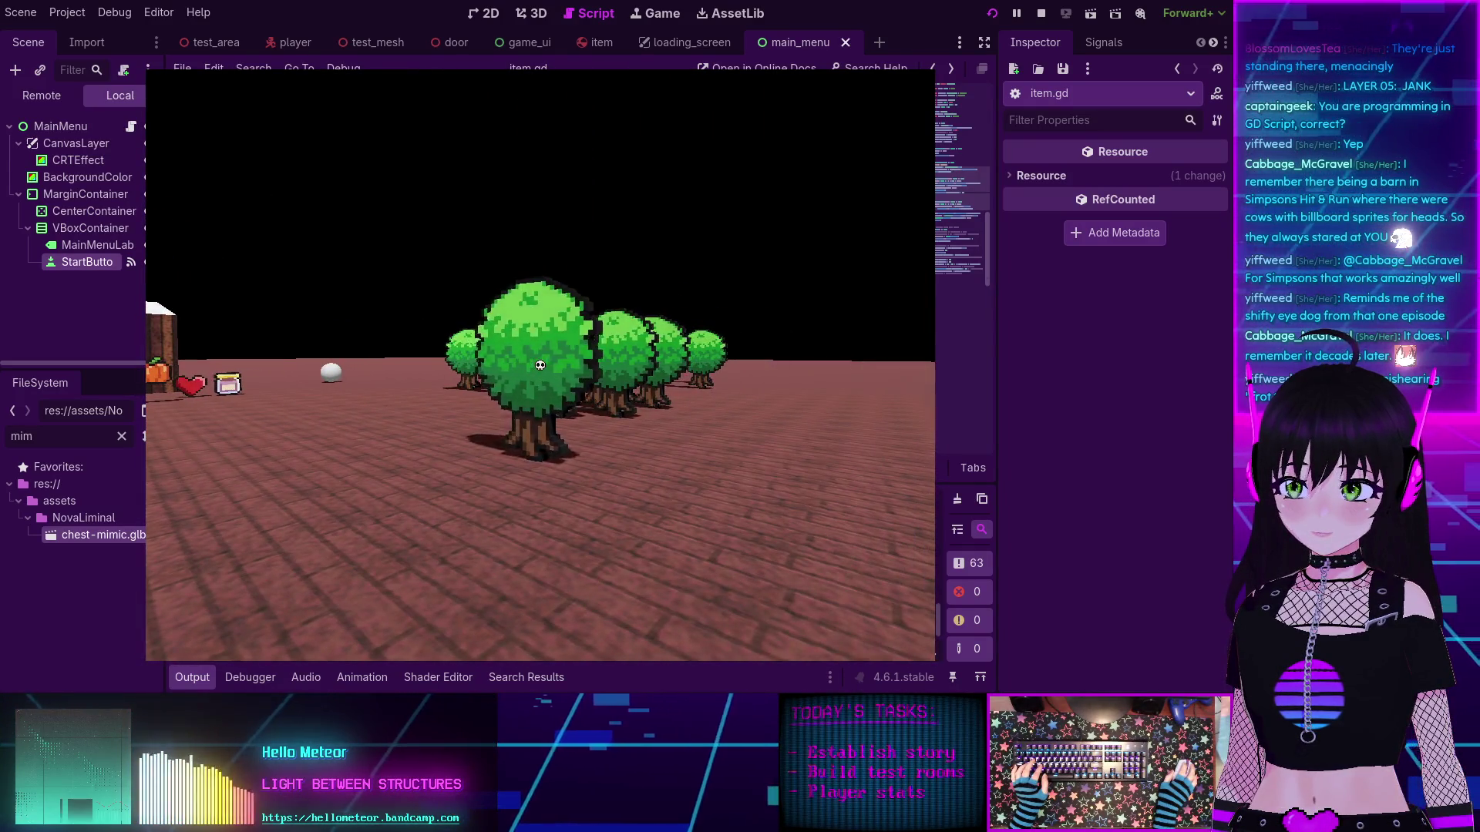
key("w")
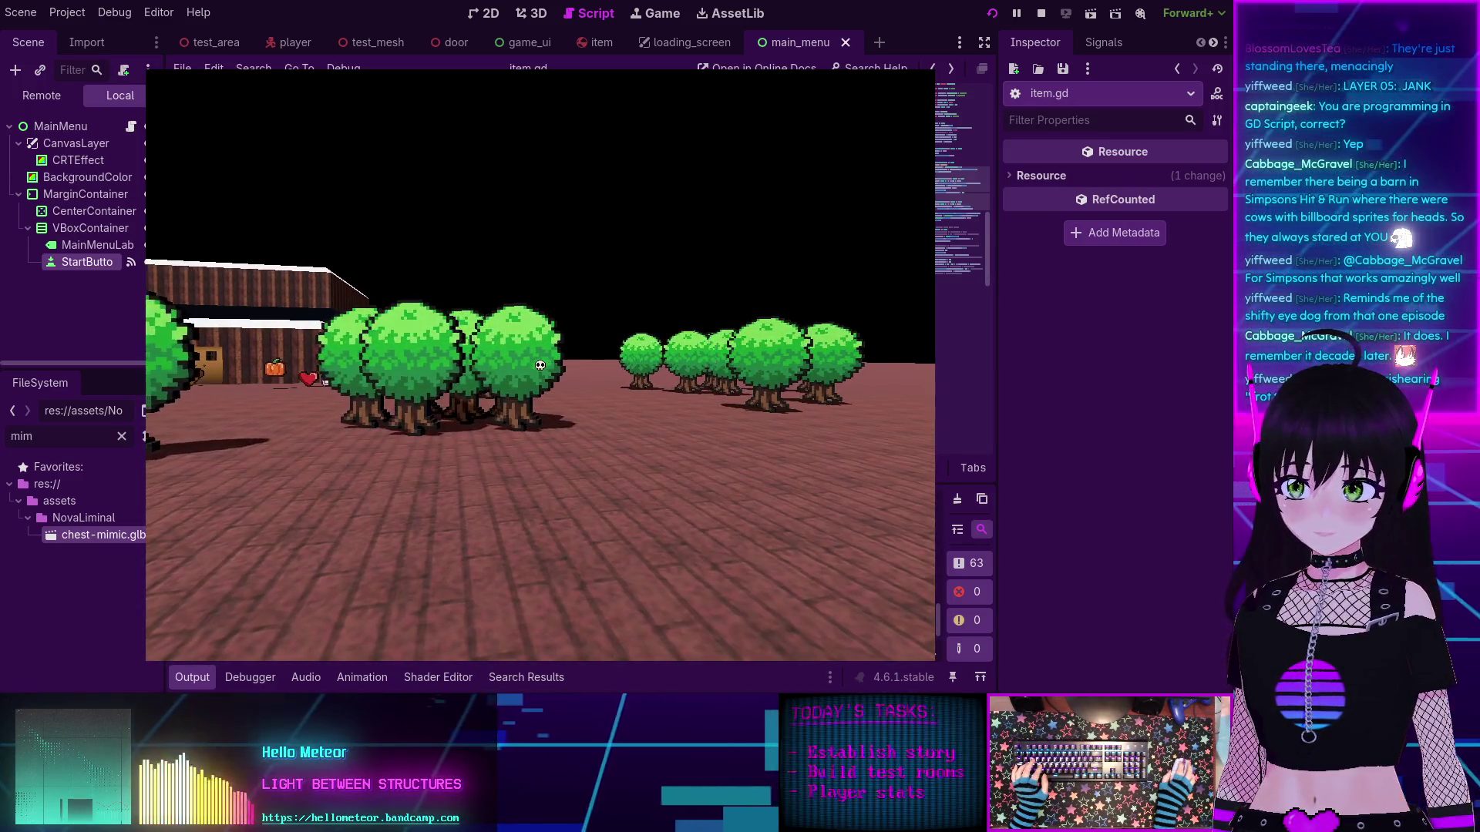
left_click(539, 364)
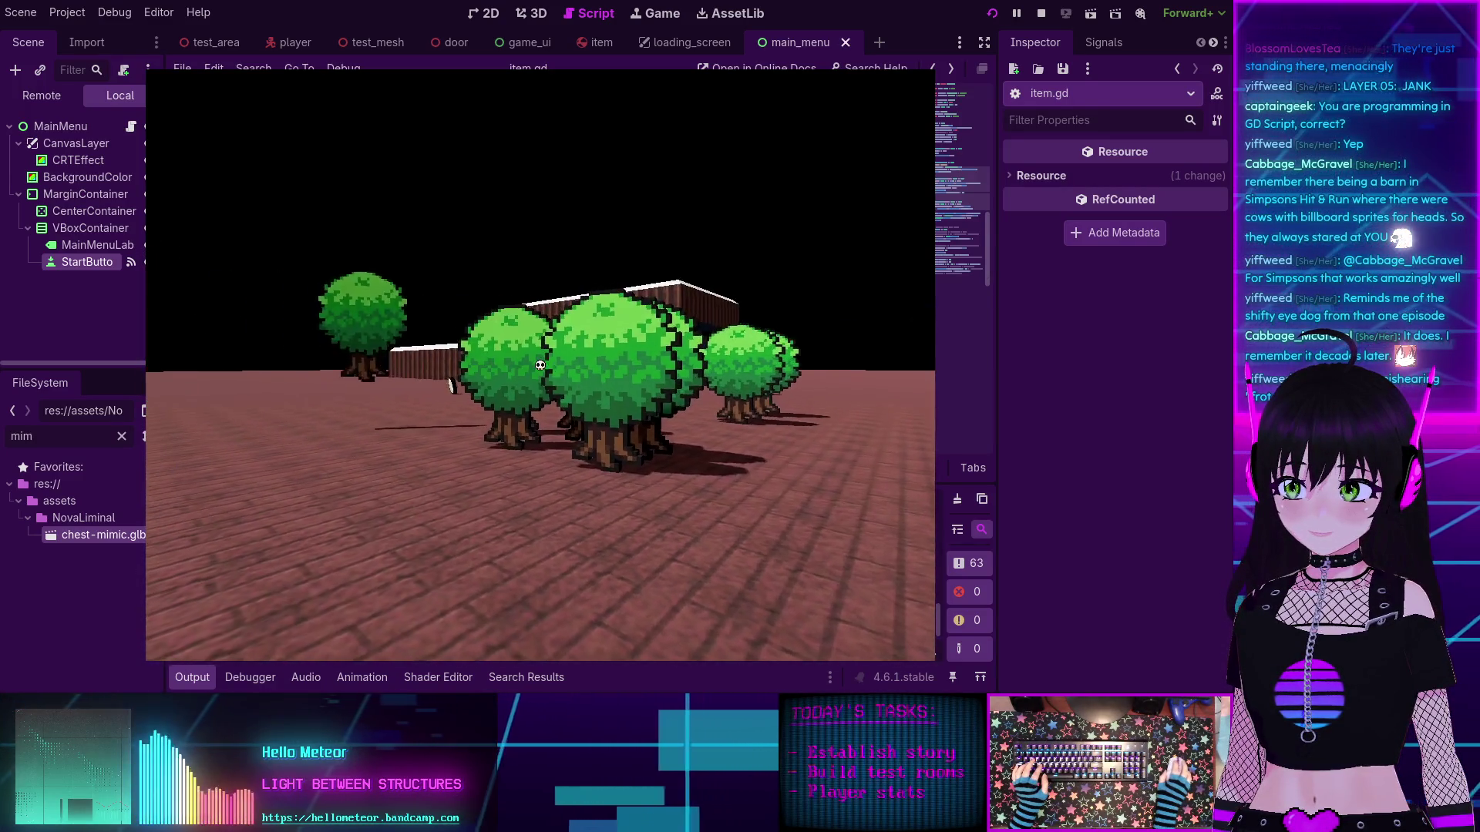
left_click(540, 365)
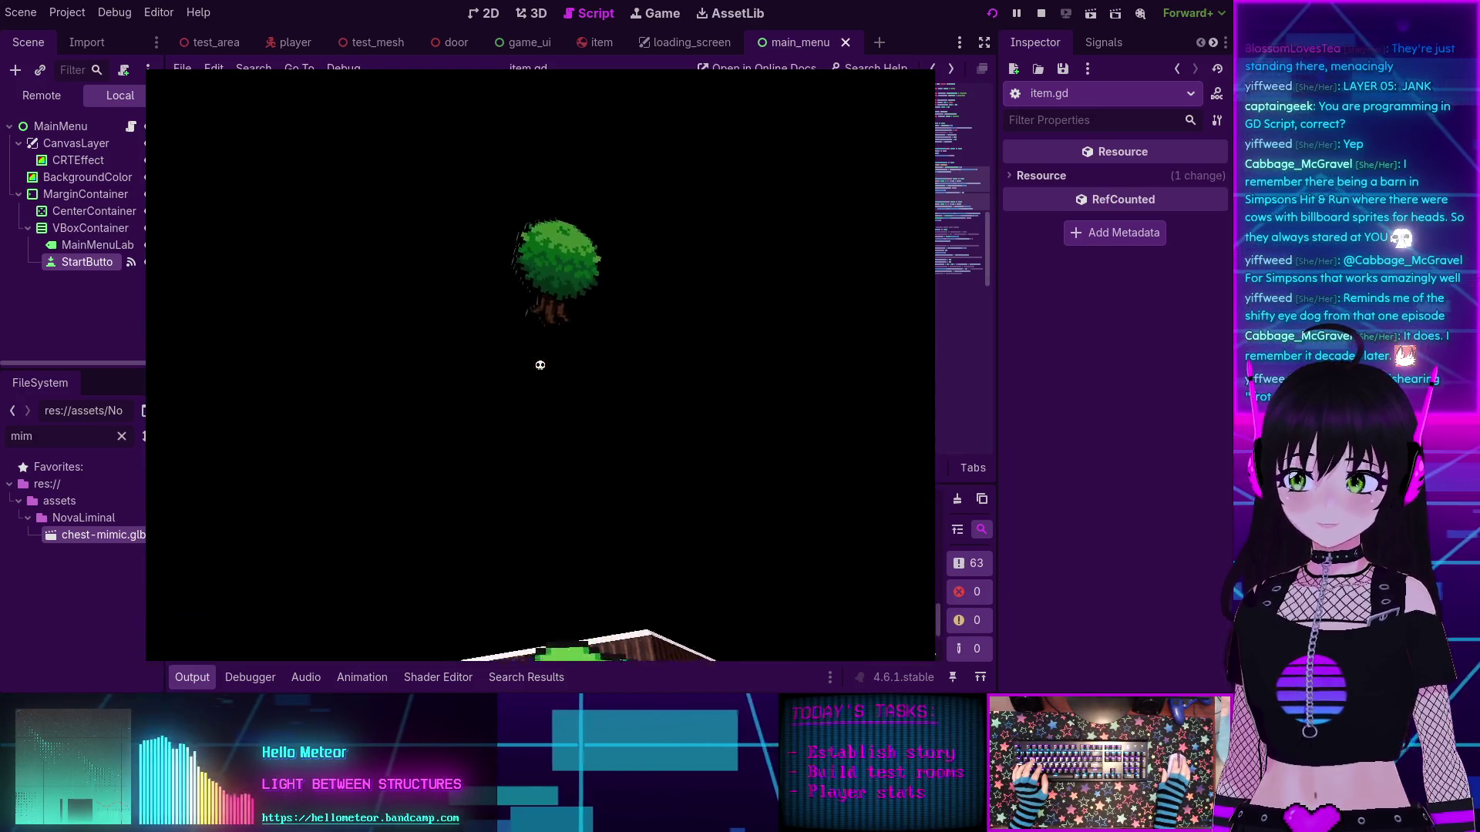
Step: Walk through the tree row testing the held item, then stop the game with F8
key("w")
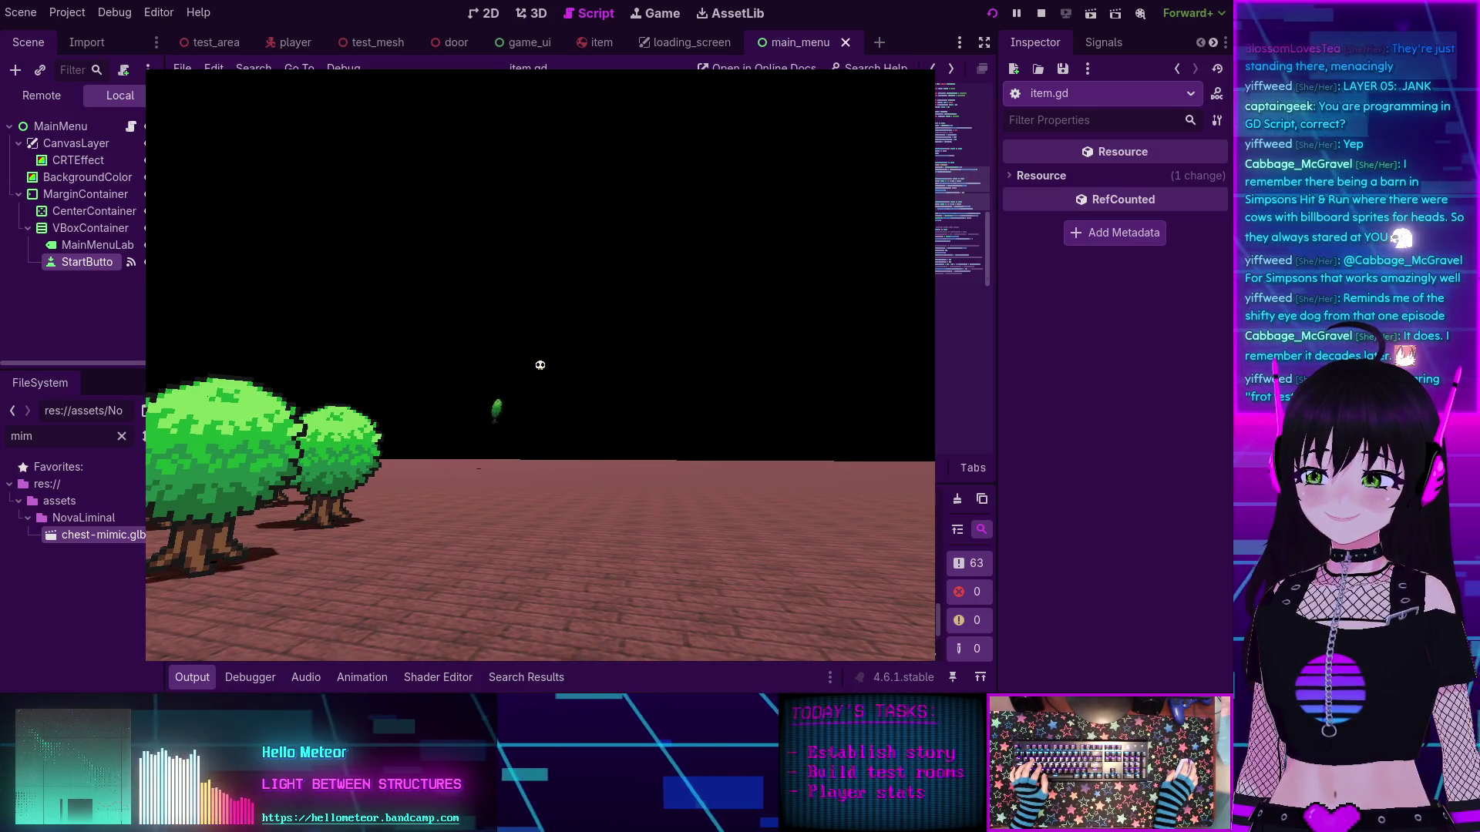
key("w")
mouse_move(540, 365)
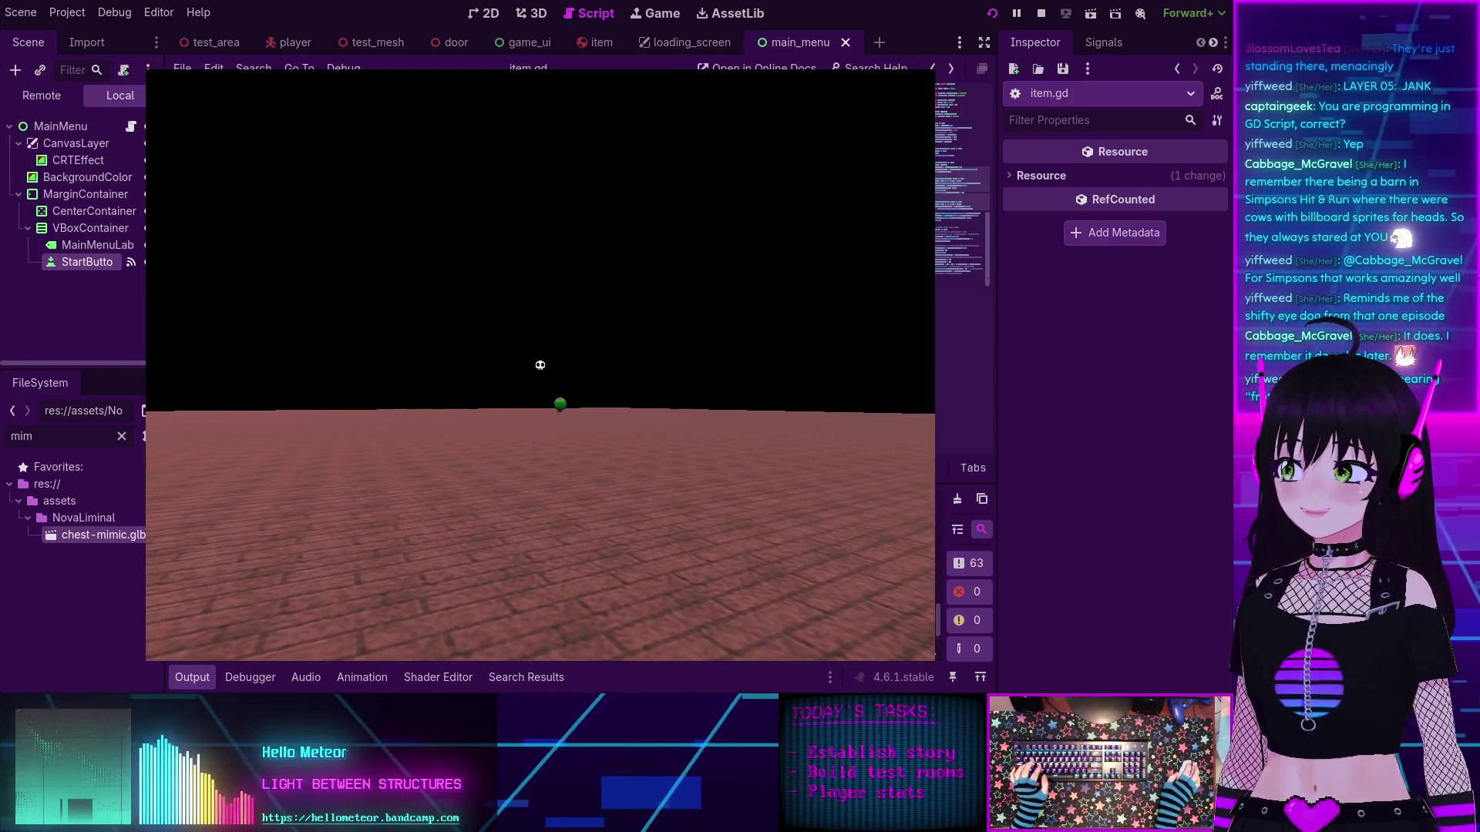
key("w")
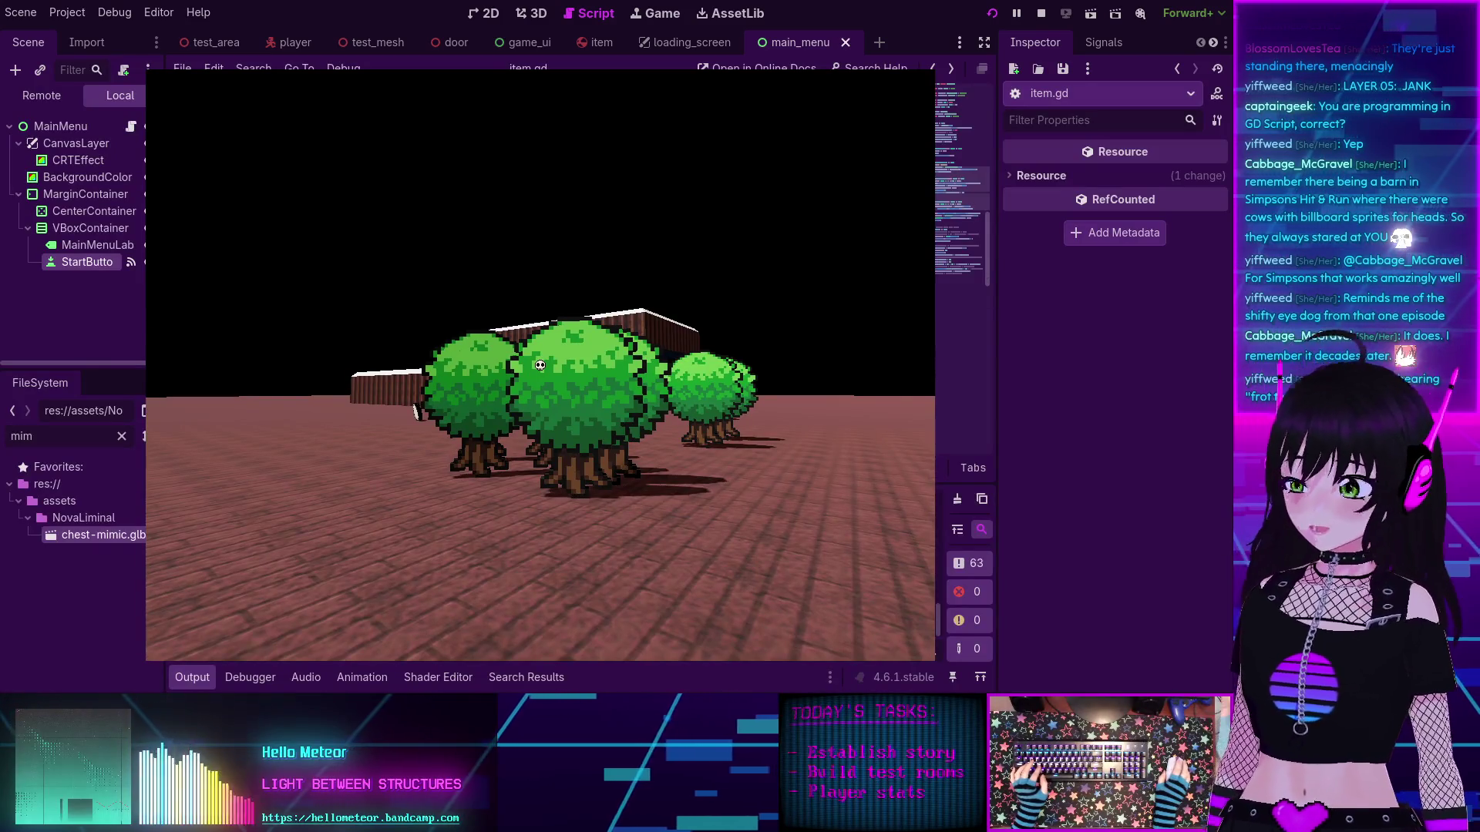
key("w")
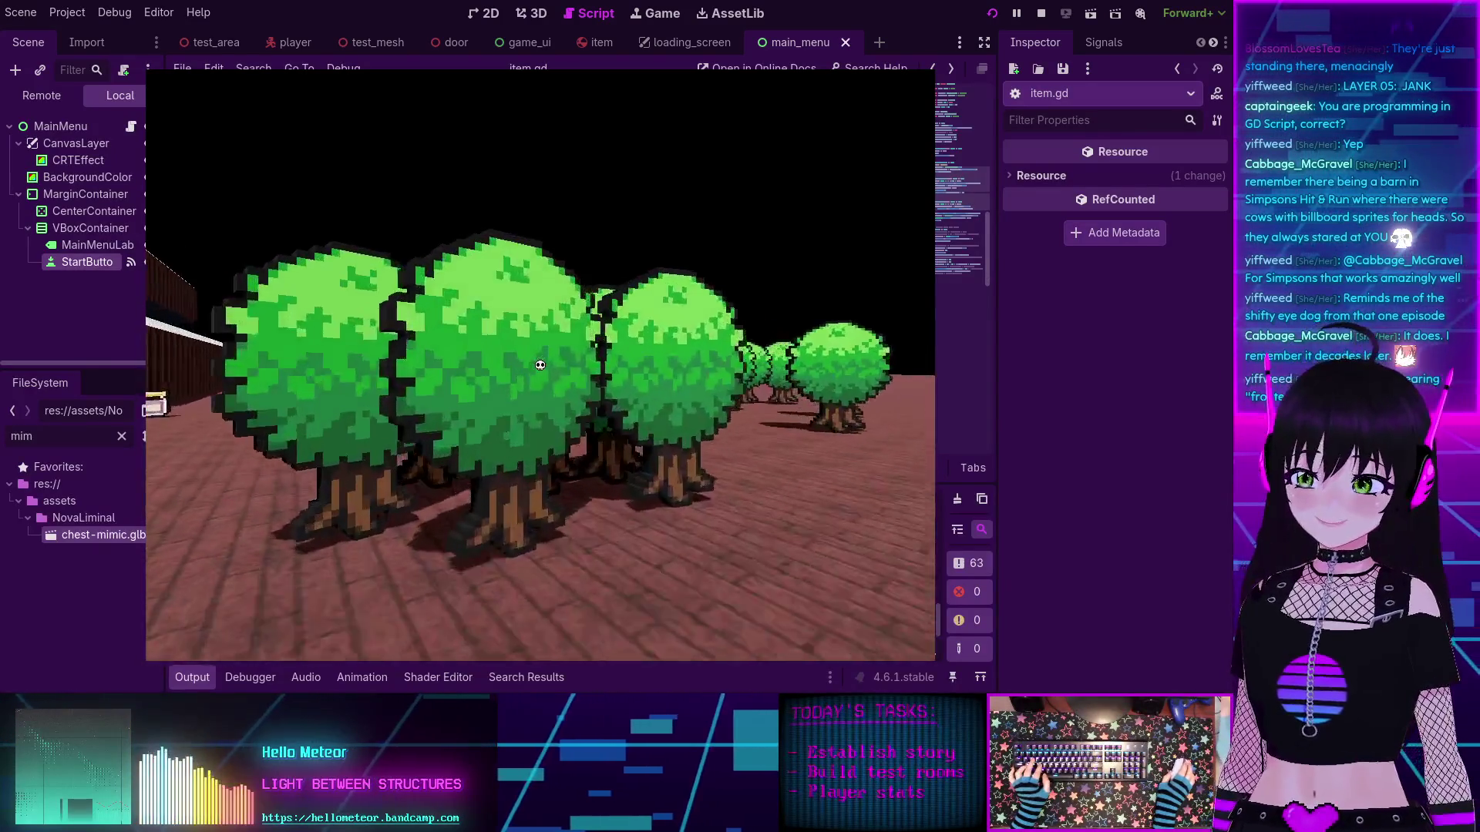
key("s")
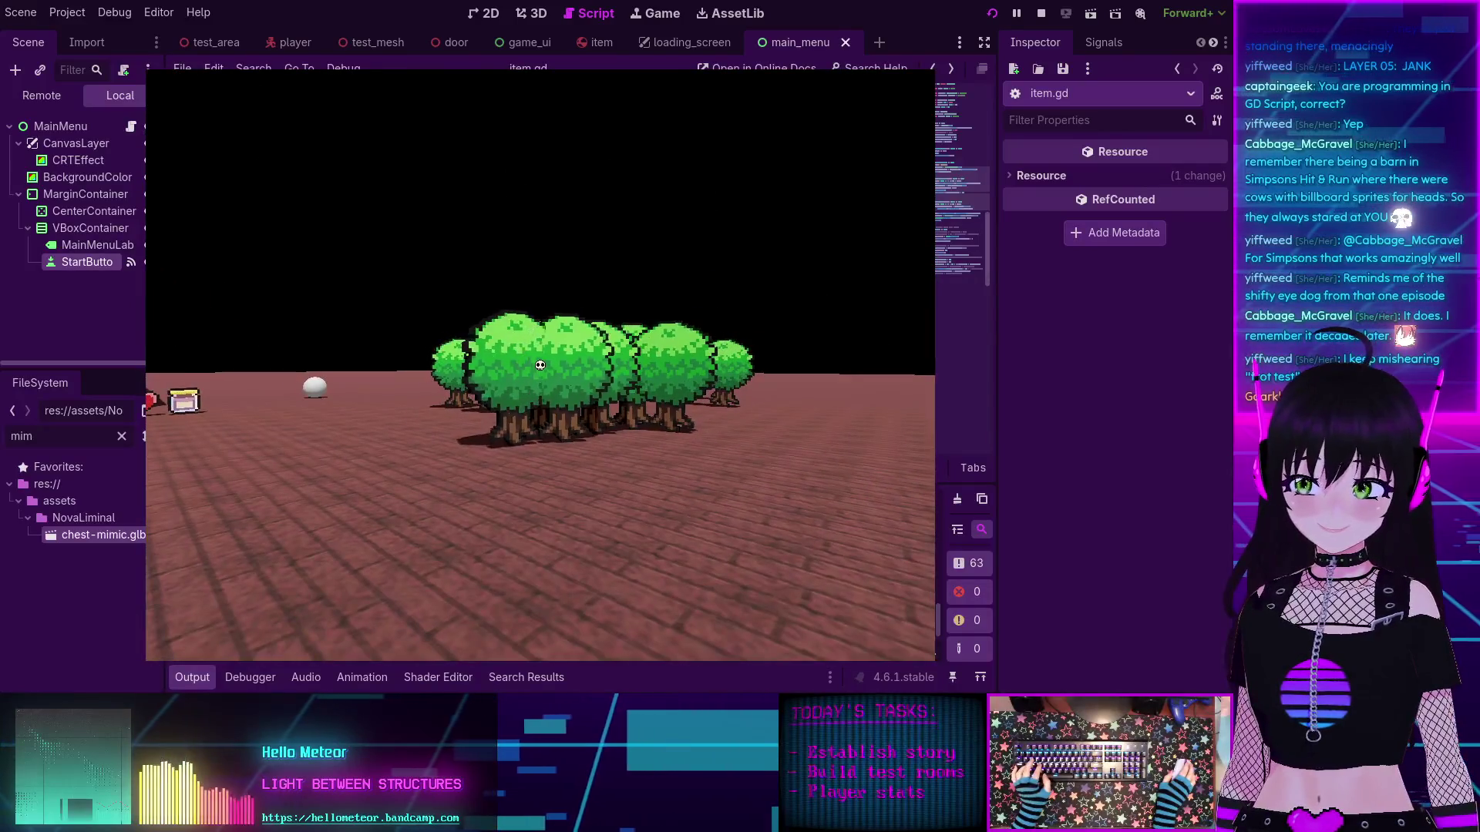
key("w")
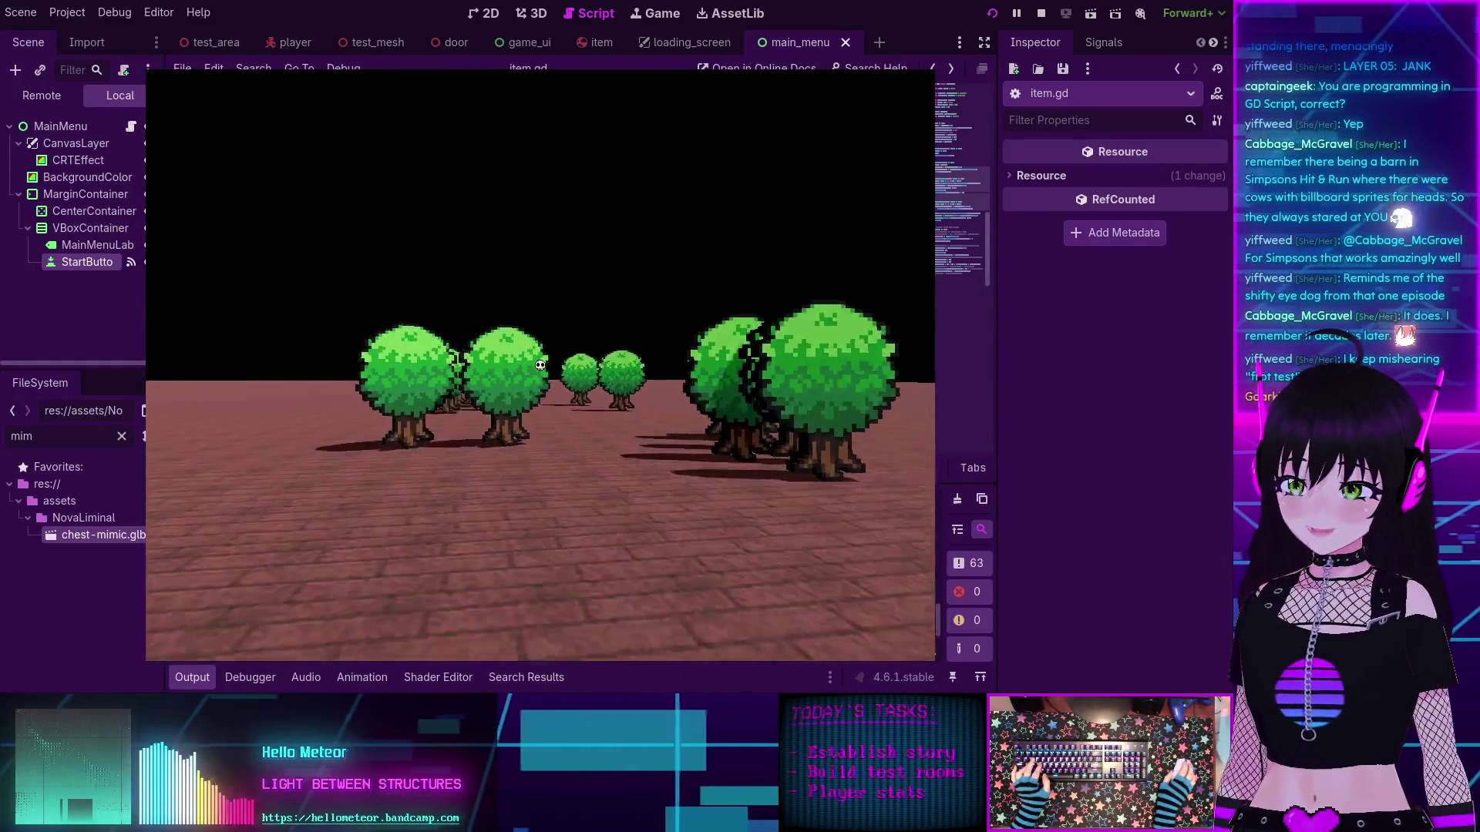
key("w")
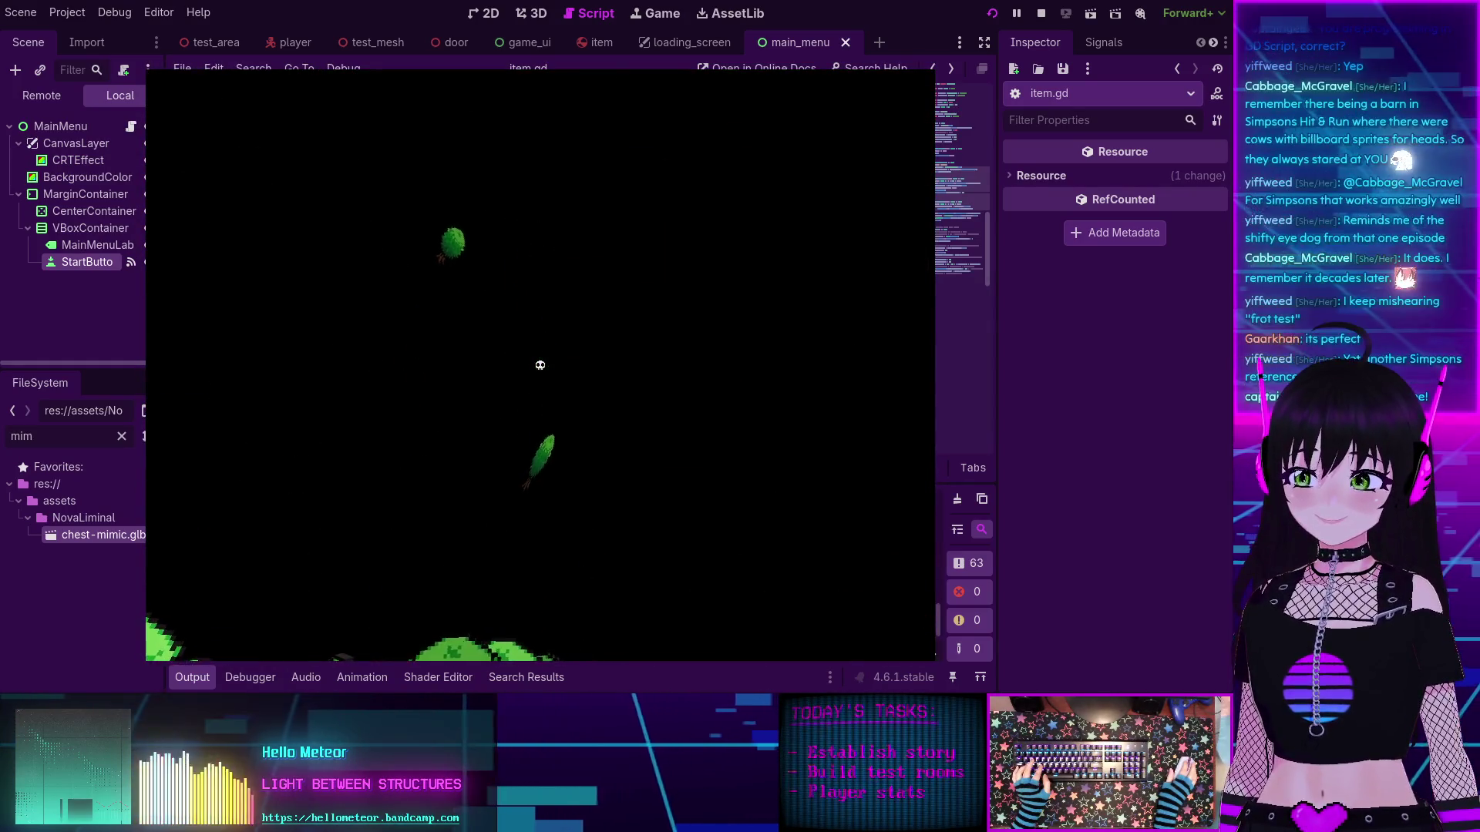
key("w")
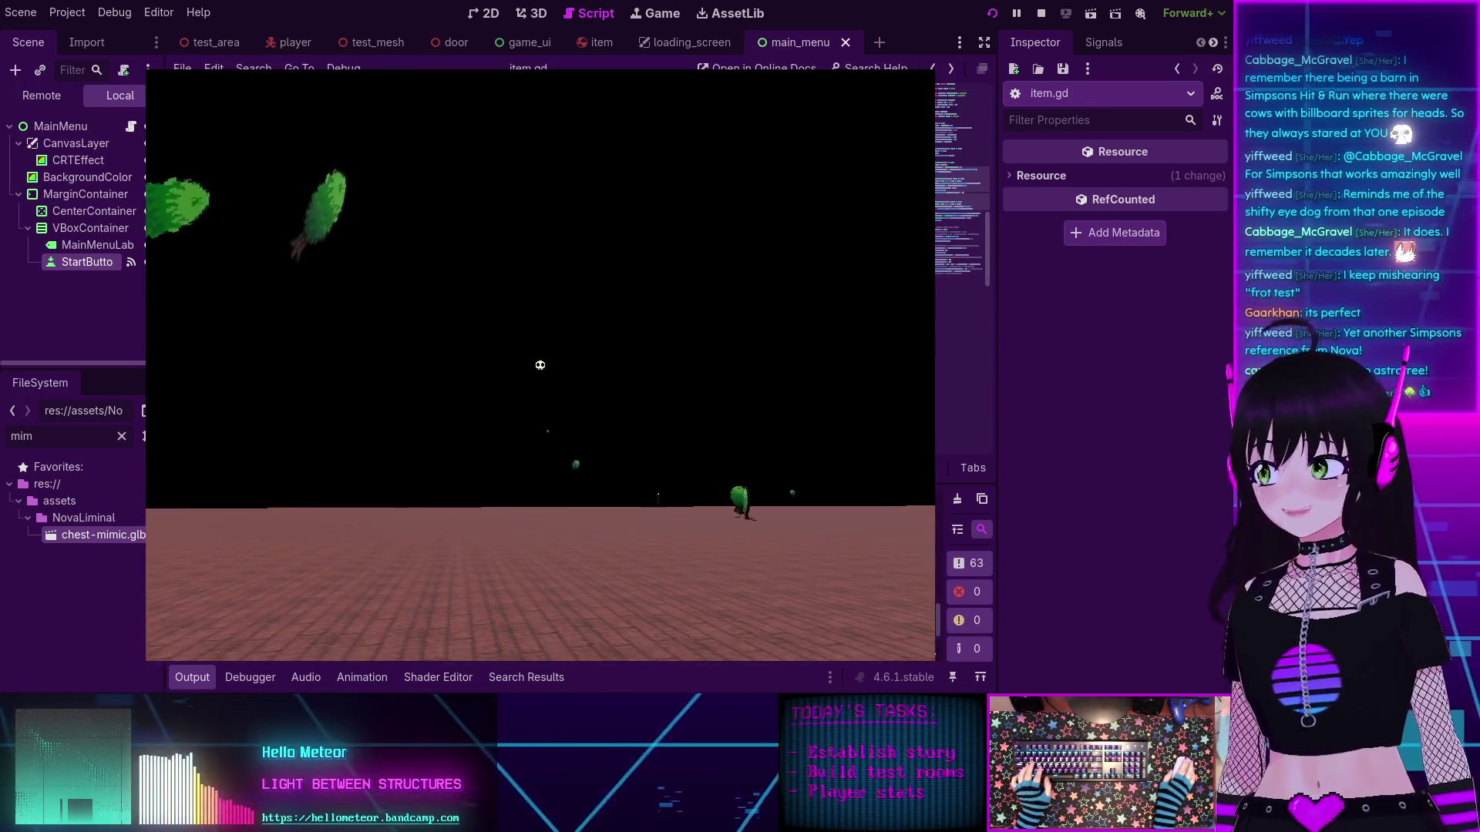
key("F8")
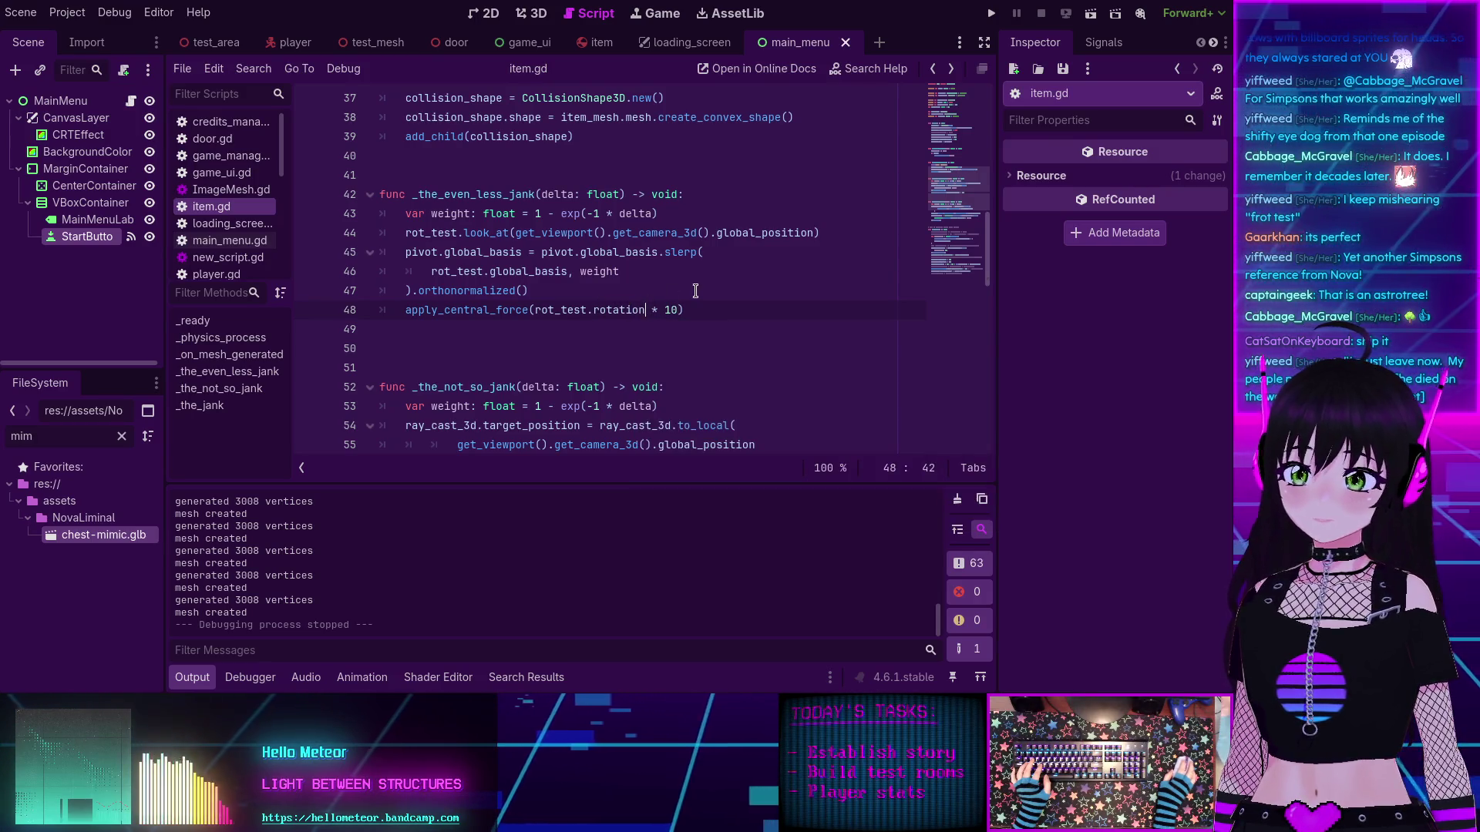
Step: Change line 48's force to apply_central_force(rot_test.rotation.z * 10), then scroll down toward line 81
type(".fo")
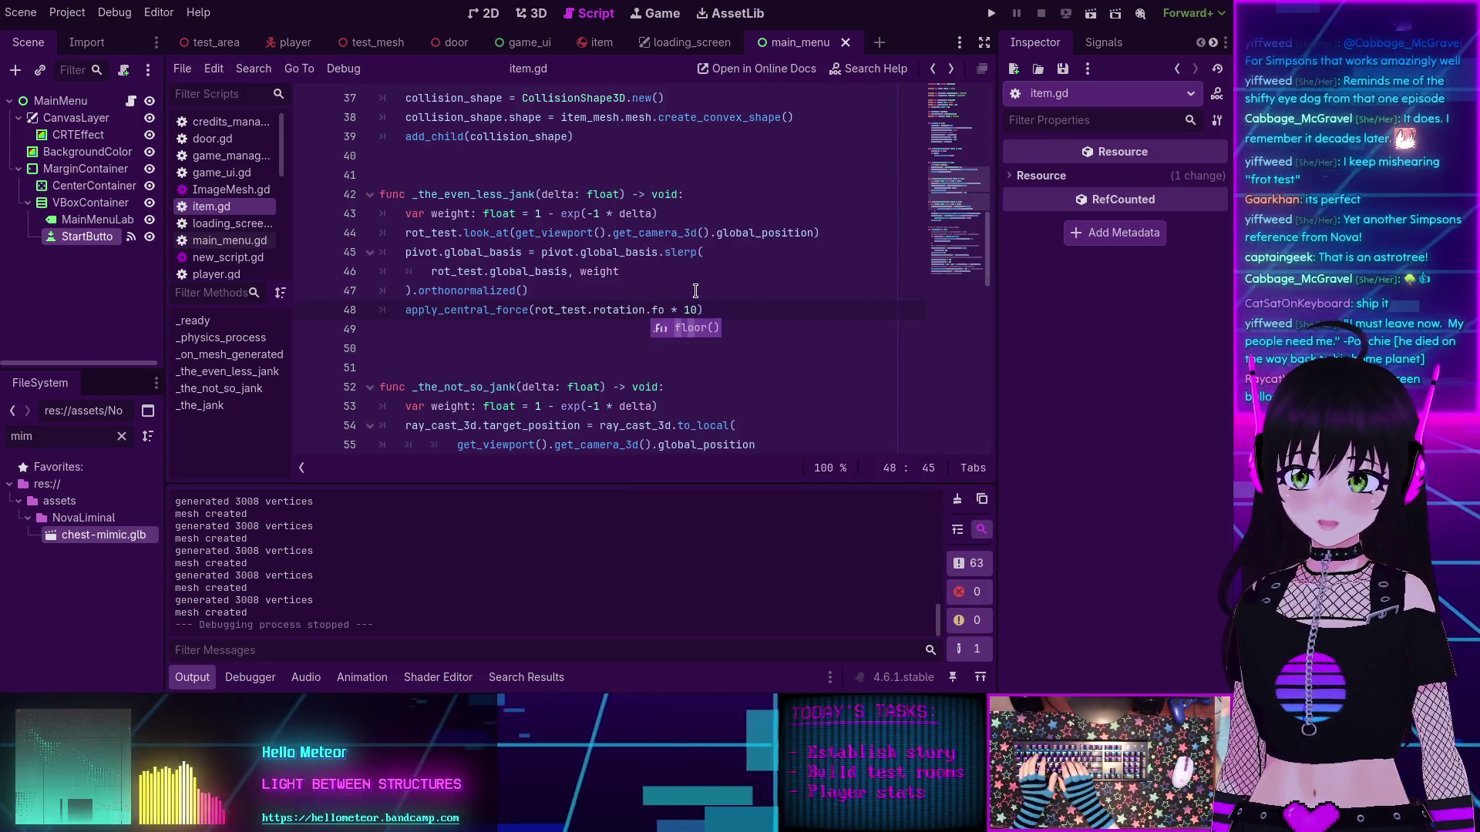
key("BackSpace")
key("BackSpace")
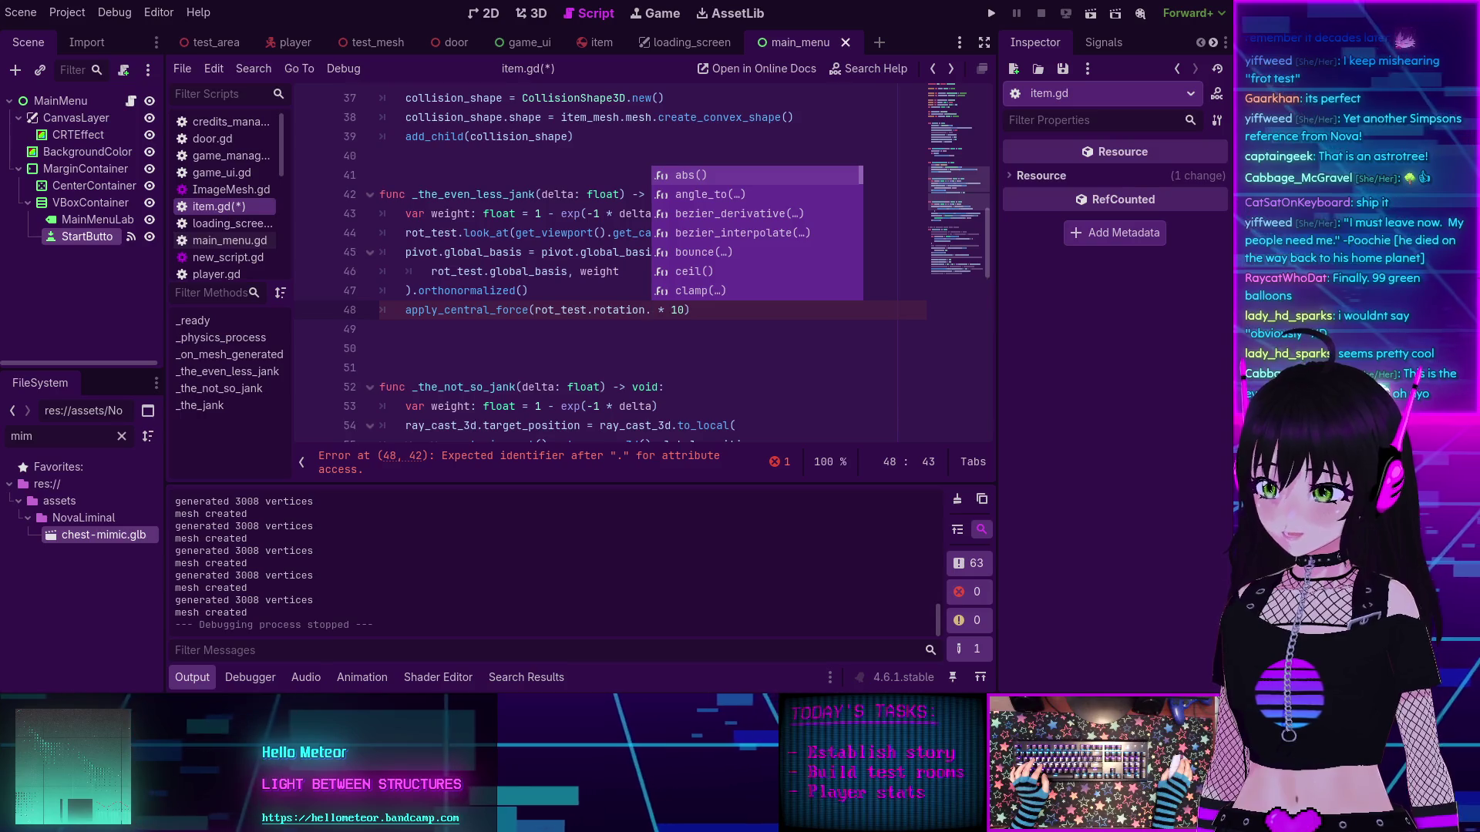
key("Escape")
key("End")
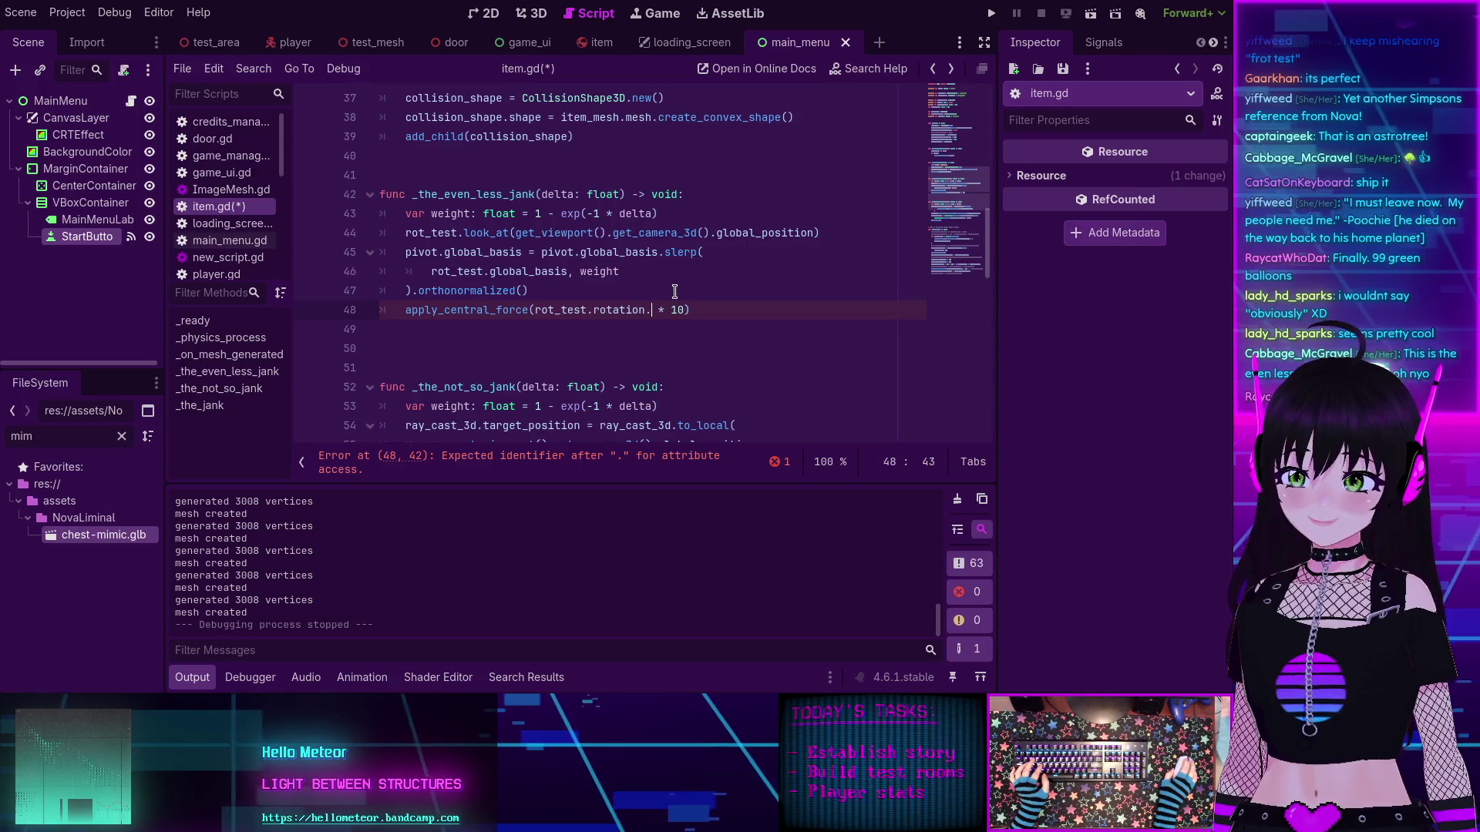
type("z")
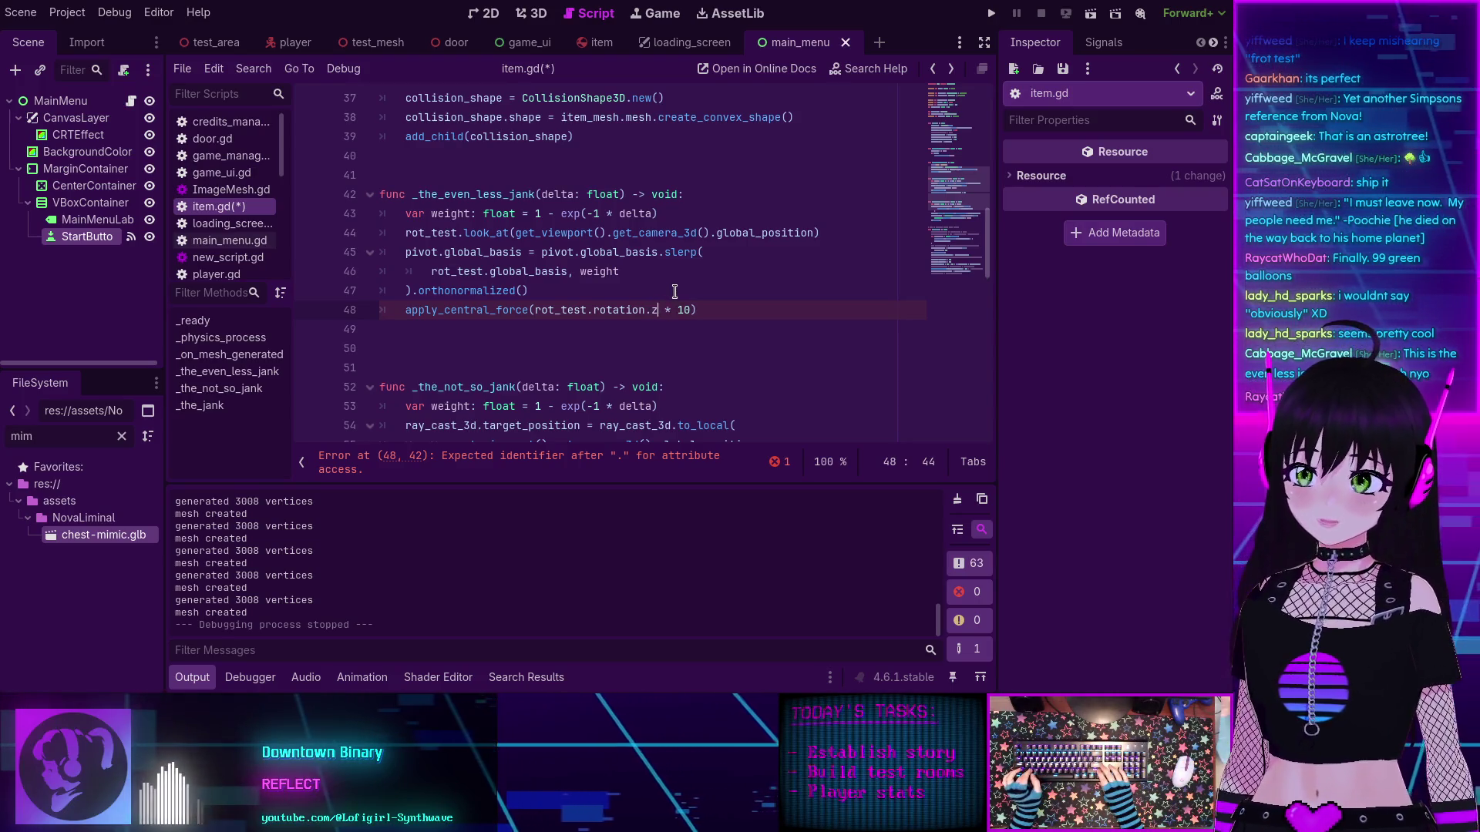
left_click(769, 319)
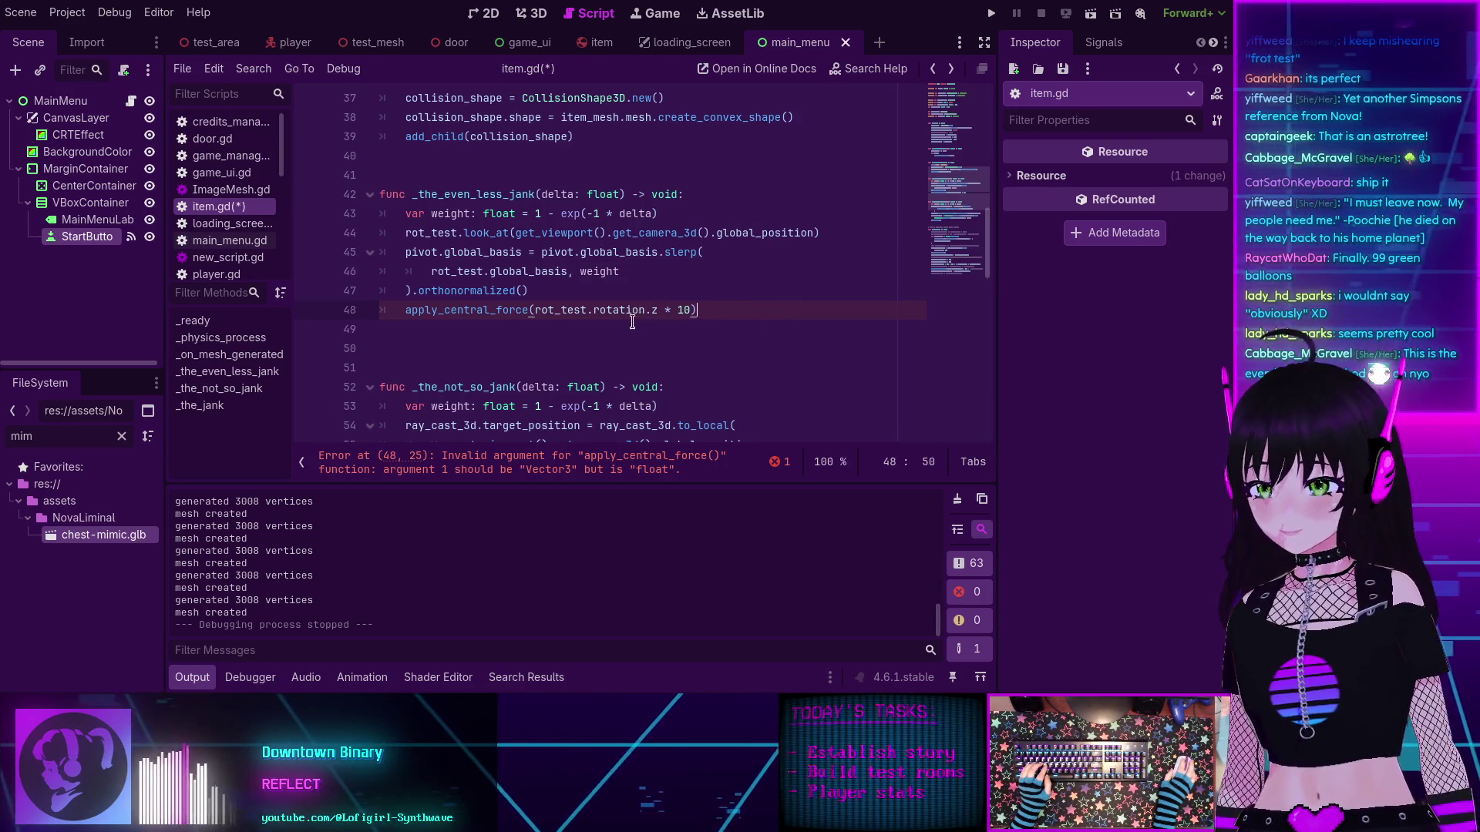
scroll(659, 309, "down", 10)
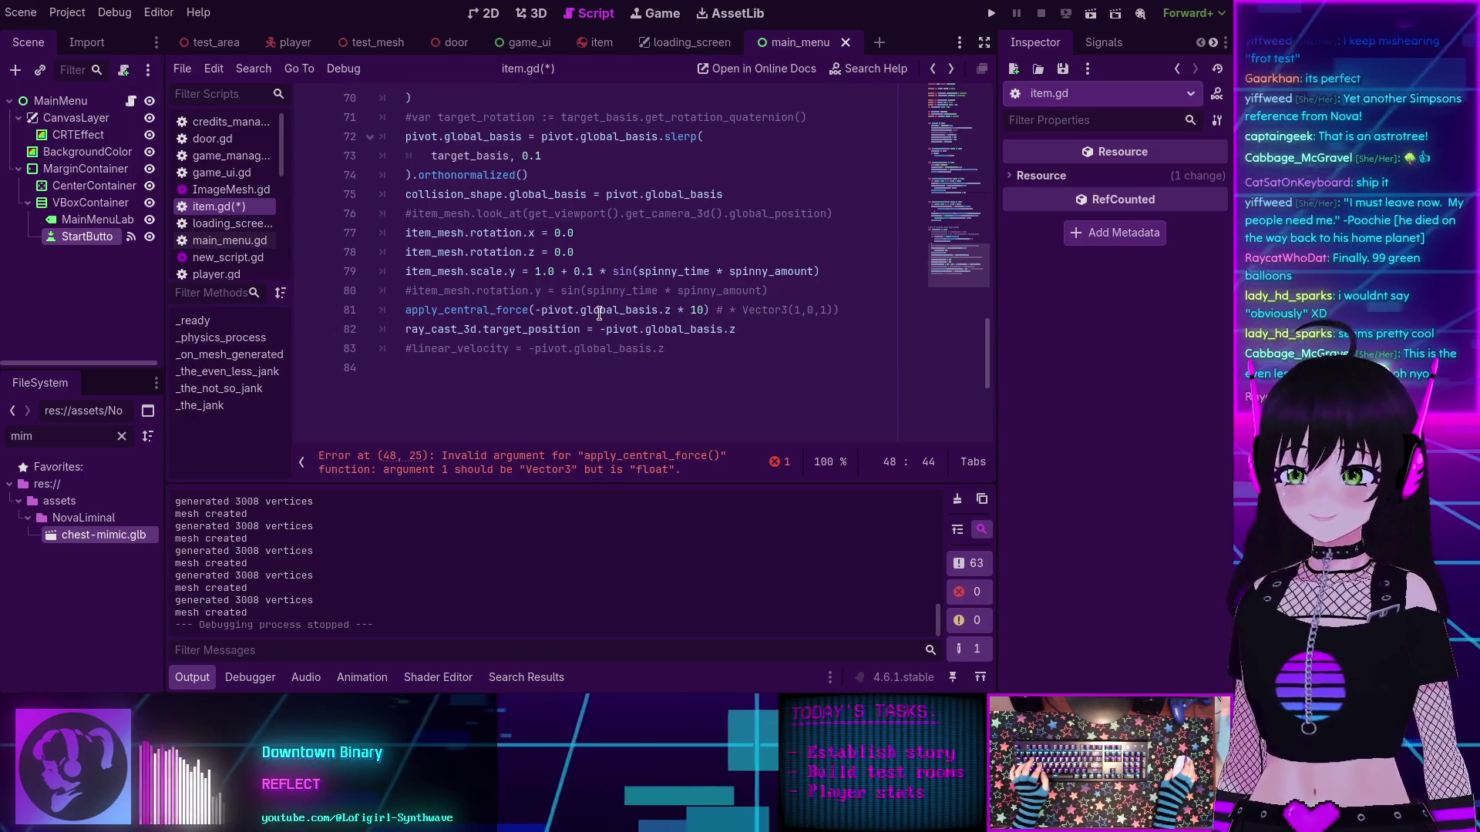
Step: Replace rot_test.rotation.z on line 48 with -pivot.global_basis.z, copied from line 81's pattern
left_click(671, 310)
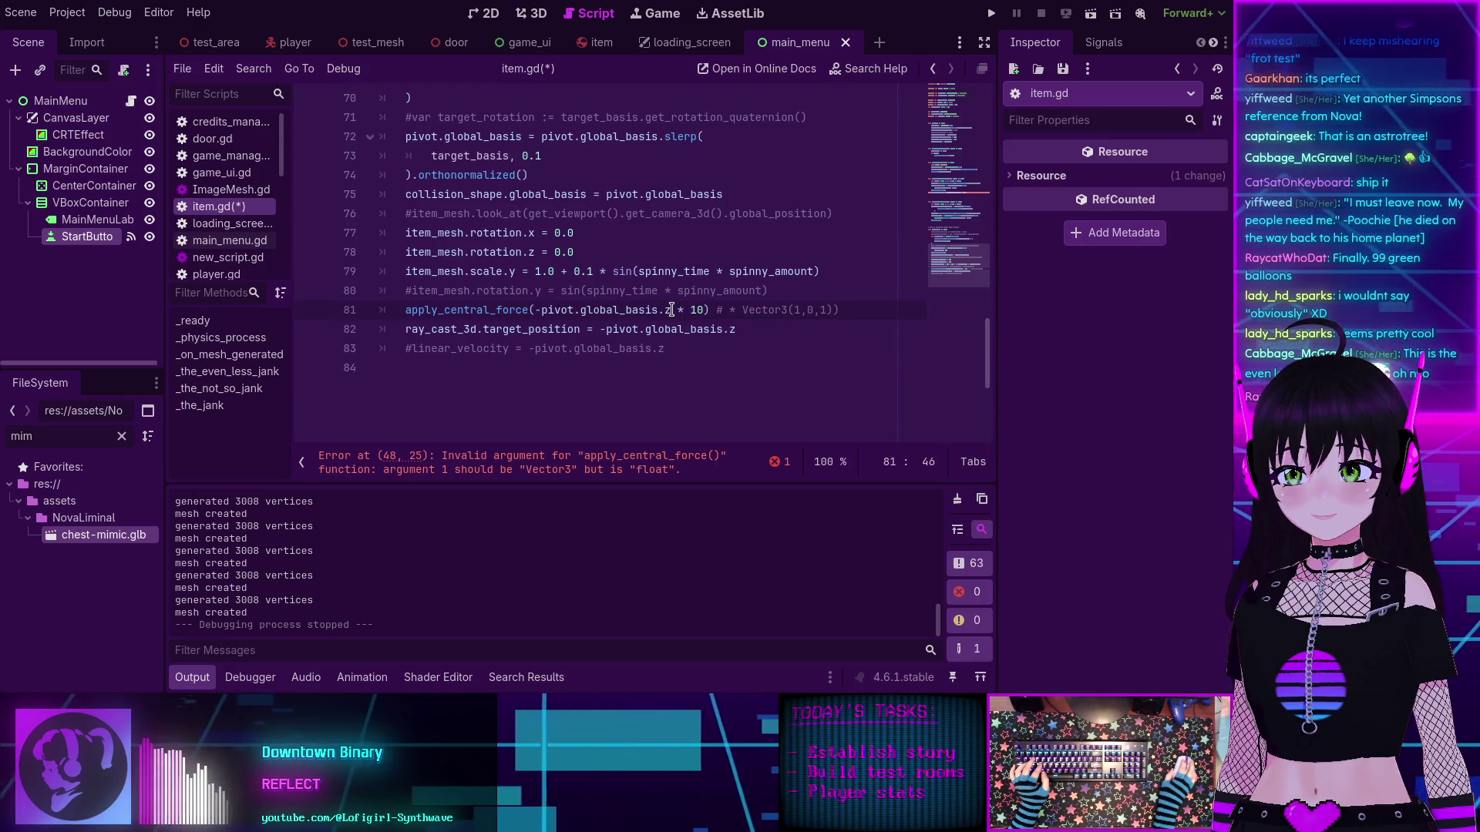
left_click(543, 309)
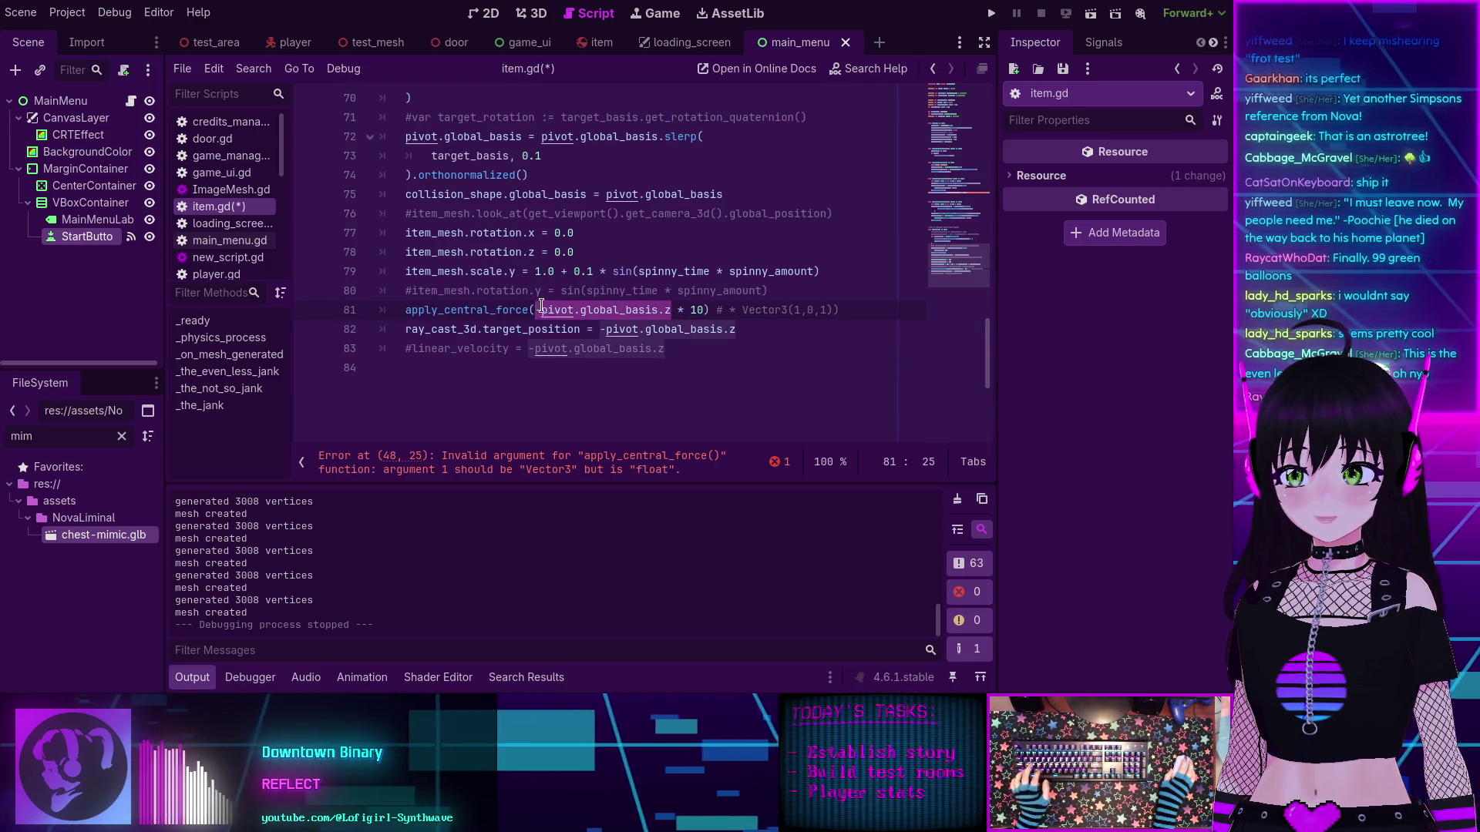
scroll(543, 306, "up", 3)
scroll(544, 306, "up", 5)
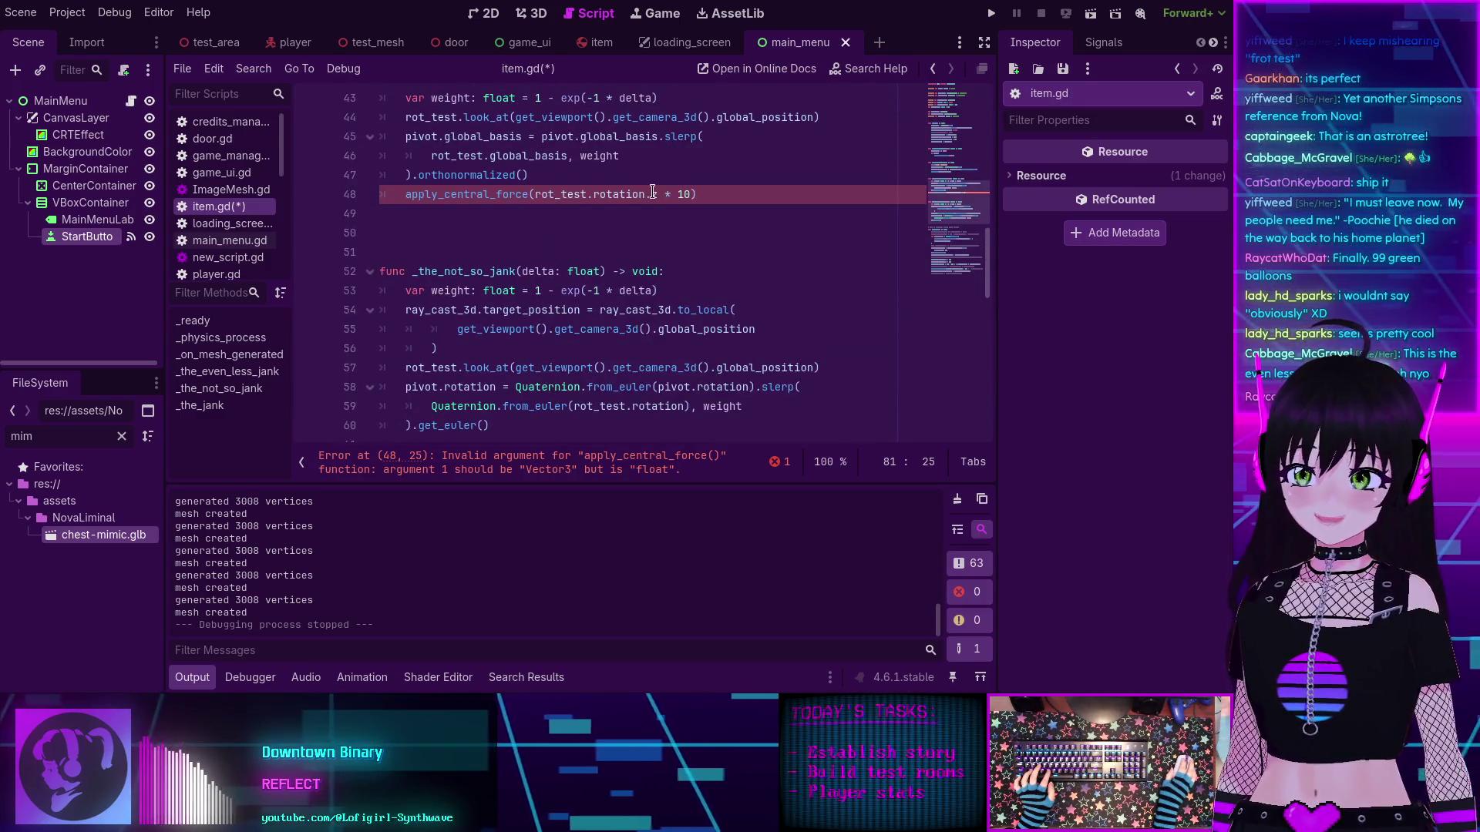
left_click(646, 193)
left_click_drag(534, 193, 656, 193)
type("-pivot.global_basis.z")
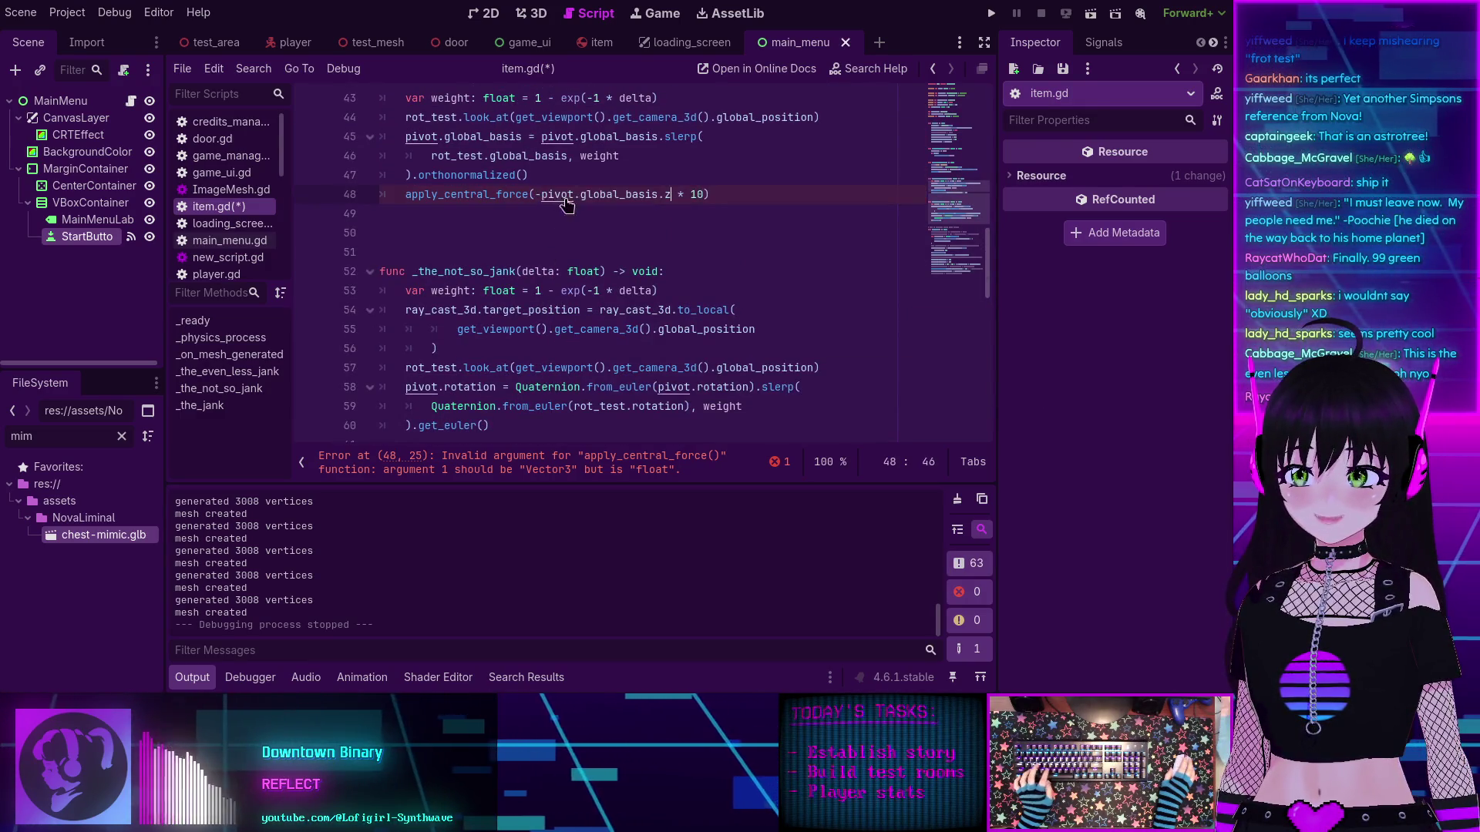
Step: Swap pivot for rot_test in line 48's force, save item.gd and run the project
scroll(458, 216, "up", 1)
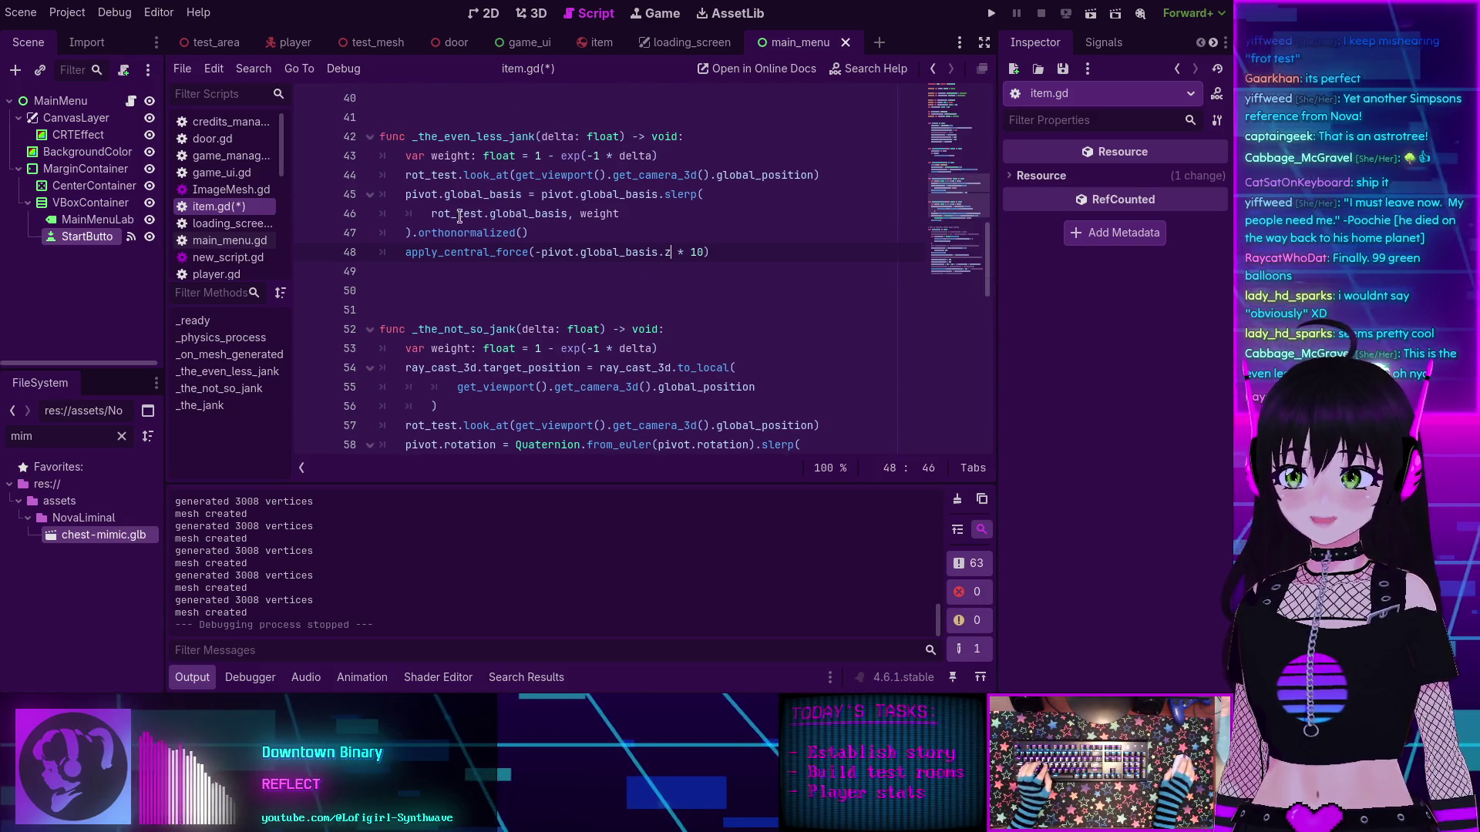
left_click(426, 175)
double_click(427, 175)
key("ctrl+c")
double_click(554, 252)
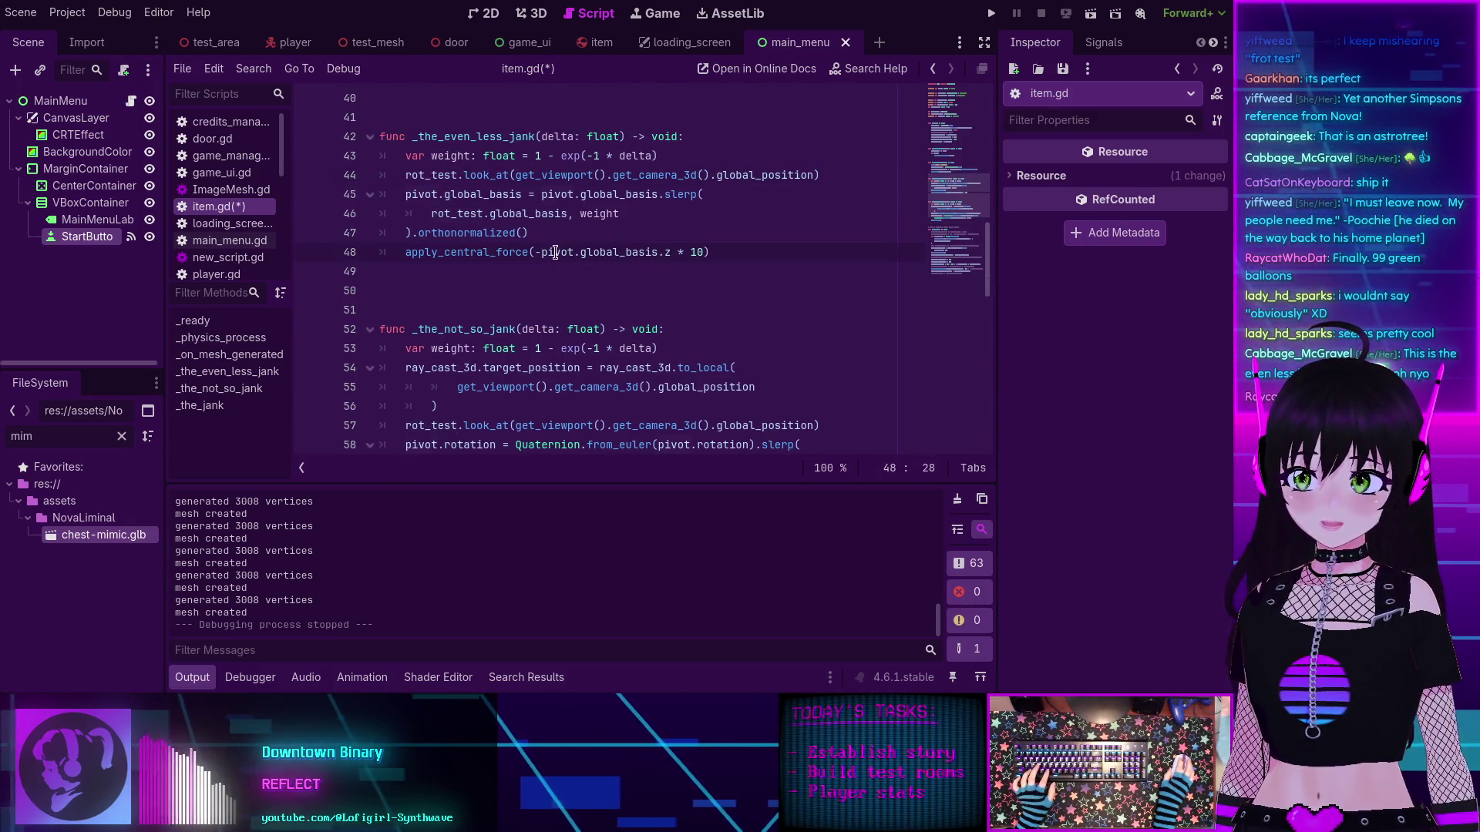
key("ctrl+v")
key("ctrl+s")
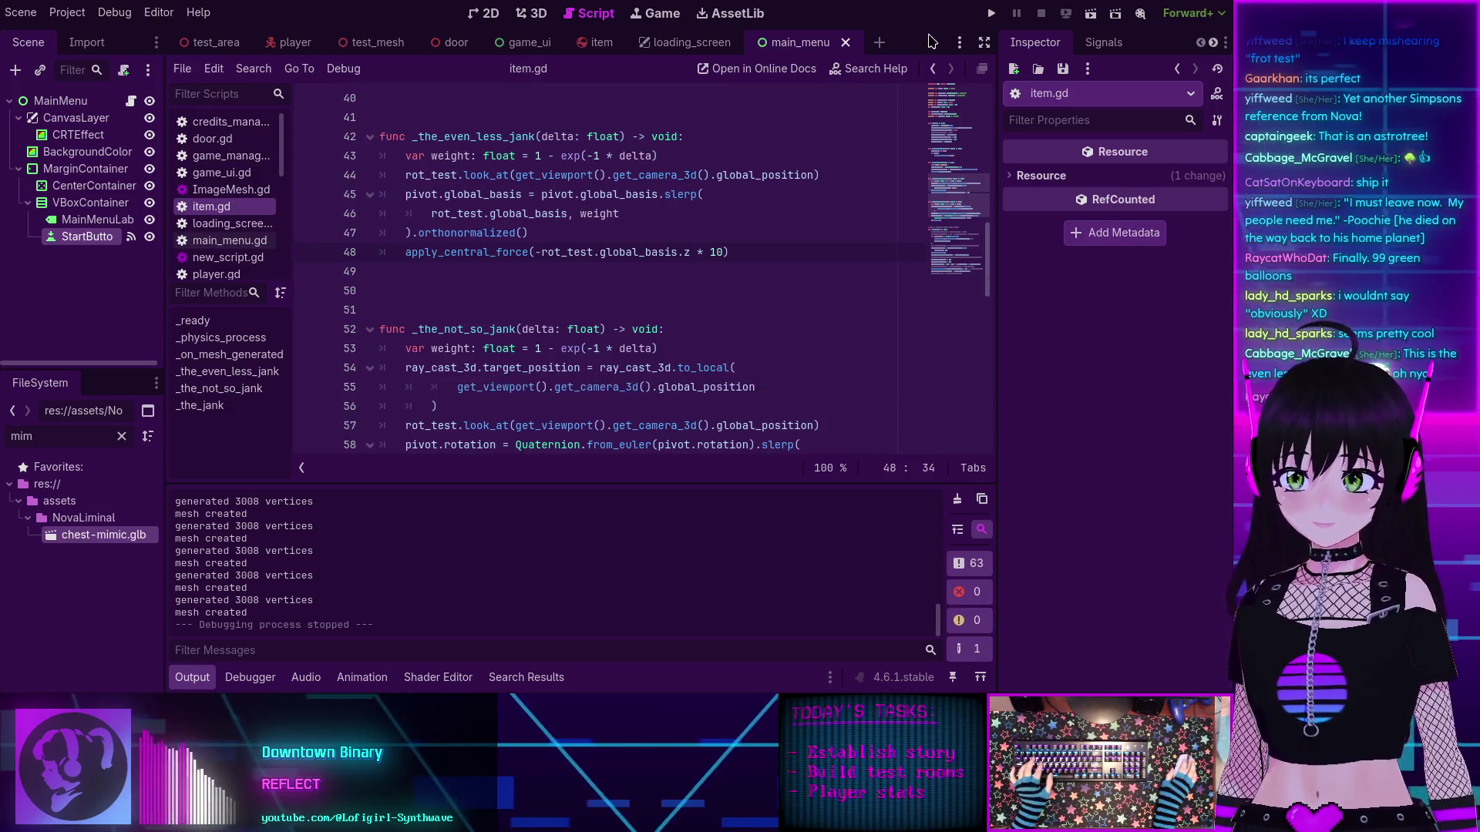
left_click(988, 14)
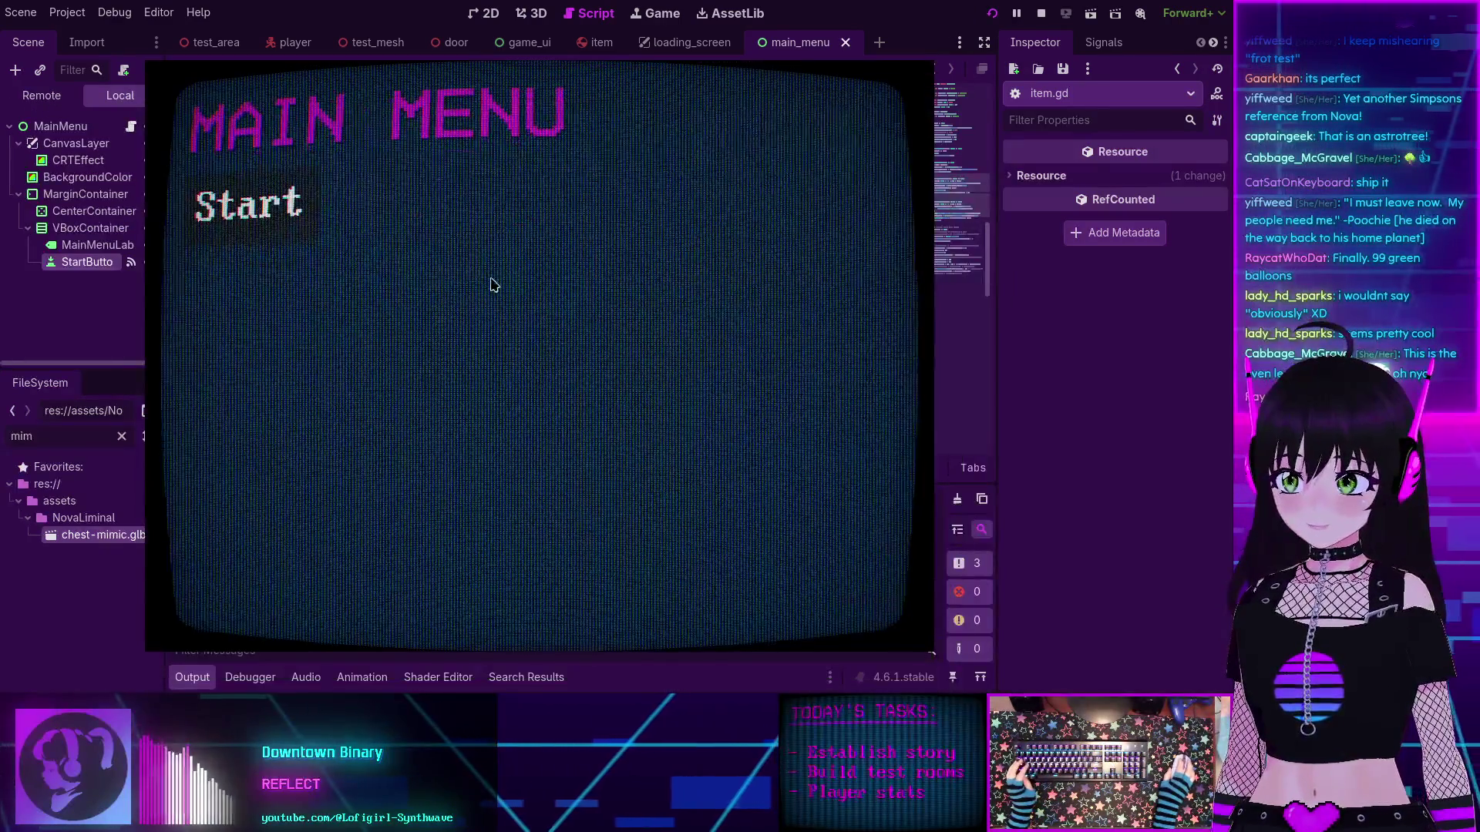
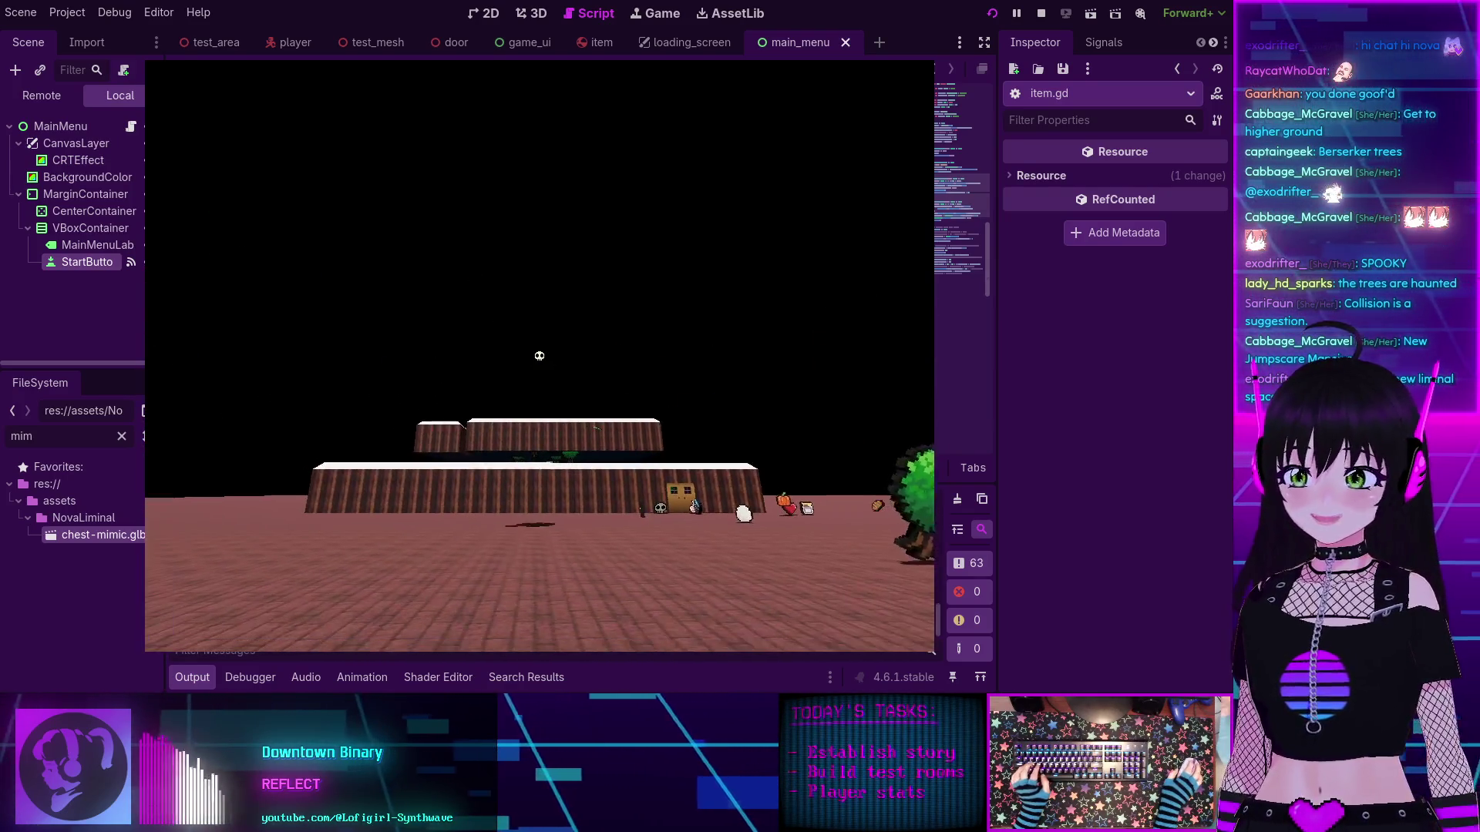
Step: Stop the running game with F8 to get back to the item.gd script
key("F8")
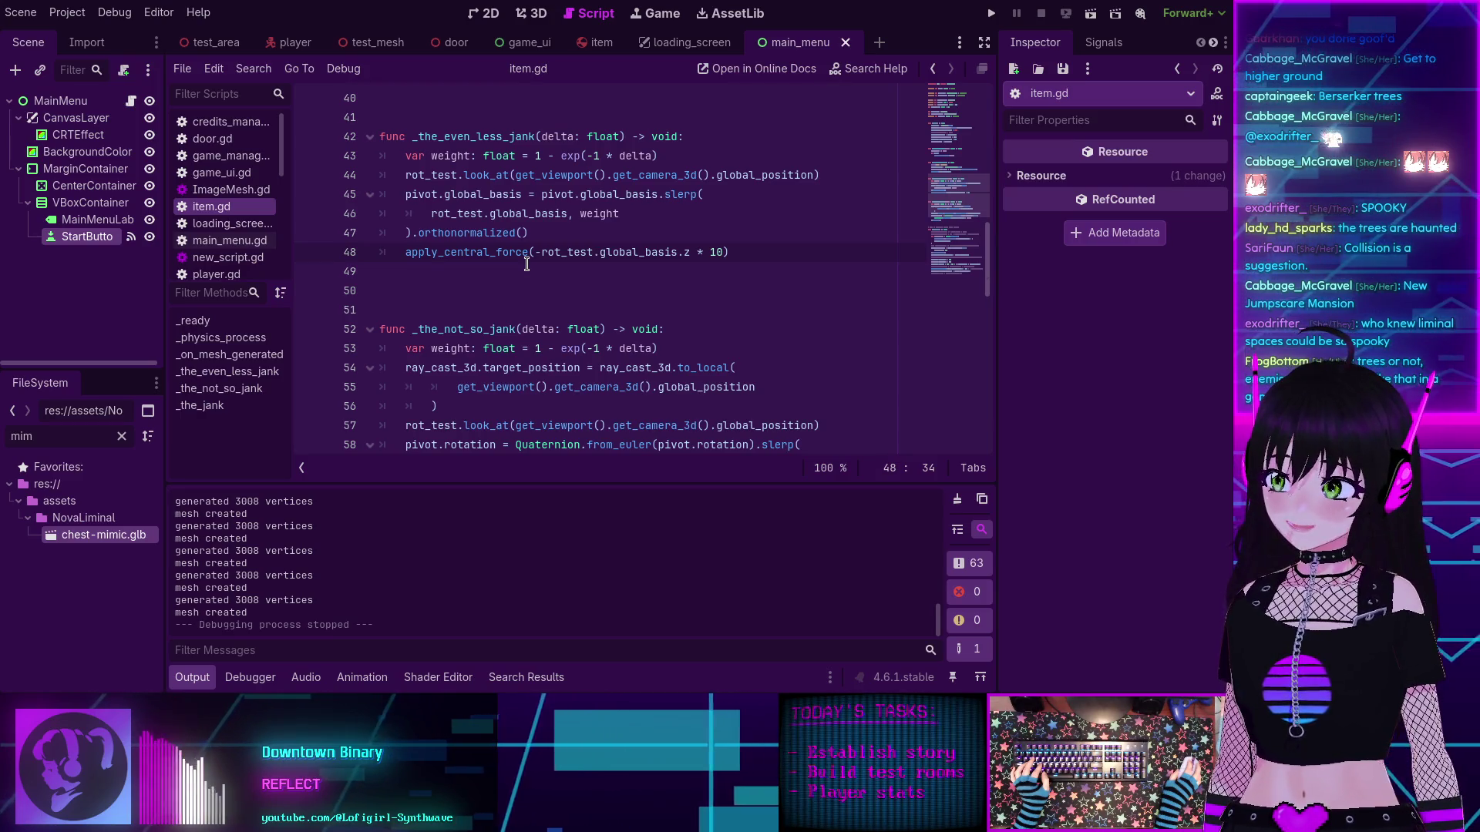
mouse_move(526, 262)
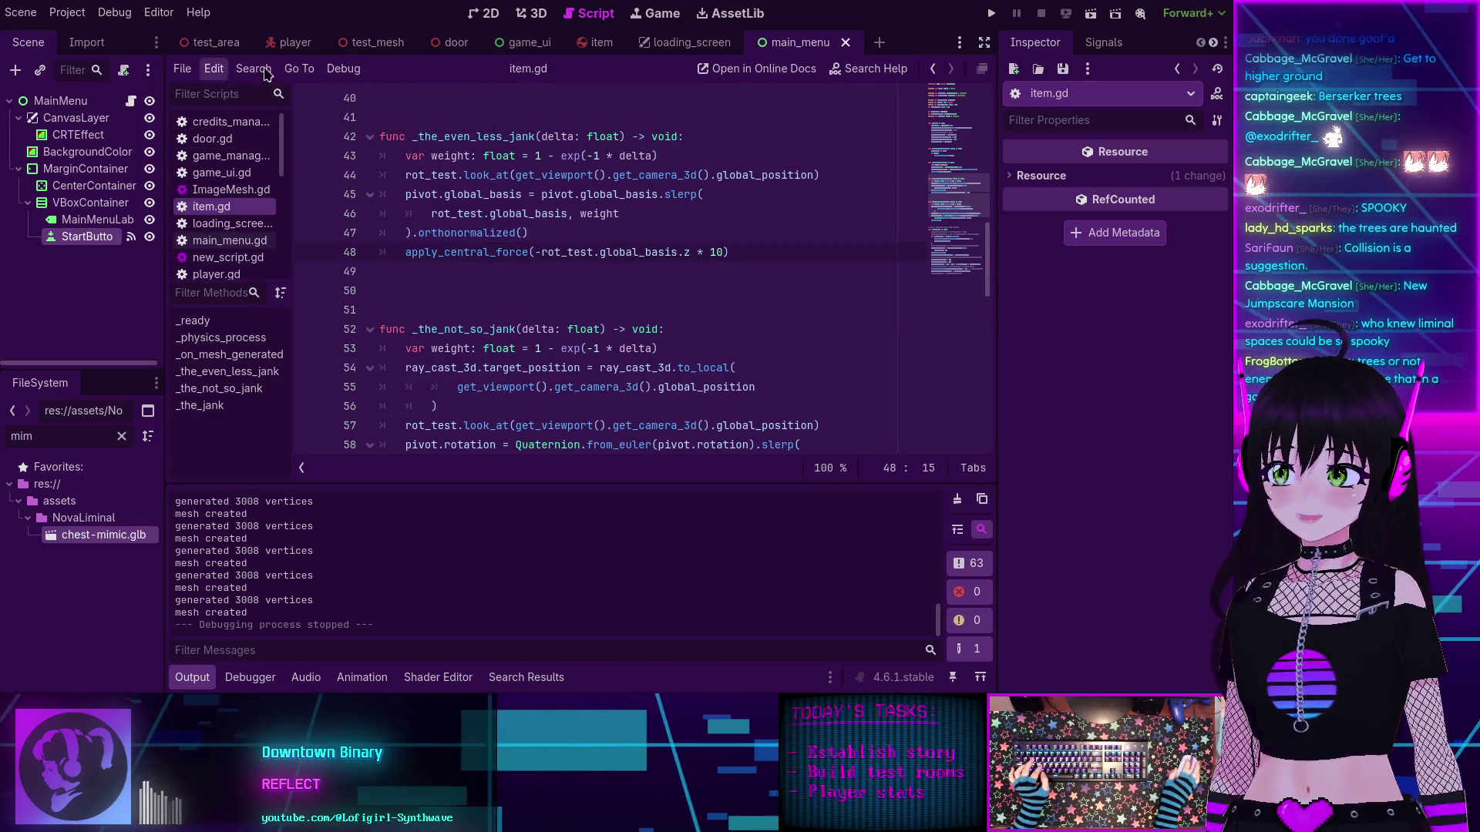
Step: Show the test_area scene in 3D and orbit out over the floor
left_click(218, 43)
left_click(531, 13)
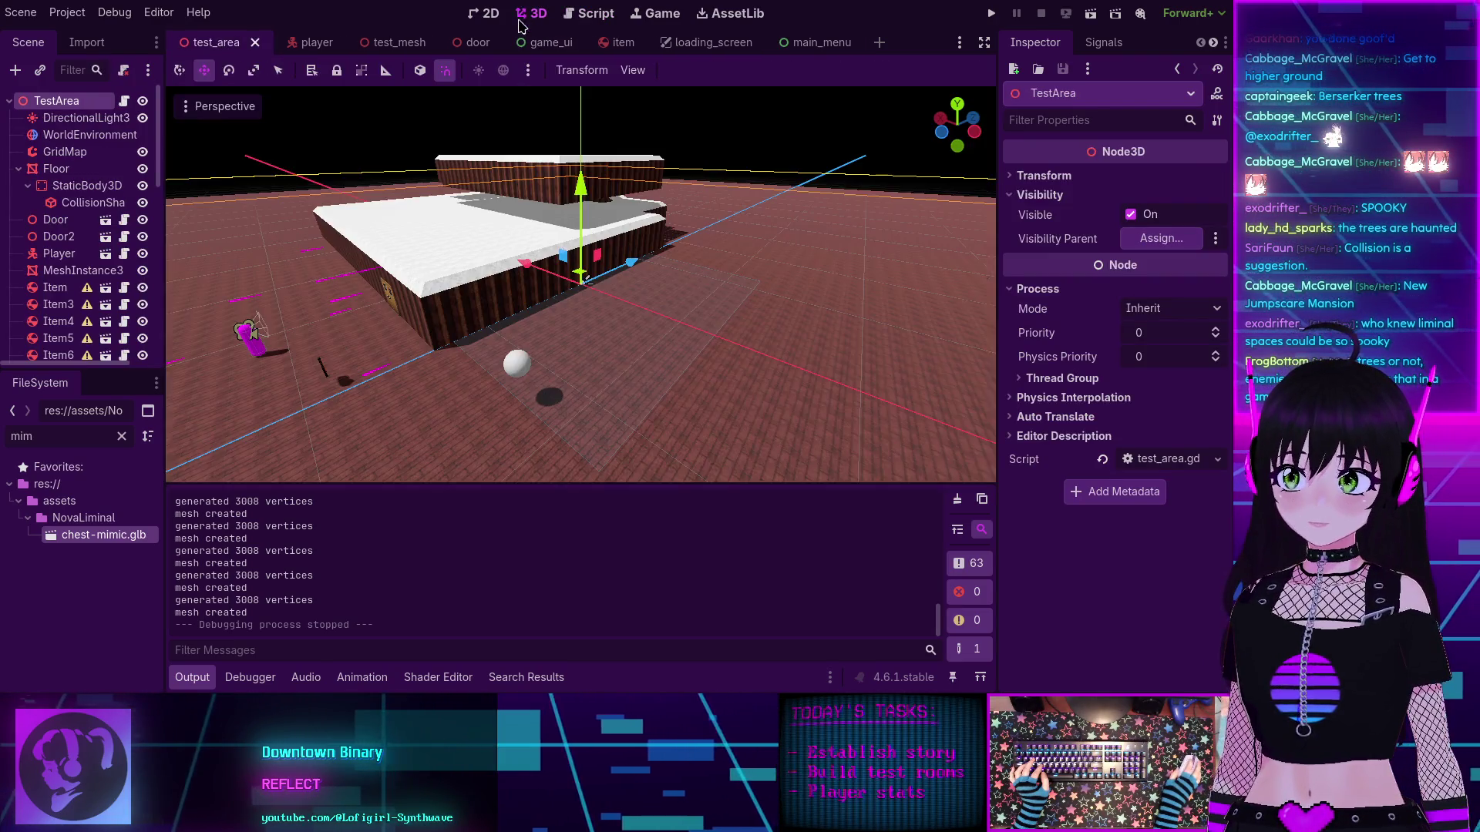
scroll(579, 340, "down", 3)
mouse_move(561, 305)
left_mouse_down()
mouse_move(358, 308)
mouse_move(428, 331)
mouse_move(363, 333)
left_mouse_up()
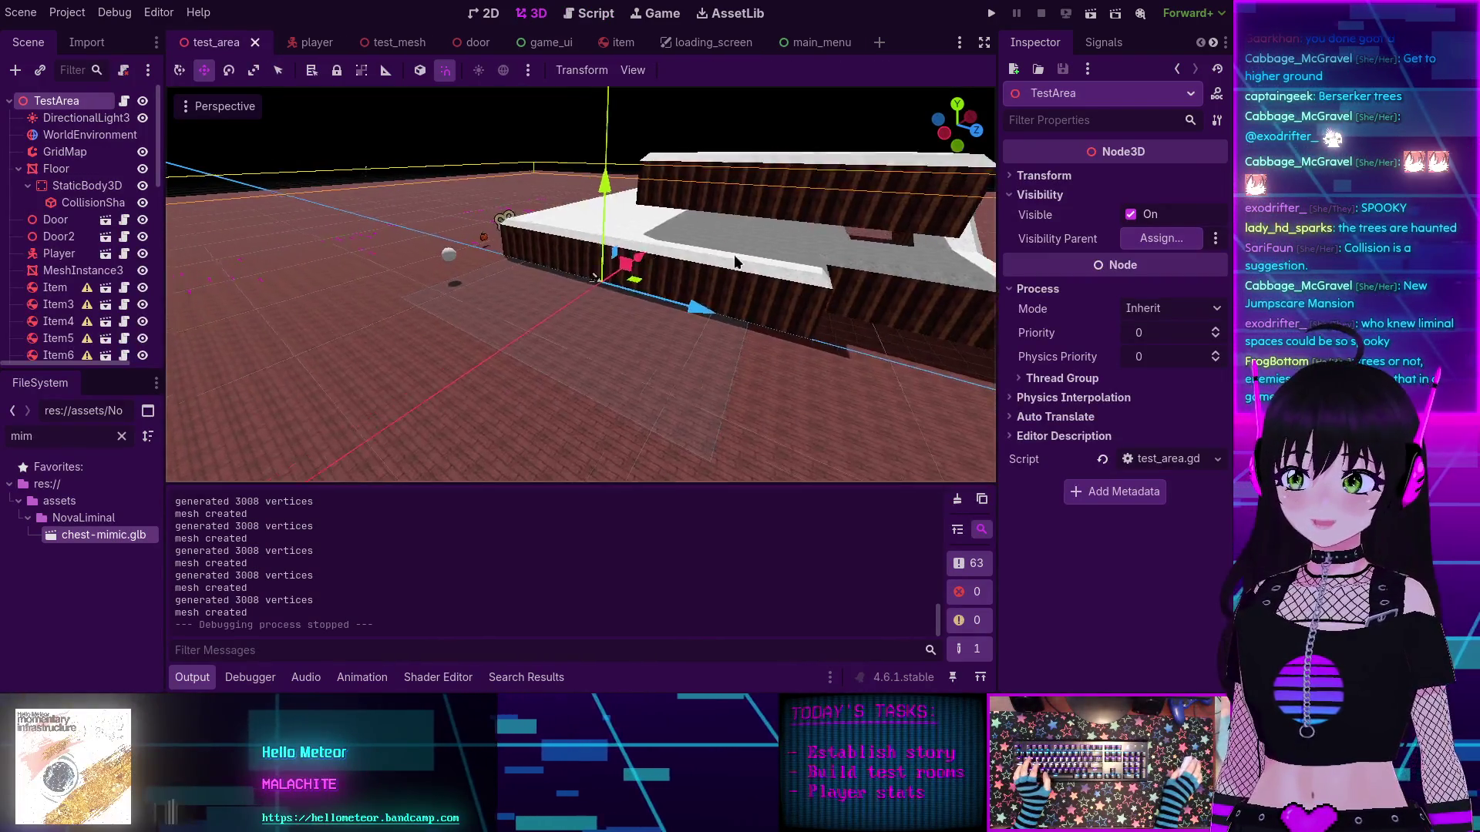
left_click(332, 336)
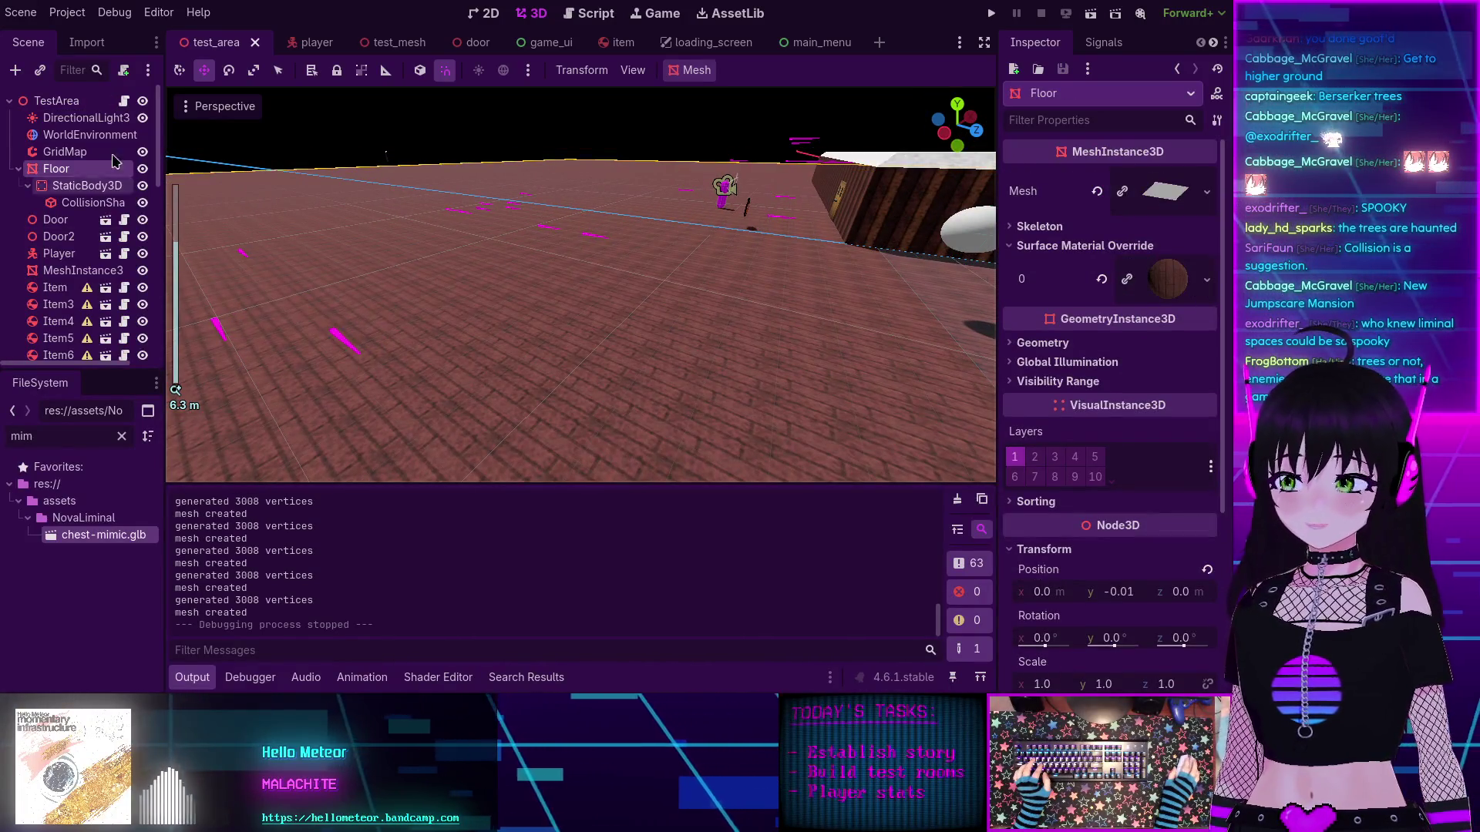
scroll(54, 231, "down", 6)
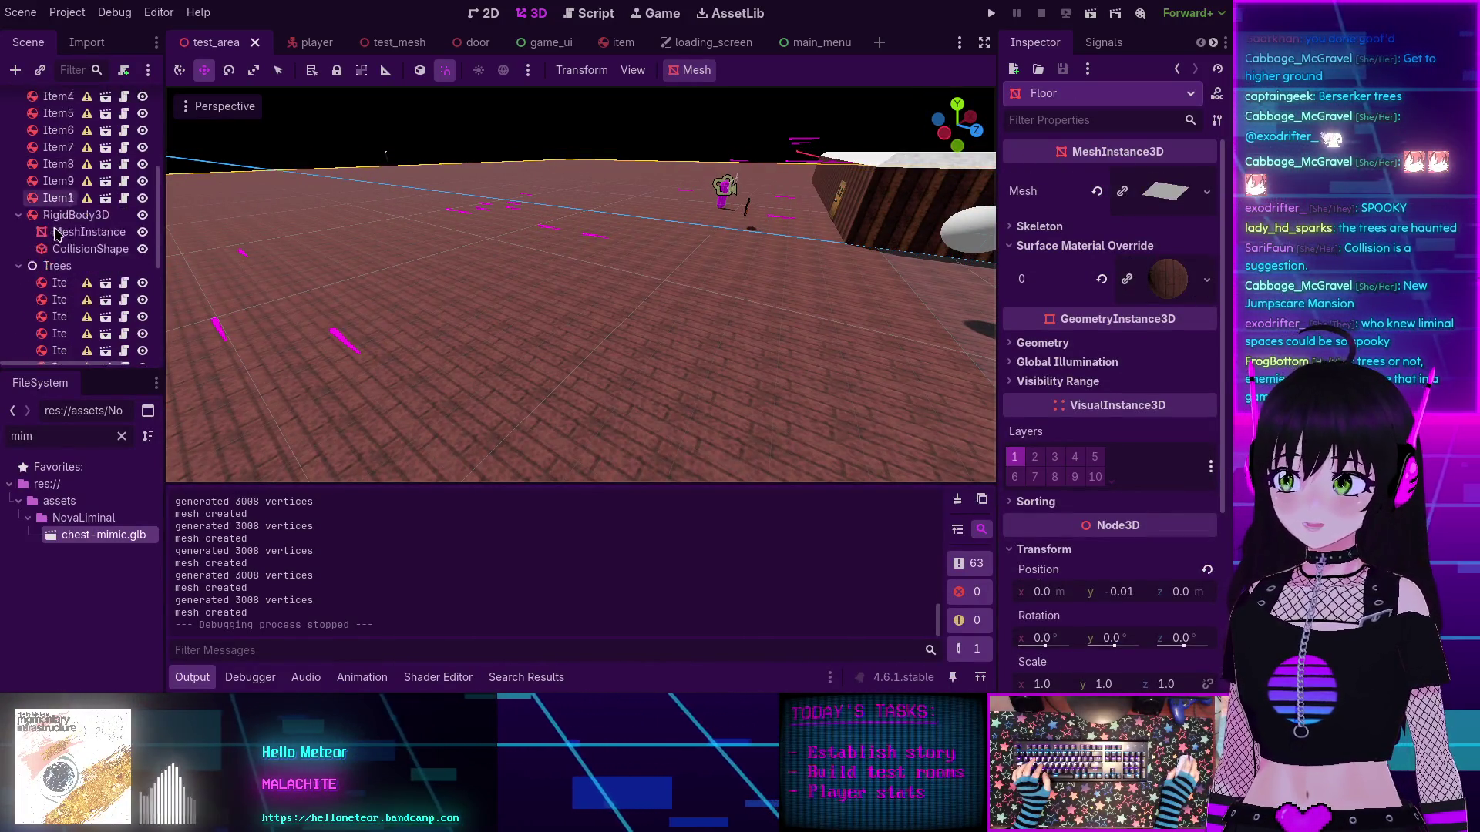
Step: Focus Item7 to view its properties: Spinny on, amount 10.0, position (-8, 1, -21)
double_click(54, 206)
scroll(707, 269, "up", 5)
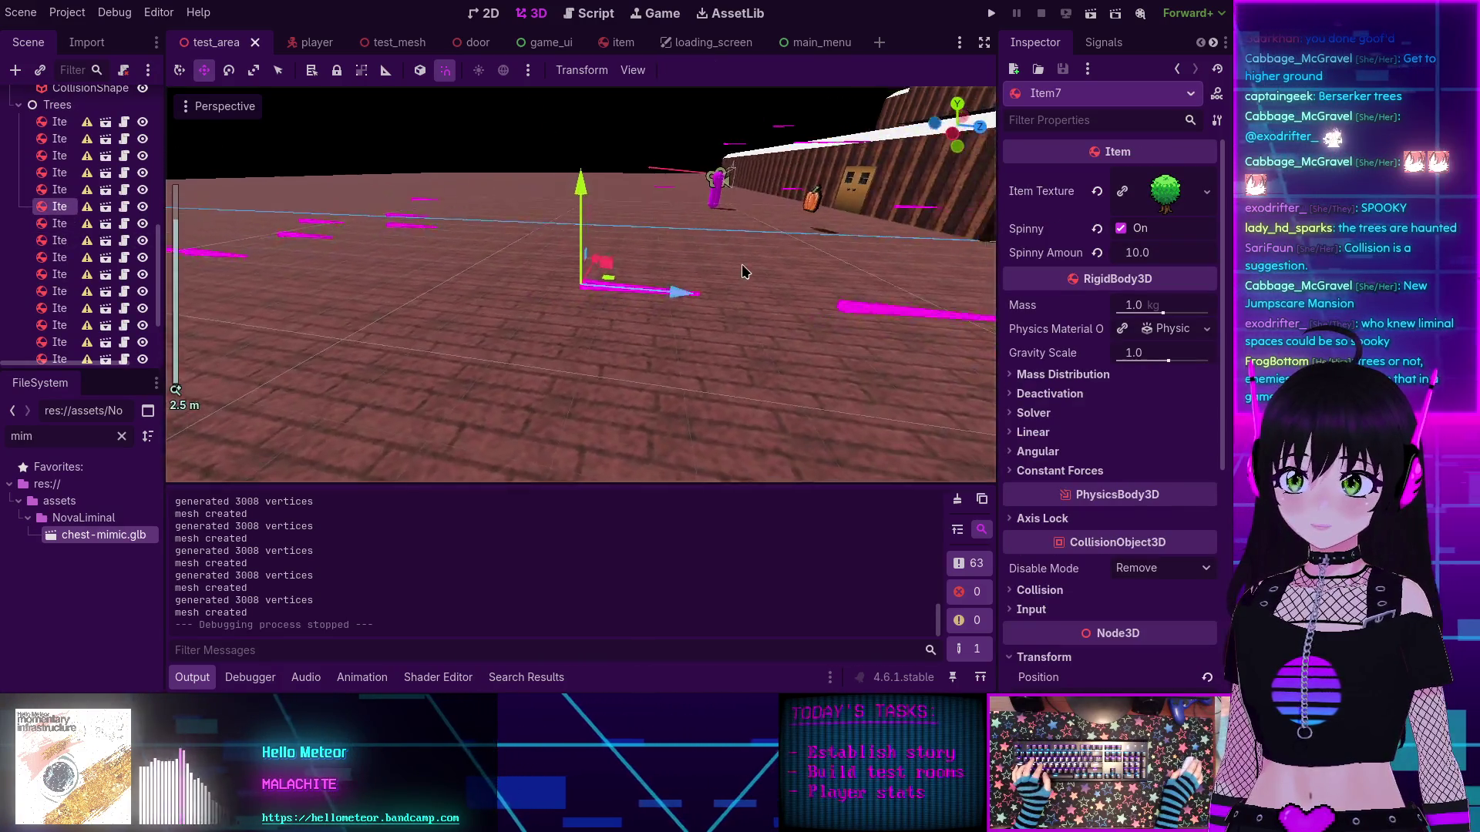
scroll(771, 246, "down", 6)
scroll(650, 350, "up", 4)
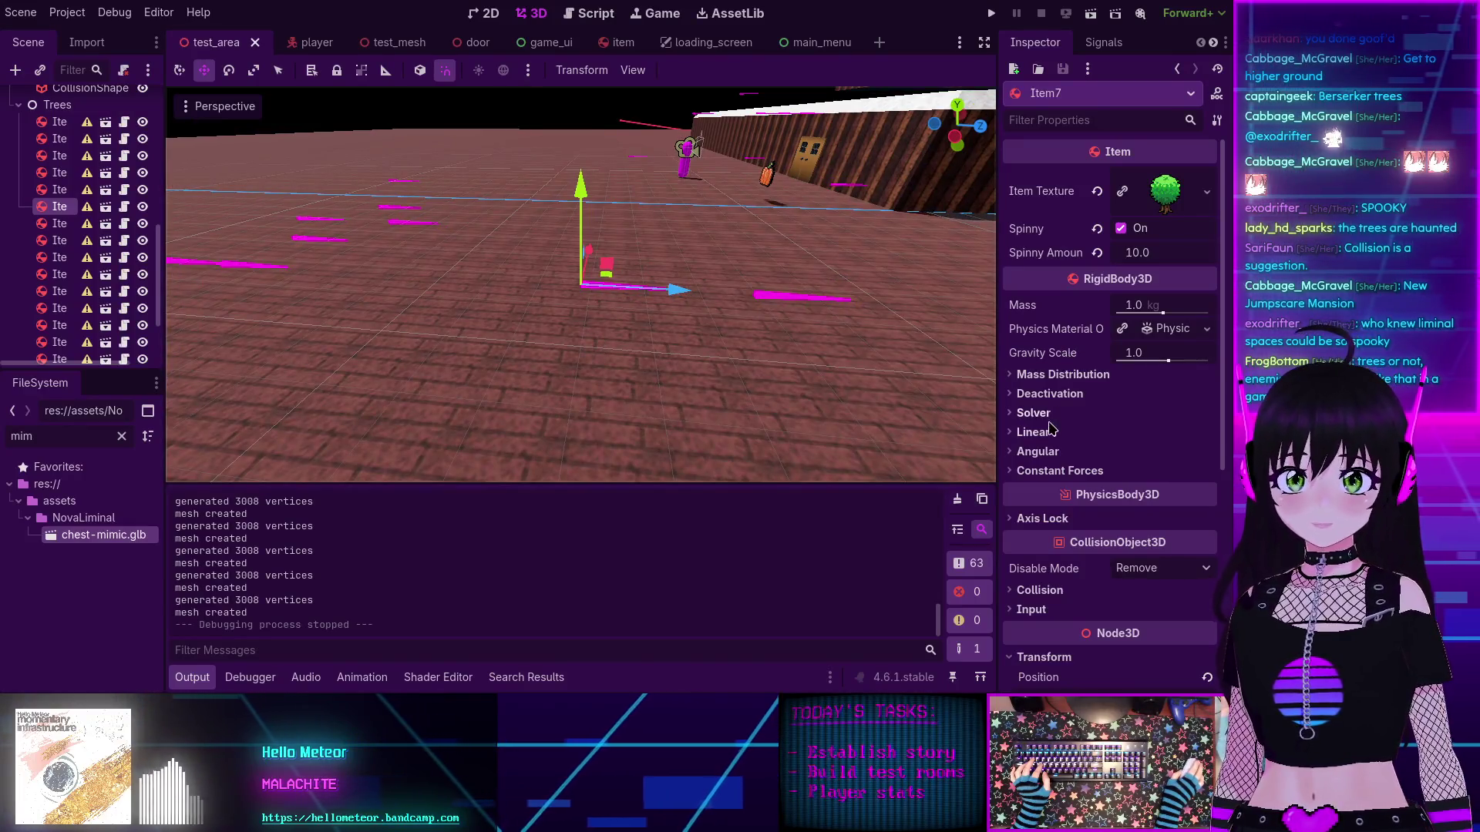
scroll(1051, 428, "down", 5)
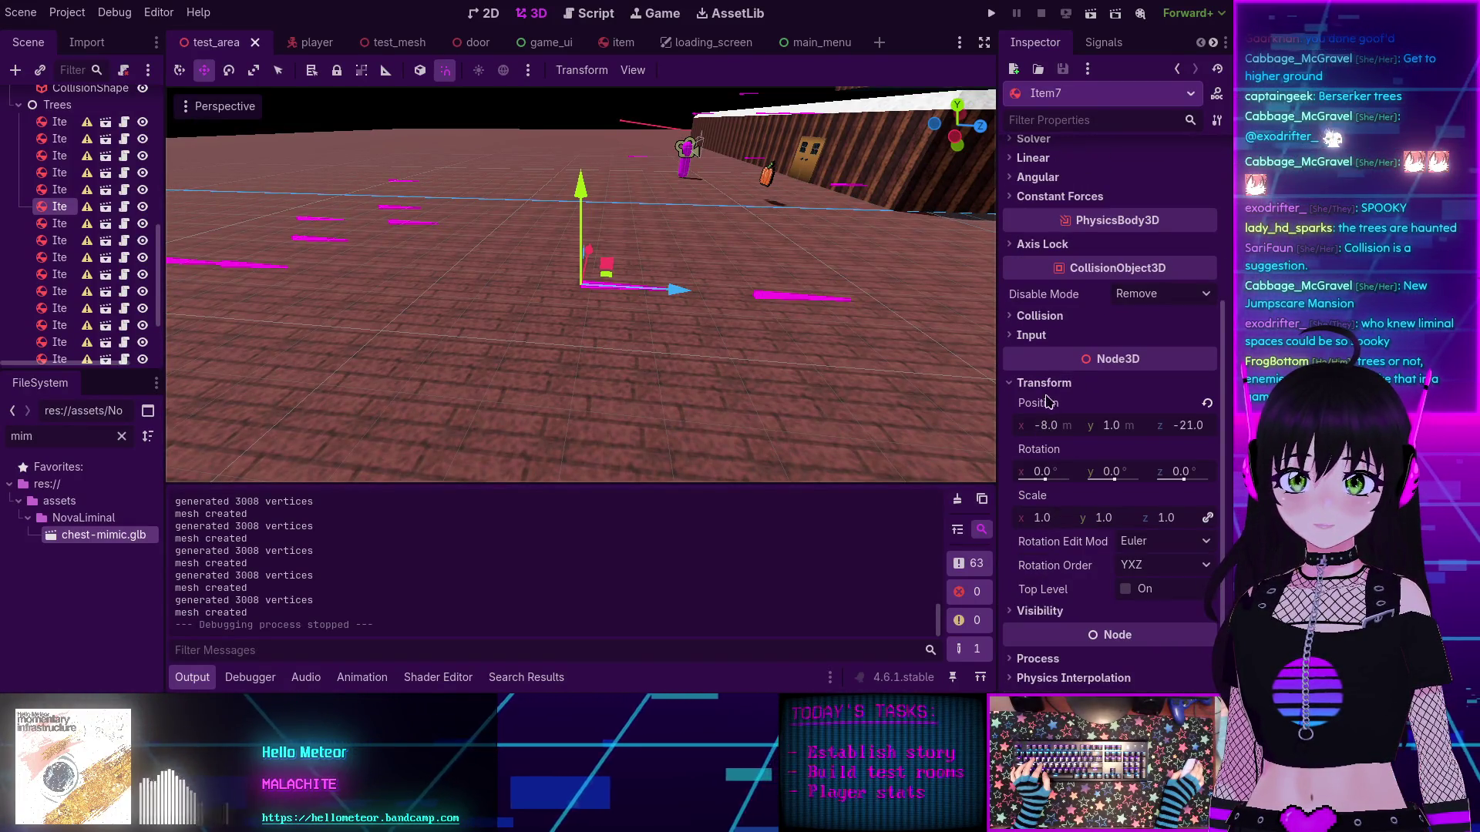
scroll(1067, 409, "up", 4)
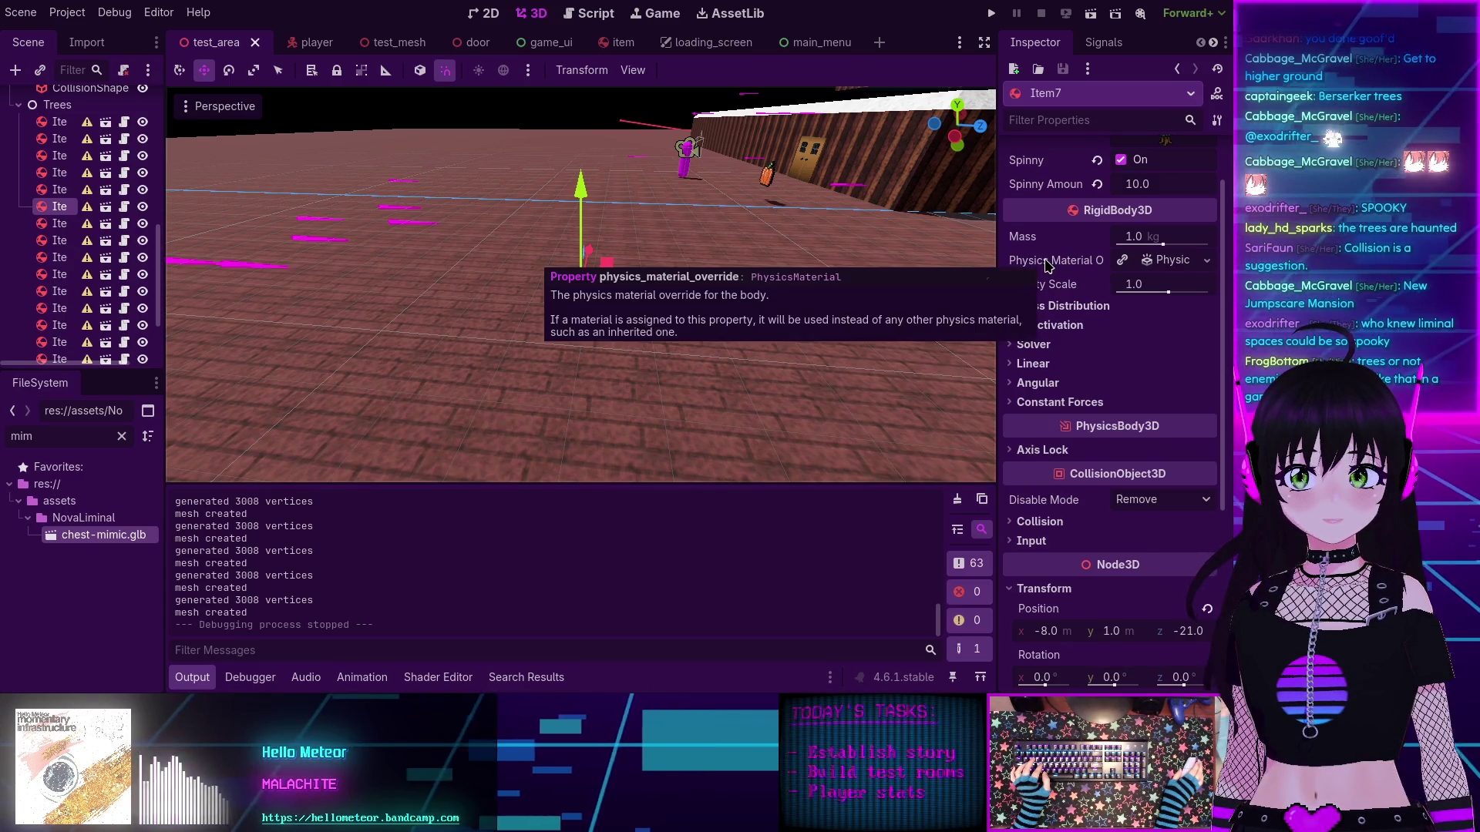
scroll(1047, 293, "up", 1)
scroll(1041, 339, "down", 1)
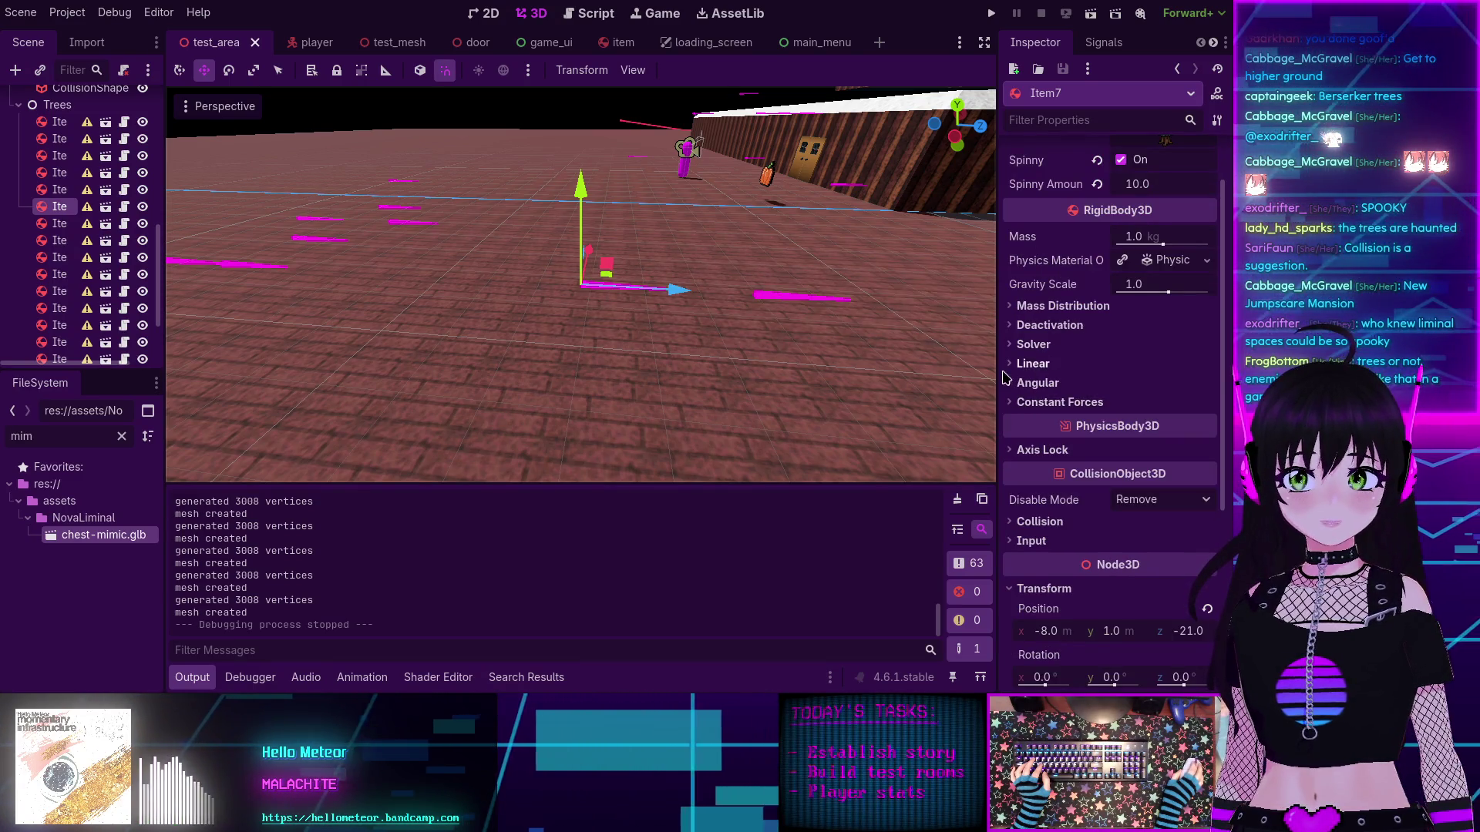
Step: Set the Item's custom Center of Mass y to 0 and run the project
left_click(621, 45)
left_click(58, 104)
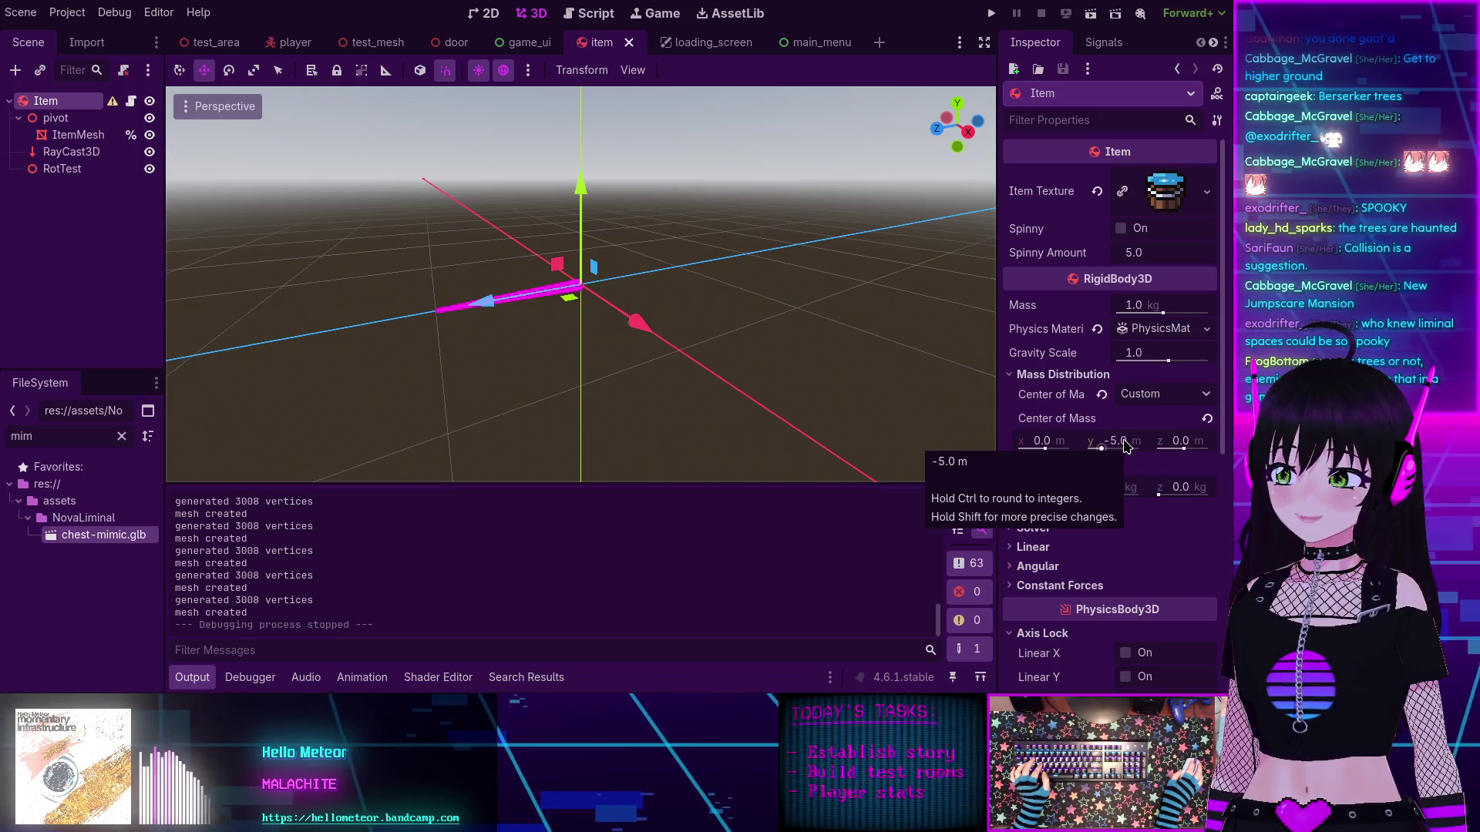
left_click(1123, 442)
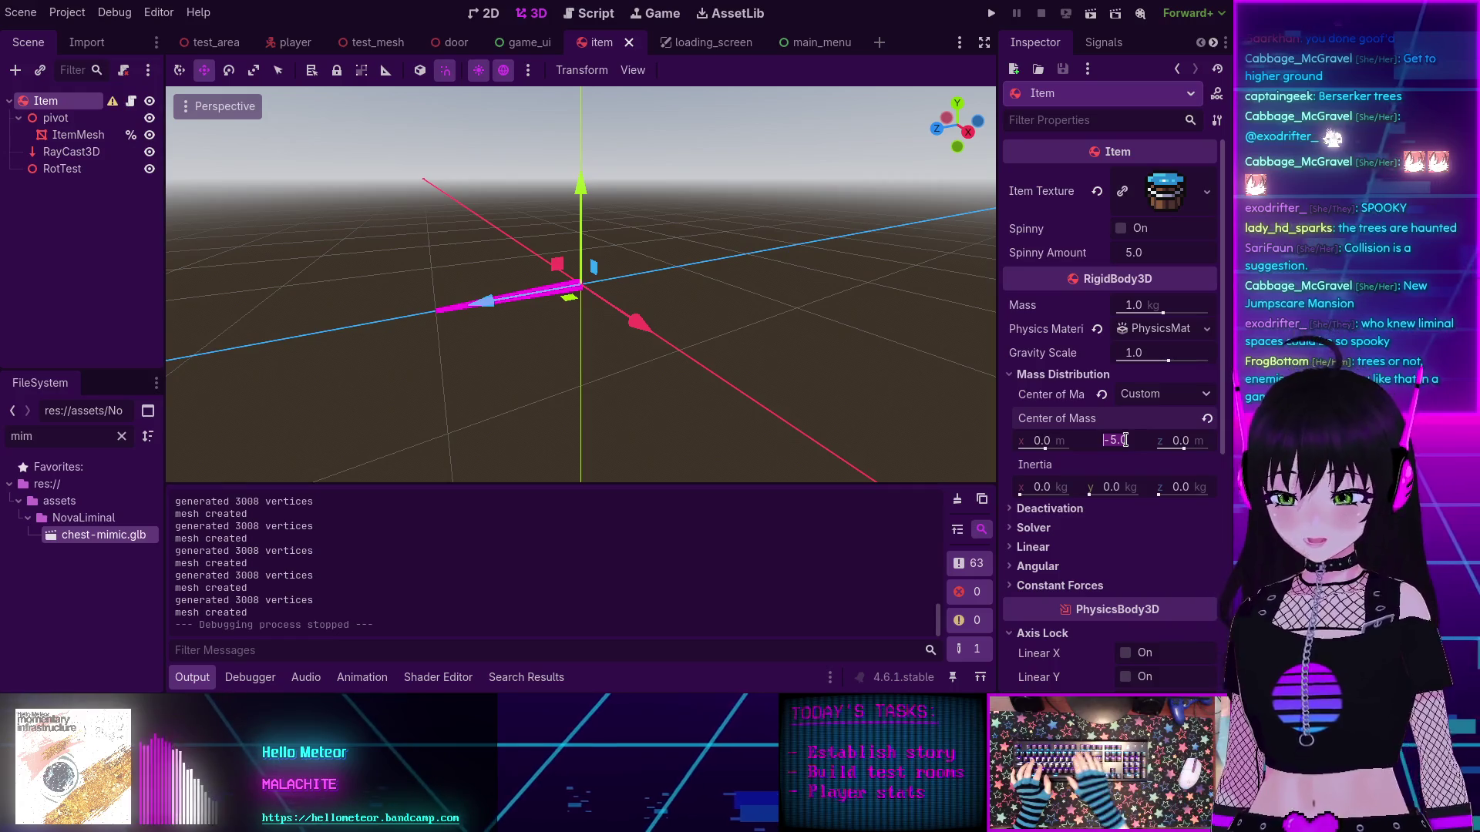
type("0")
key("Return")
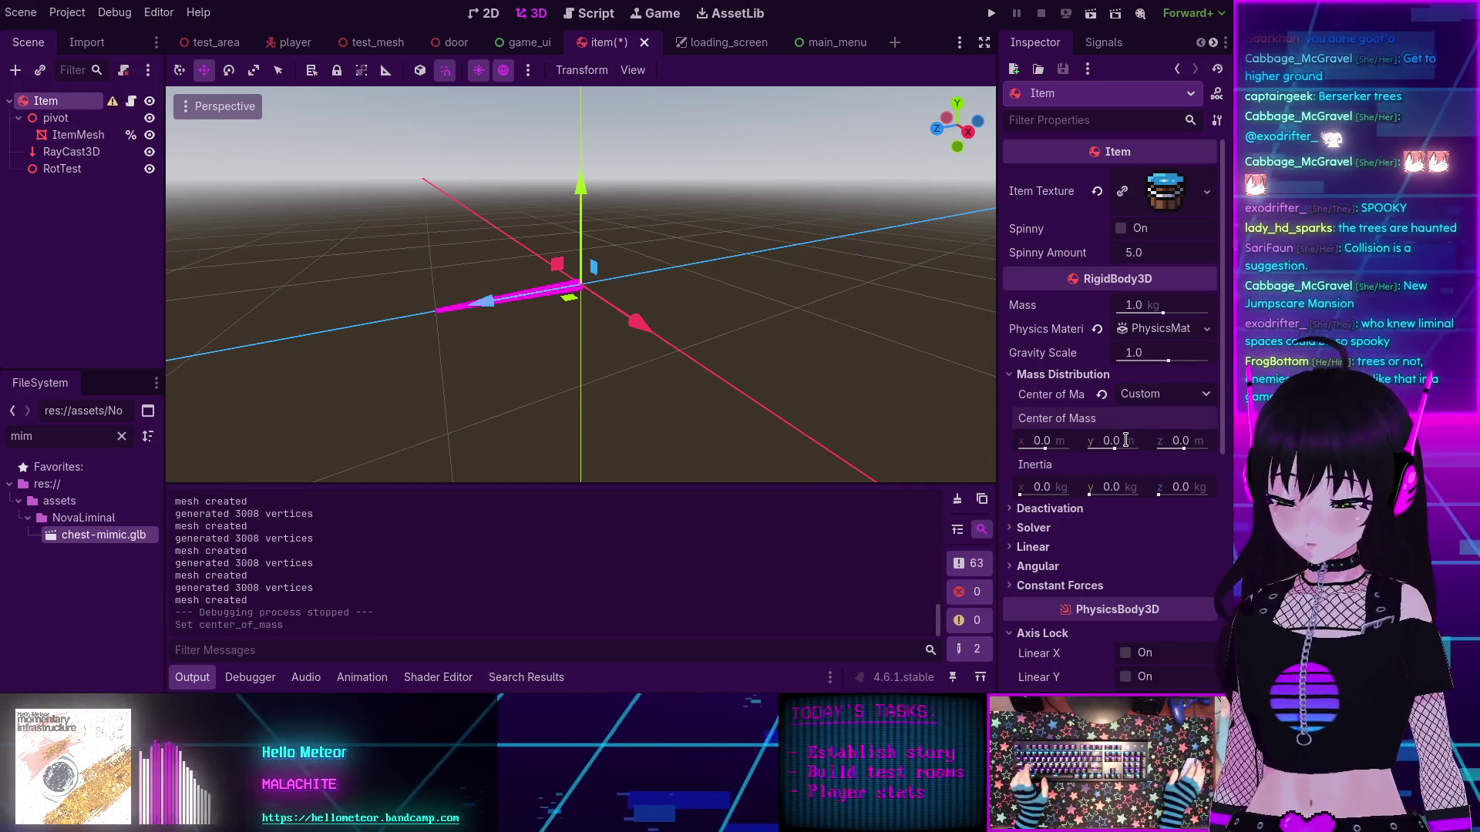
left_click(991, 13)
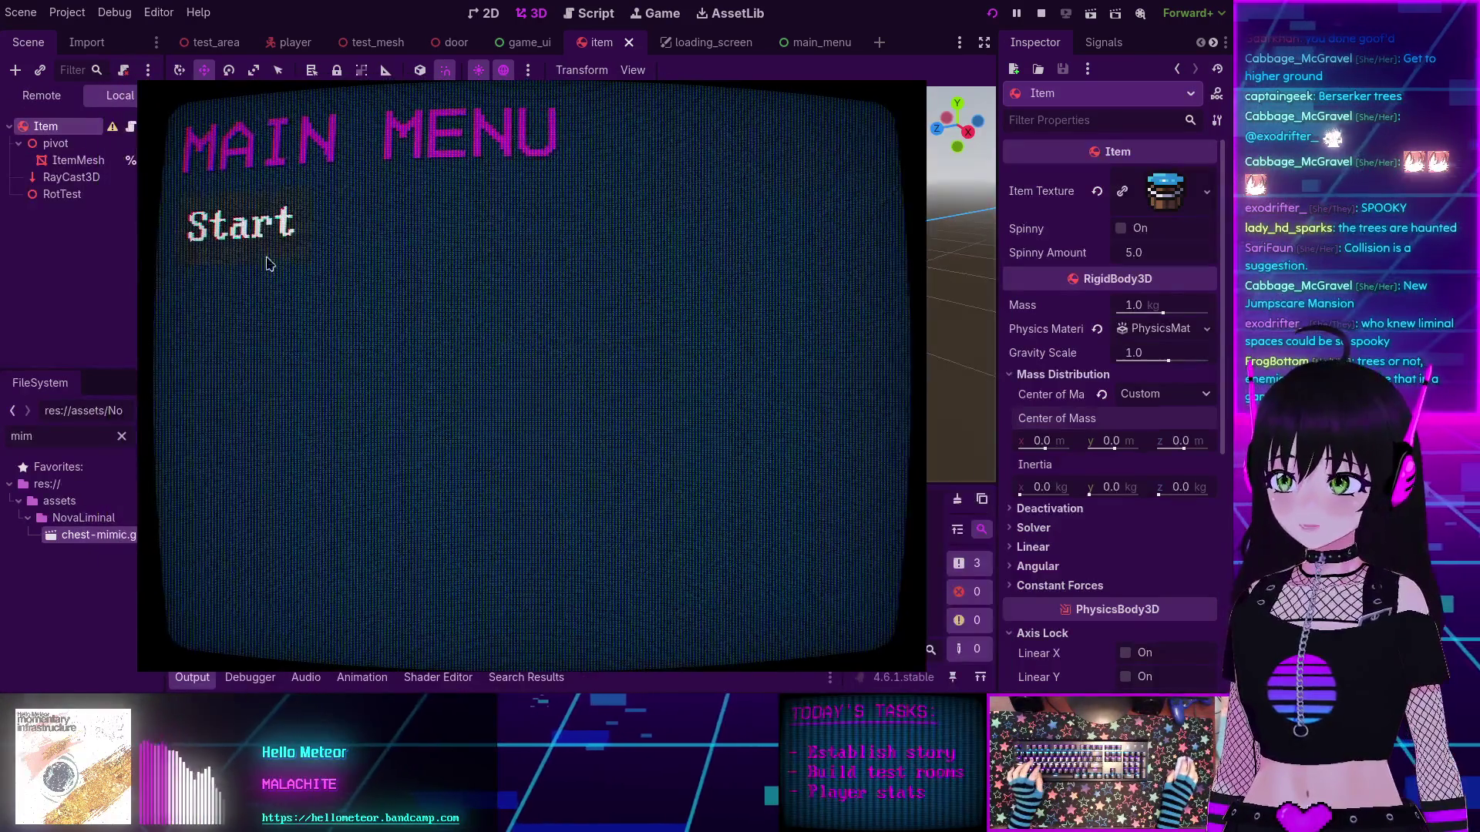
Step: Start the game from the Main Menu, watch the tree items, then stop with F8
left_click(264, 250)
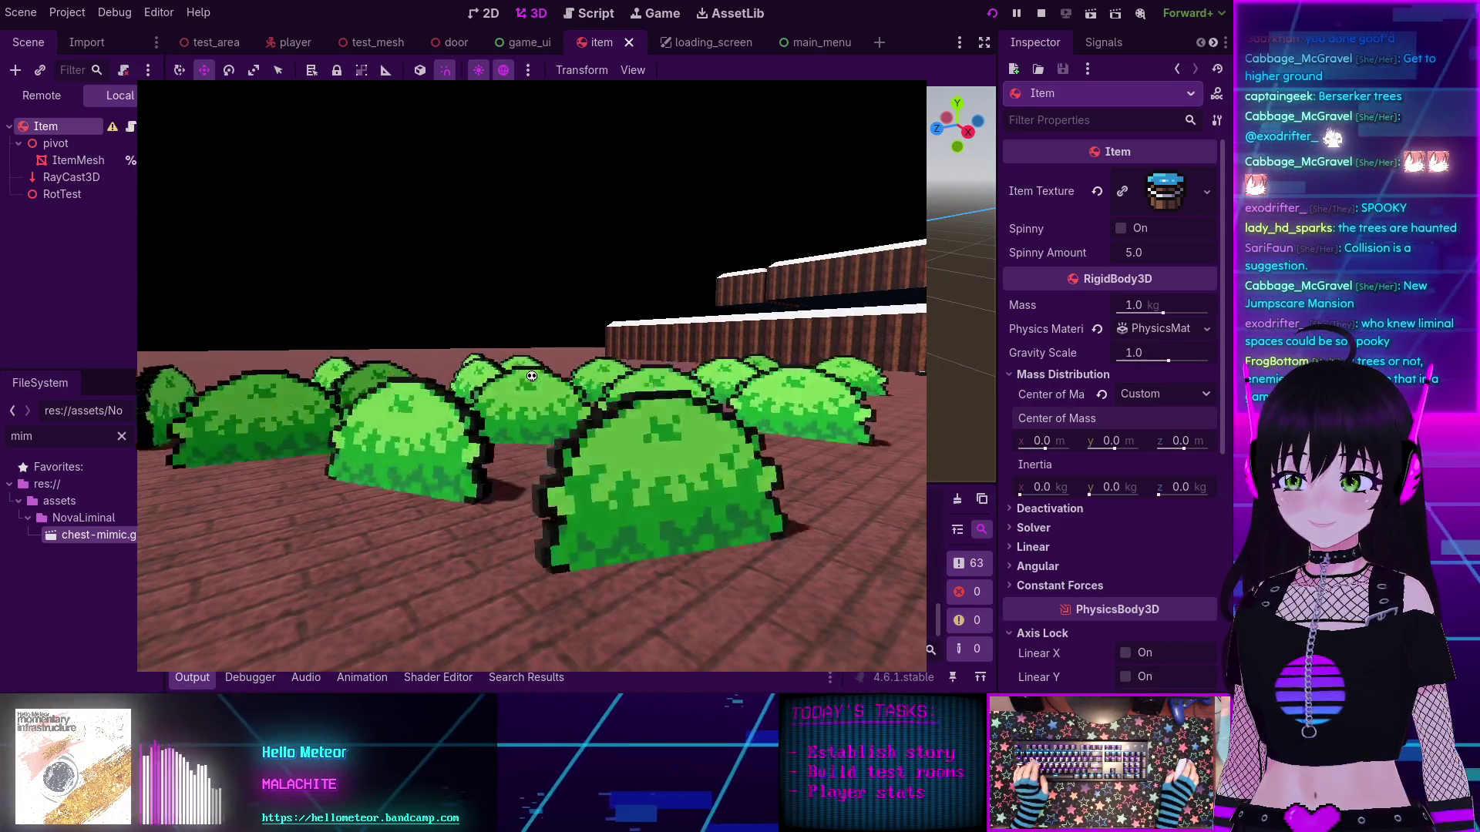
key("F8")
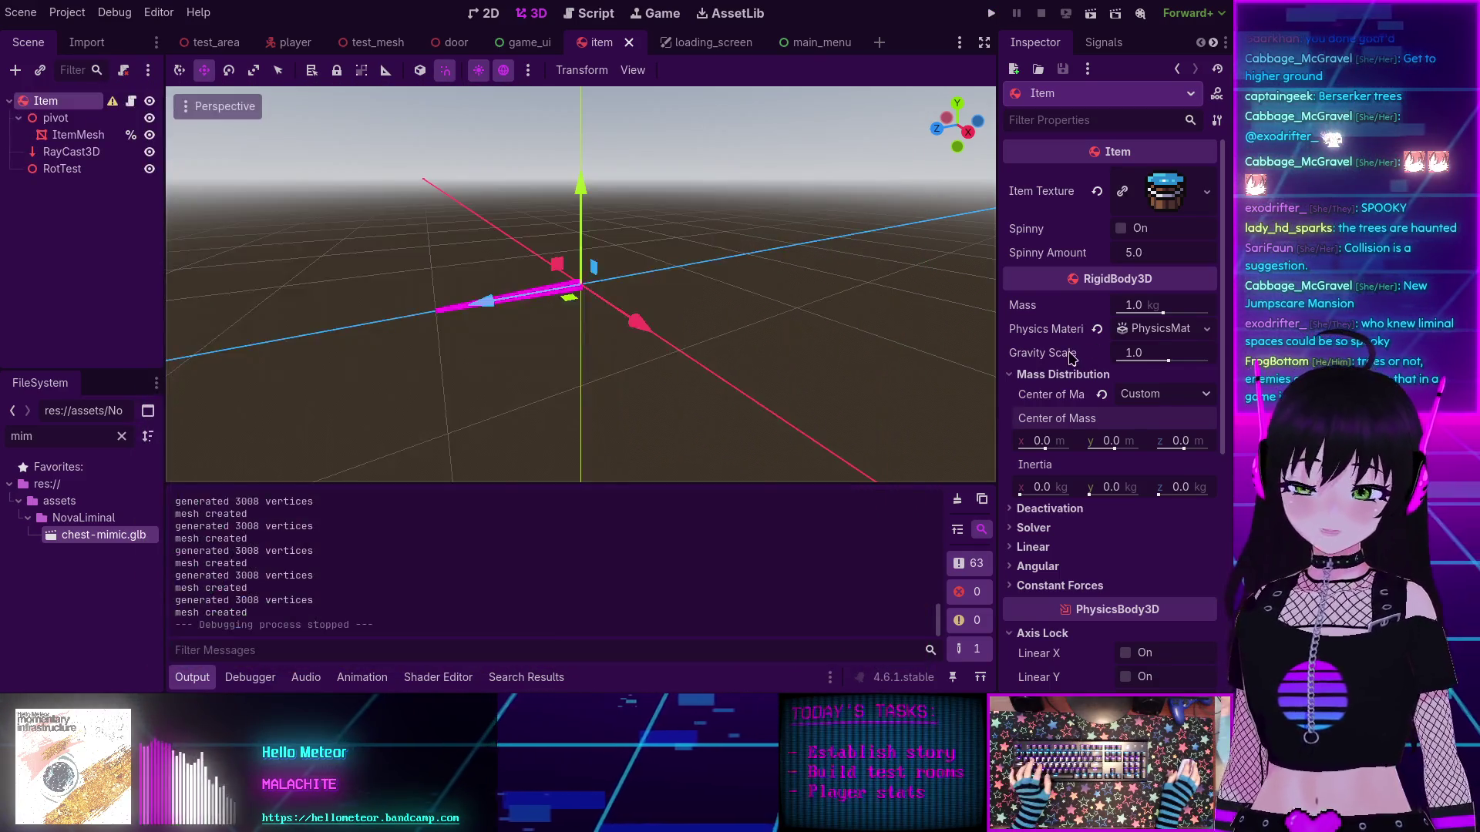
Step: Restore Center of Mass y to -5.0 m, save the item scene, and return to item.gd
left_click(1127, 443)
type("5")
key("Return")
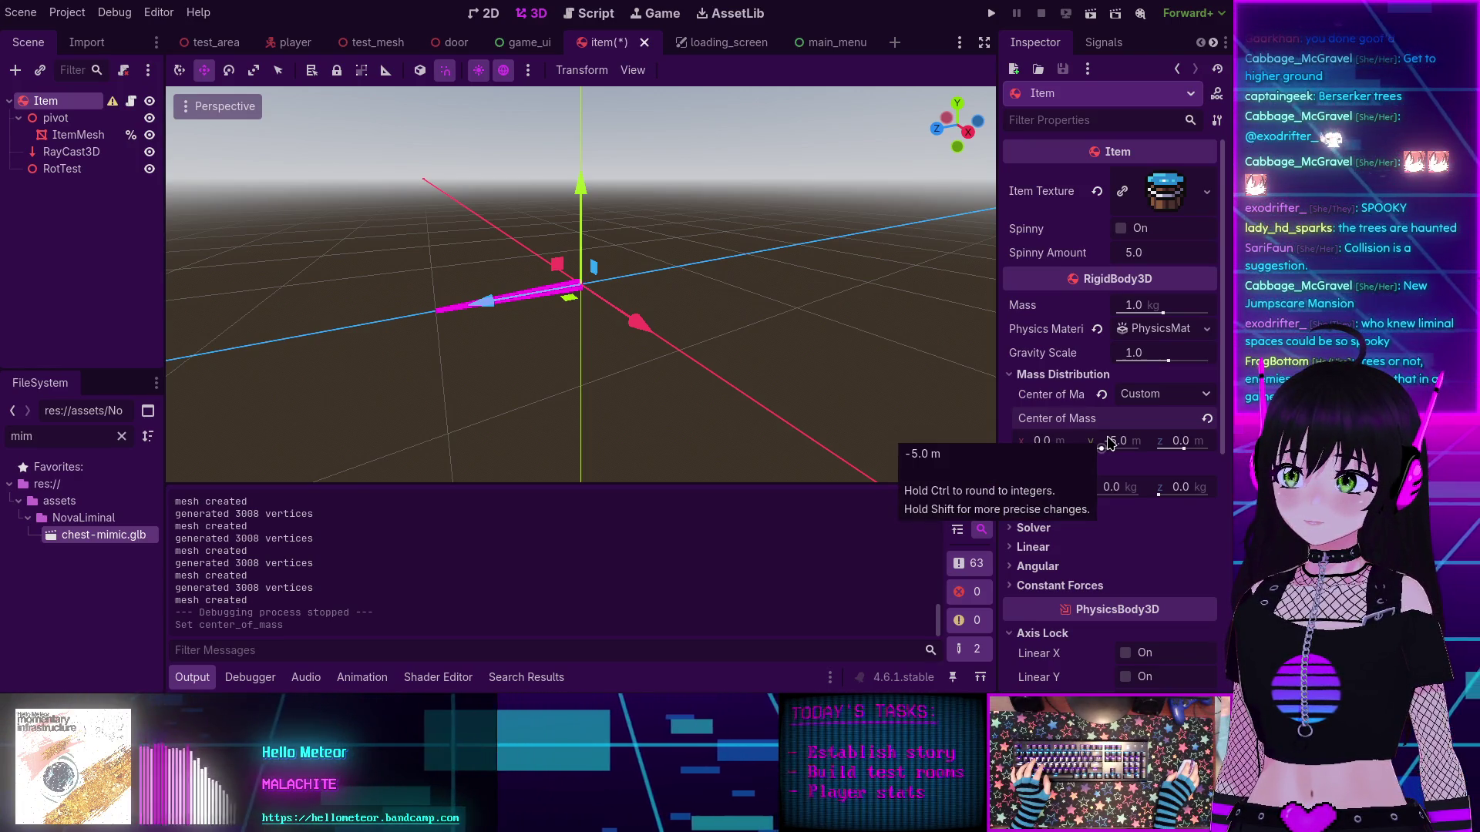
key("ctrl+s")
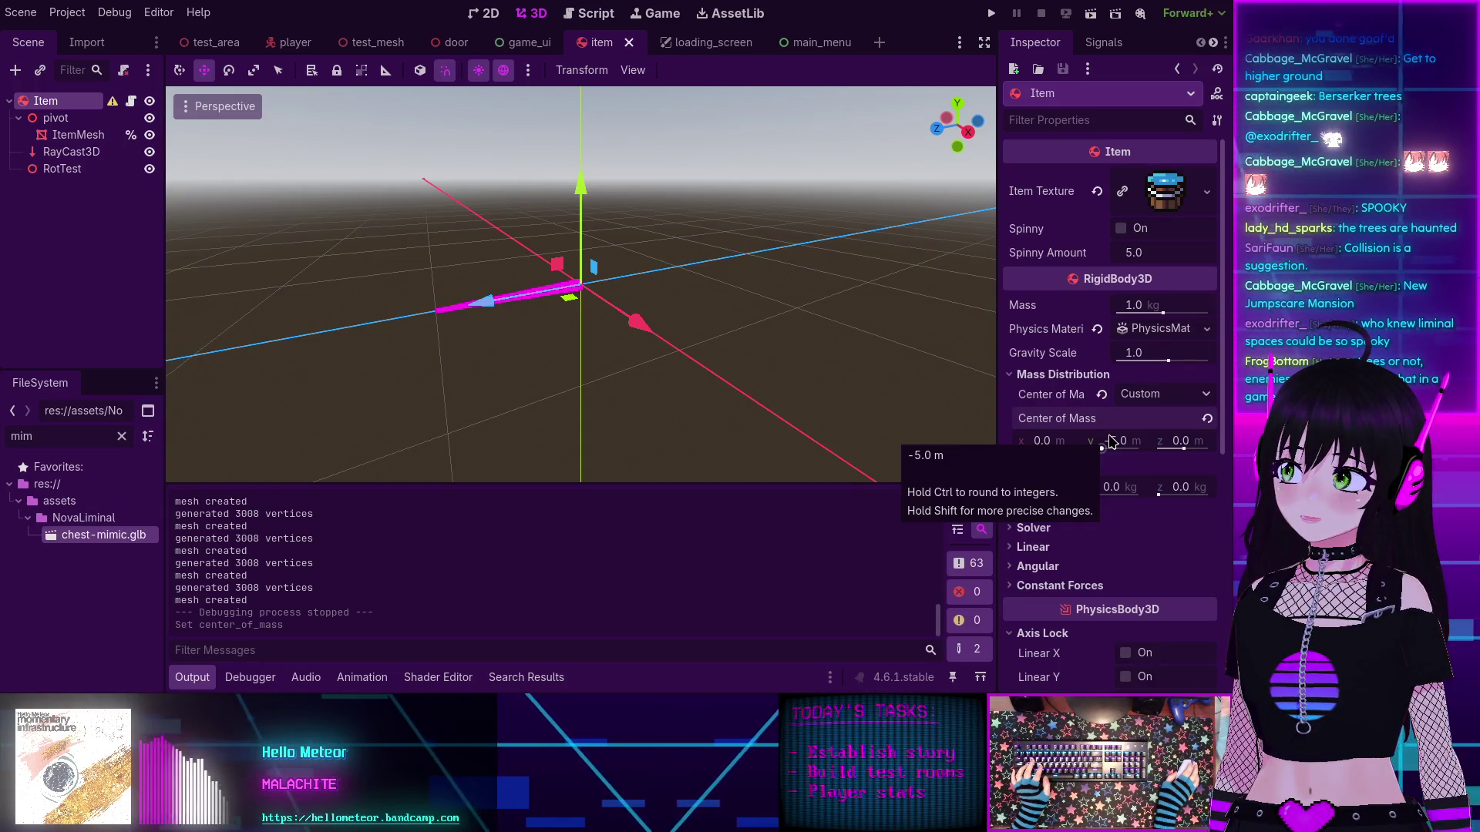
left_click(589, 13)
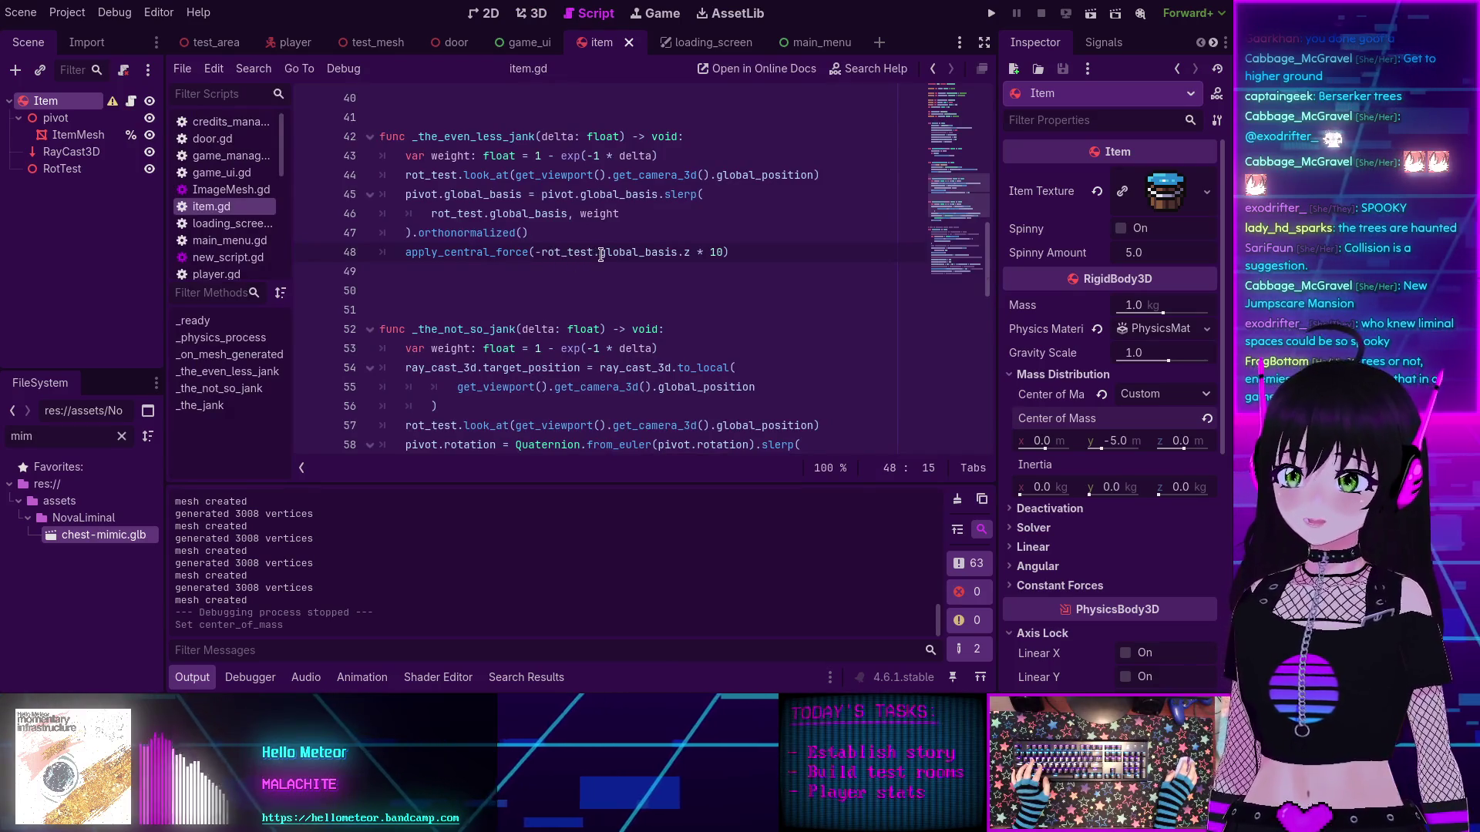
left_click(564, 233)
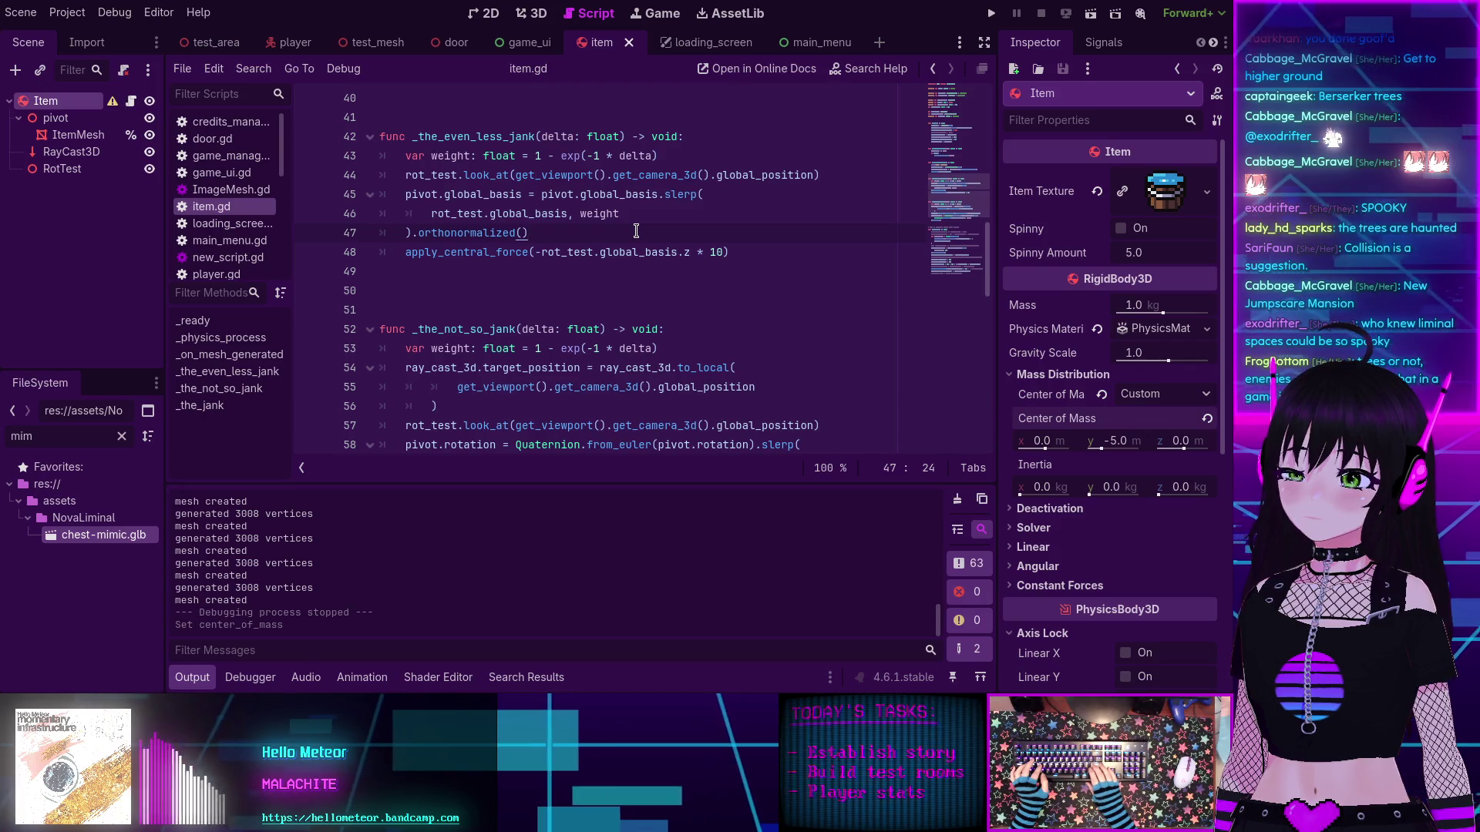
scroll(599, 279, "down", 9)
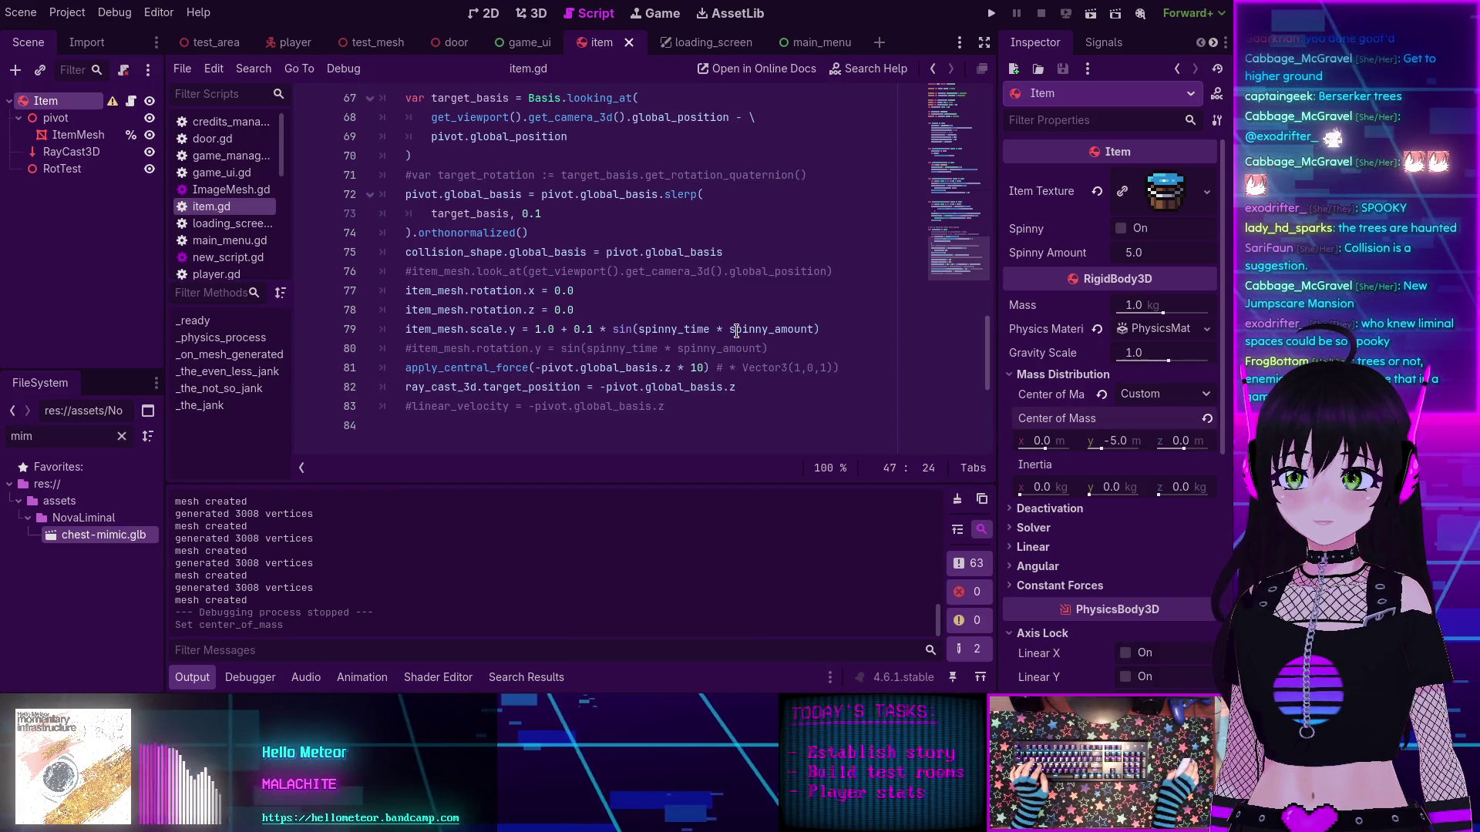
scroll(736, 329, "up", 5)
scroll(736, 328, "up", 5)
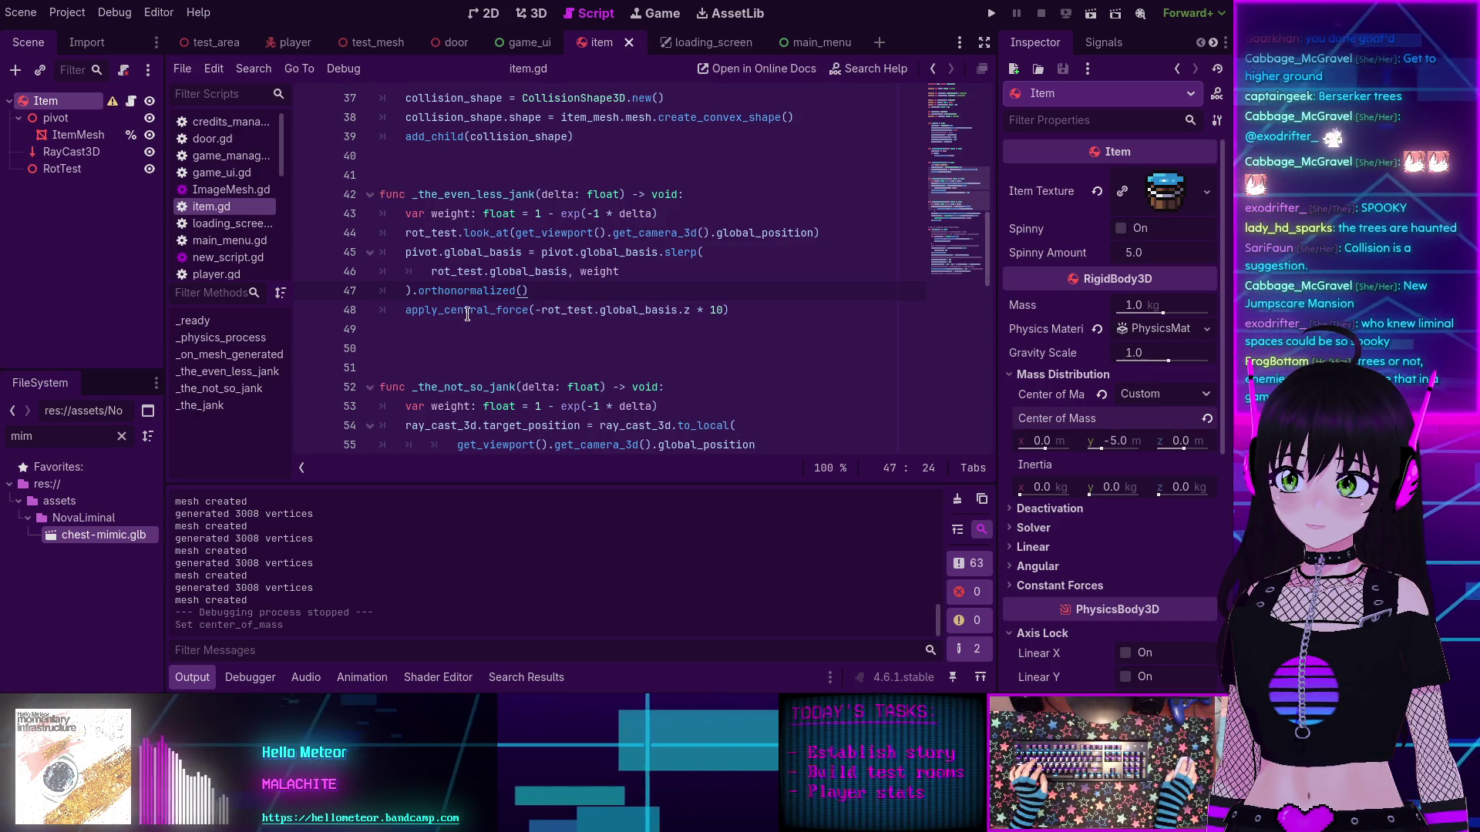
mouse_move(467, 315)
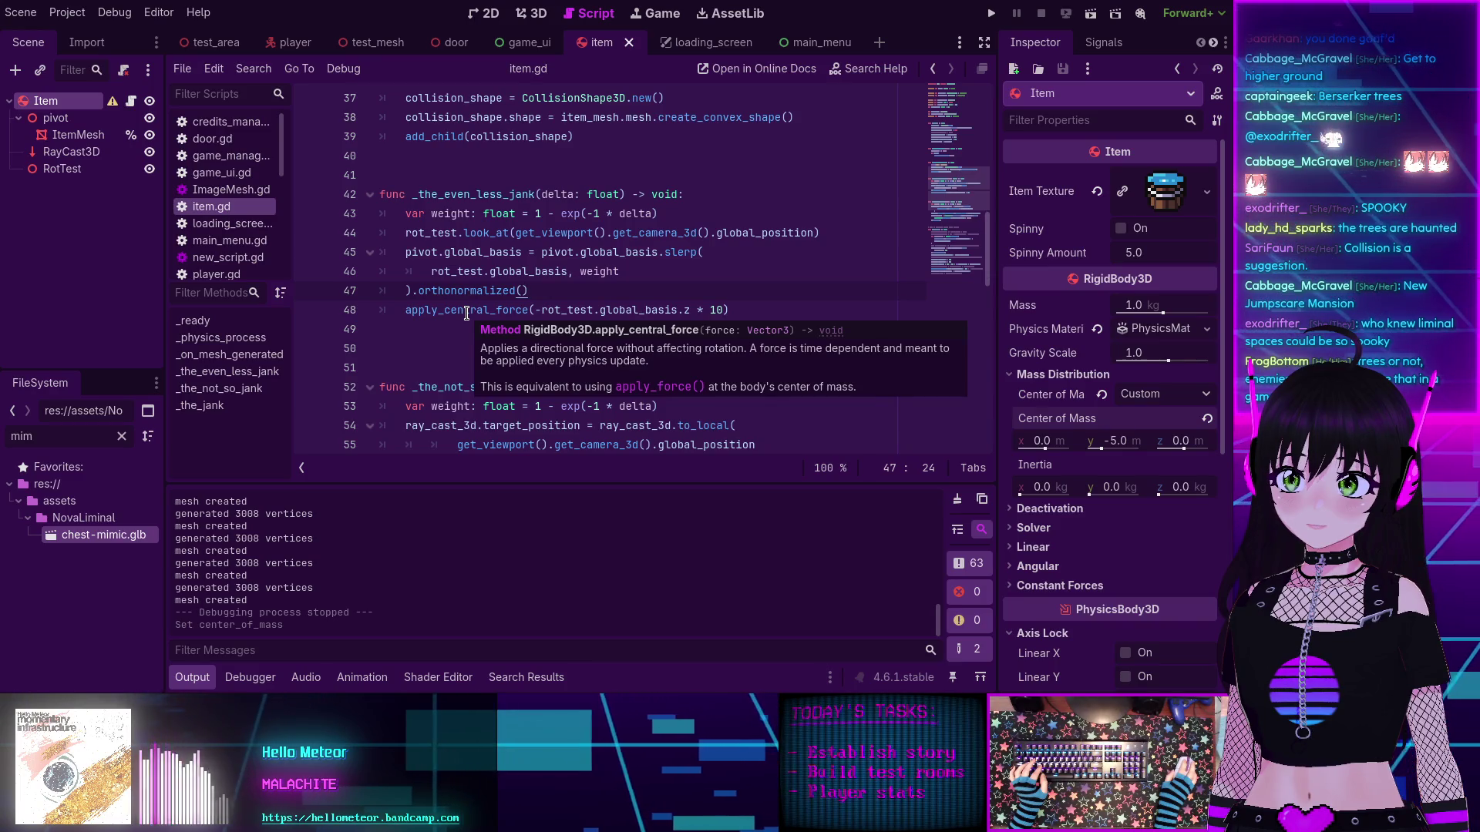
double_click(467, 310)
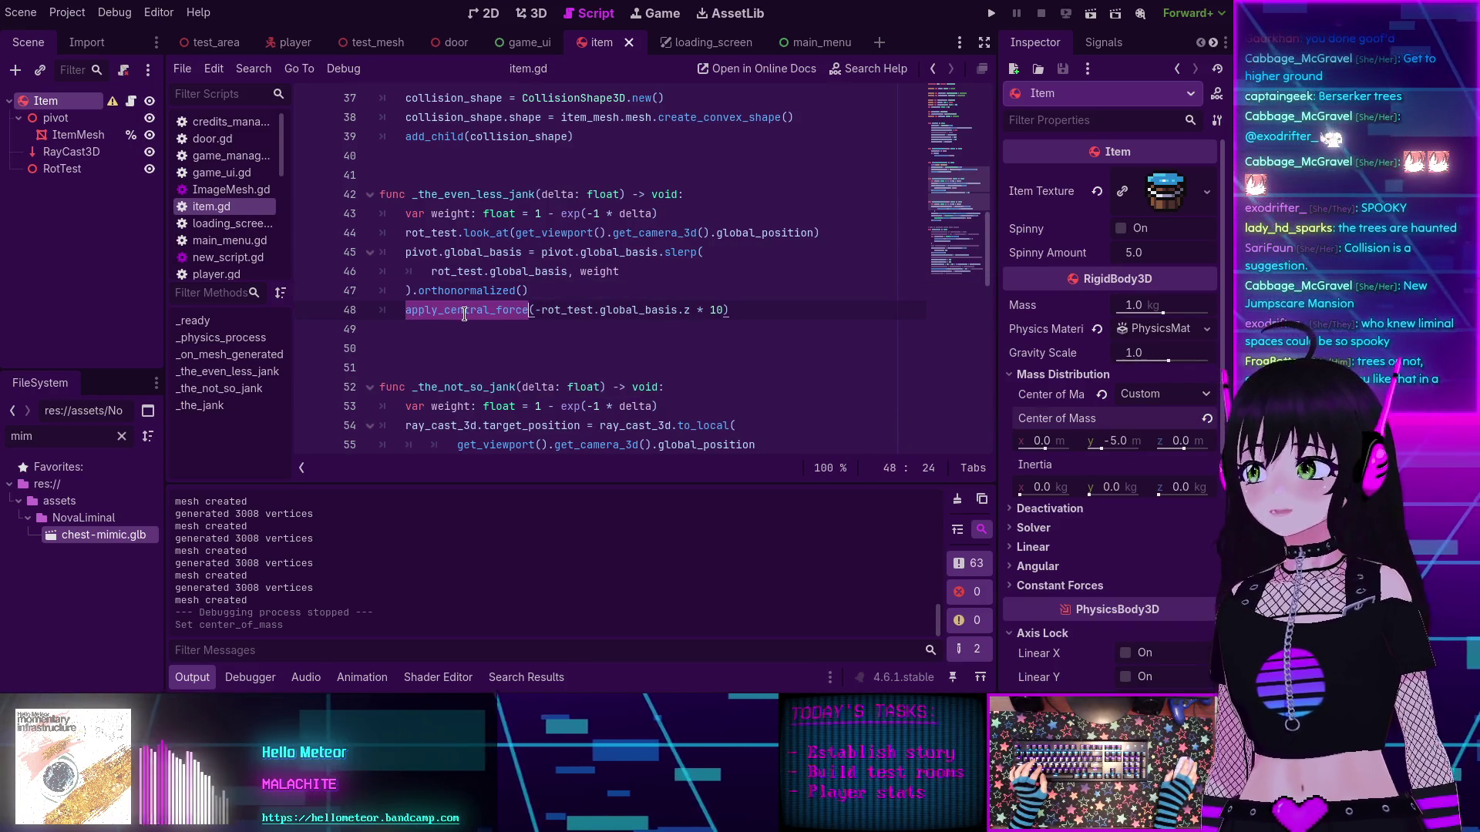
mouse_move(464, 314)
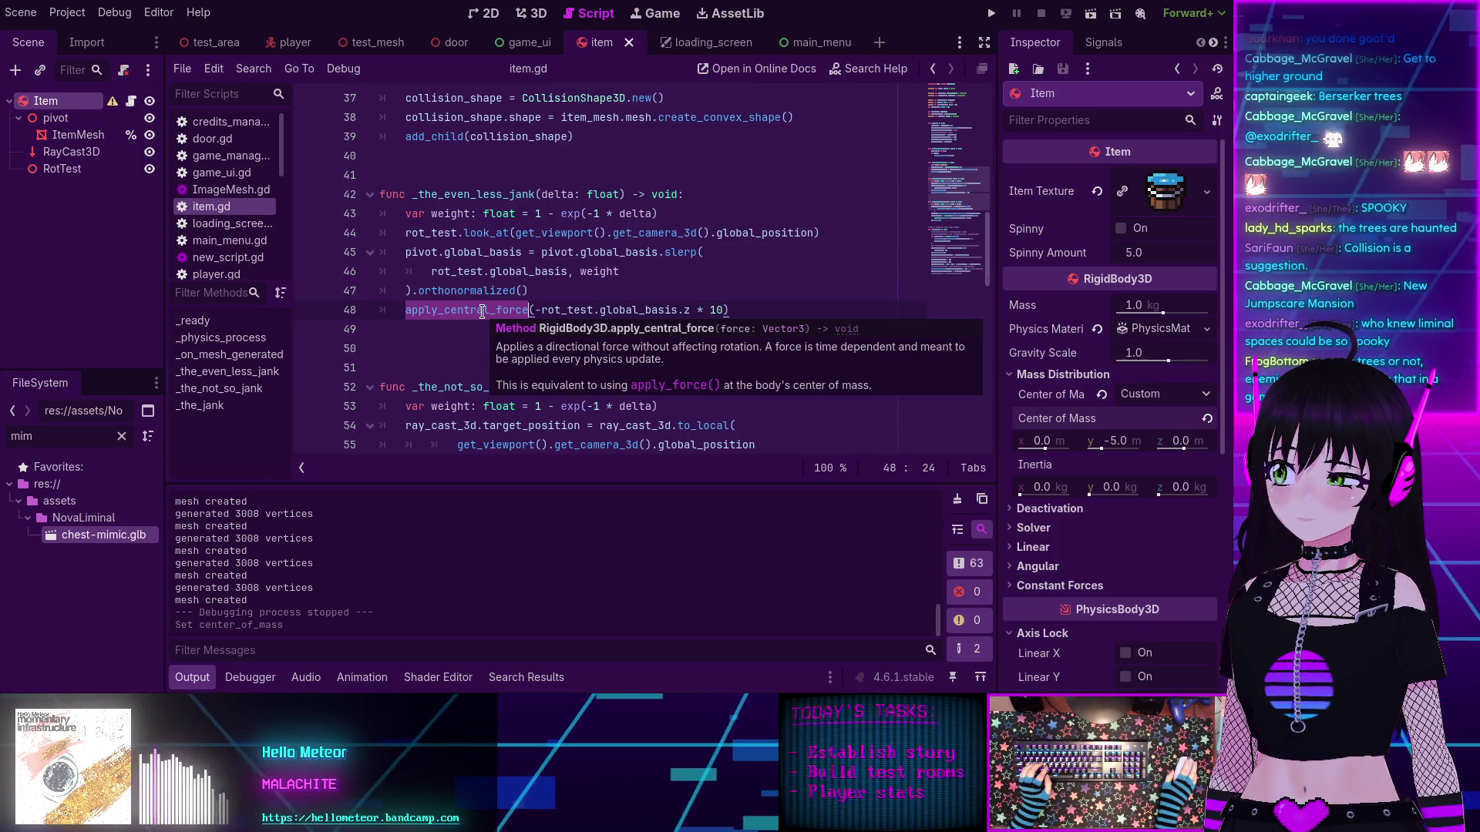
Step: Comment out the apply_central_force line and add a center-of-mass thingie comment above it
left_click(746, 307)
left_click_drag(749, 309, 403, 311)
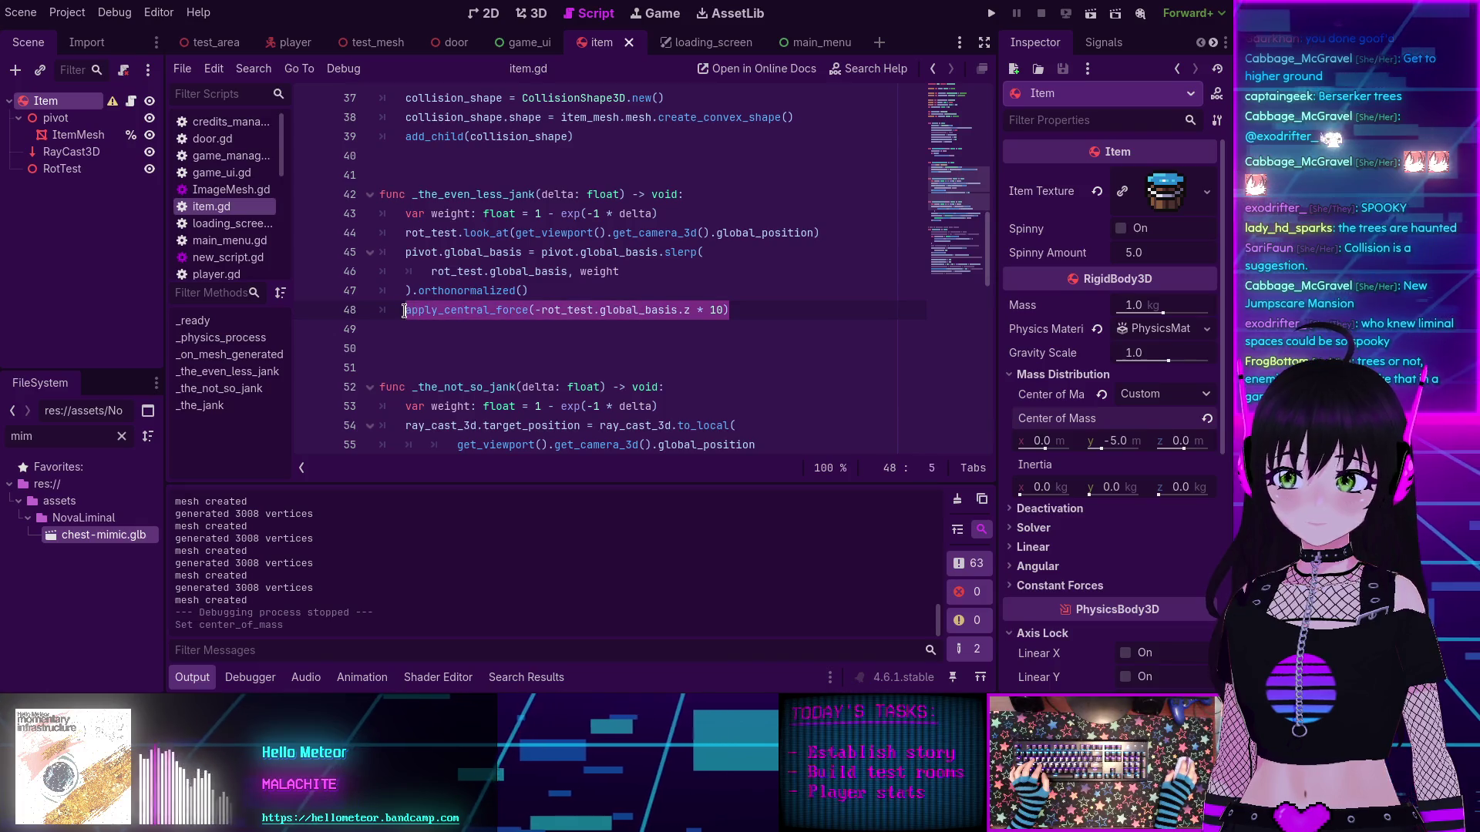
key("ctrl+k")
left_click(597, 294)
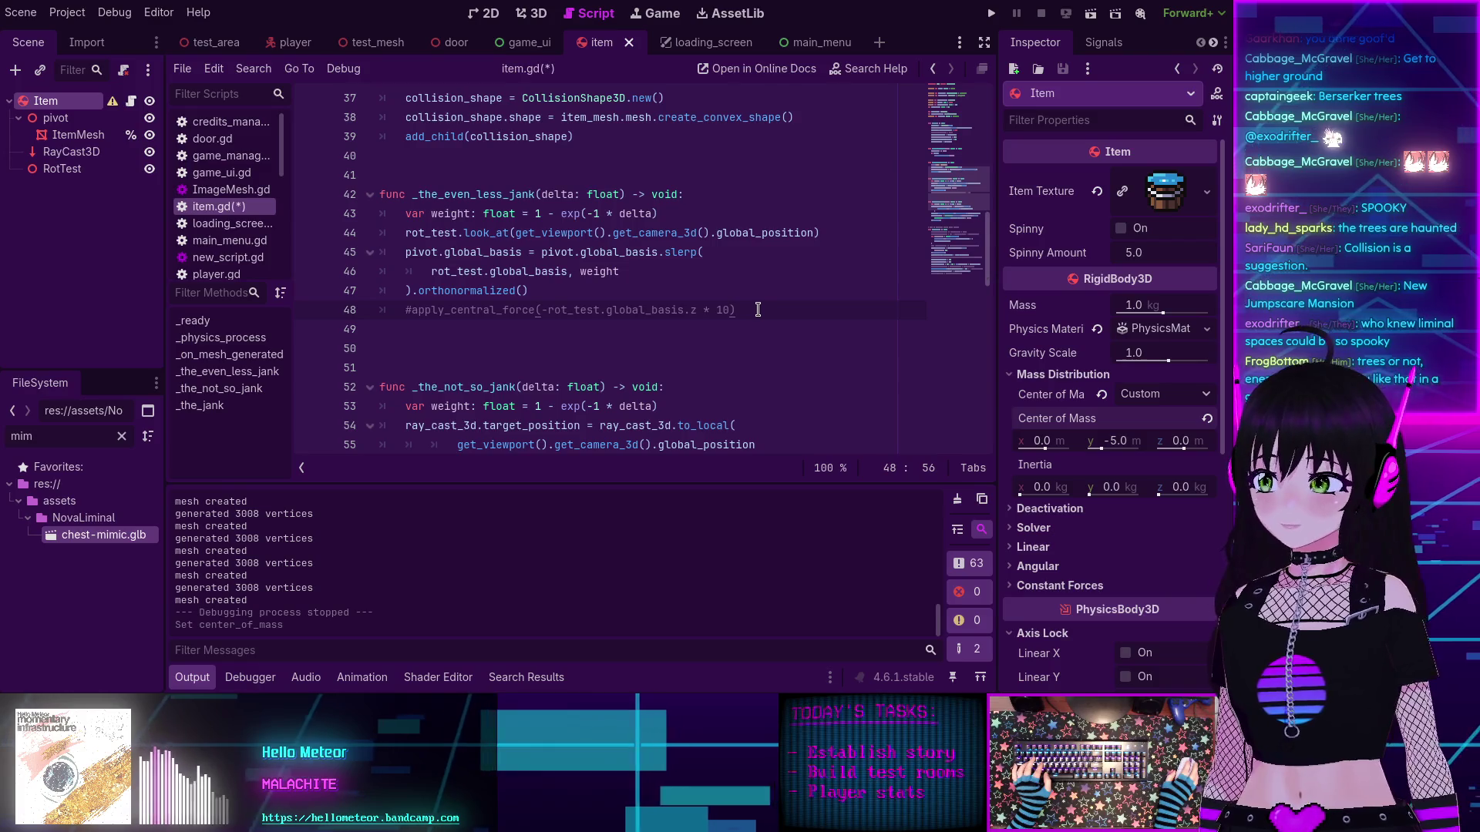
key("Return")
type("# below actually w")
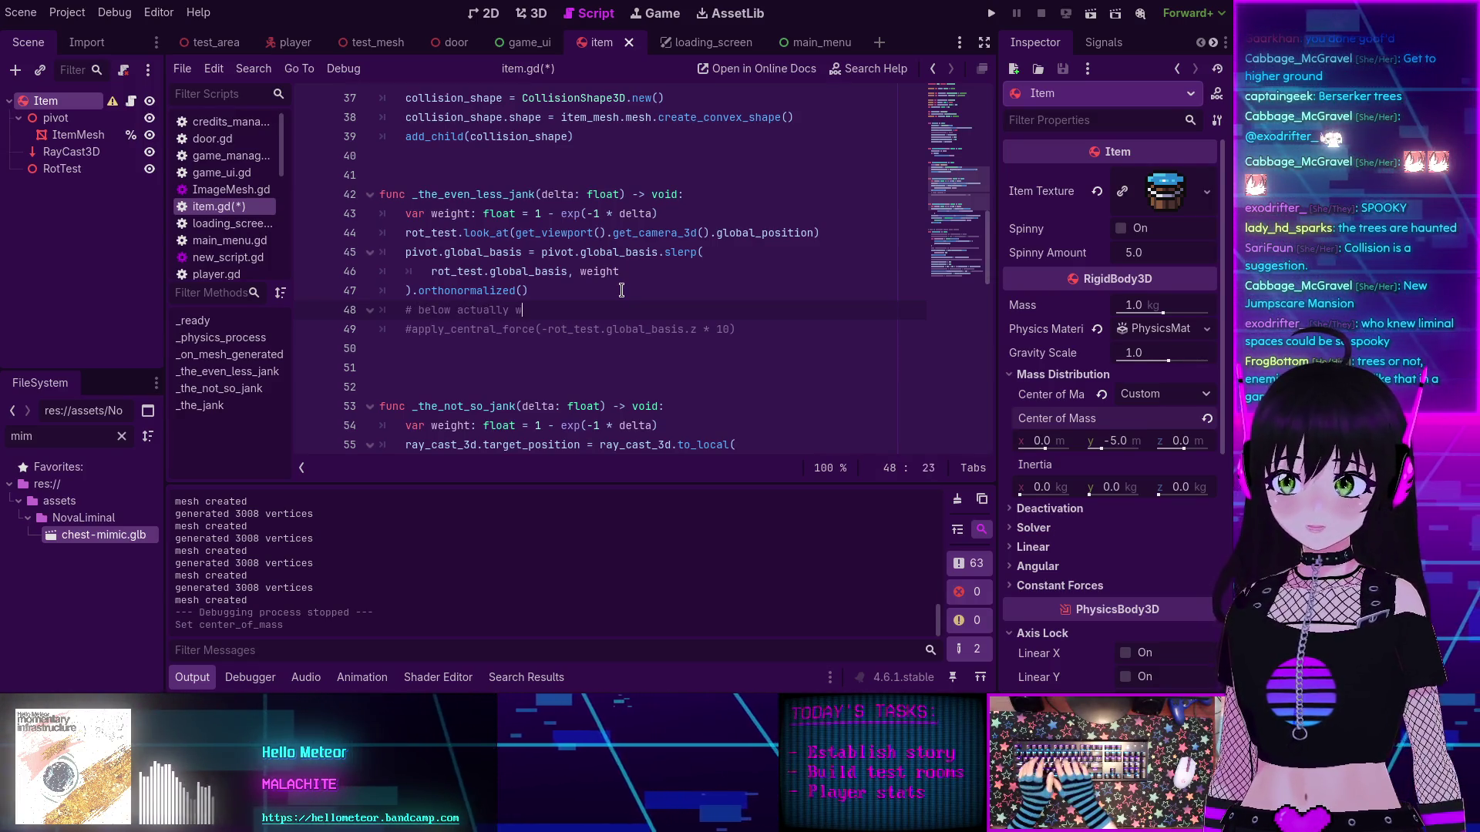
type("orks if ")
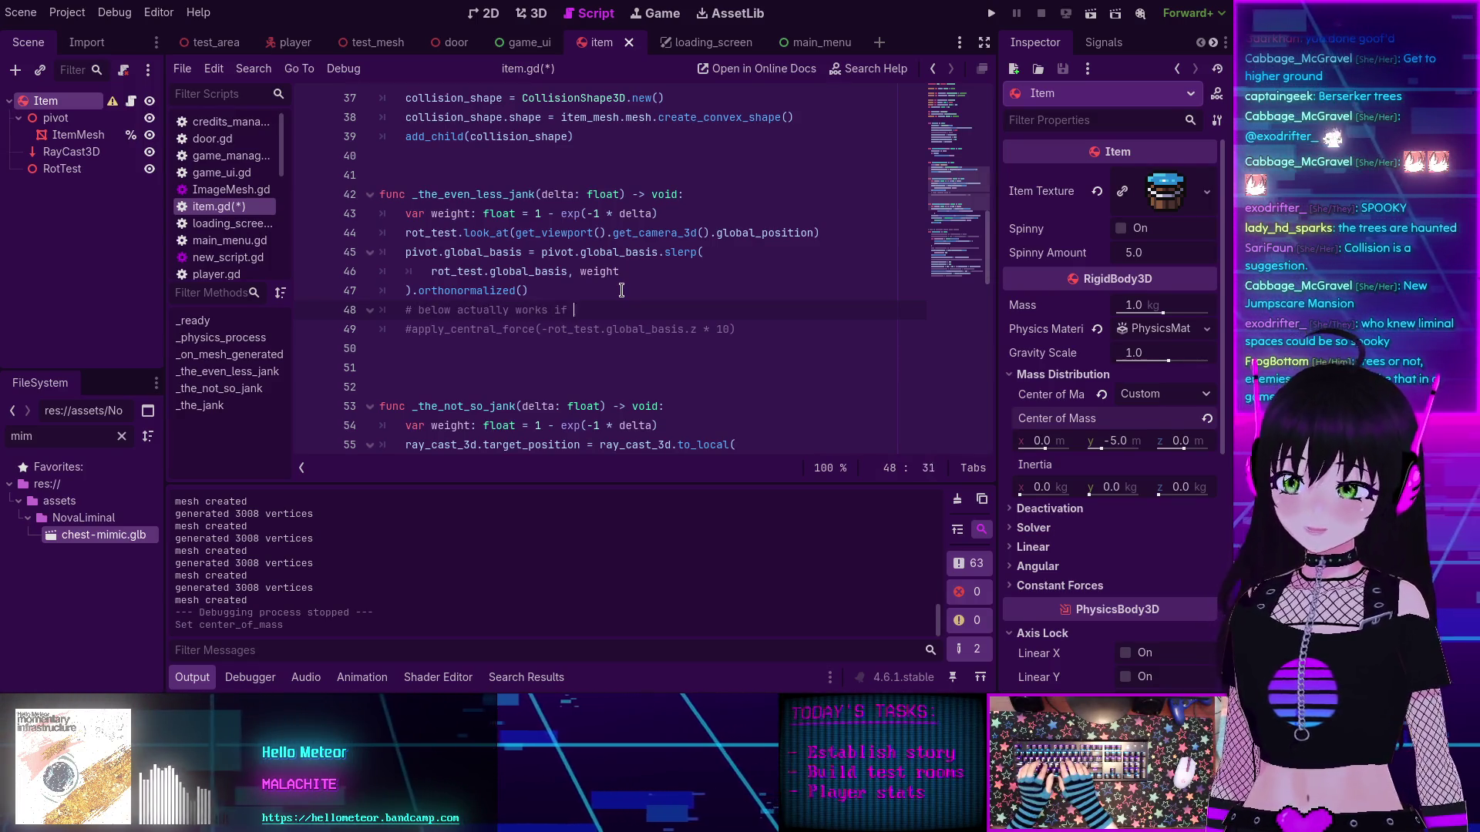
type("we dont")
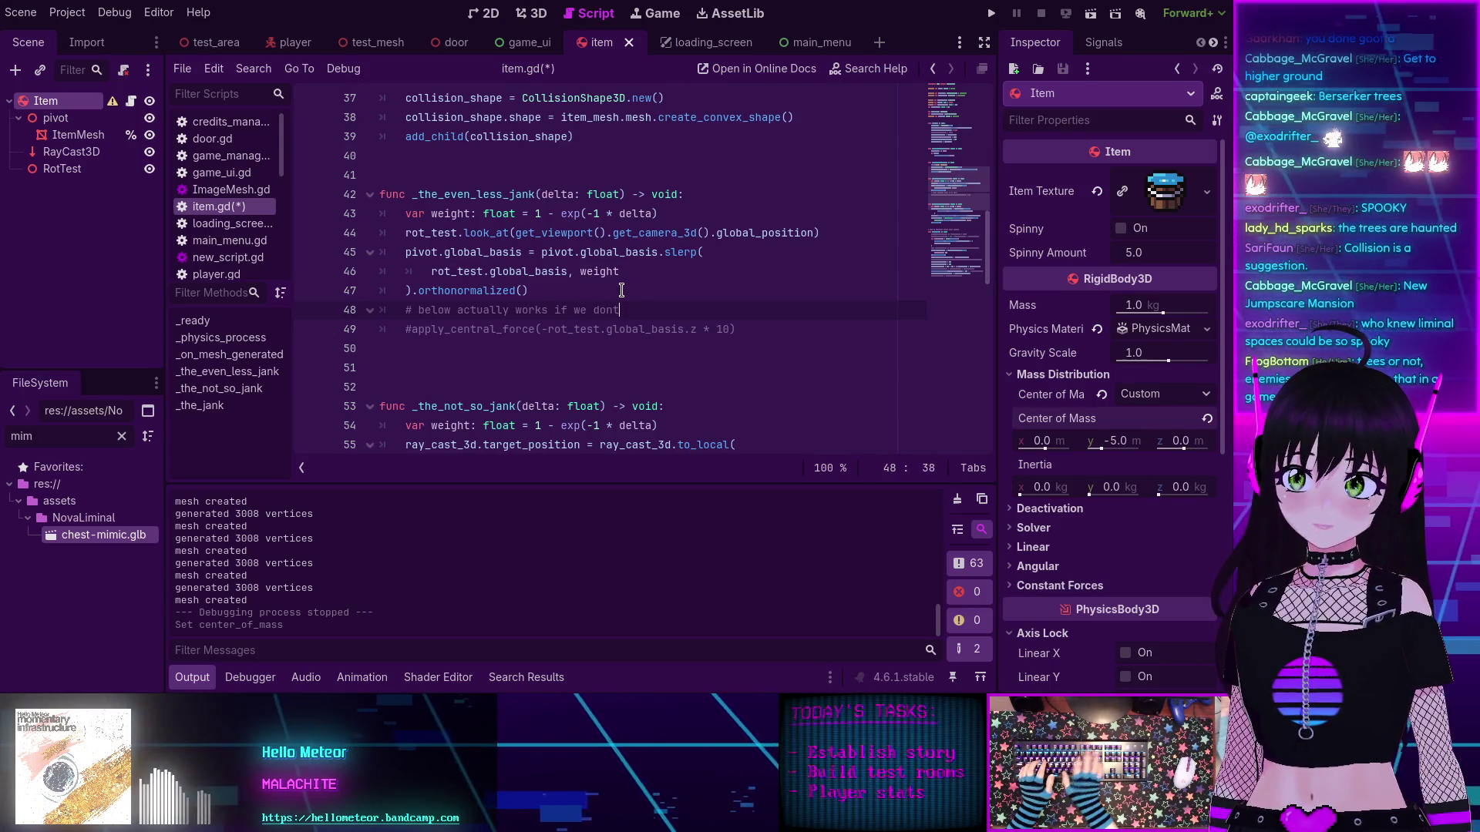
type("'j")
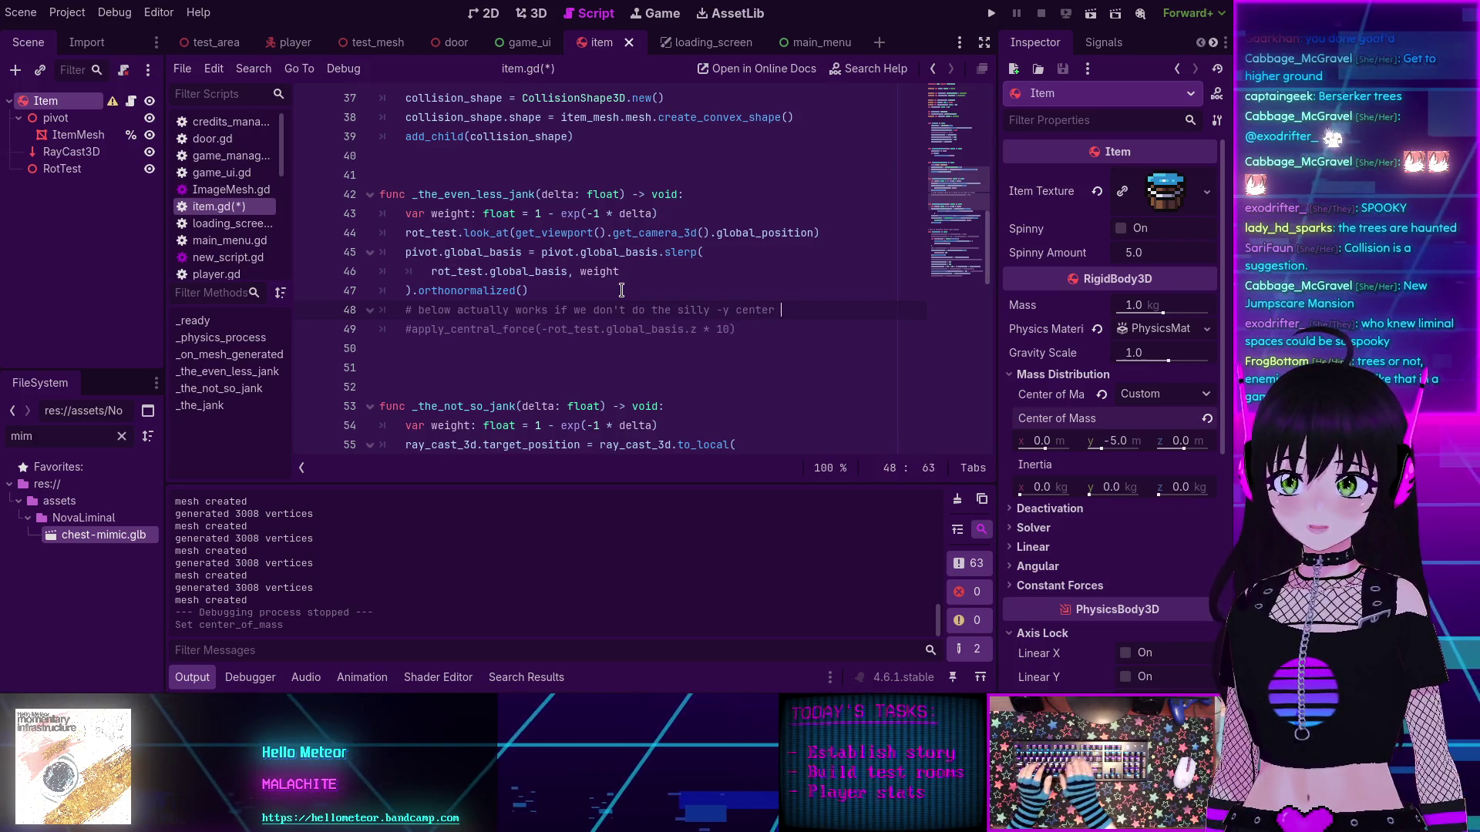
type("thingie")
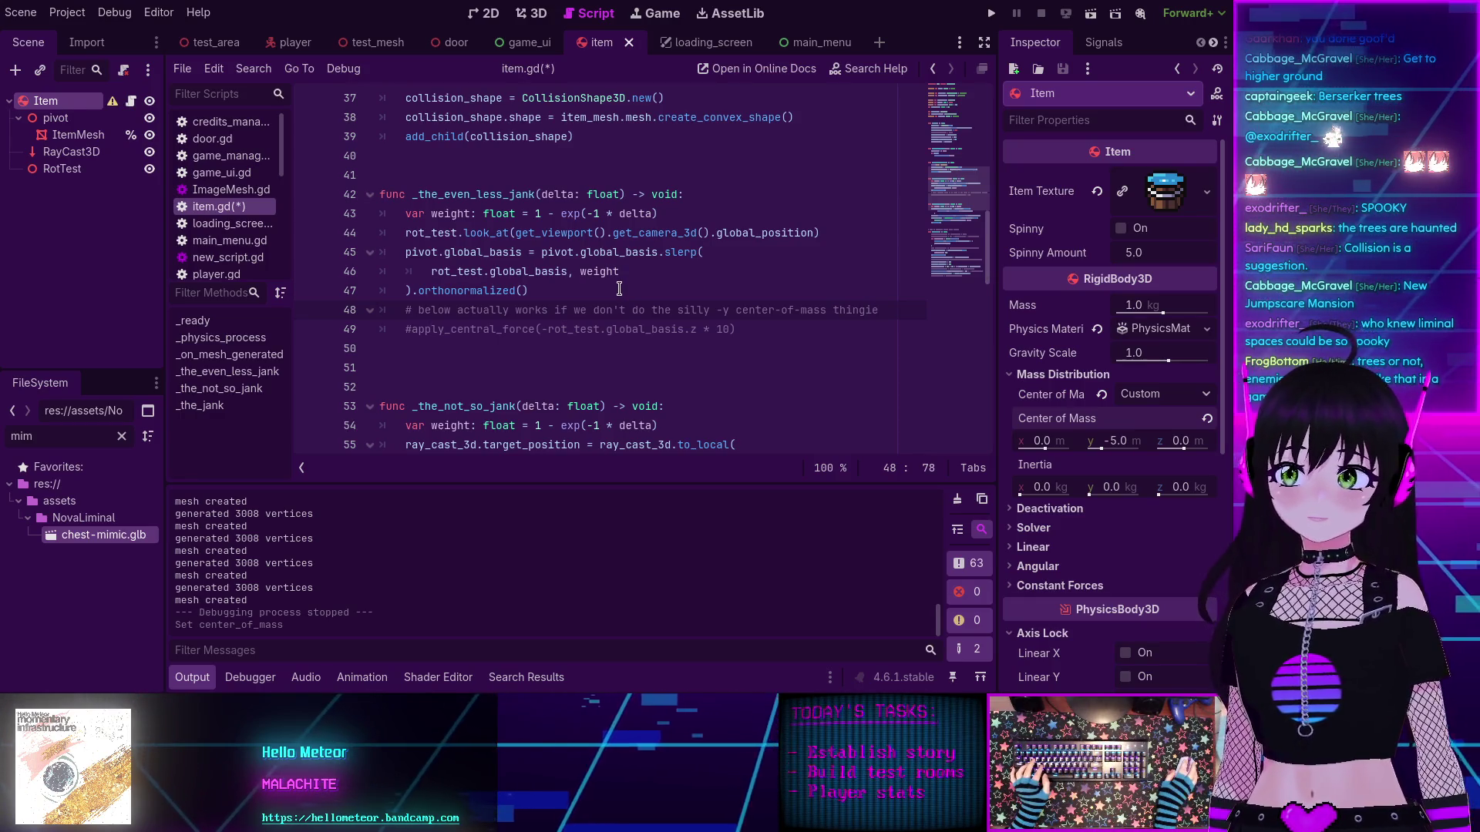
Step: Add line 48 with global_position == followed by -rot_test.global_basis.z copied from line 50
key("ctrl+shift+Return")
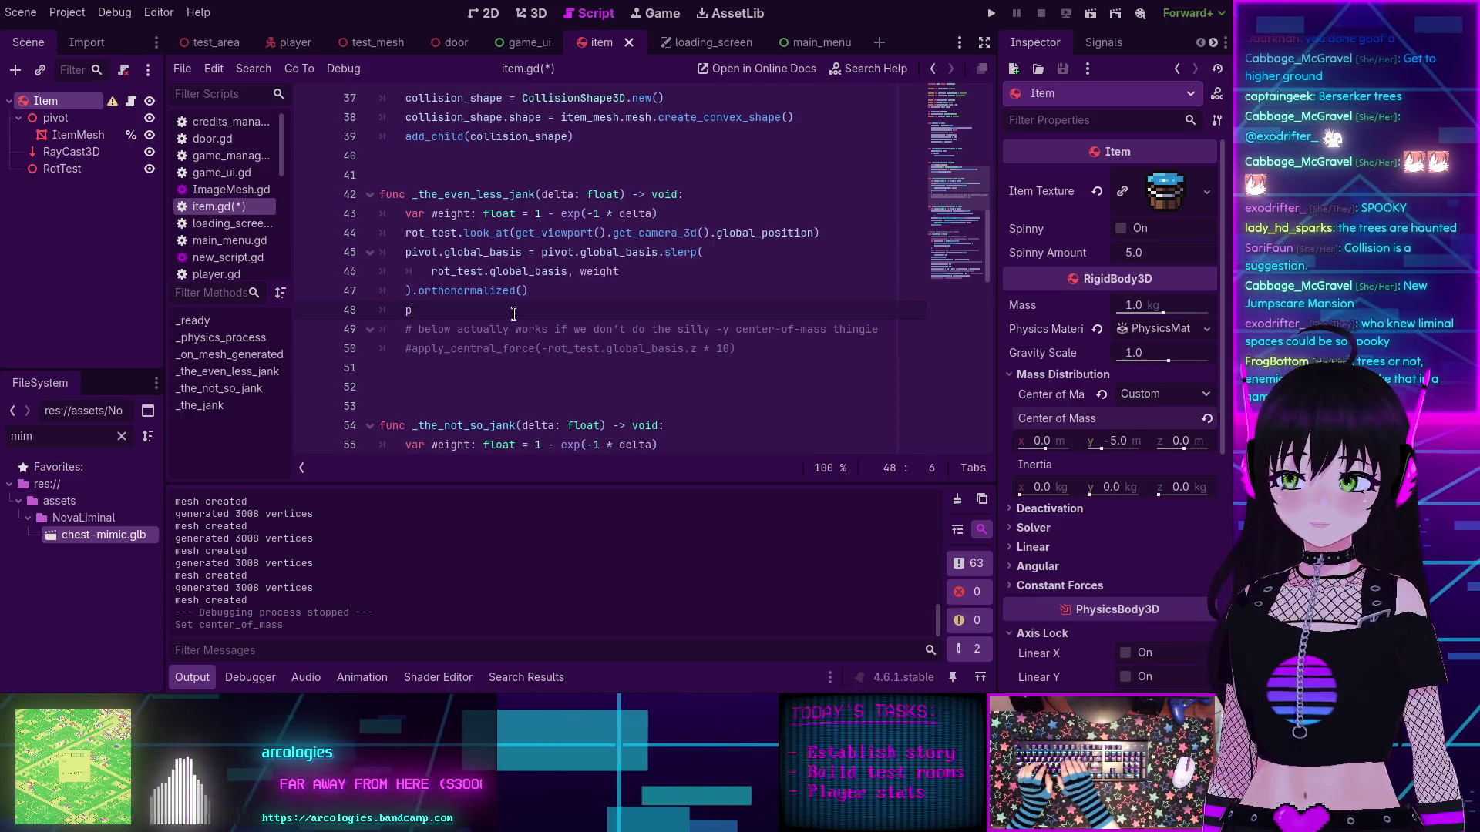
type("po")
key("BackSpace")
key("BackSpace")
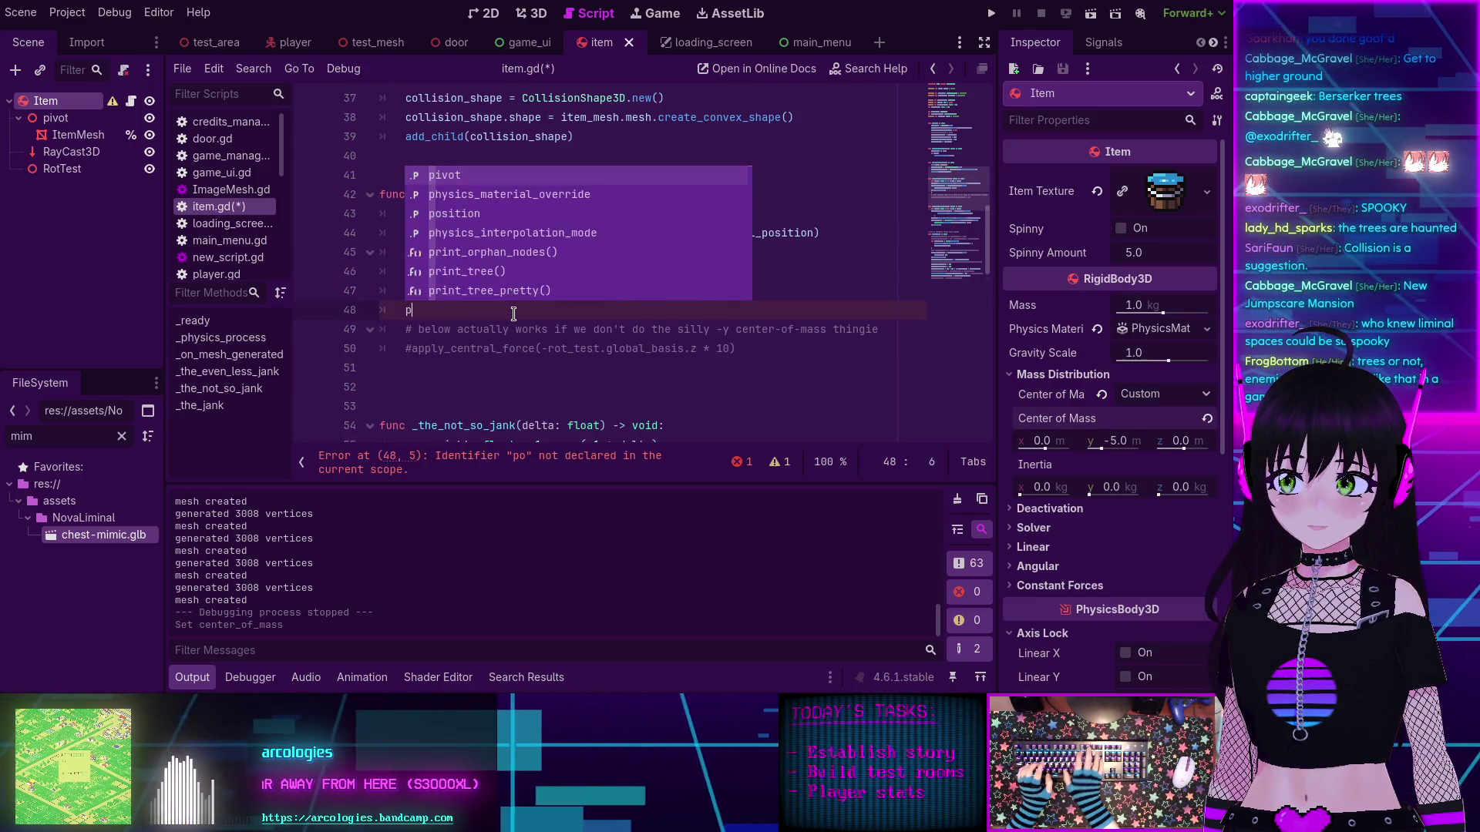
type("global")
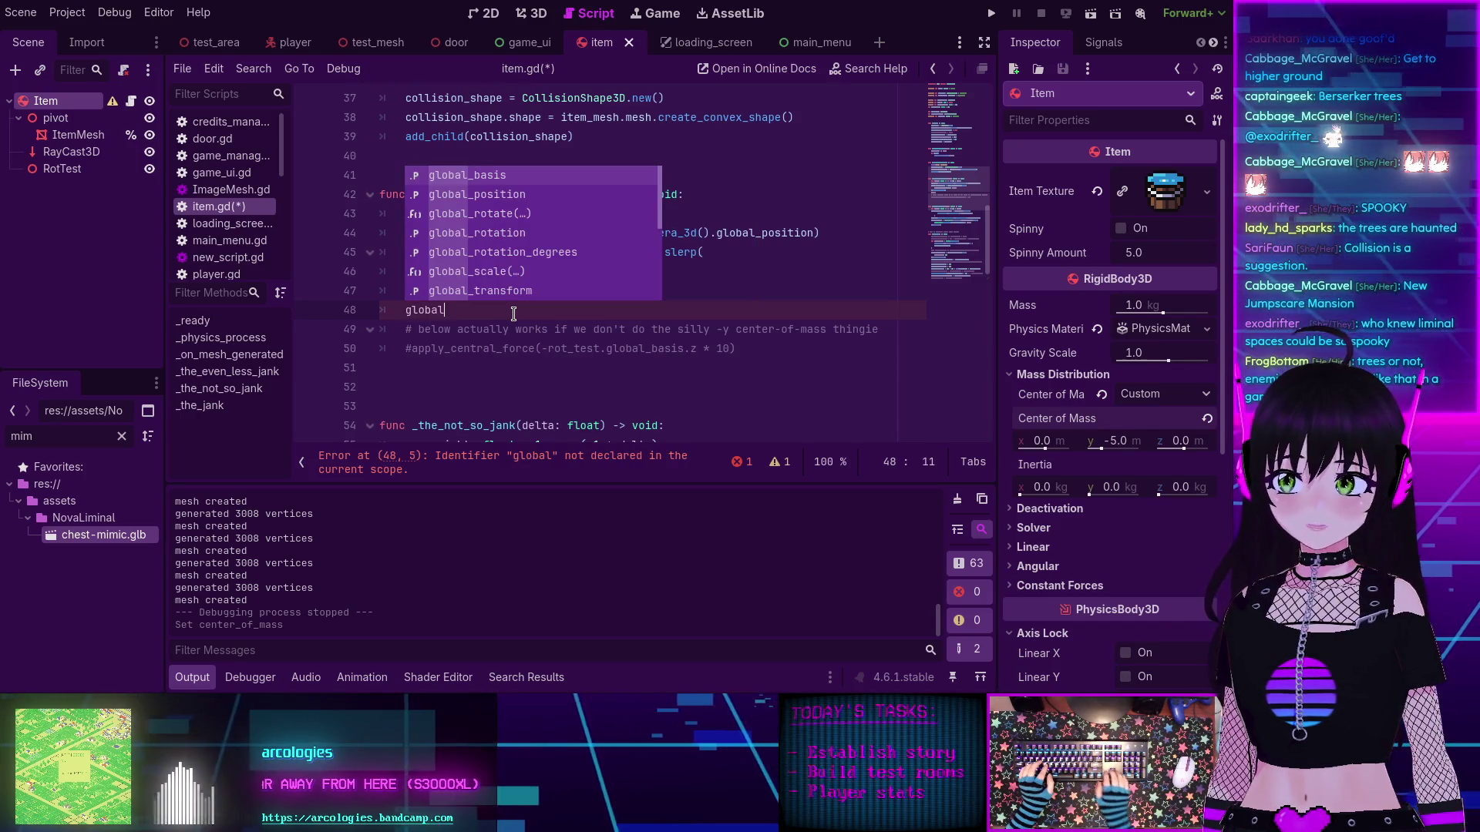
key("Down")
key("Return")
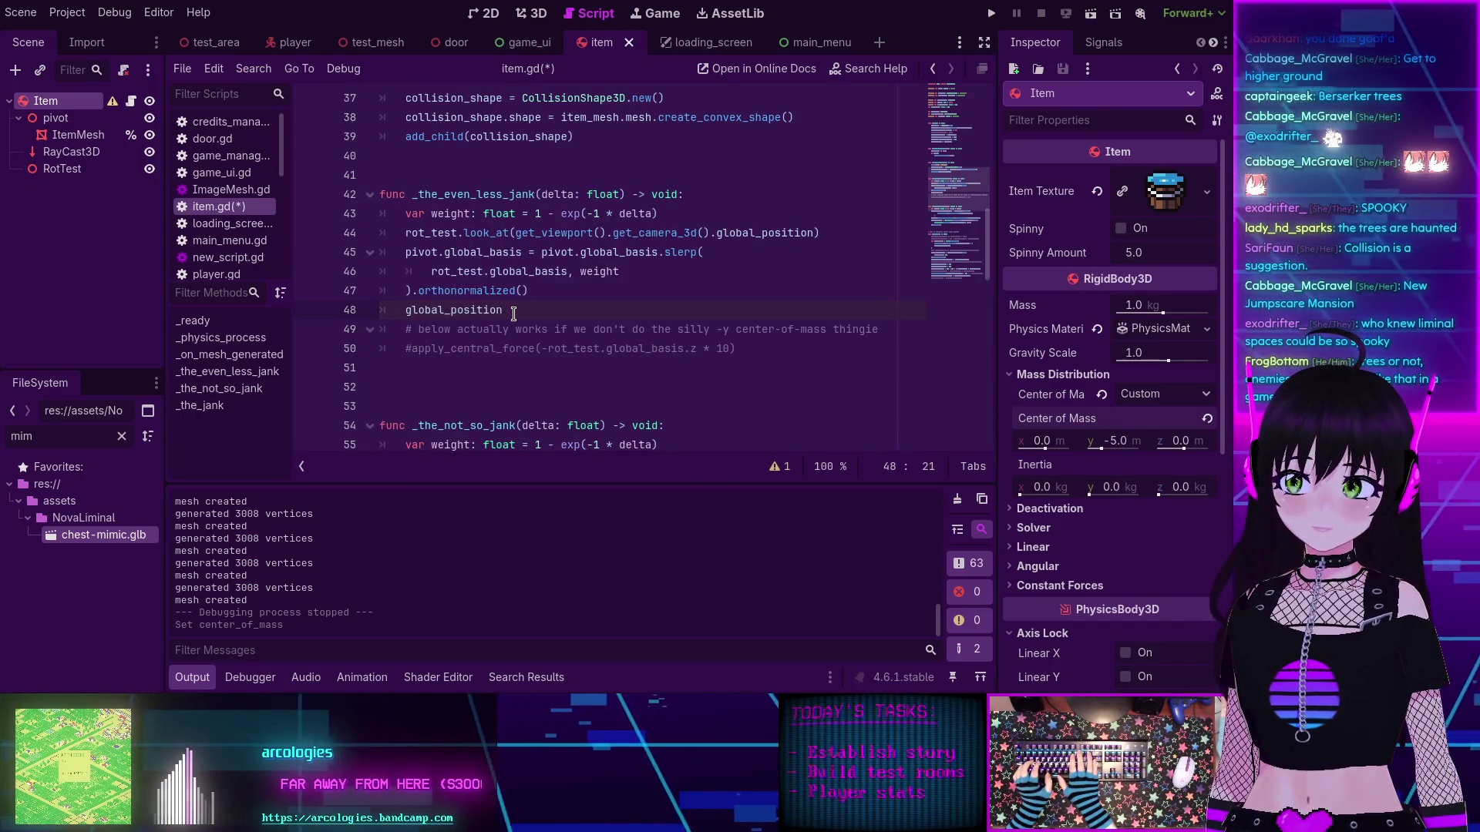
type("=")
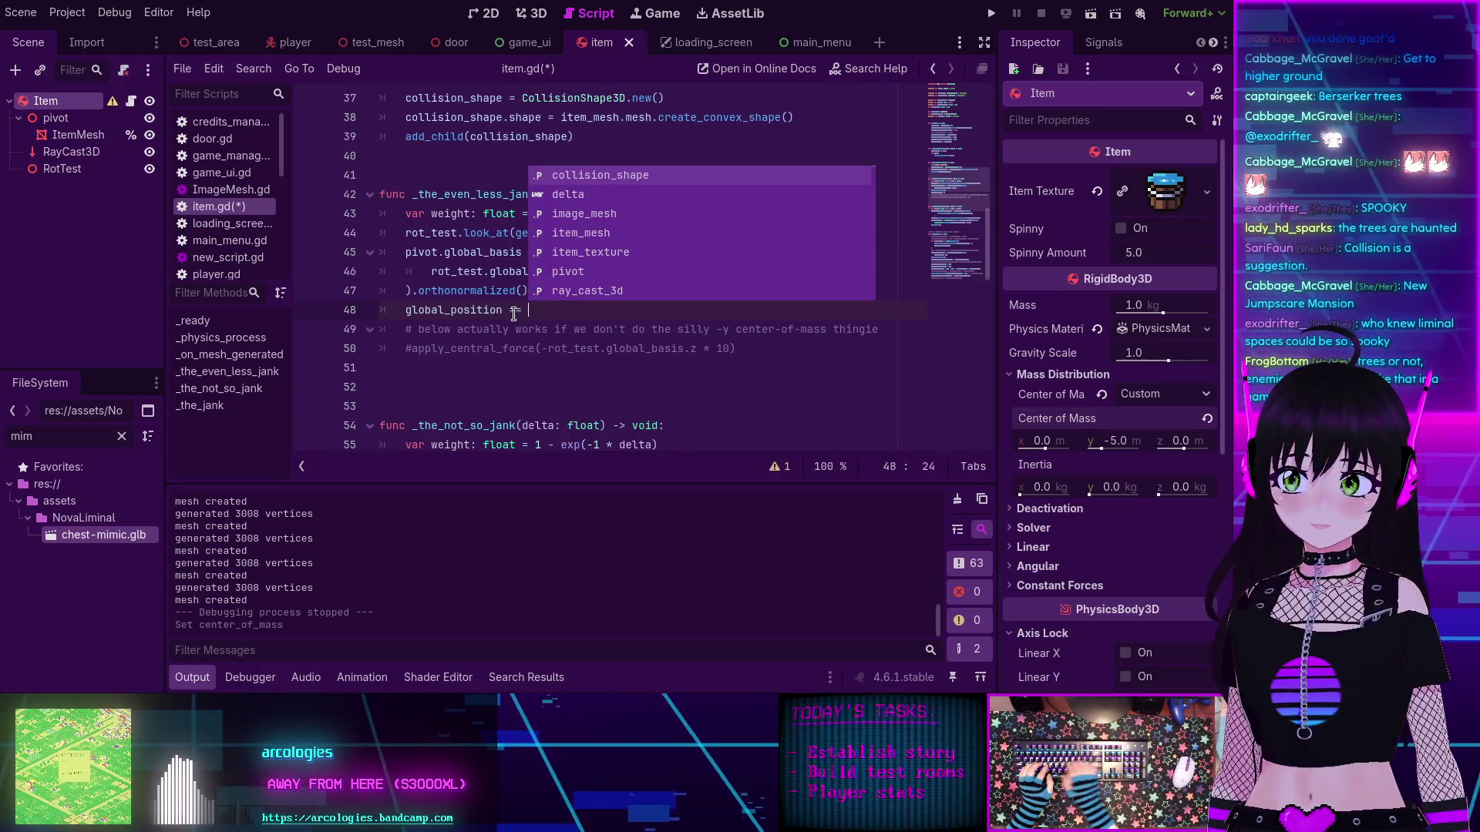
left_click(542, 348)
left_click_drag(543, 348, 698, 351)
key("ctrl+c")
left_click(728, 305)
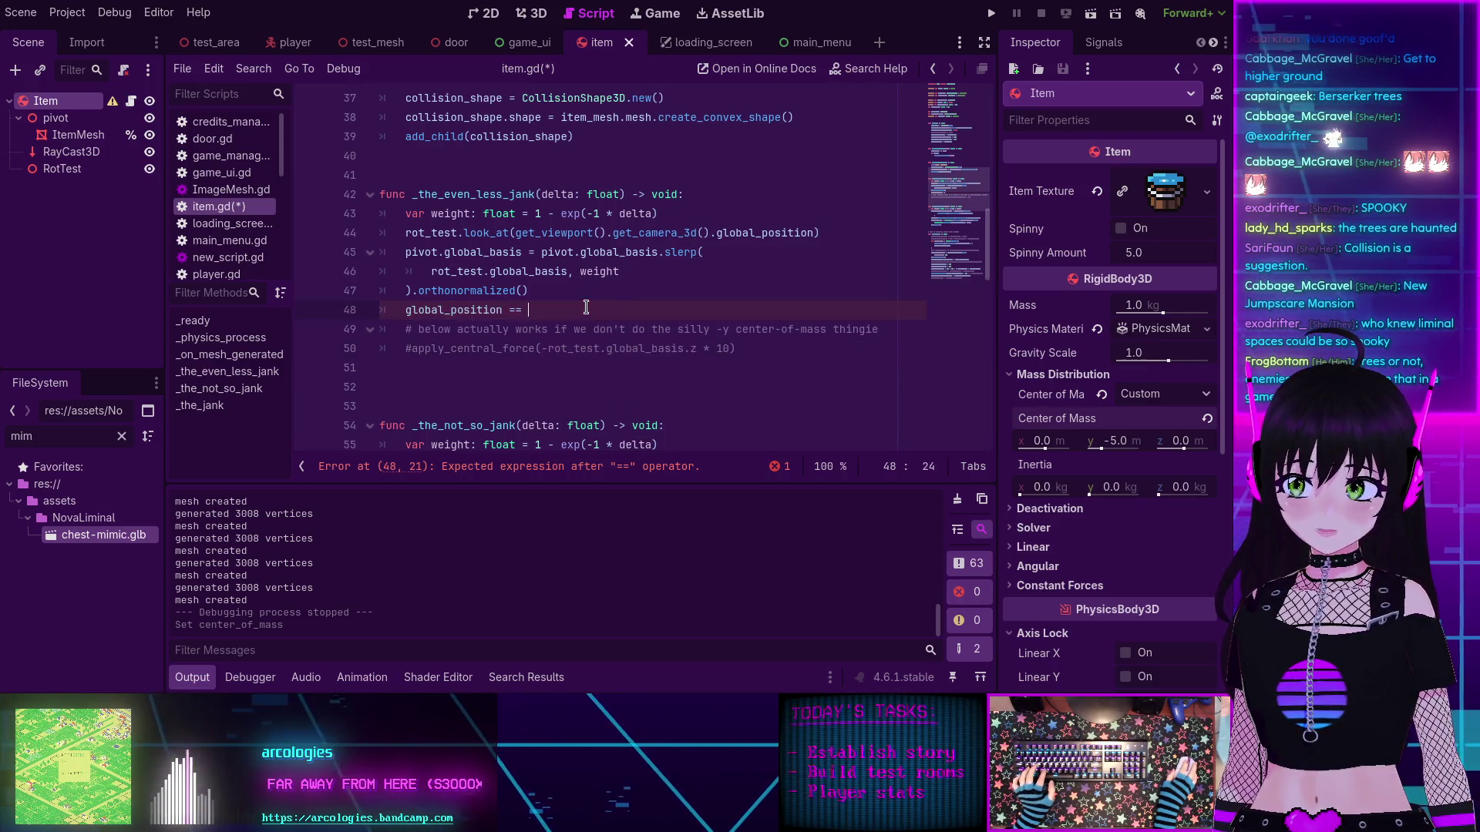
key("ctrl+v")
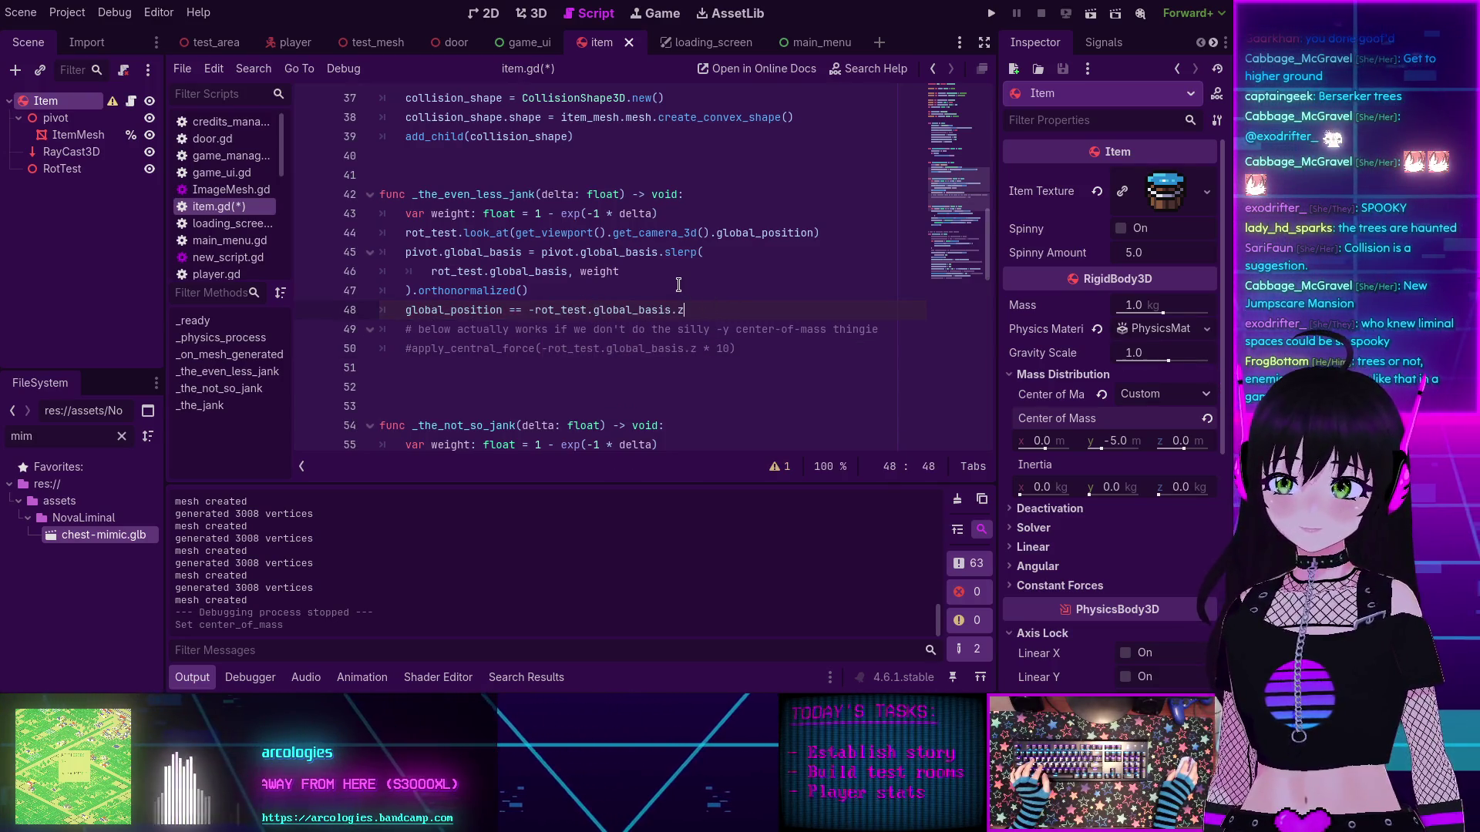
Step: Touch up line 48's == operator and minus sign, then select its -rot_test.global_basis.z expression
left_click(583, 311)
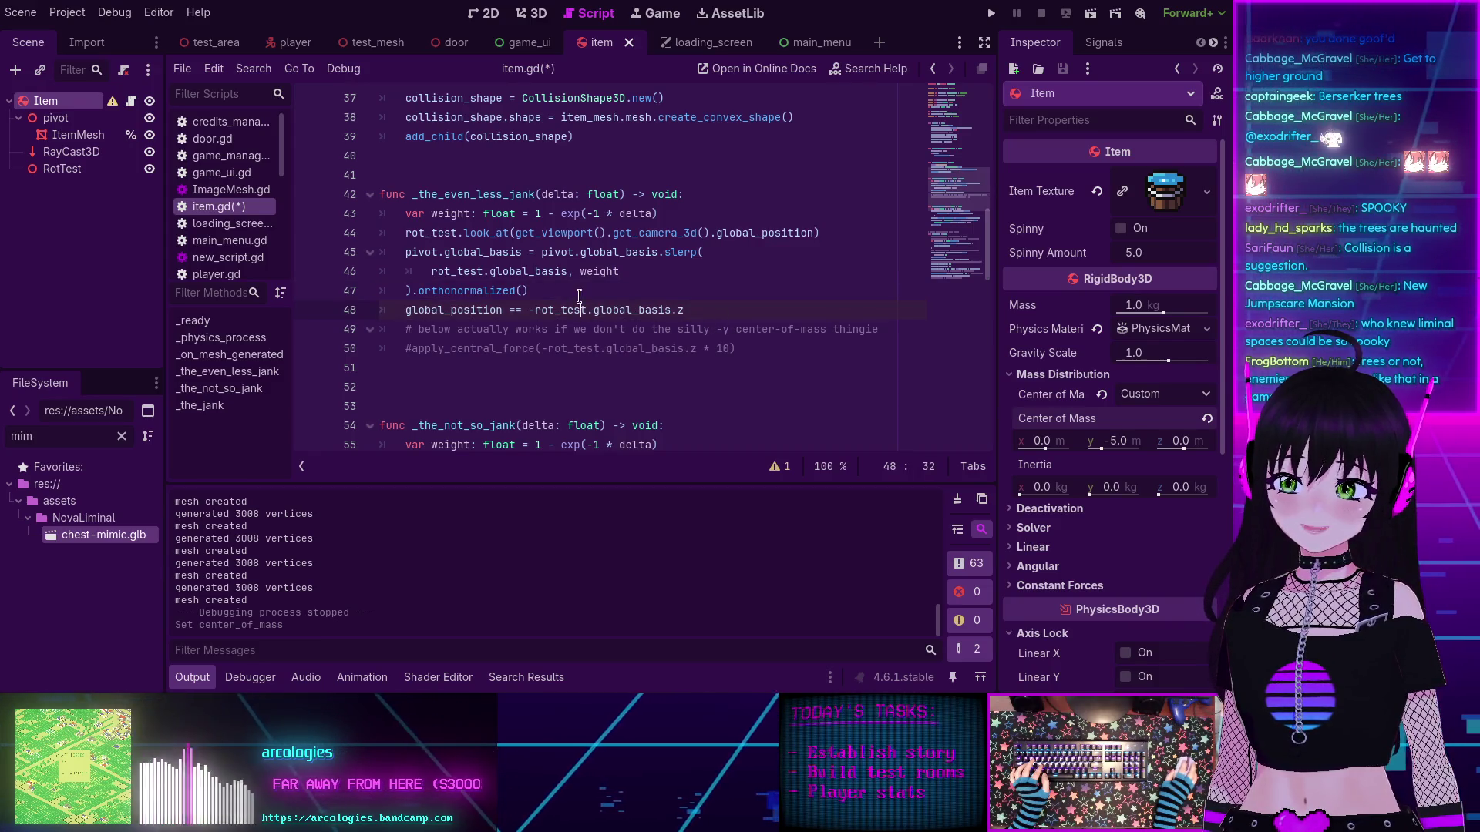
left_click(529, 278)
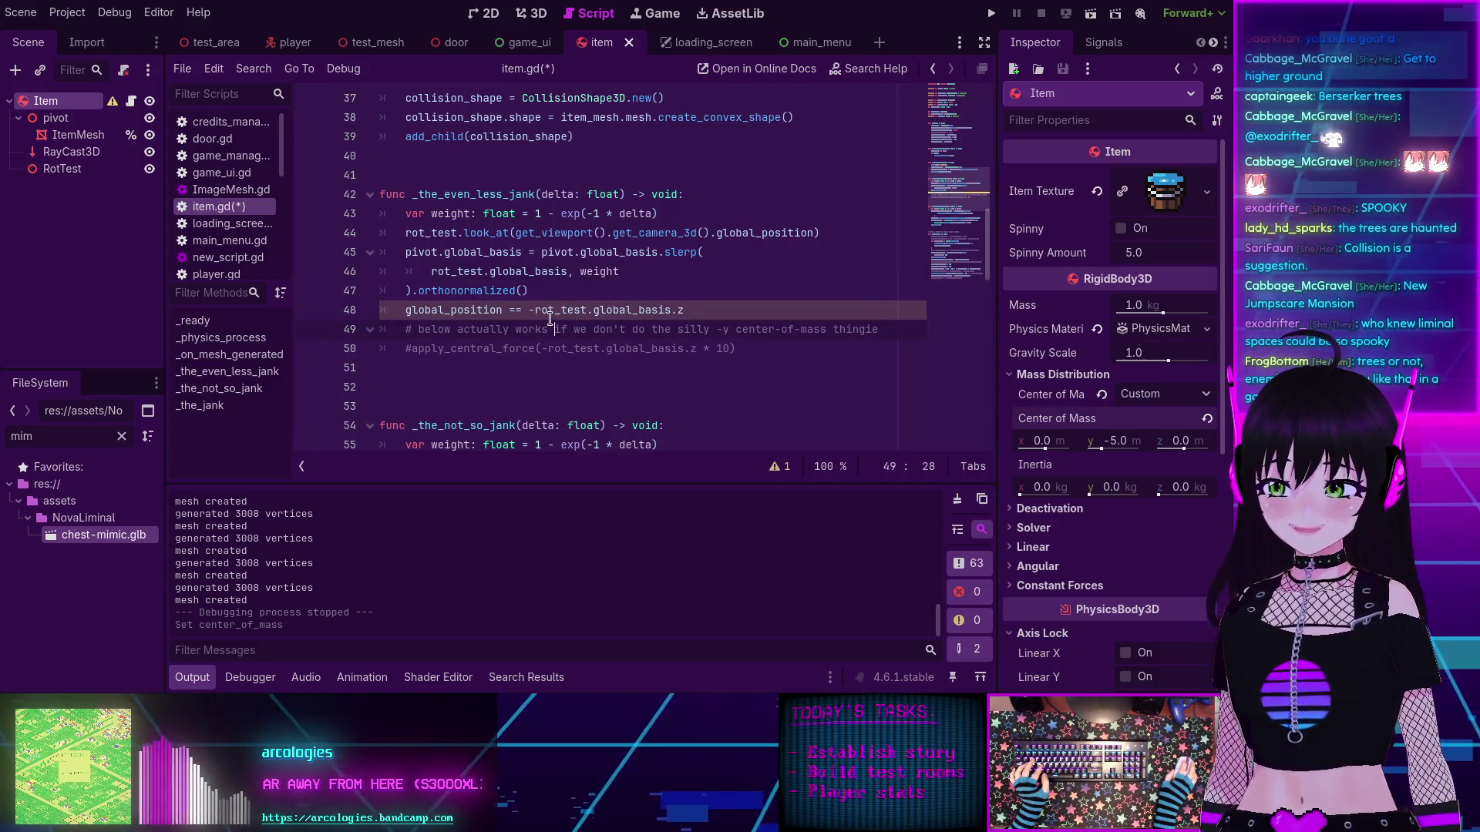
left_click(544, 308)
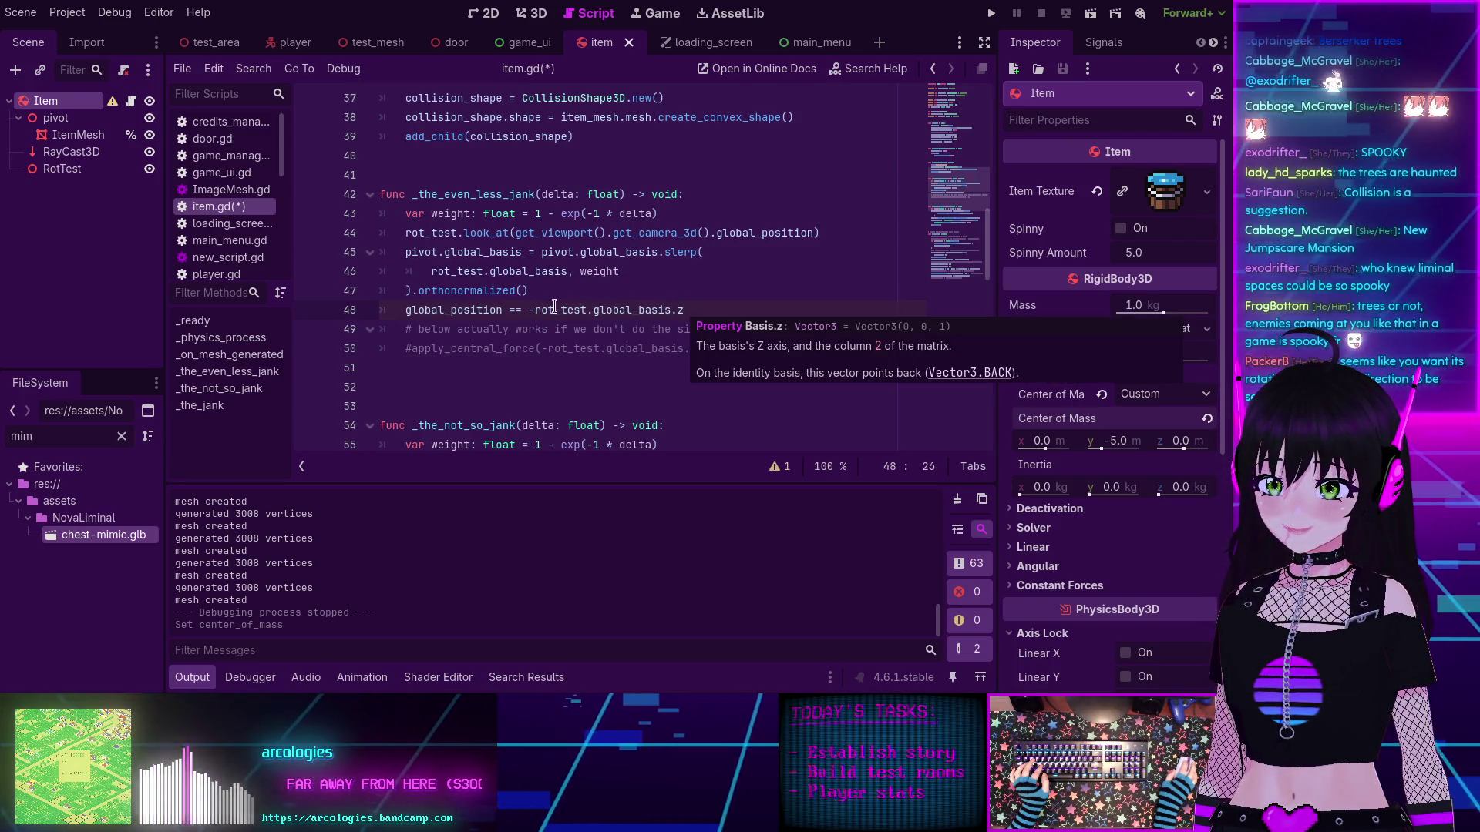
mouse_move(535, 306)
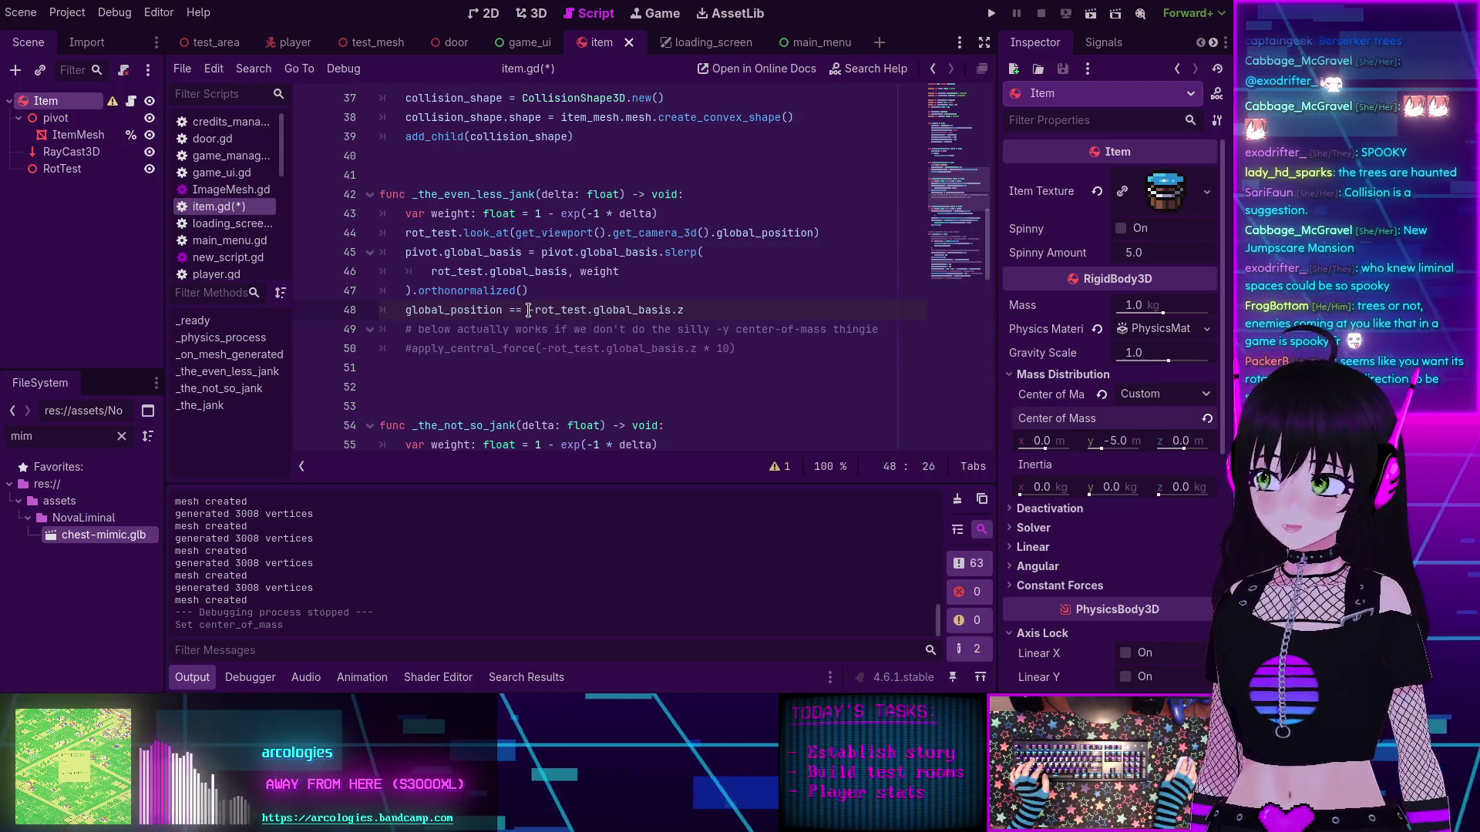
left_click(531, 310)
type("-")
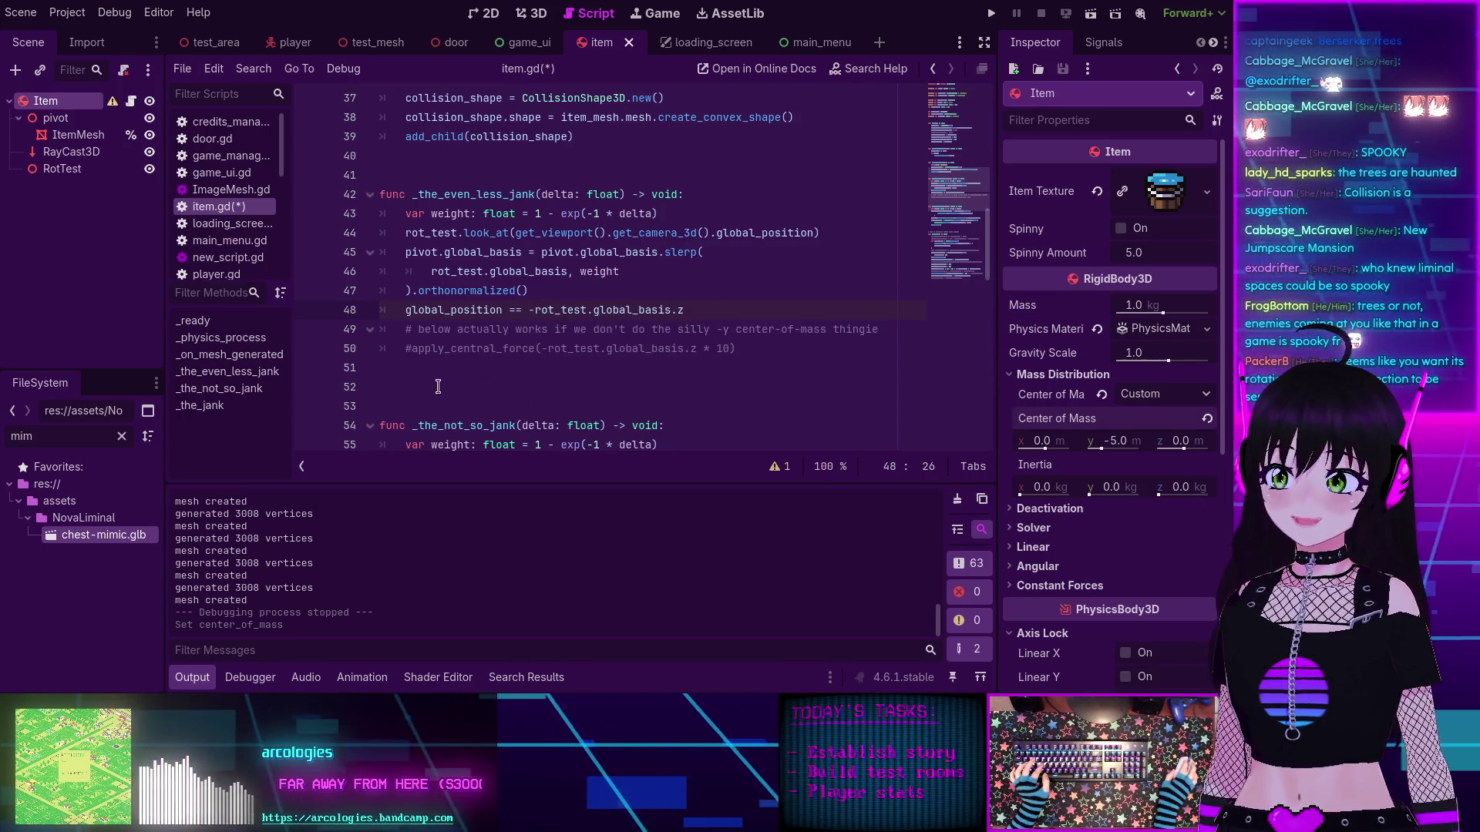
double_click(469, 345)
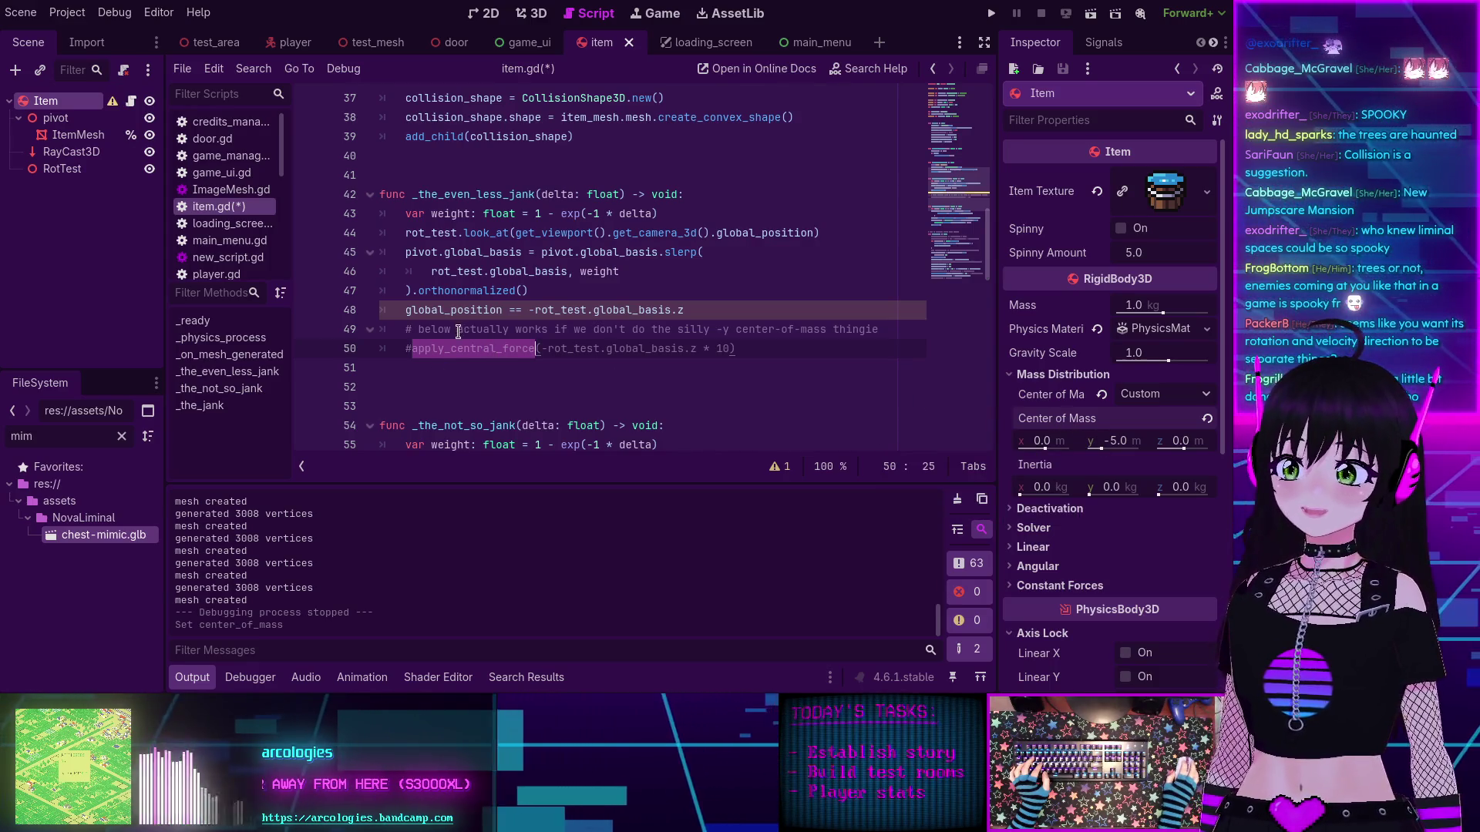
left_click(699, 311)
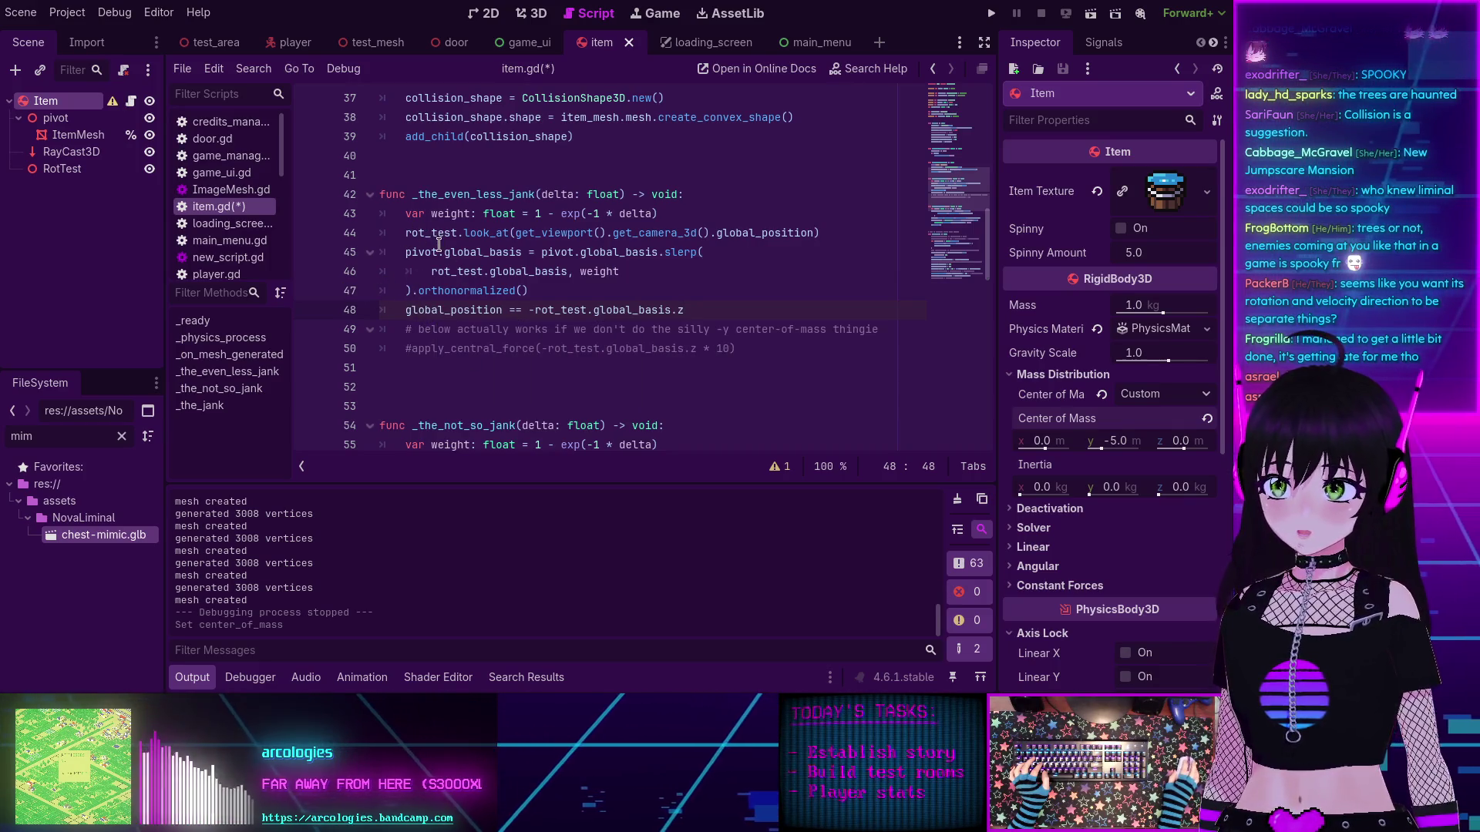
mouse_move(434, 232)
double_click(414, 308)
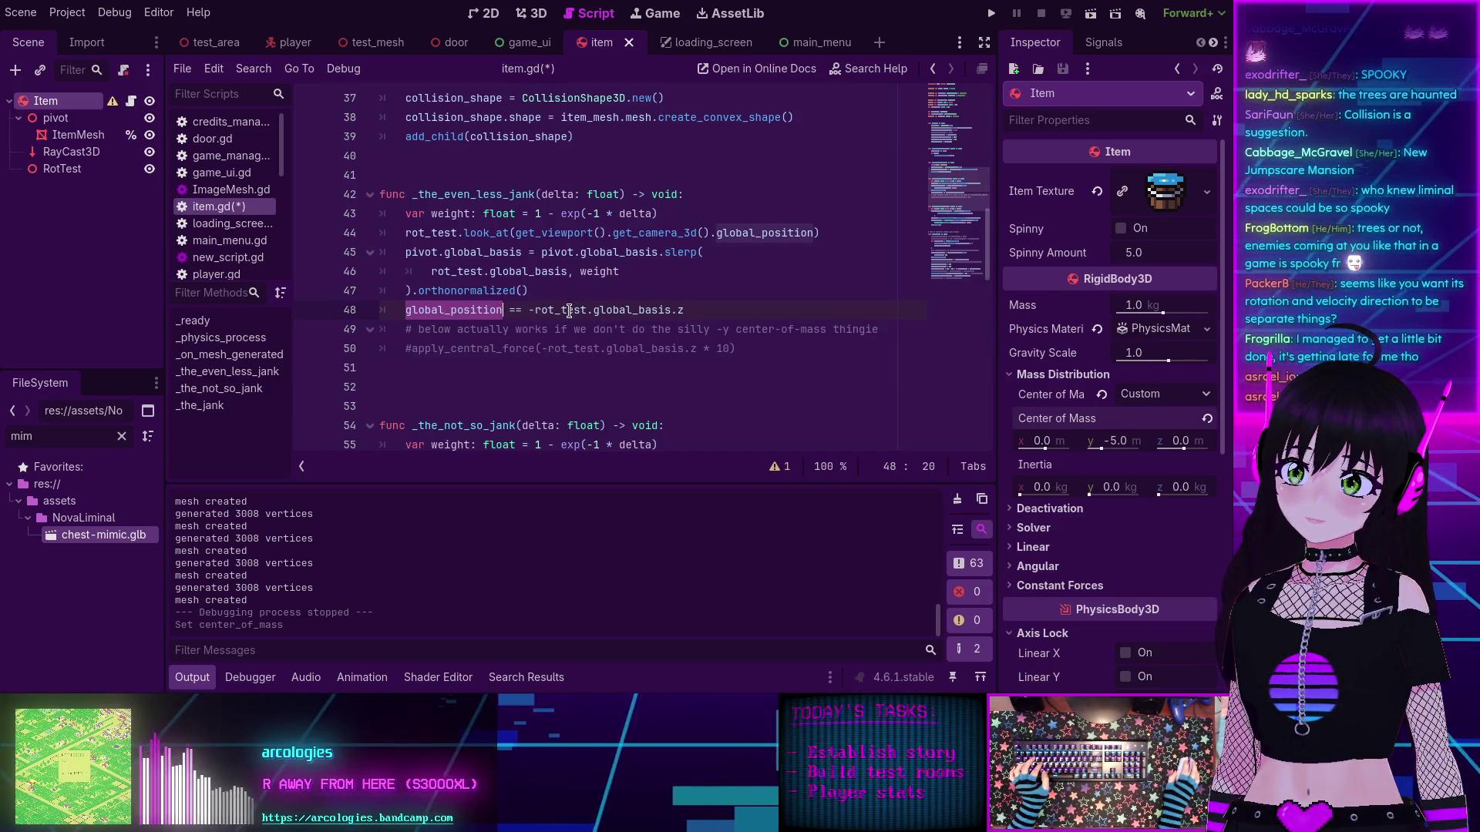
mouse_move(432, 311)
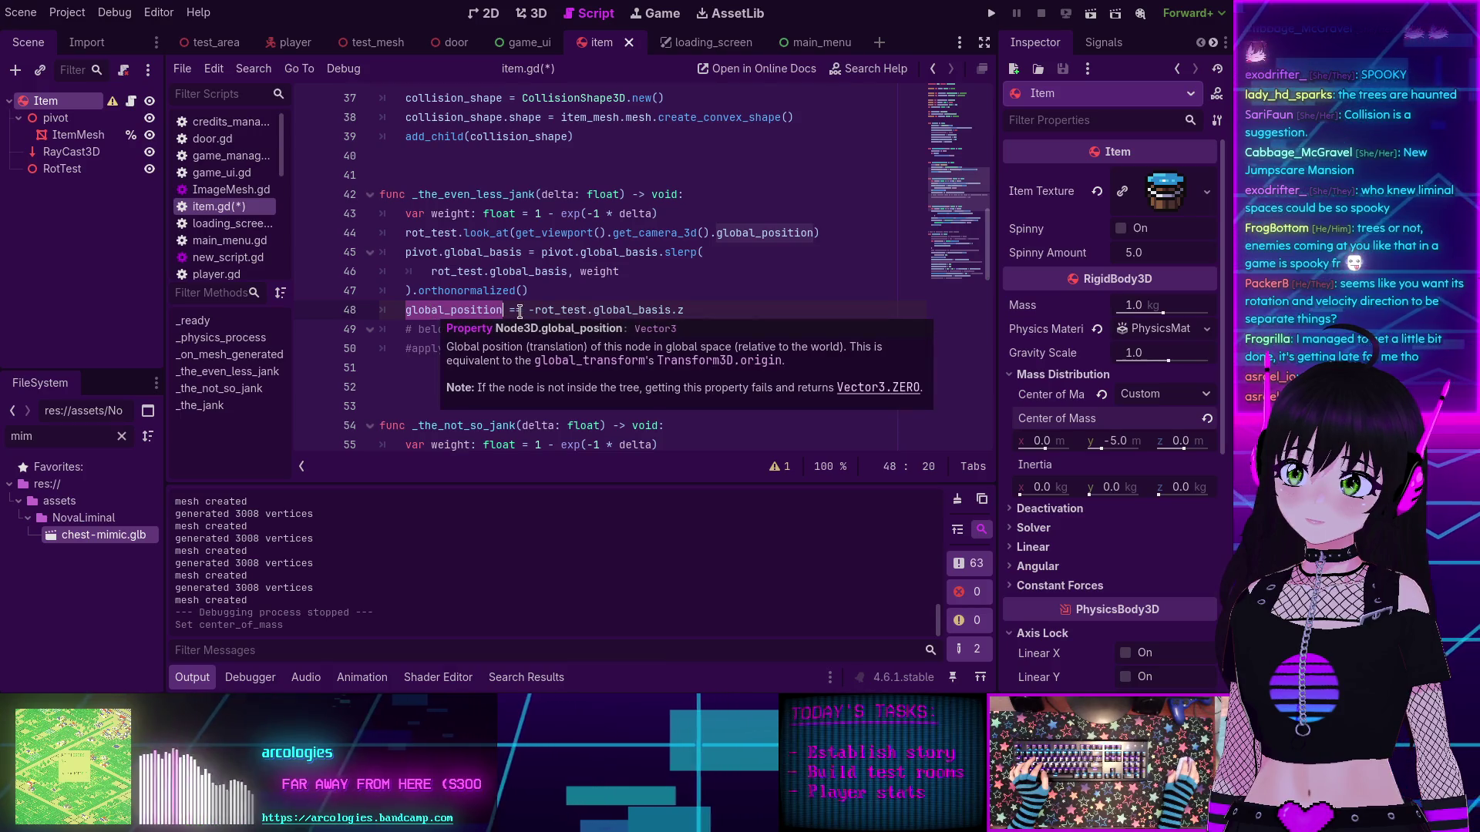
left_click_drag(519, 309, 532, 309)
type("=")
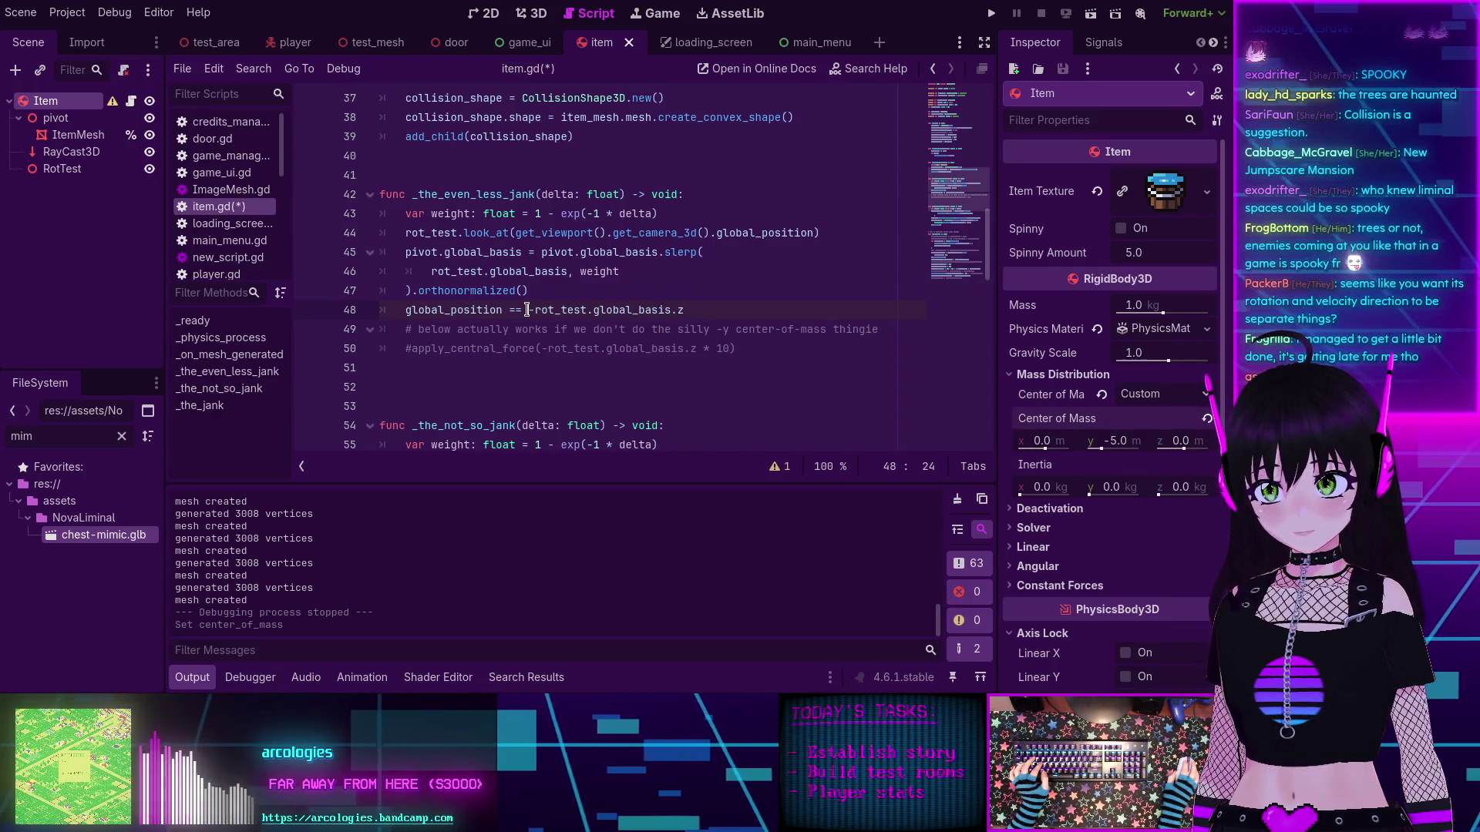
type("-")
left_click_drag(529, 309, 692, 307)
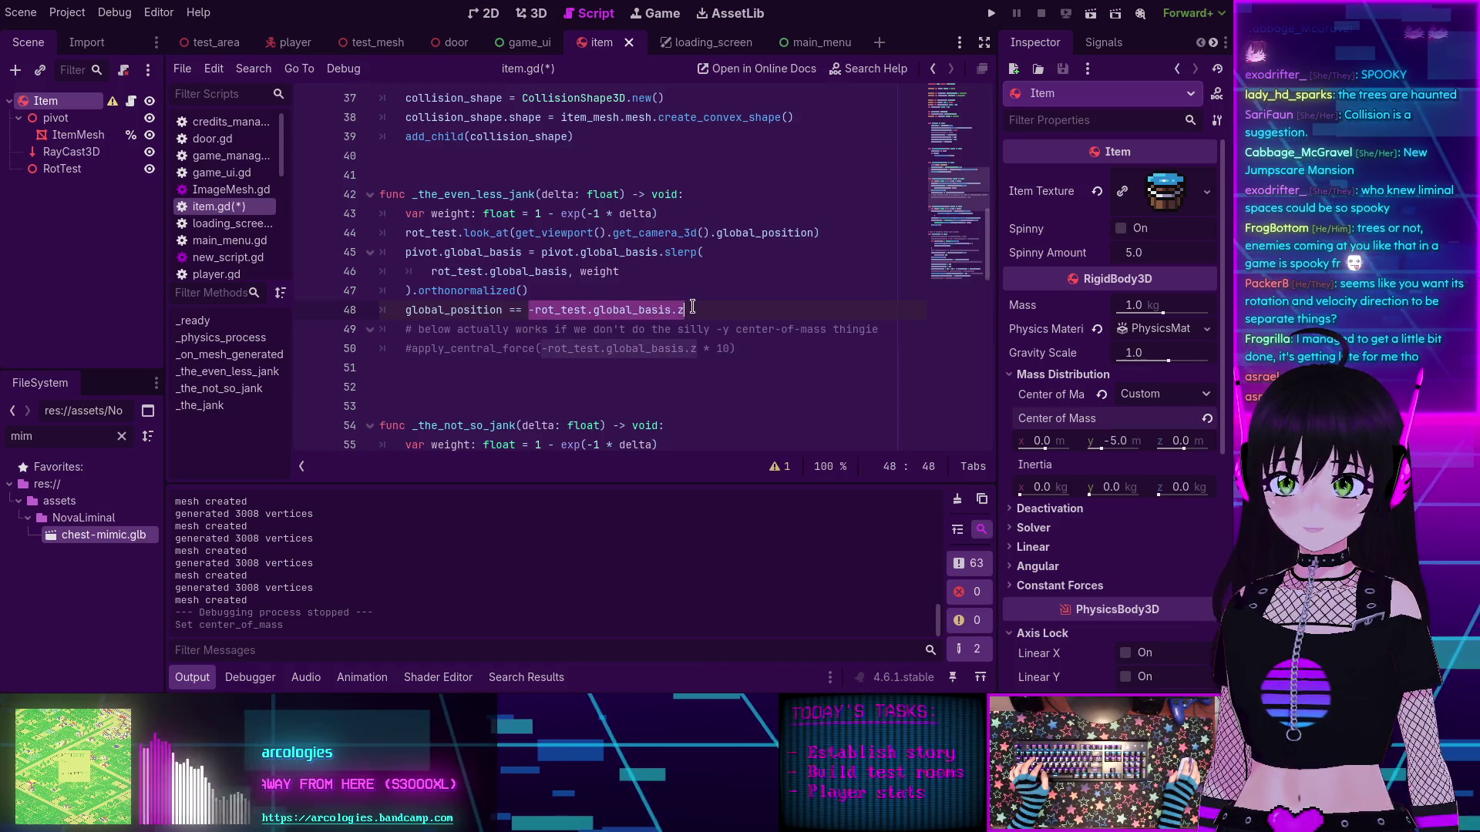
Step: Rewrite line 48 as global_position == -rot_test.z * 10 and save
type("-")
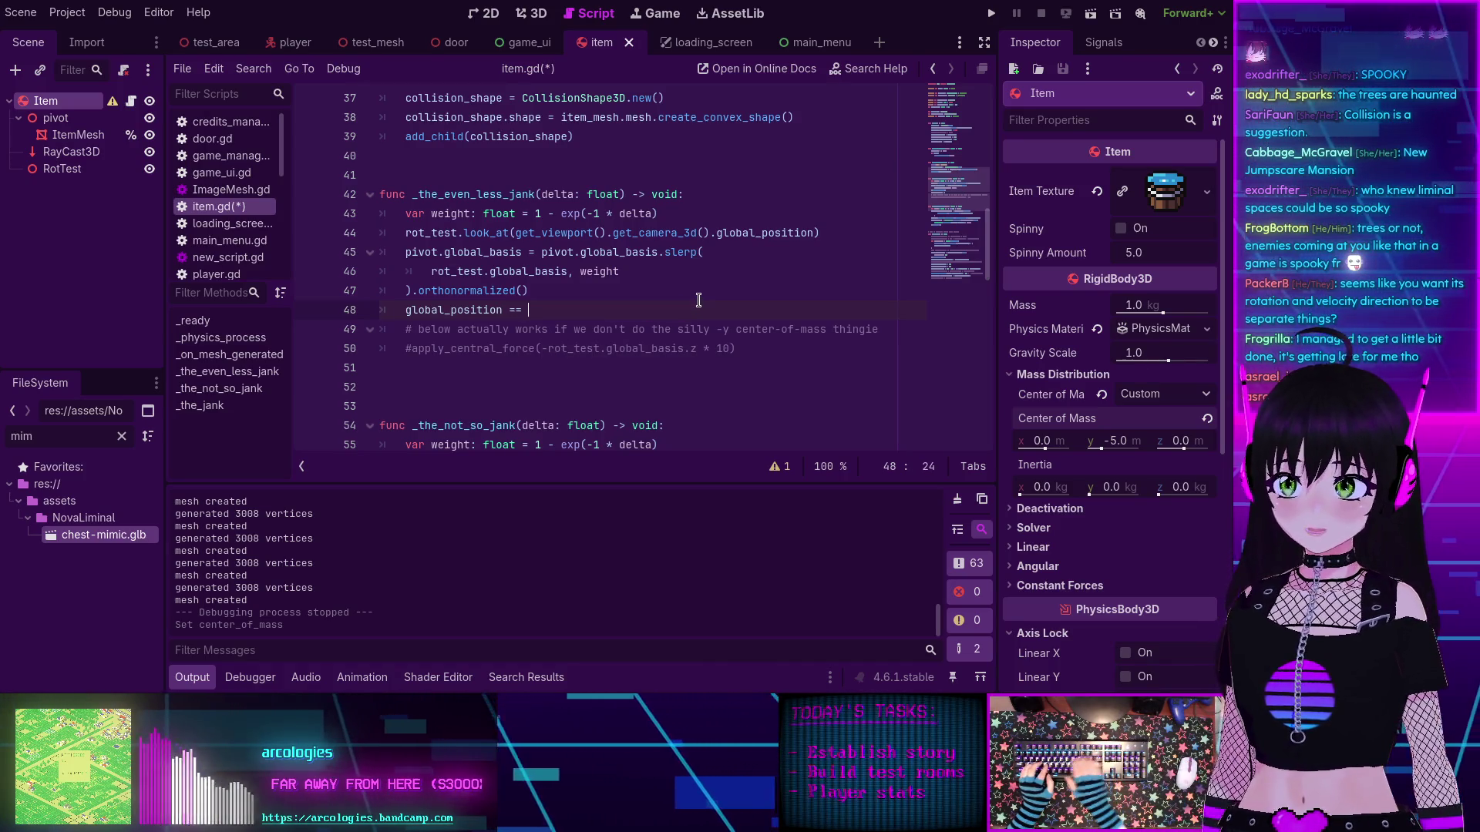
type("rot")
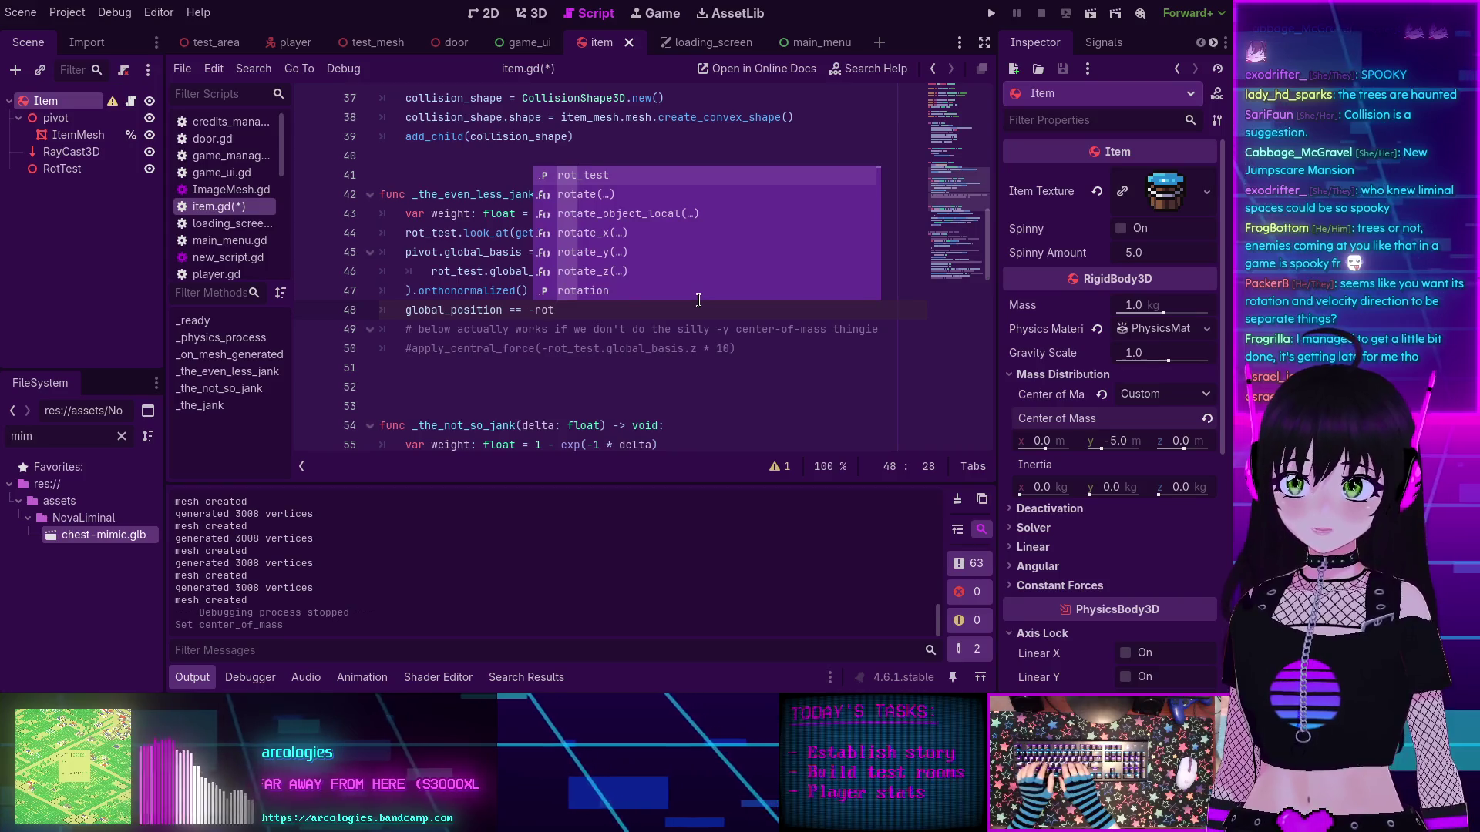
type("_test.")
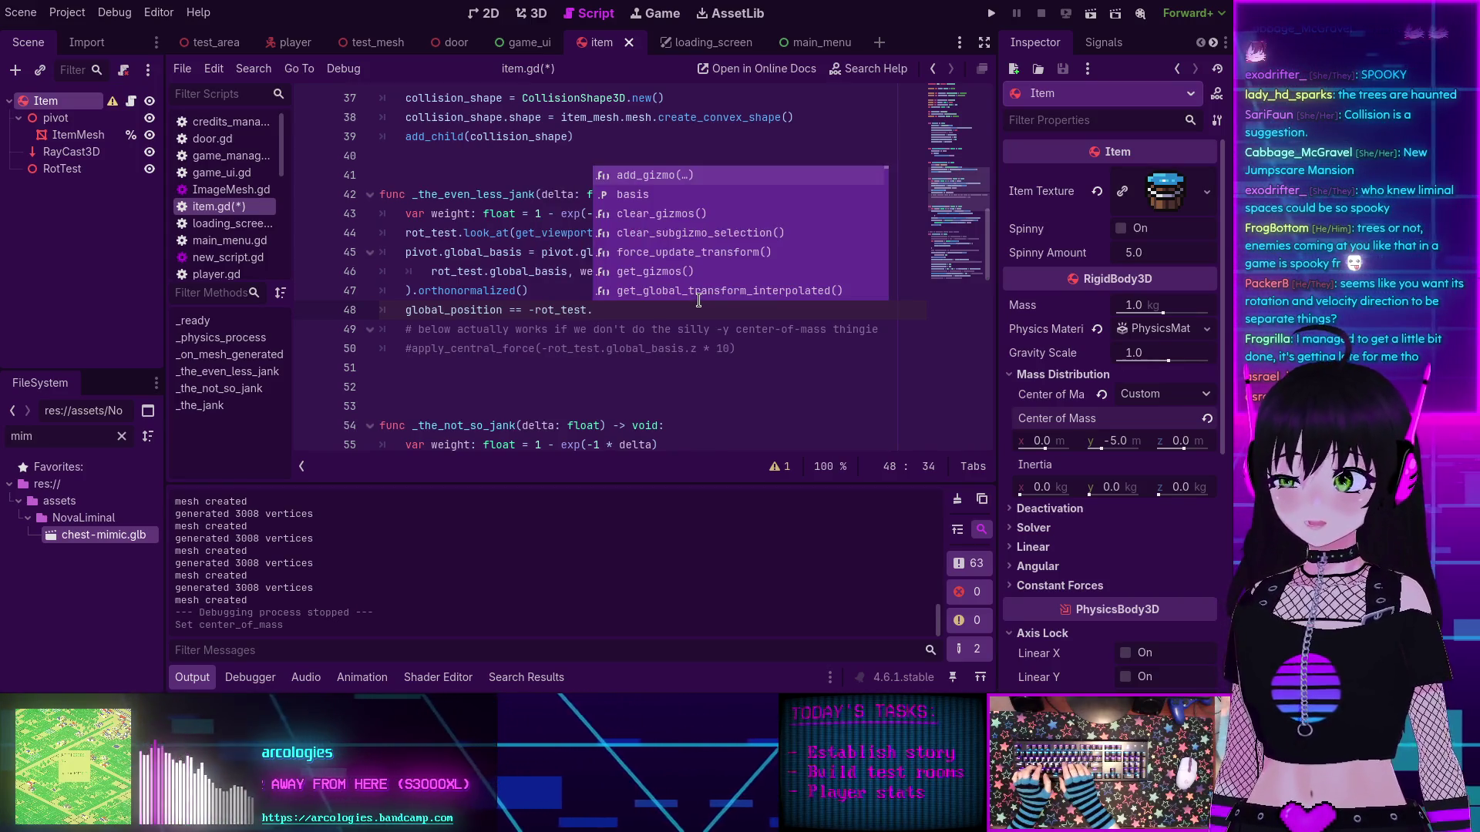
type("z +")
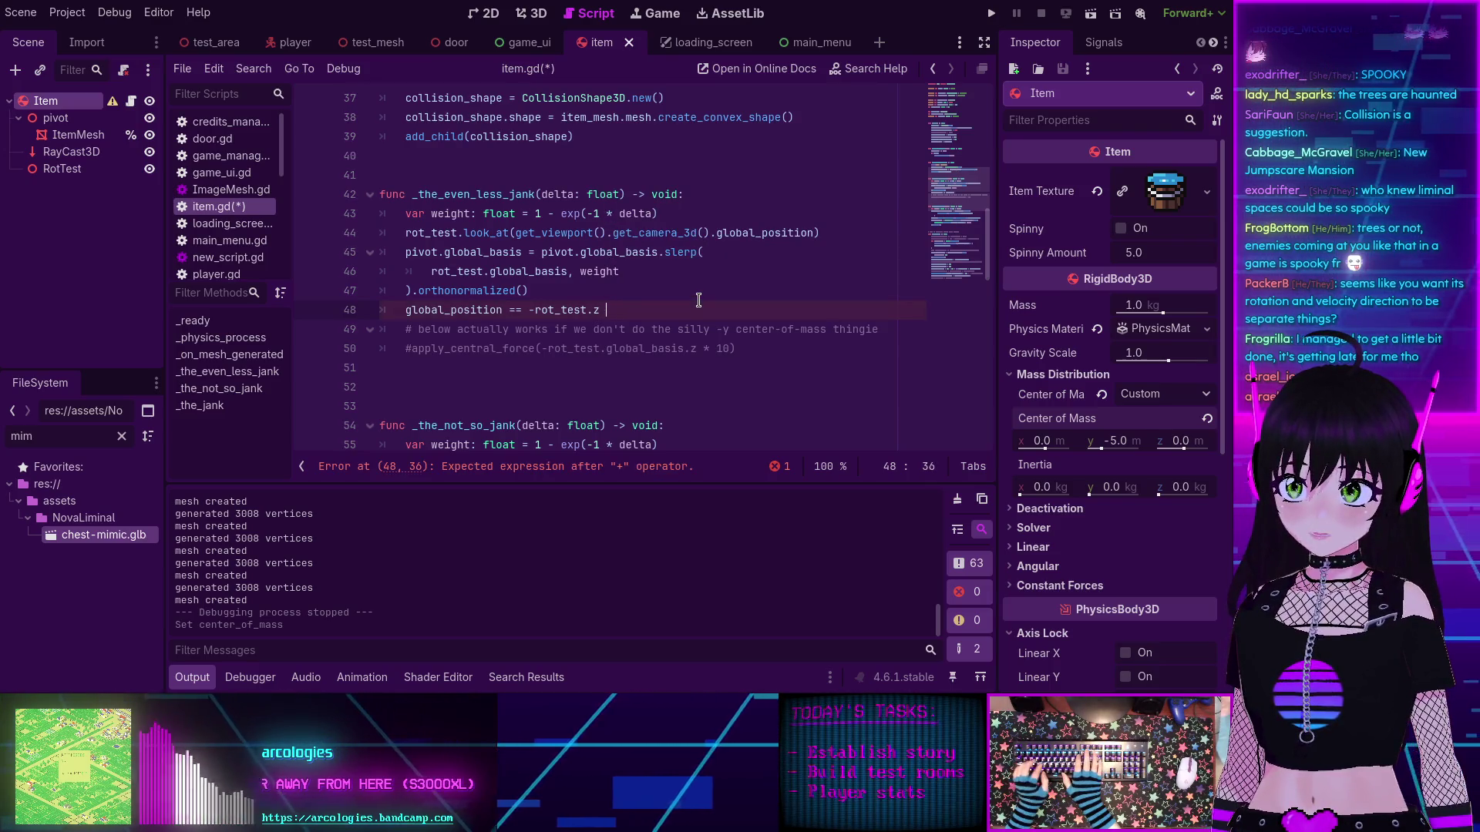
key("BackSpace")
key("BackSpace")
key("BackSpace")
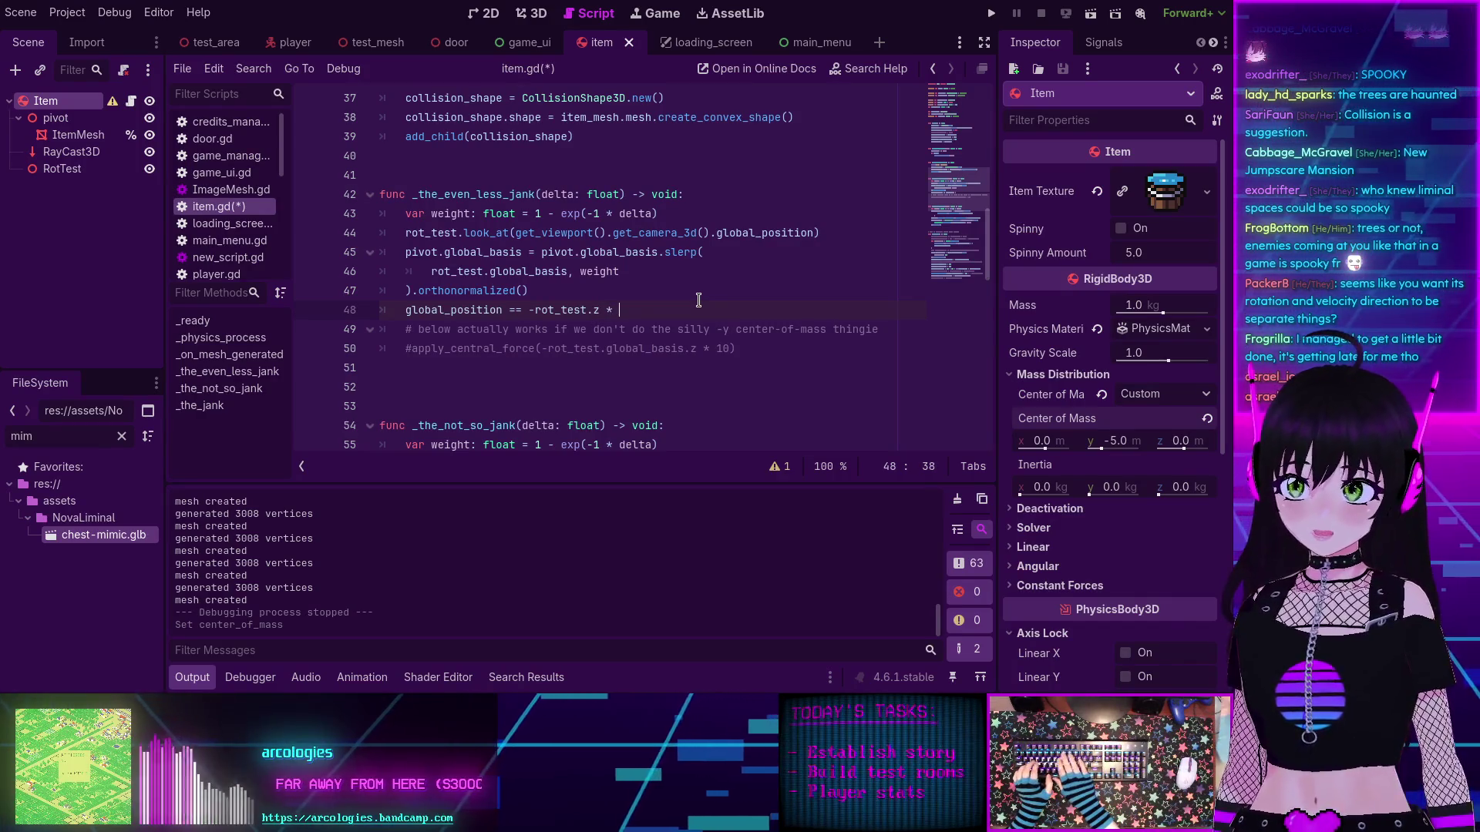
type("* 10")
key("ctrl+s")
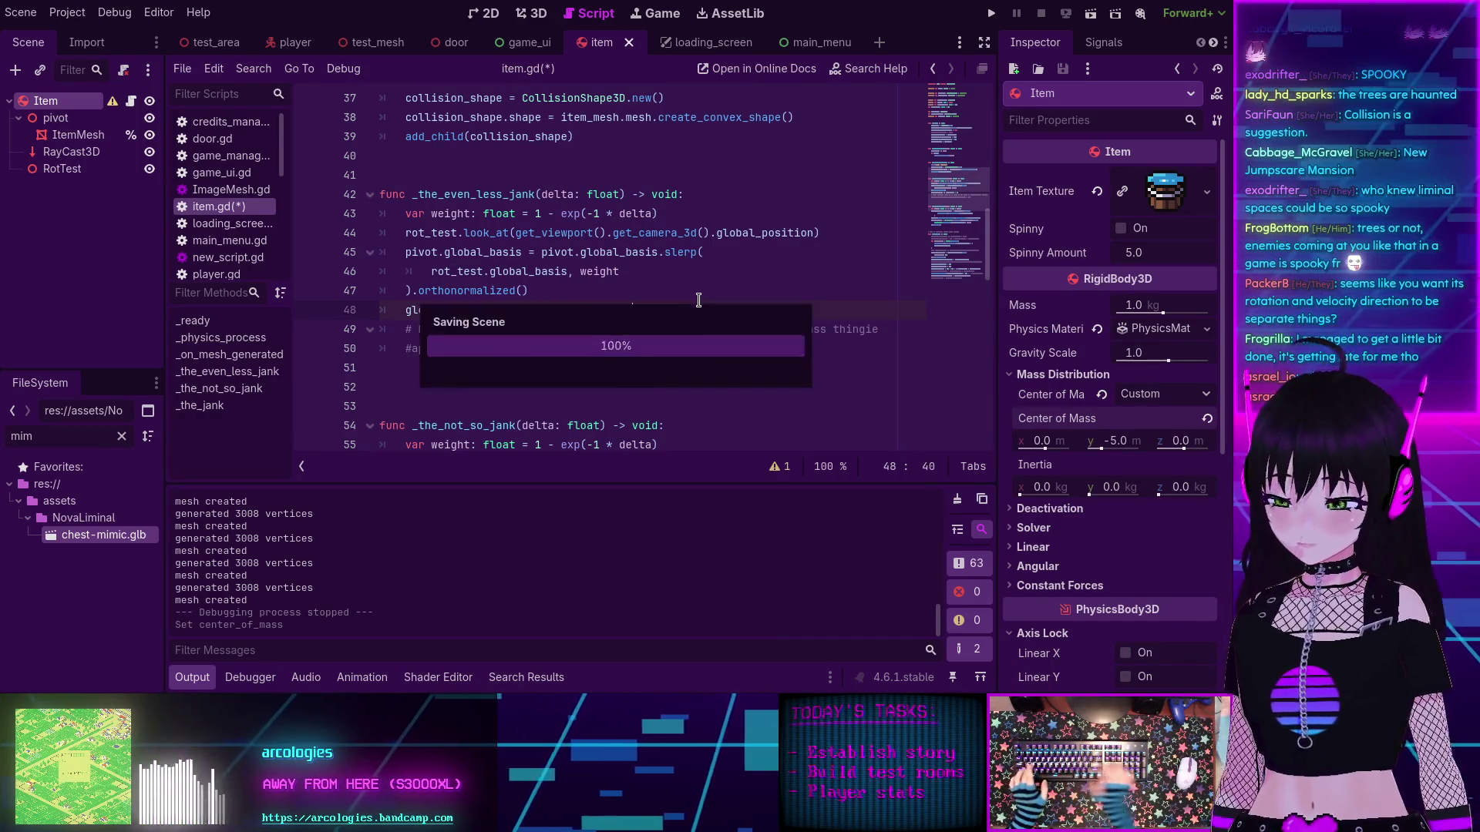
Step: Test-run the game, check the runtime error in the Debugger, and stop it
left_click(989, 13)
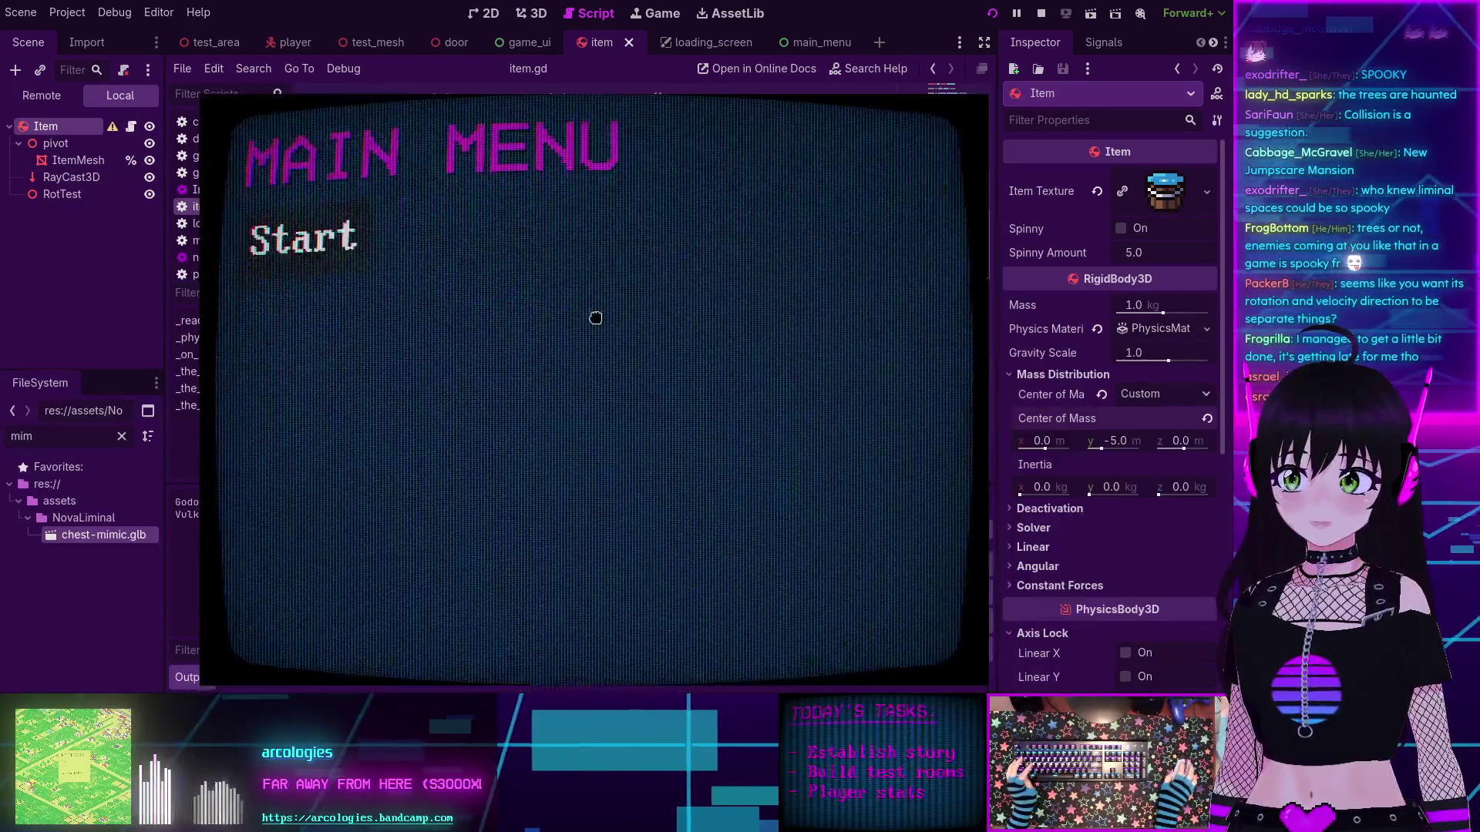
key("Return")
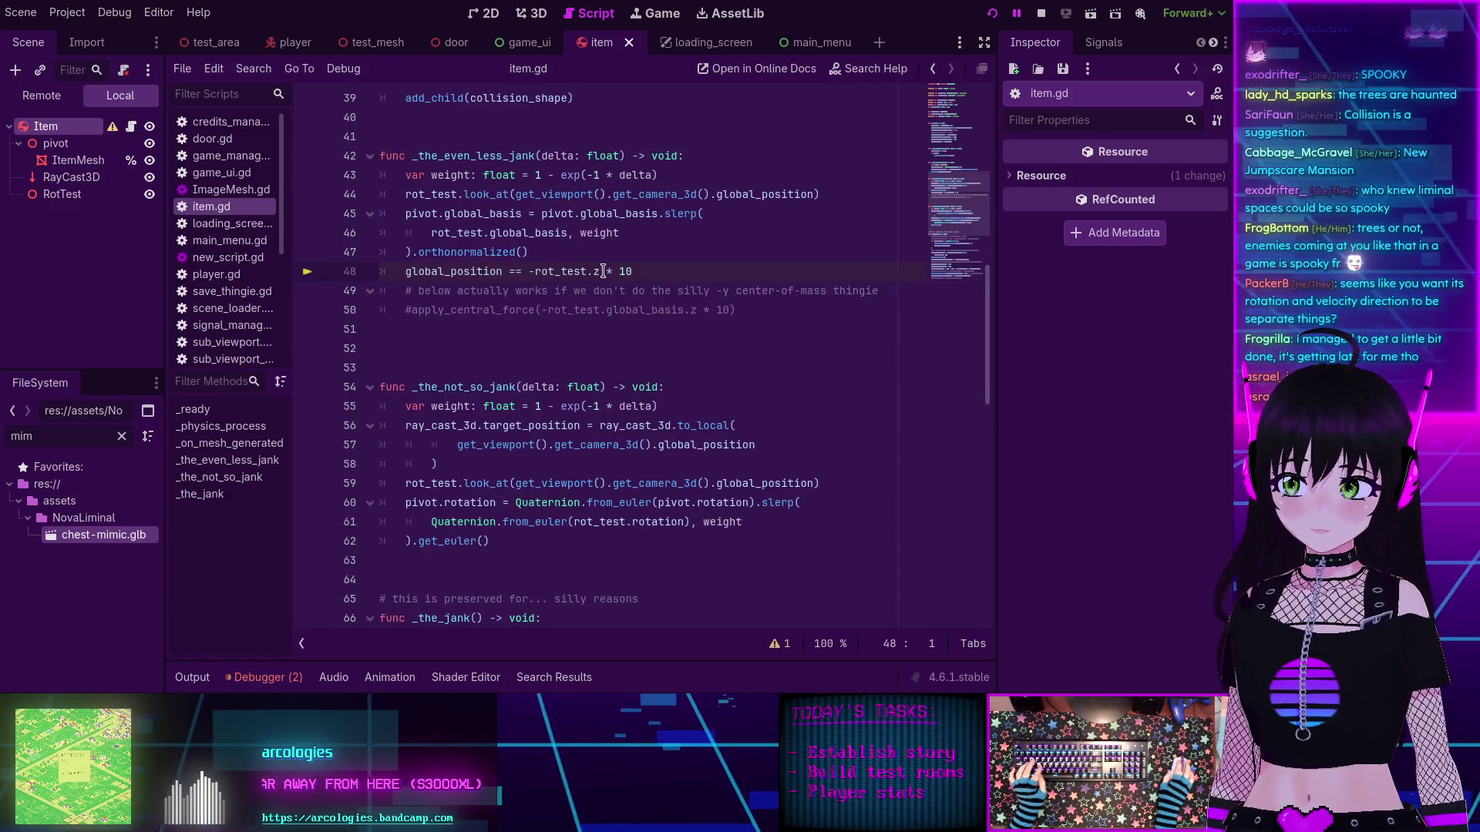
left_click(251, 684)
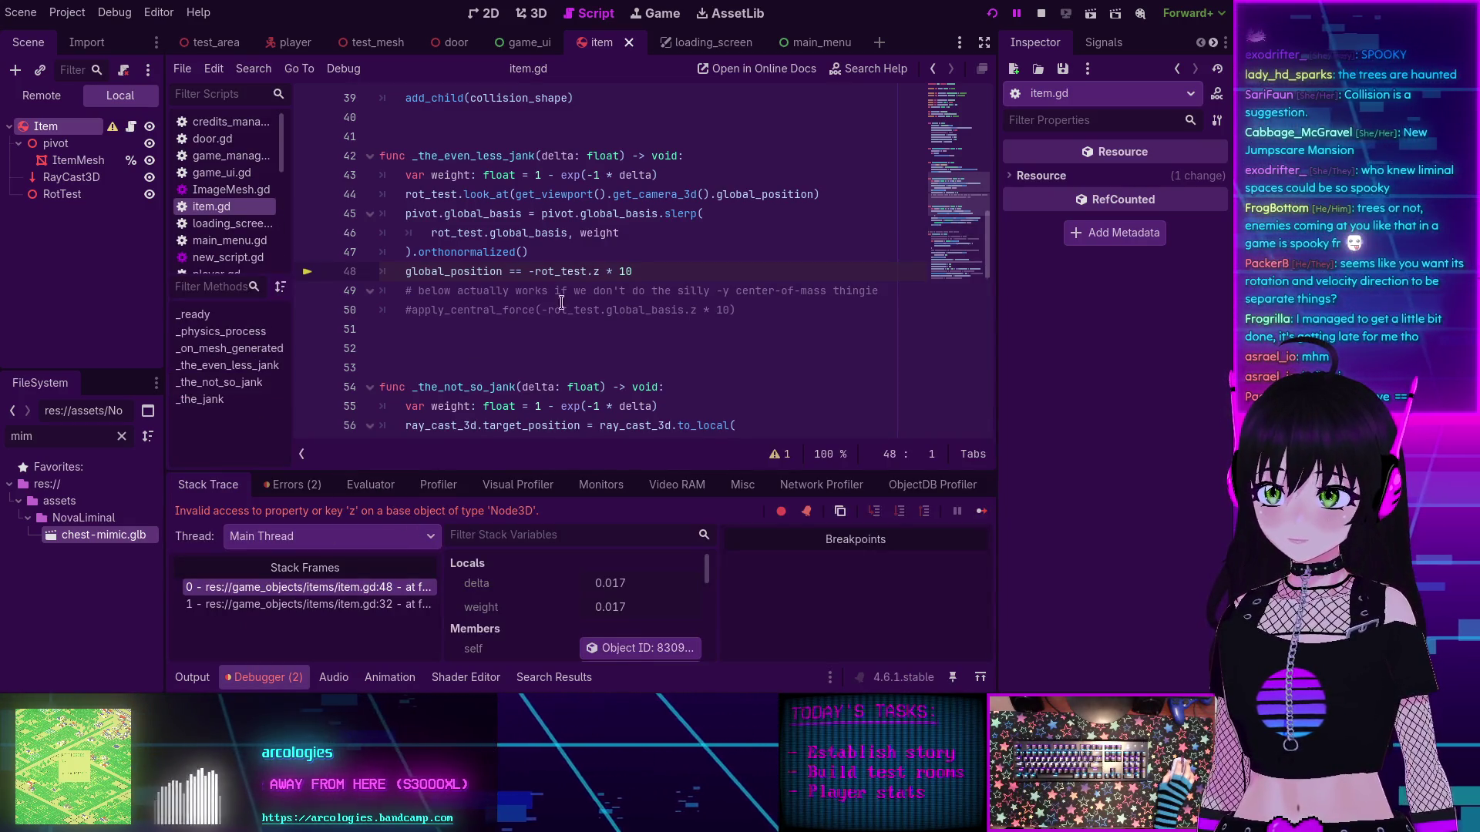
left_click(1040, 13)
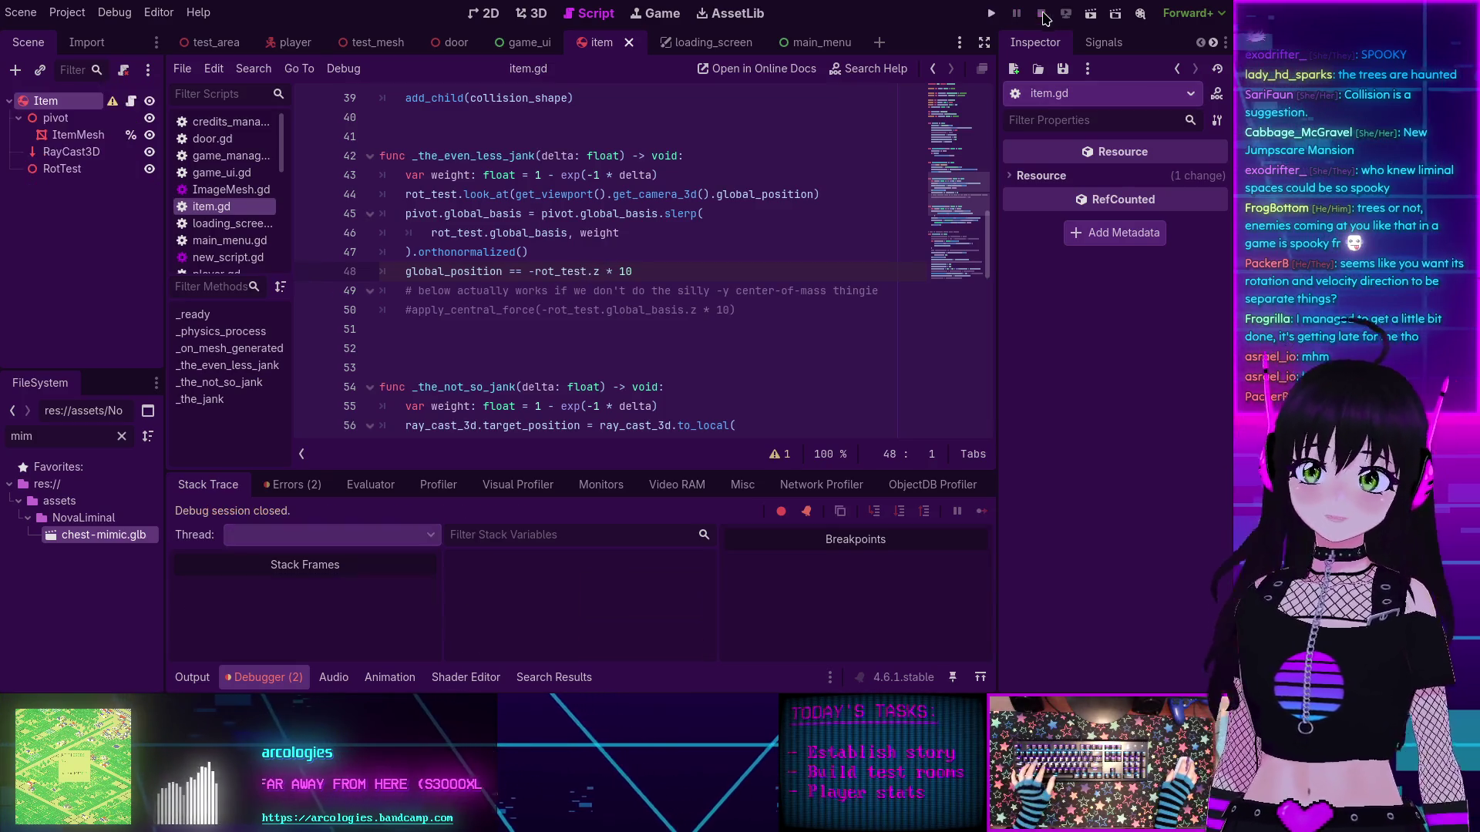
left_click(593, 271)
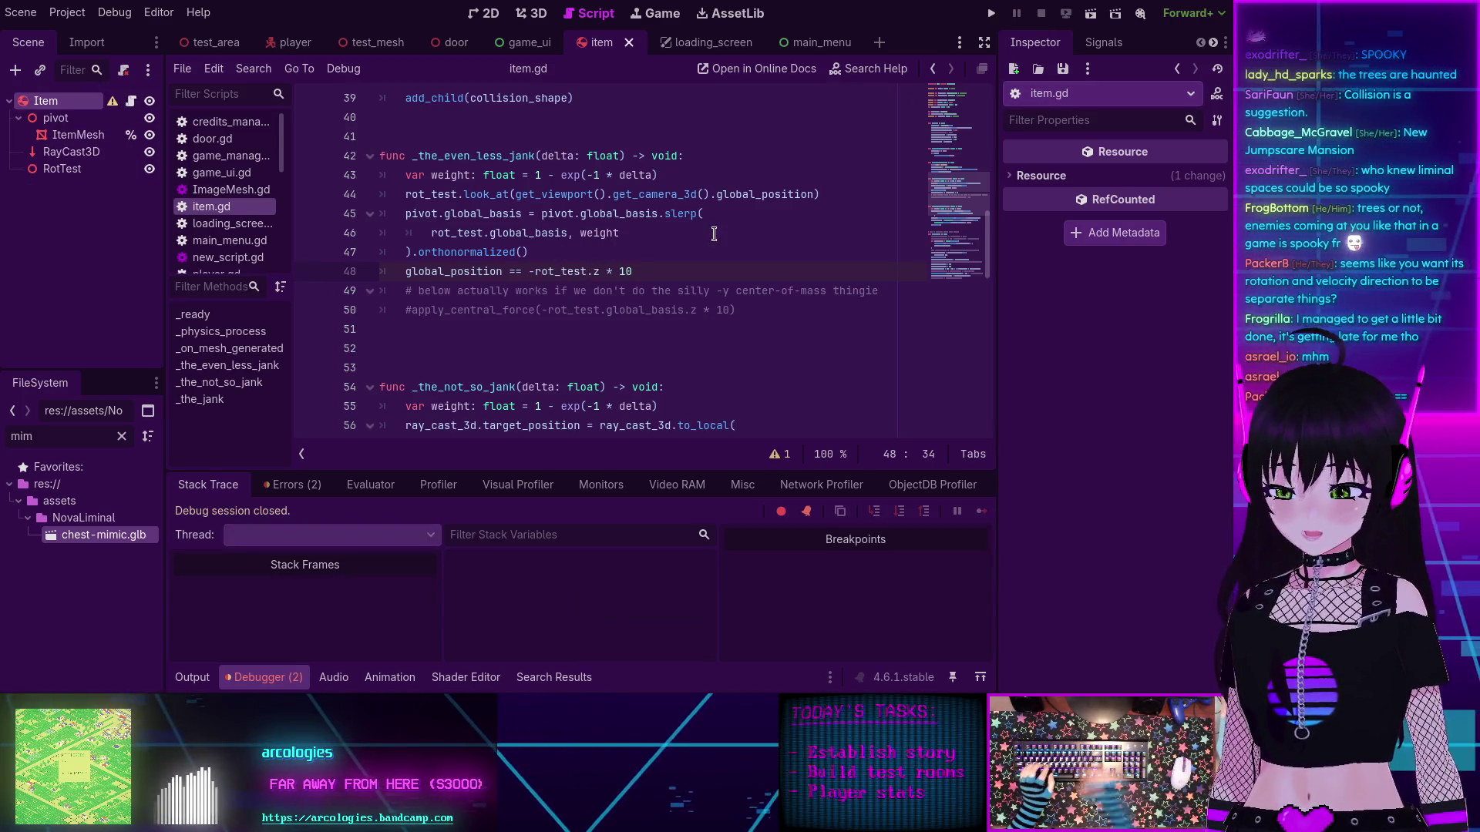
Step: Change line 48's == to += so it adds to global_position, and save
type("glog")
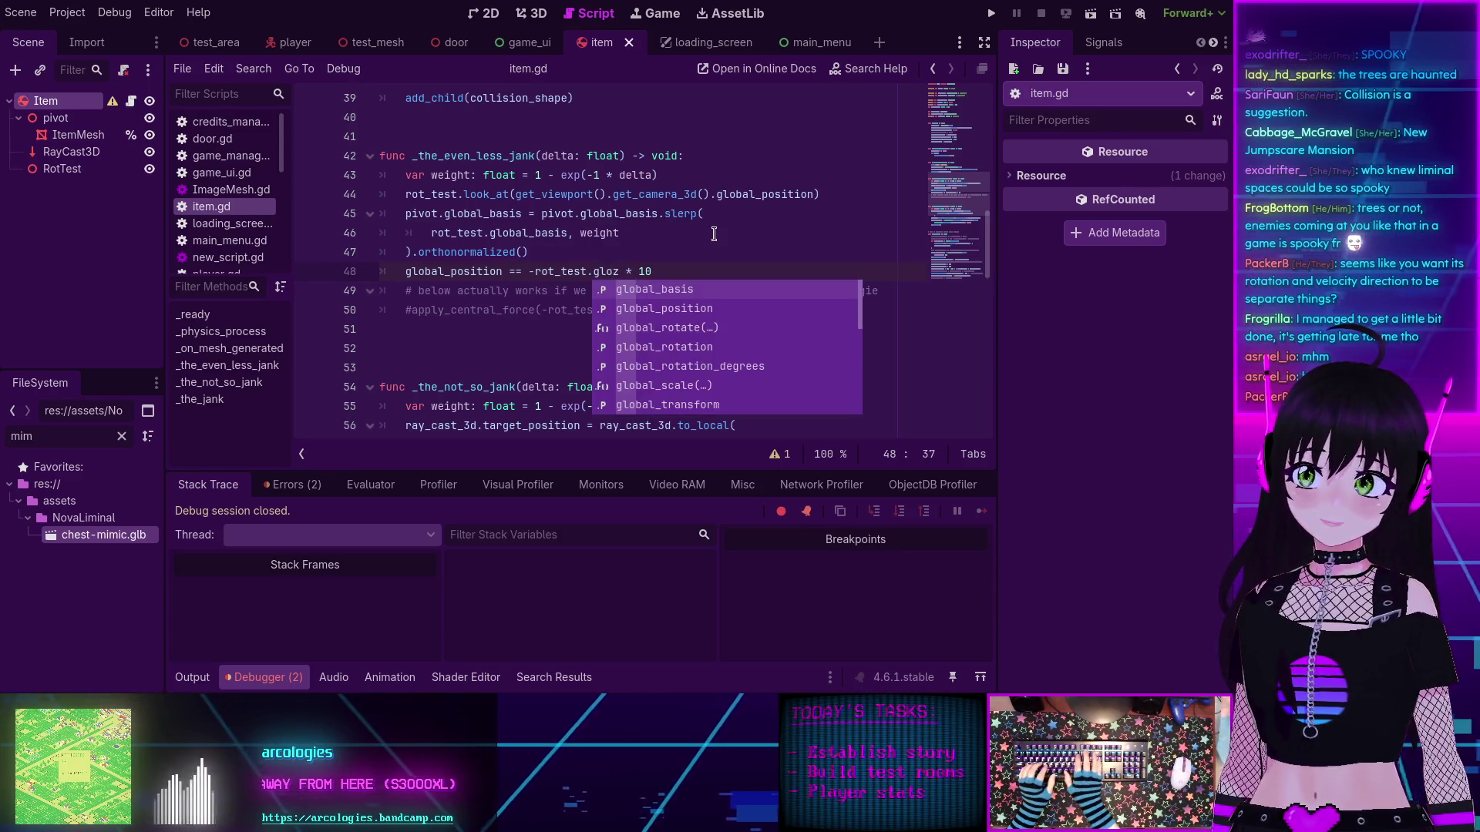
key("BackSpace")
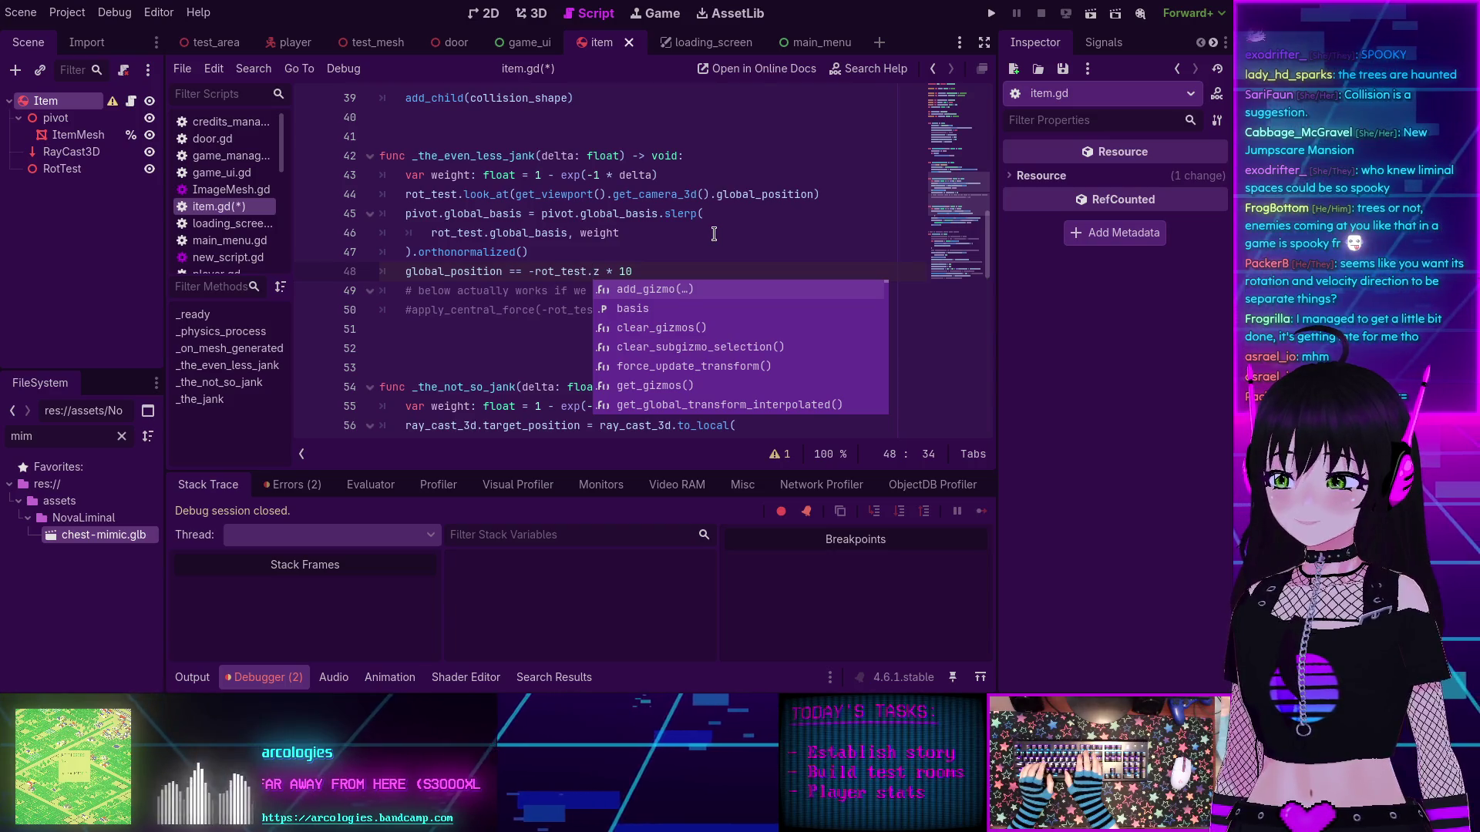
left_click(525, 271)
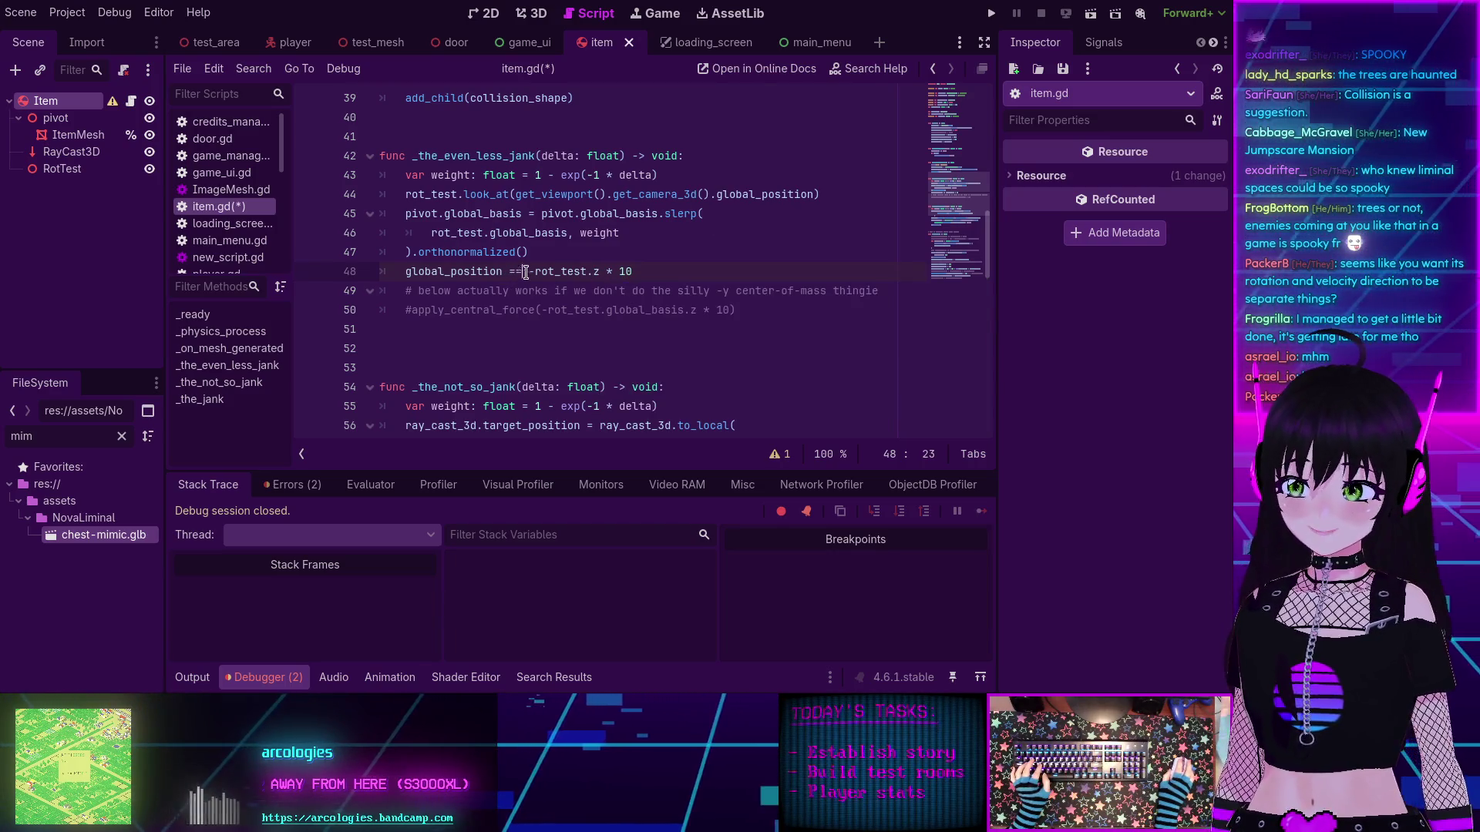
key("BackSpace")
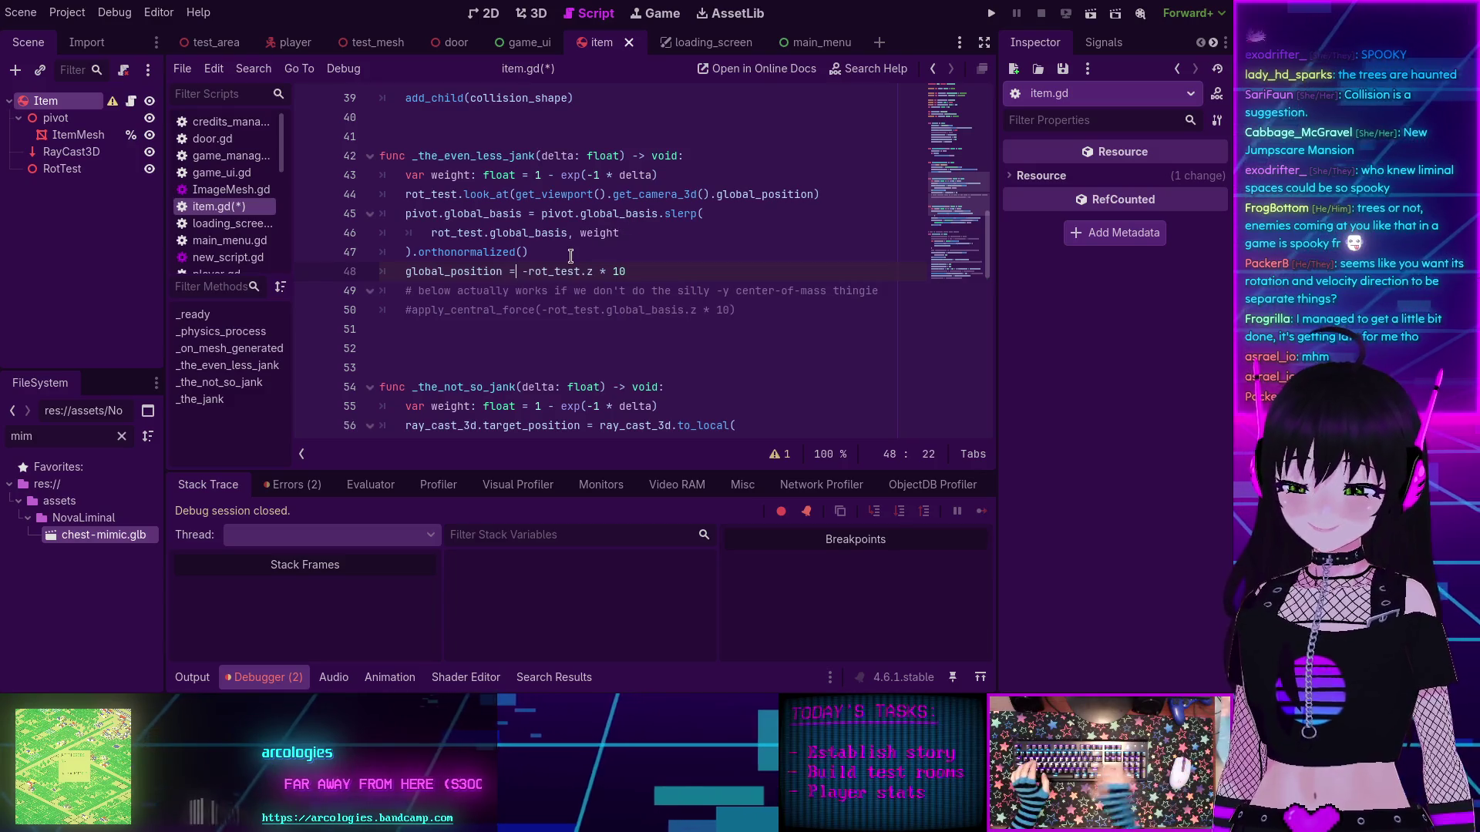
key("BackSpace")
type("+=")
key("ctrl+s")
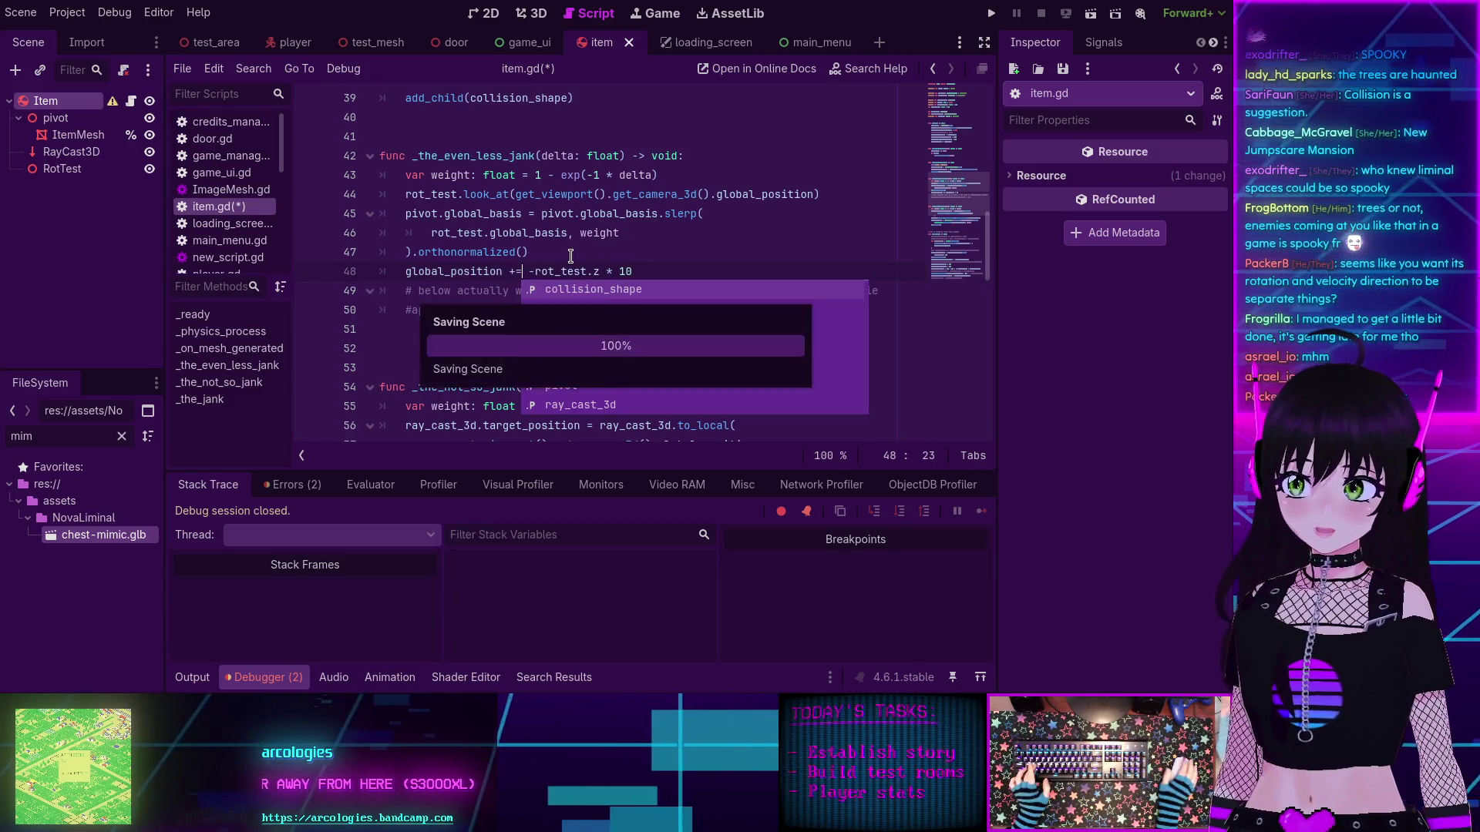
Step: Run the game, inspect the invalid 'z' access error, stop, and change it to rotation.z
left_click(991, 13)
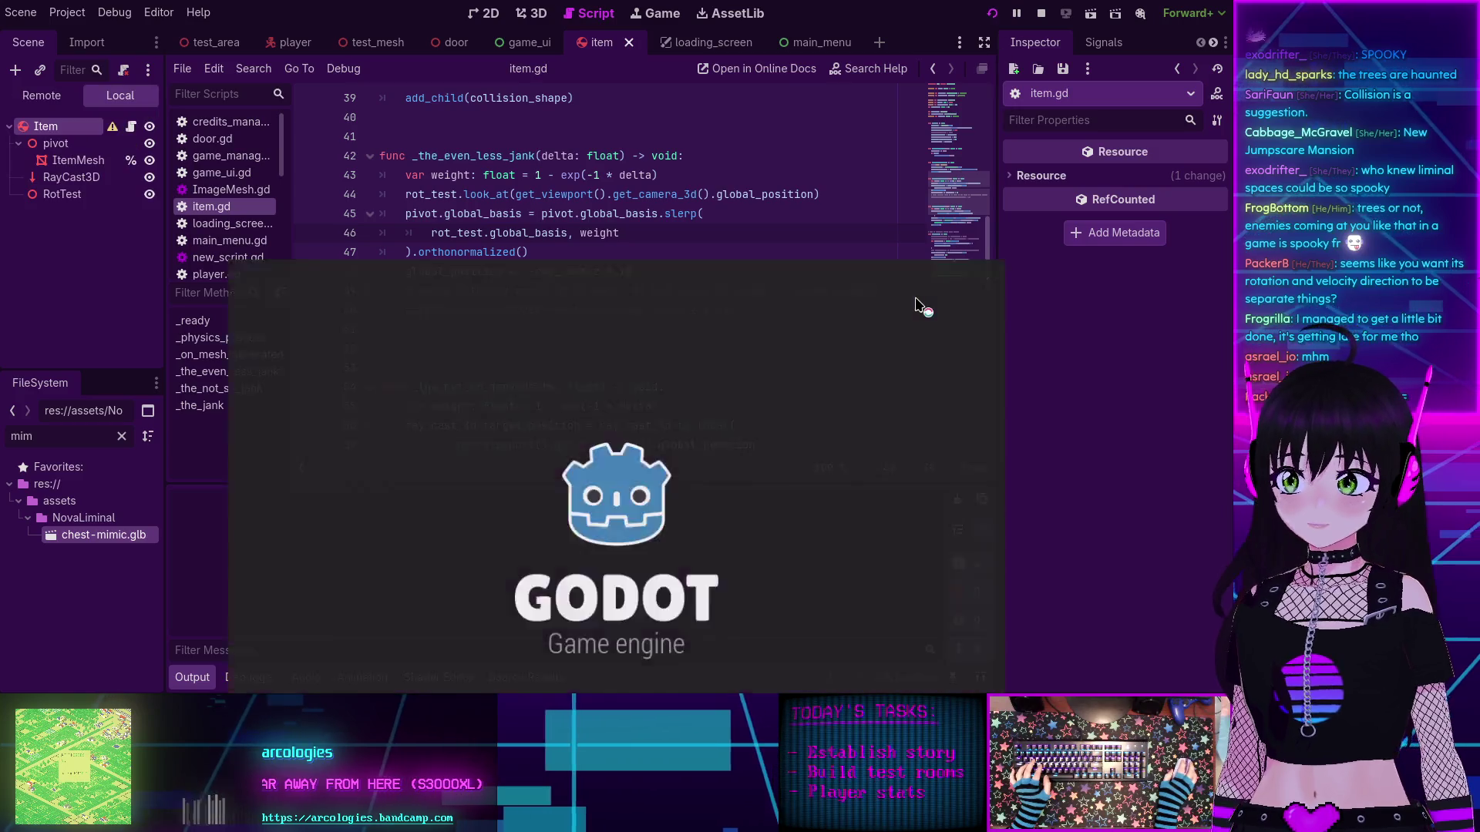
left_click(272, 202)
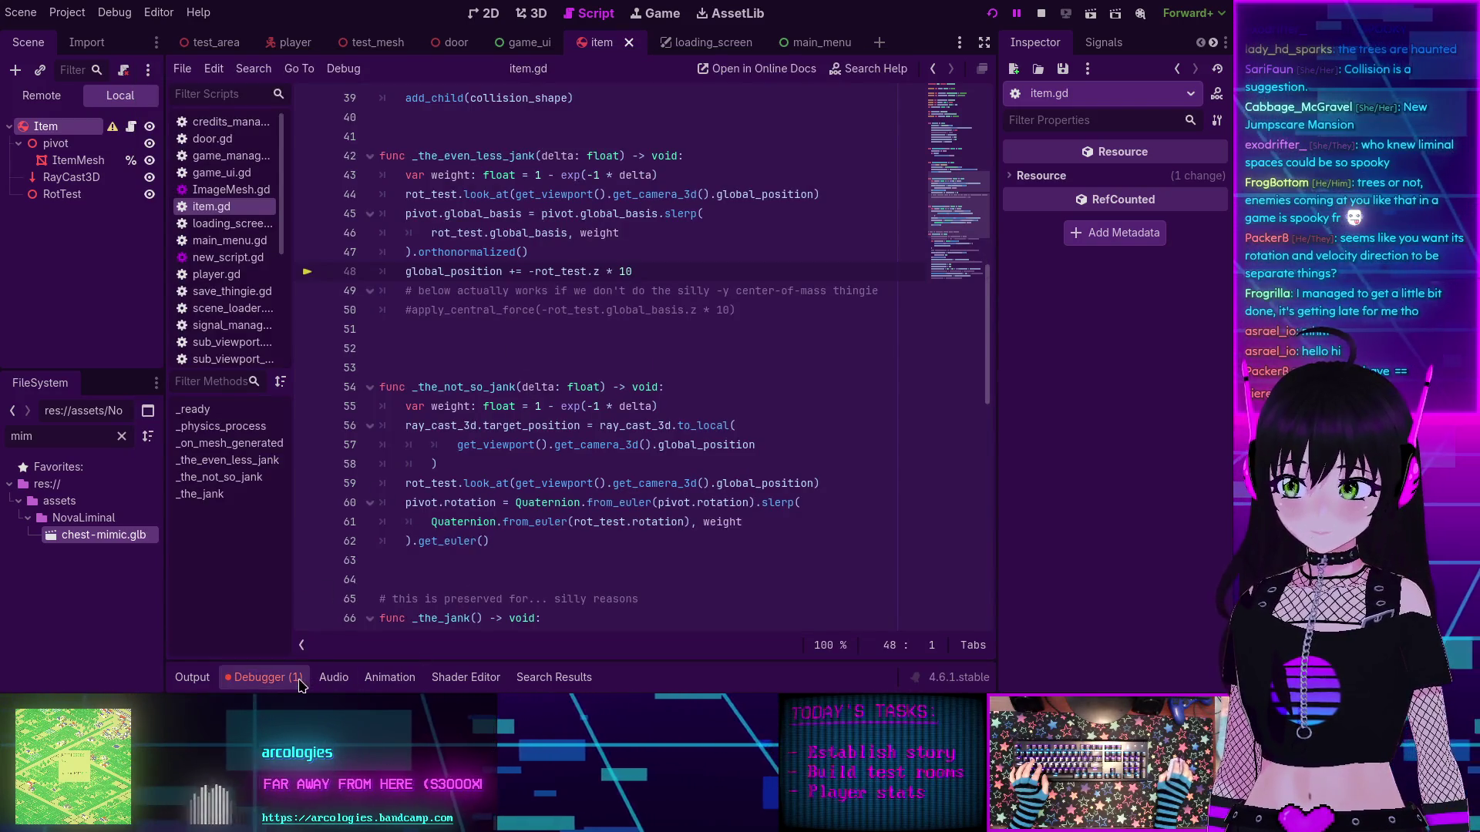
left_click(299, 683)
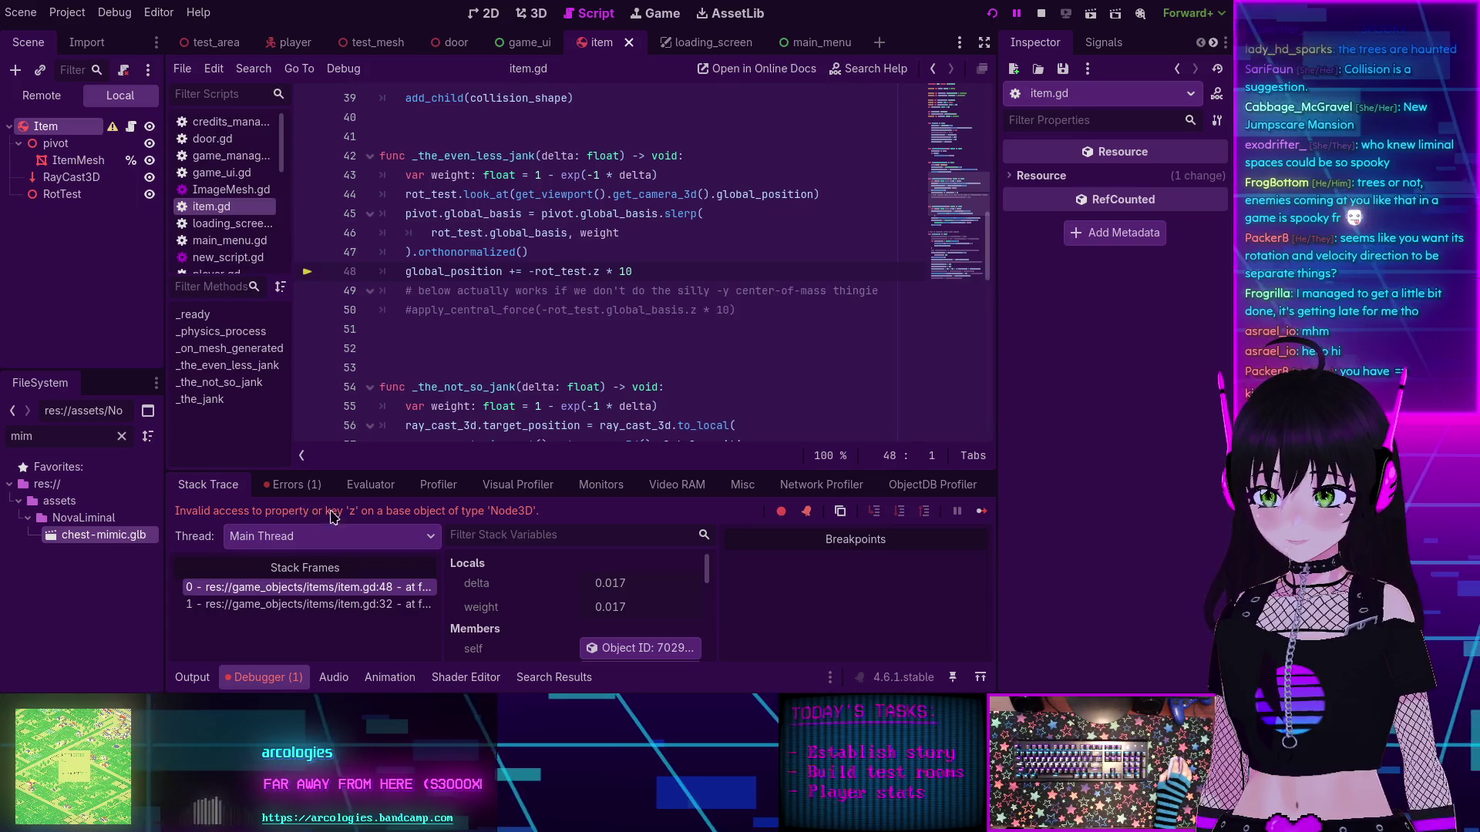
left_click(1040, 14)
left_click(594, 273)
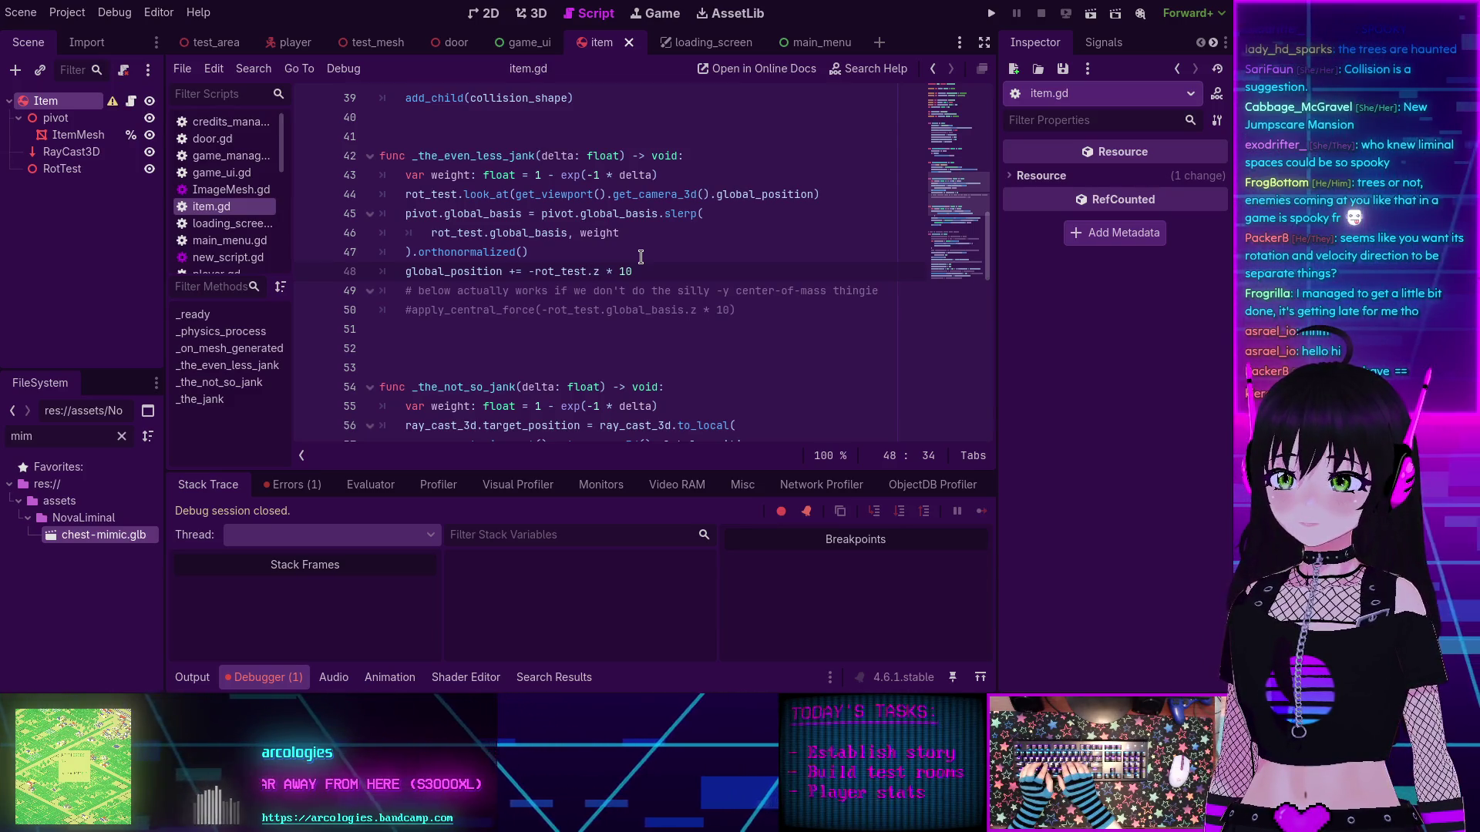
type("rotation.")
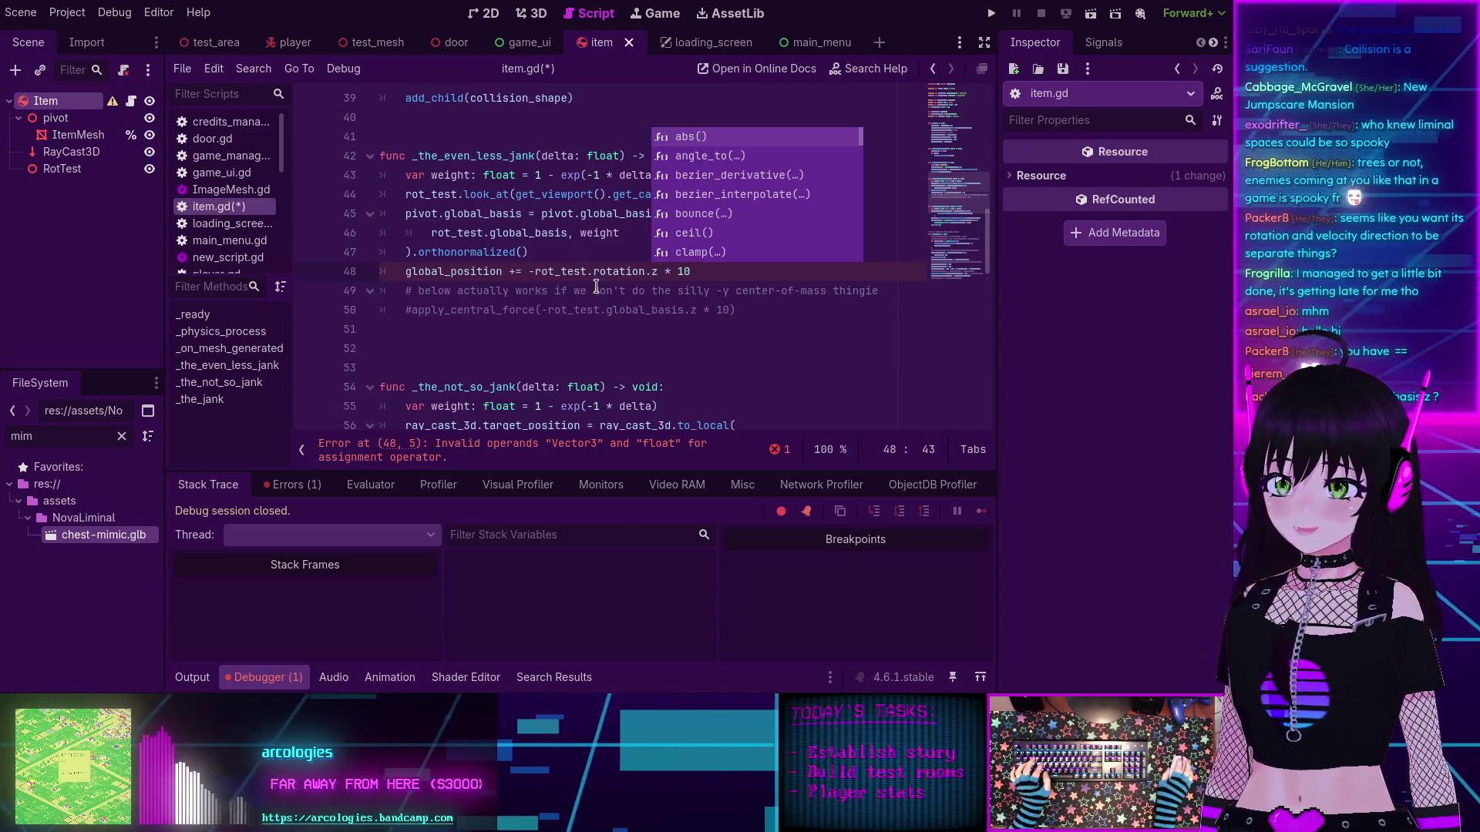
Step: Replace rotation with basis so line 48 uses -rot_test.basis.z, and save
left_click(584, 271)
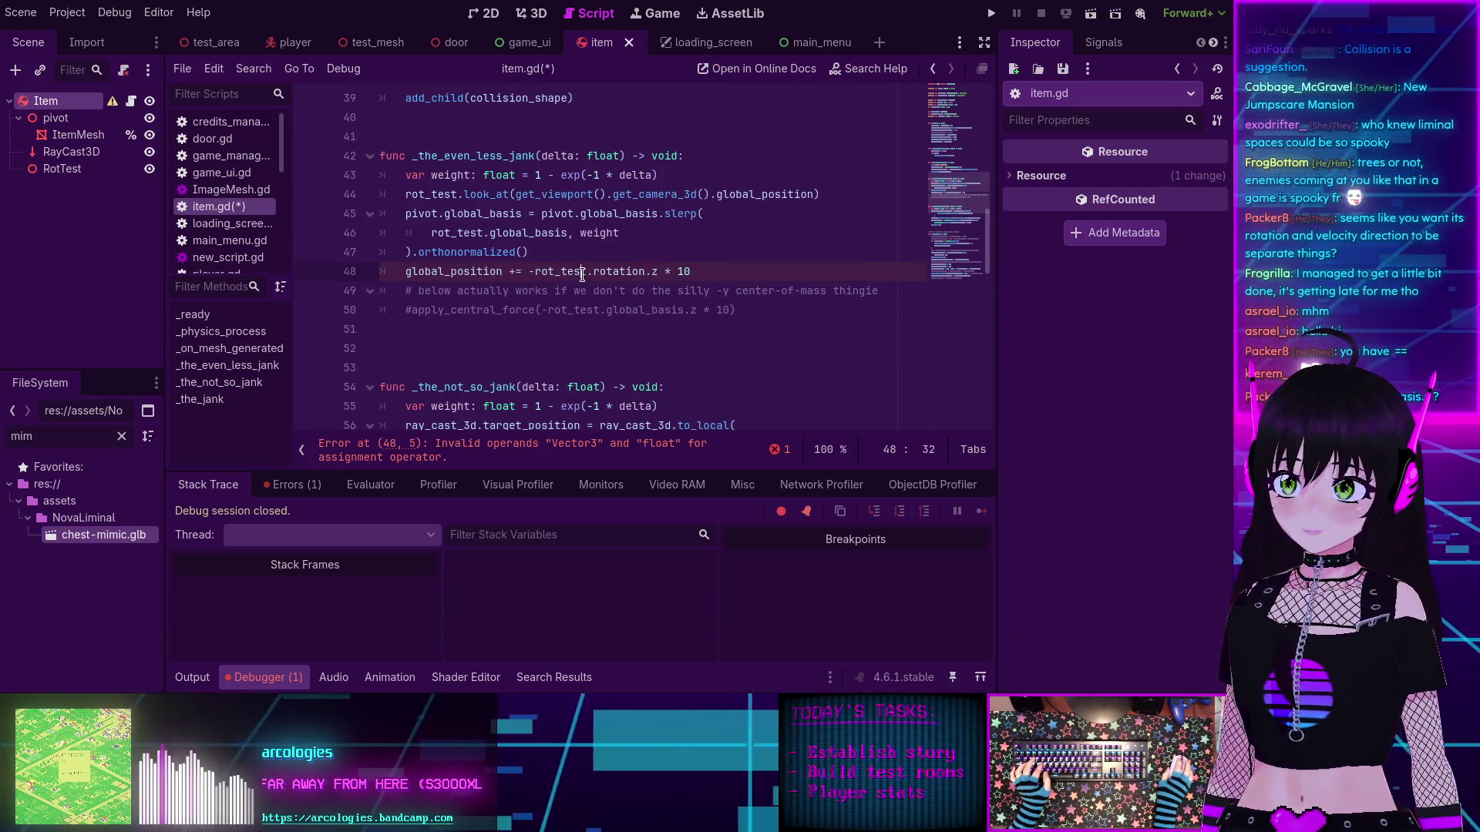
double_click(632, 272)
type("basis")
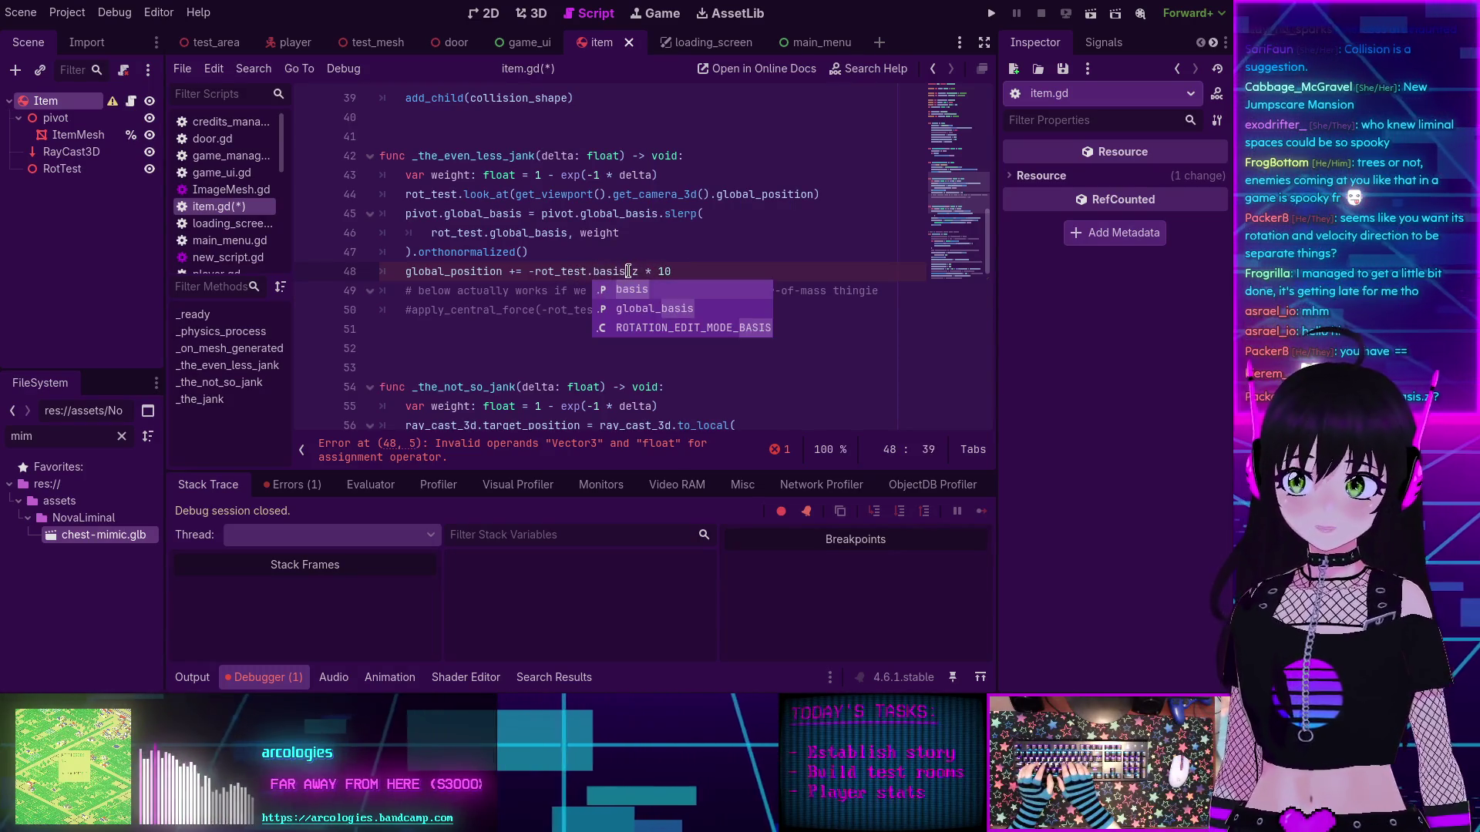
key("Escape")
left_click(704, 255)
key("ctrl+s")
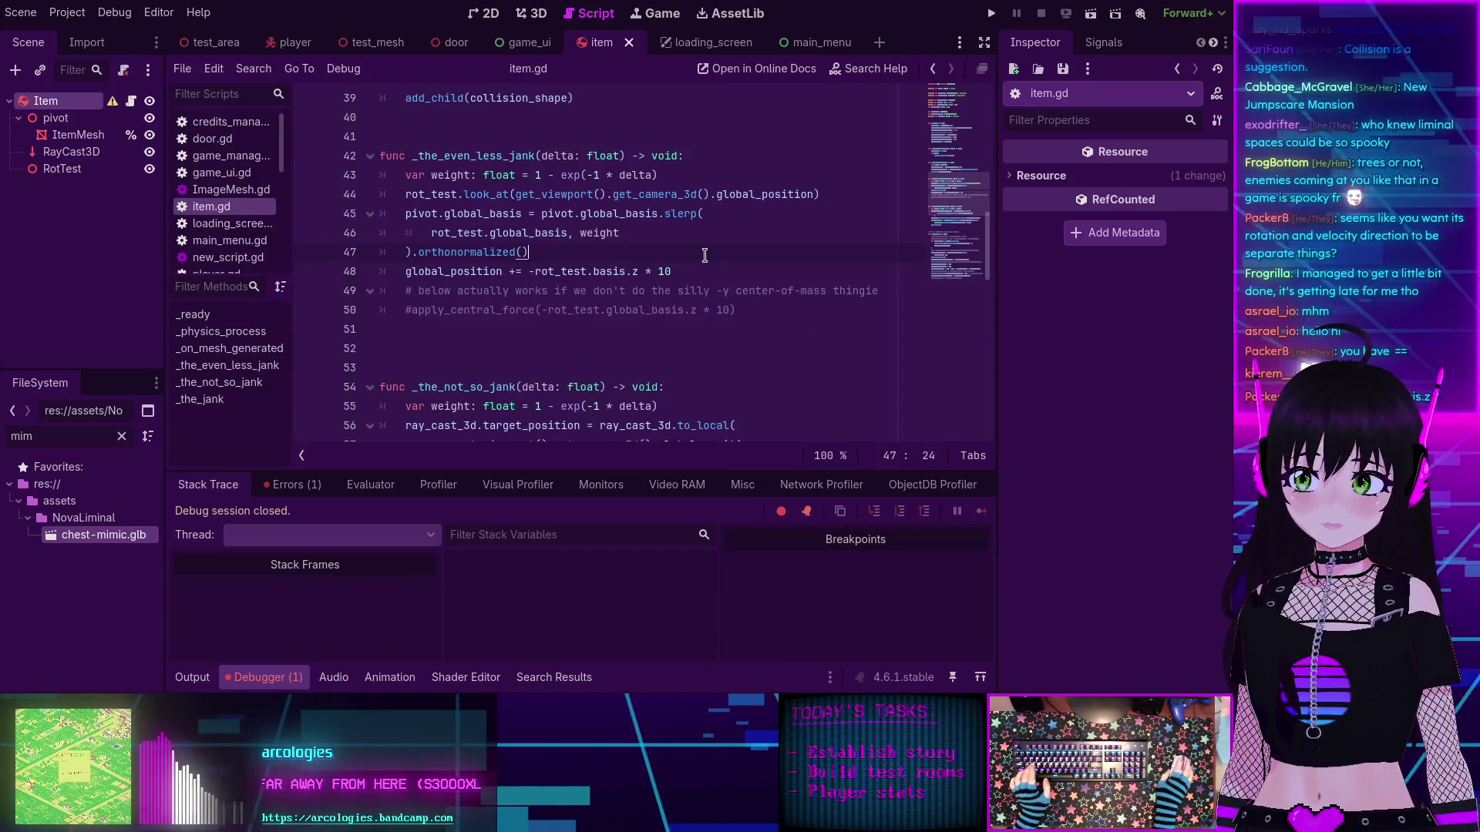
Step: Run the game, walk toward the trees to watch the items, then stop it
left_click(991, 14)
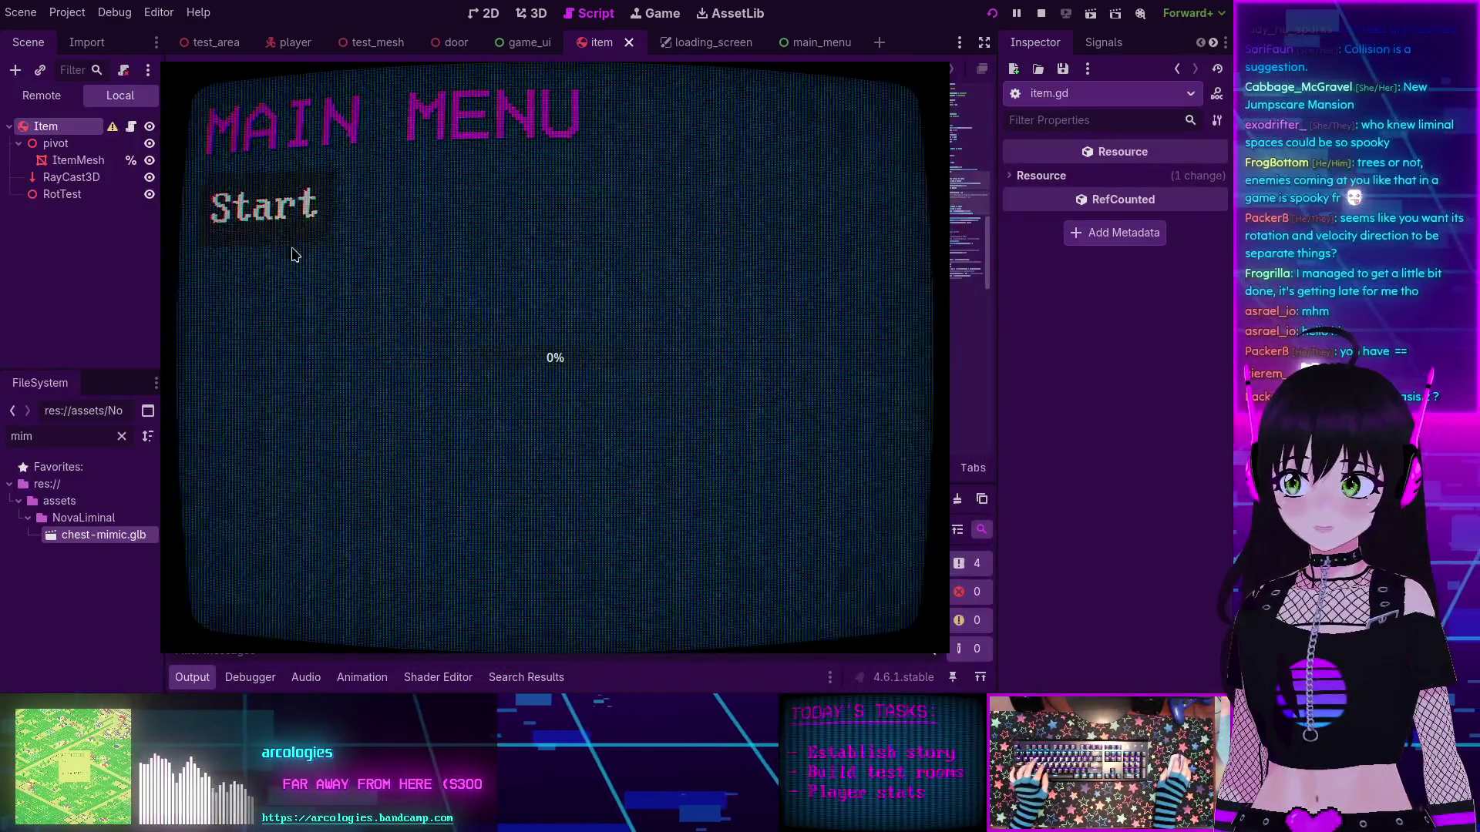
left_click(281, 209)
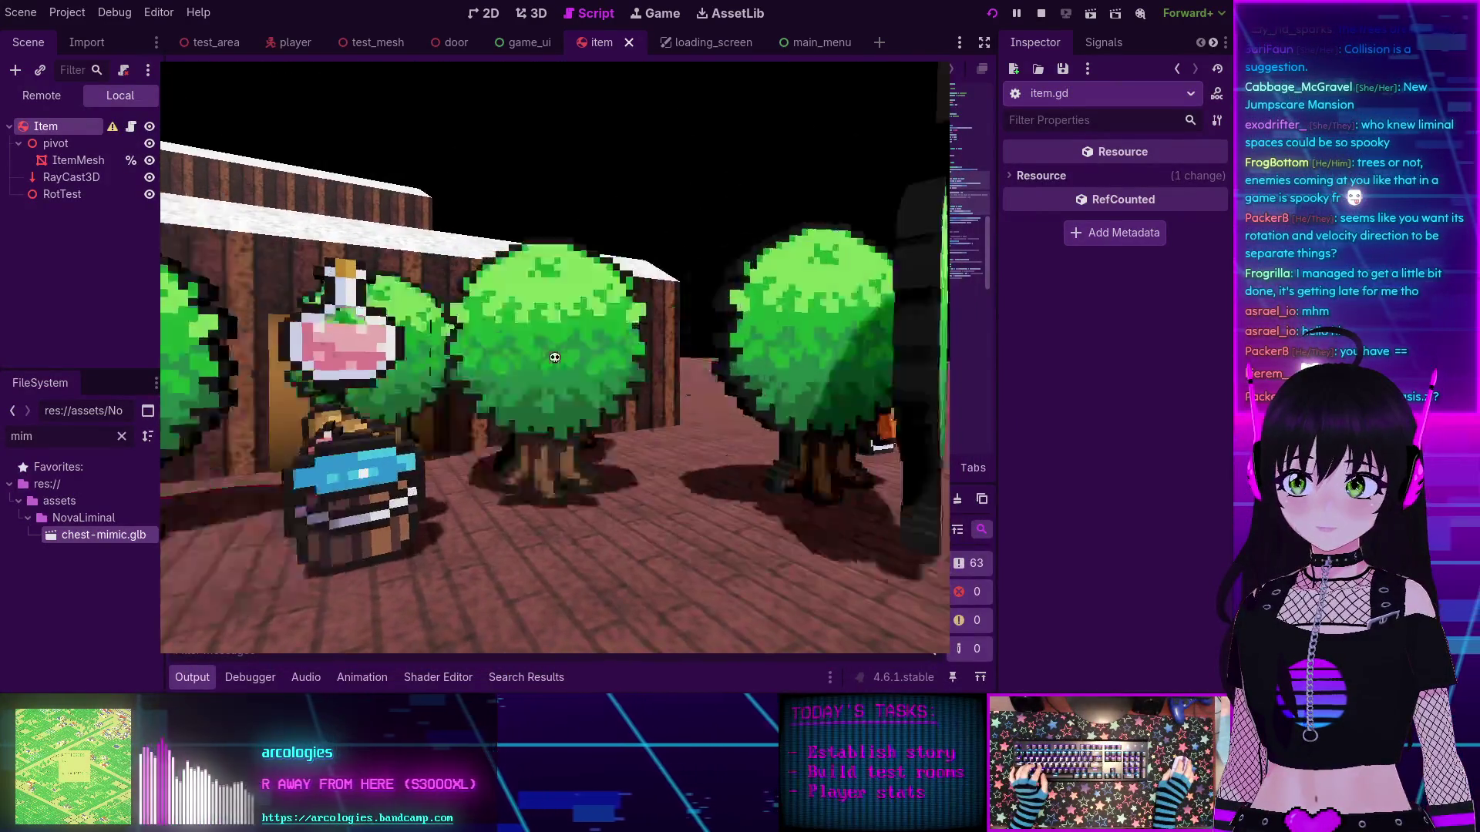
key("w")
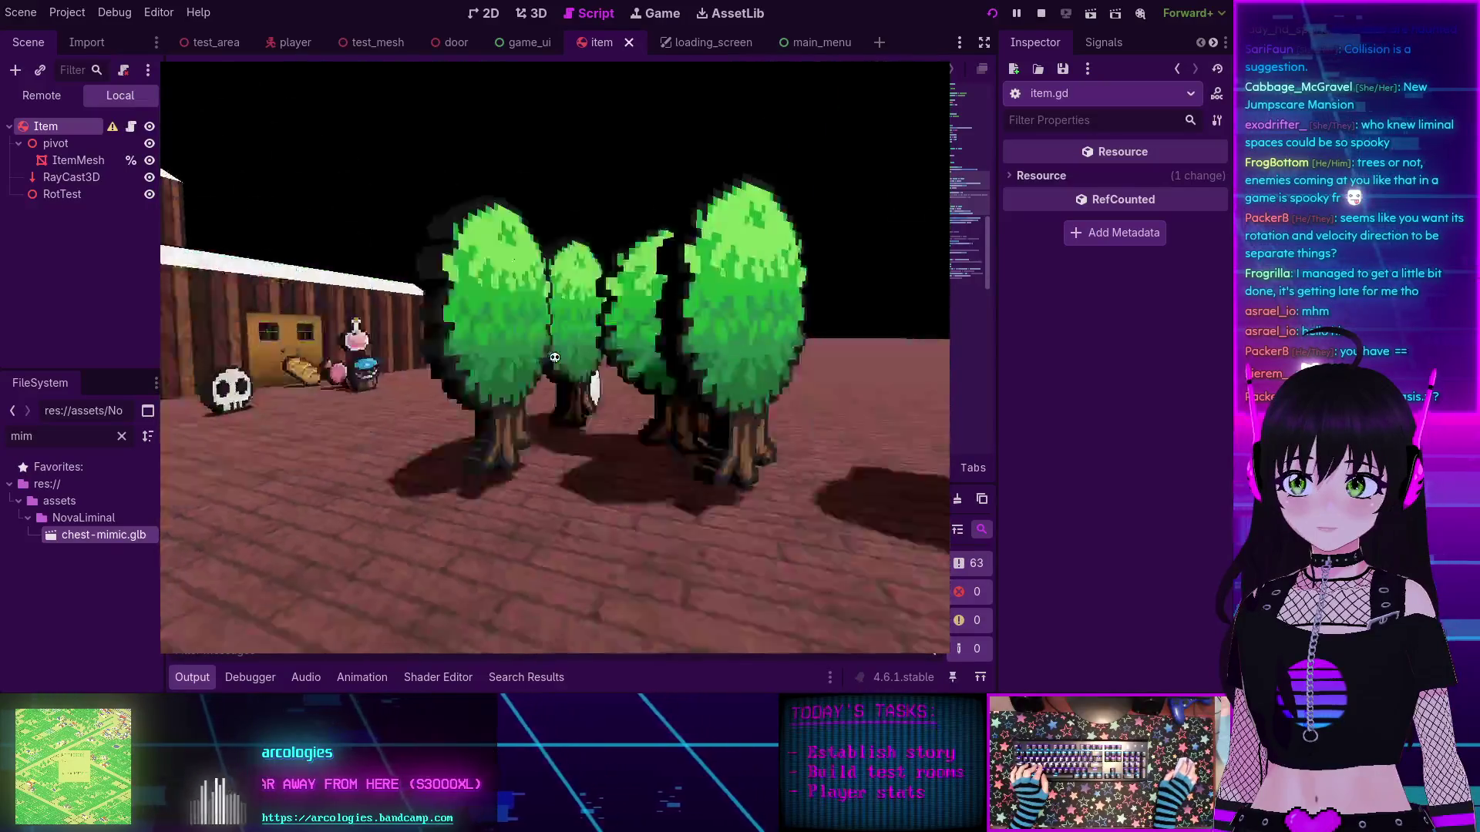
key("w")
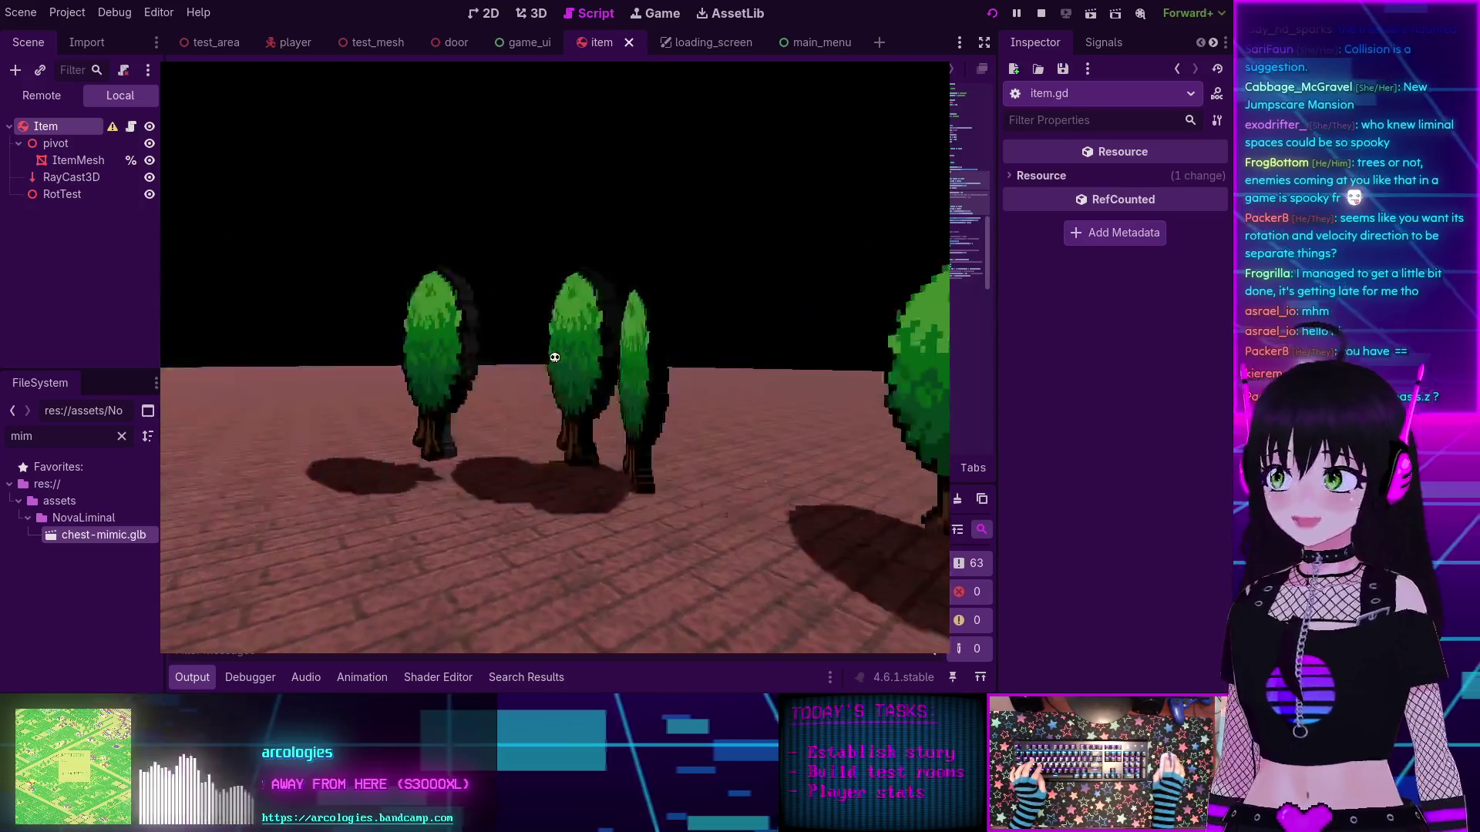
key("w")
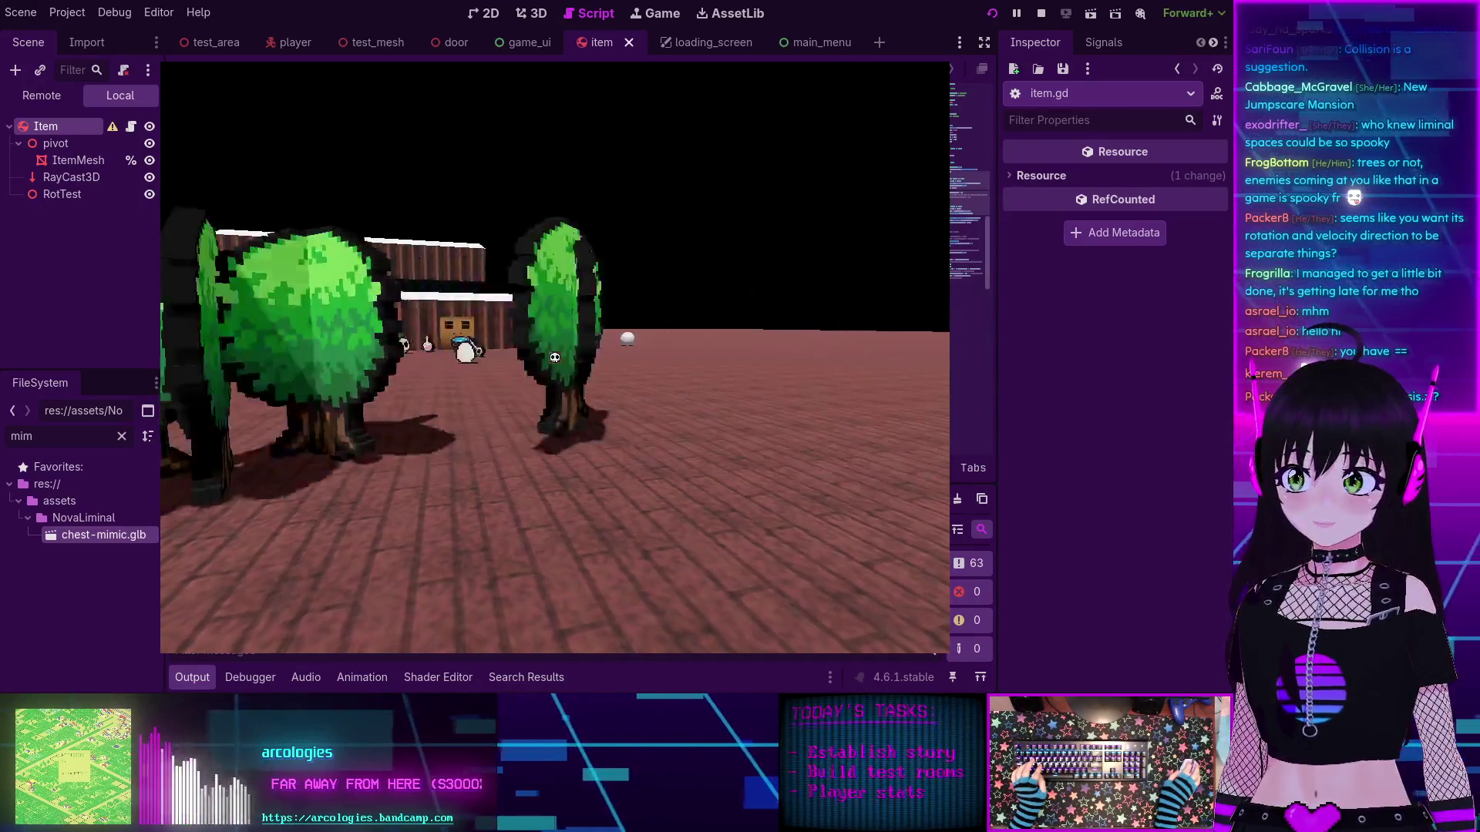
key("F8")
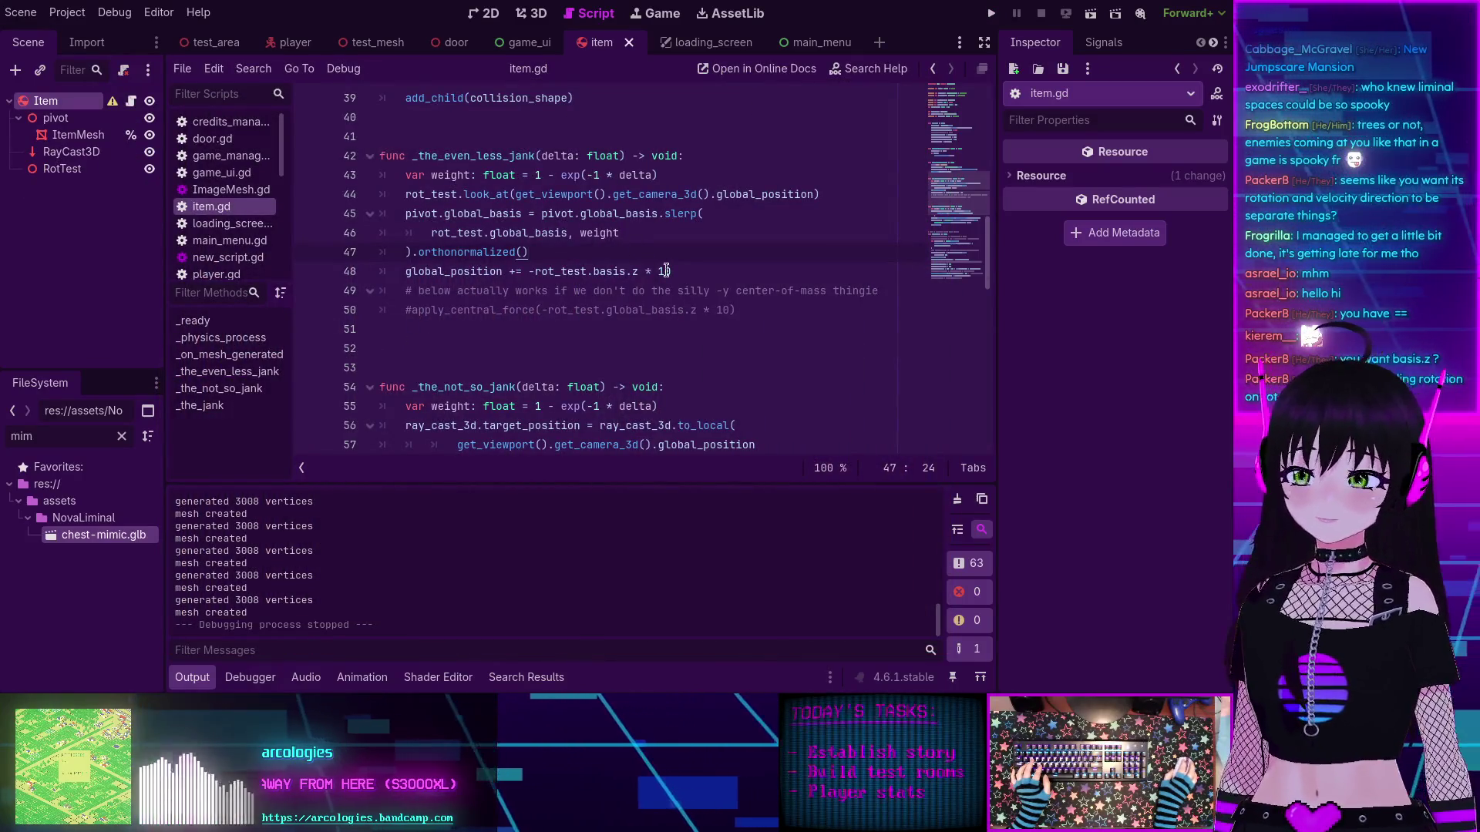
Step: Append * delta to line 48's movement expression and save
type("* ")
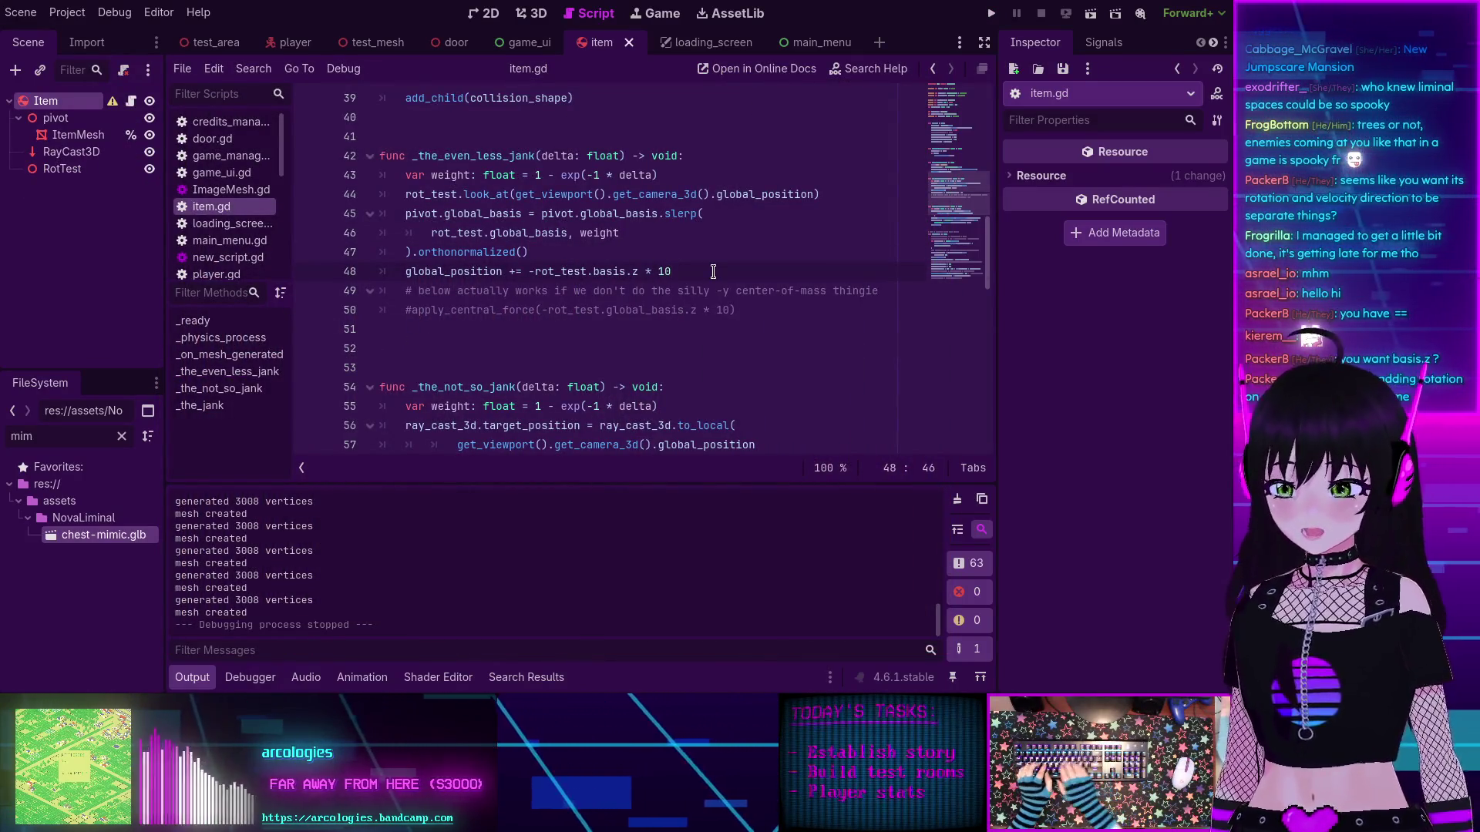
type("delta")
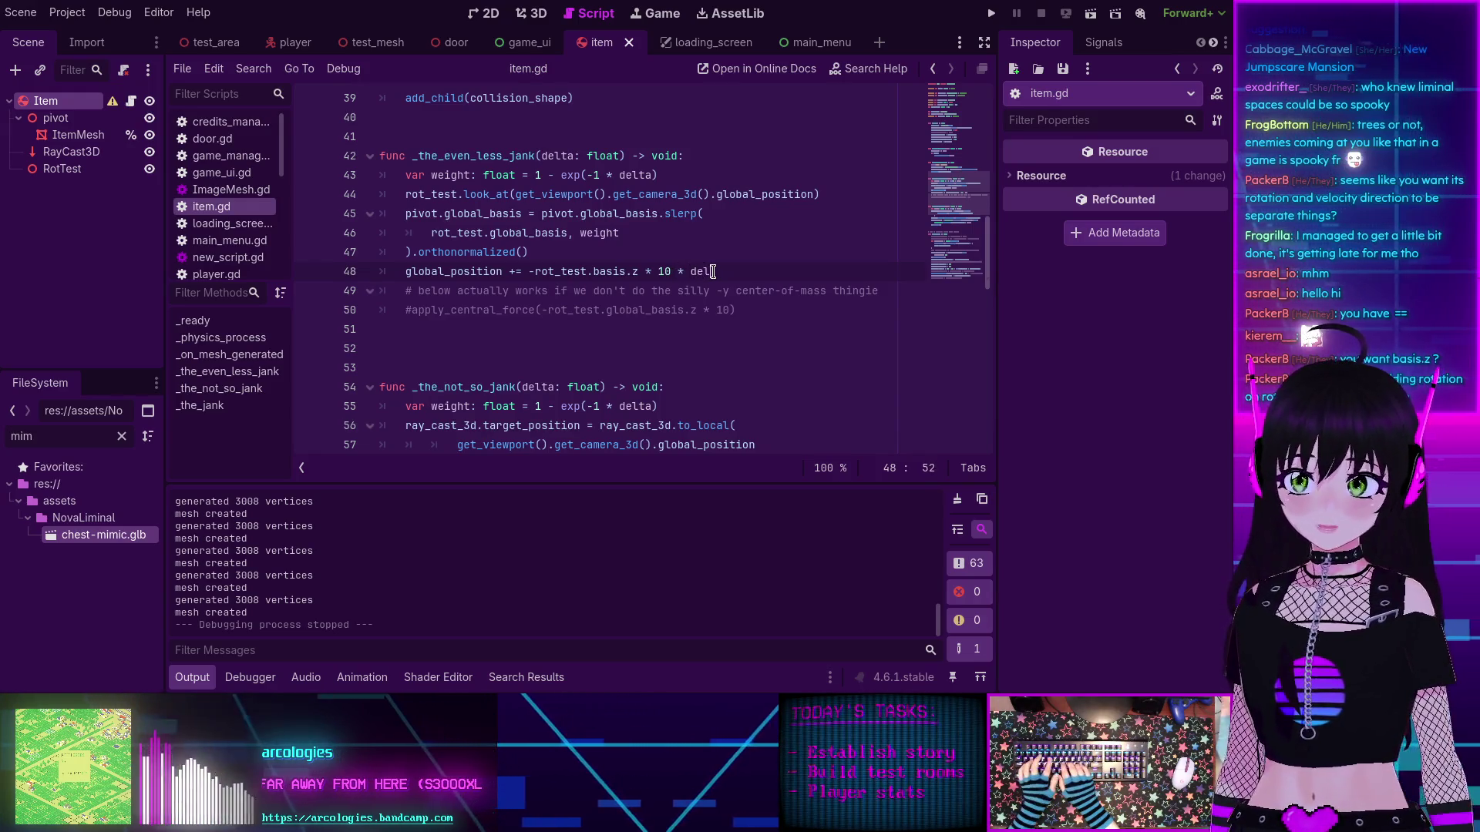
left_click(713, 271)
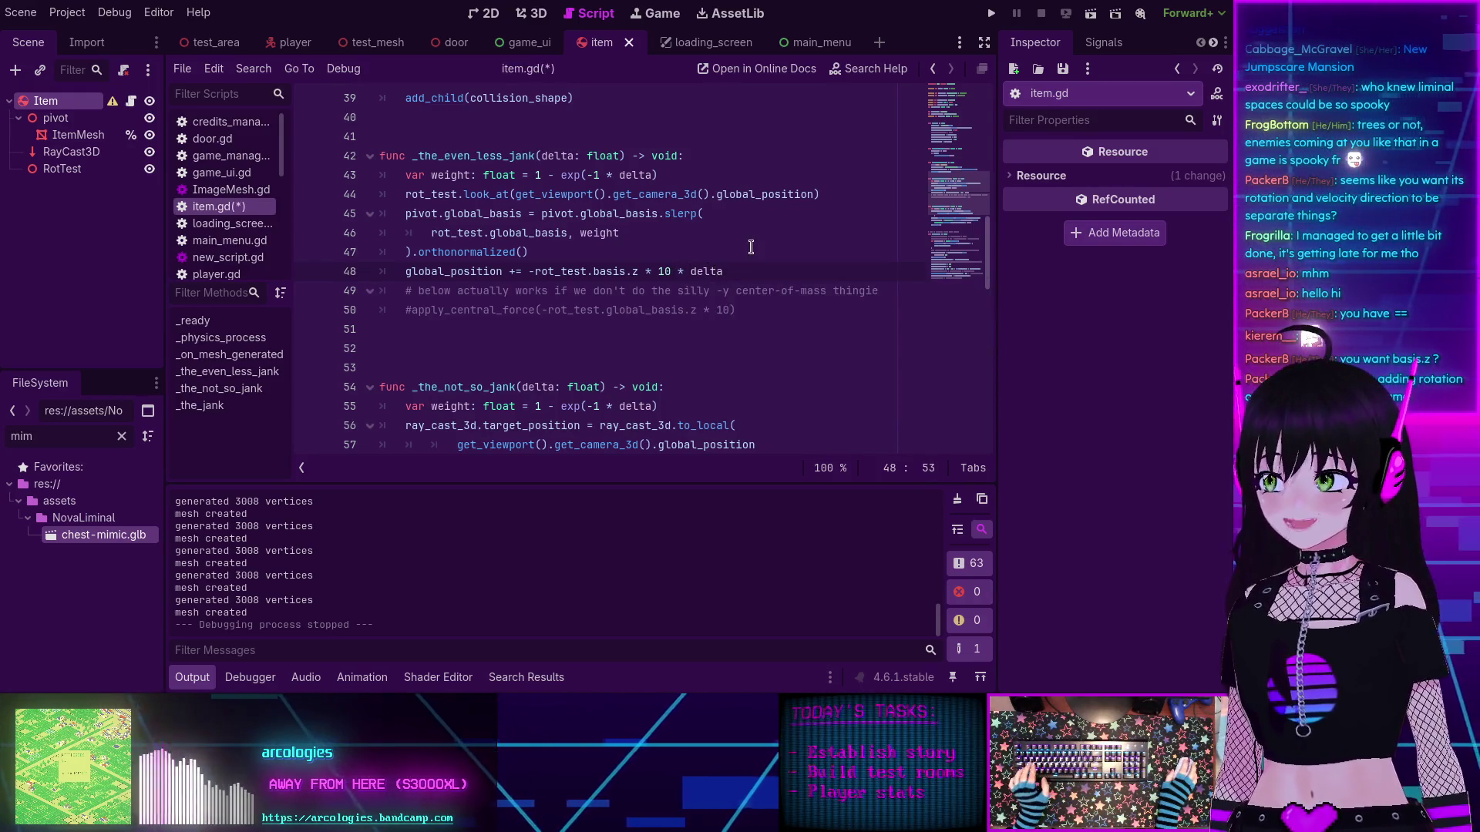
key("ctrl+s")
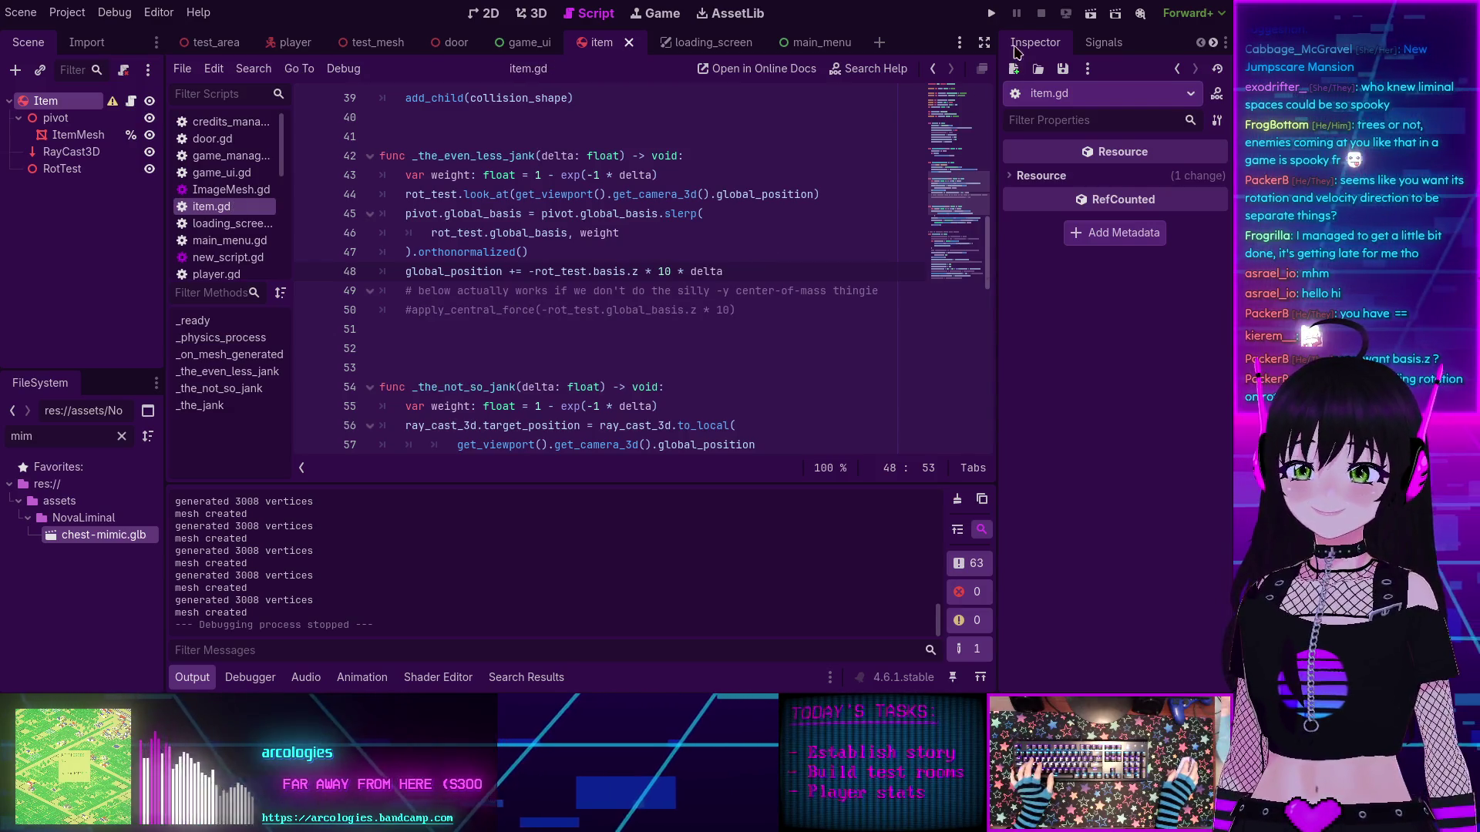
Step: Playtest again, walking through the trees to watch the items move, then stop the game
left_click(991, 13)
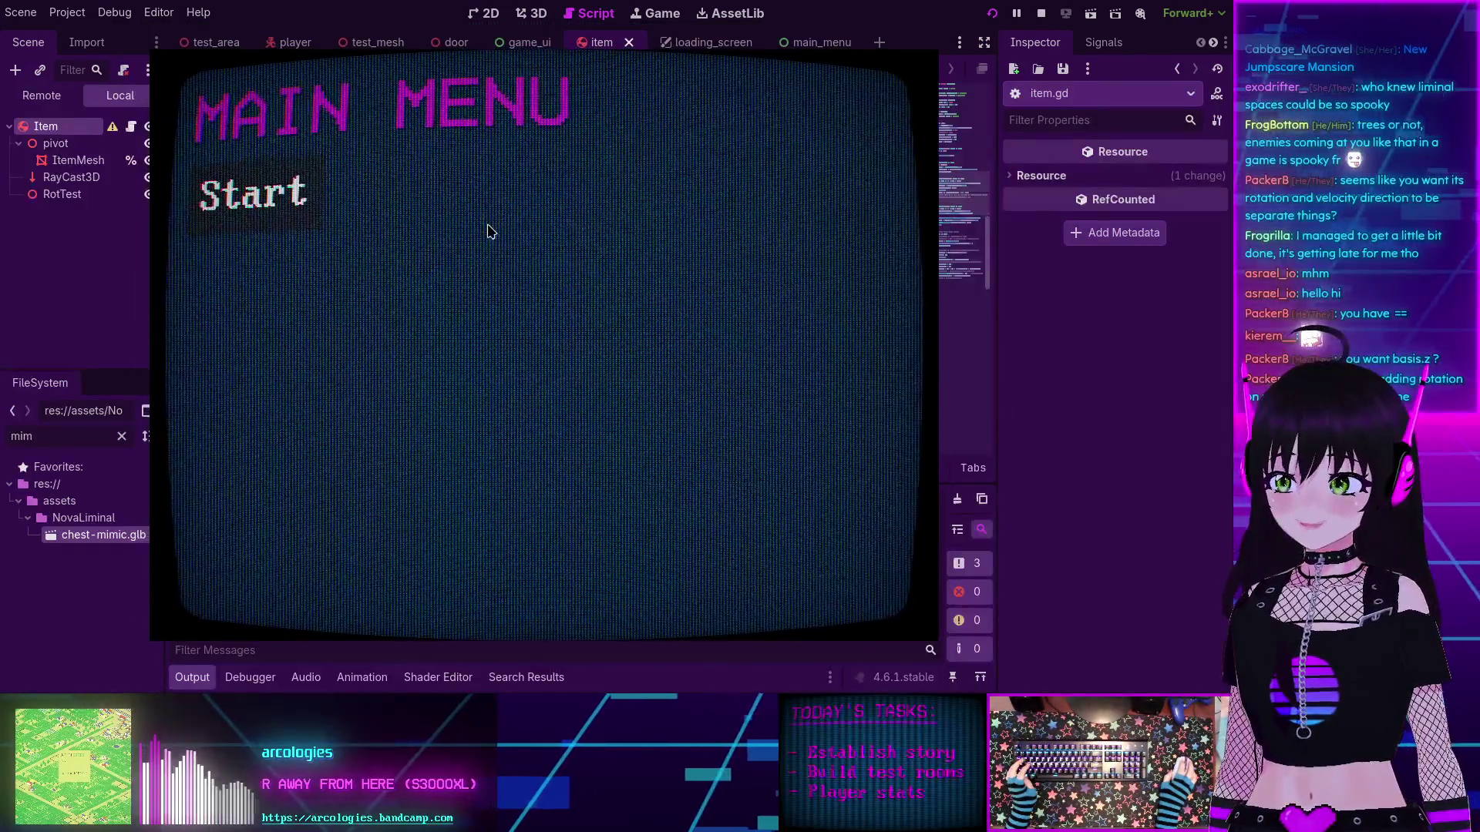
key("Return")
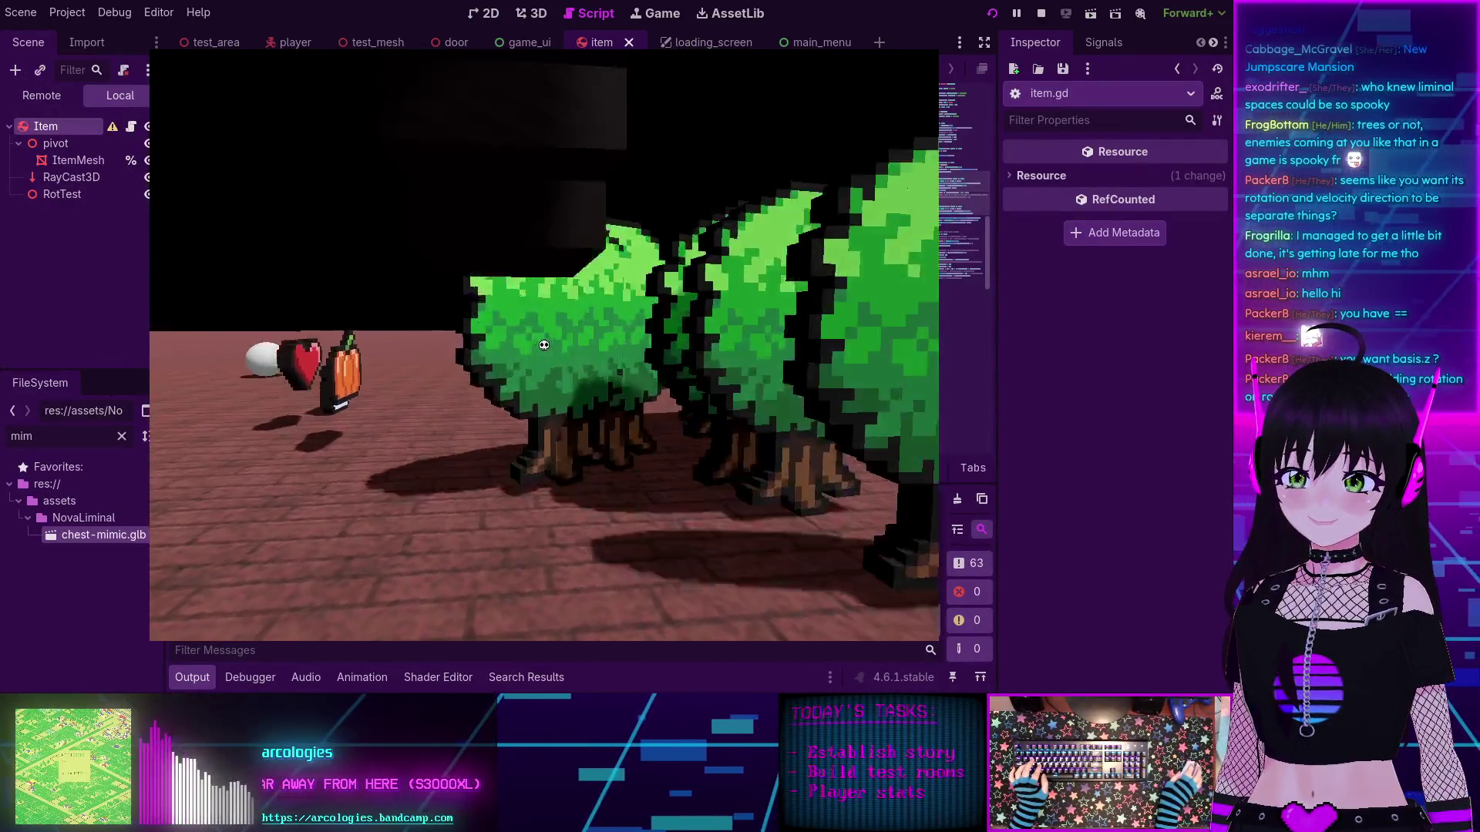
key("w")
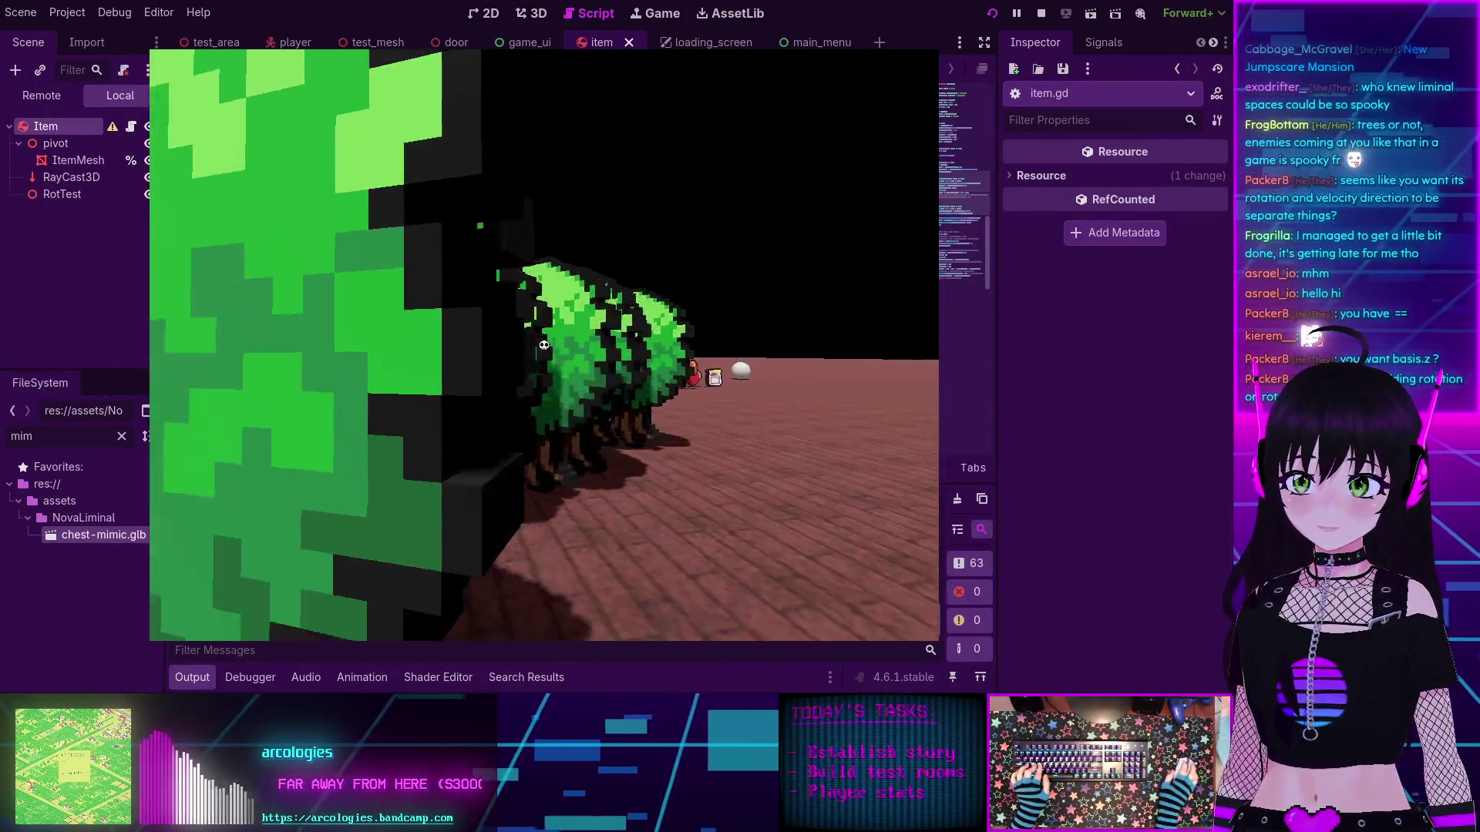
key("w")
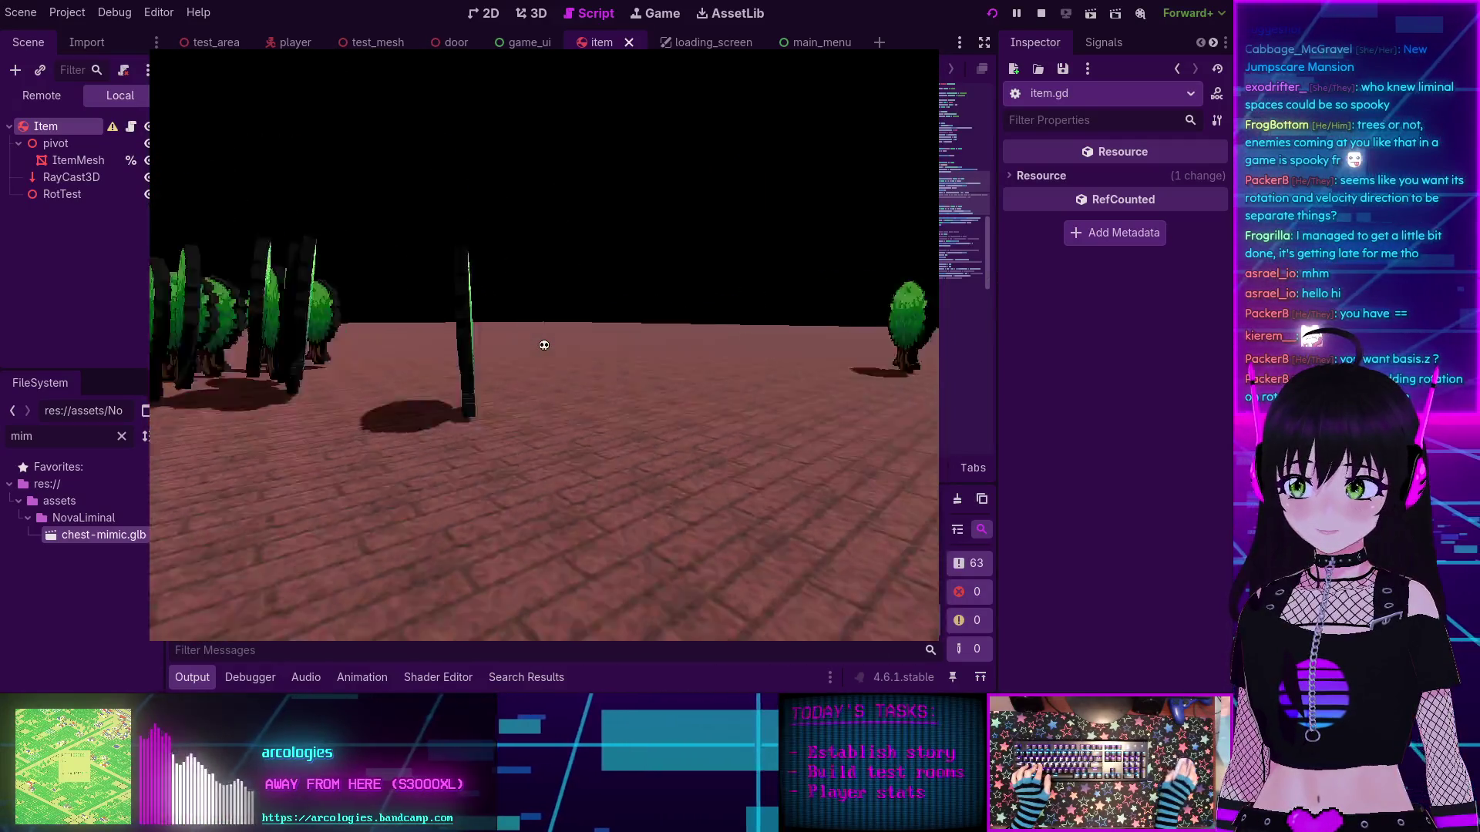
key("w")
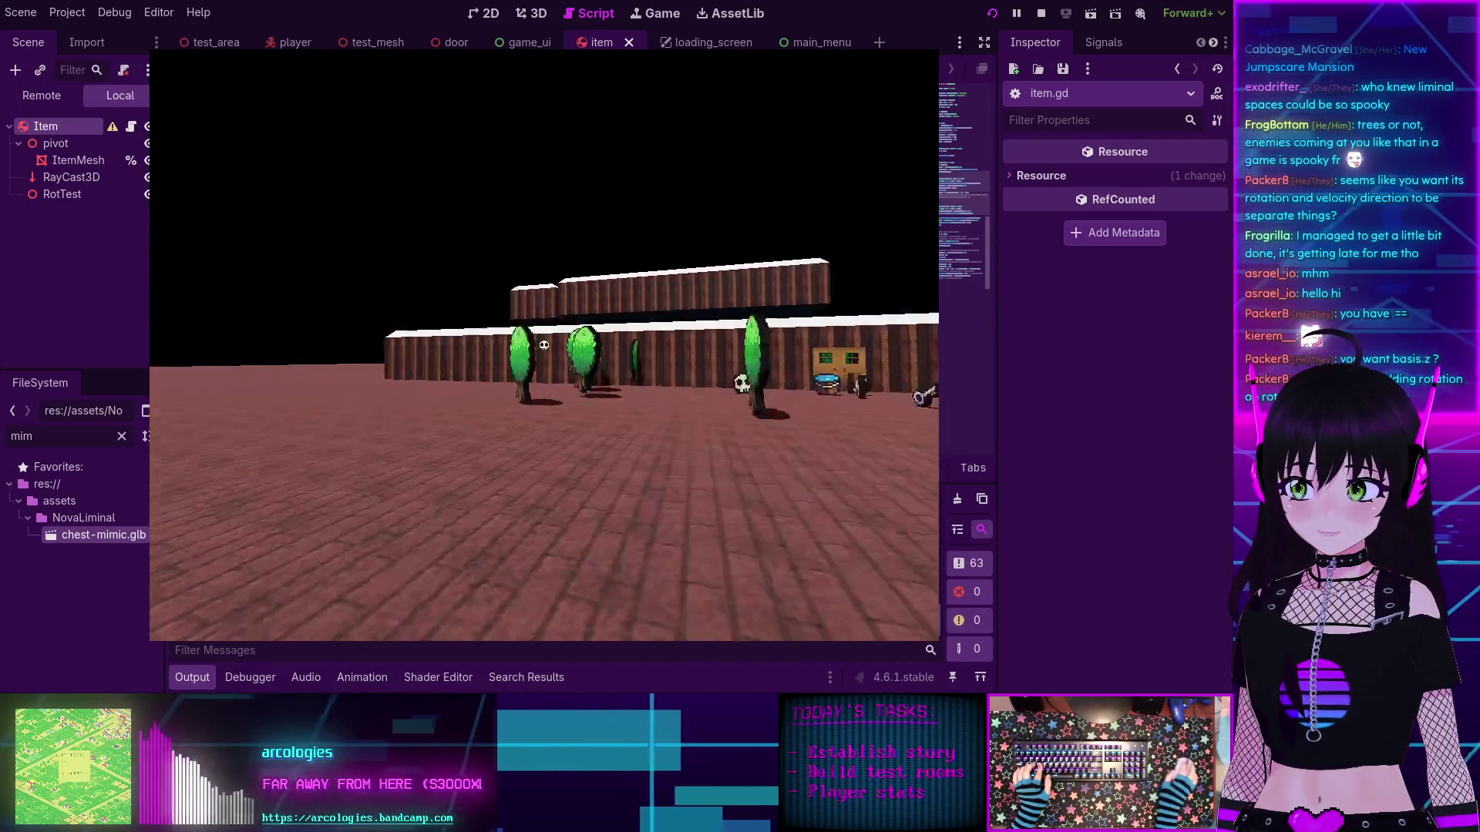
key("w")
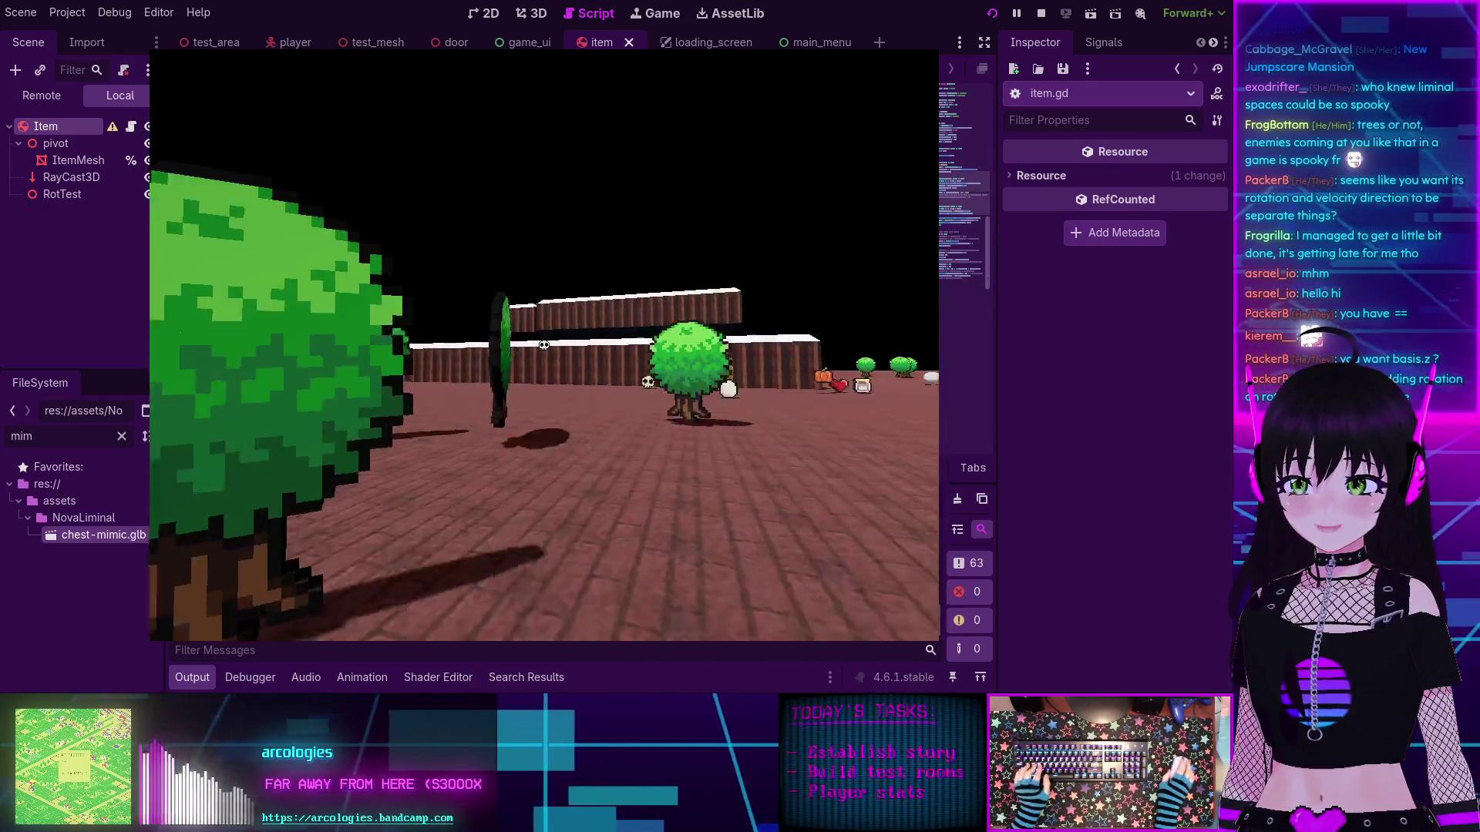
key("w")
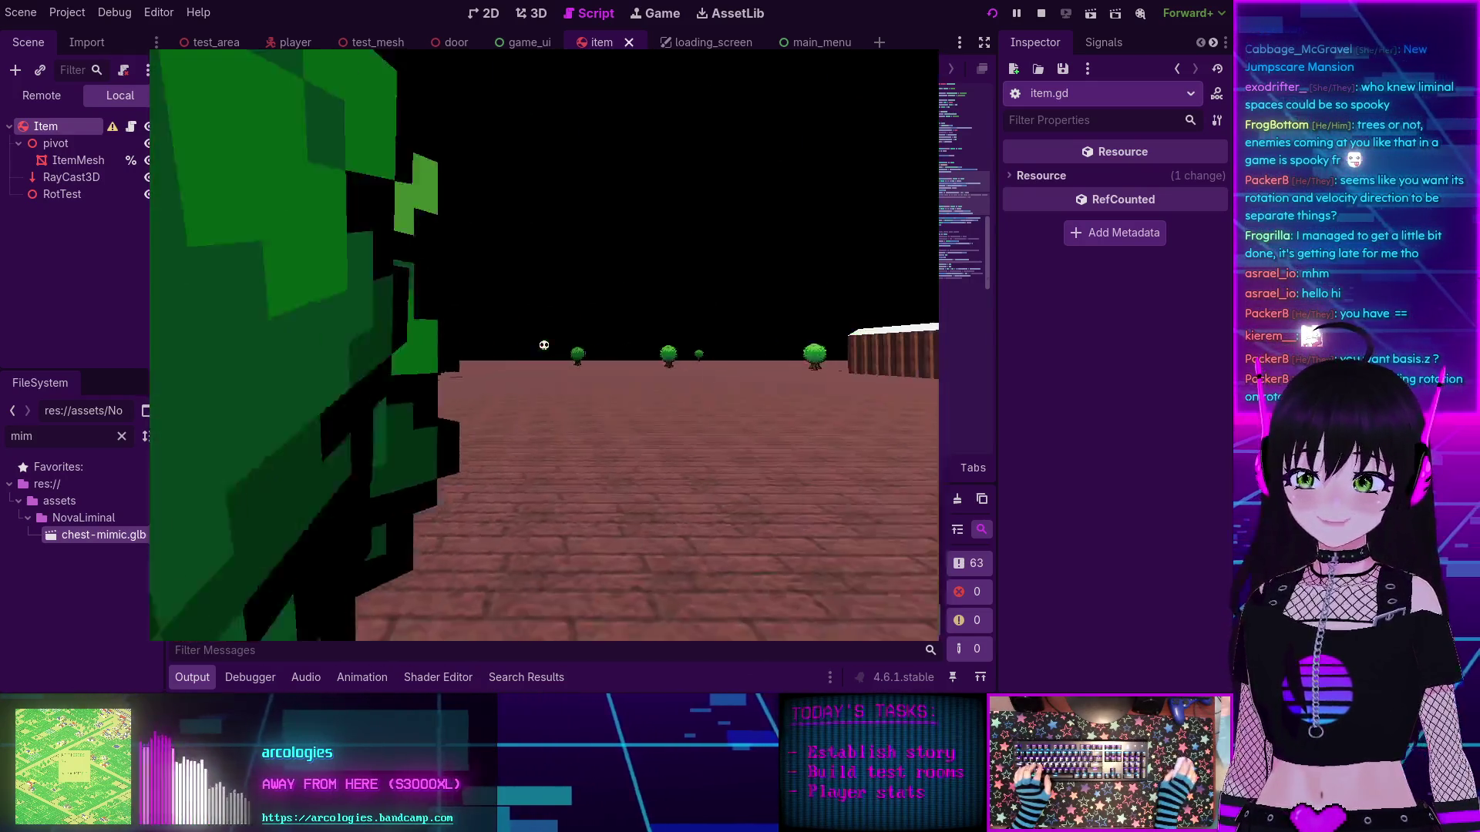
key("w")
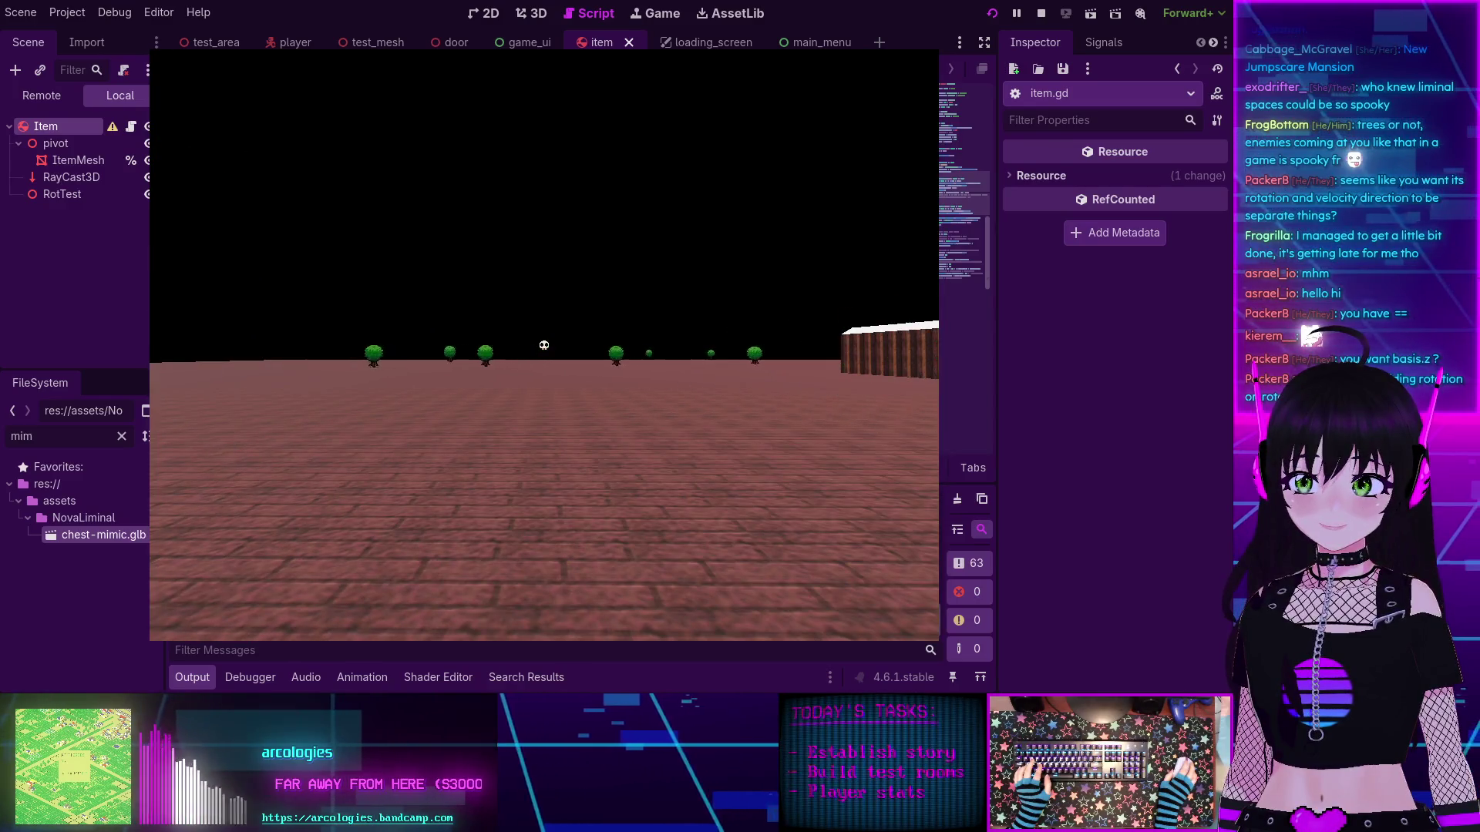
key("w")
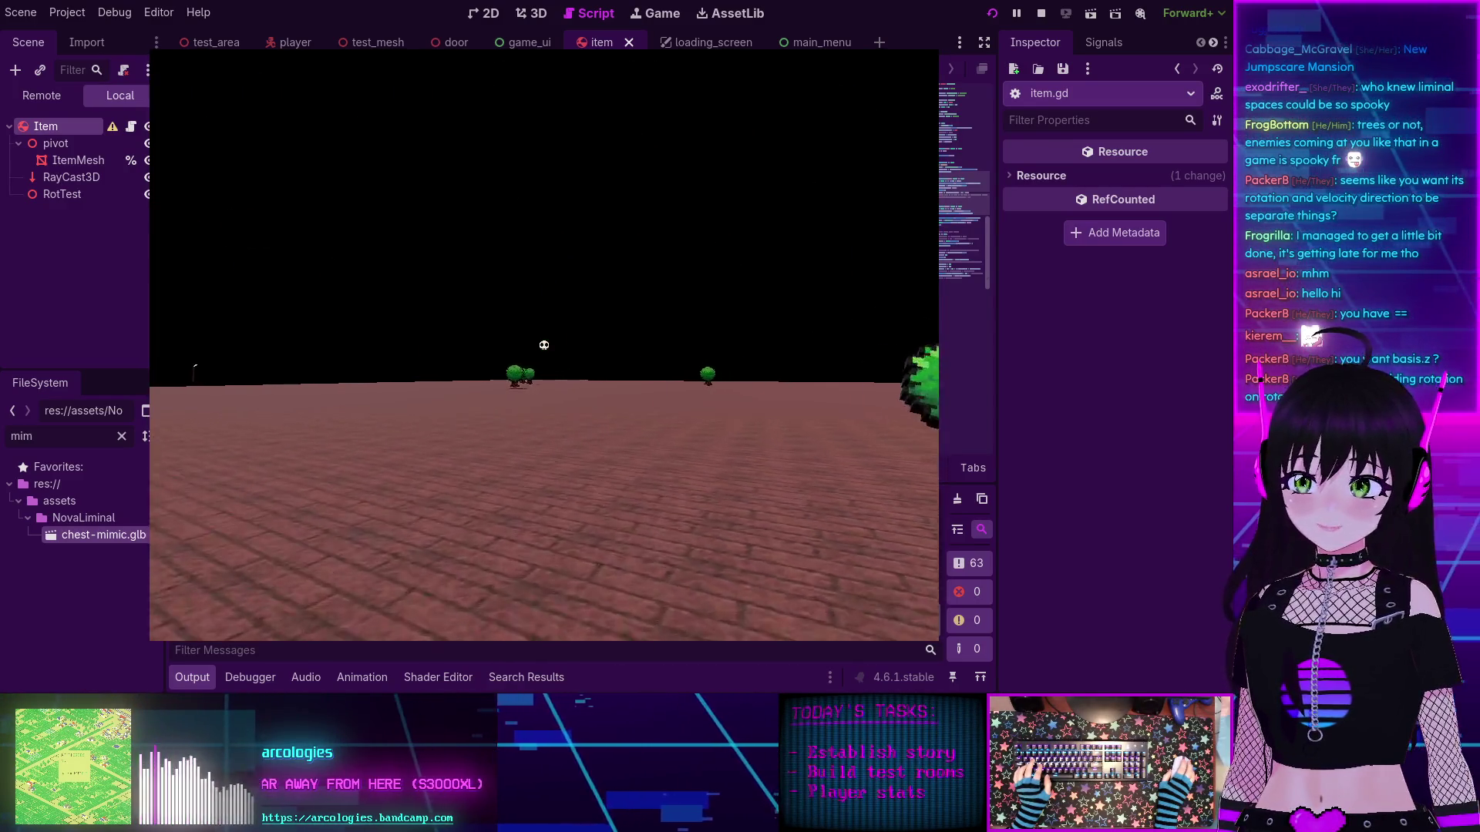
key("w")
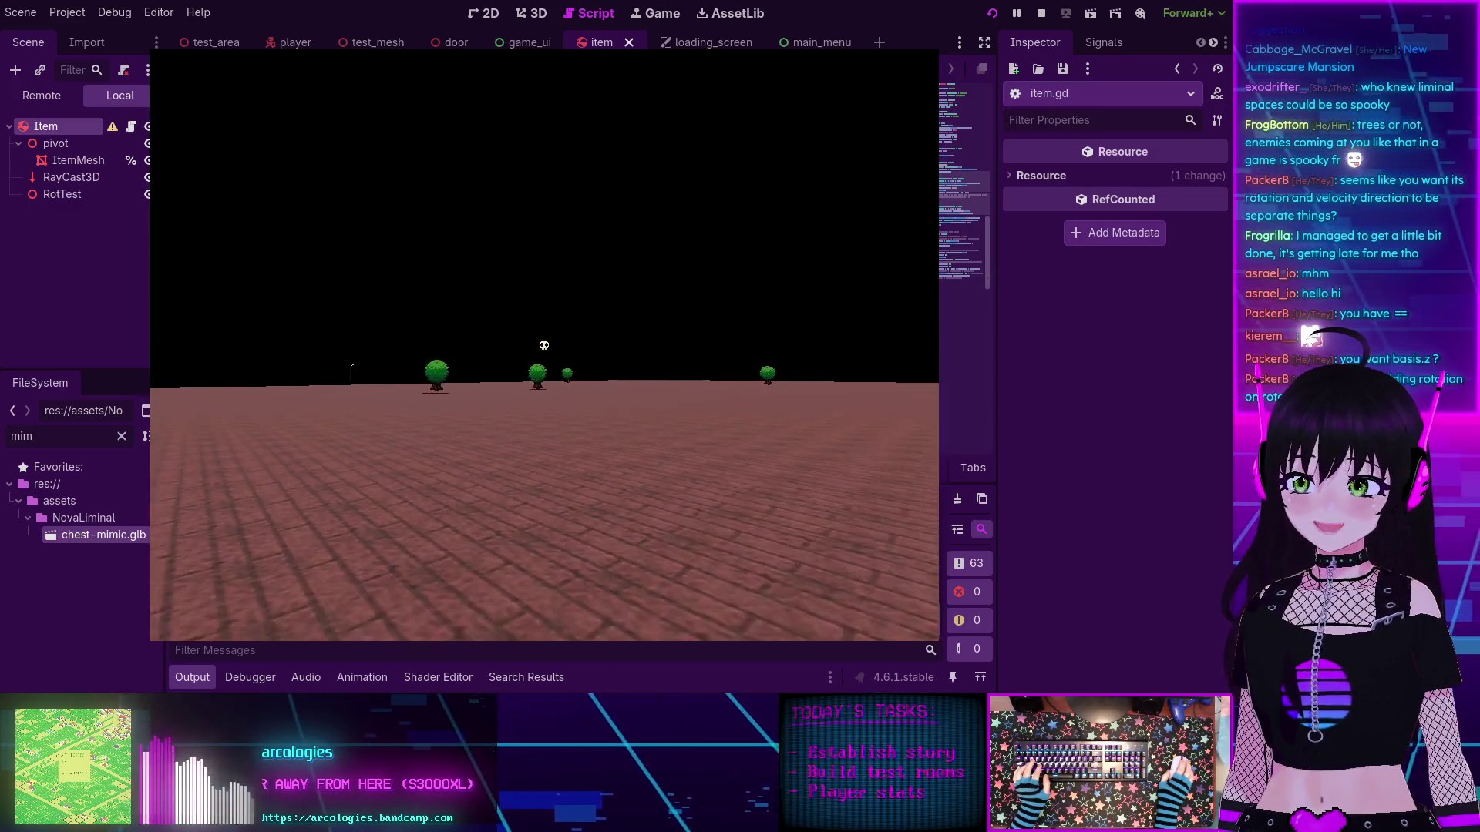
key("w")
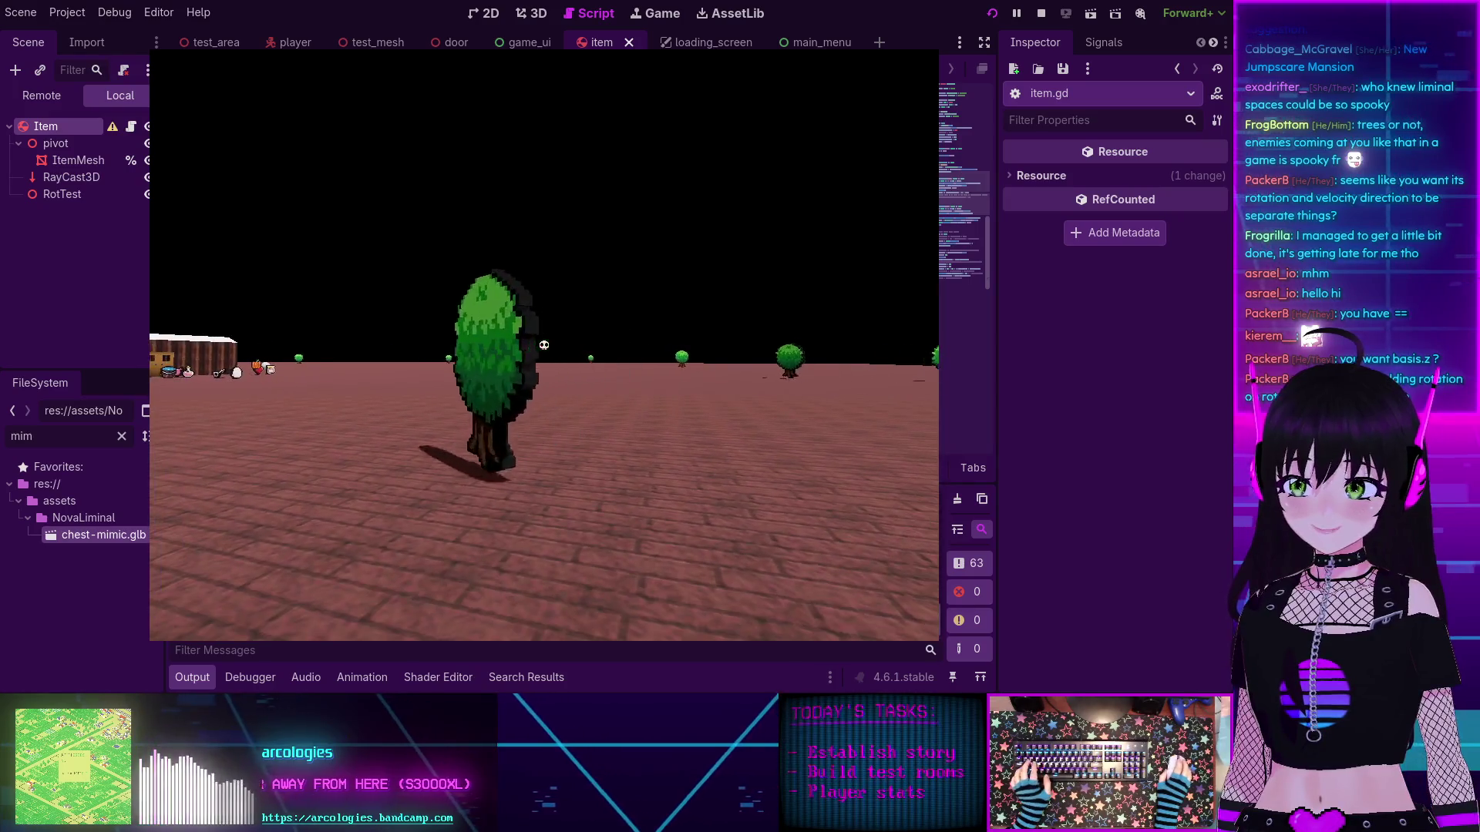
key("F8")
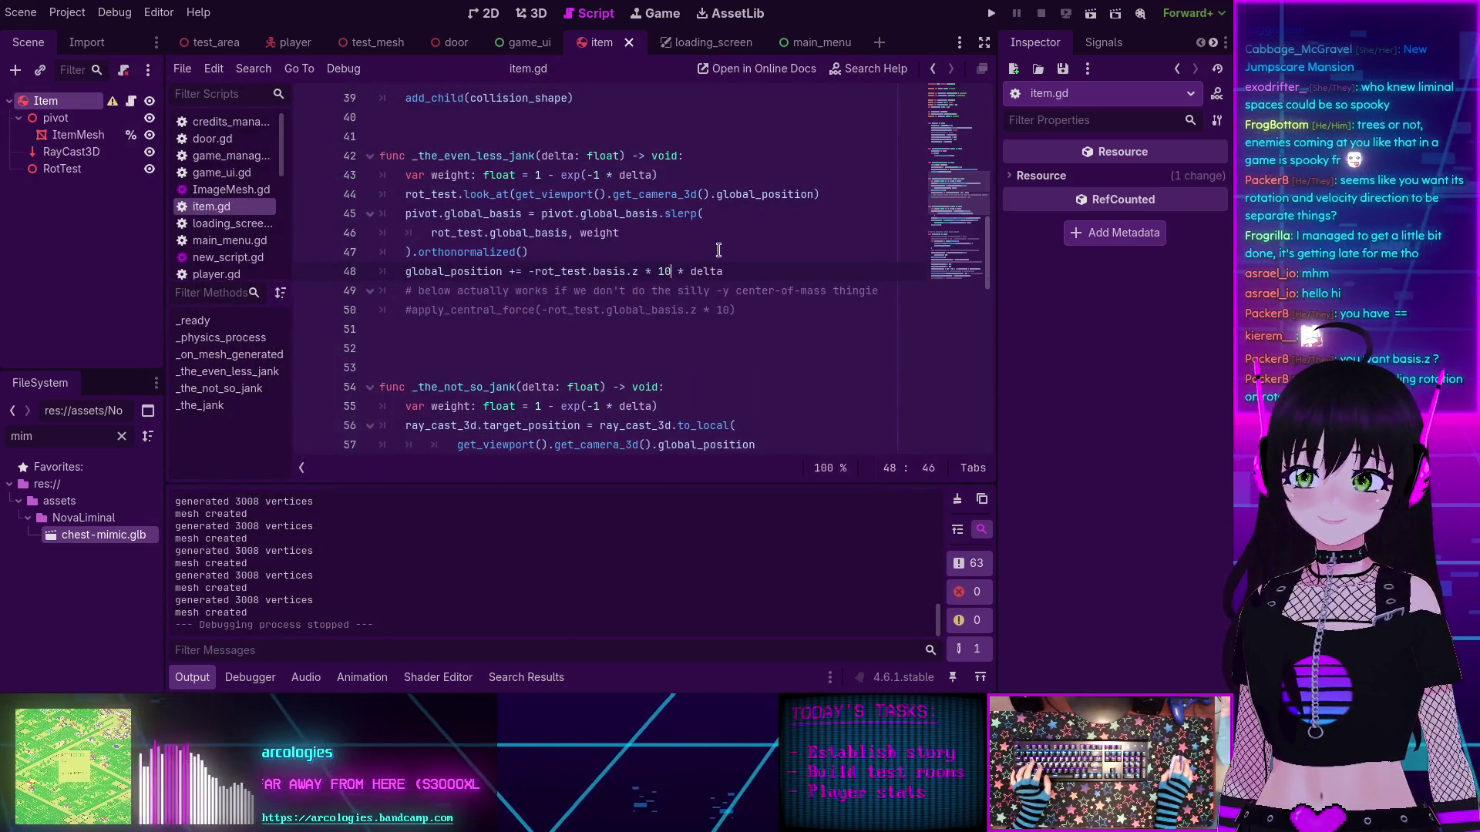
Step: Lower line 48's speed factor from 10 to 2, then run and playtest the game
key("BackSpace")
key("BackSpace")
type("2")
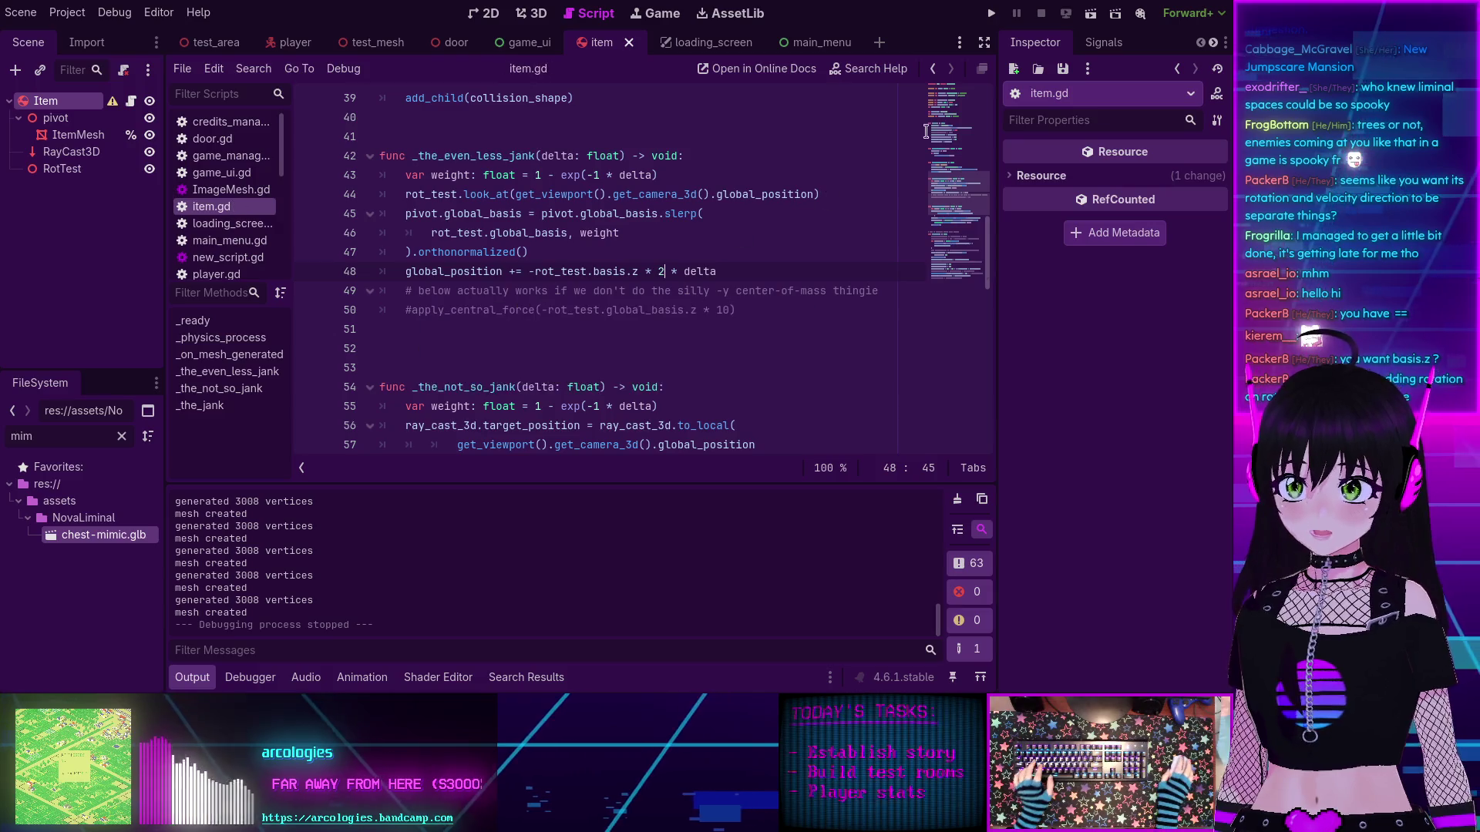
key("F5")
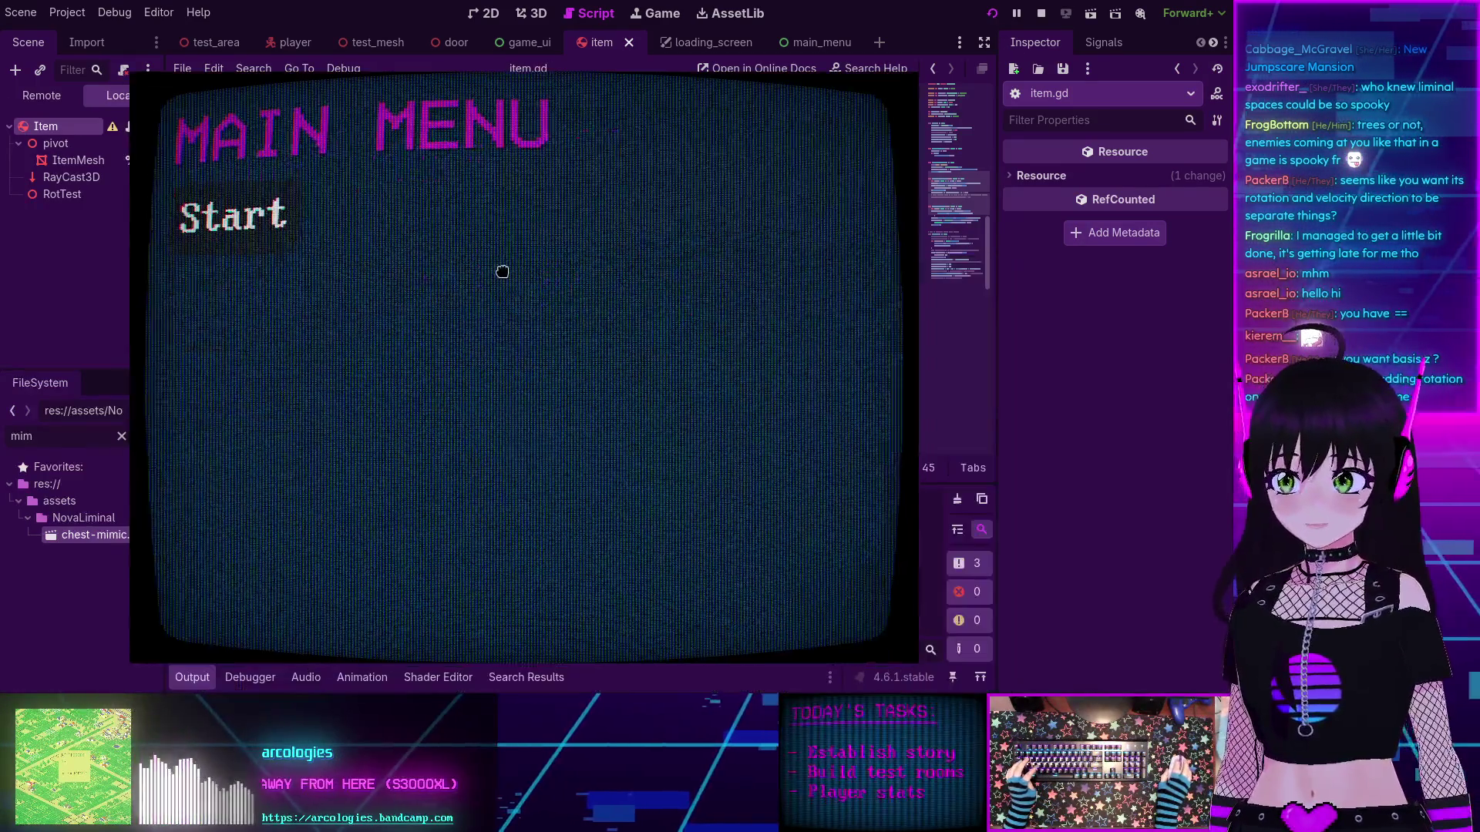
key("Return")
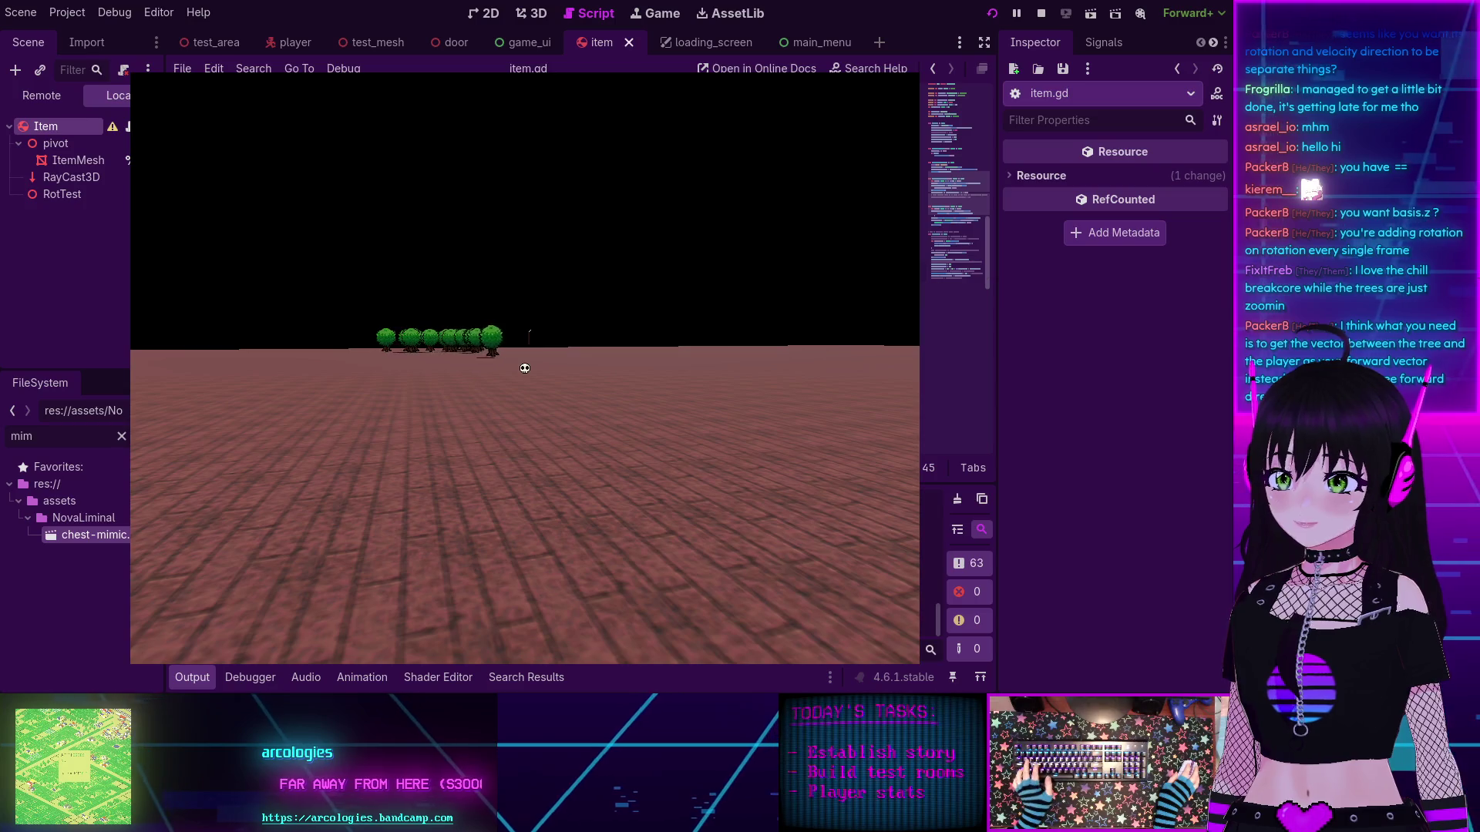
key("F8")
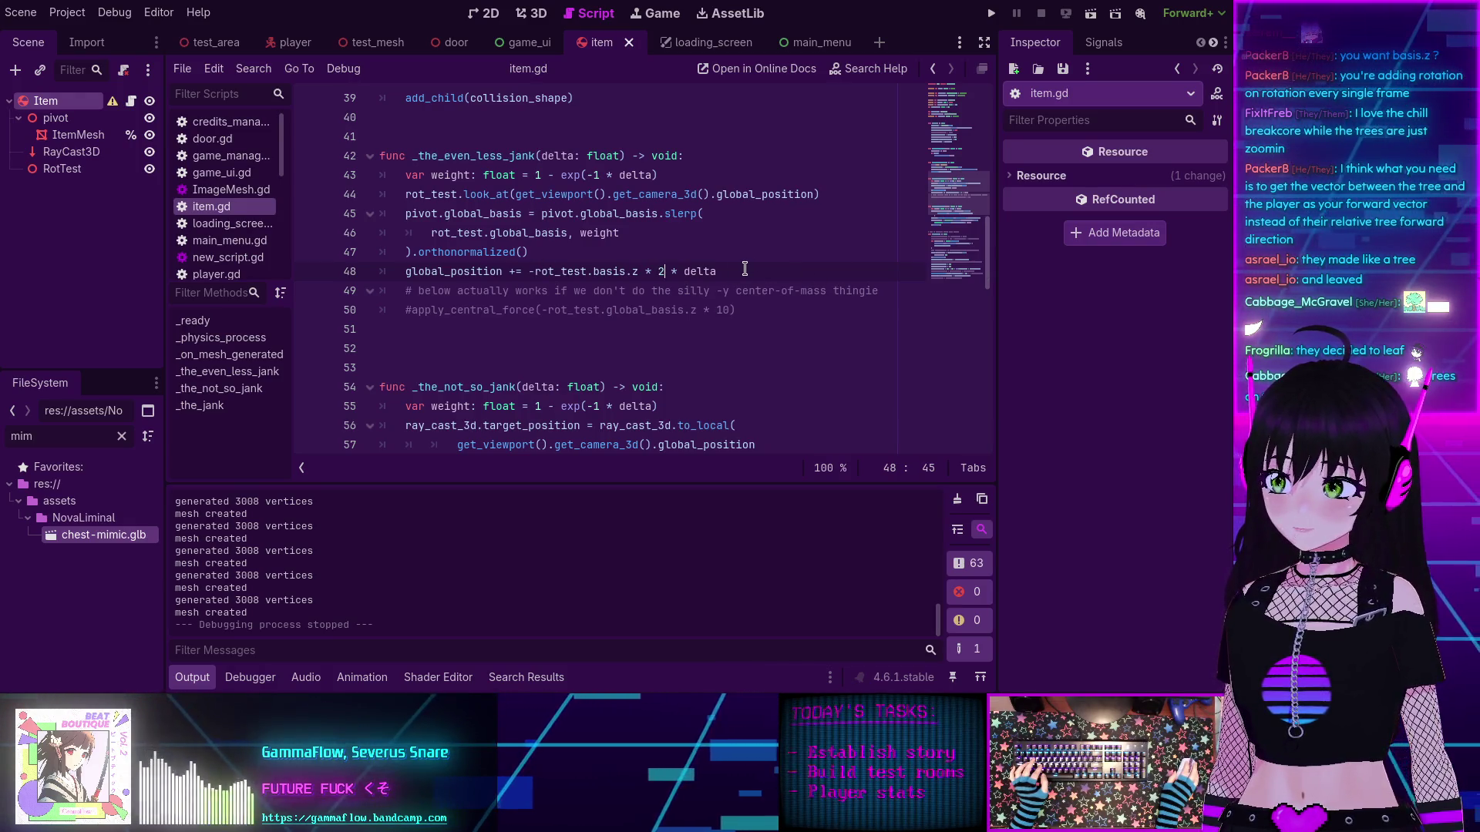
Step: Inspect rot_test and read the look_at documentation for the call on line 44
double_click(554, 270)
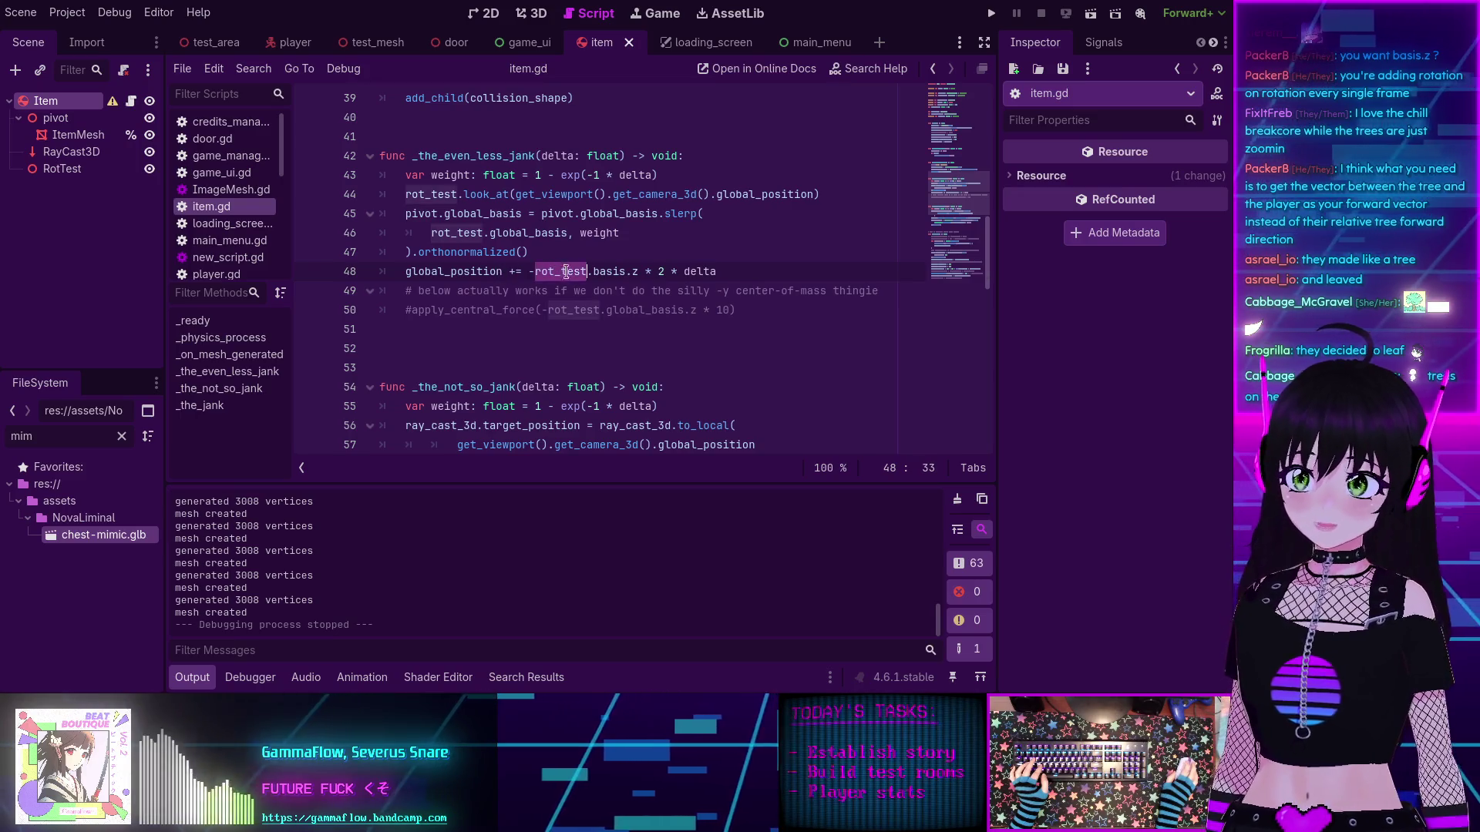
scroll(576, 291, "up", 2)
double_click(430, 310)
scroll(431, 308, "down", 1)
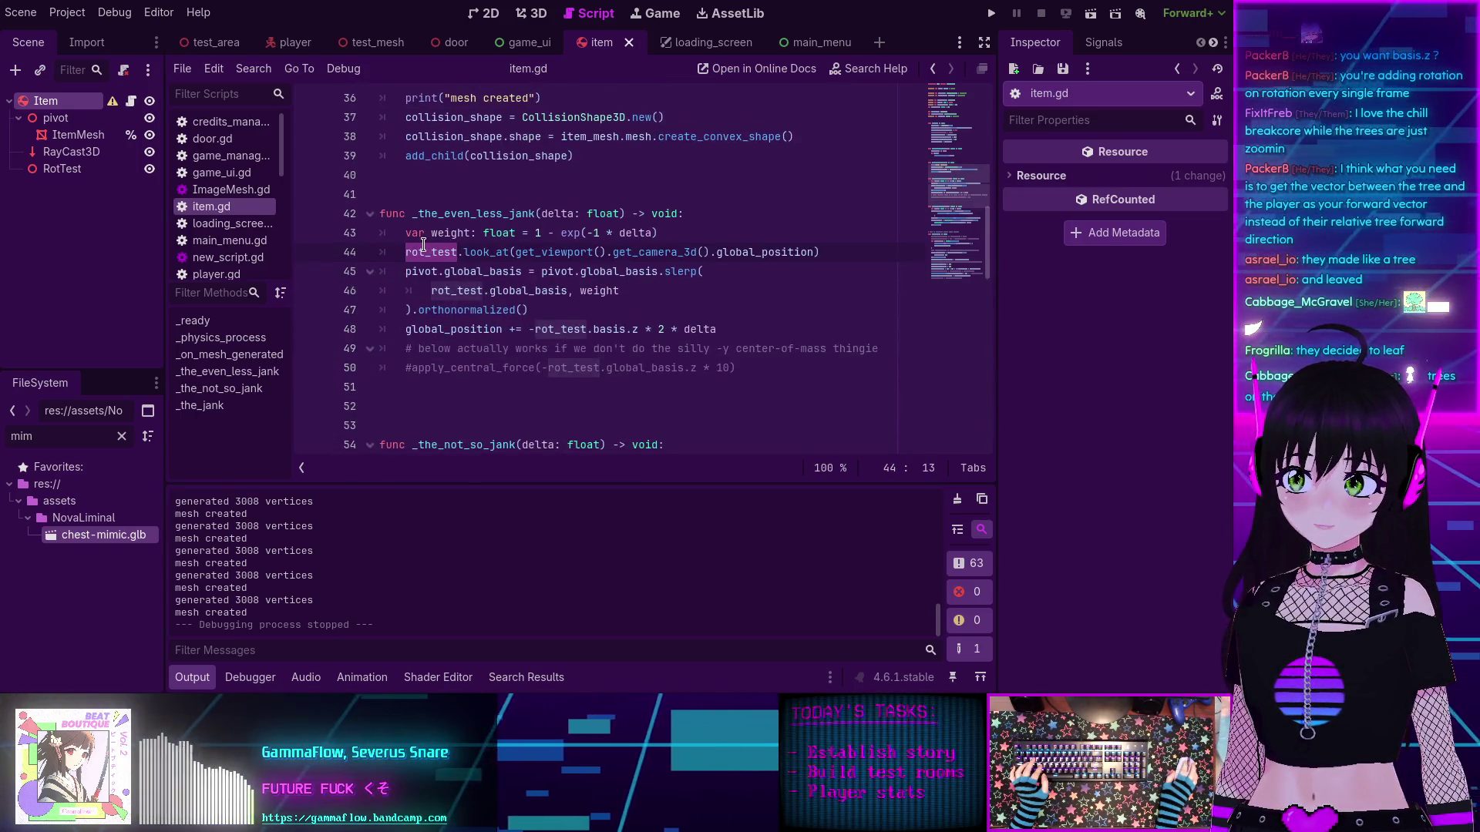
double_click(442, 252)
double_click(486, 252)
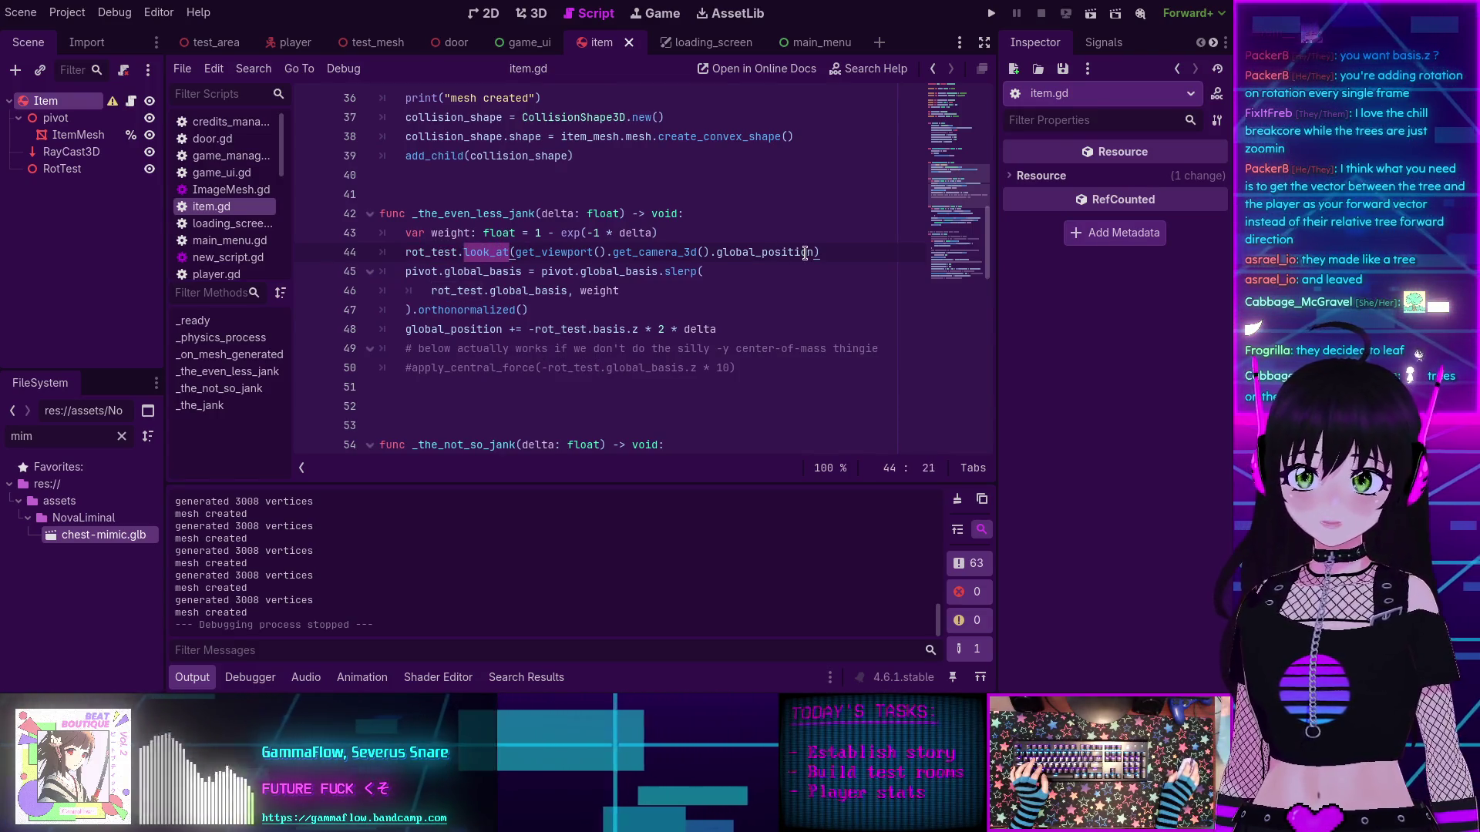
left_click_drag(819, 252, 515, 252)
left_click(515, 252)
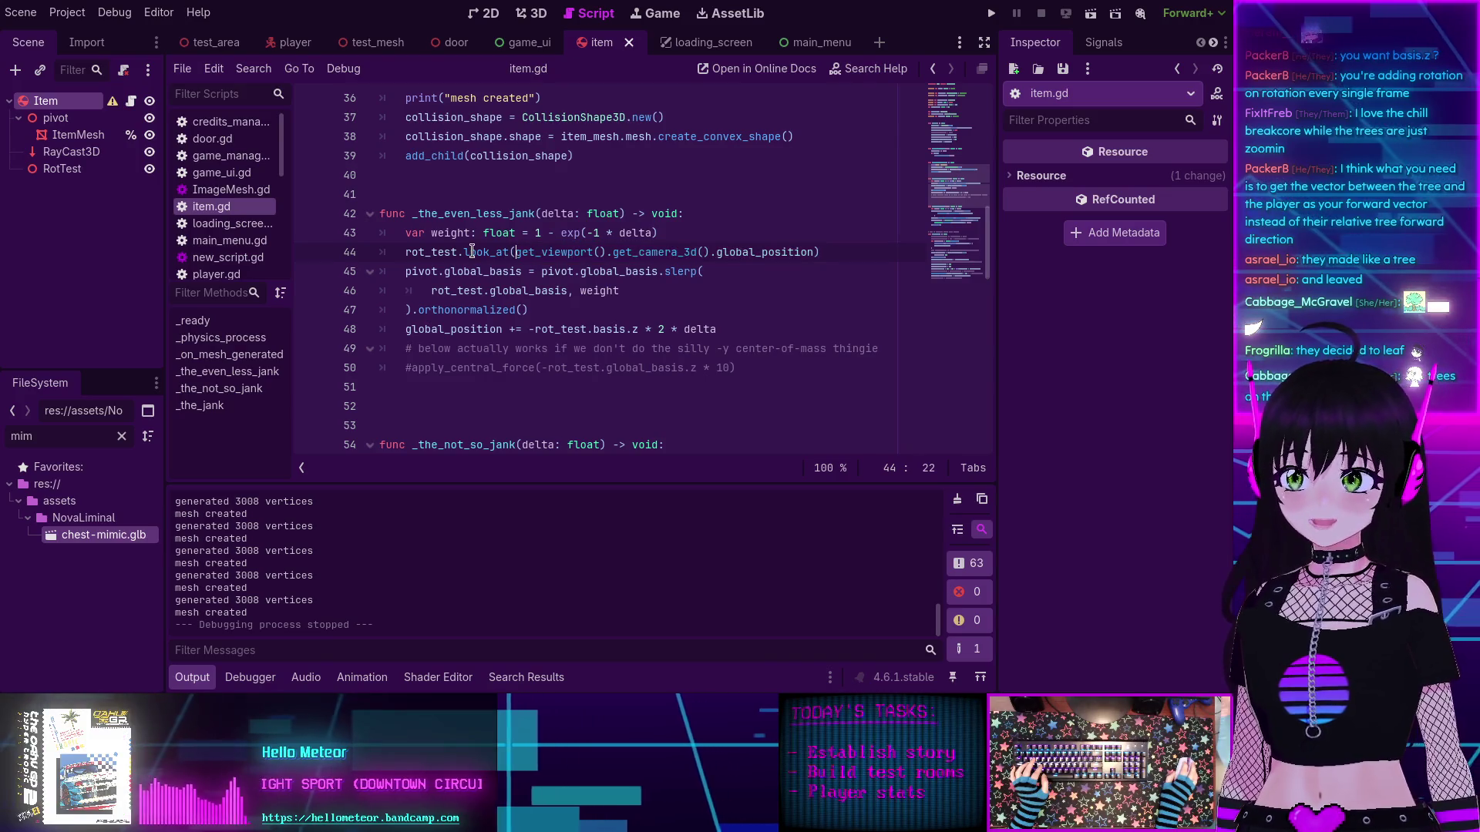
mouse_move(468, 252)
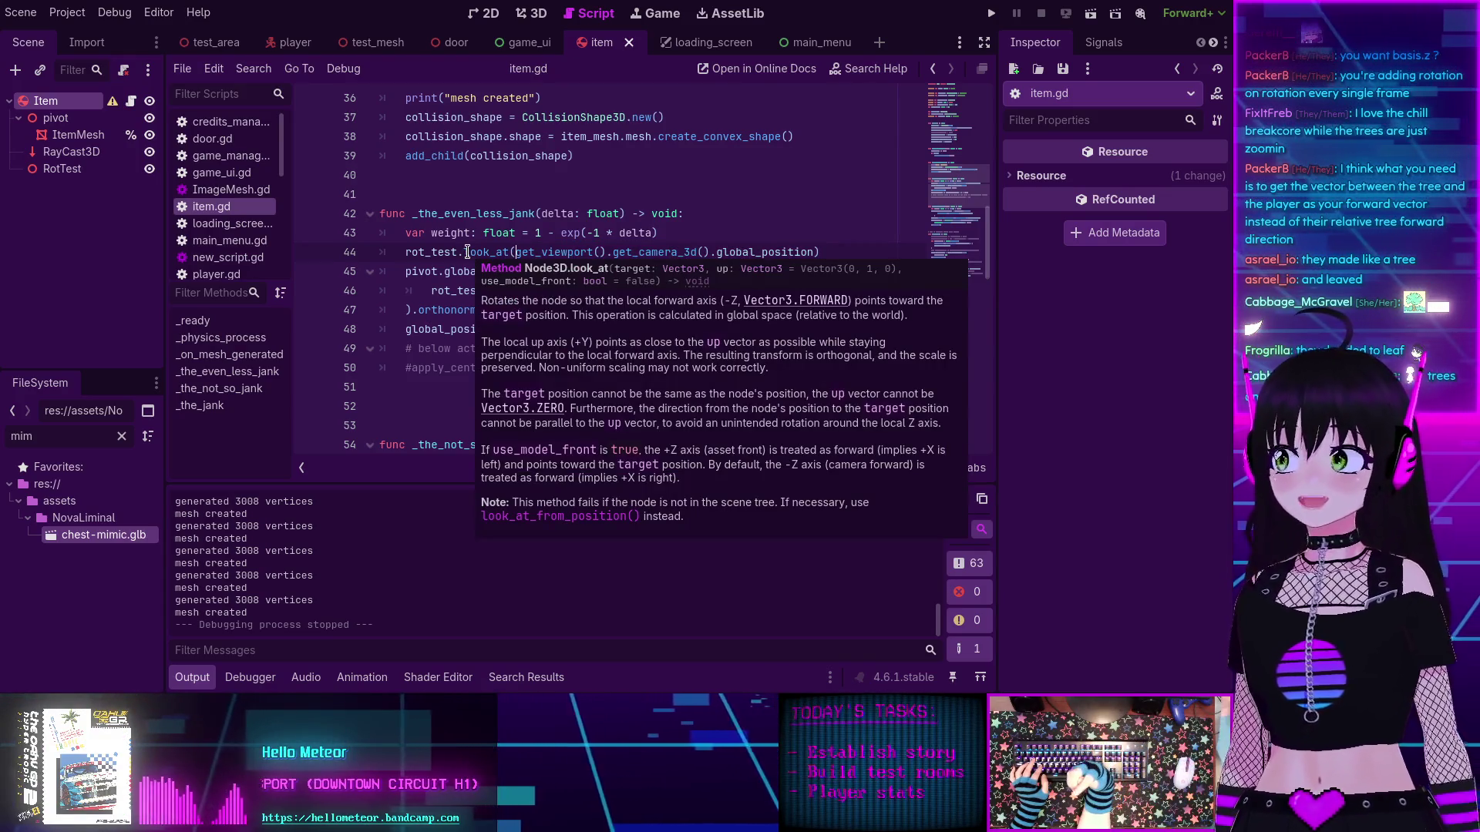
left_click(418, 297)
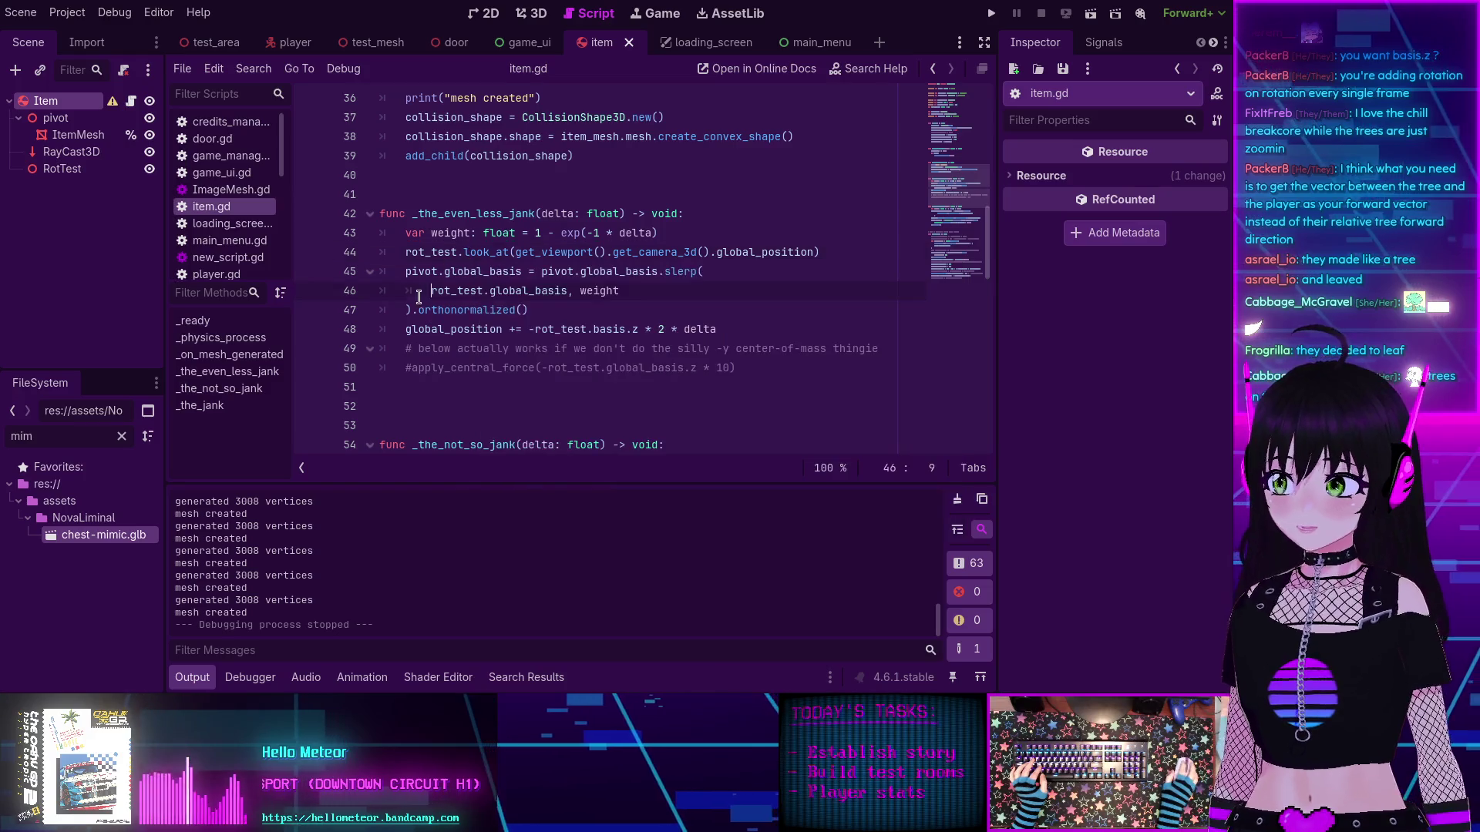
Step: After checking the Basis.z docs, delete the -rot_test.basis.z * 2 * delta term from line 48
double_click(460, 329)
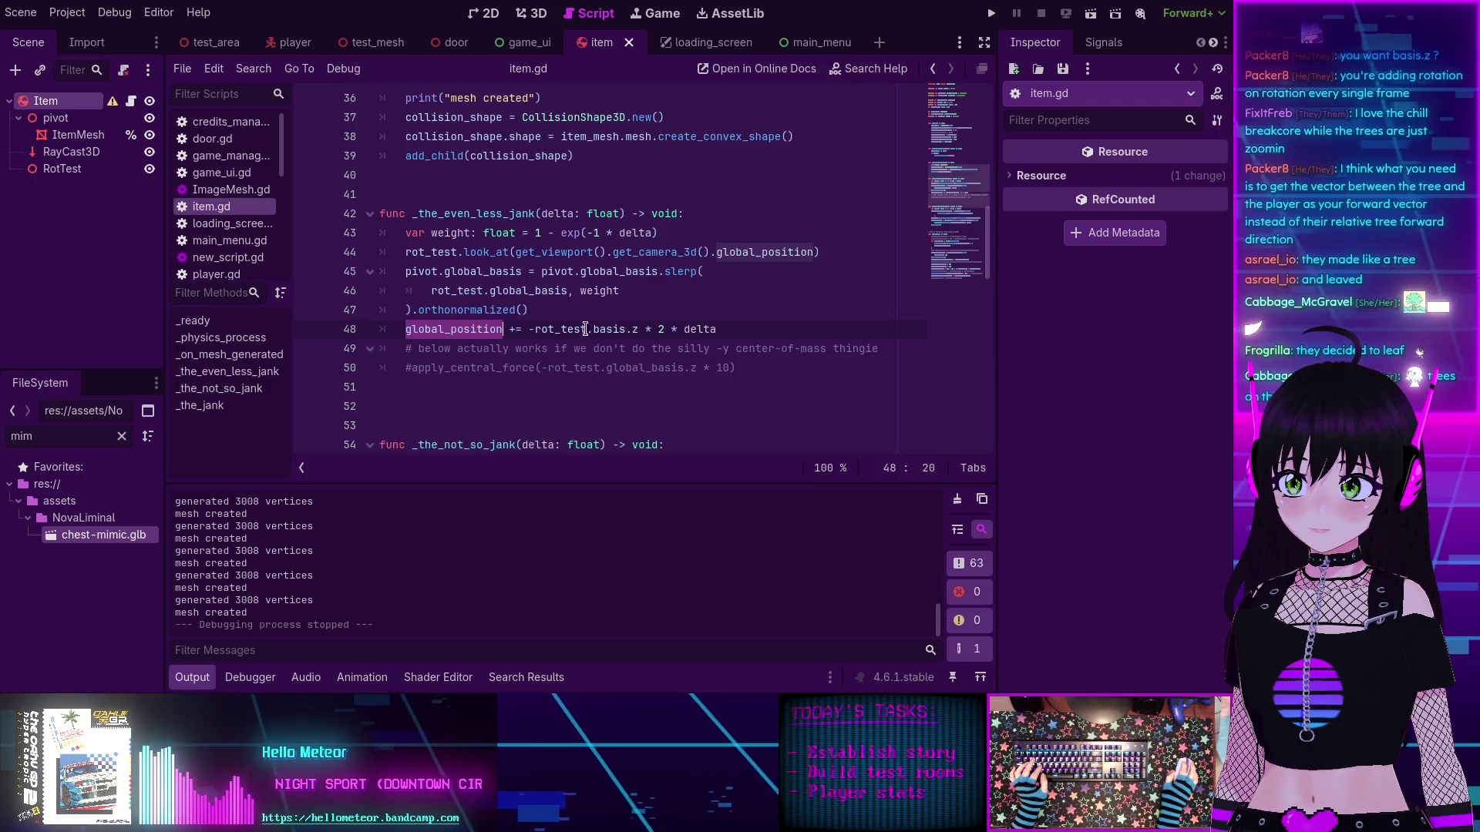
mouse_move(639, 331)
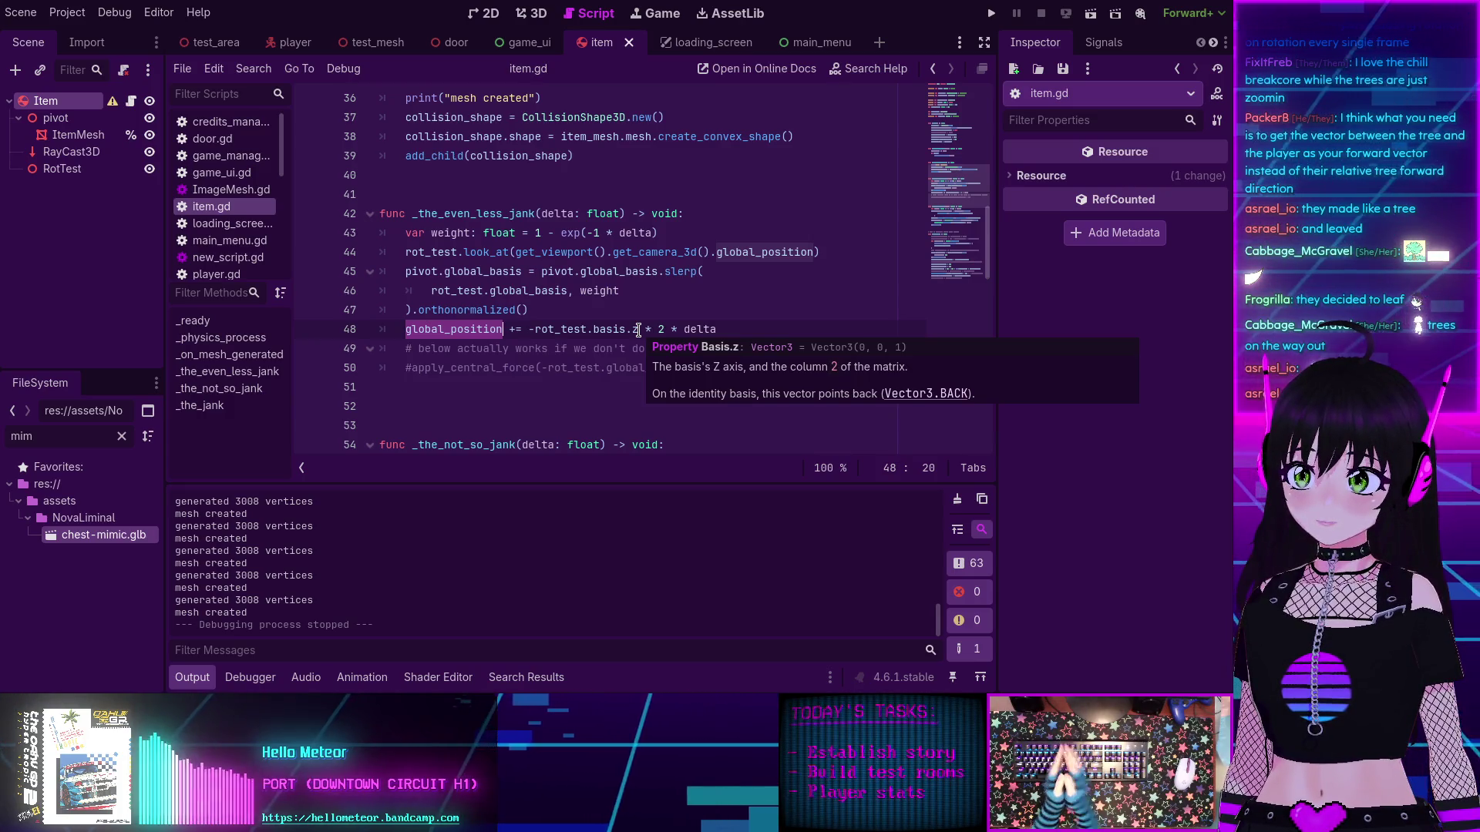
left_click(638, 330)
left_click_drag(640, 330, 534, 327)
left_click_drag(736, 329, 527, 329)
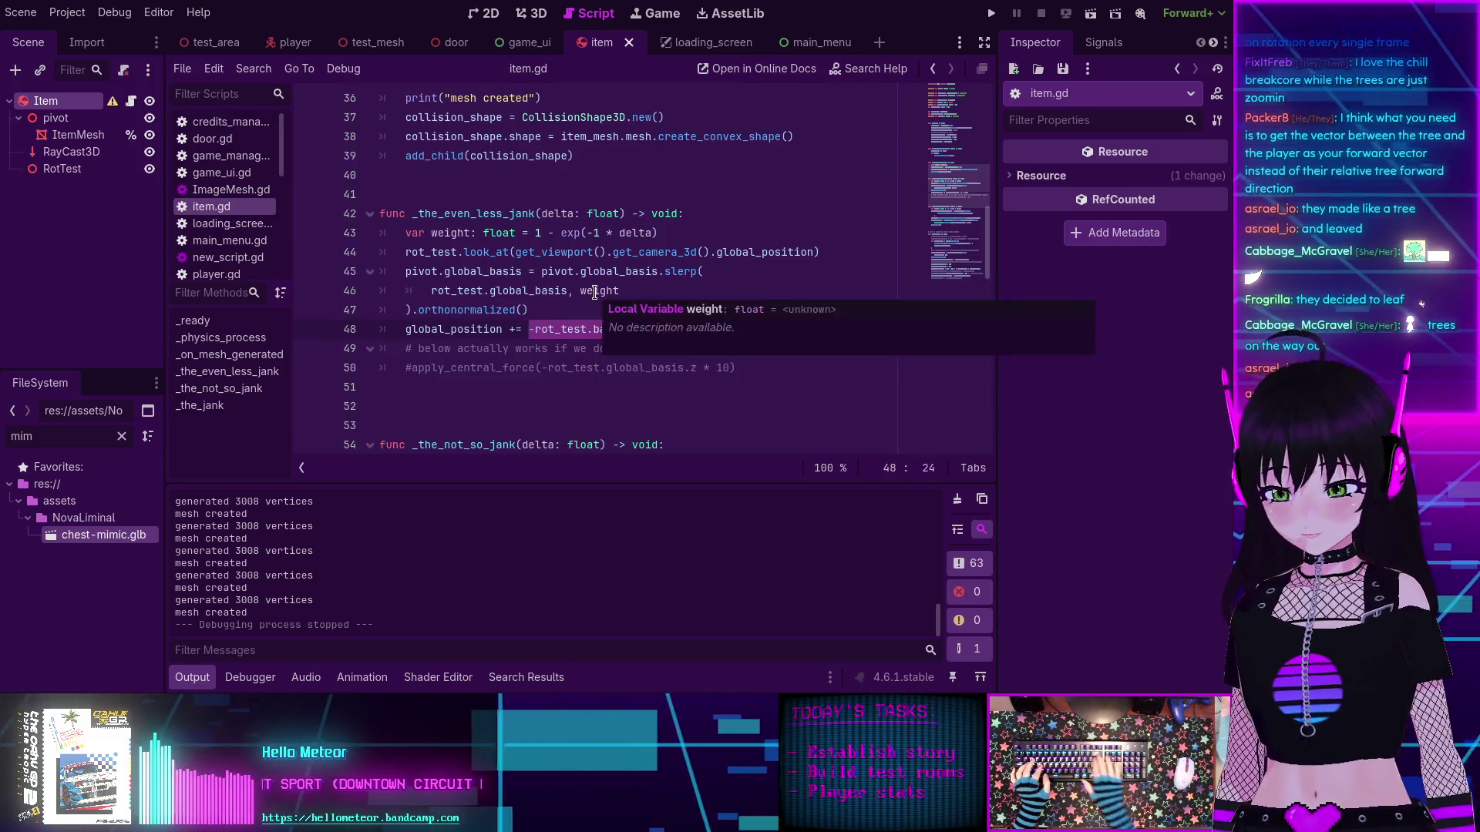
key("BackSpace")
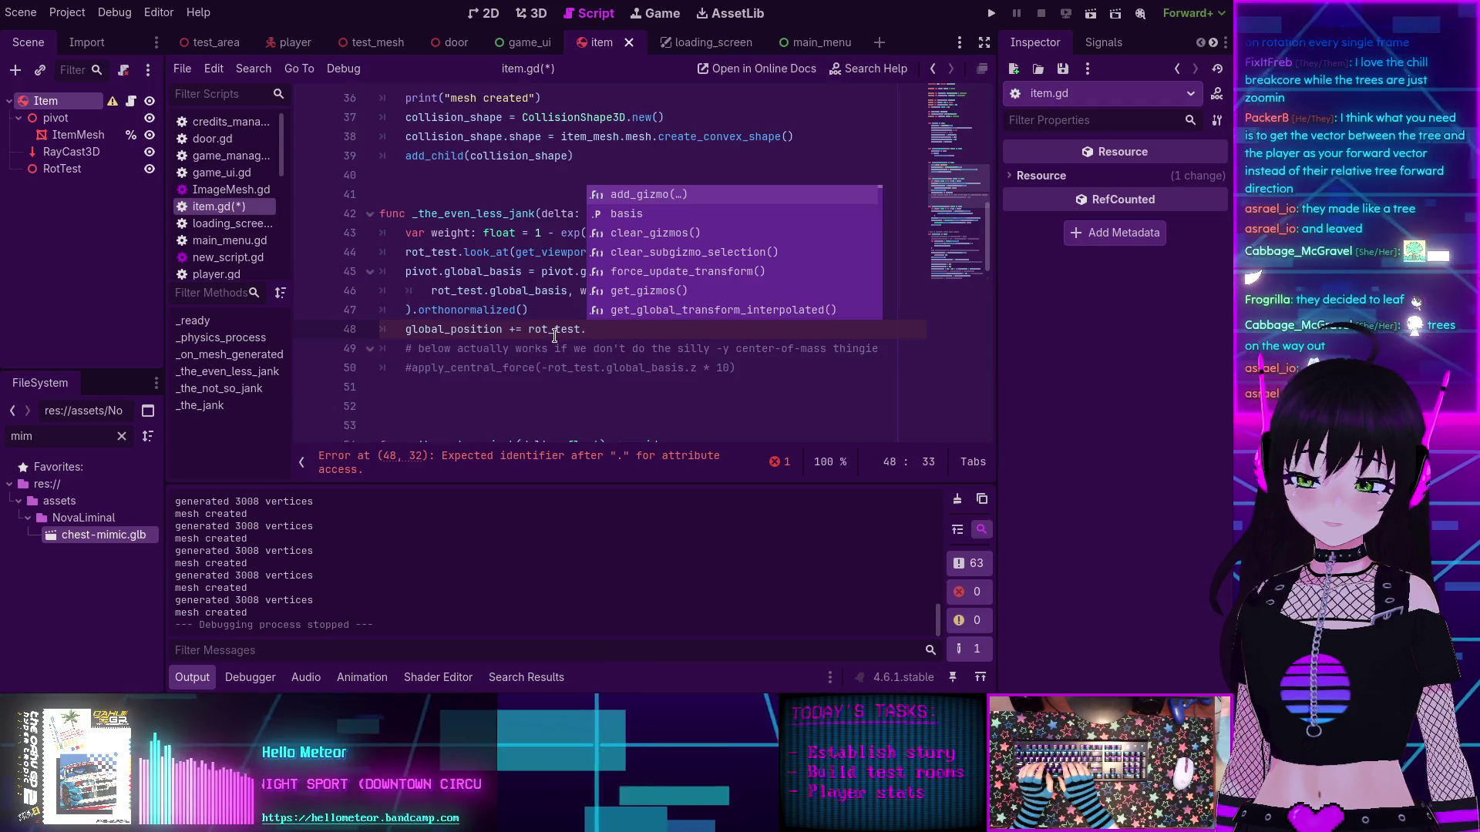
Step: Append rottation.forward() to line 48 and look up 'forward' in Search Help
type("rot")
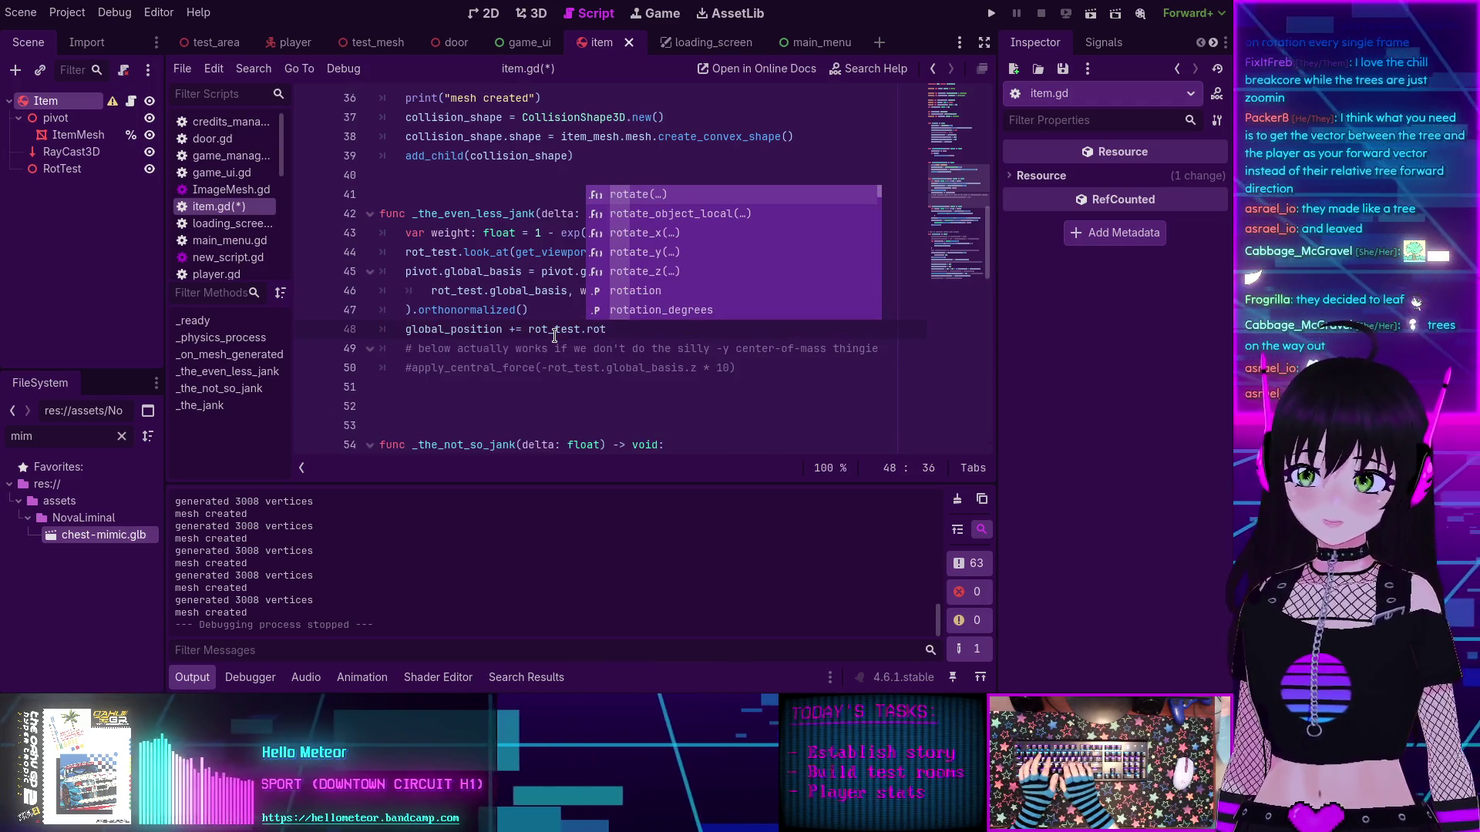
type("tation.fo")
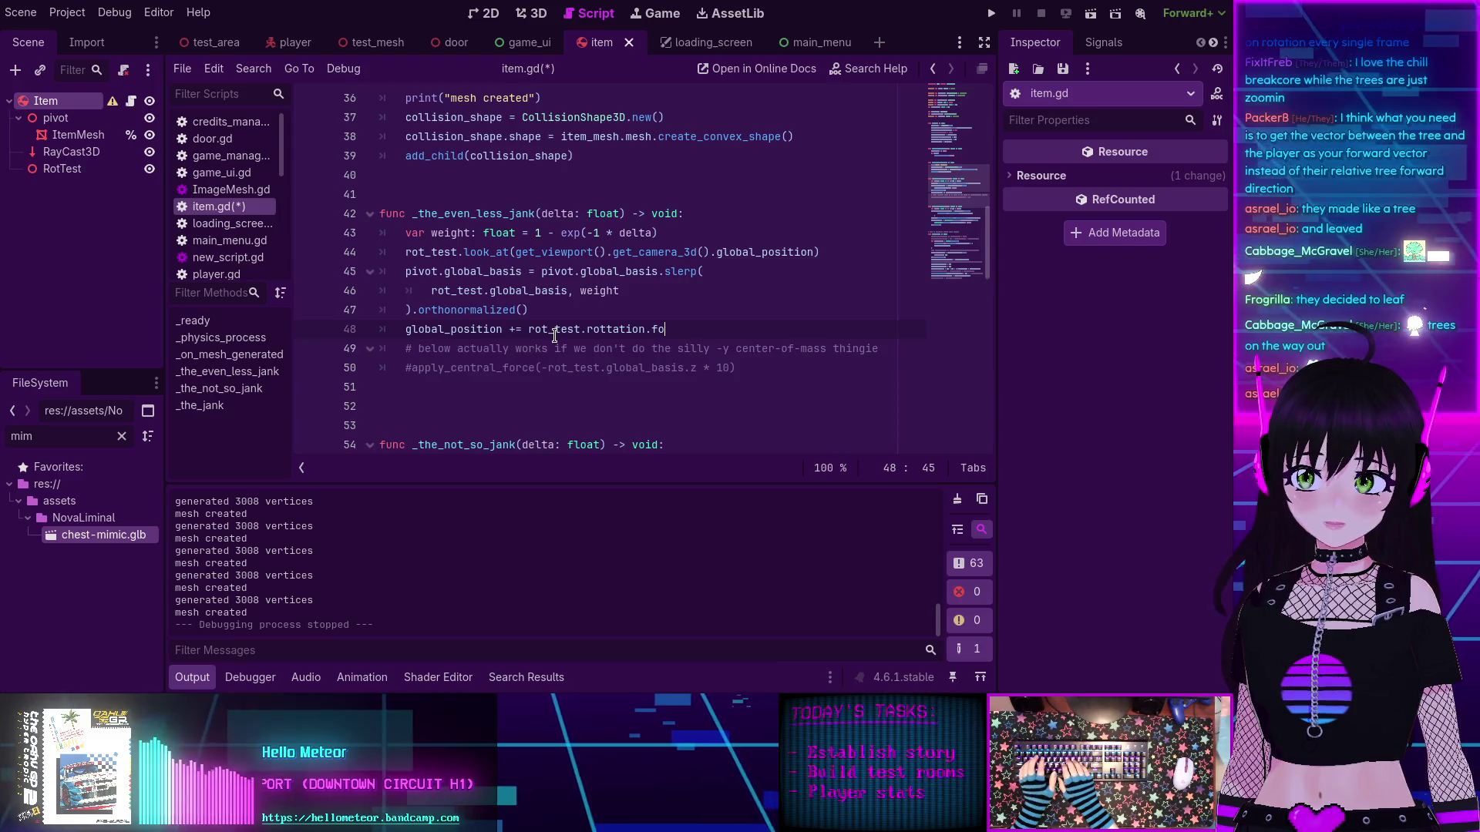
type("rward()")
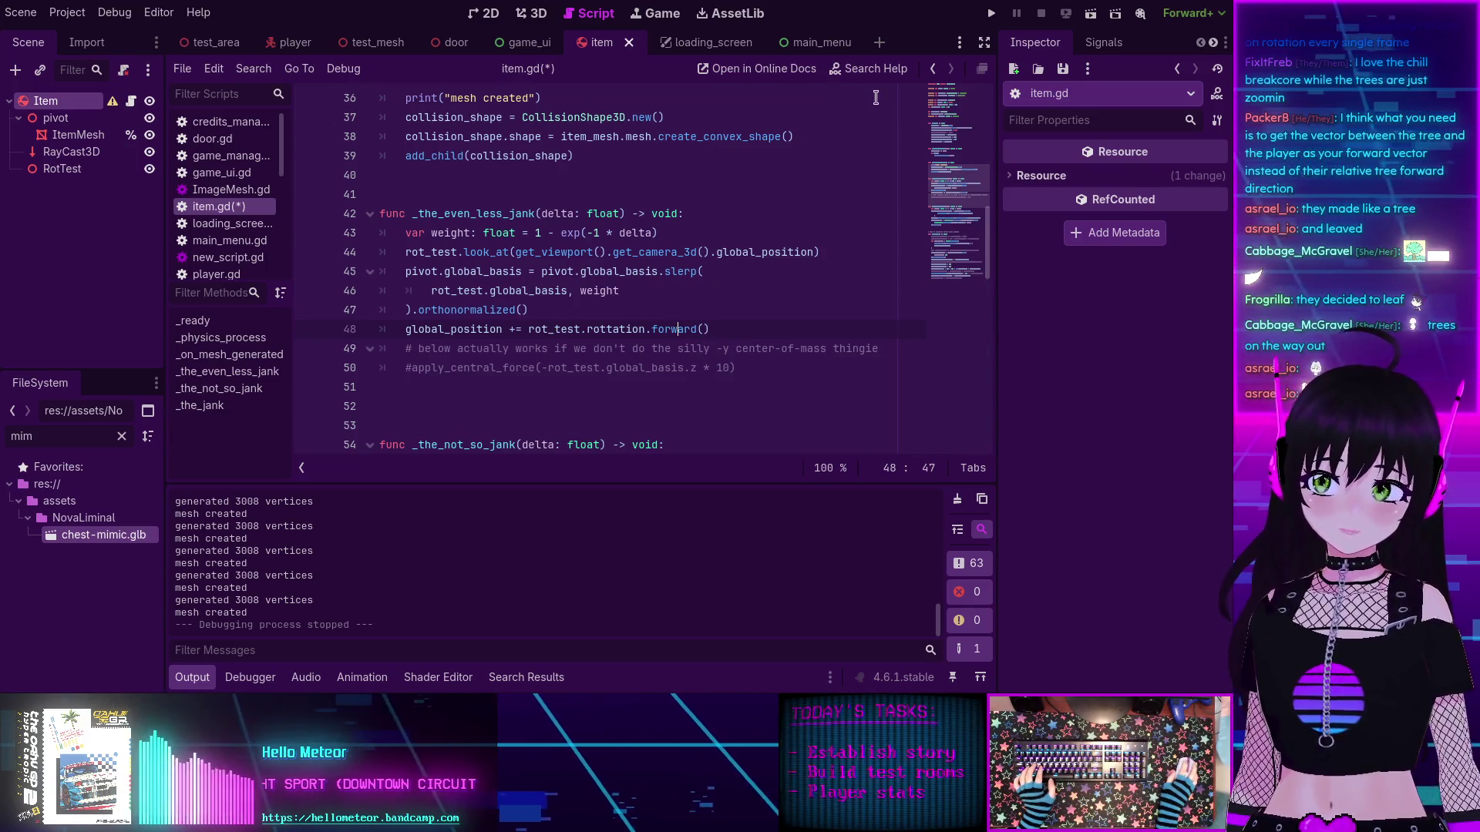
left_click(871, 68)
type("f")
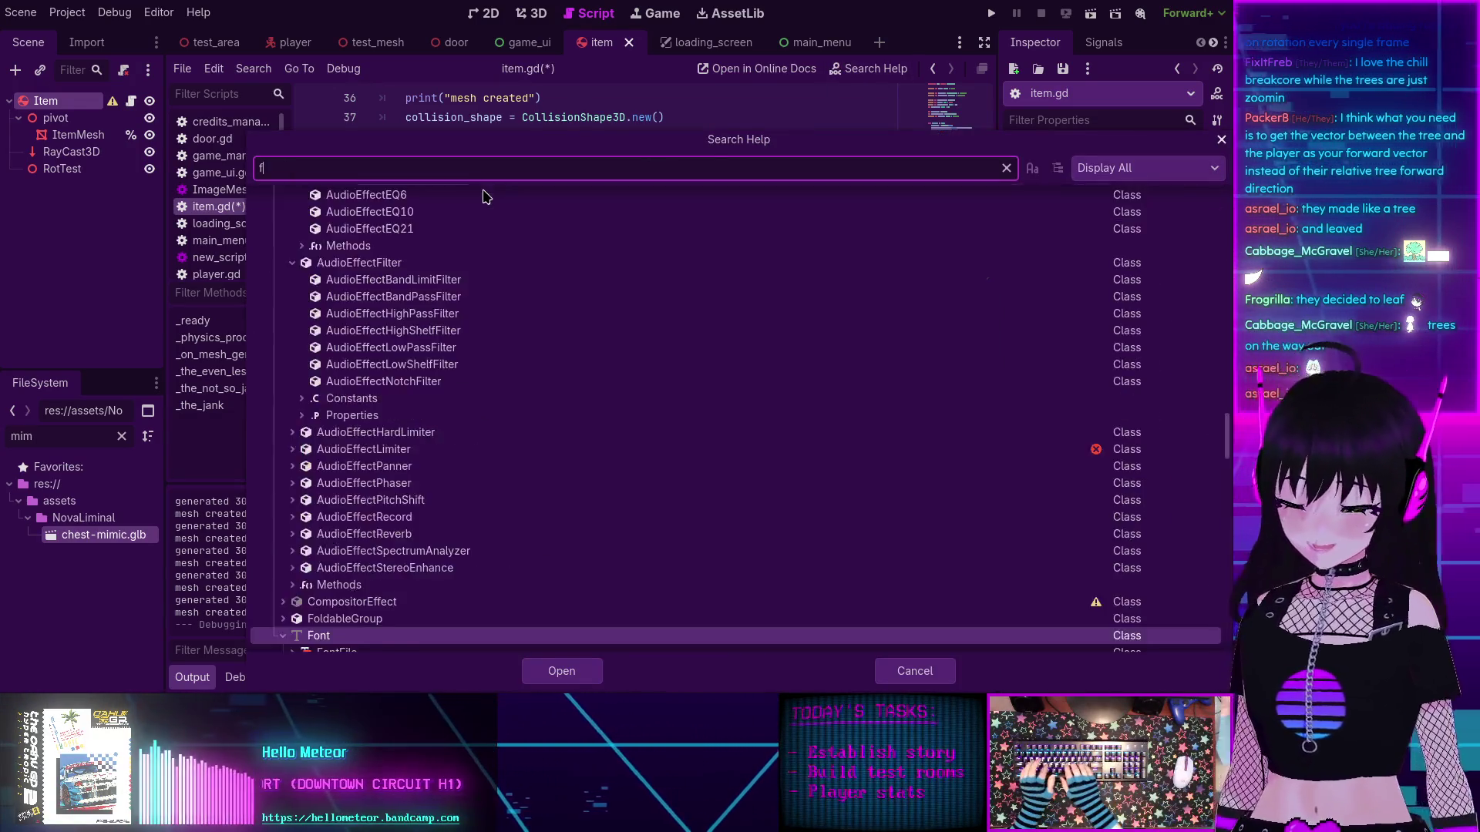
type("orw")
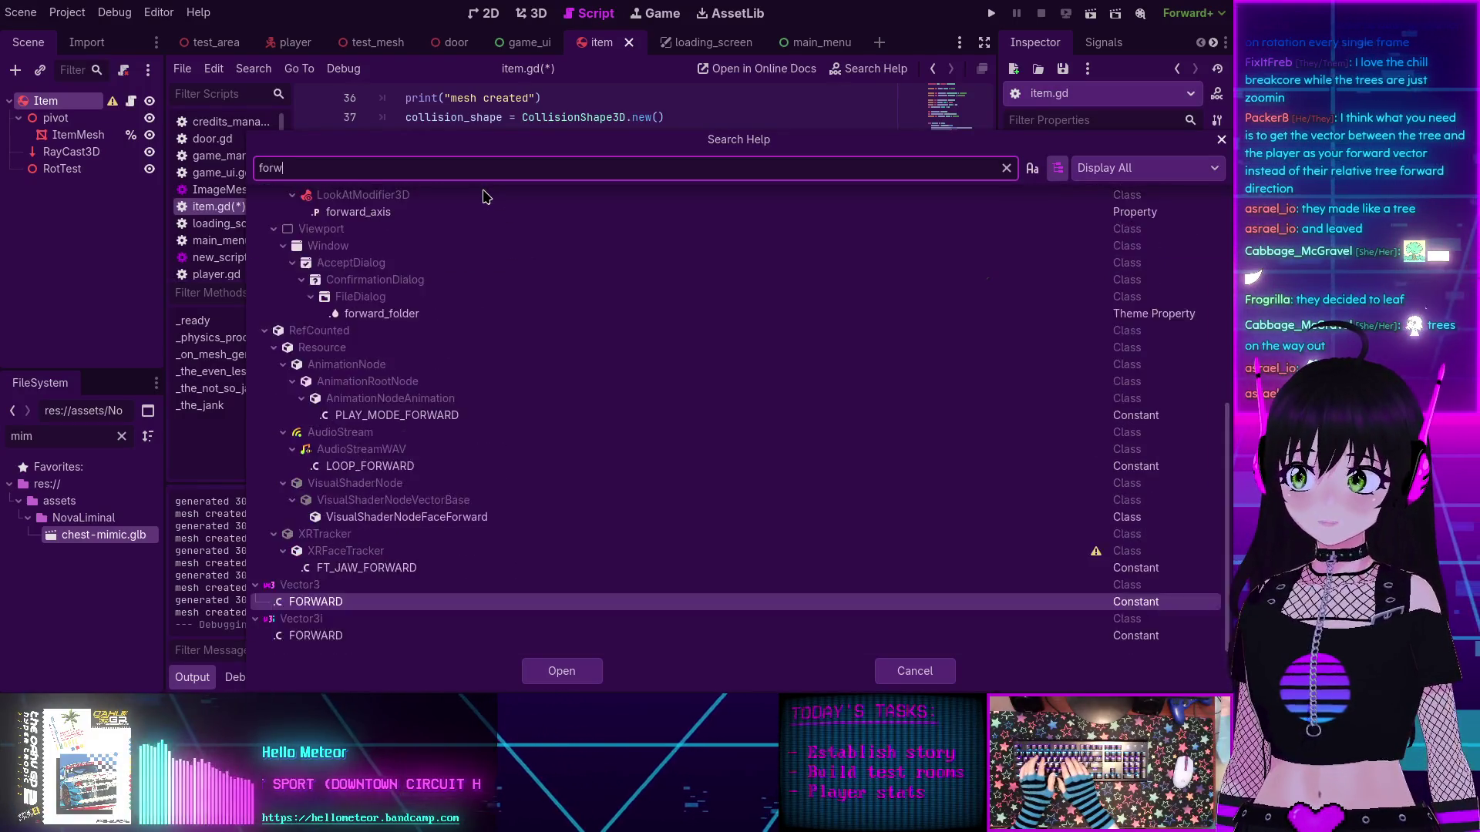
type("ard")
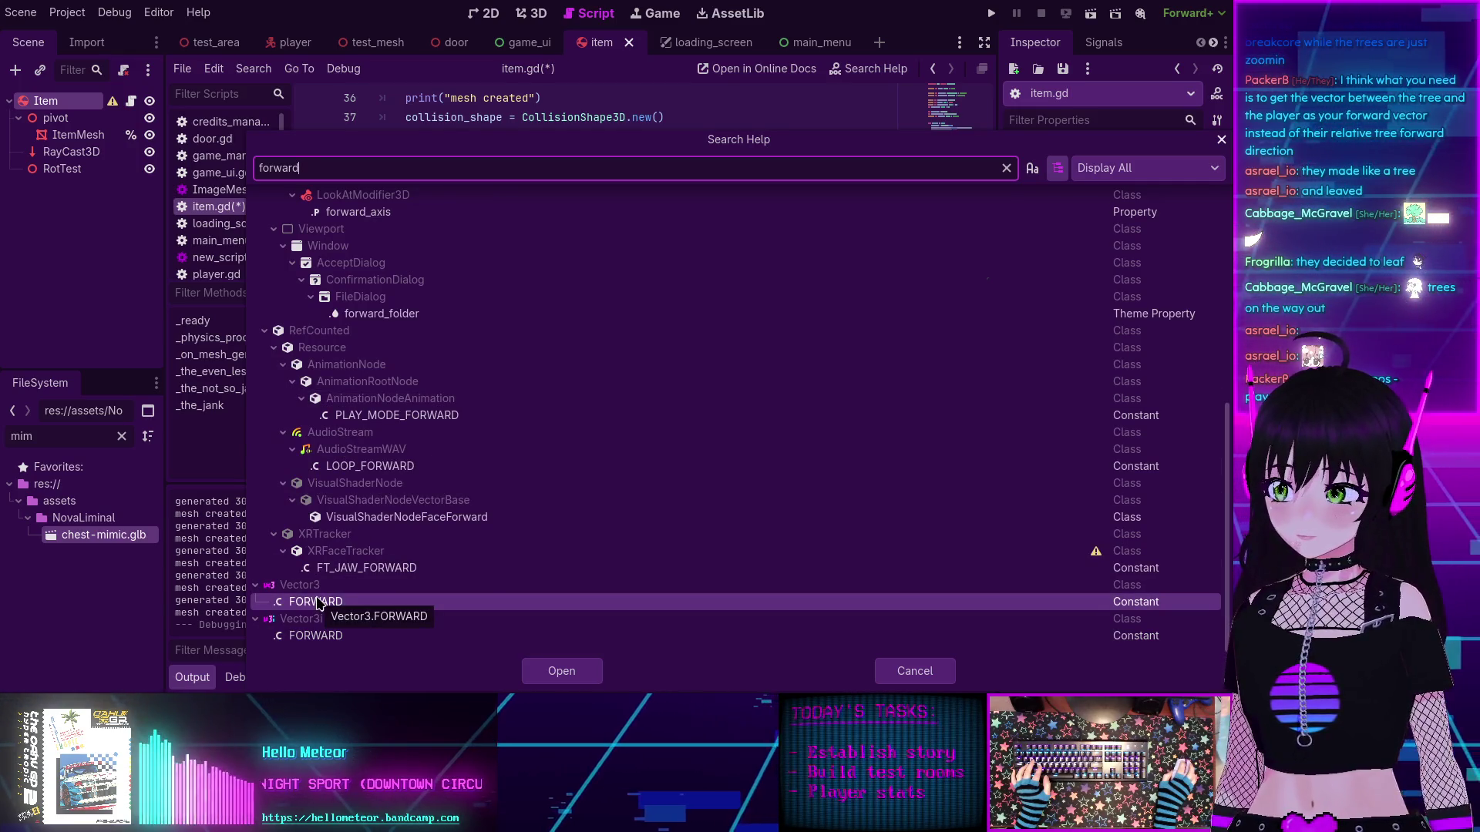
left_click(930, 674)
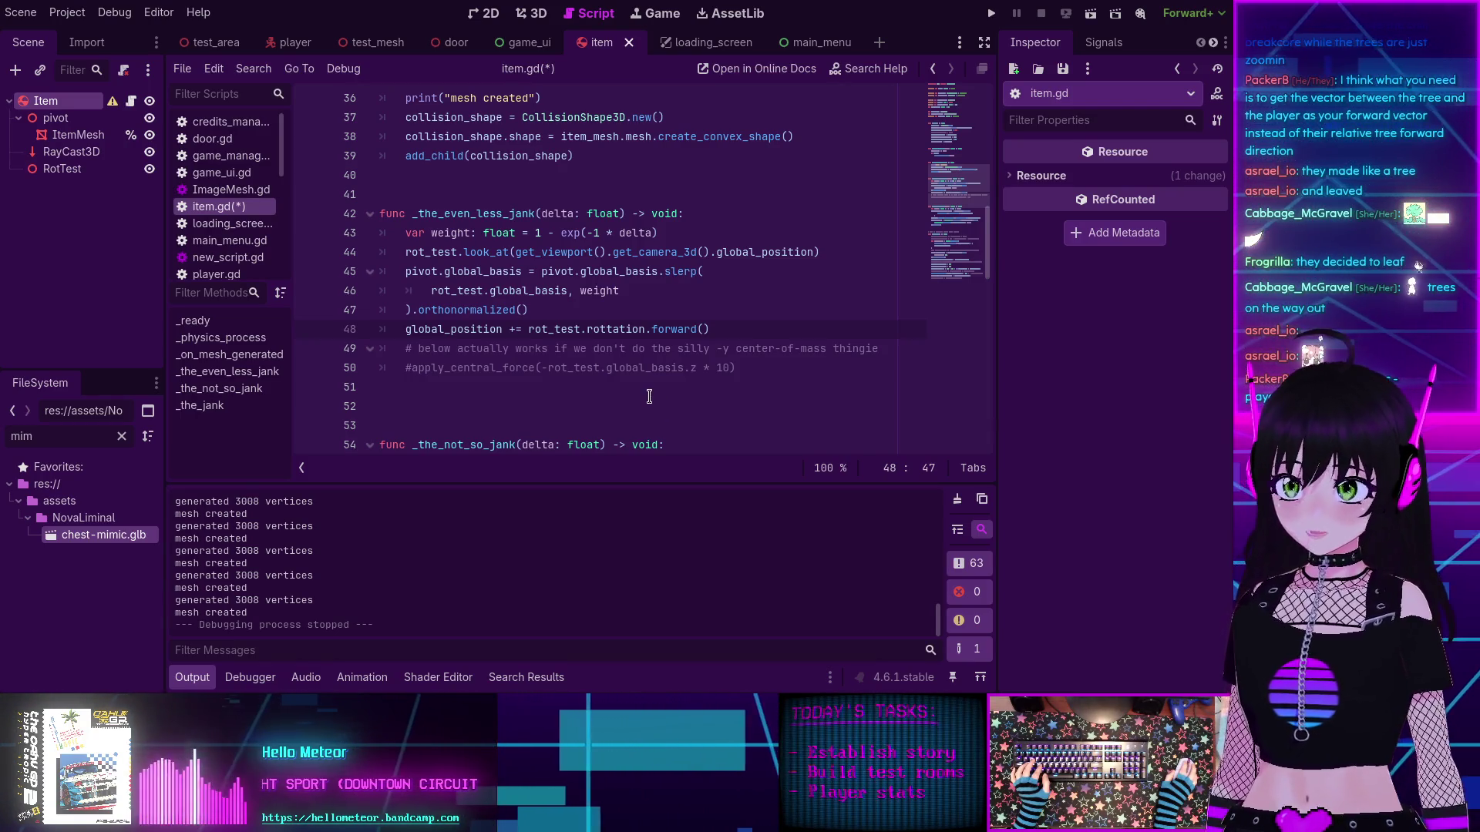
Step: Replace line 48's rotation forward term with '(global_position' using autocomplete
mouse_move(709, 329)
left_mouse_down()
mouse_move(504, 330)
mouse_move(529, 330)
left_mouse_up()
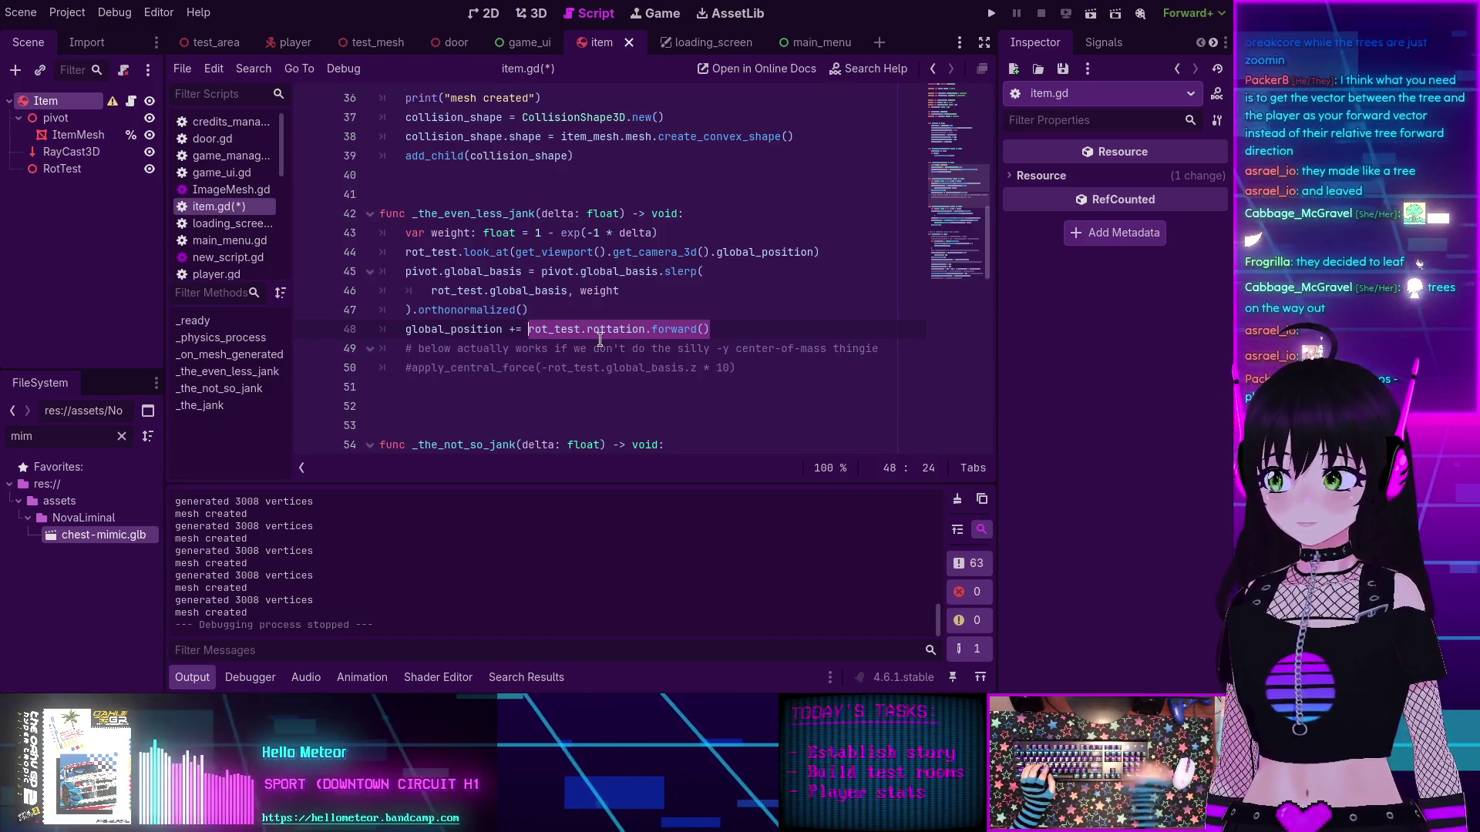
left_click(552, 311)
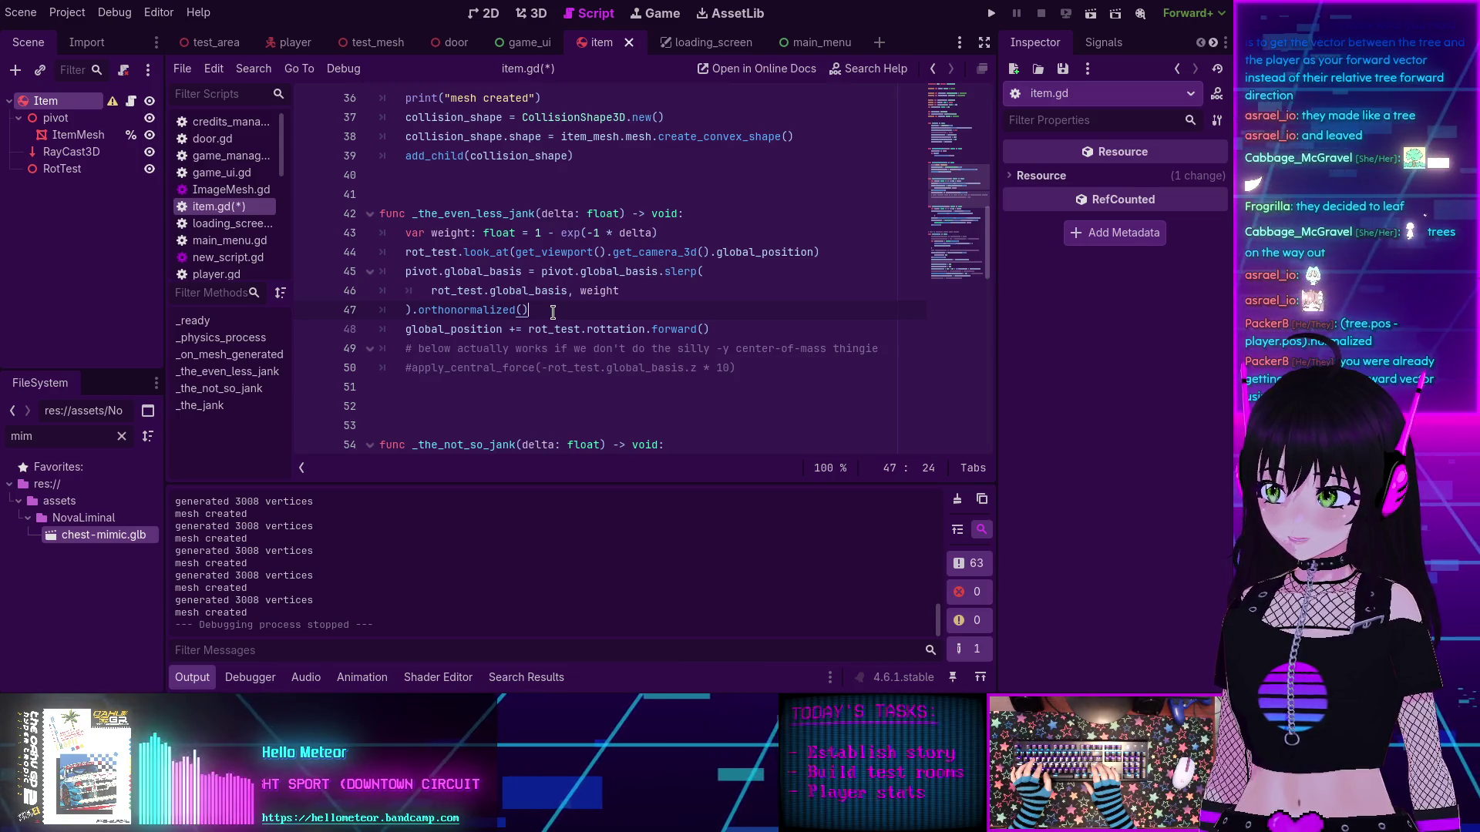
left_click(529, 329)
key("shift+End")
key("Delete")
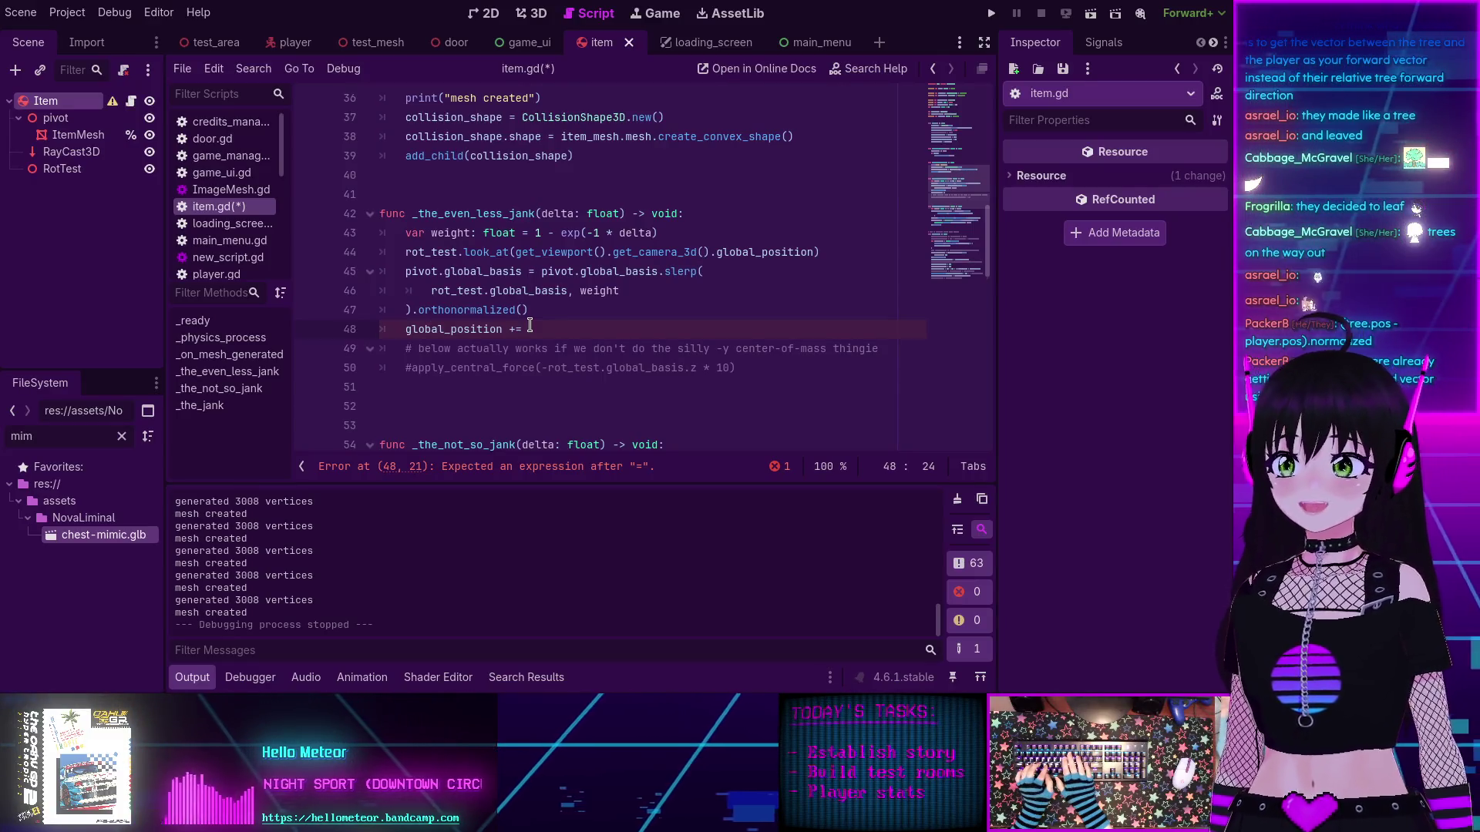
type("(")
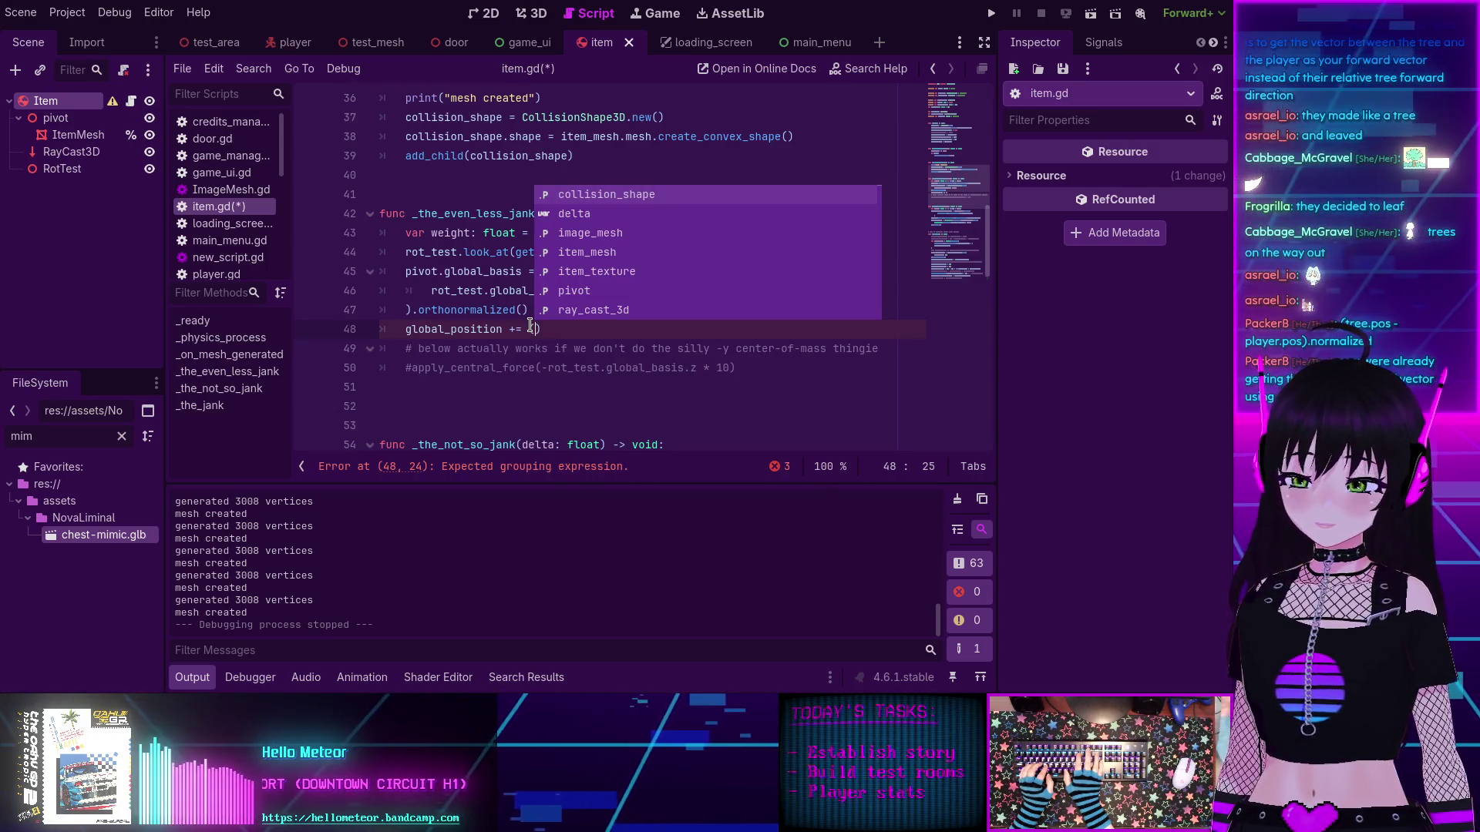
type("global")
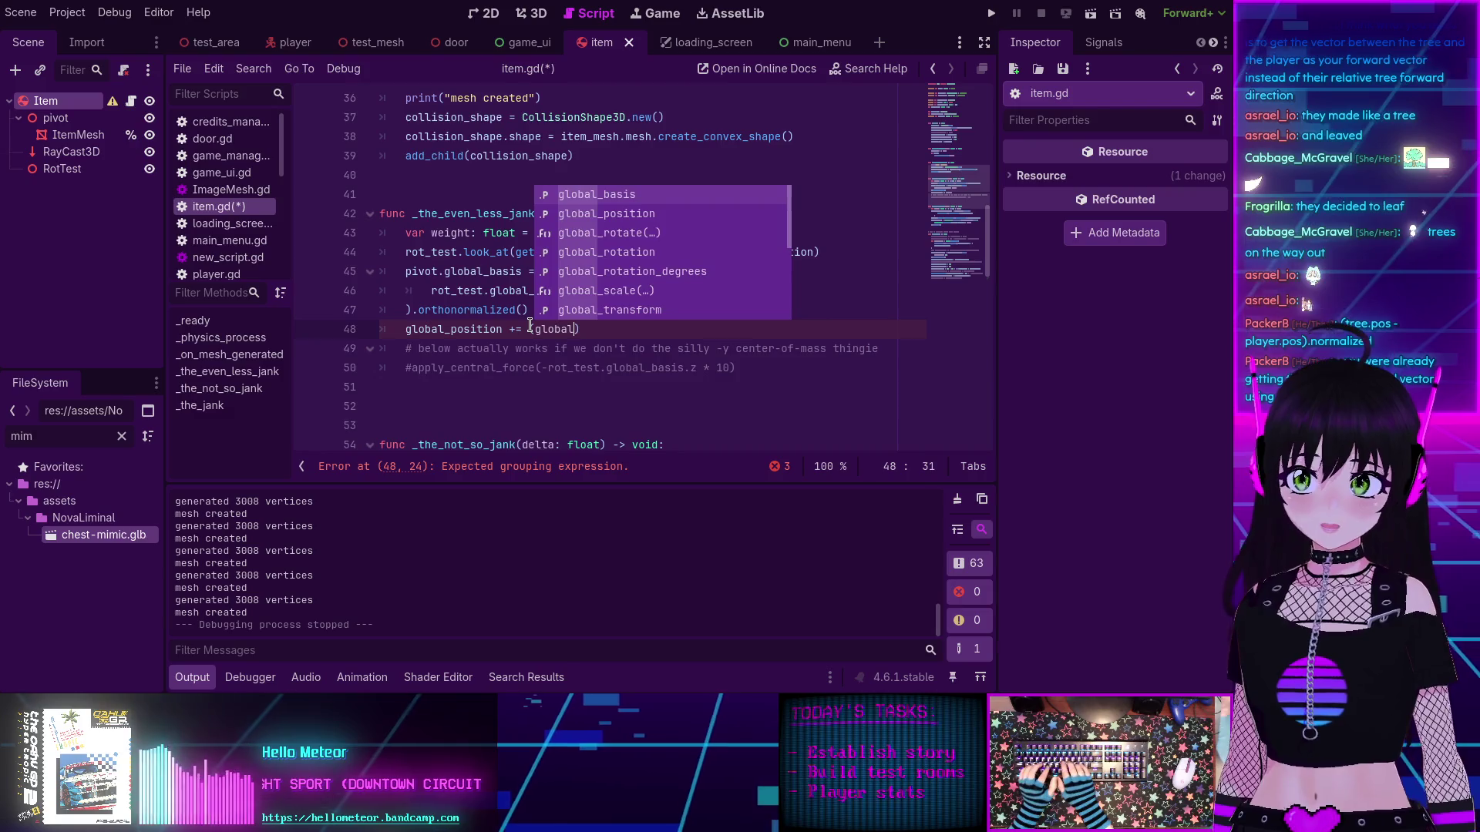
key("Down")
key("Return")
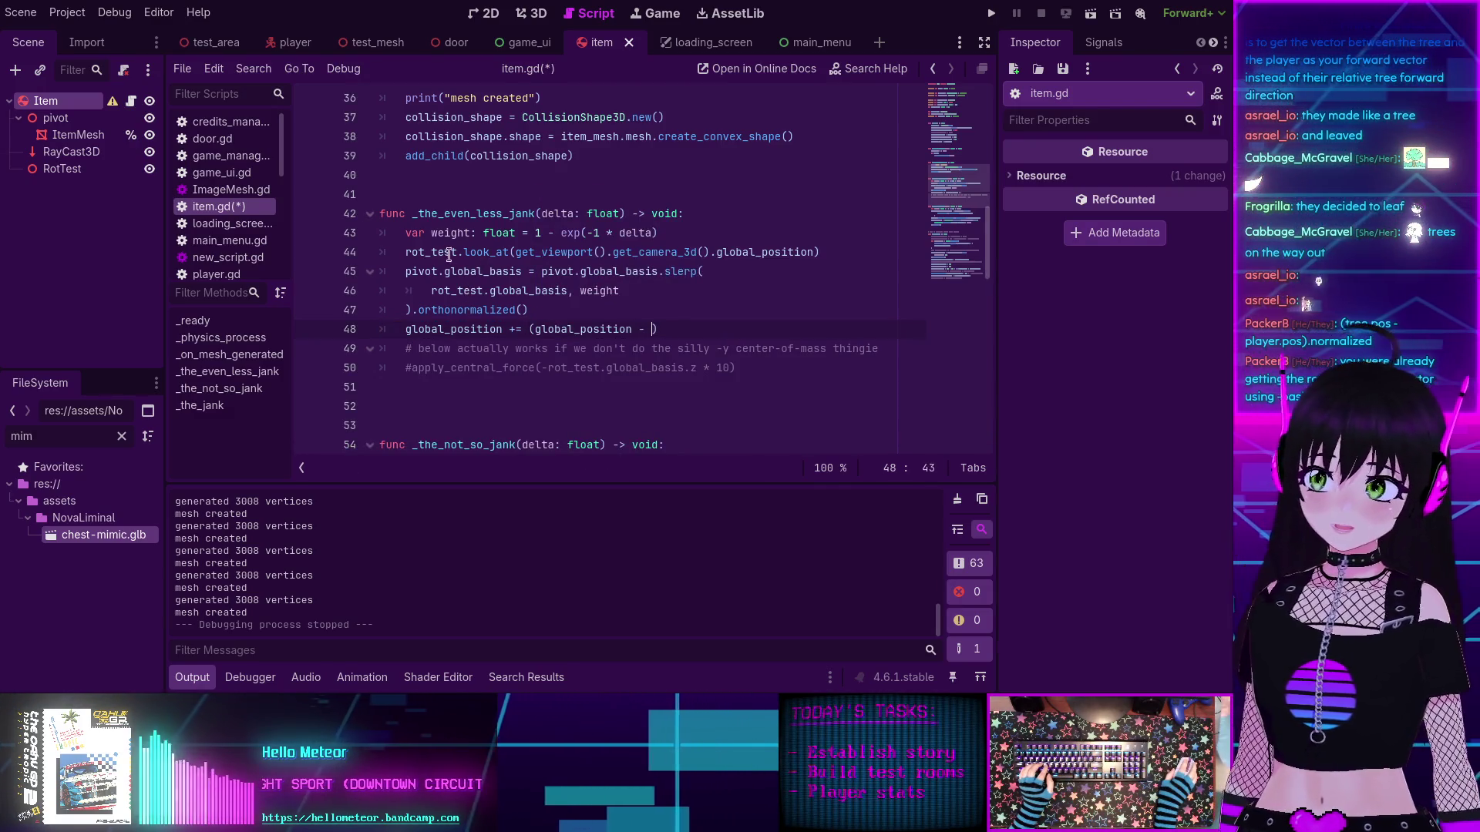
Step: Select the camera position expression and start a new line below the weight line
left_click_drag(515, 252, 812, 251)
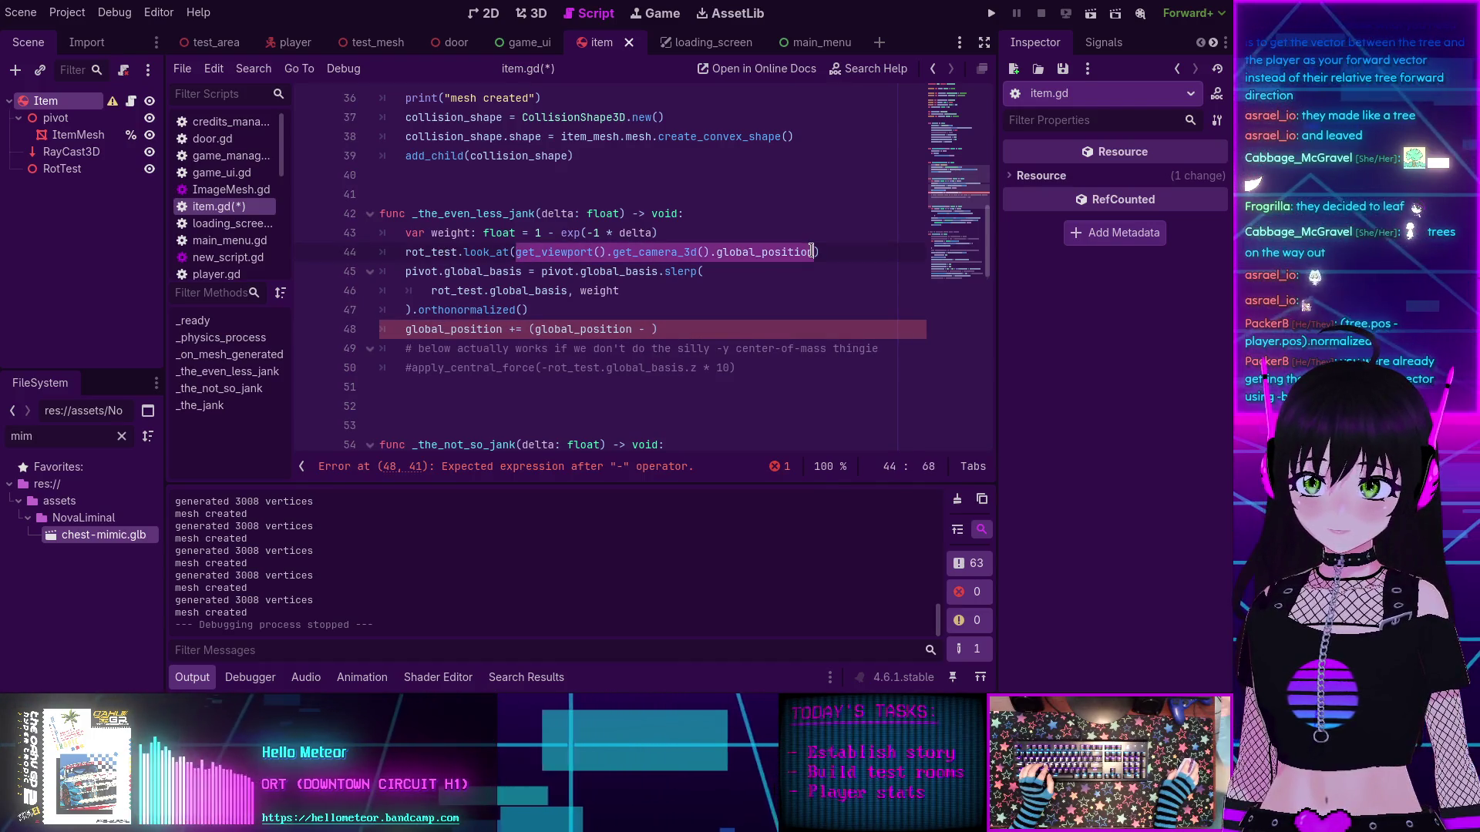
left_click(704, 230)
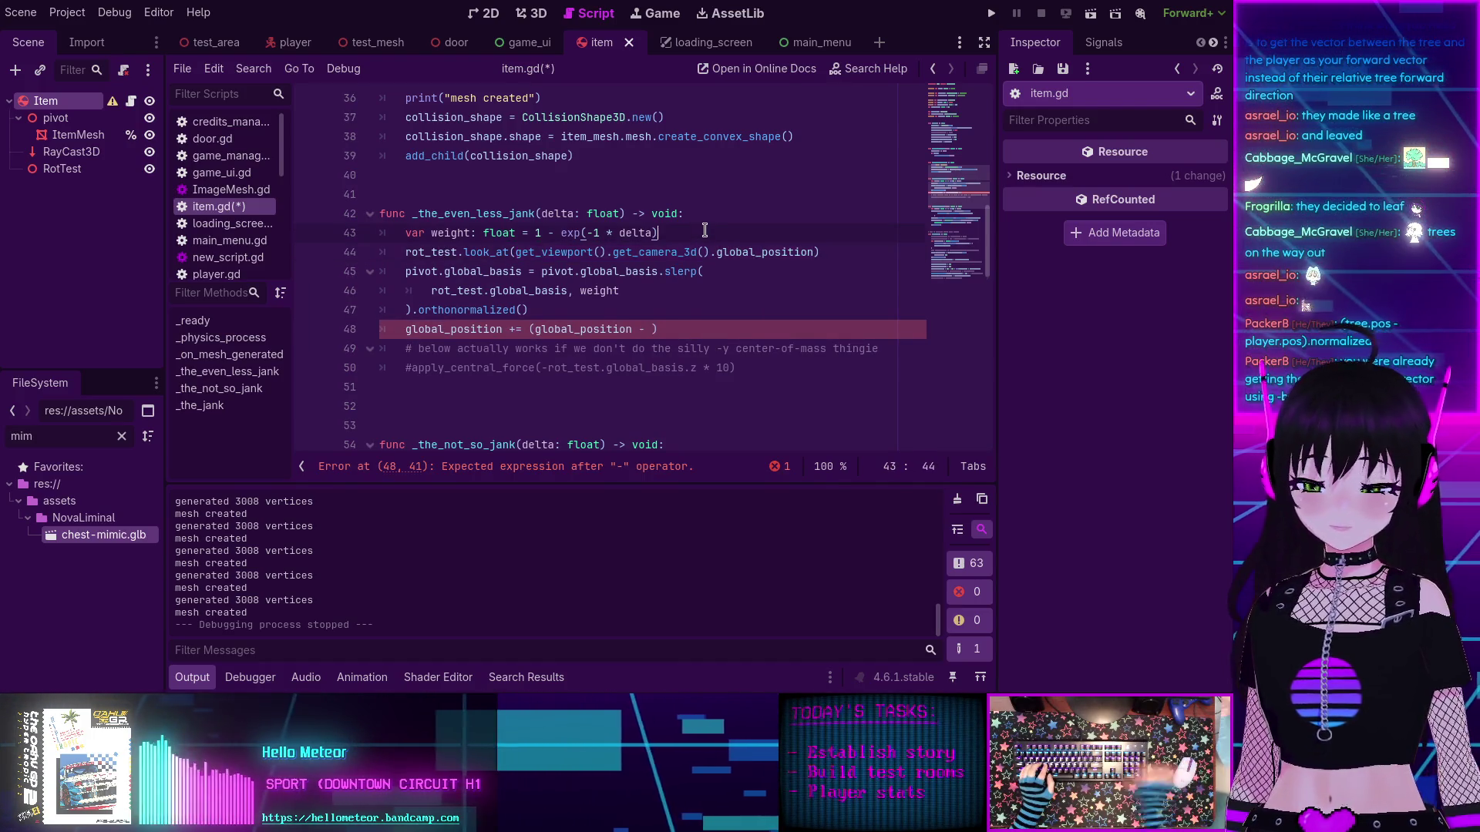
key("Return")
type("var")
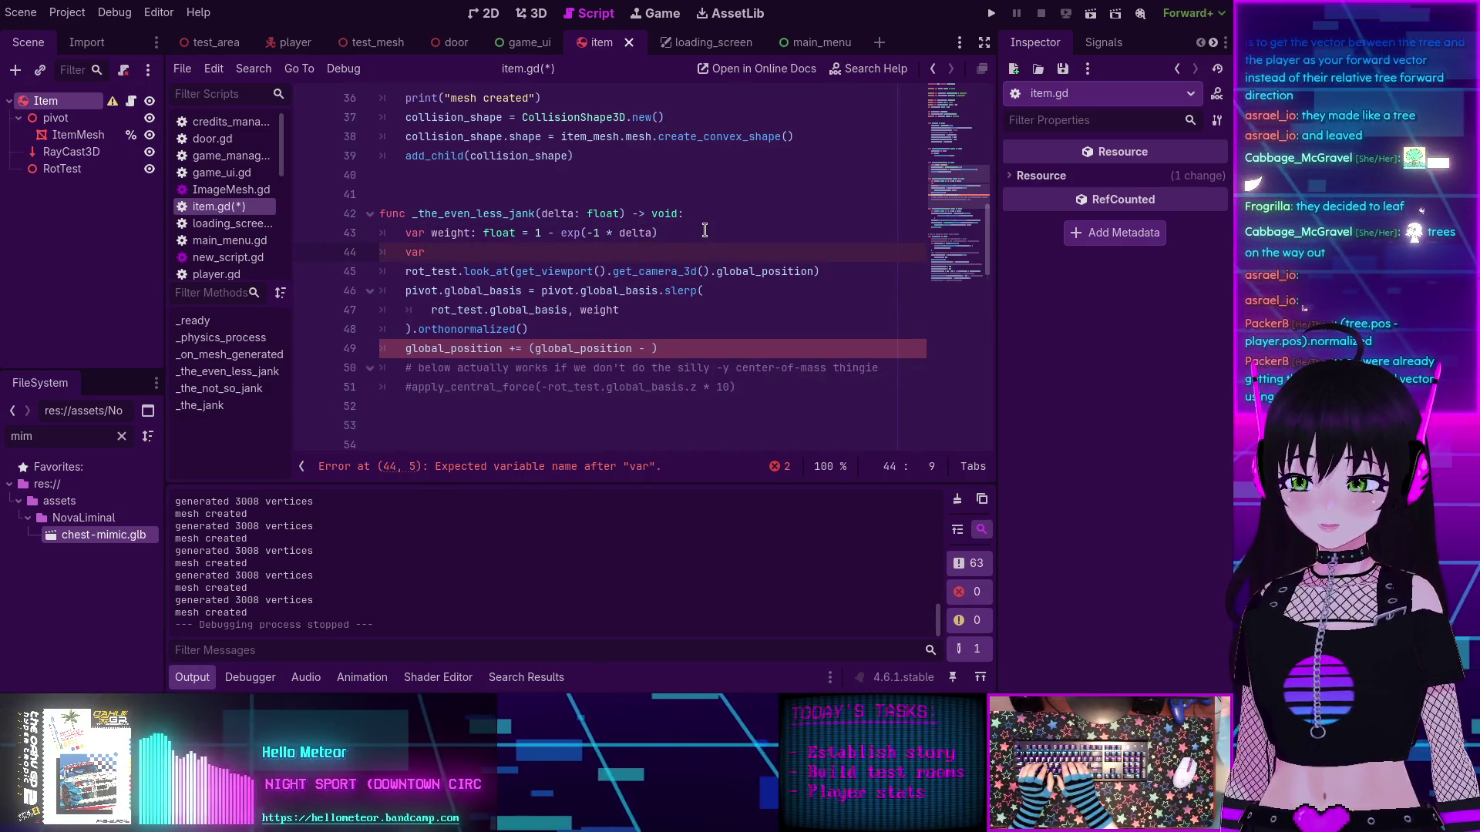
Step: Declare player_pos: Vector3 from the camera's global_position and make look_at target it
type("player_pos")
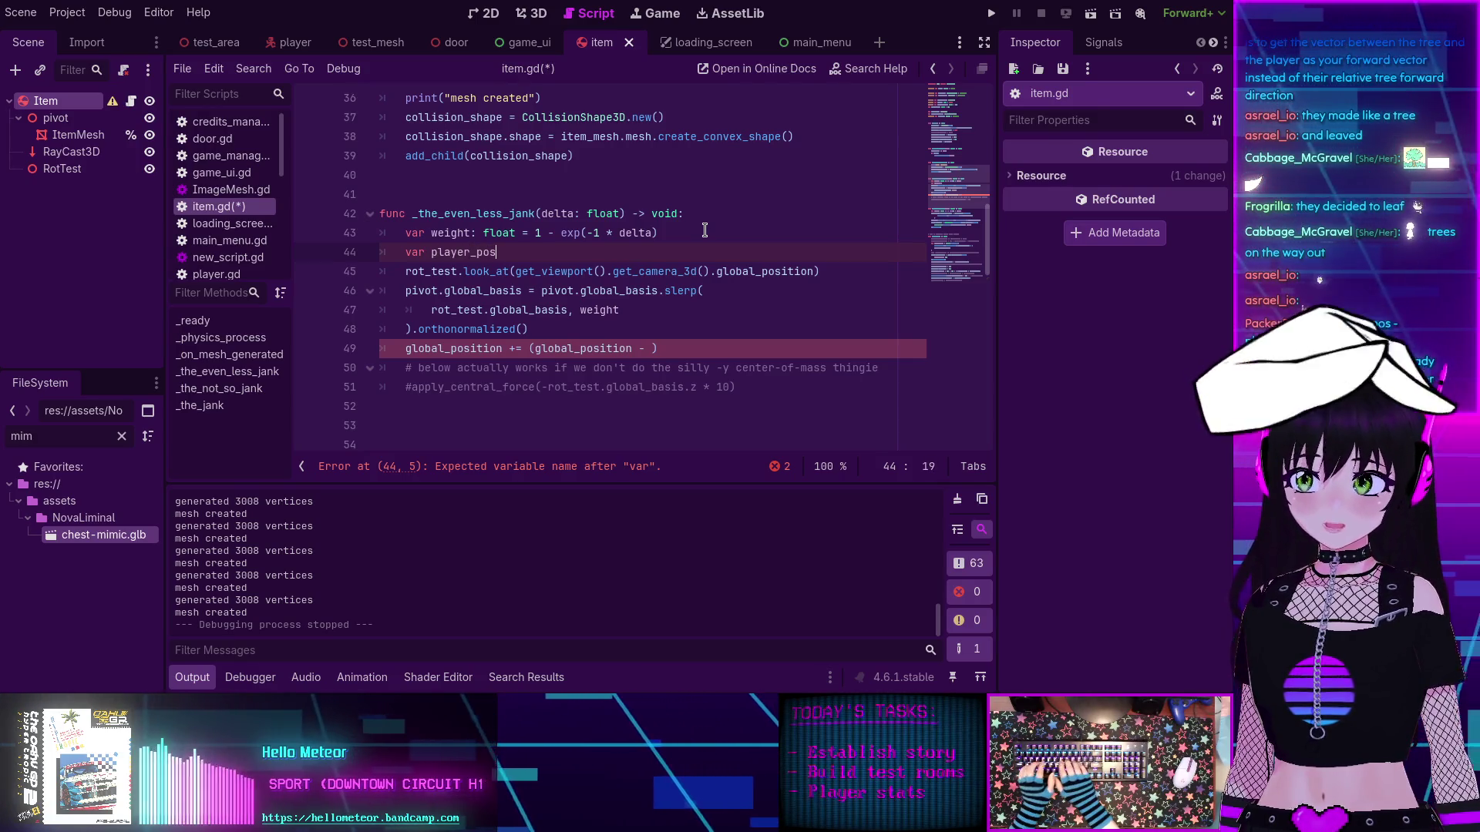
type(": Vector")
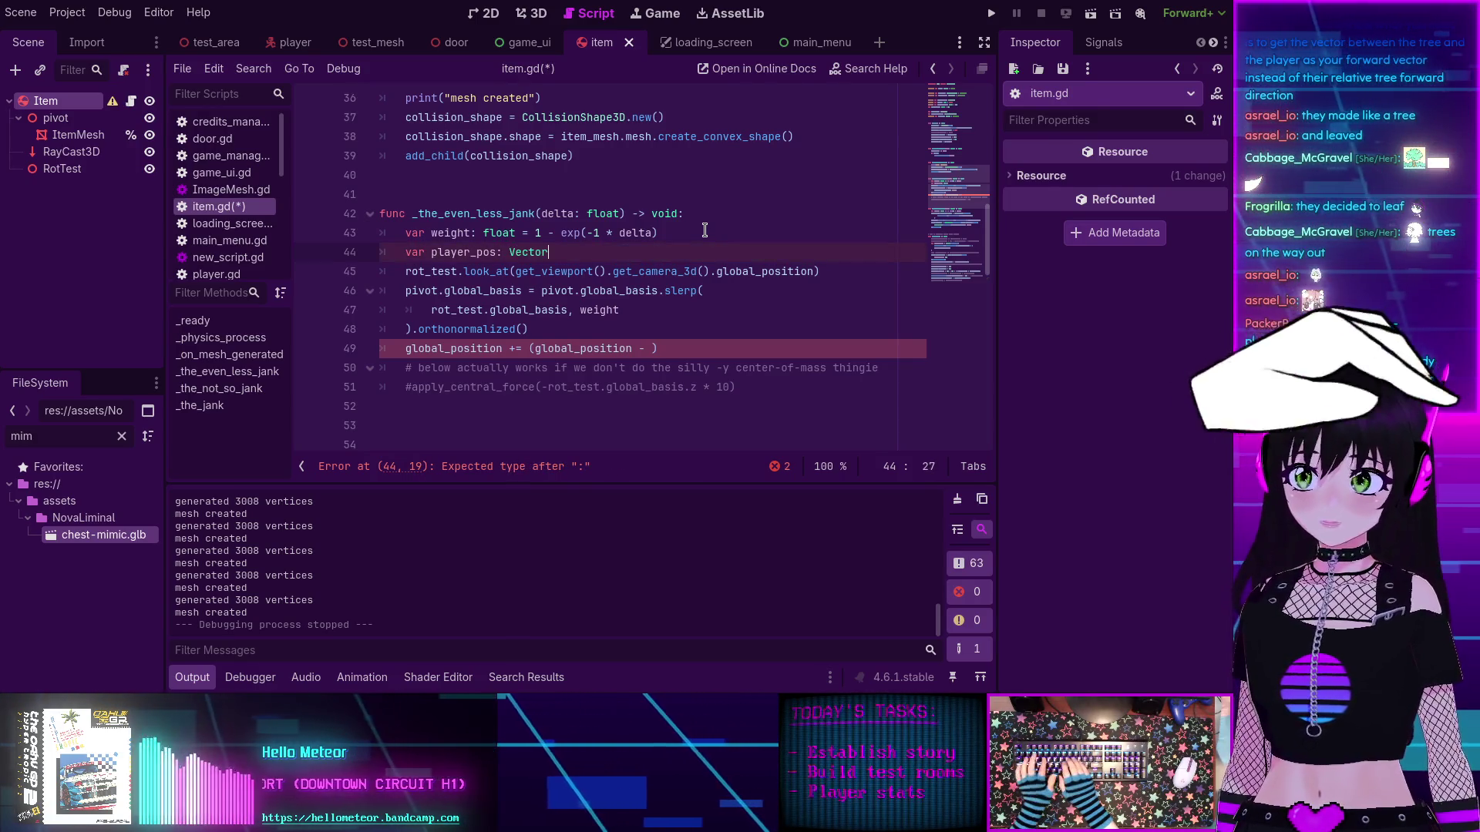
type("3 = get_viewport().get_camera_3d().global_position")
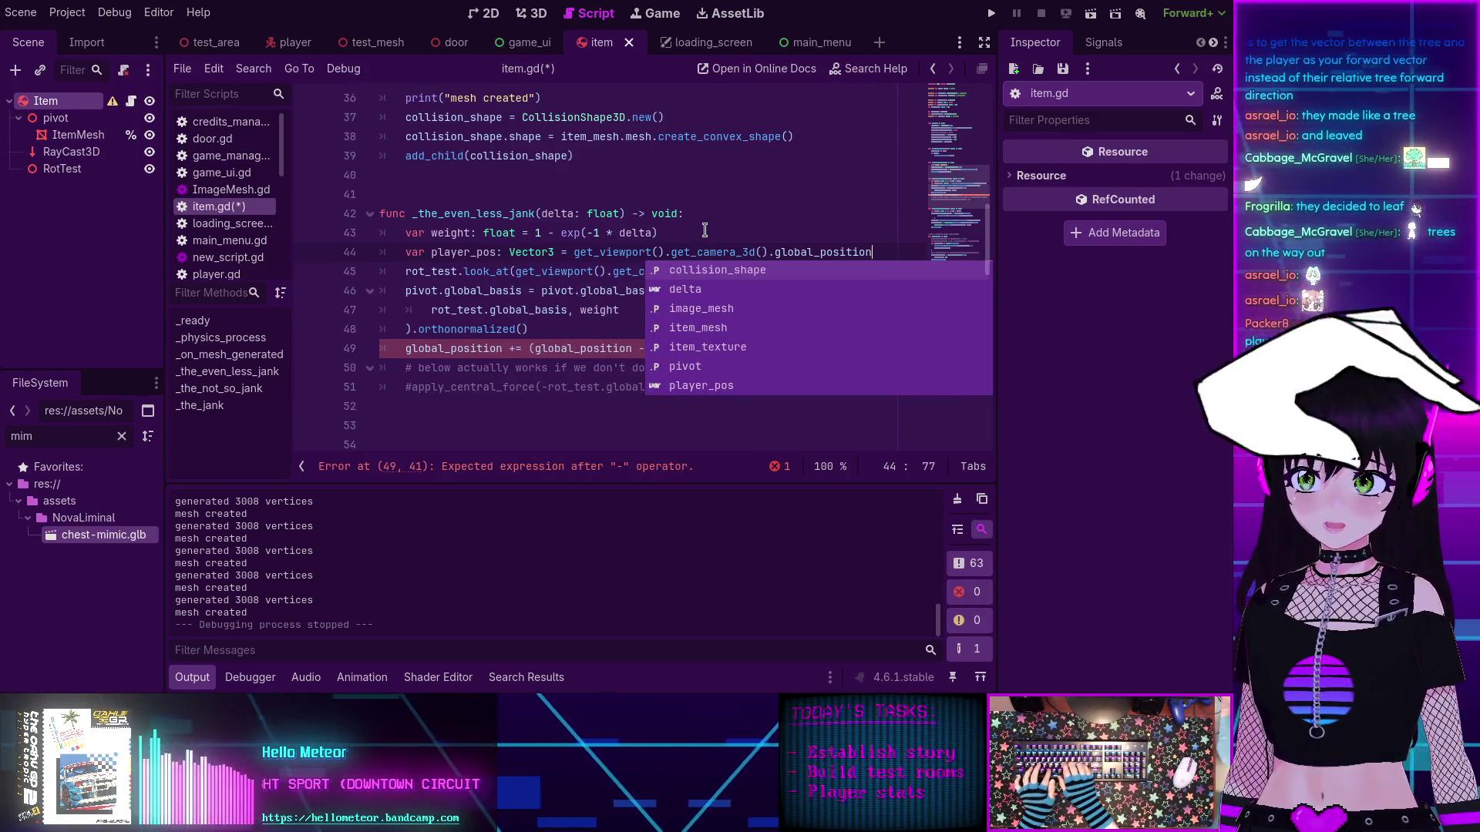
double_click(469, 252)
key("ctrl+c")
left_click_drag(521, 271, 815, 267)
key("ctrl+v")
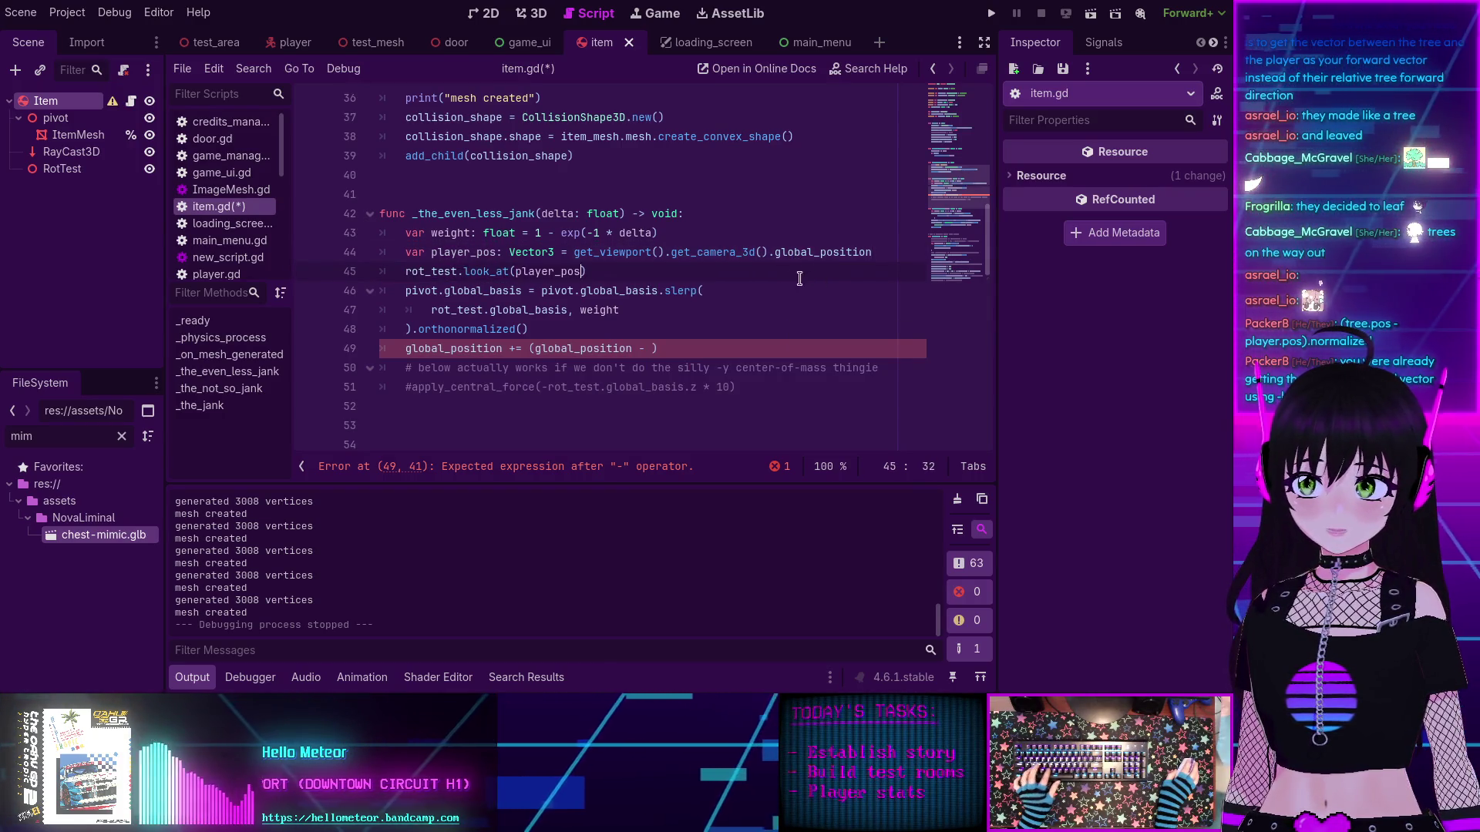
Step: Make line 49 add (global_position - player_pos).normalized() * 3, then save
double_click(482, 253)
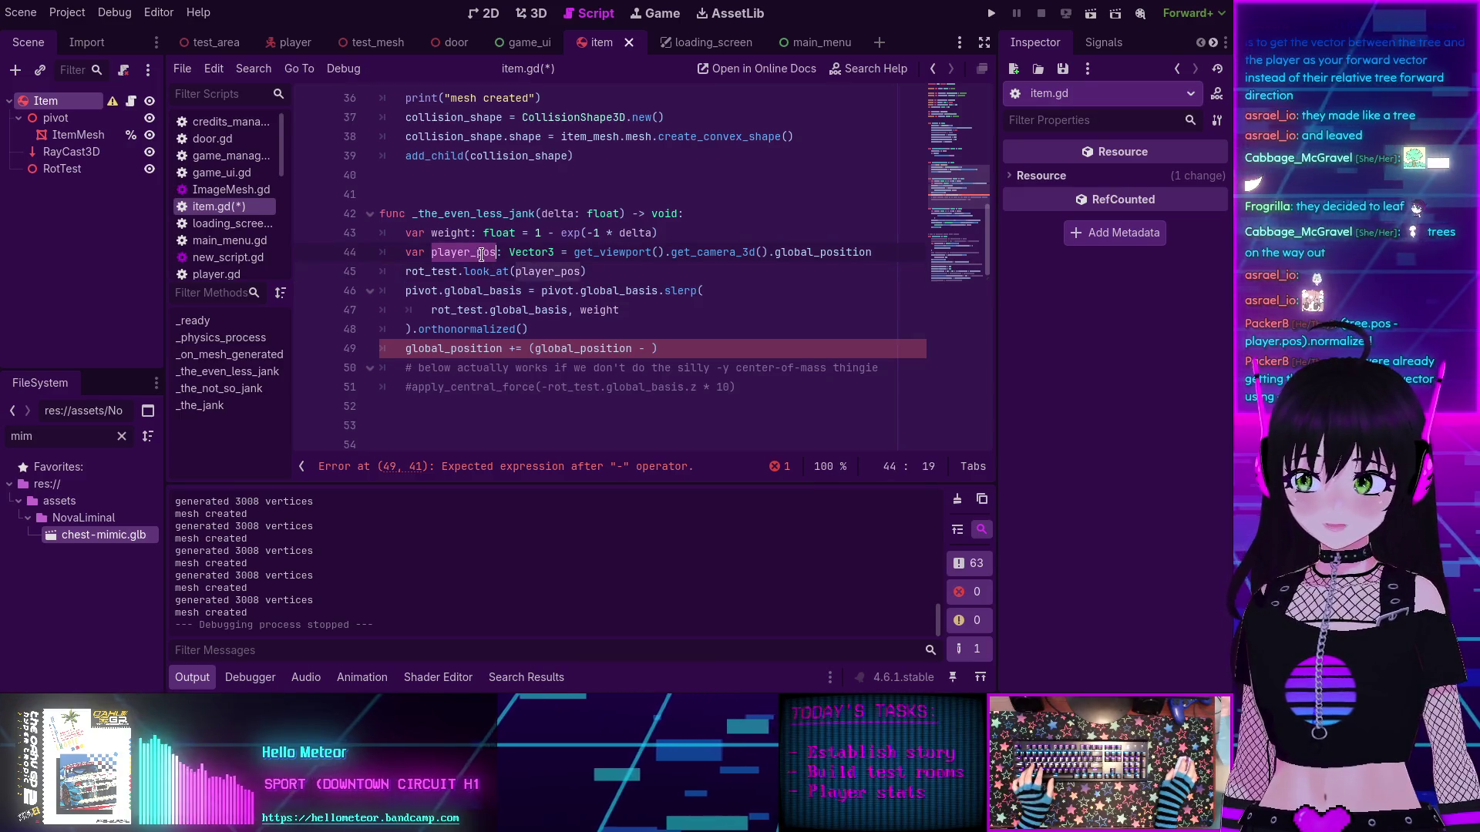
left_click(657, 348)
key("ctrl+v")
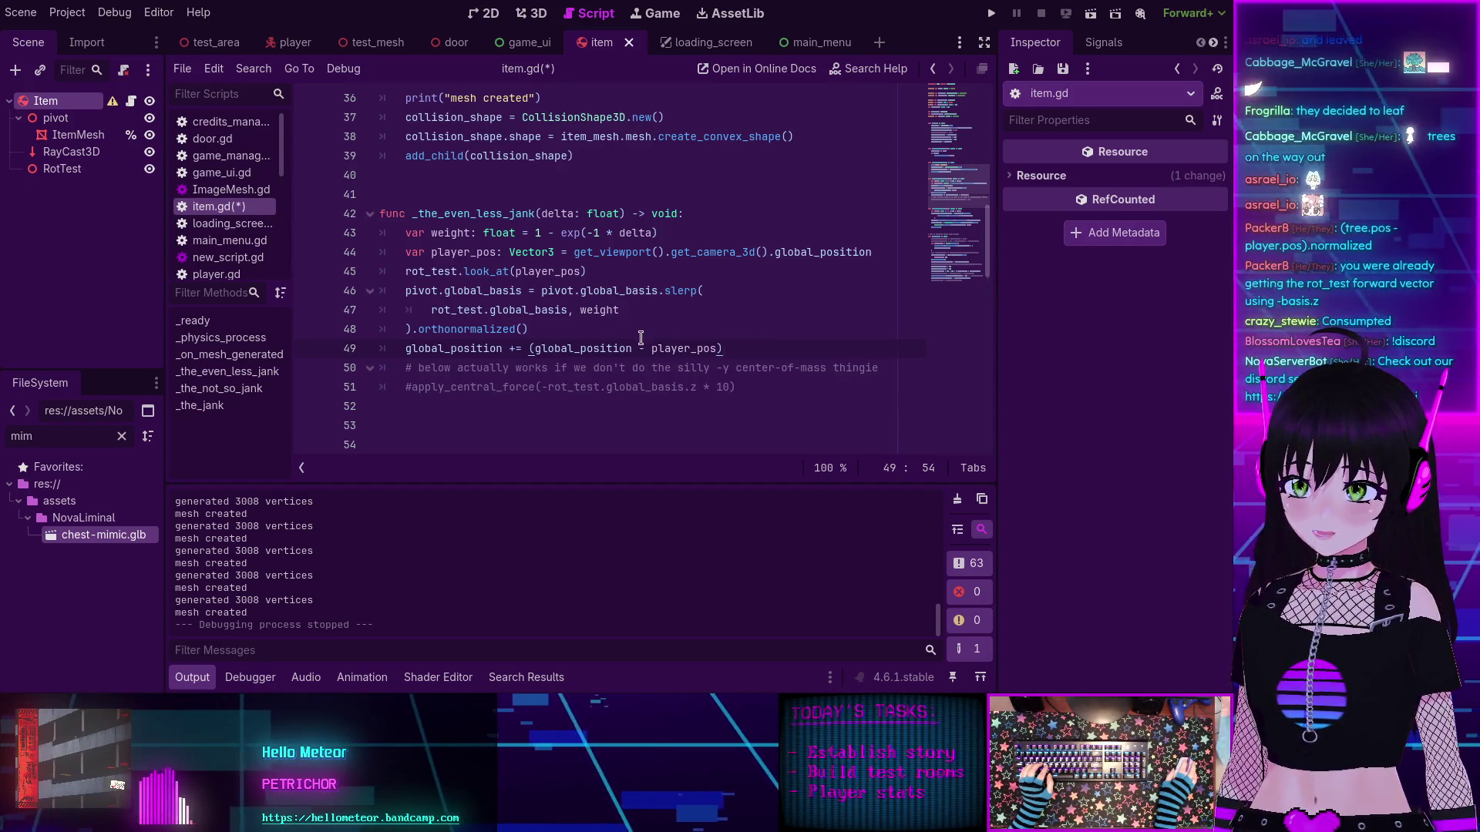
type(".norm")
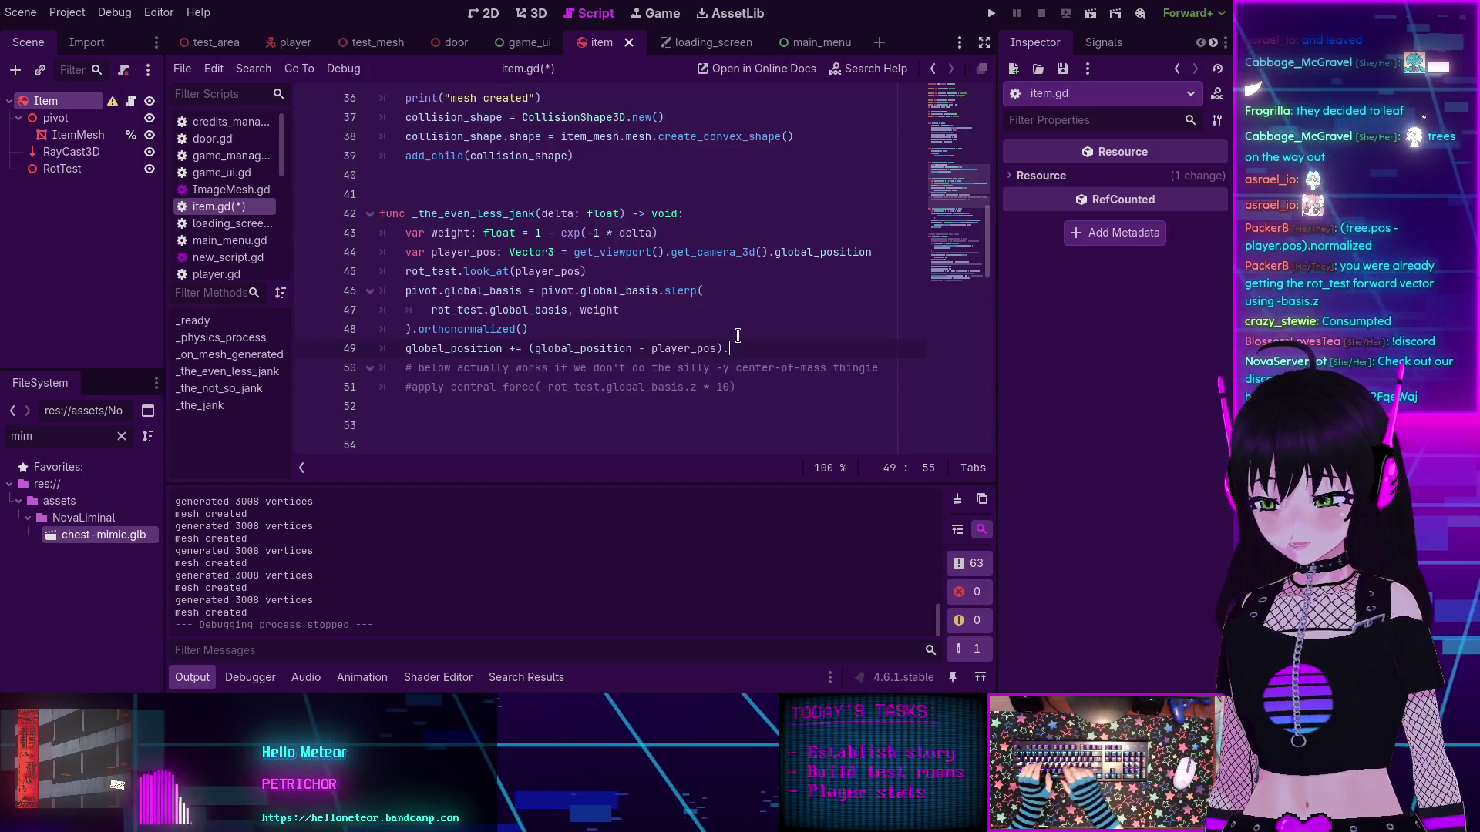
key("Return")
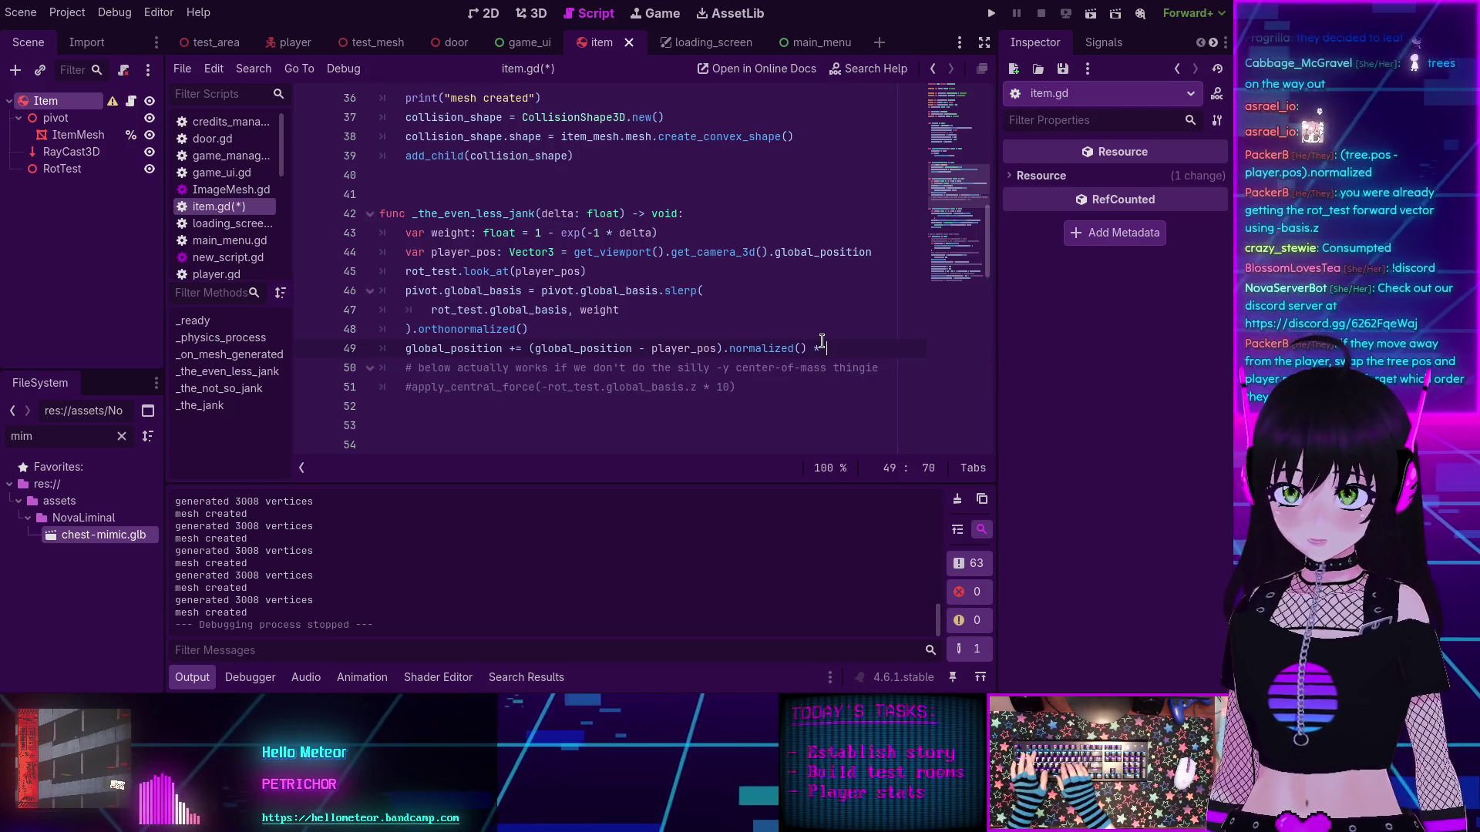
type("* 3")
key("ctrl+s")
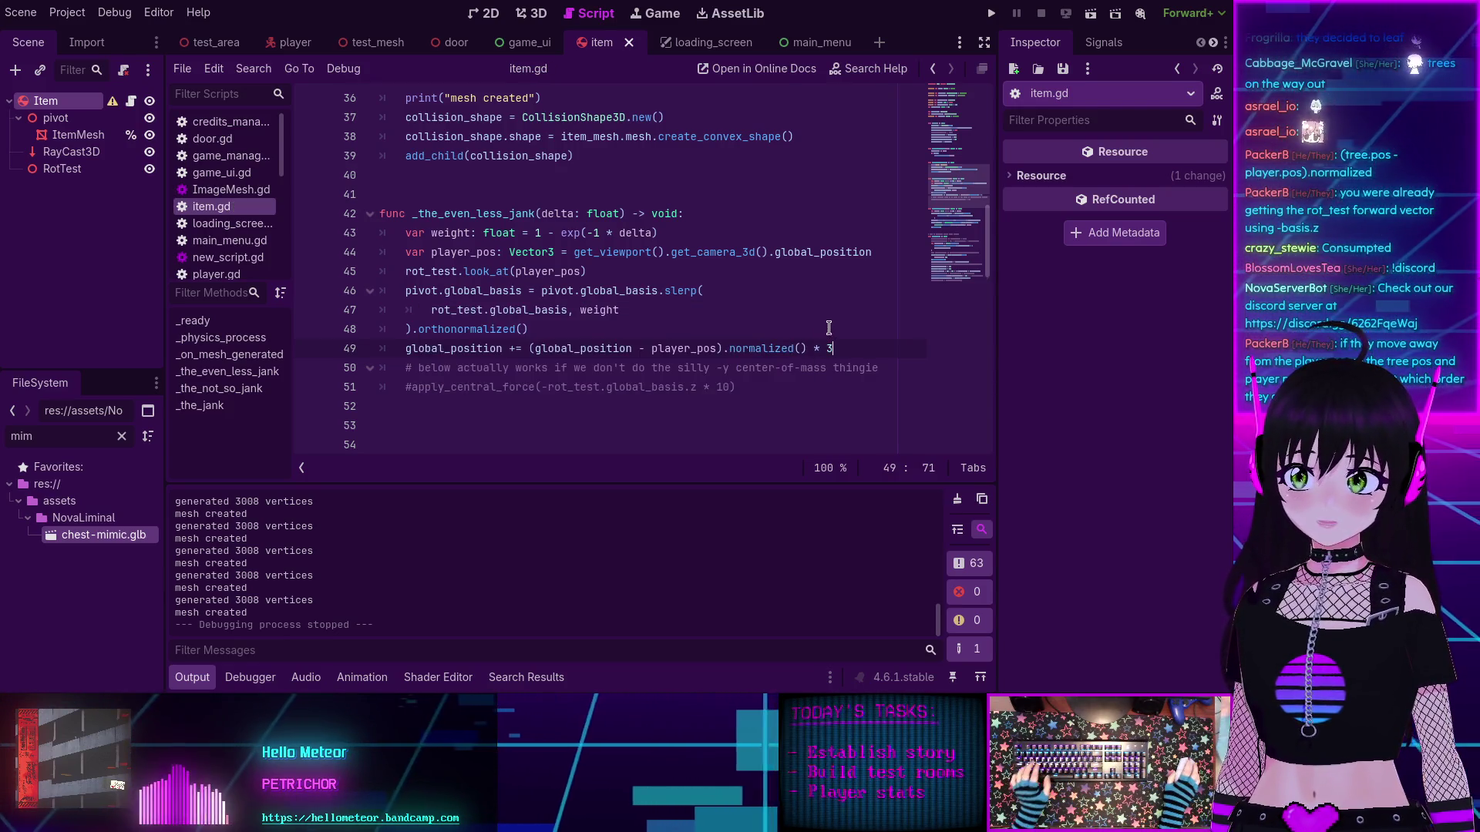
Step: Run the game, start it from the main menu, then stop it
left_click(991, 13)
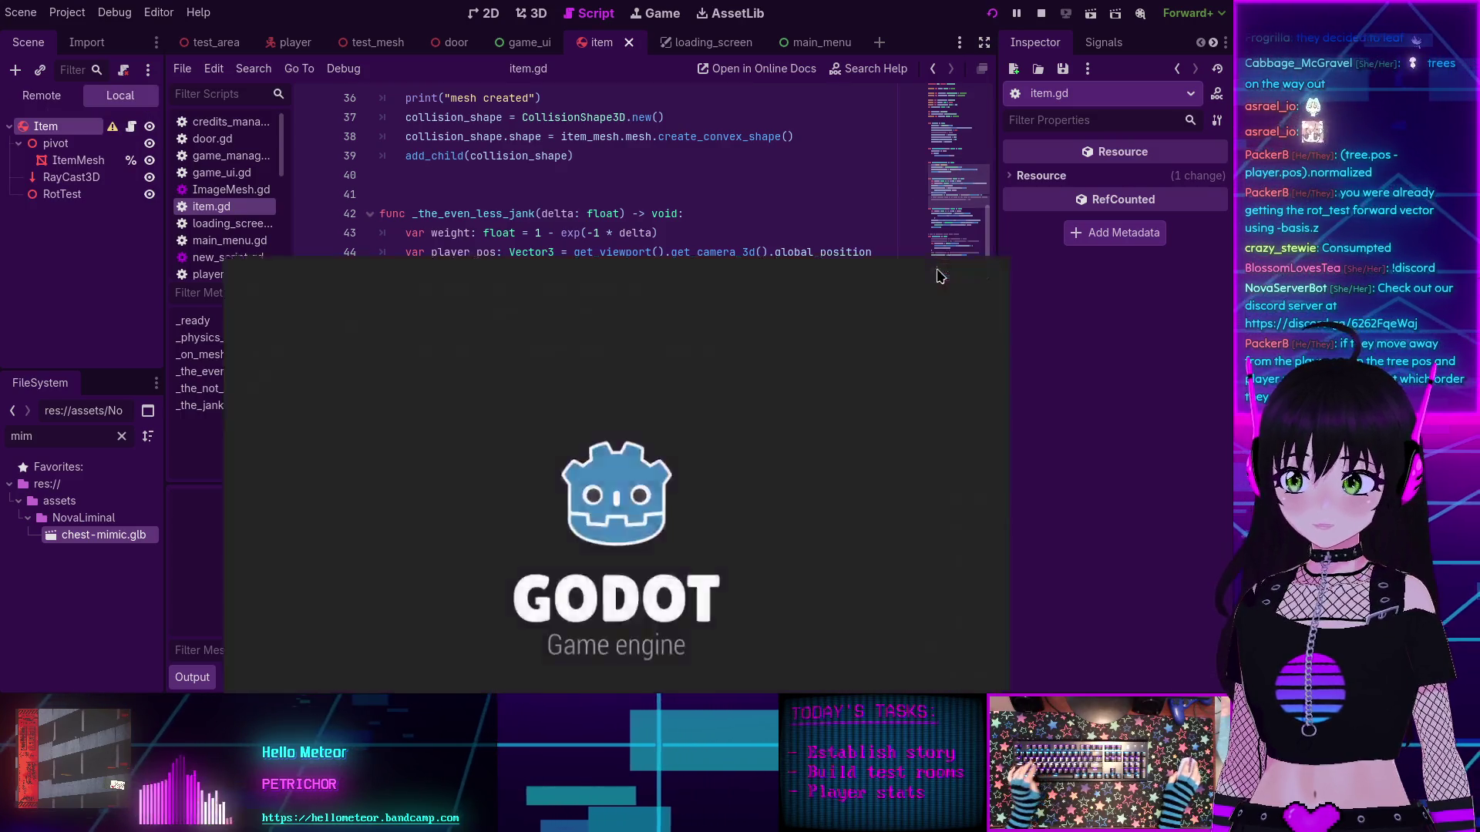
left_click(274, 226)
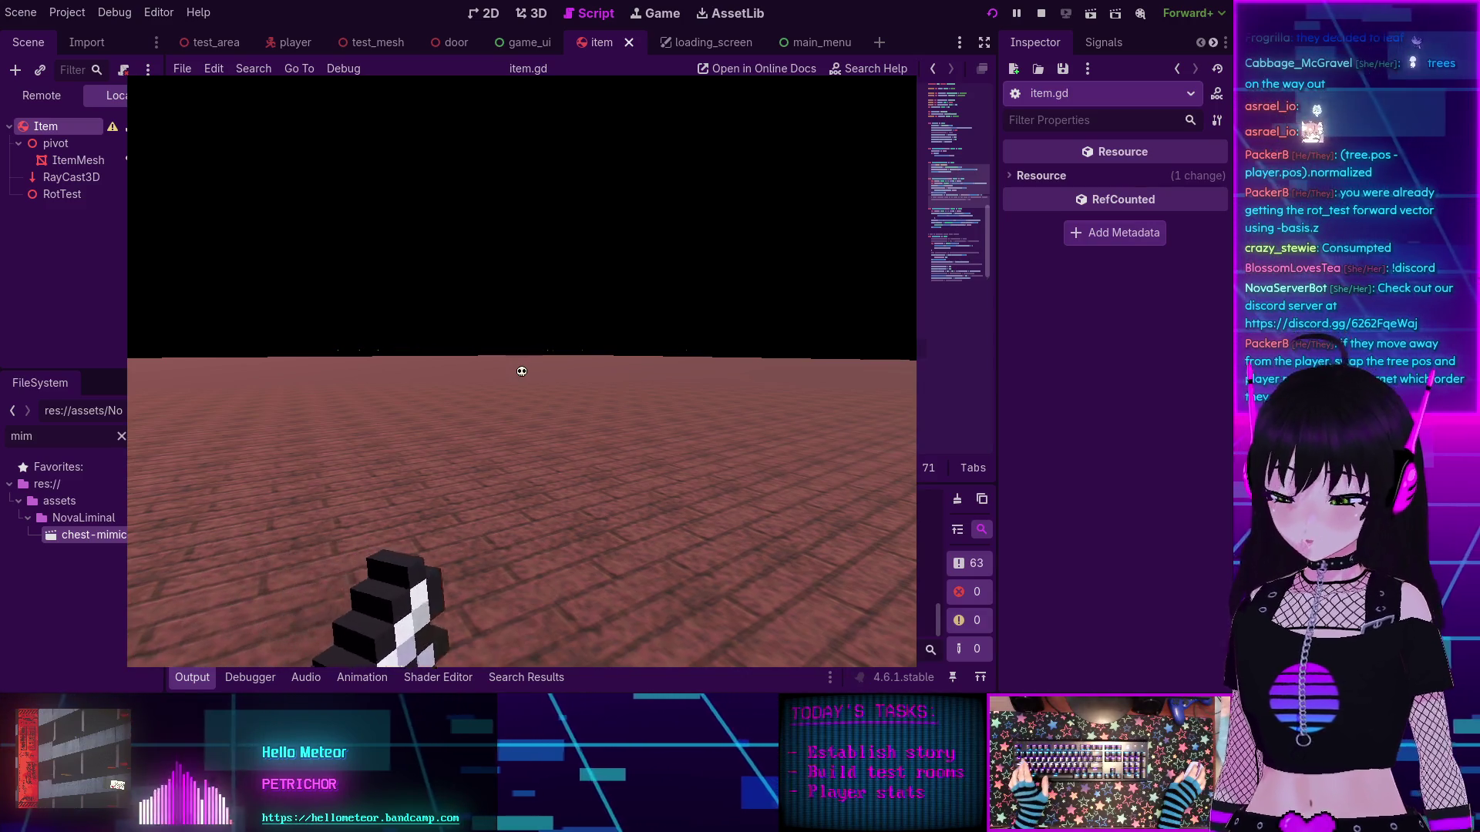
key("F8")
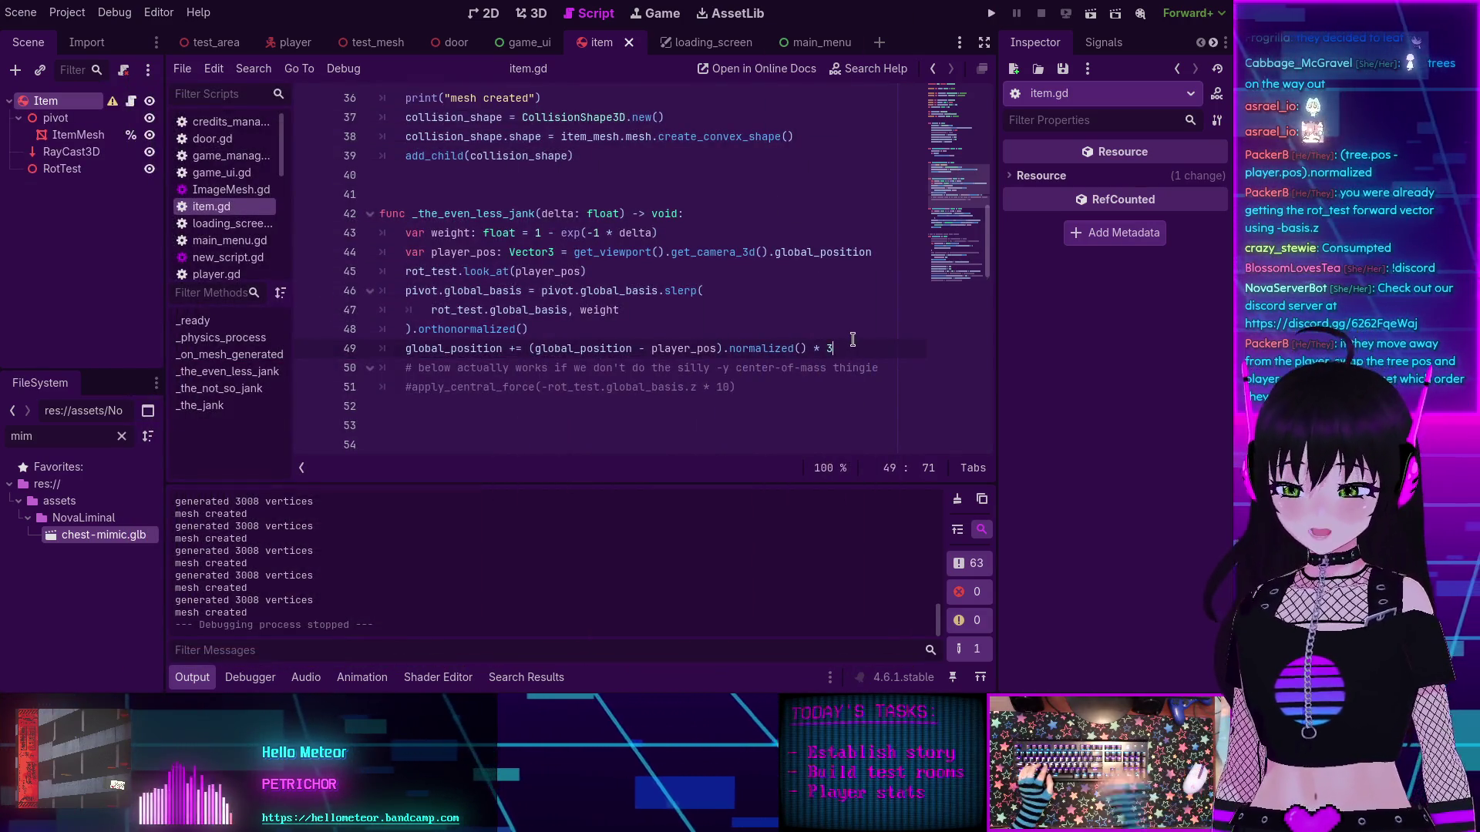
Step: Change line 49 to add -(global_position - player_pos).normalized() * 3 * delta and relaunch
type(" * delta")
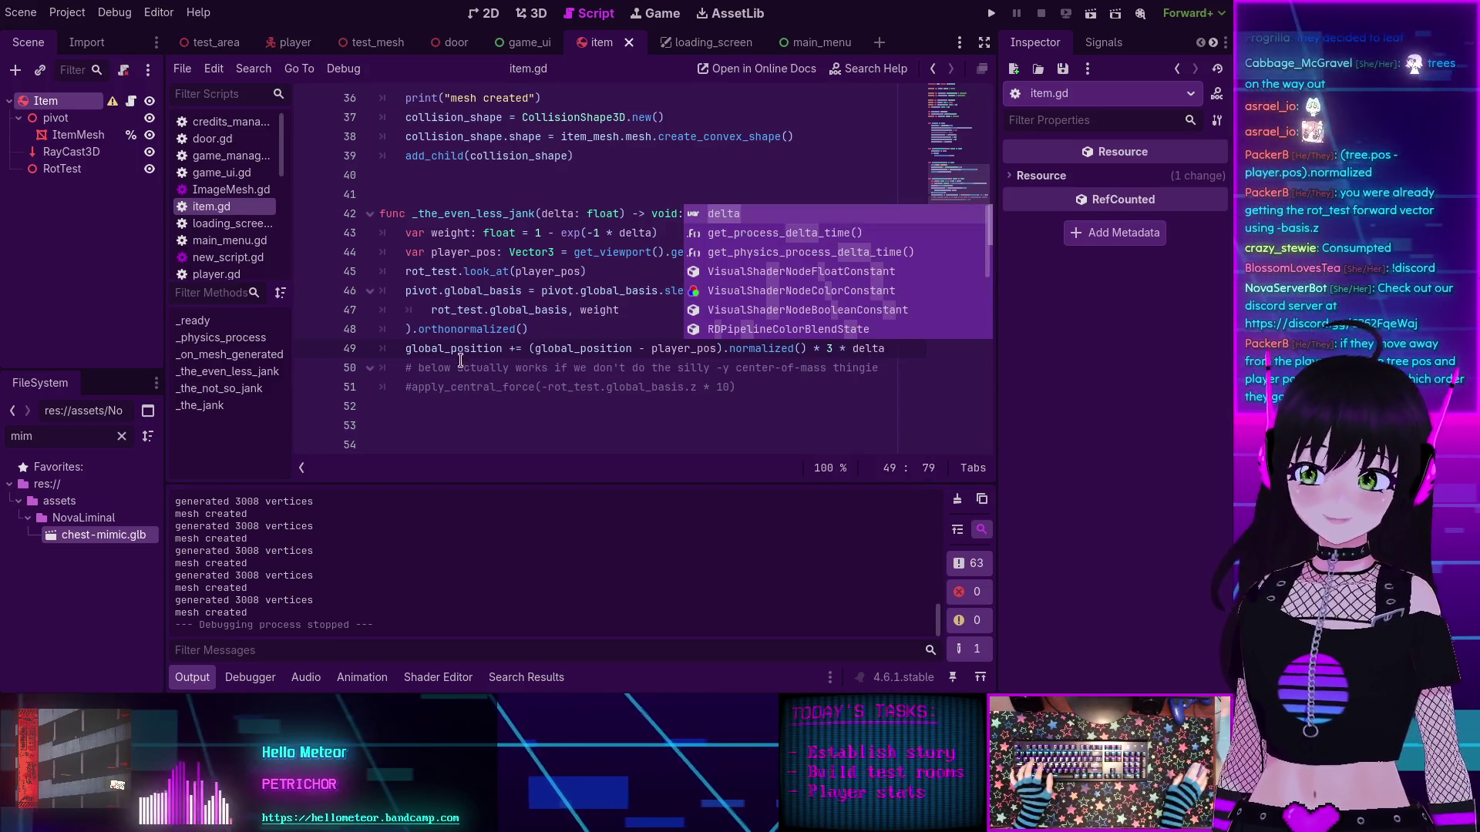
left_click(529, 348)
type("-")
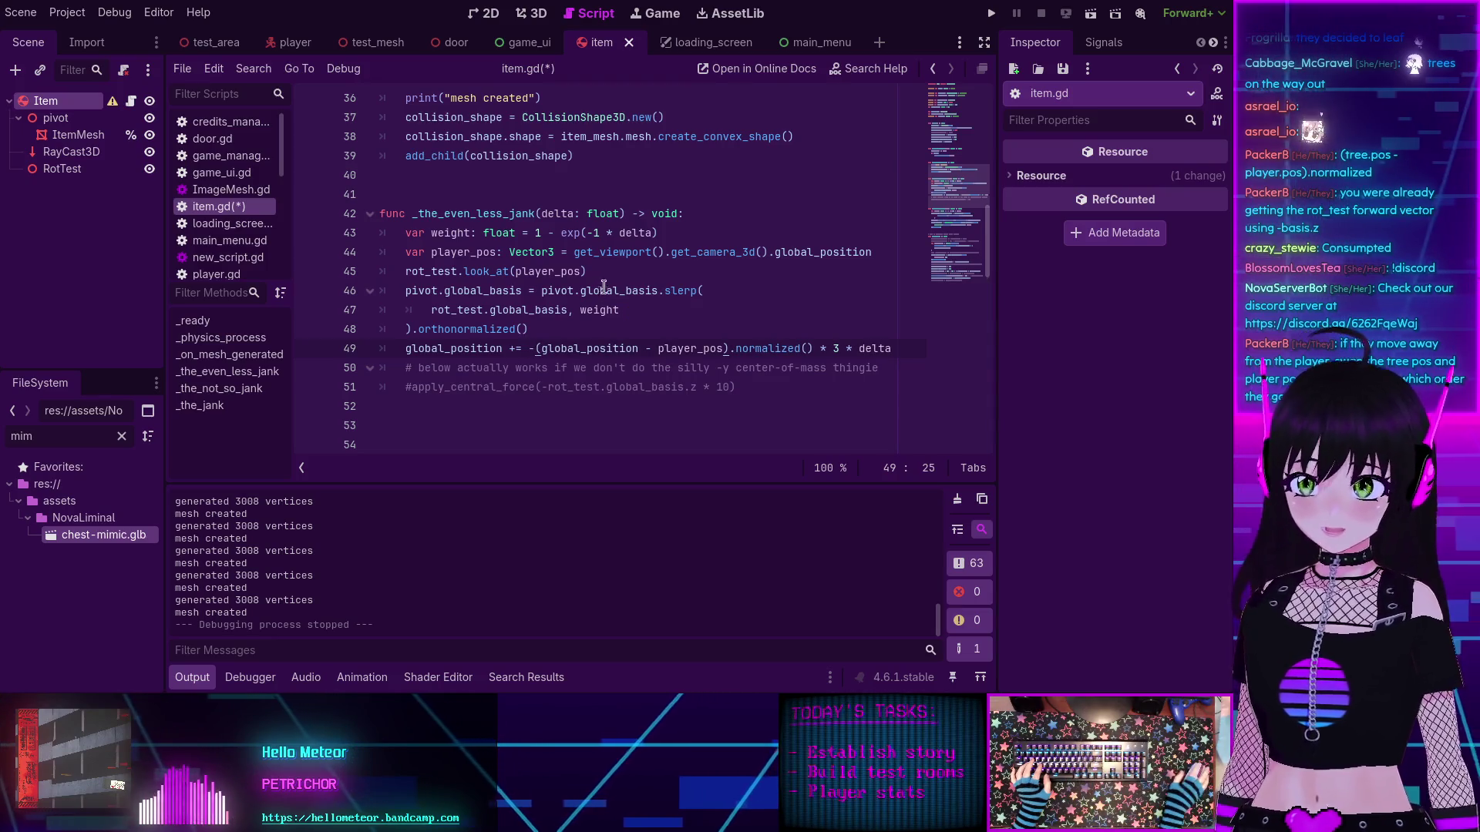
key("F5")
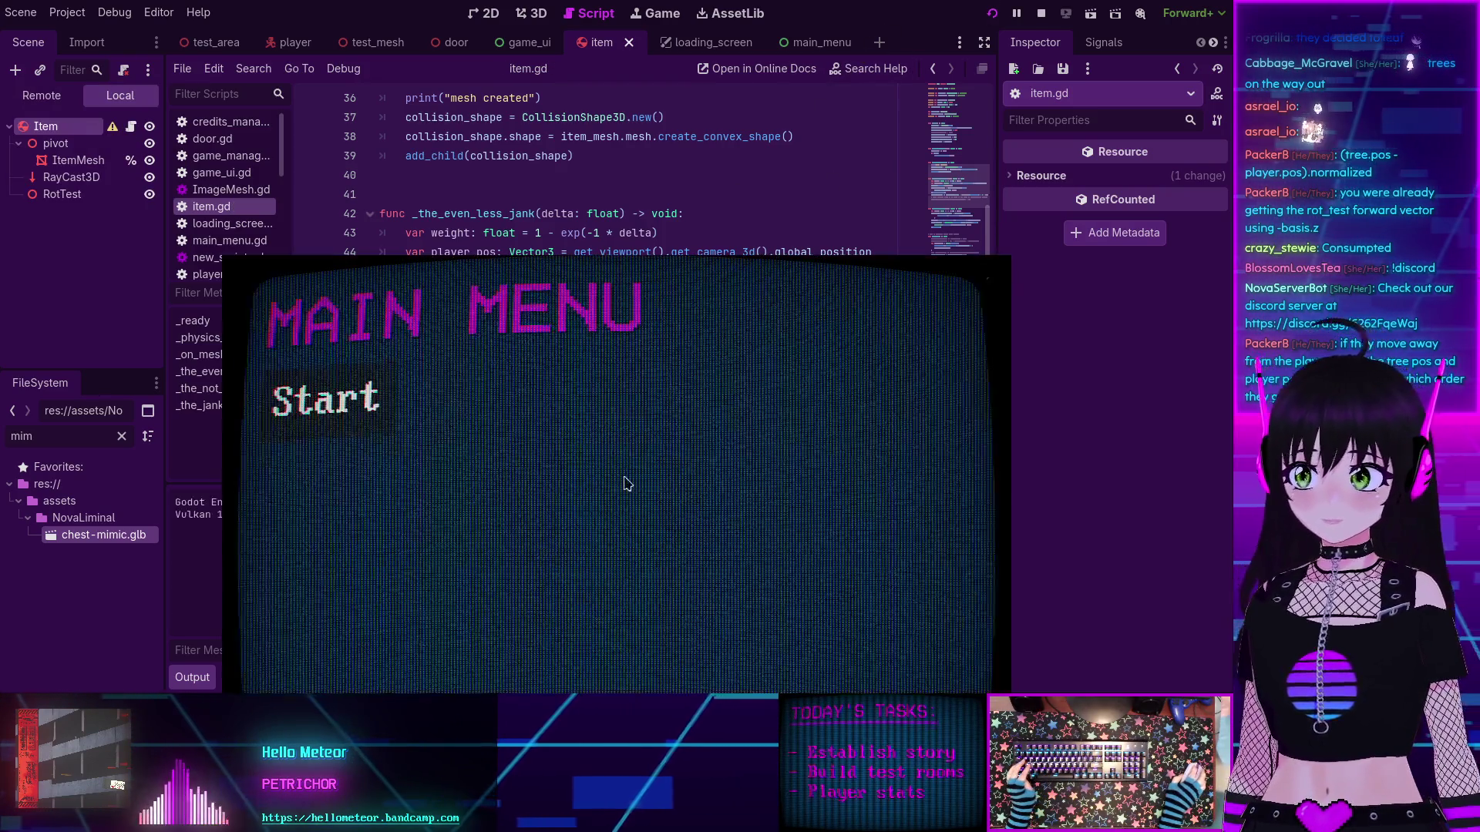
Step: Start the game, circle the tree row with A, D and S, then stop it with F8
left_click(330, 221)
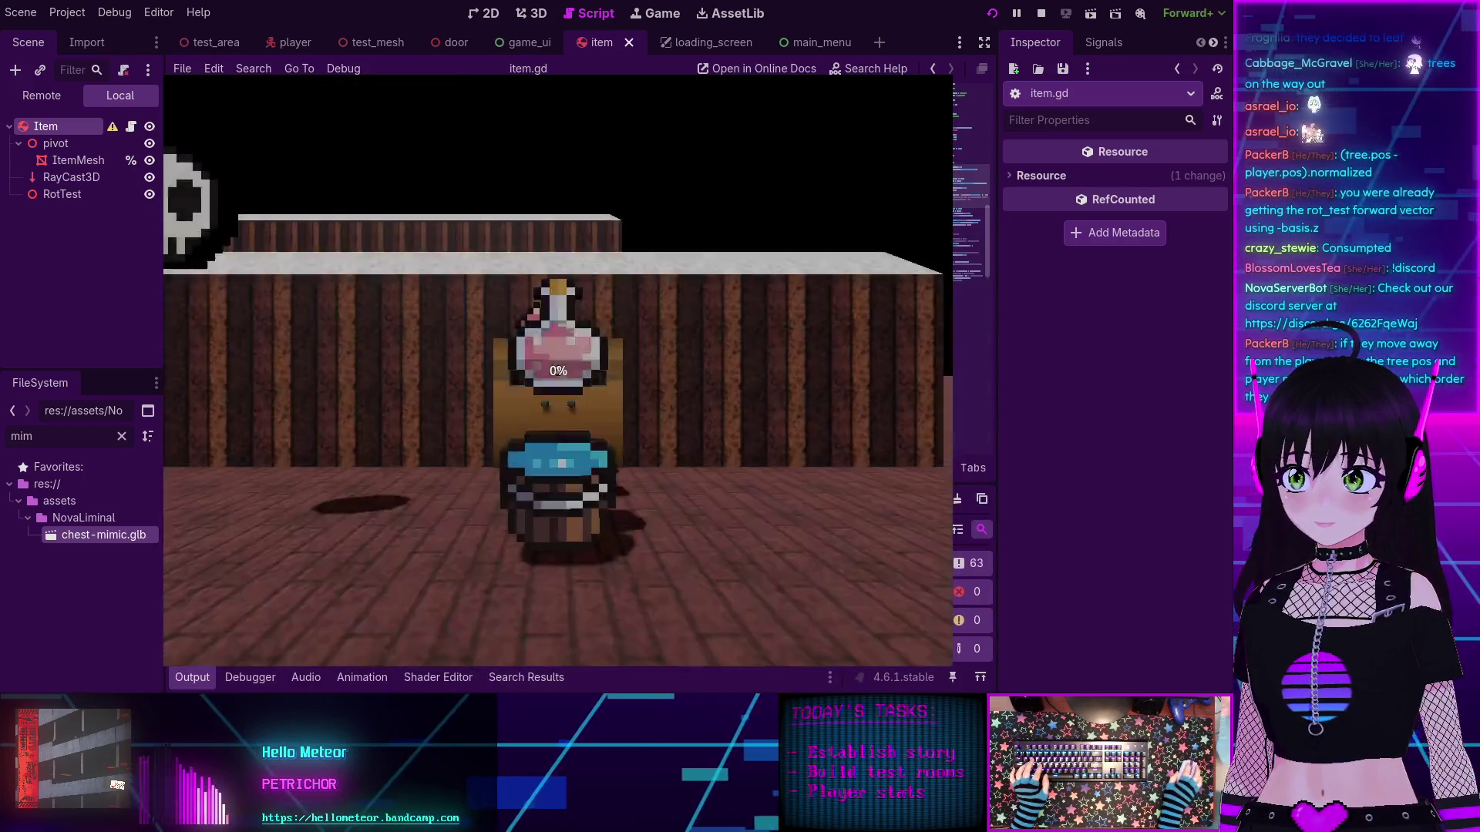
key("a")
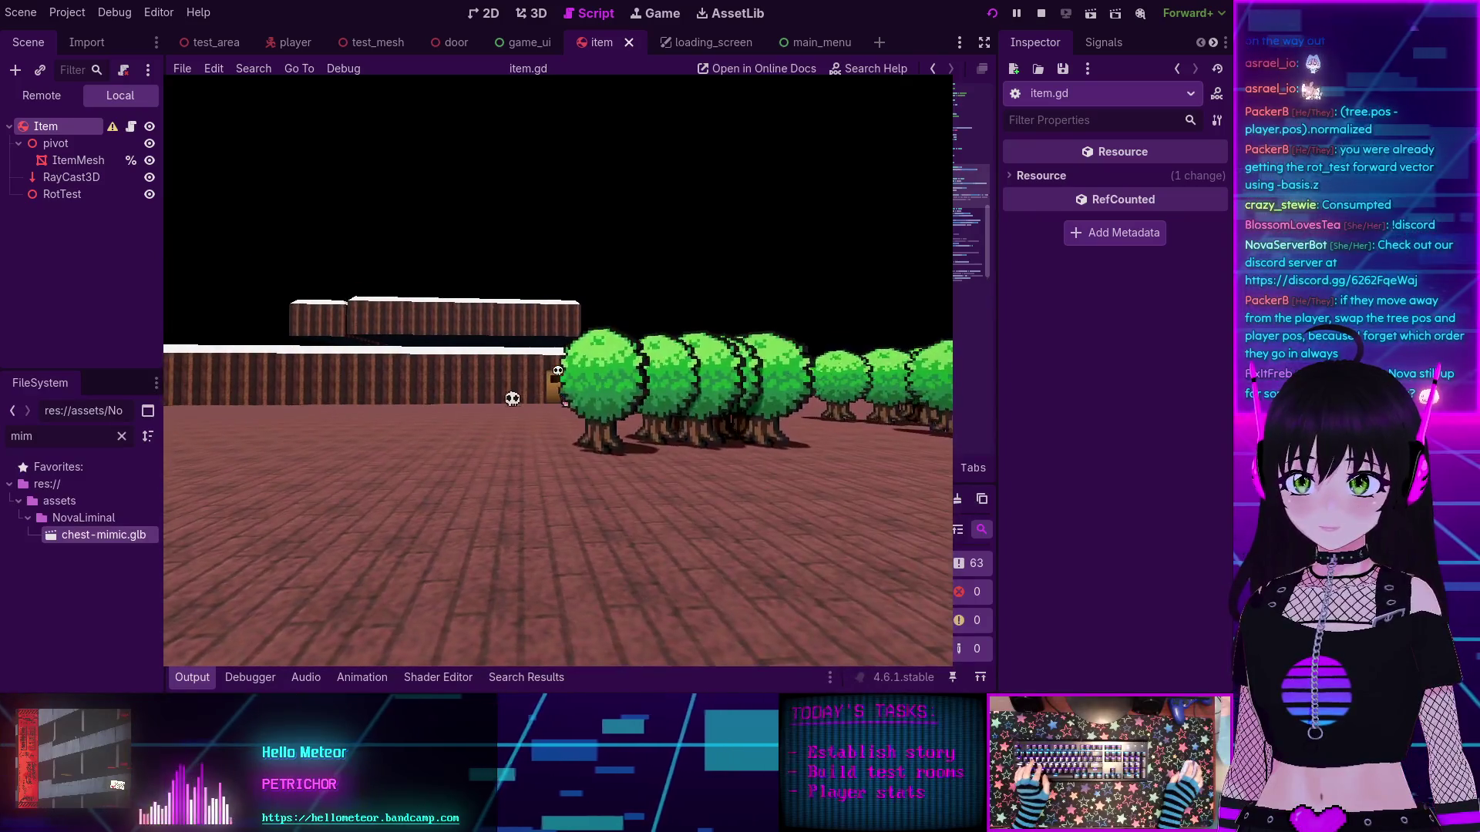
key("d")
key("a")
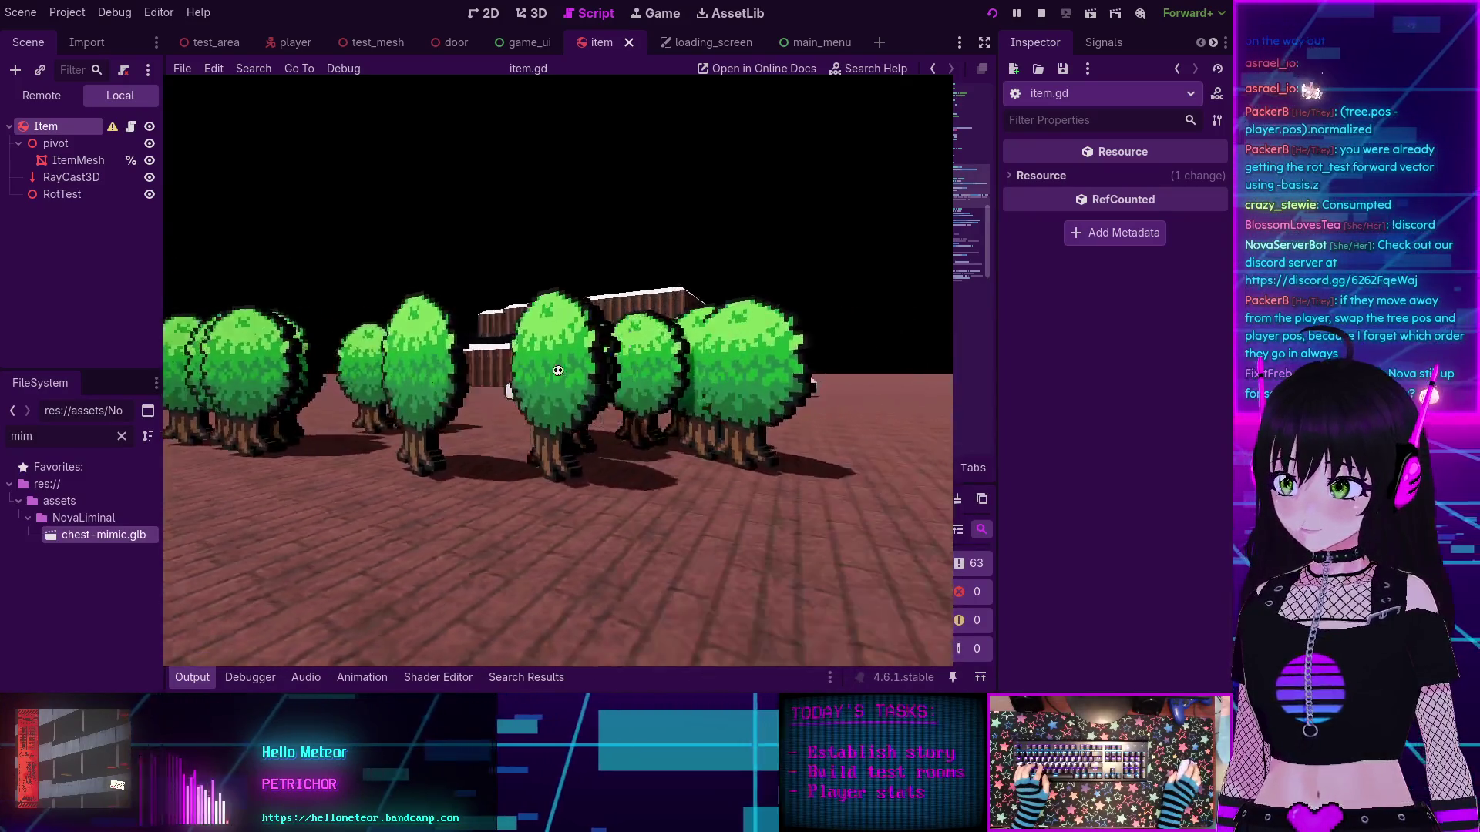
key("d")
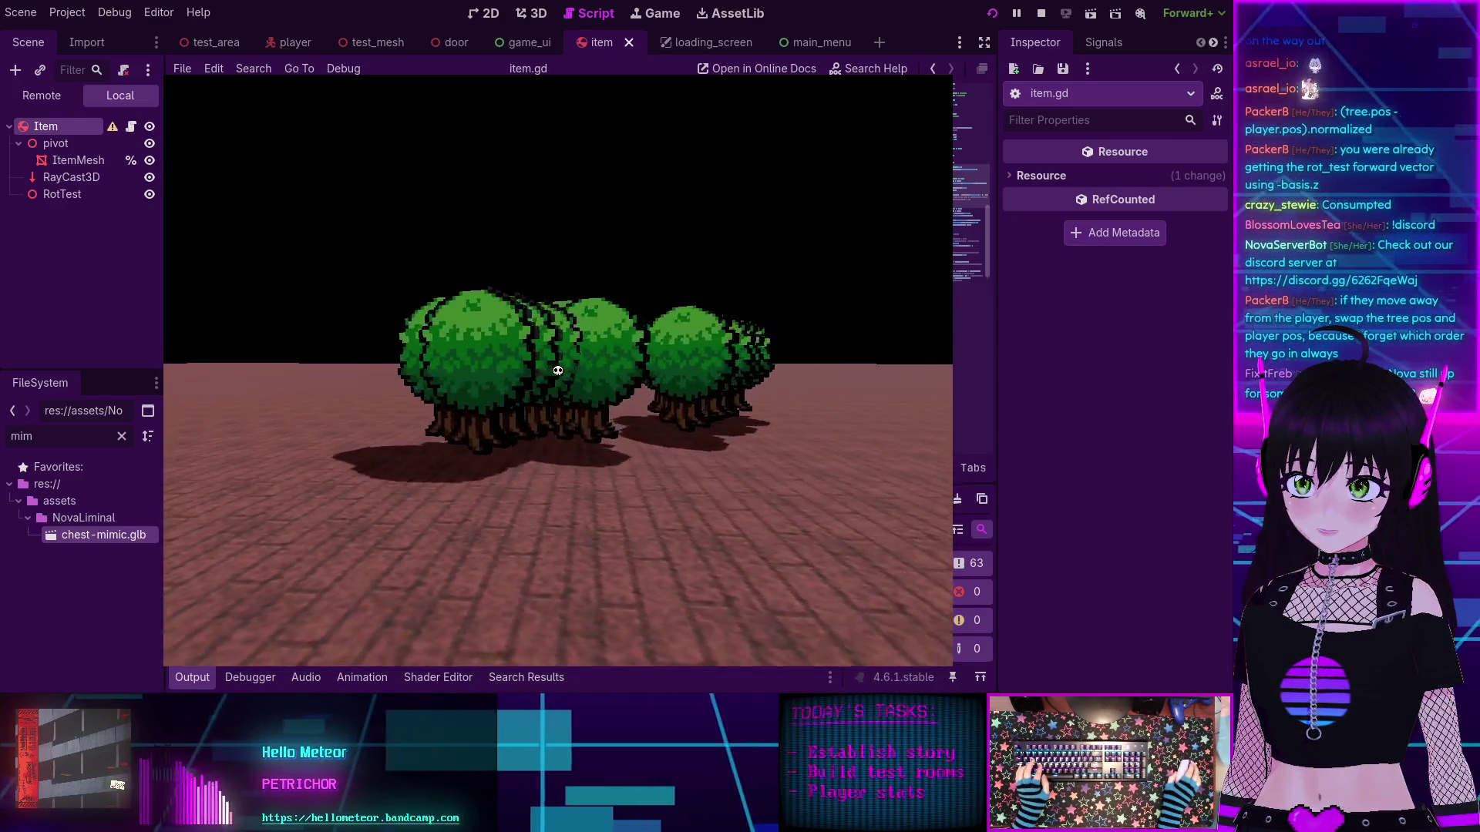
key("a")
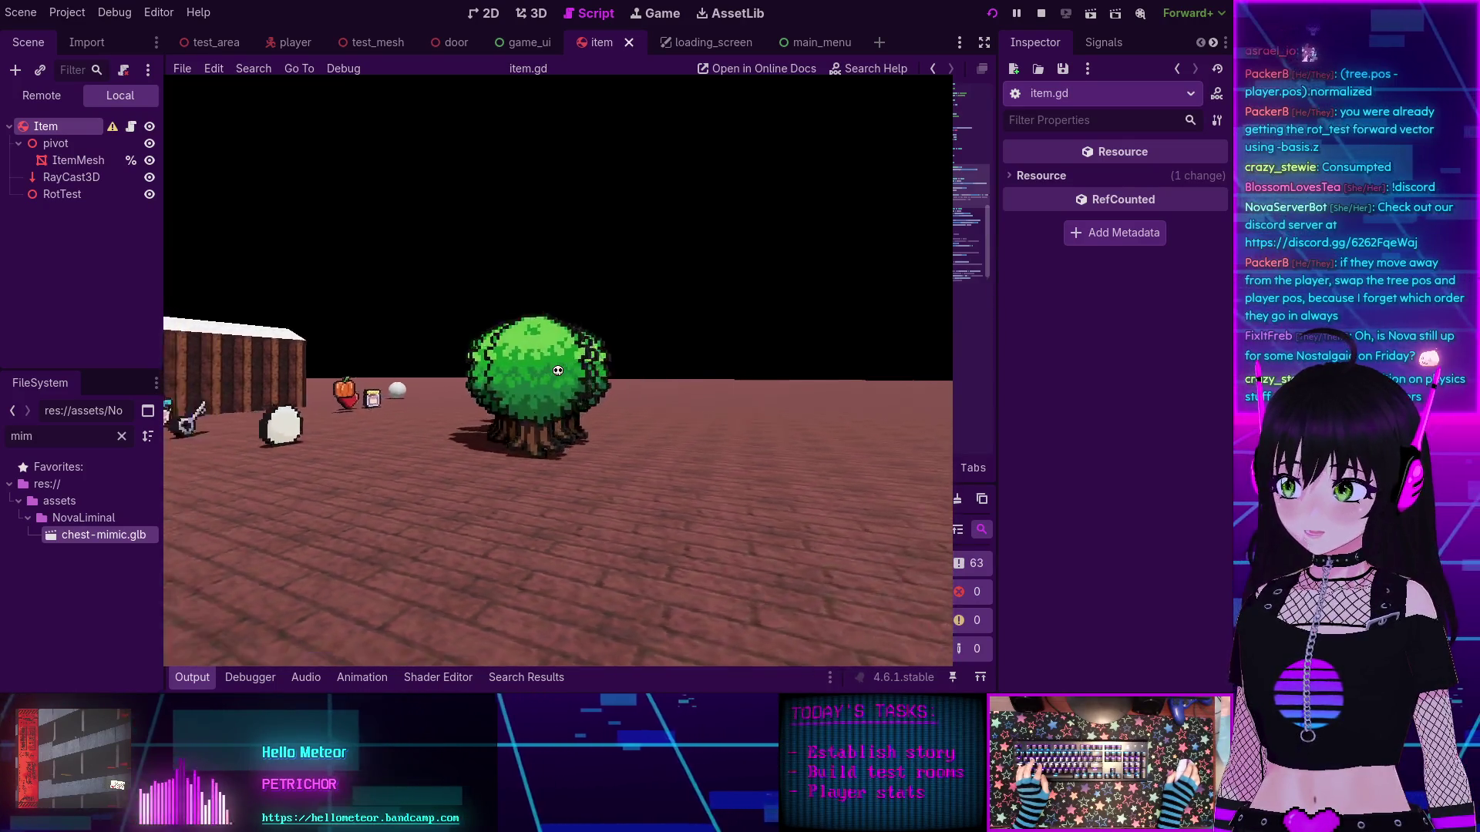
key("d")
key("s")
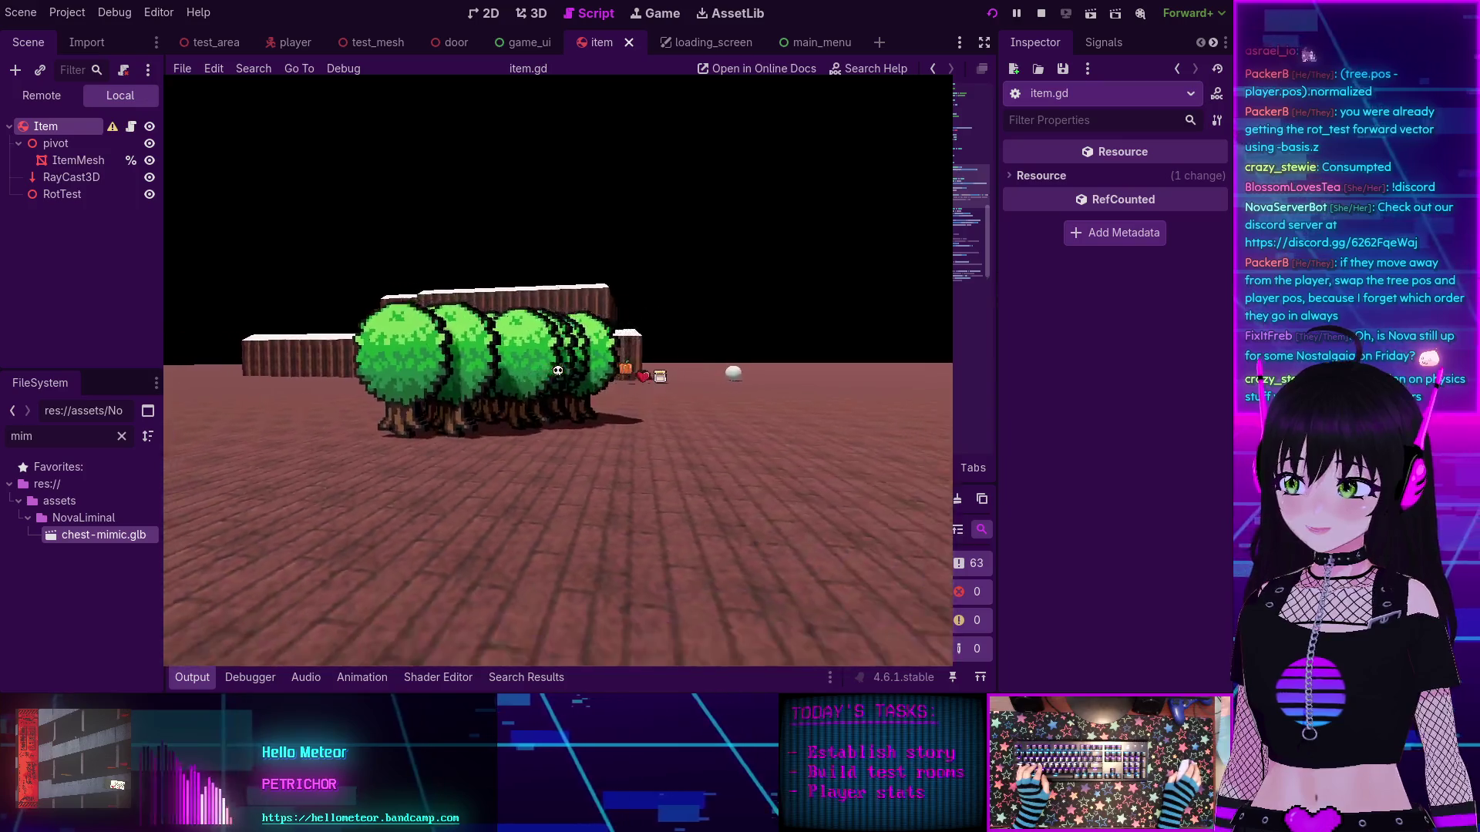
key("a")
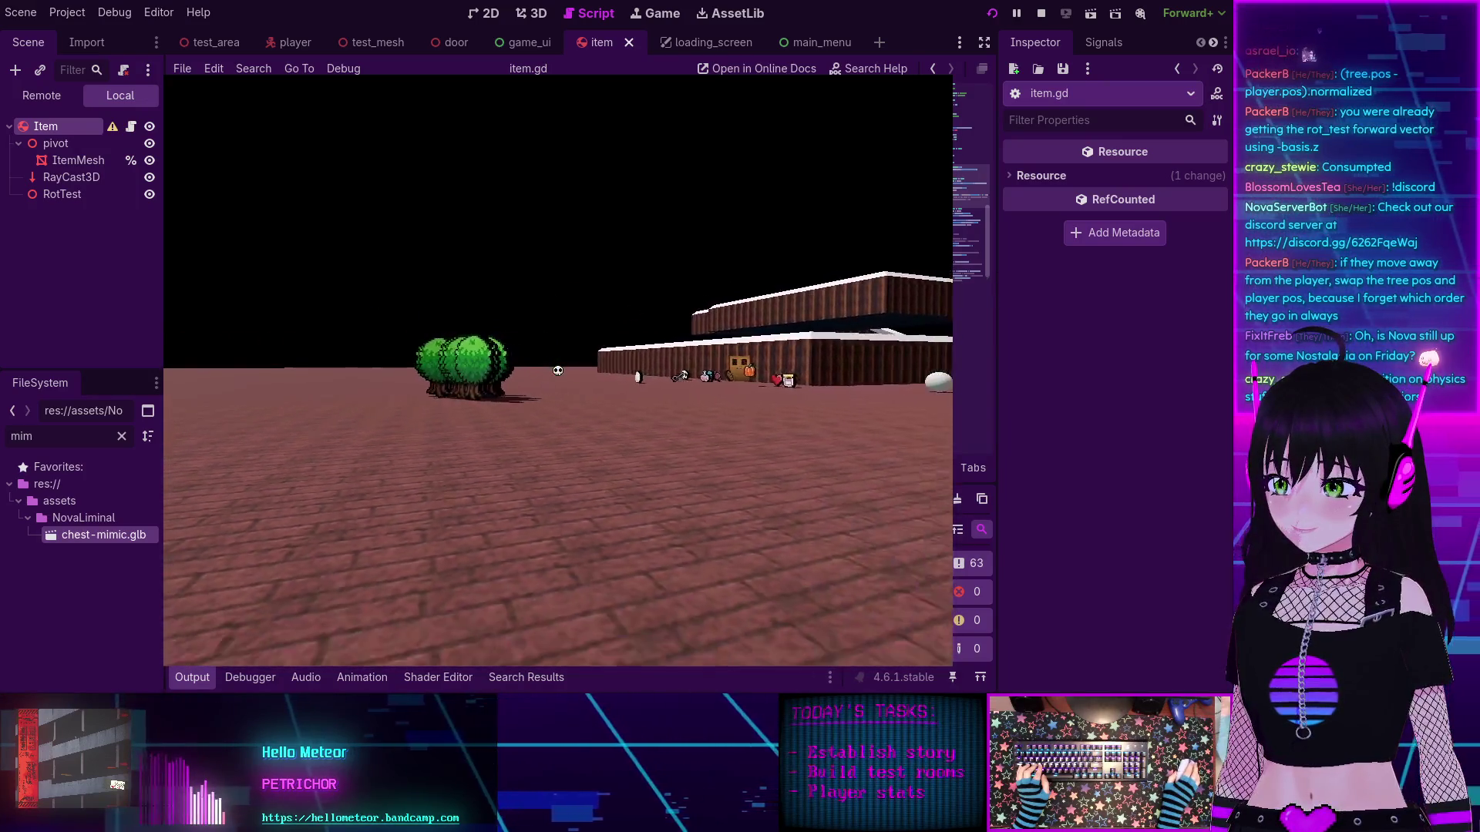
key("d")
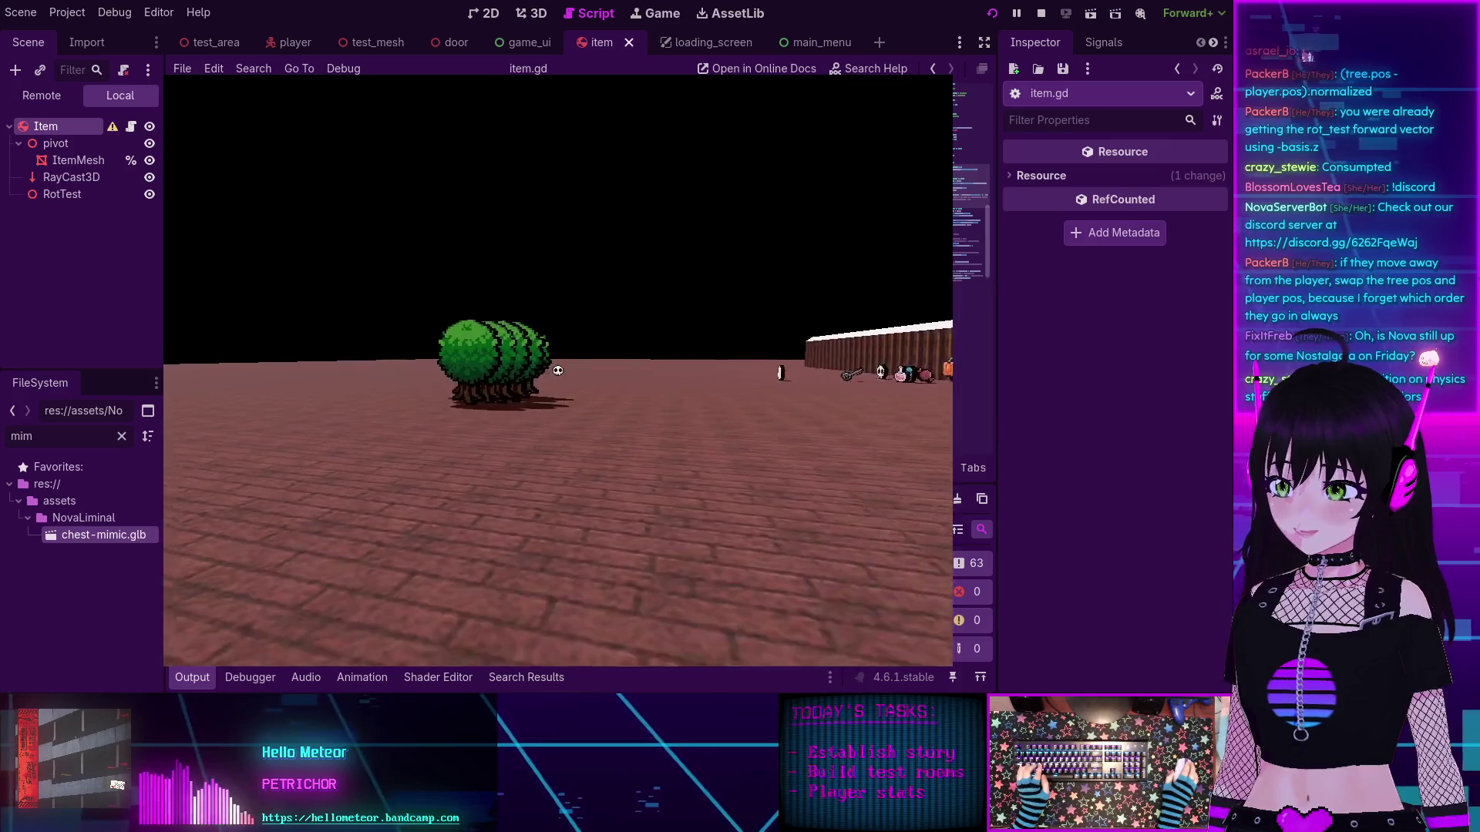
key("a")
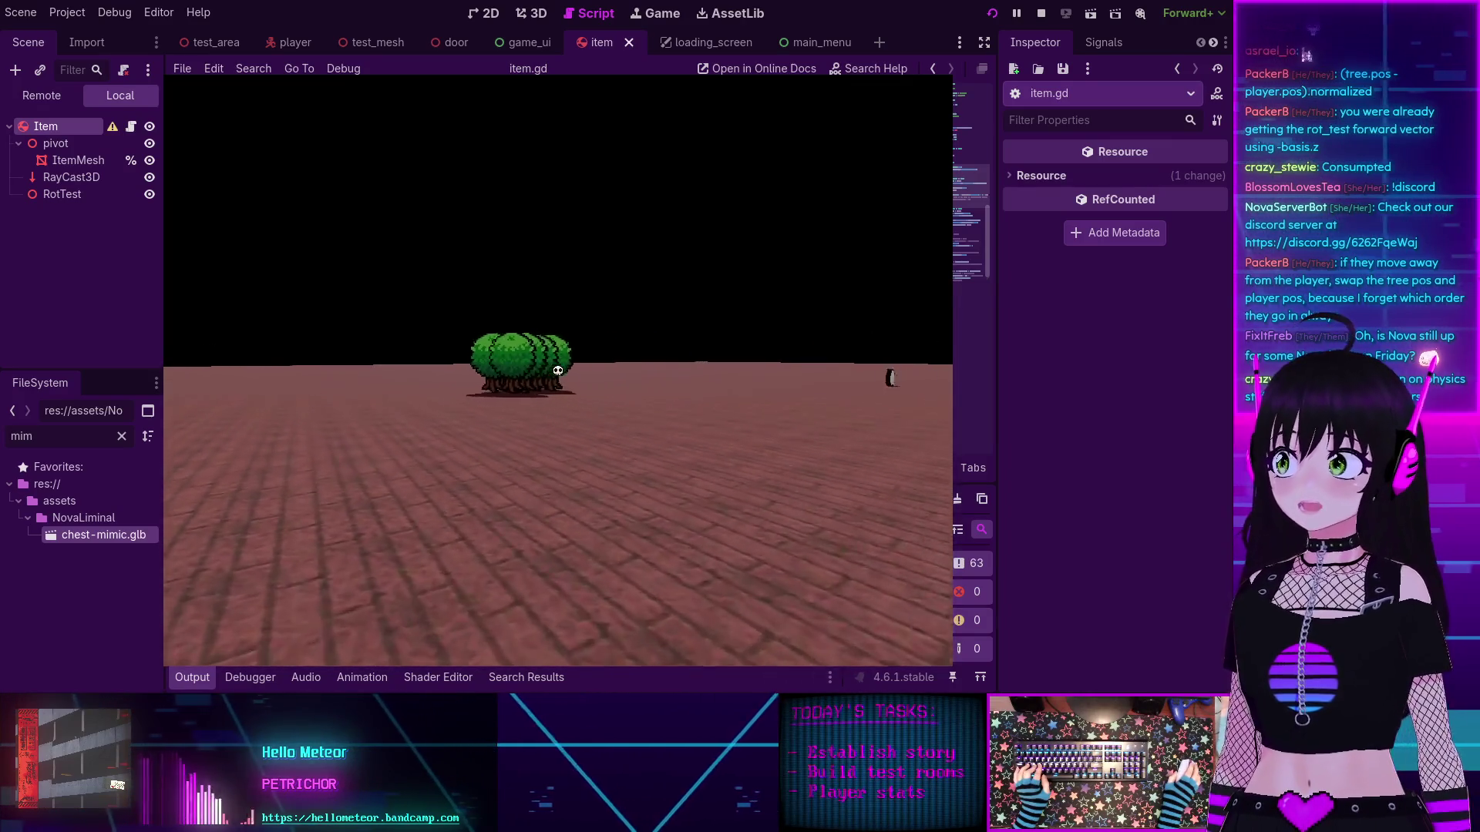
key("d")
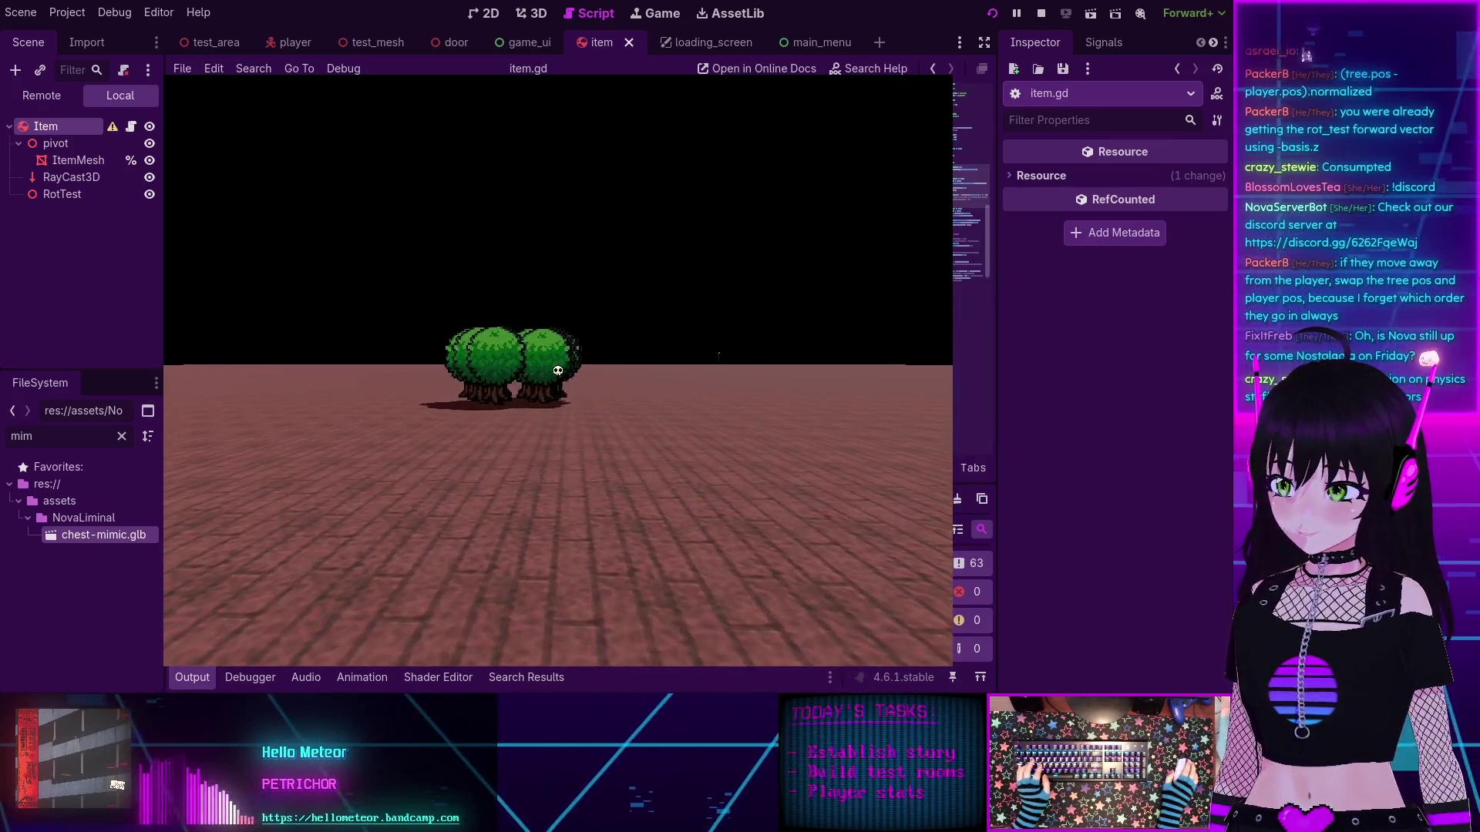
key("a")
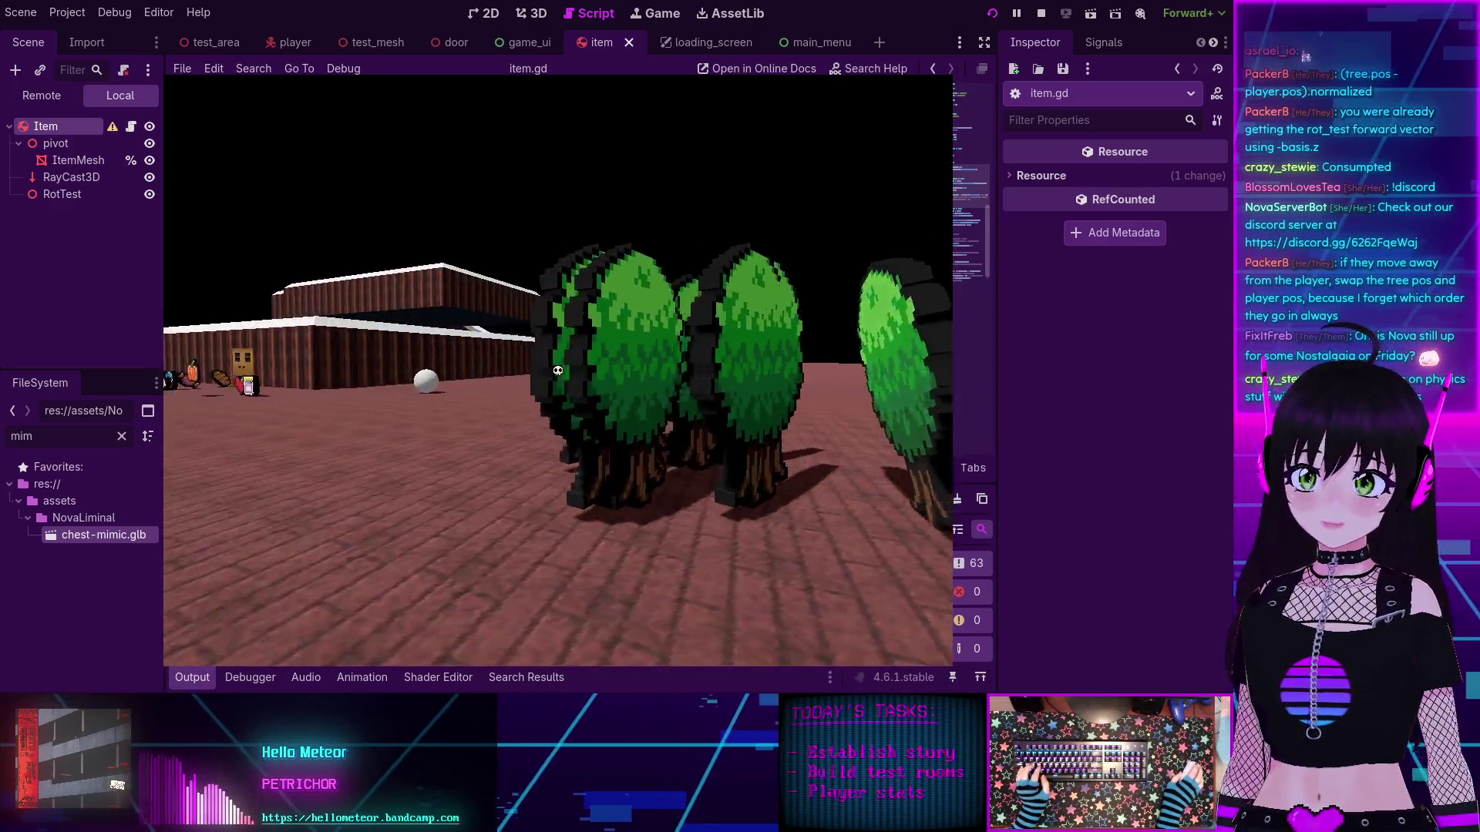
key("F8")
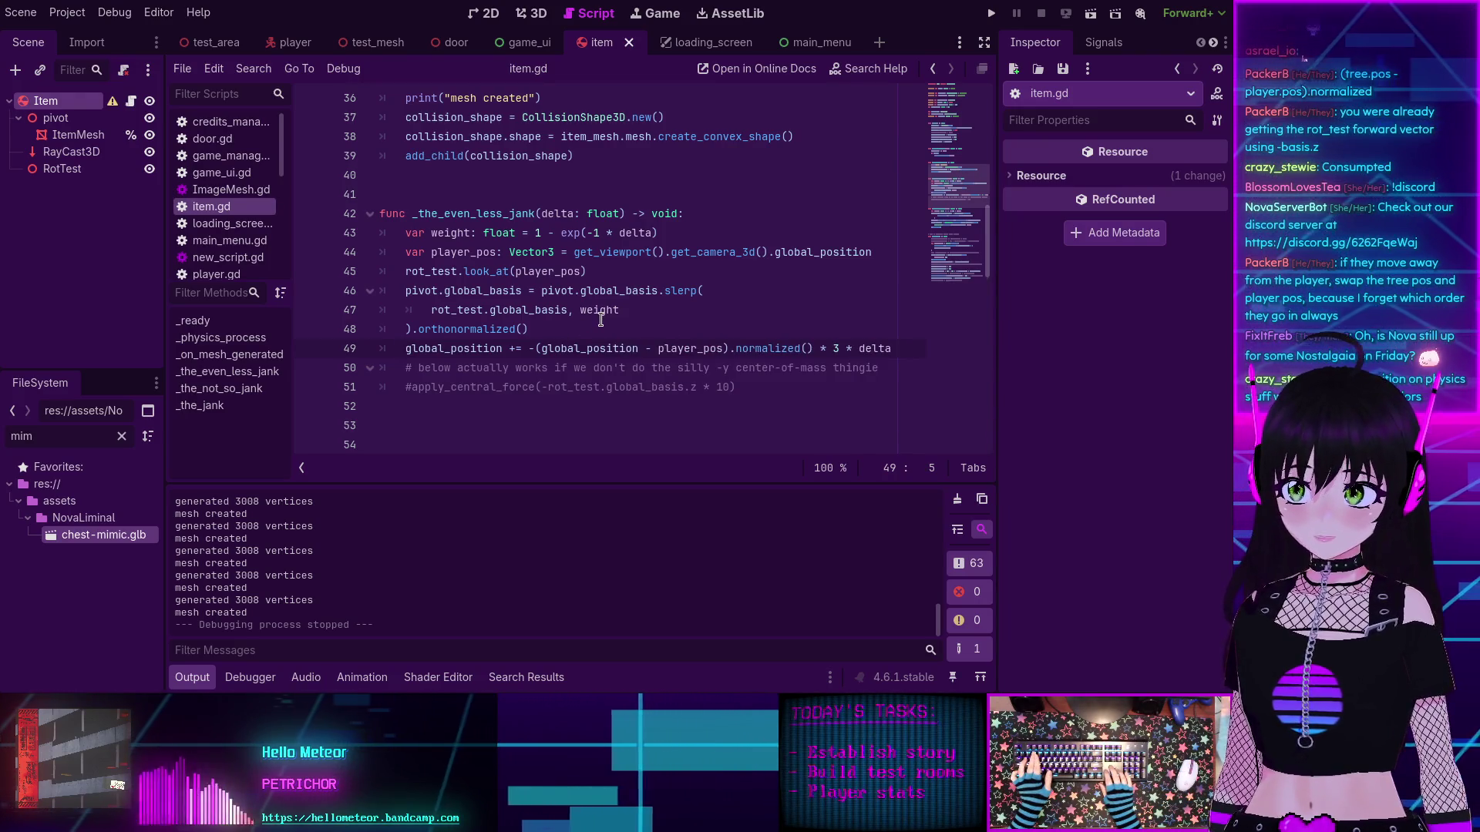
Step: Comment out the global_position movement line and add spacing lines around it
key("Return")
type("#")
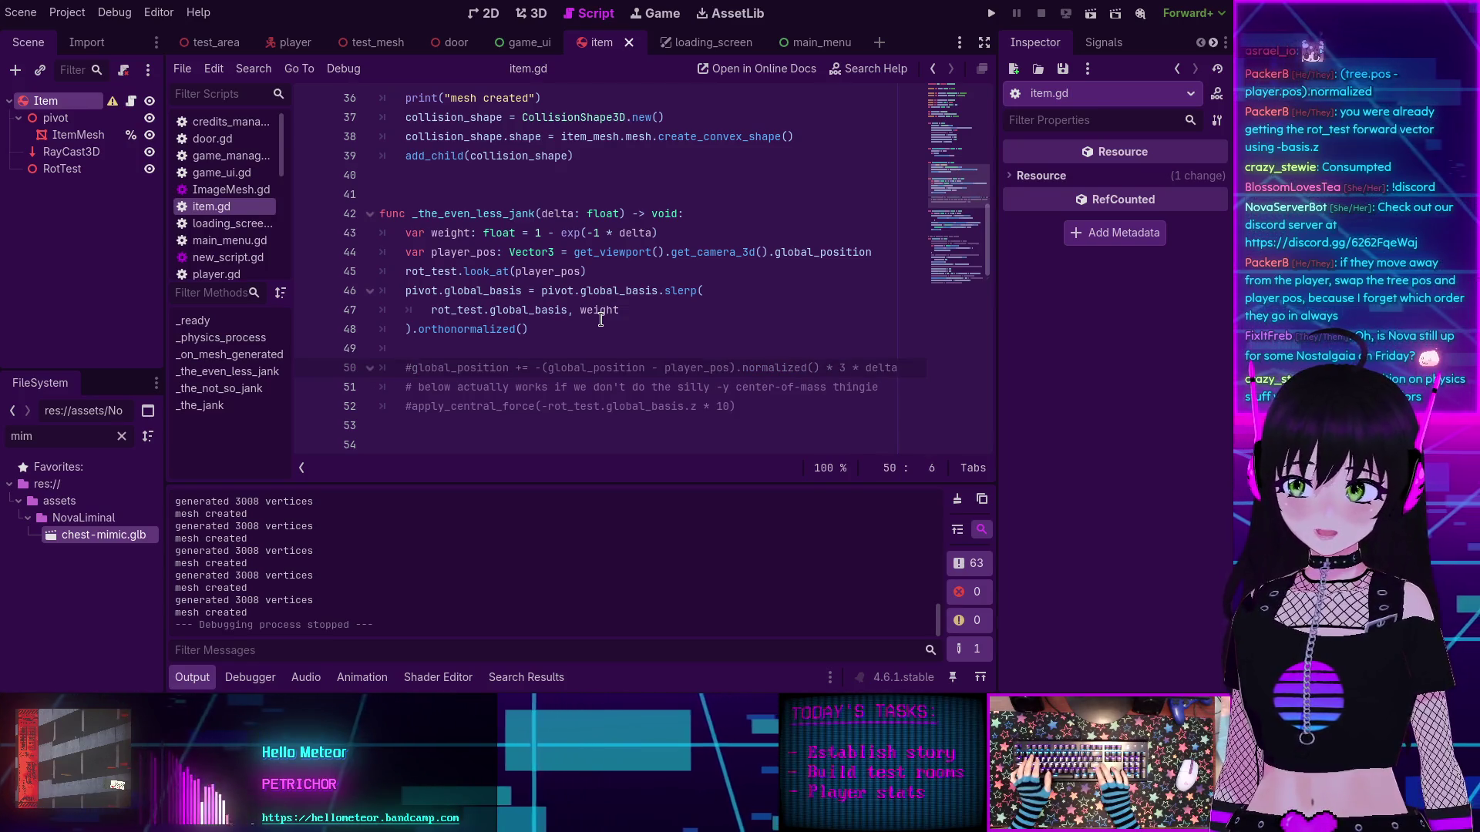
key("Down")
key("Return")
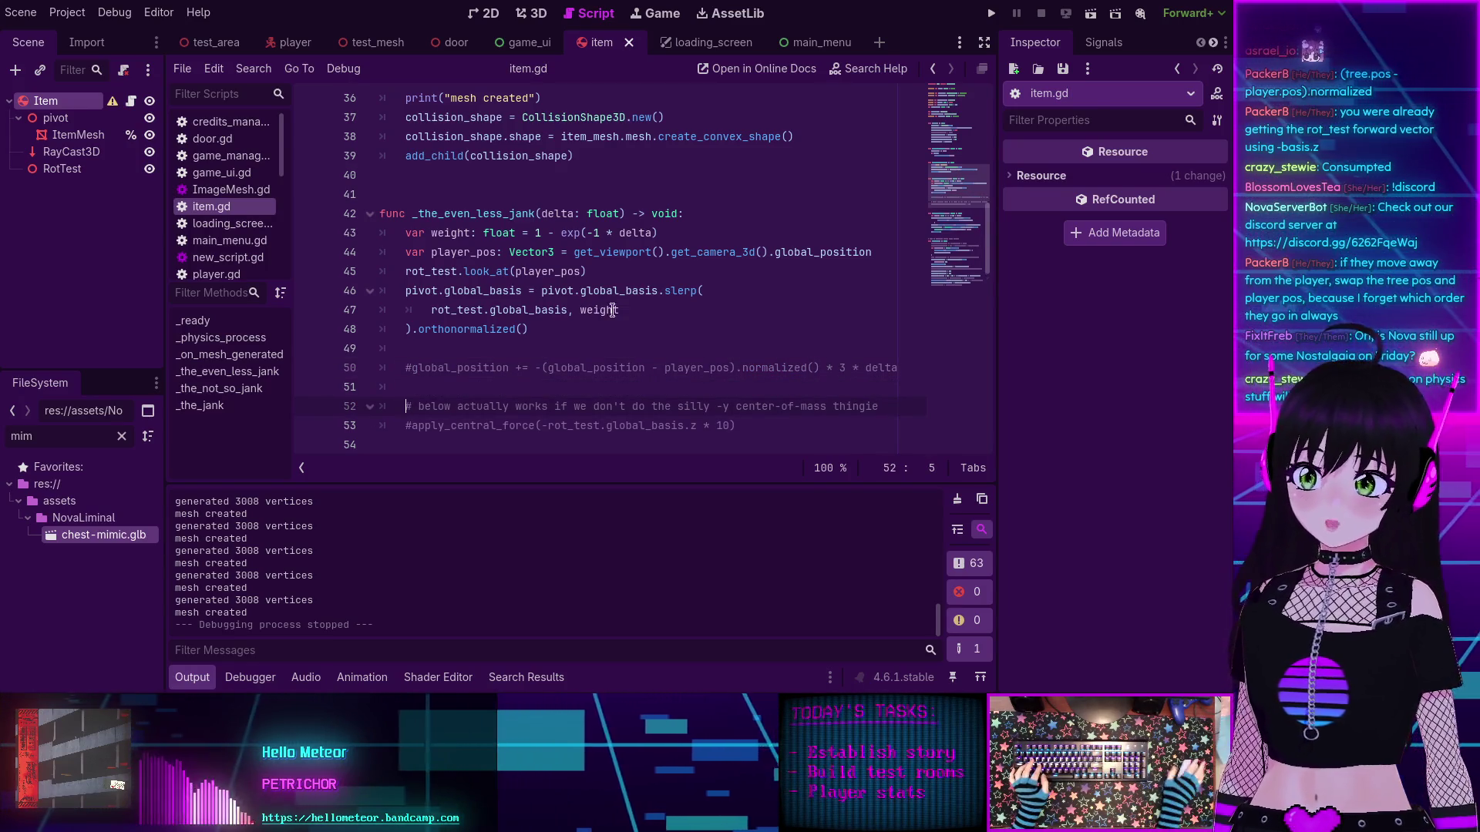
scroll(612, 278, "down", 2)
key("Down")
key("Right")
Step: Uncomment apply_central_force(-rot_test.global_basis.z * 10), save, and briefly run the game
key("BackSpace")
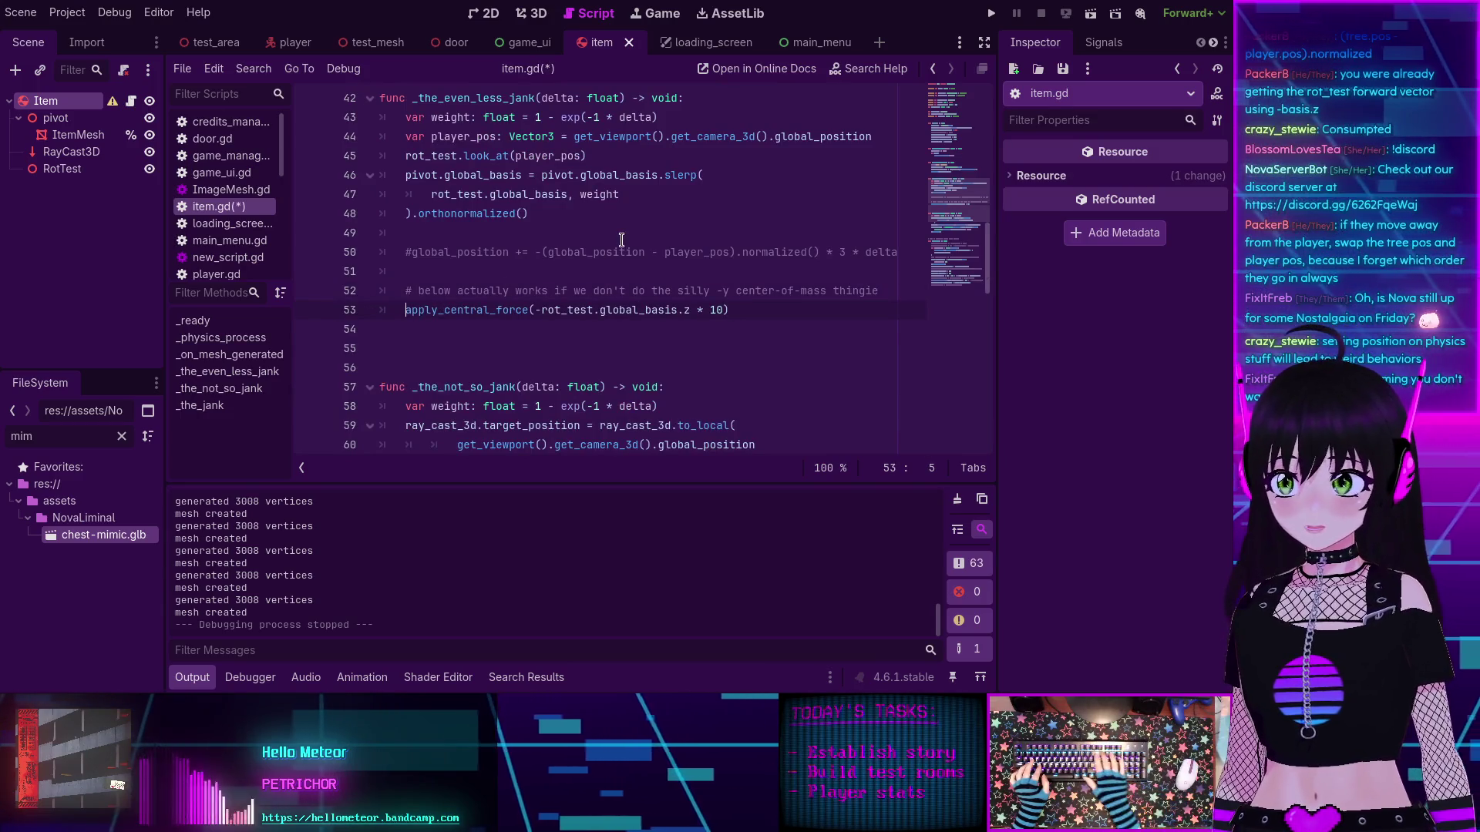
key("ctrl+s")
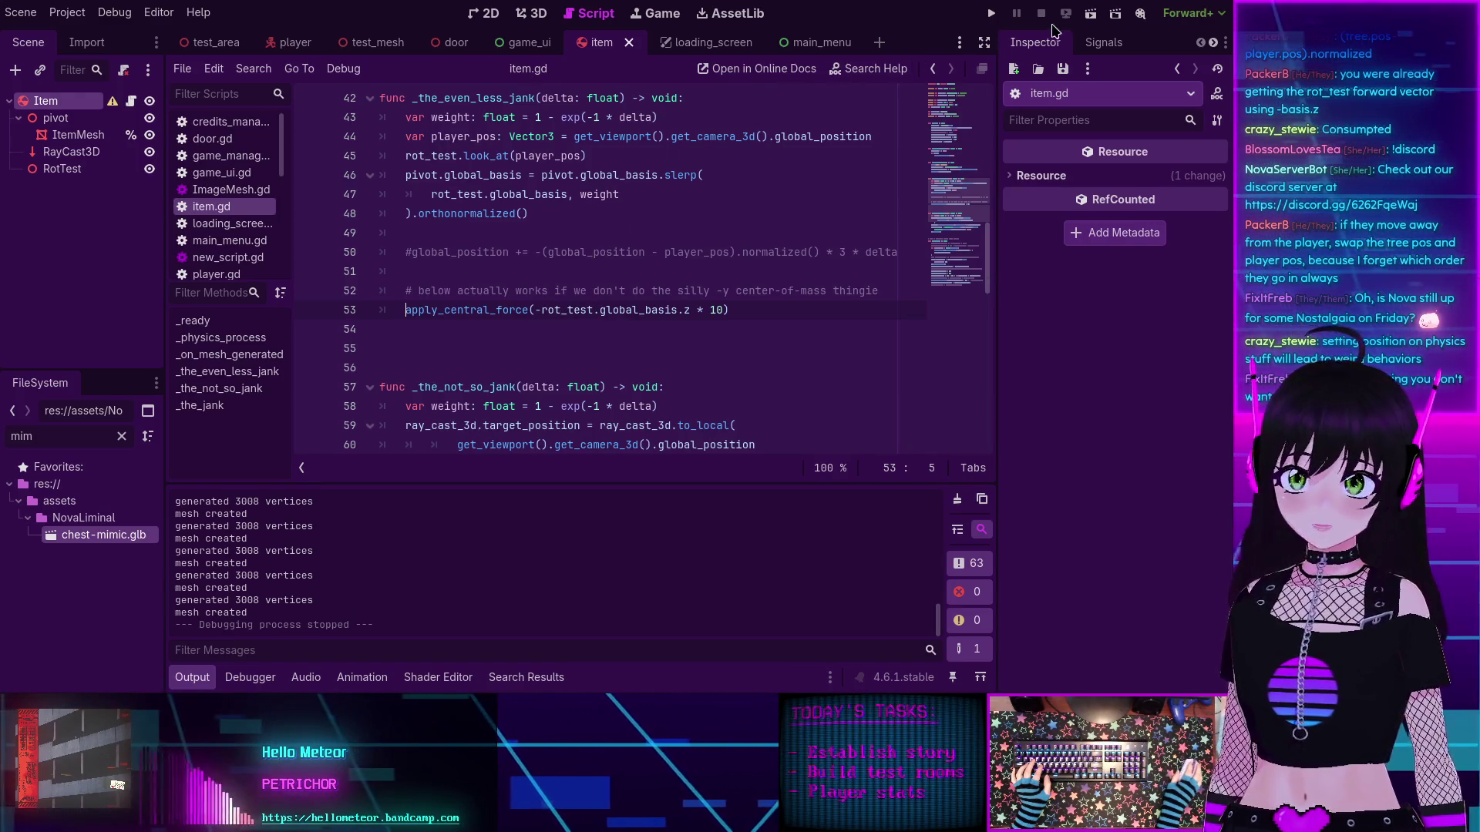
left_click(989, 14)
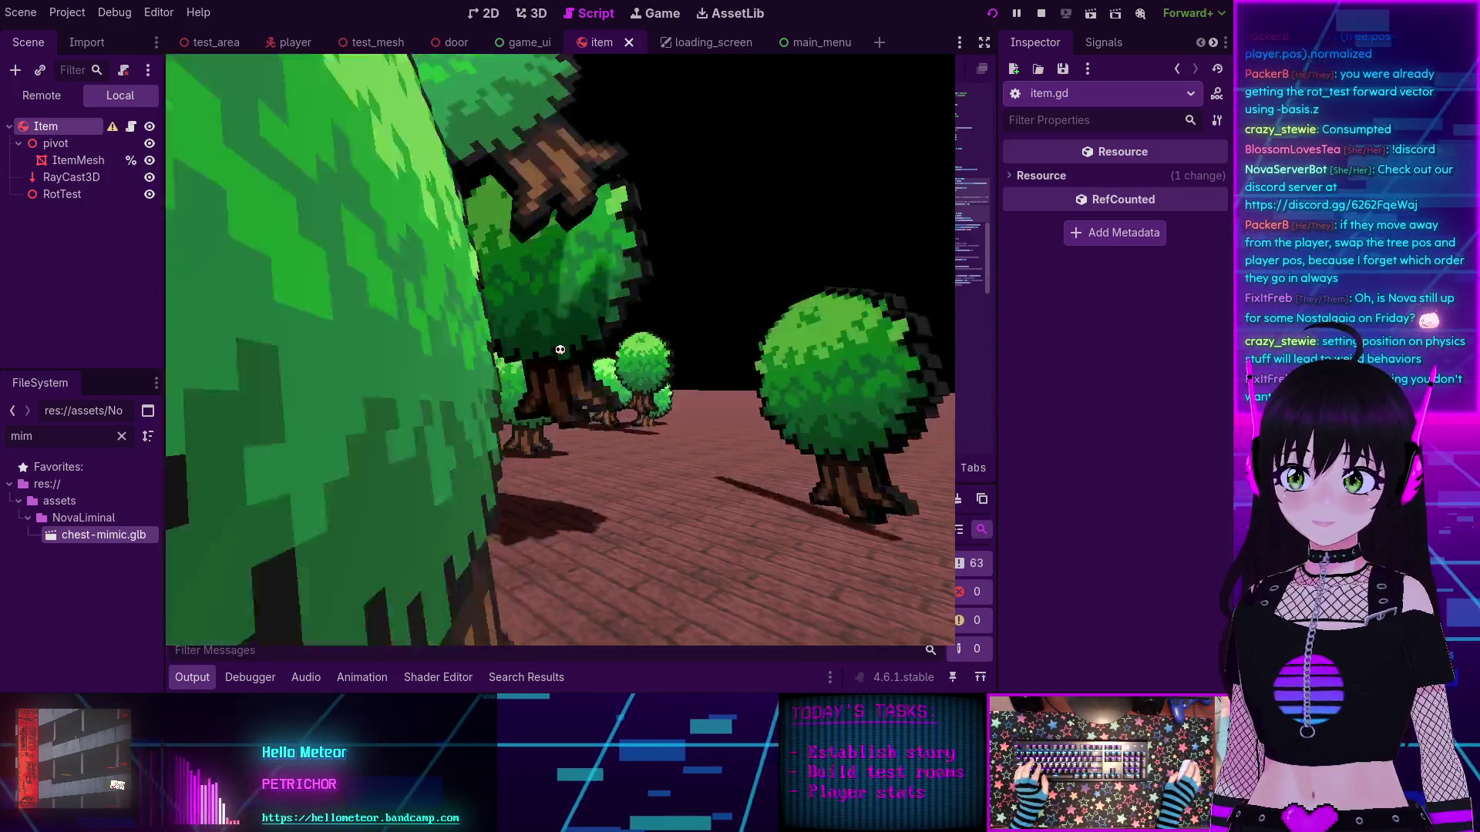
key("F8")
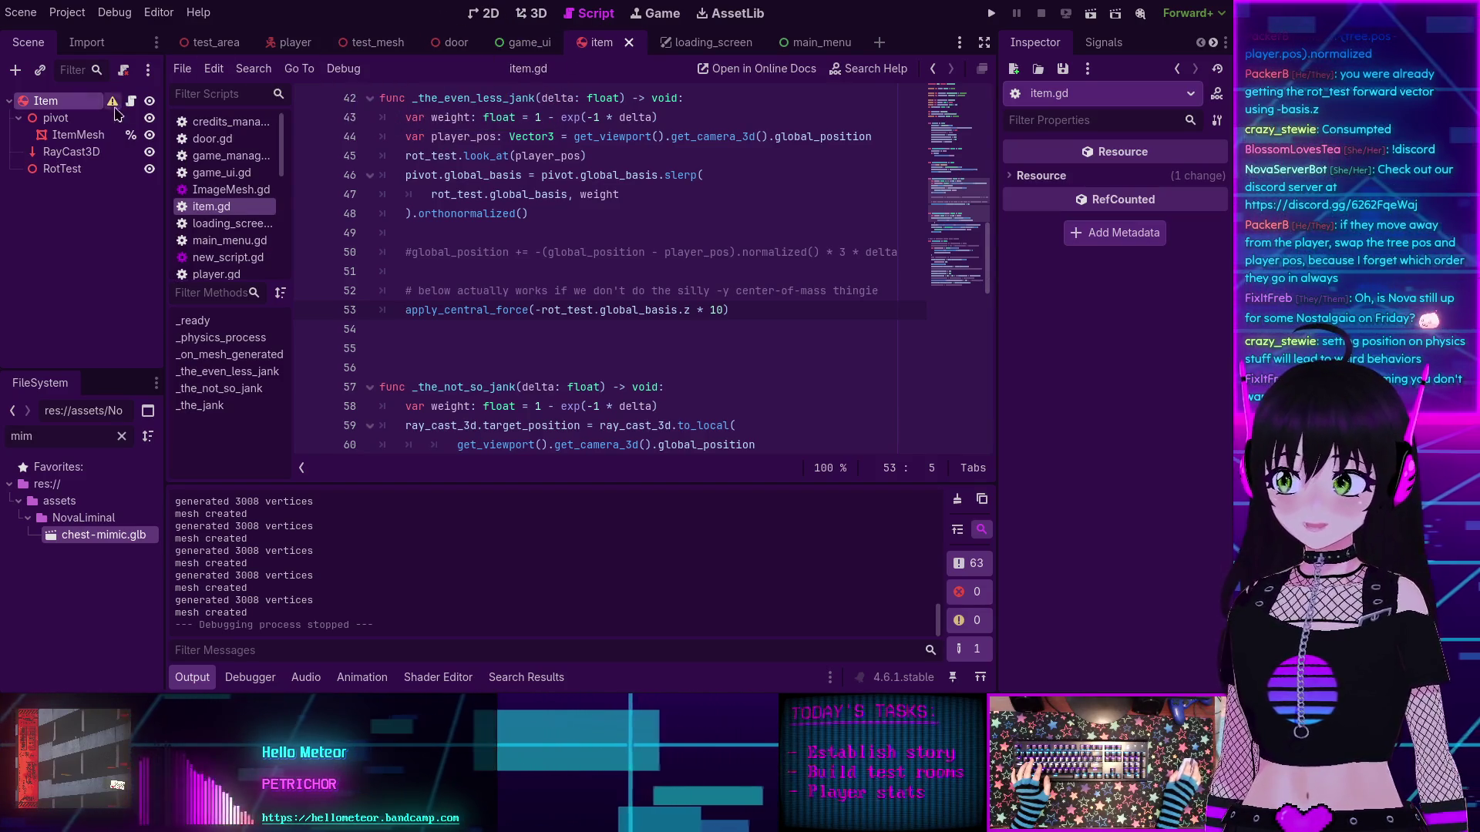
Step: Set the Item's Center of Mass y to 0.0, save the scene, and run the game
left_click(63, 105)
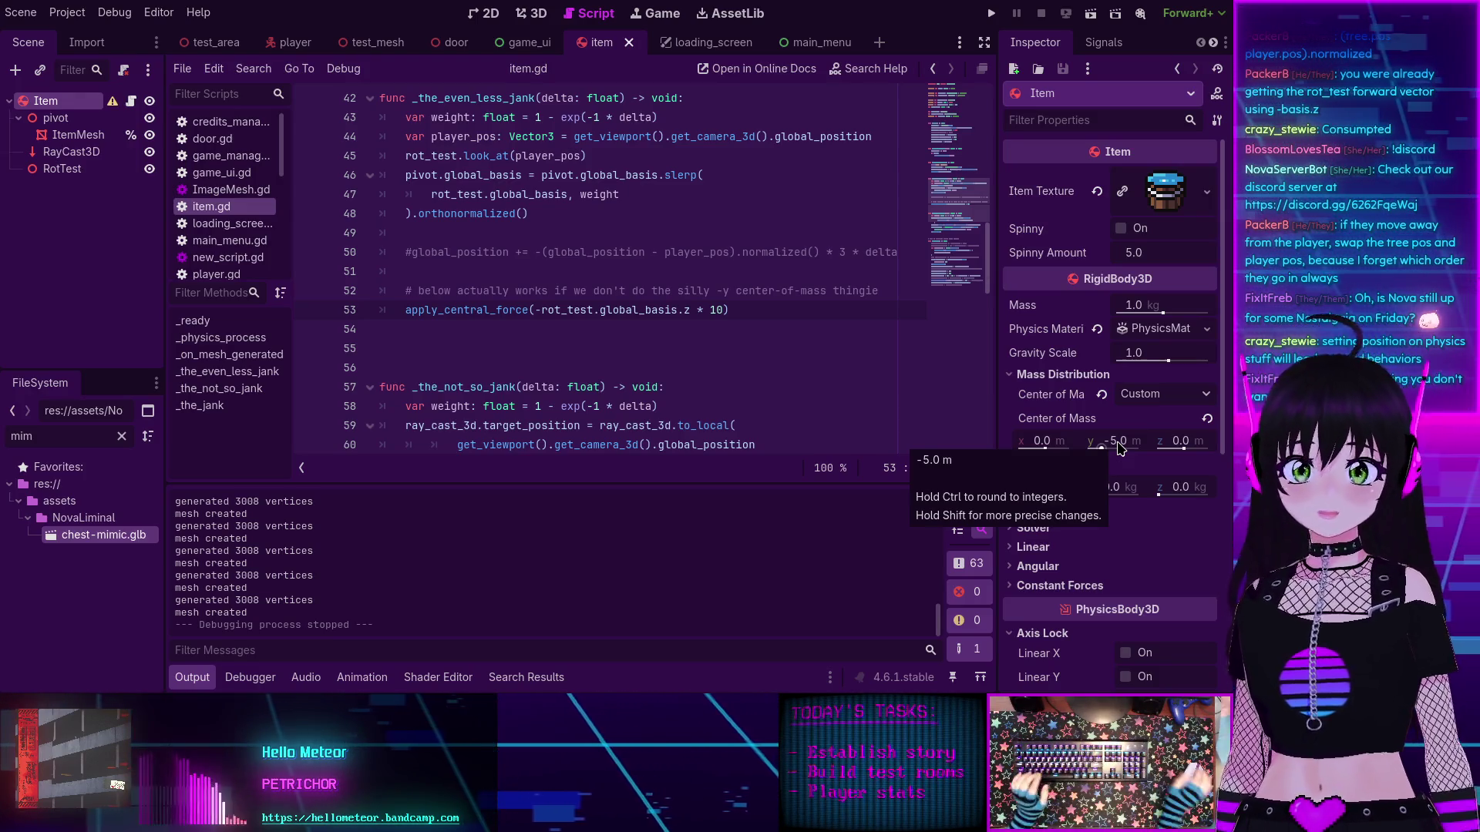
left_click(1115, 441)
type("0")
key("Return")
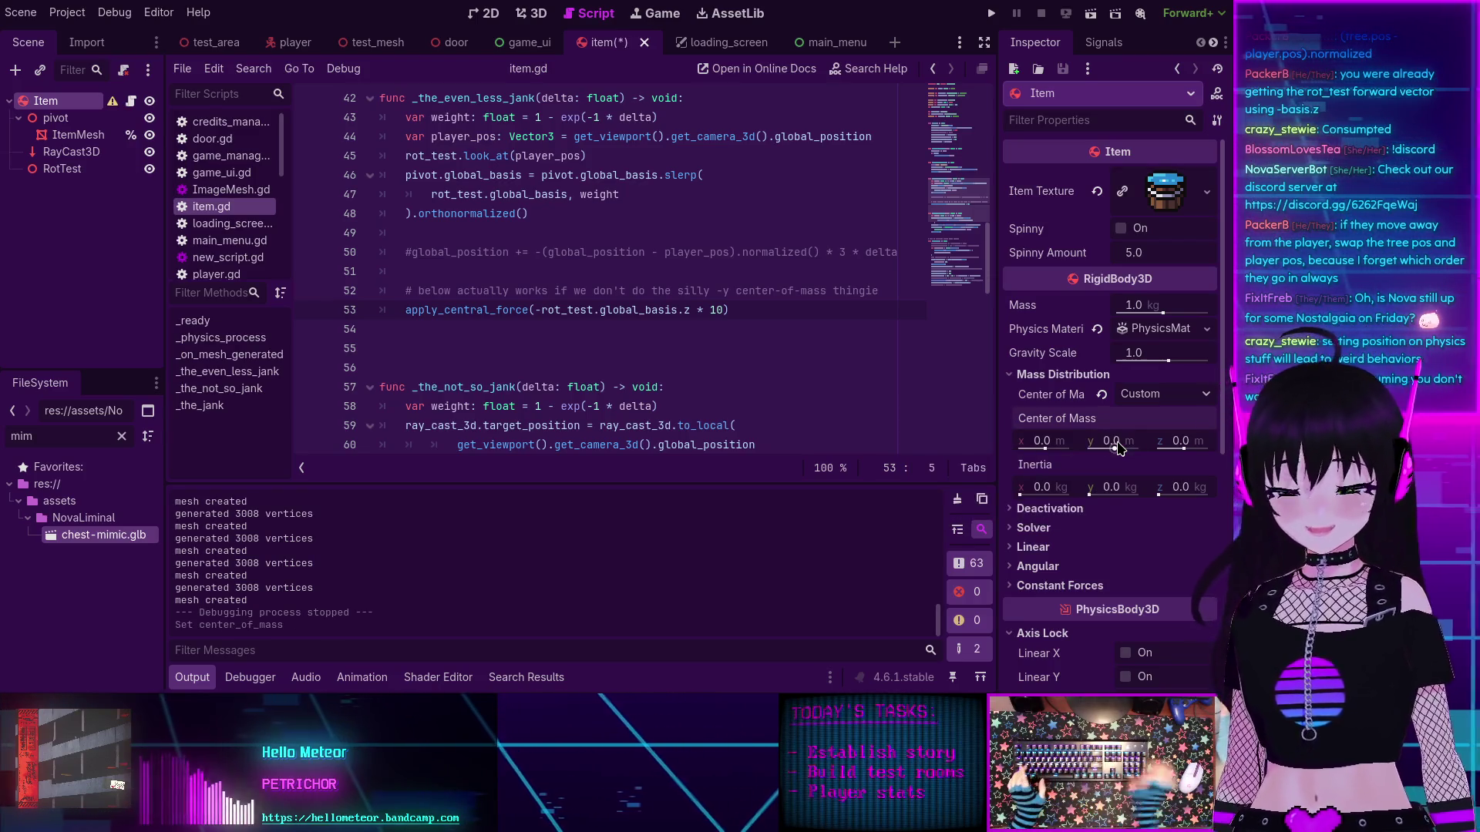
key("ctrl+s")
key("F5")
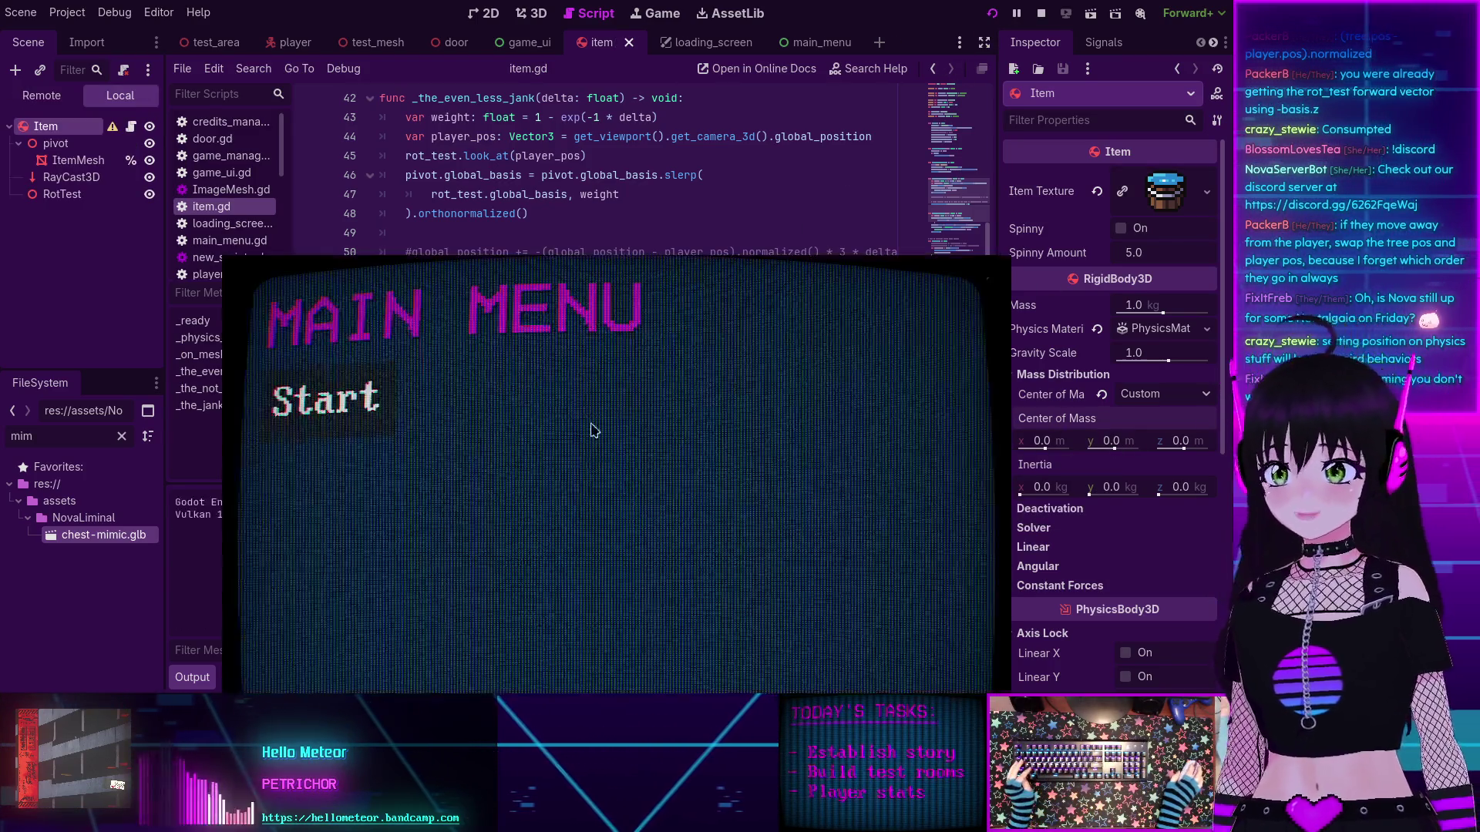
Step: Start the game and walk among the bushes with WASD and arrow keys to watch them
left_click(282, 230)
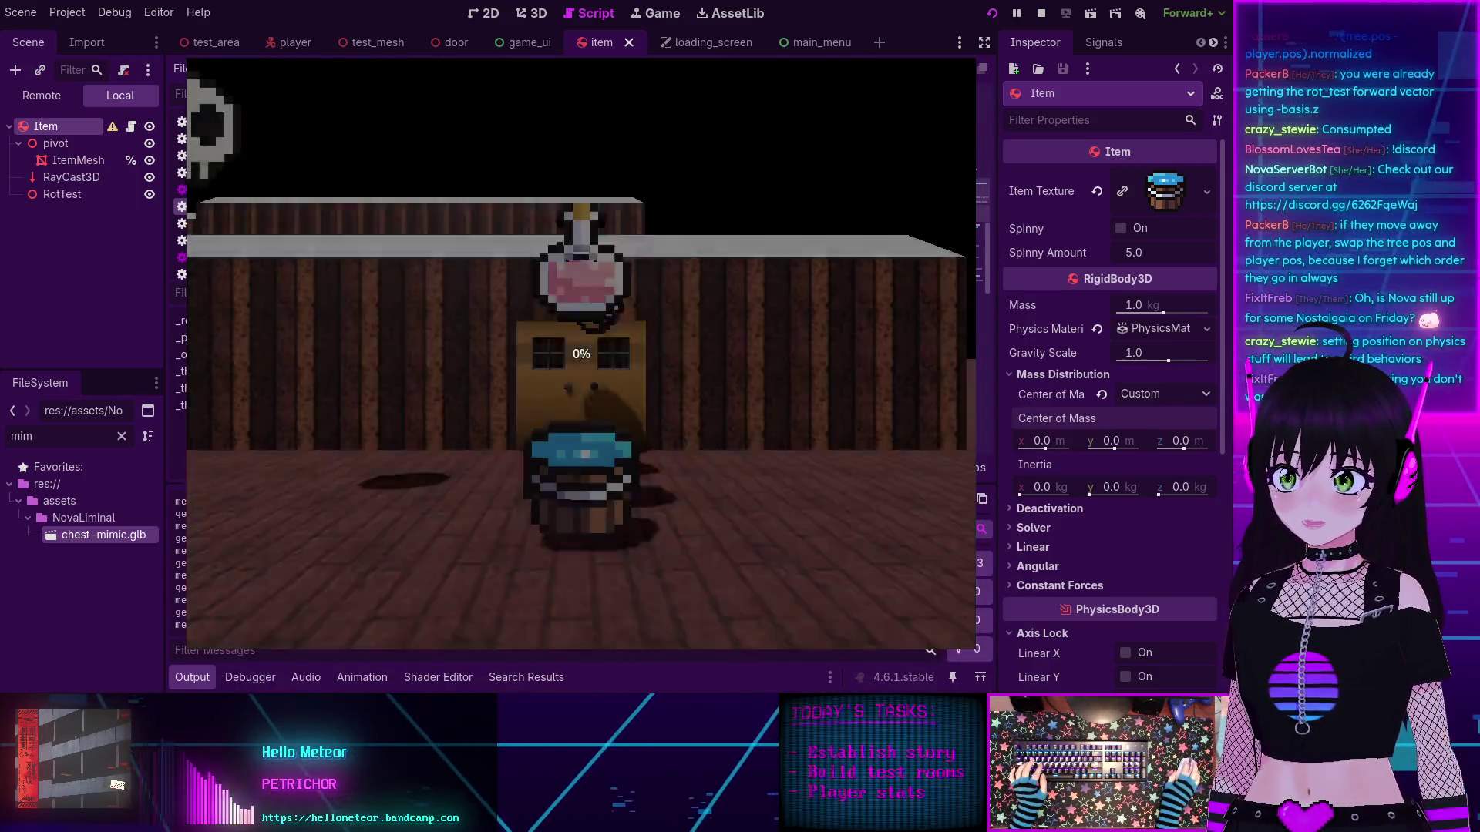
mouse_move(581, 354)
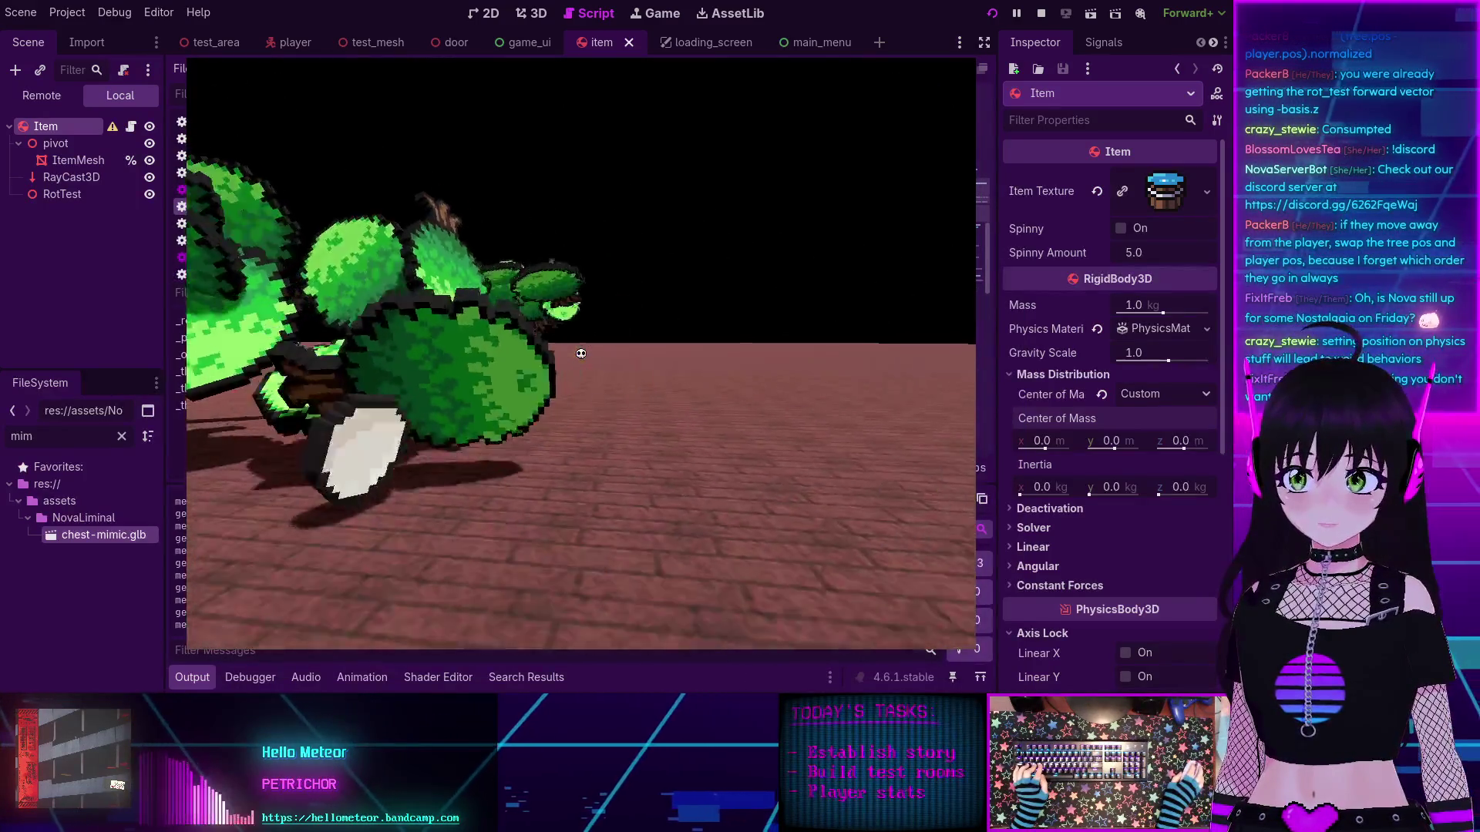
key("s")
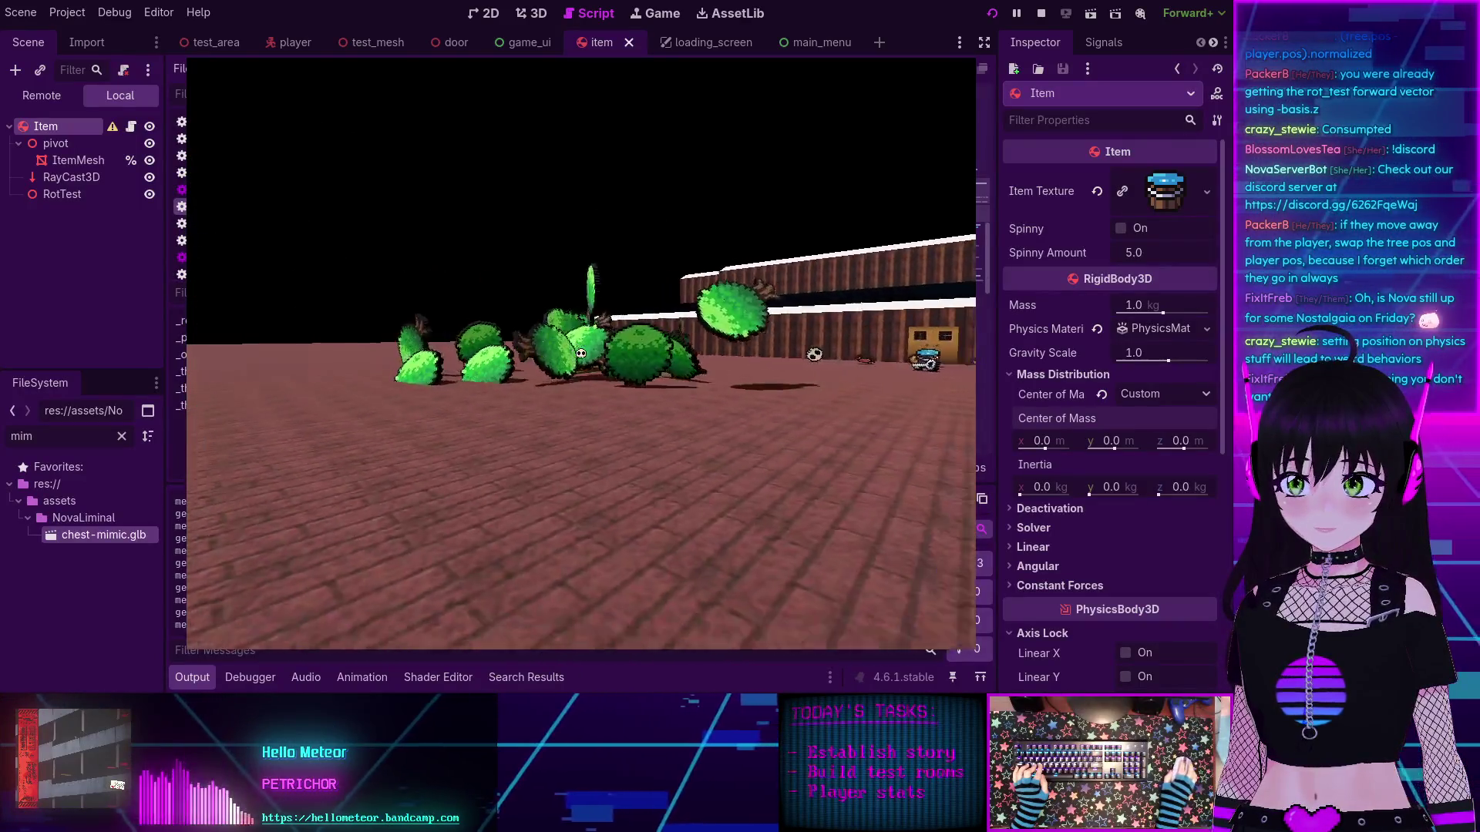
key("w")
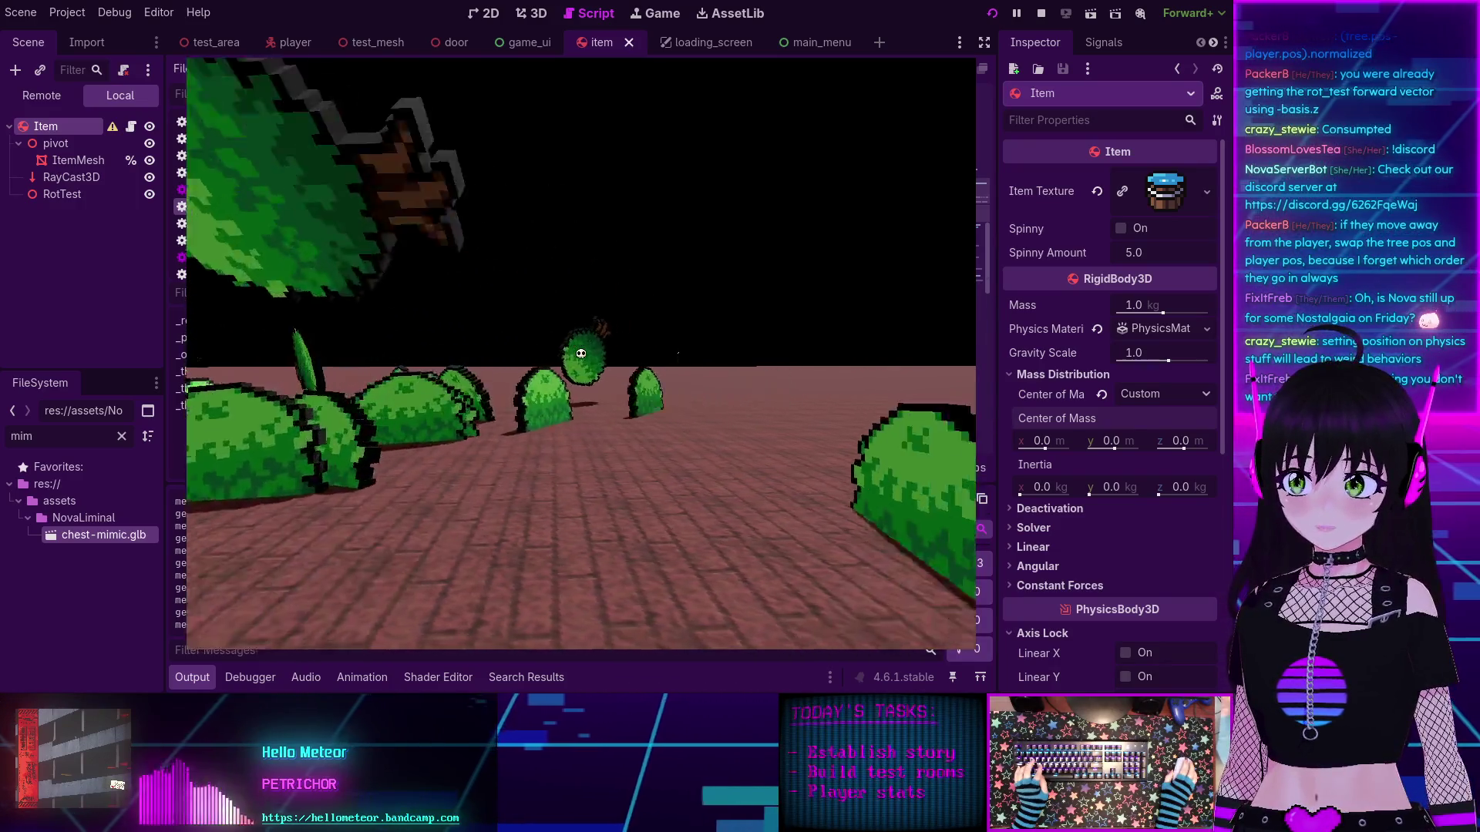
key("s")
key("w")
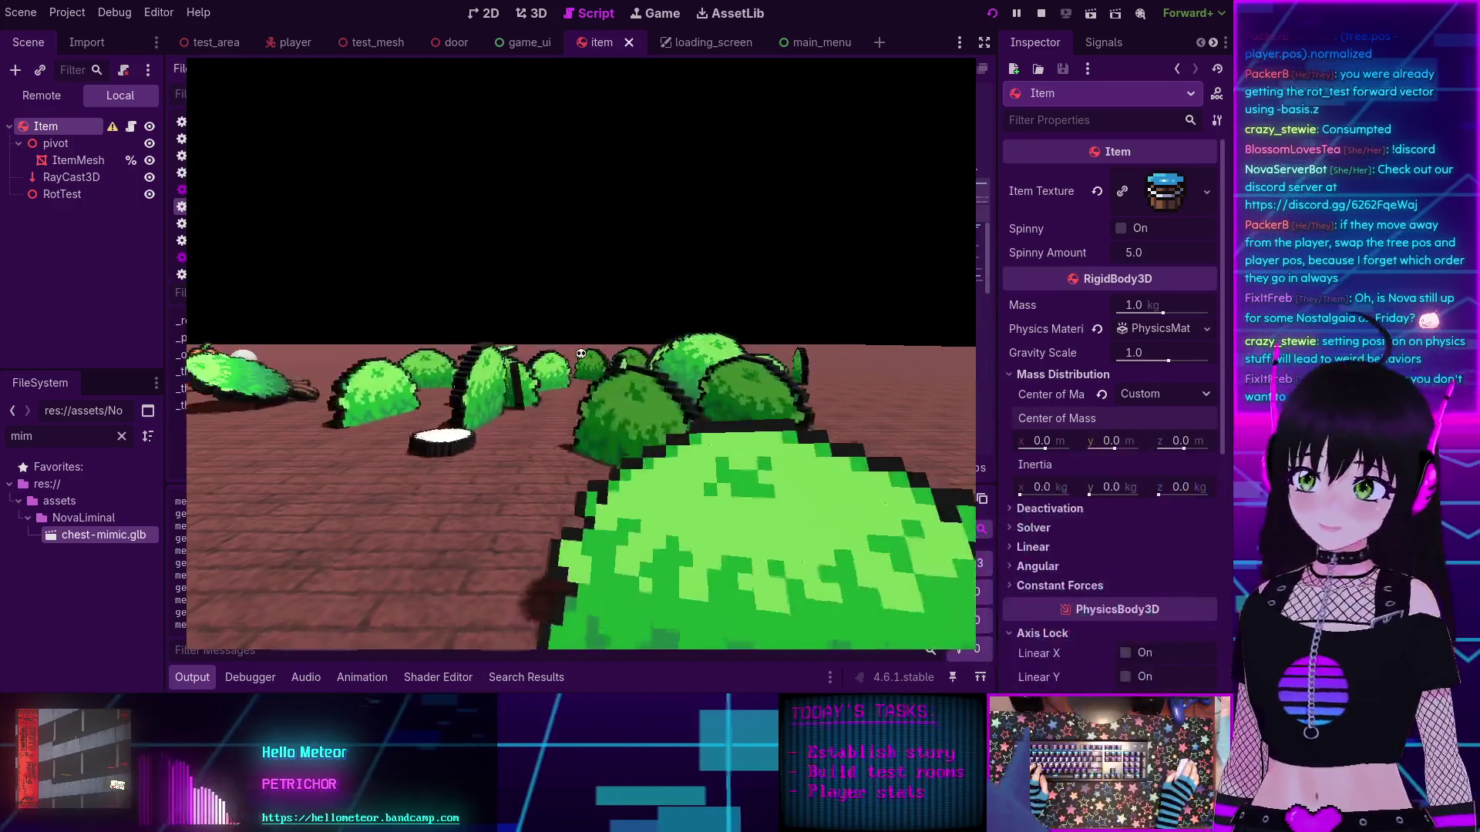
key("w")
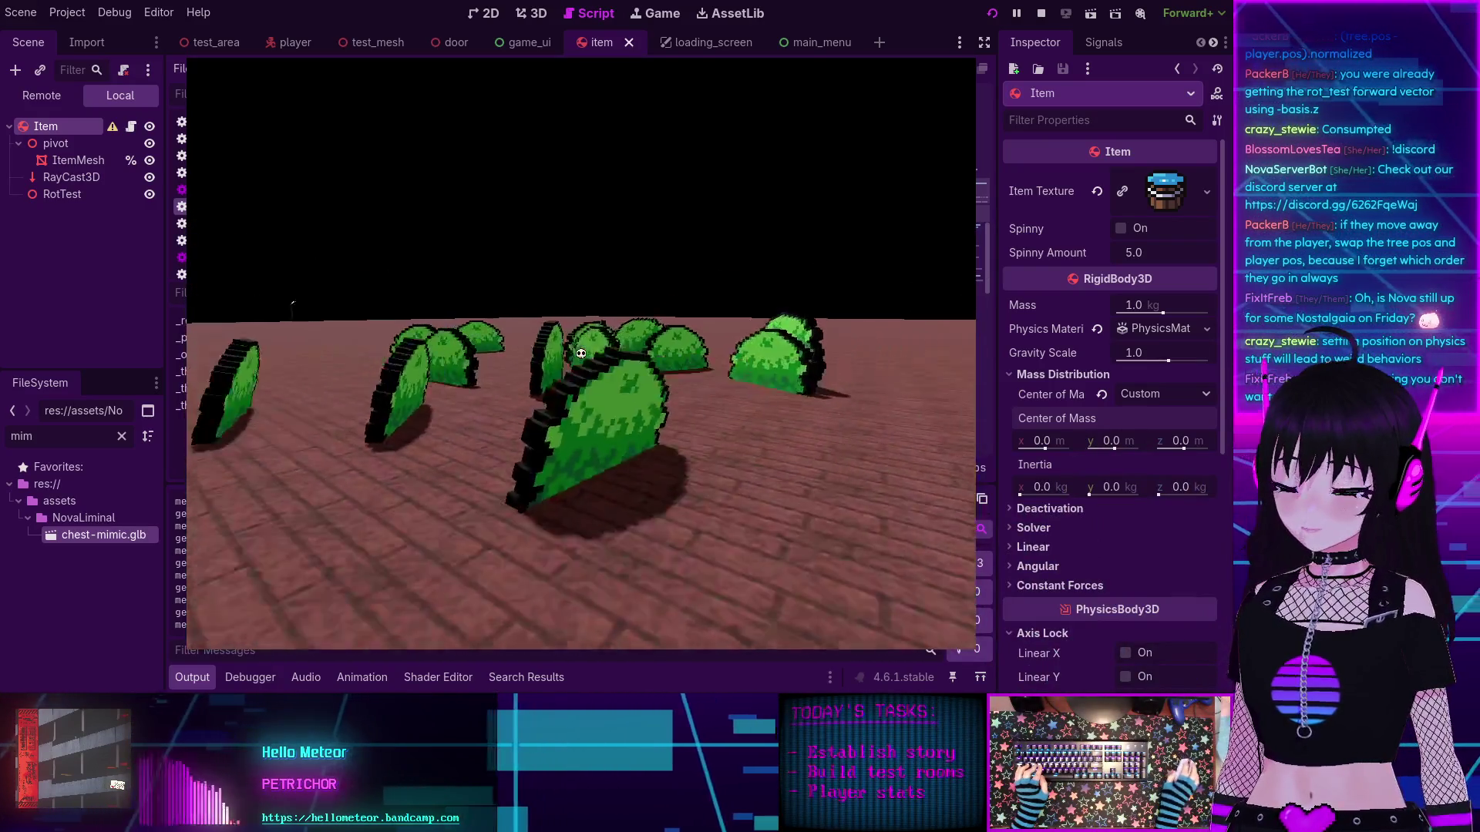
key("s")
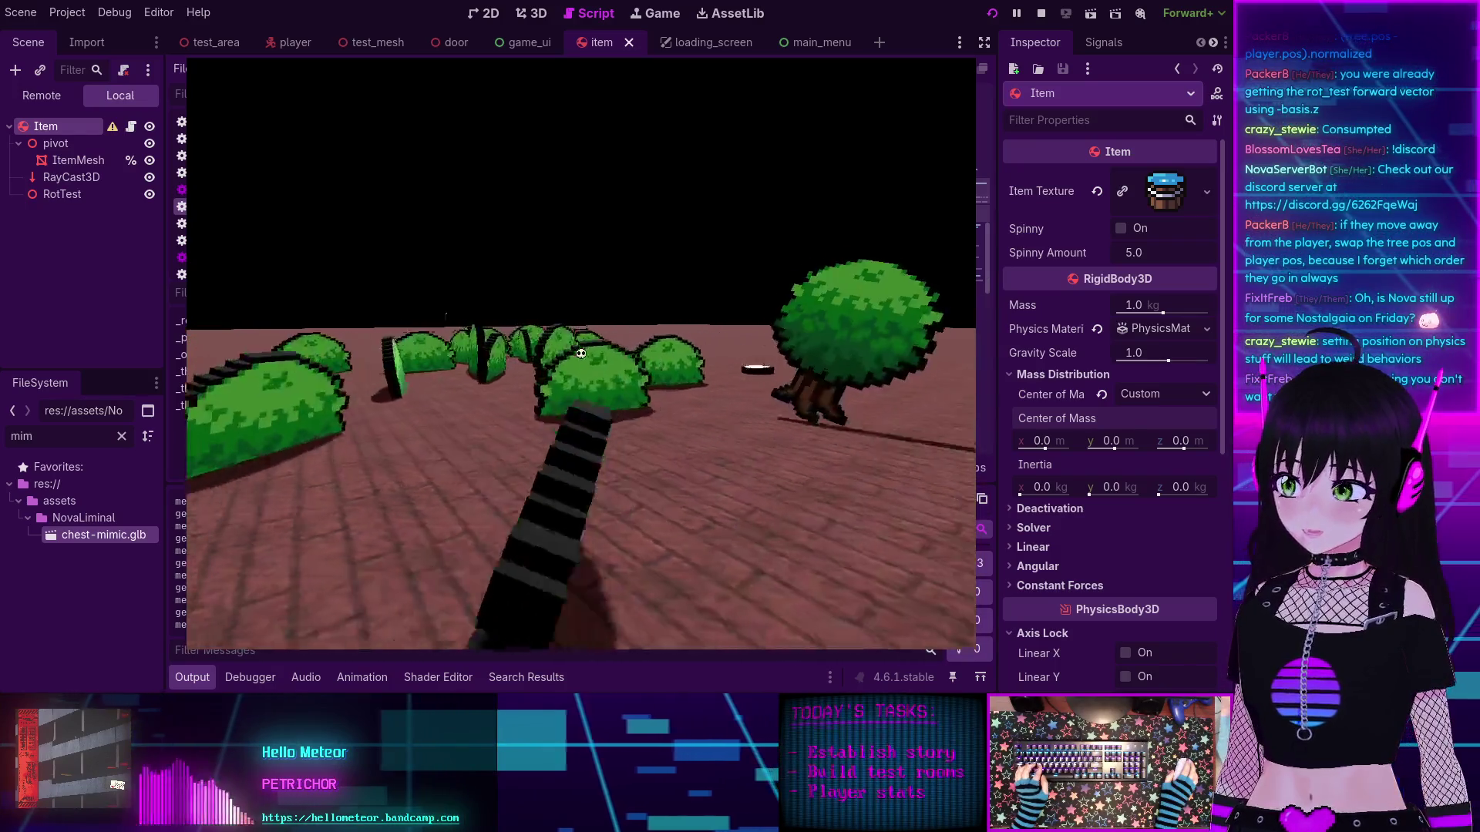
key("d")
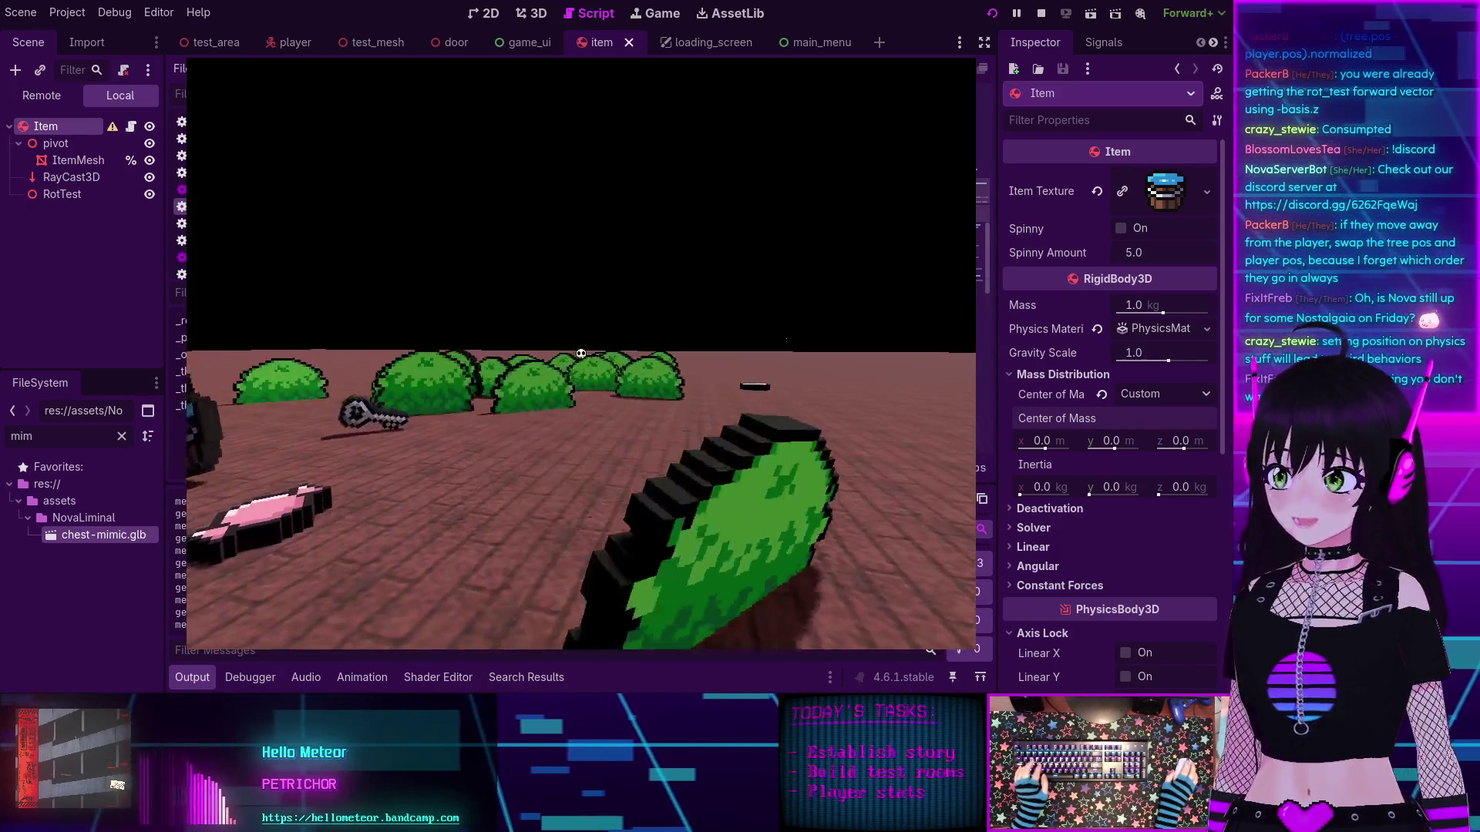
key("s")
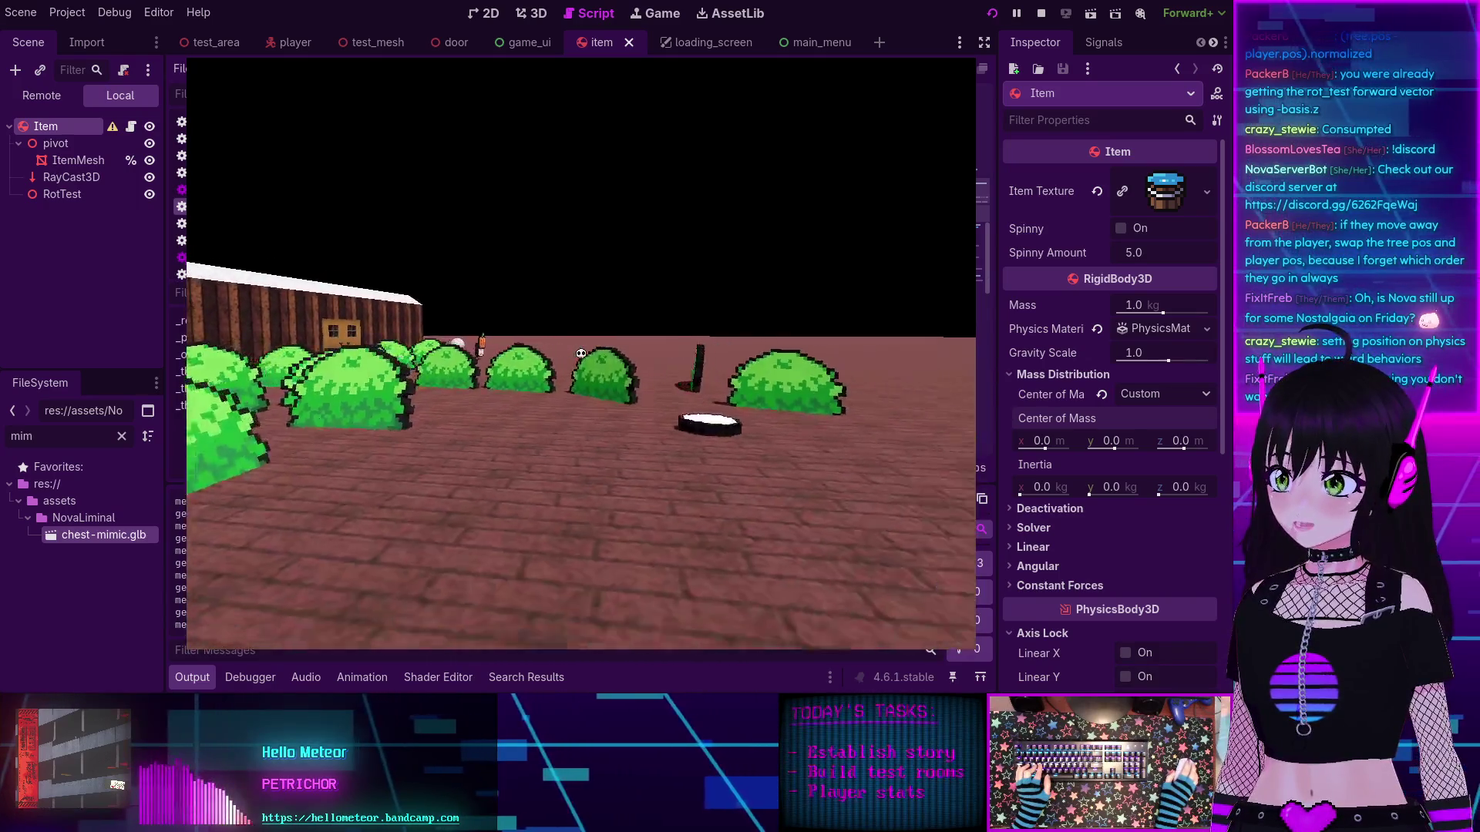
key("Left")
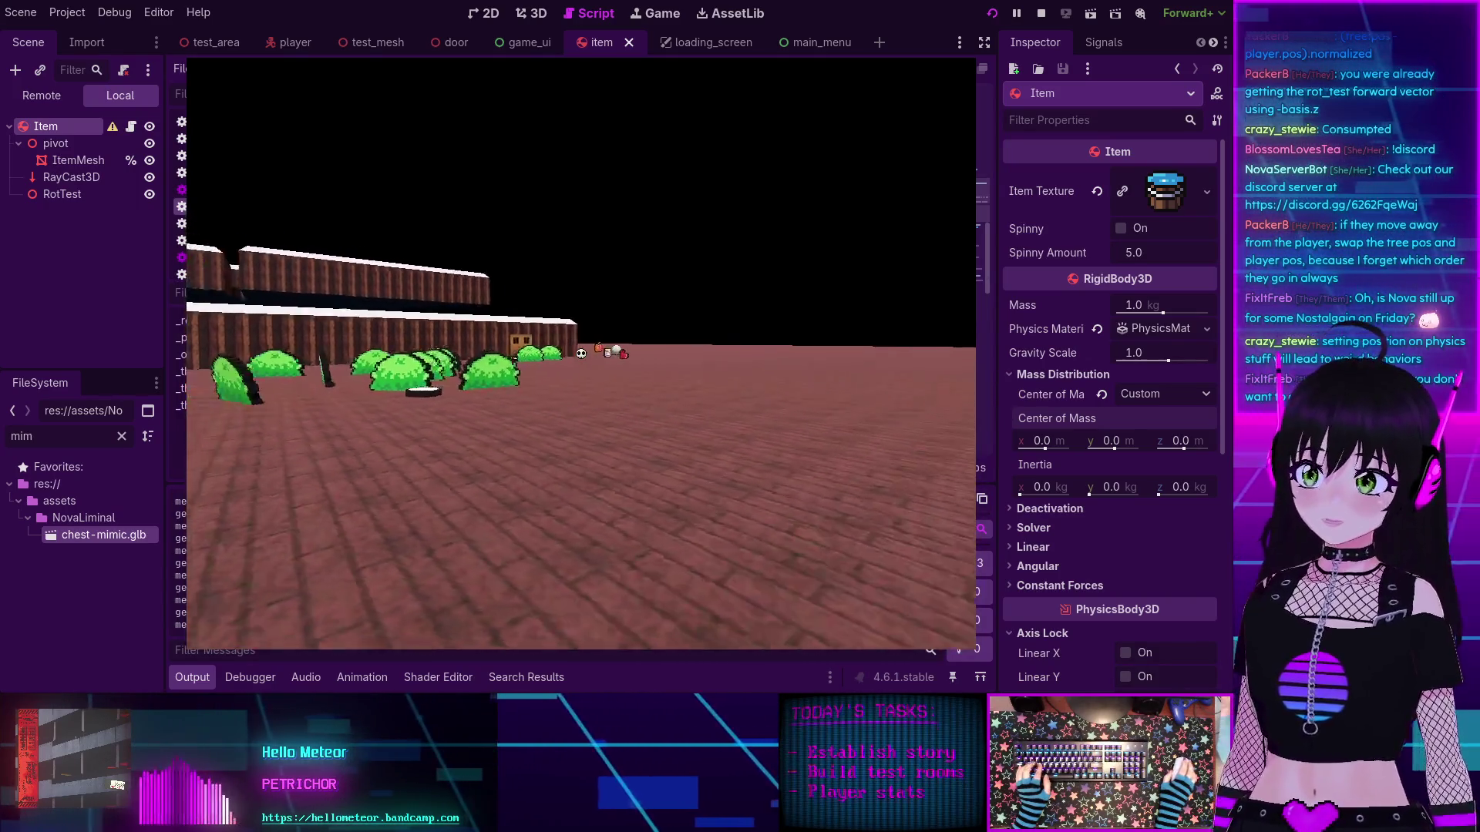
key("Left")
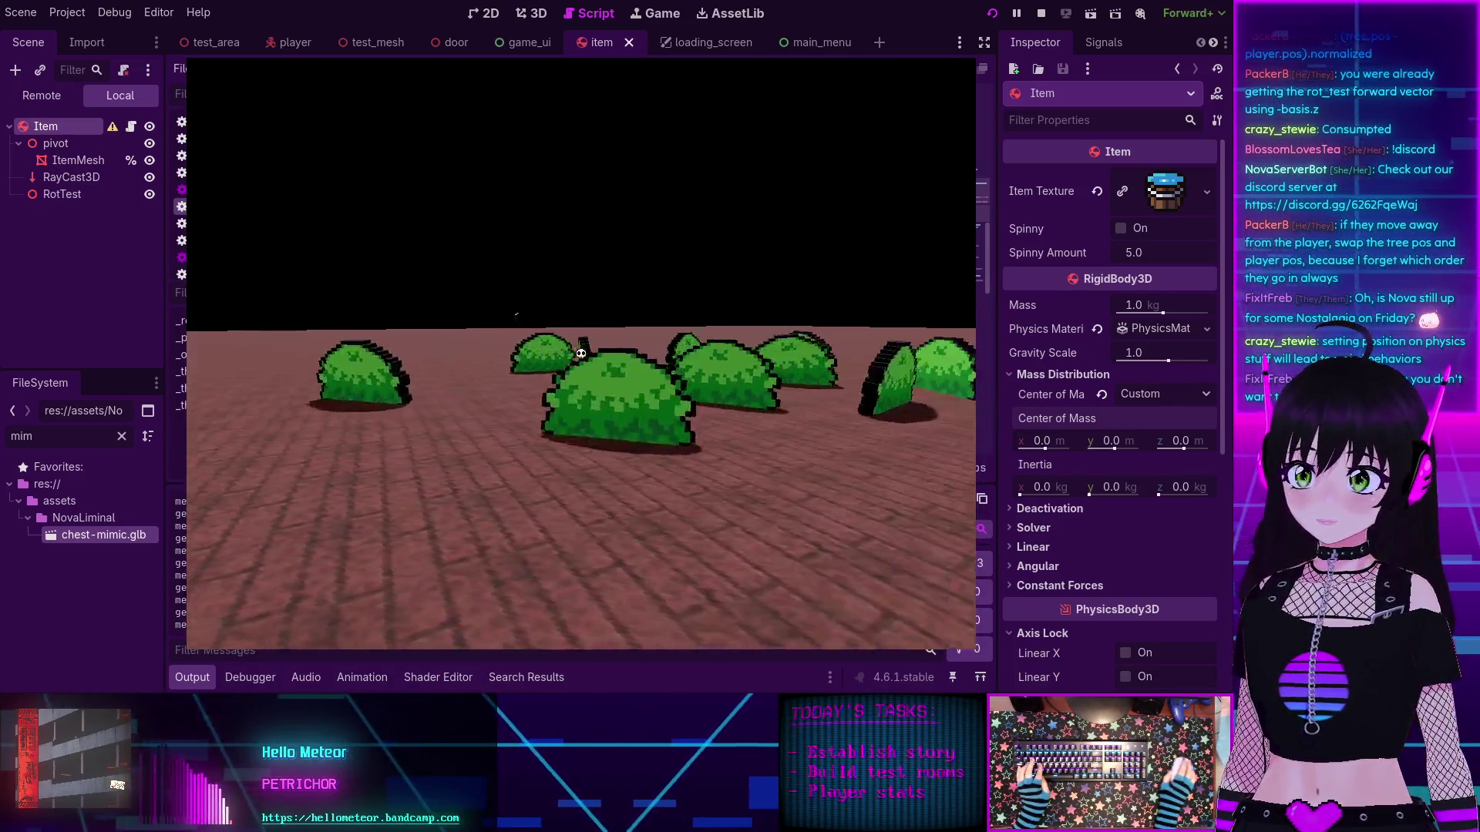
key("Right")
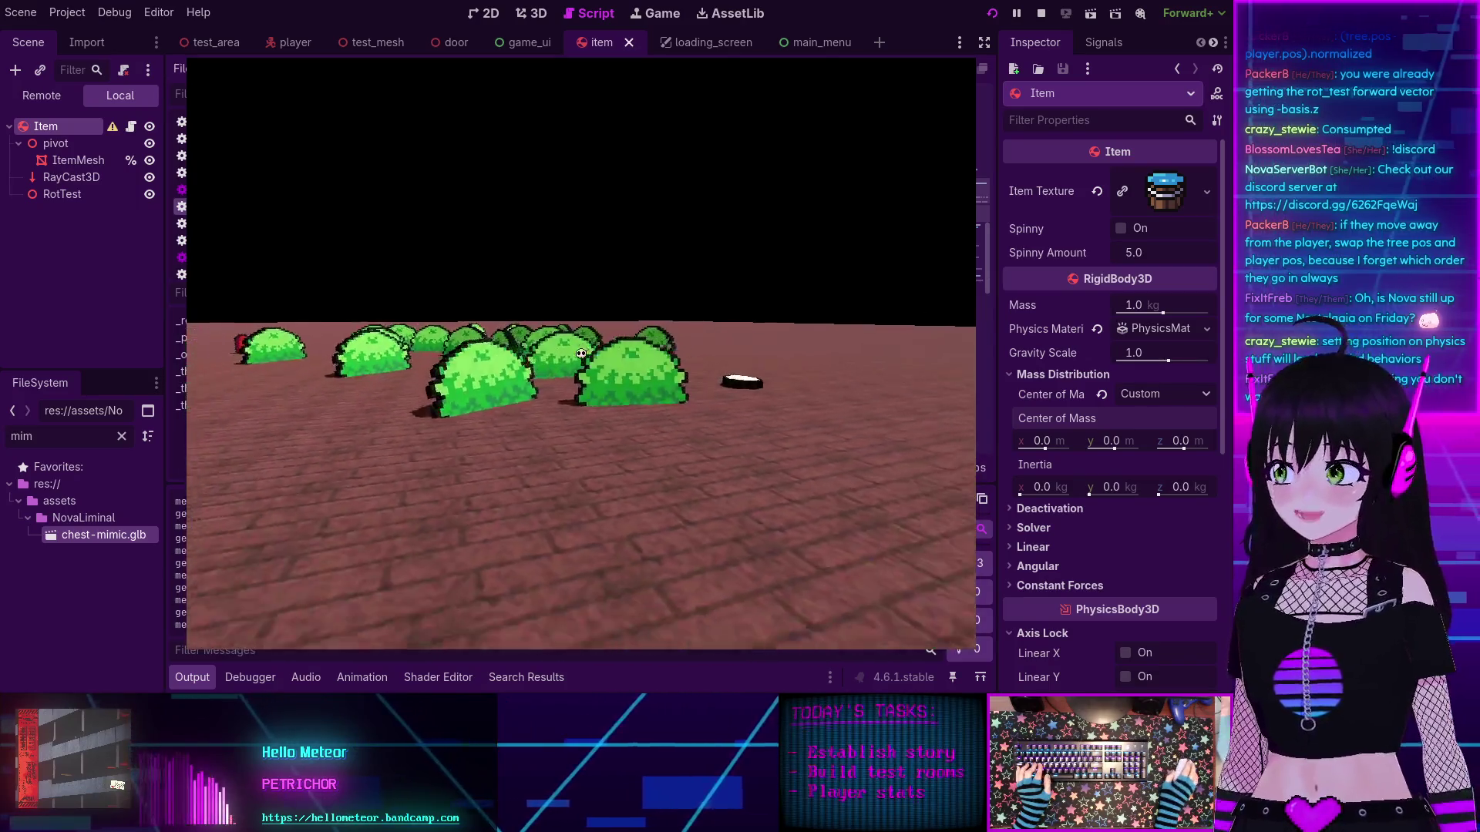
key("Right")
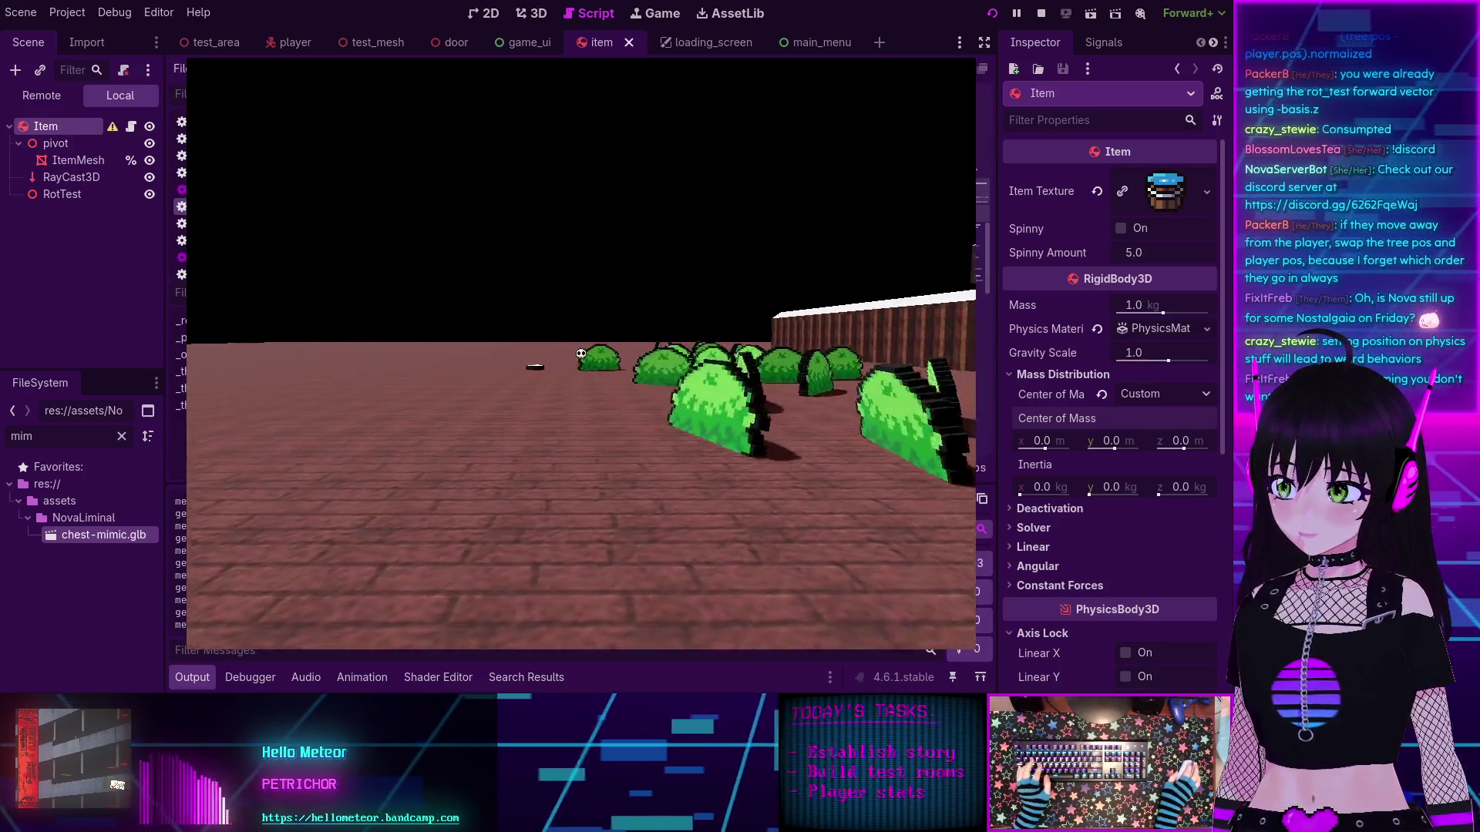
key("Right")
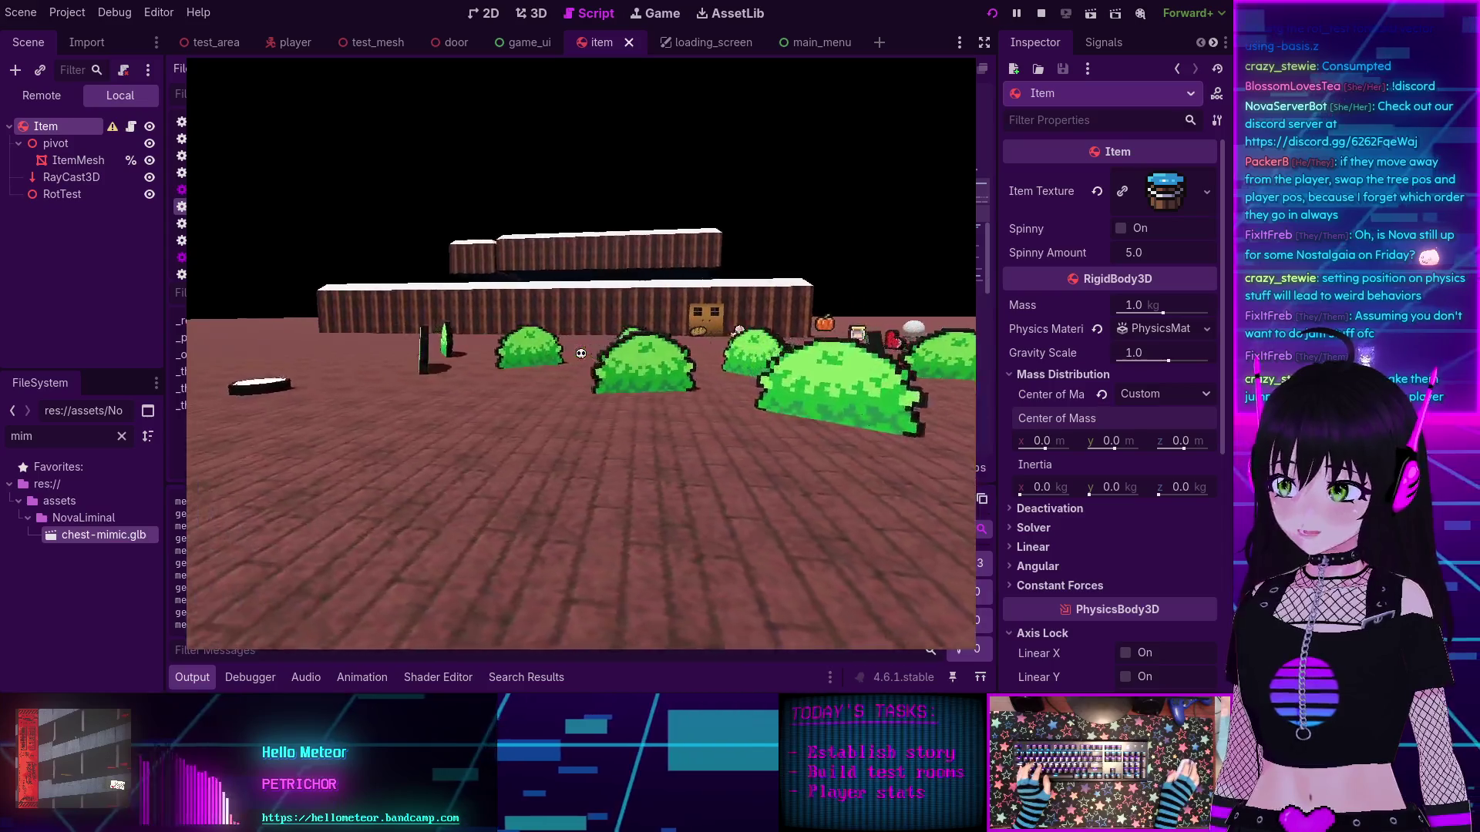
key("Up")
key("Right")
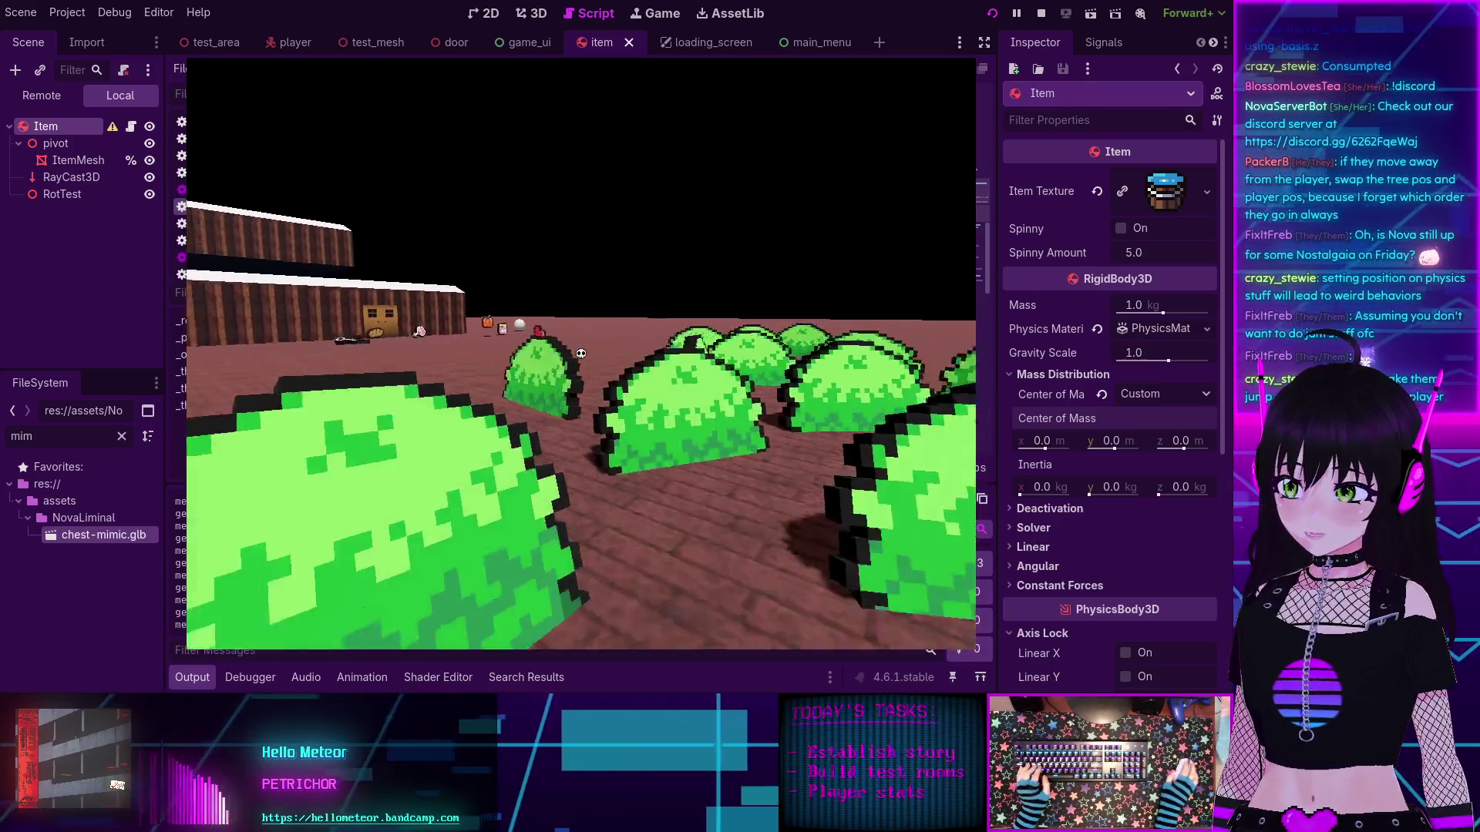
key("Right")
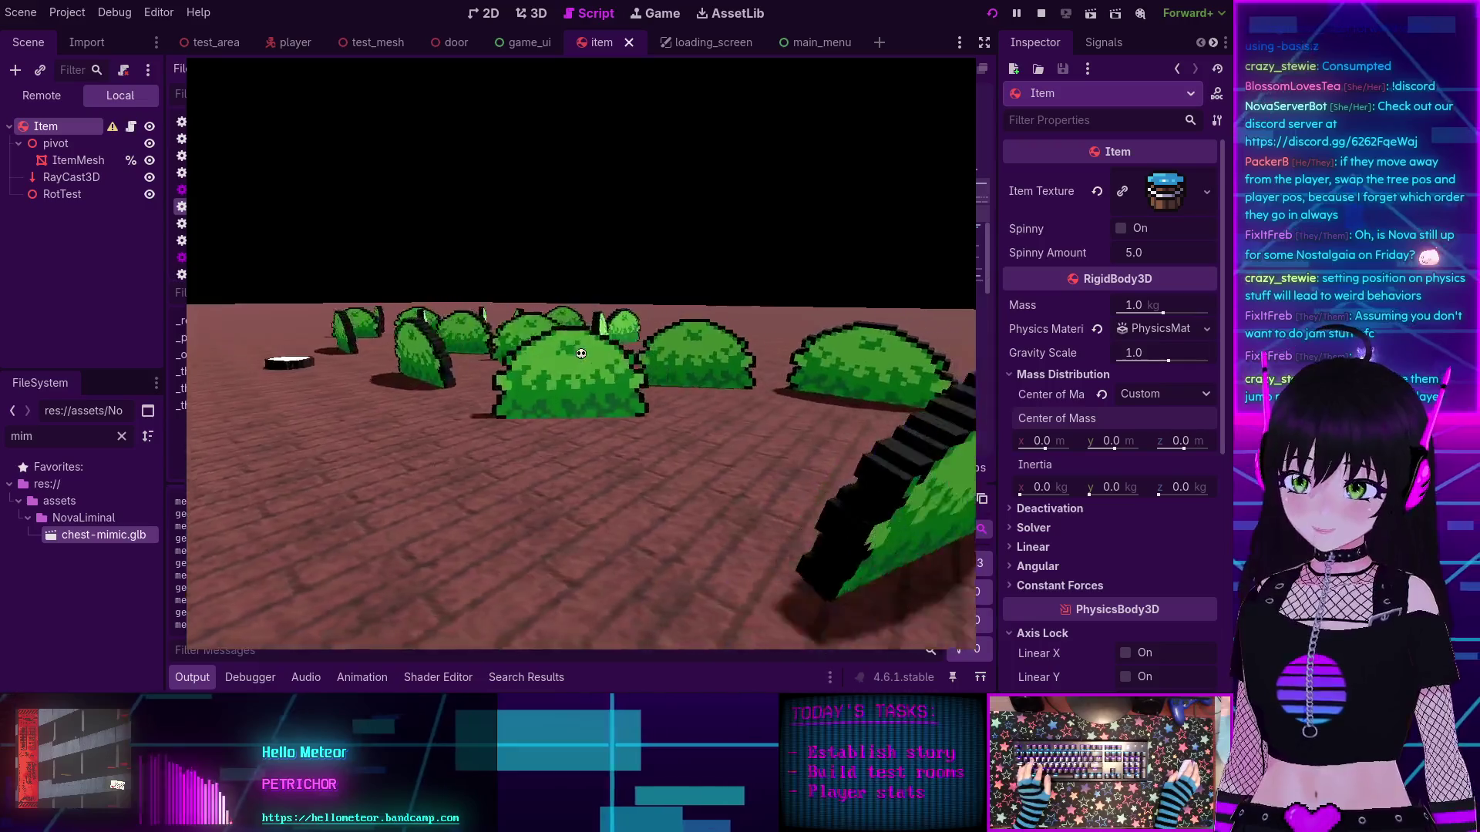
key("Left")
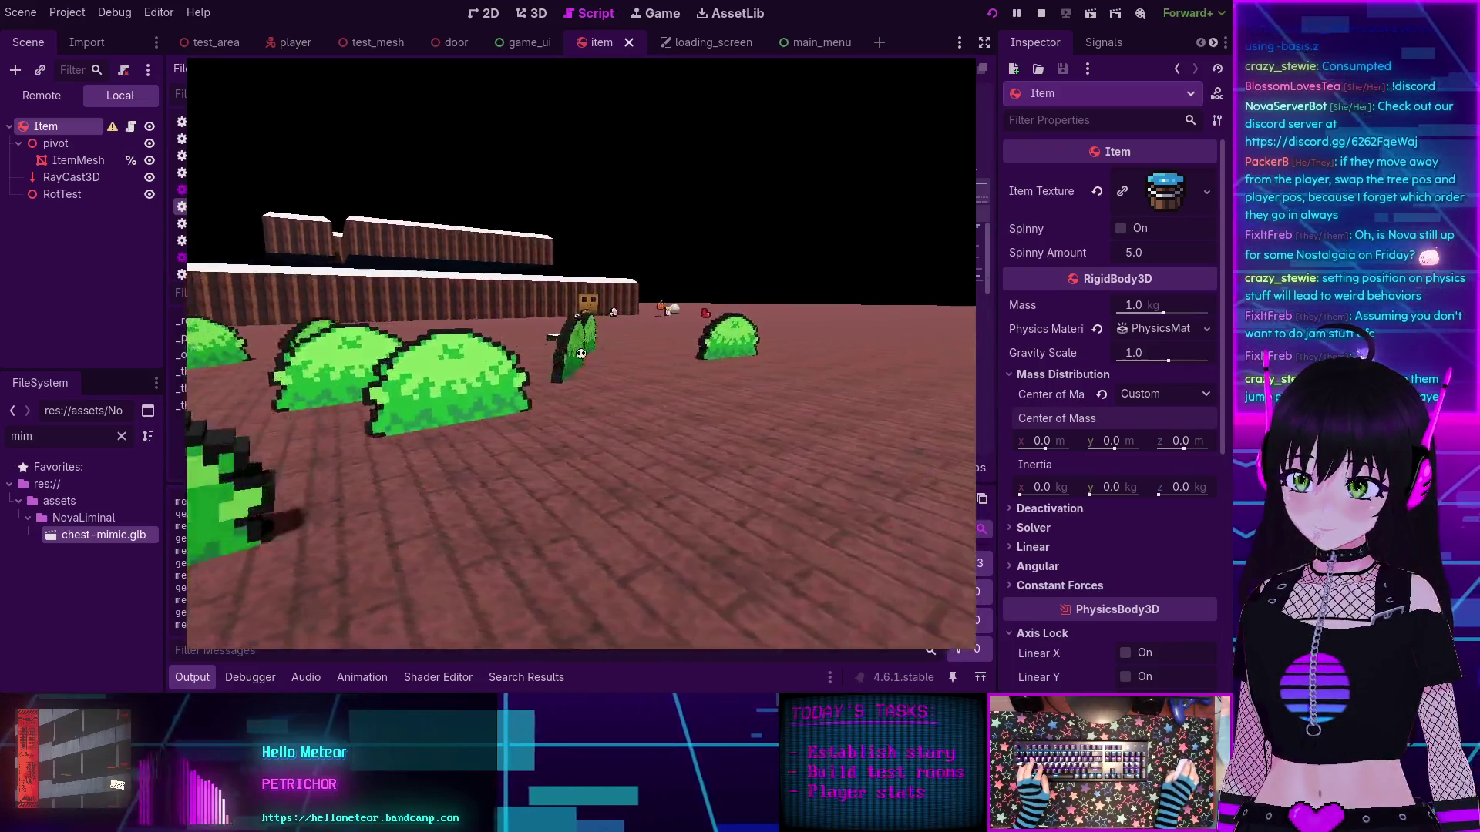
Step: Stop the game and reset the Item's Center of Mass y to -5.0
key("F8")
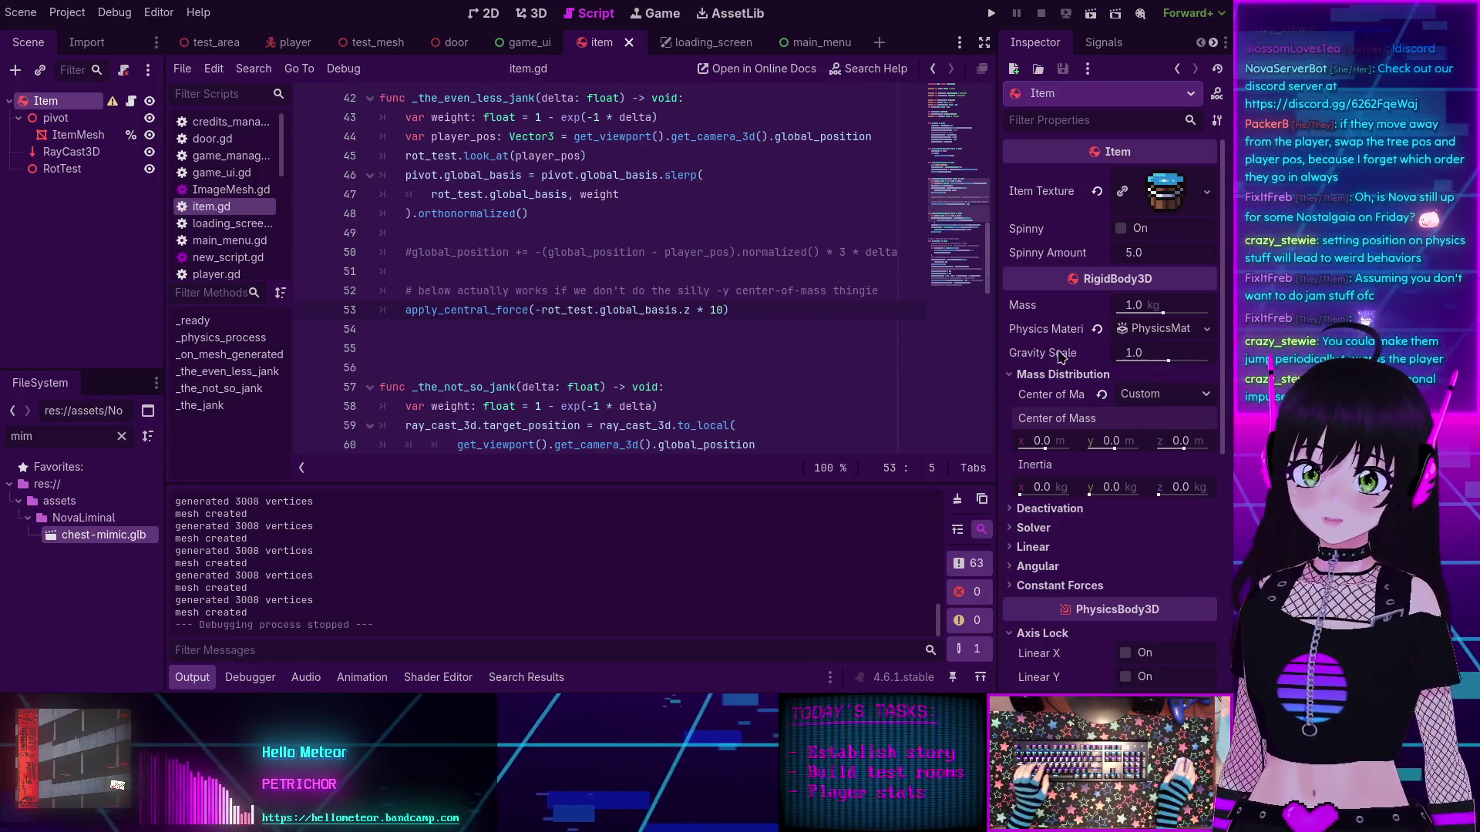
left_click(1128, 441)
type("-5")
key("Return")
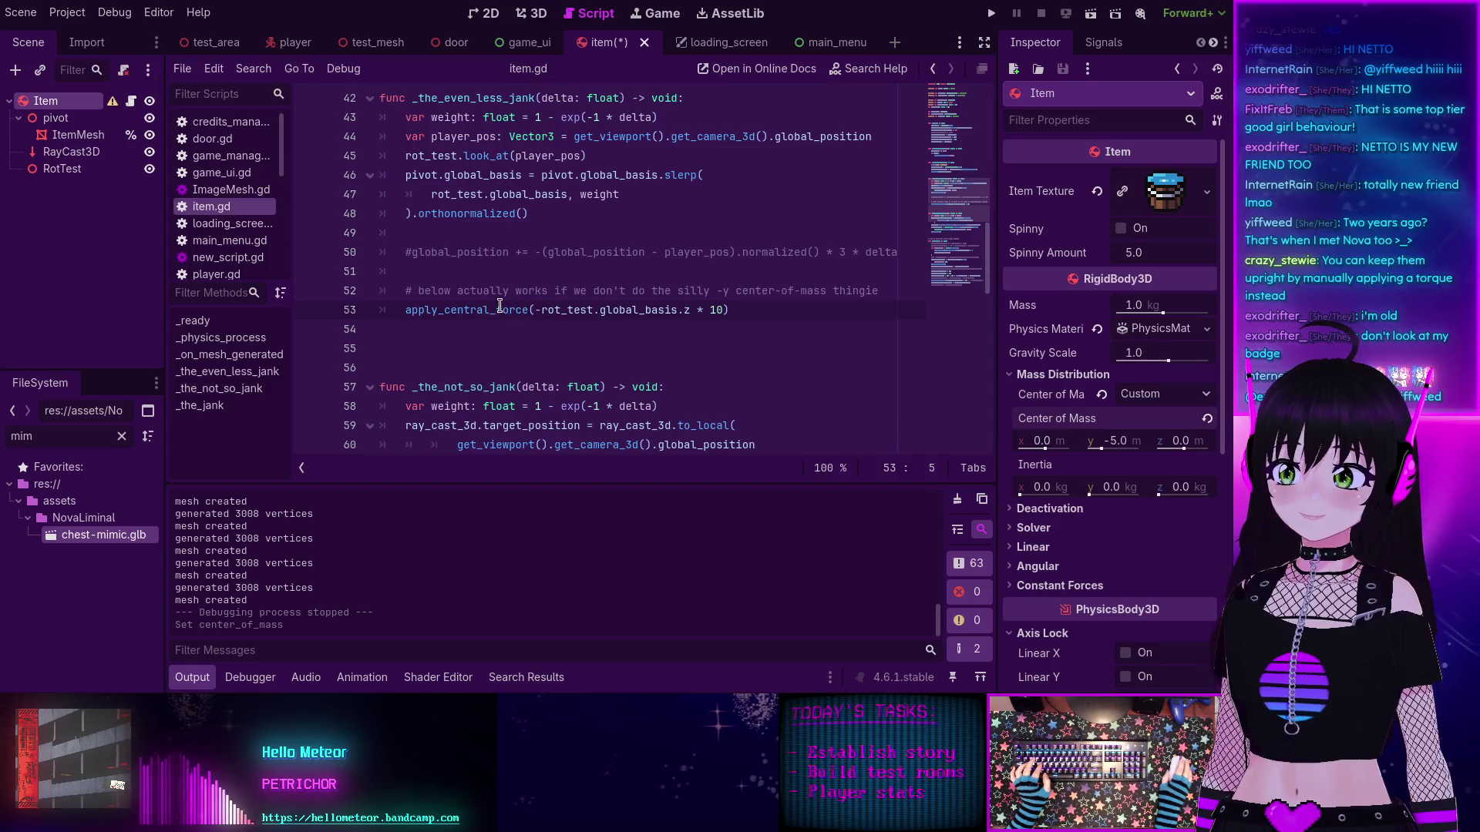
mouse_move(484, 301)
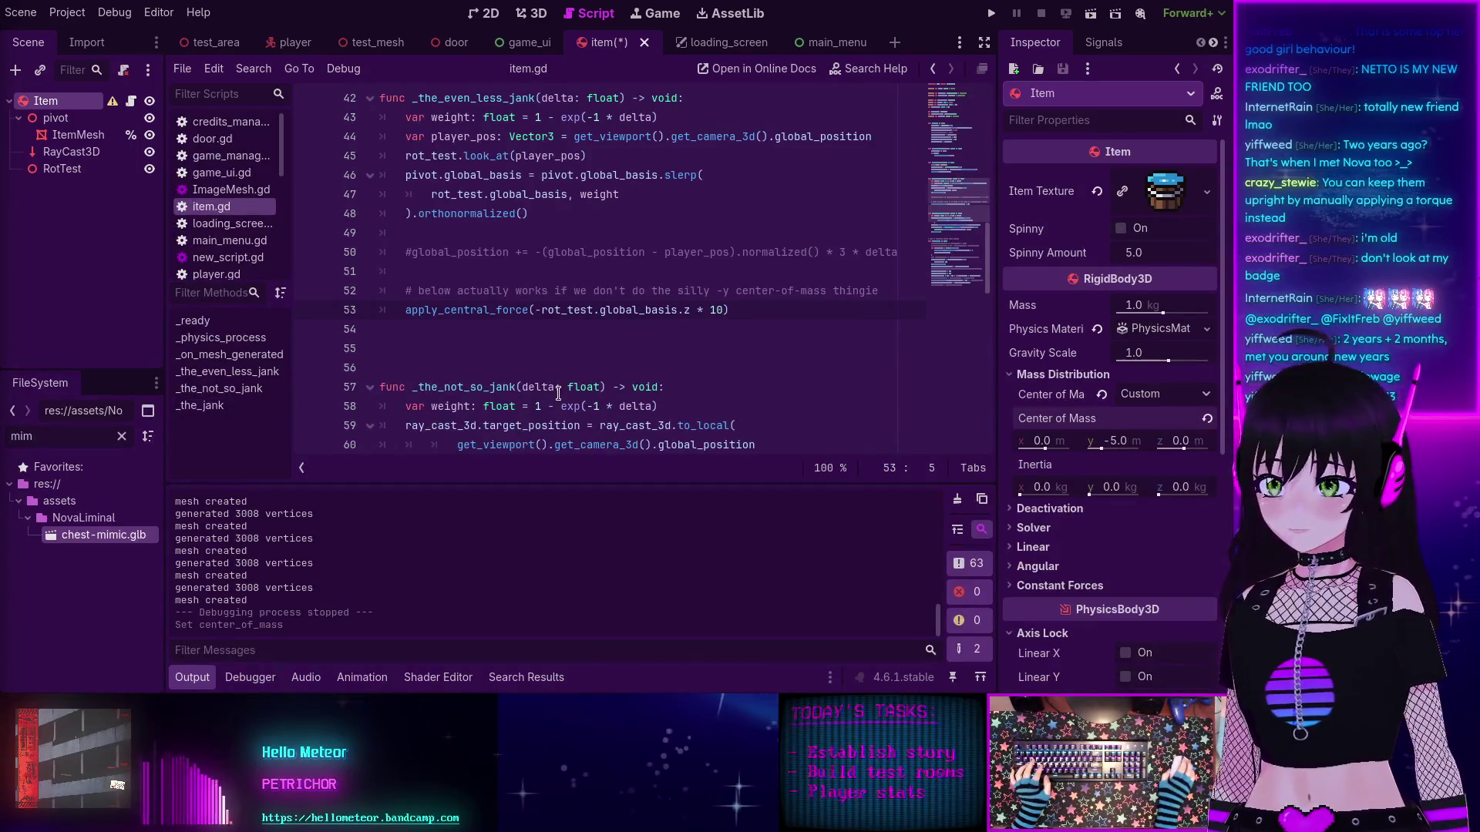
scroll(543, 341, "up", 1)
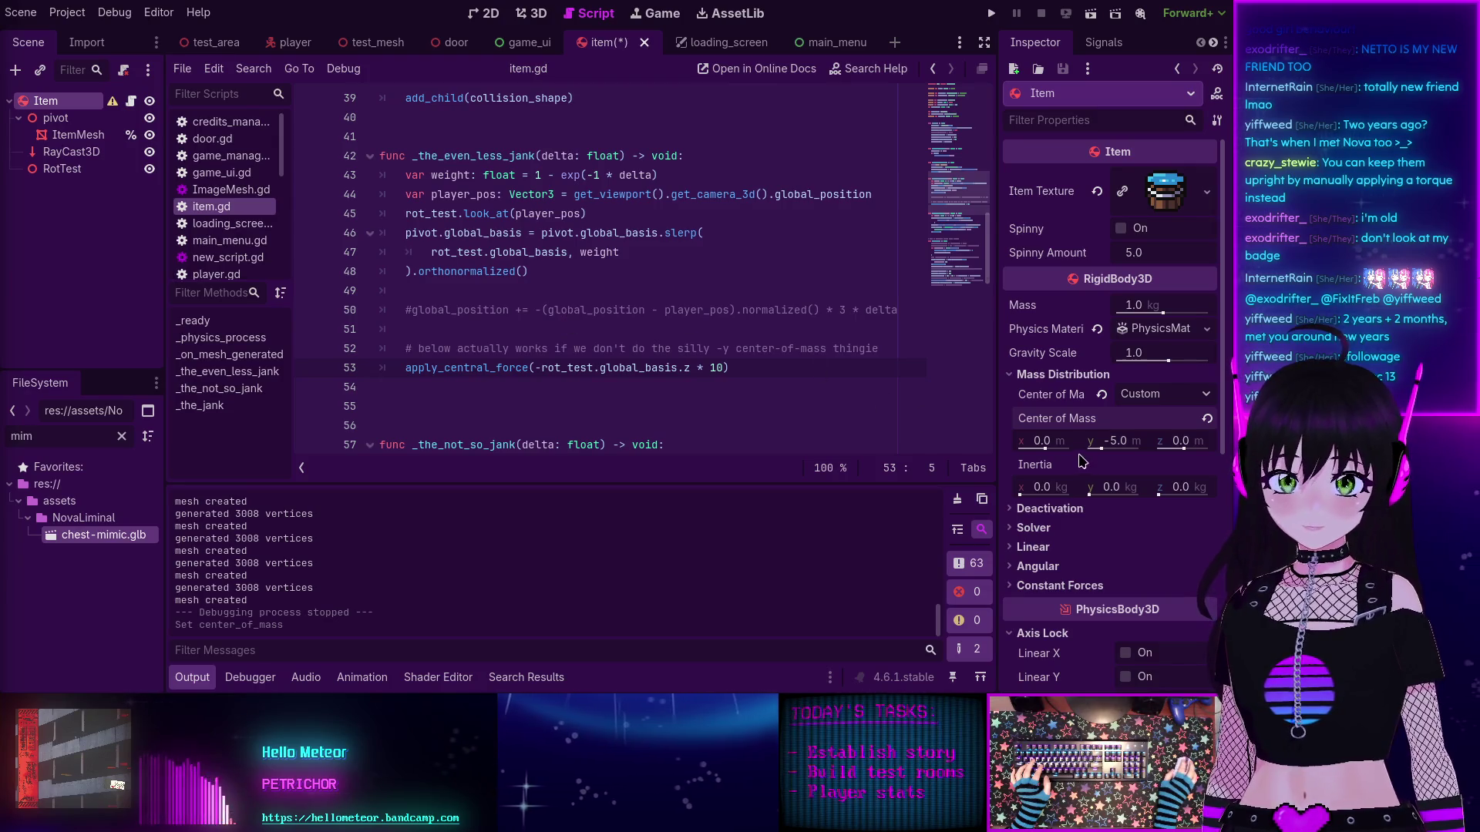
Step: Set the Item's Center of Mass y back to 0.0 and check the apply_central_force docs
type("0")
key("Return")
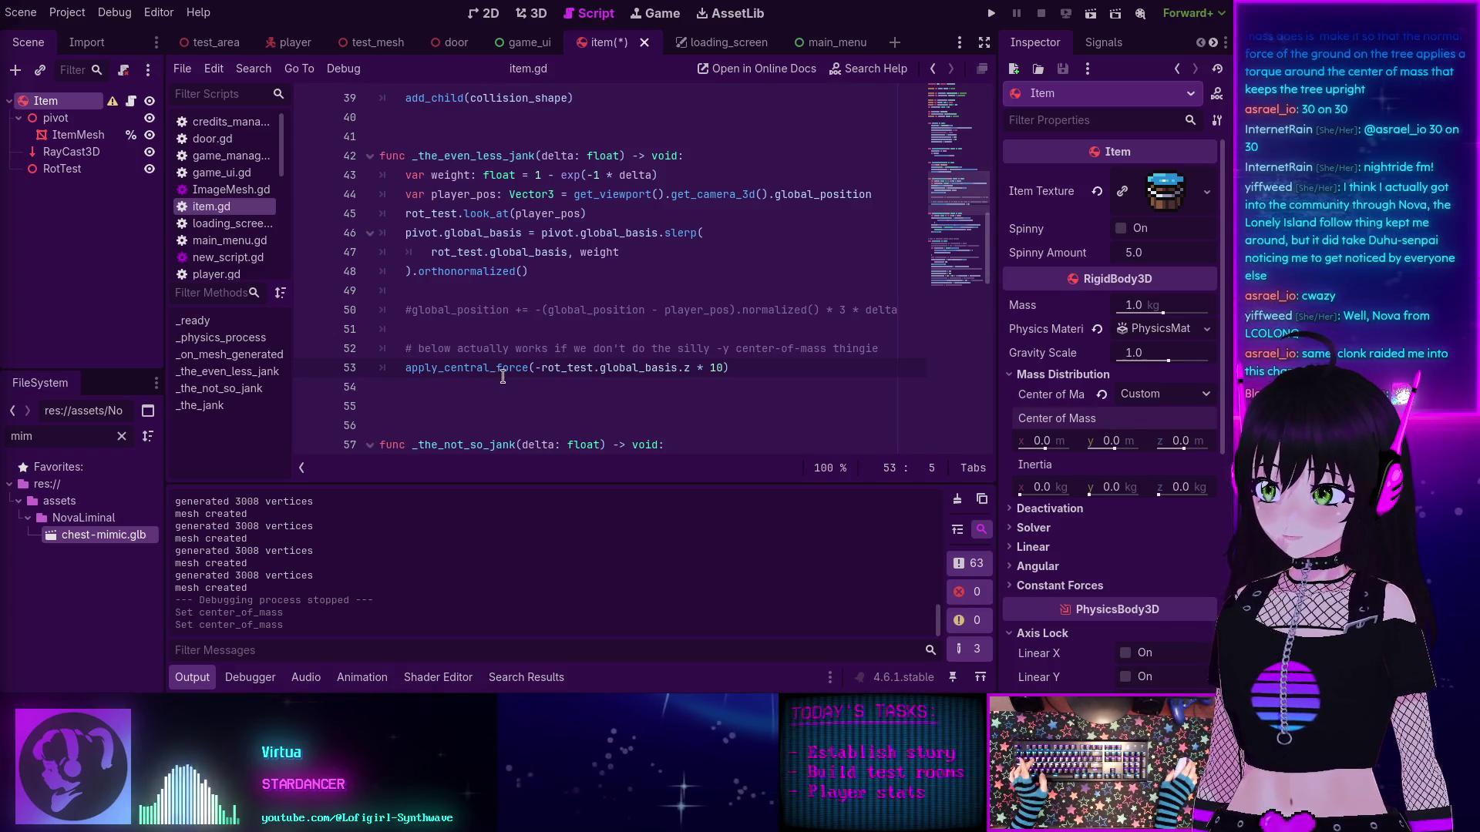
mouse_move(510, 374)
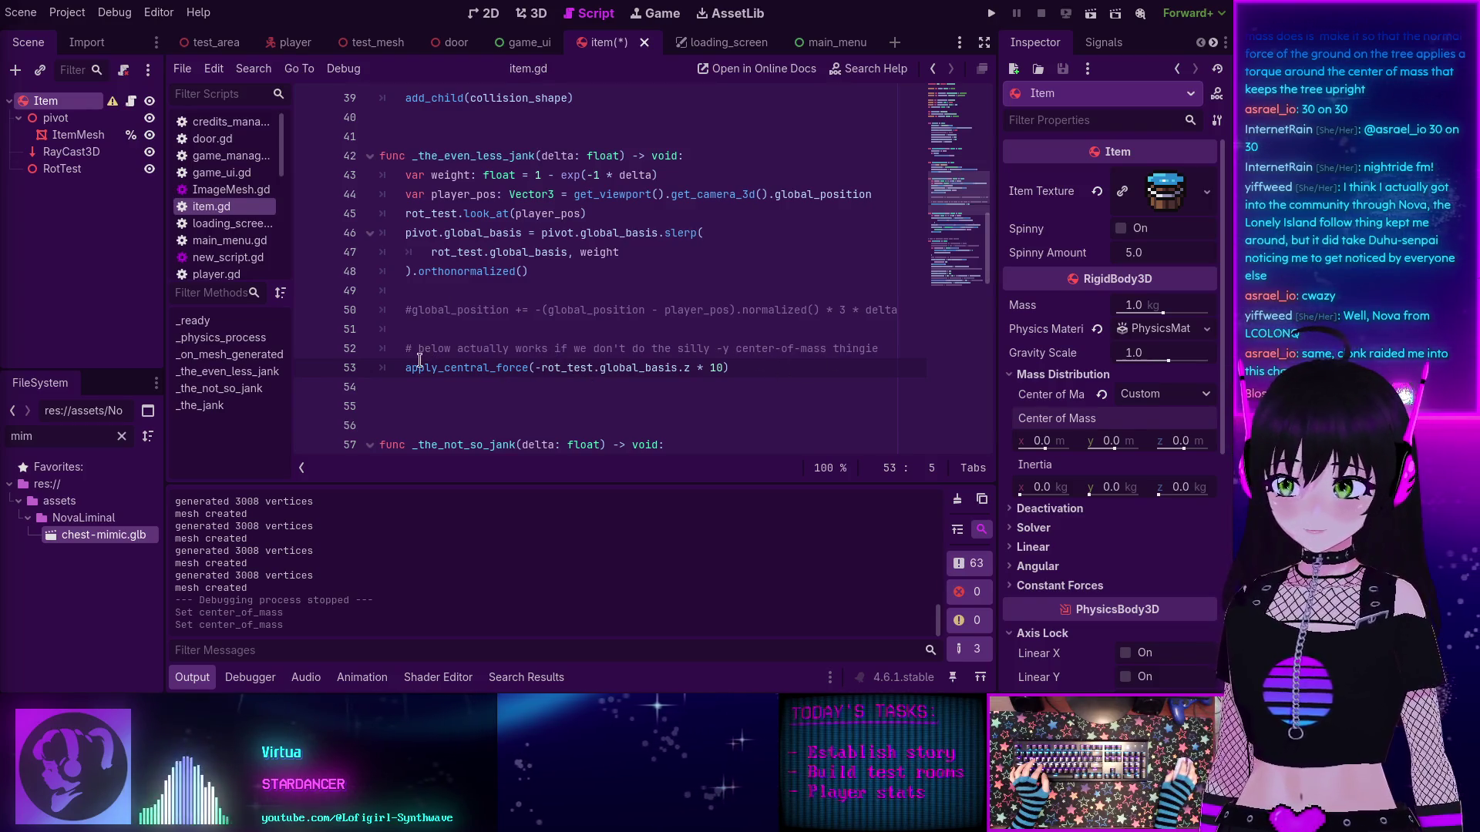
Step: Add a blank line above apply_central_force, then find RigidBody3D's apply_torque by searching help for 'torque'
key("Return")
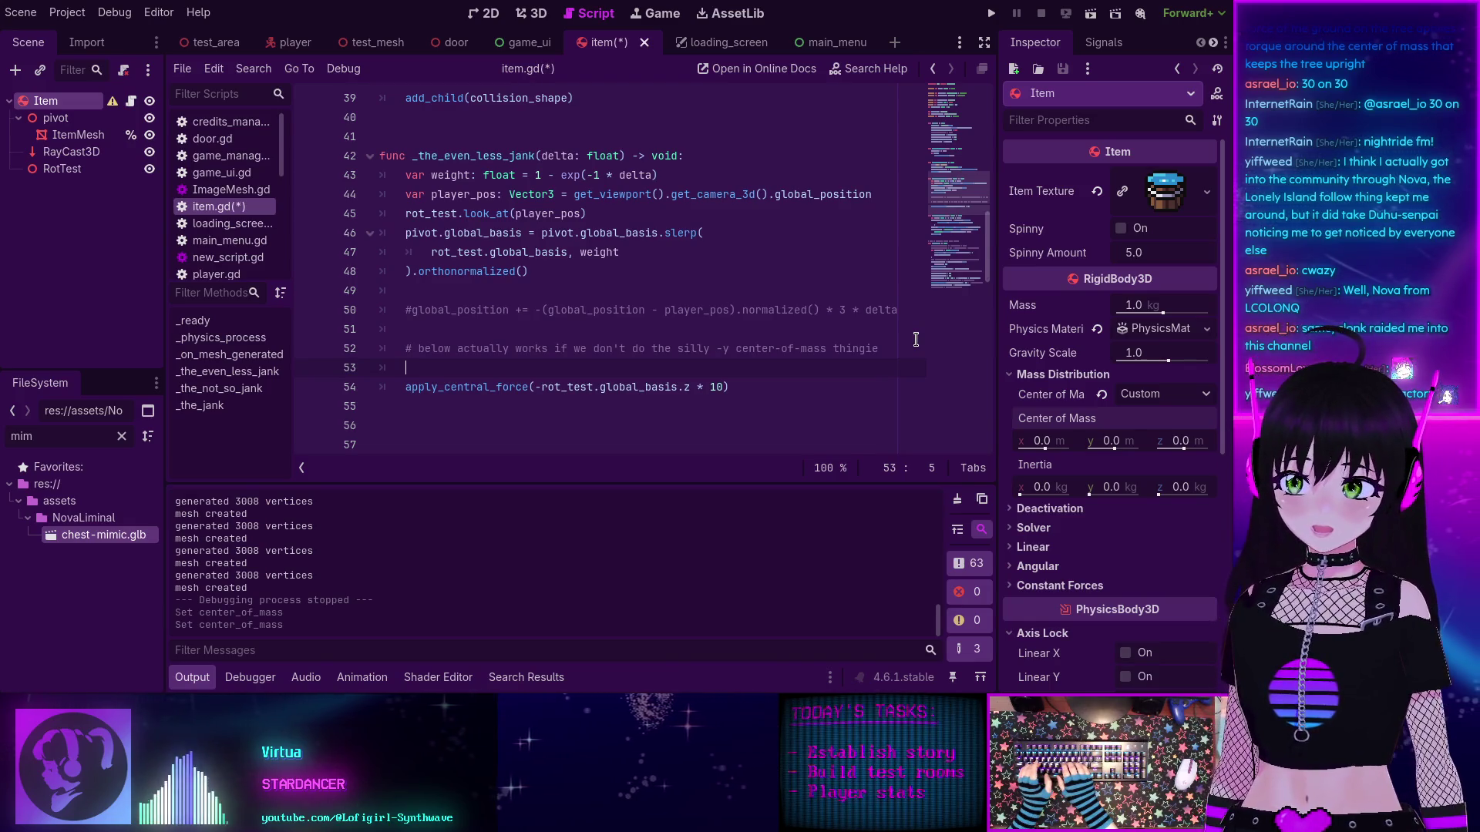
left_click(865, 68)
type("to")
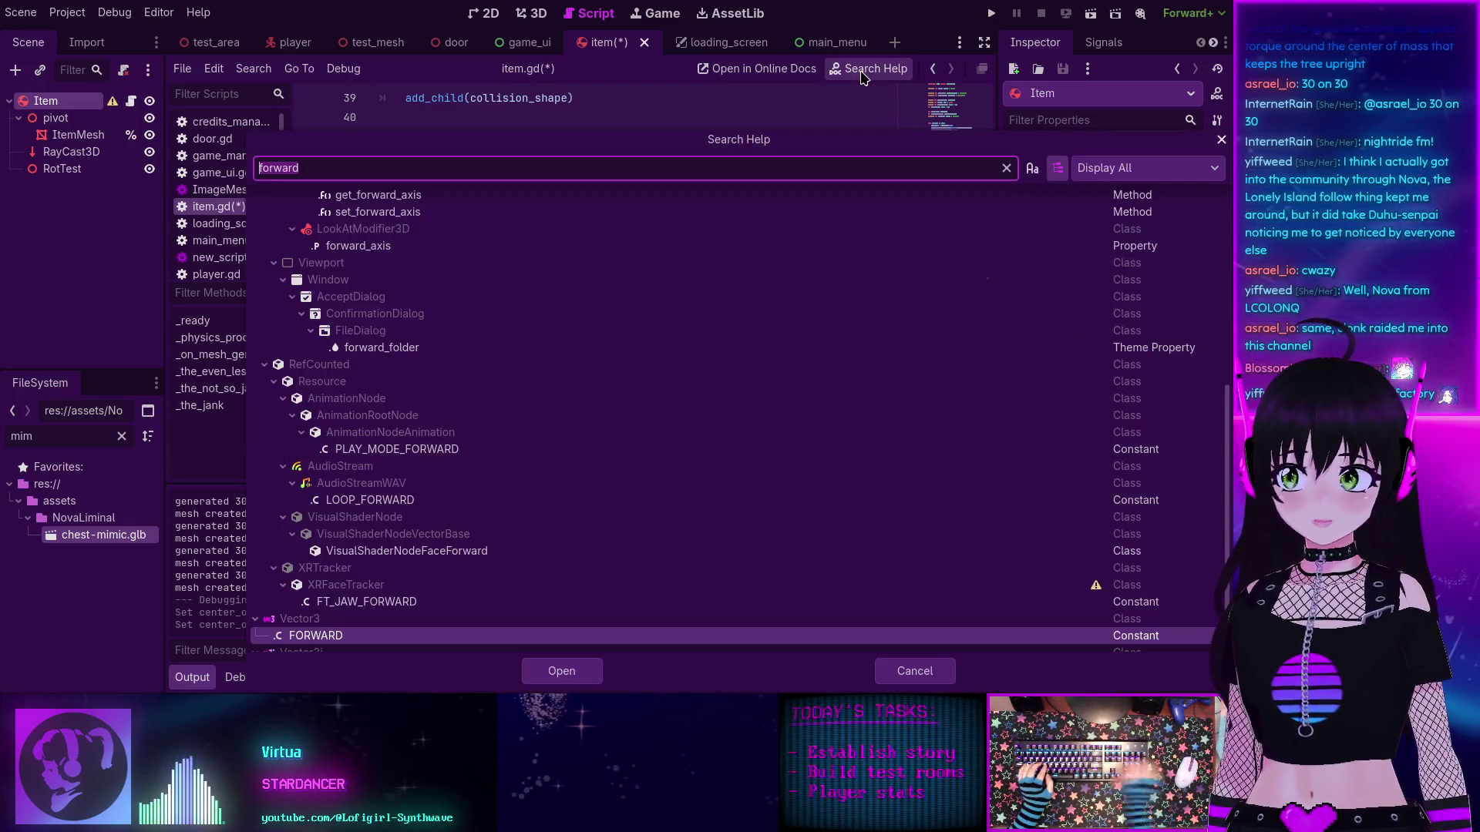
type("rque")
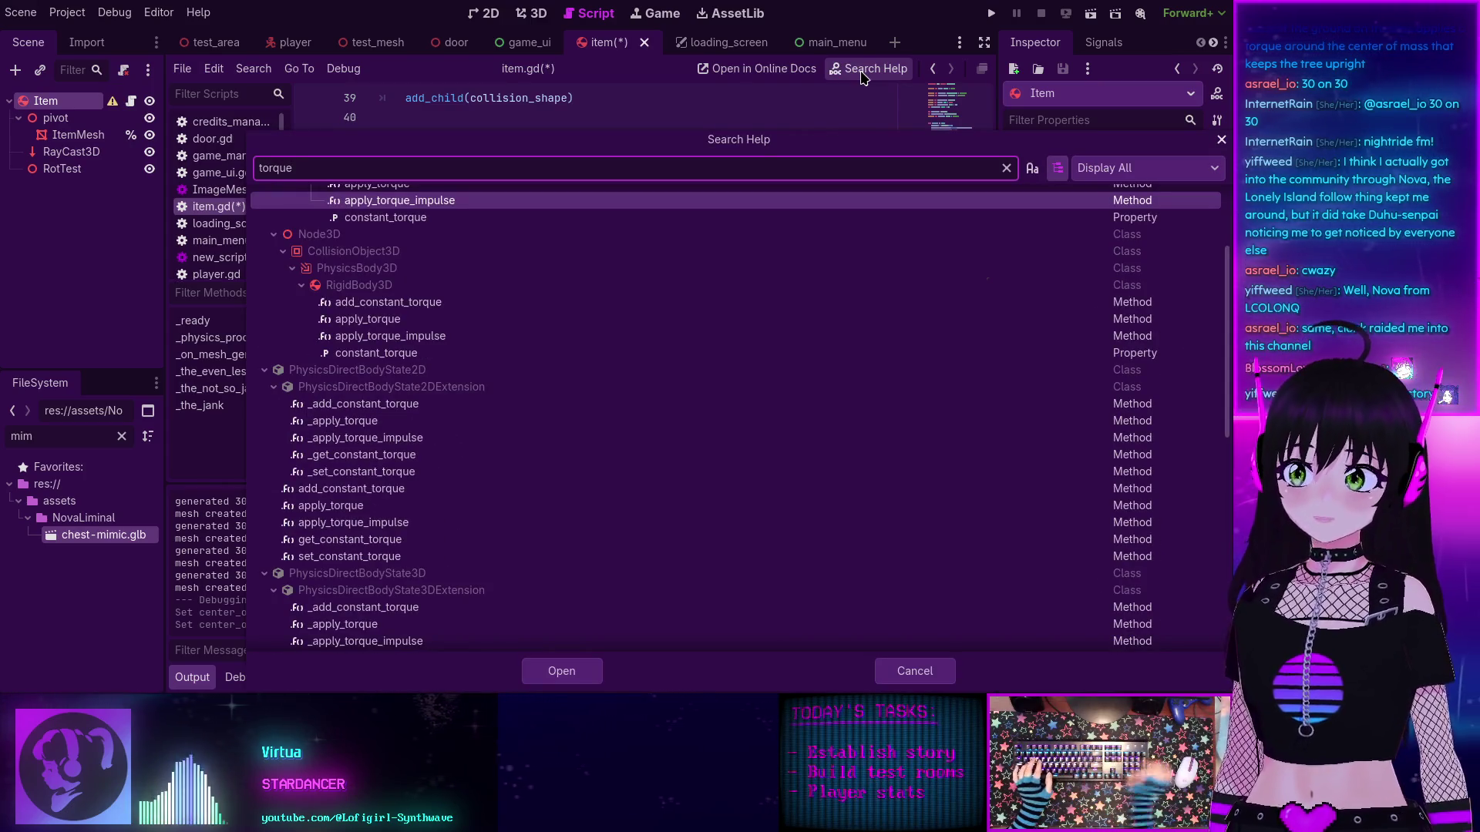
scroll(468, 212, "up", 1)
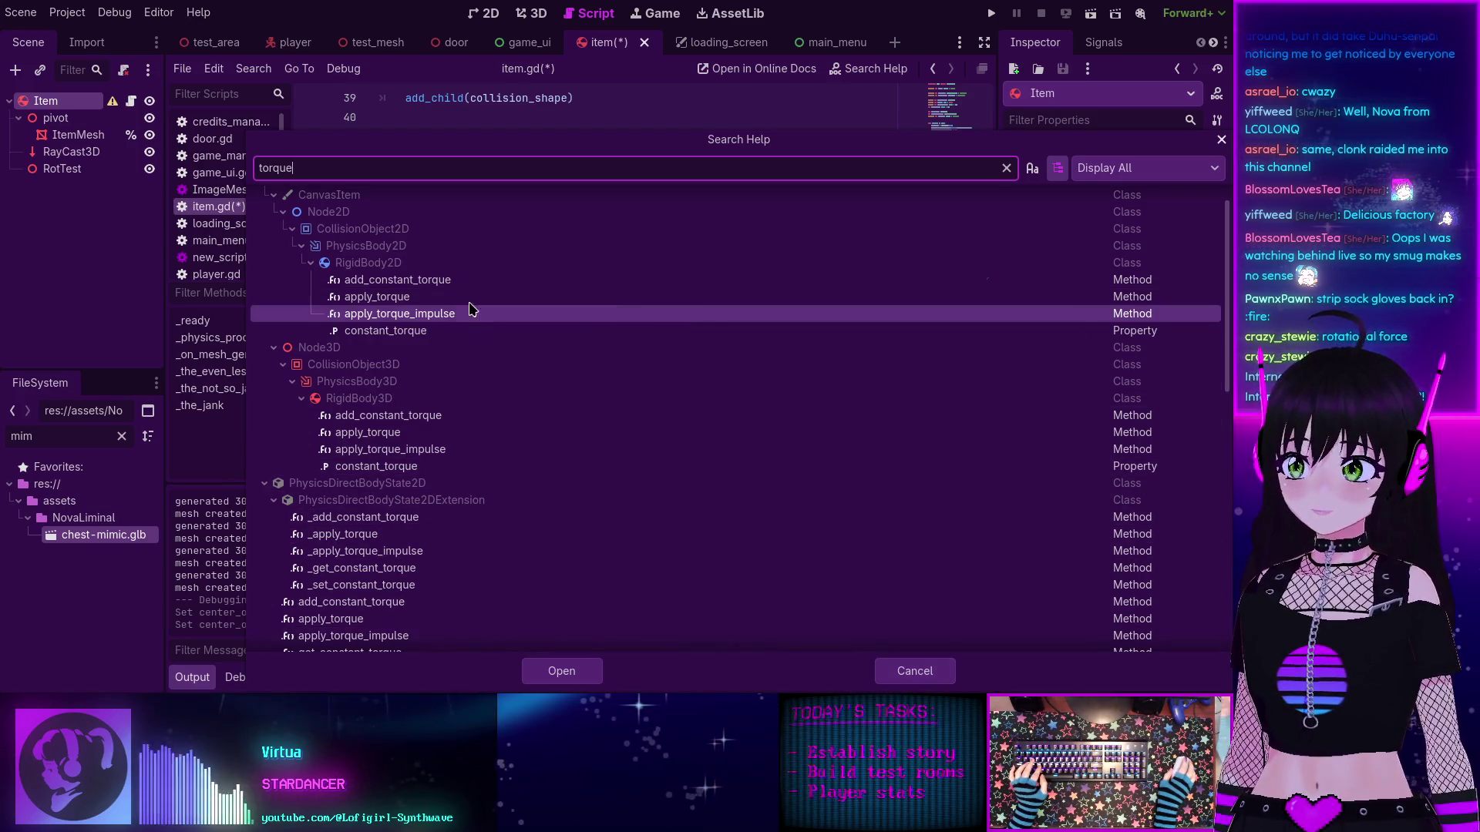
left_click(364, 436)
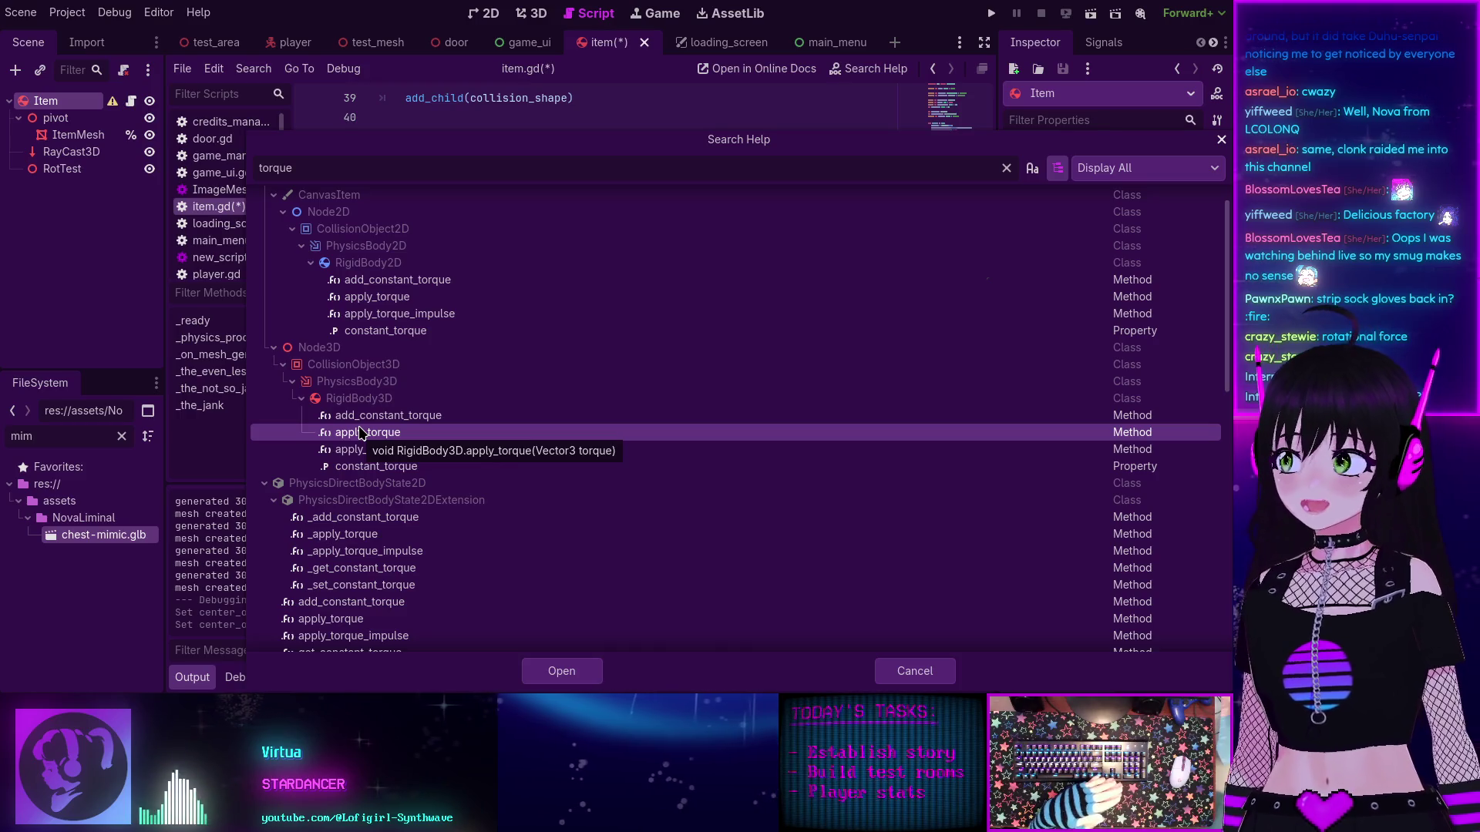
Step: Back in item.gd, write apply_torque(Vector3.UP) on line 53 using autocomplete
left_click(910, 681)
type("apply")
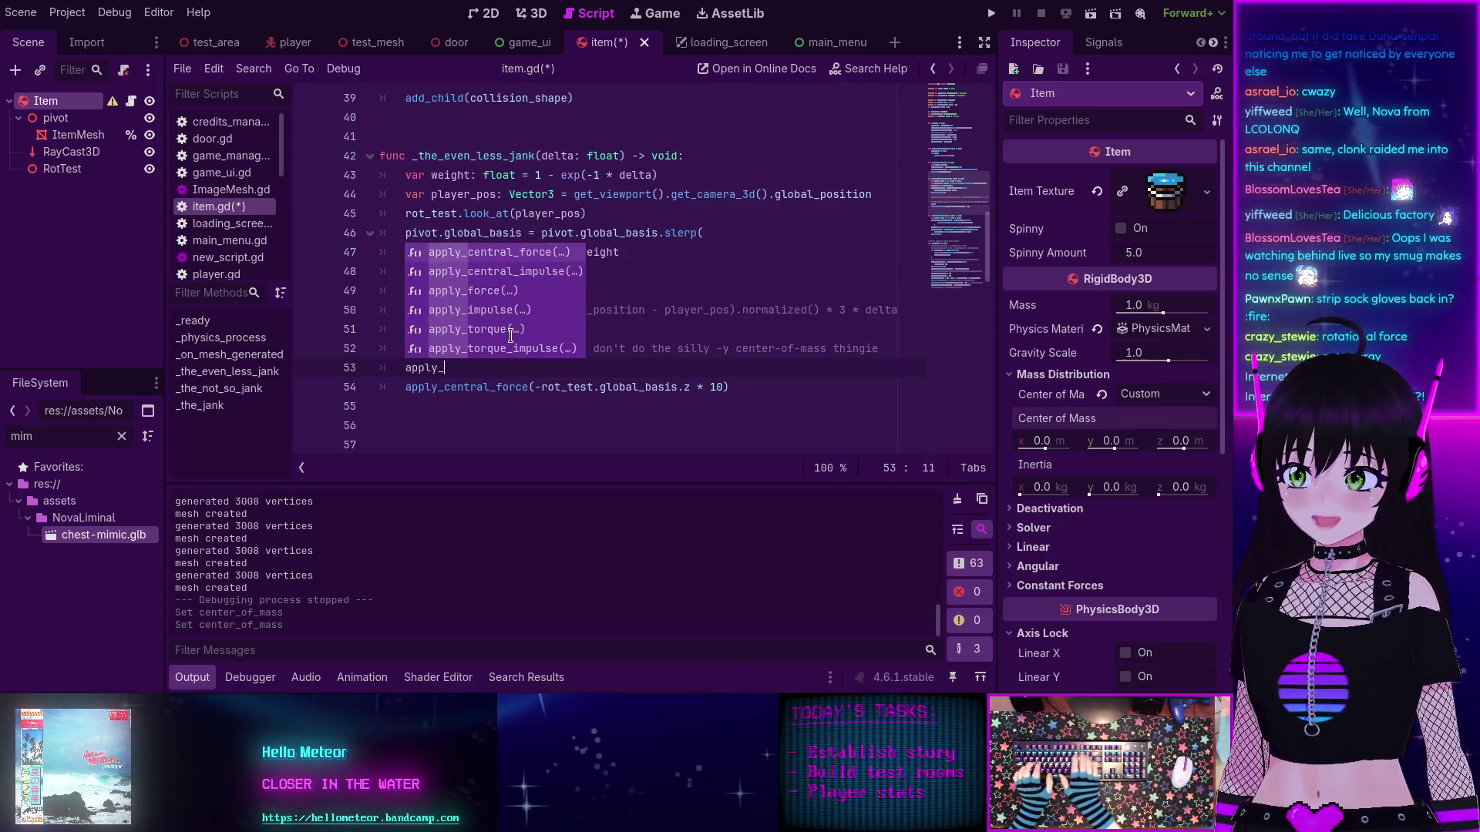
type("_")
key("Down")
key("Down")
key("Down")
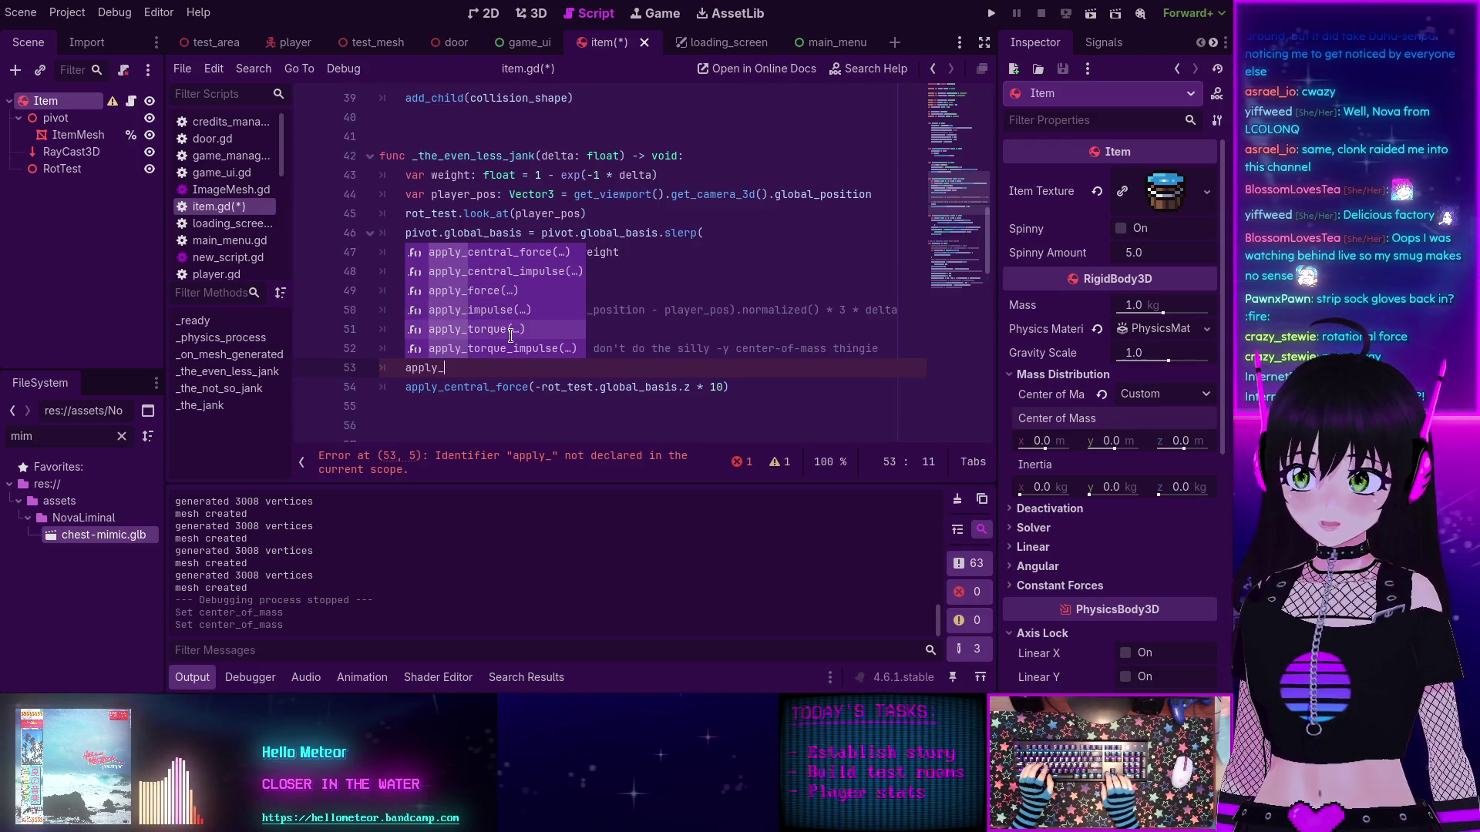
key("Return")
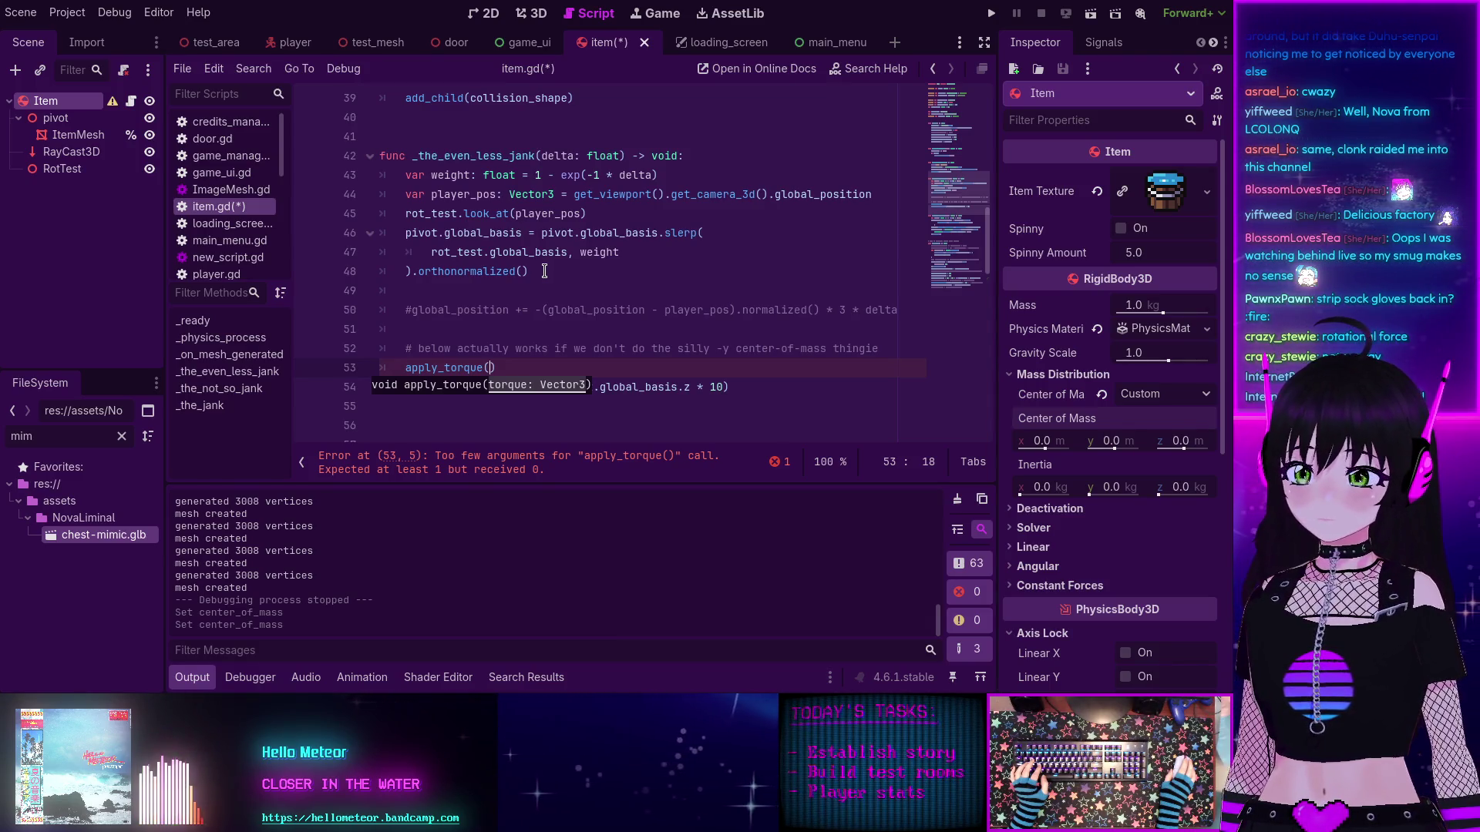
type("Vector")
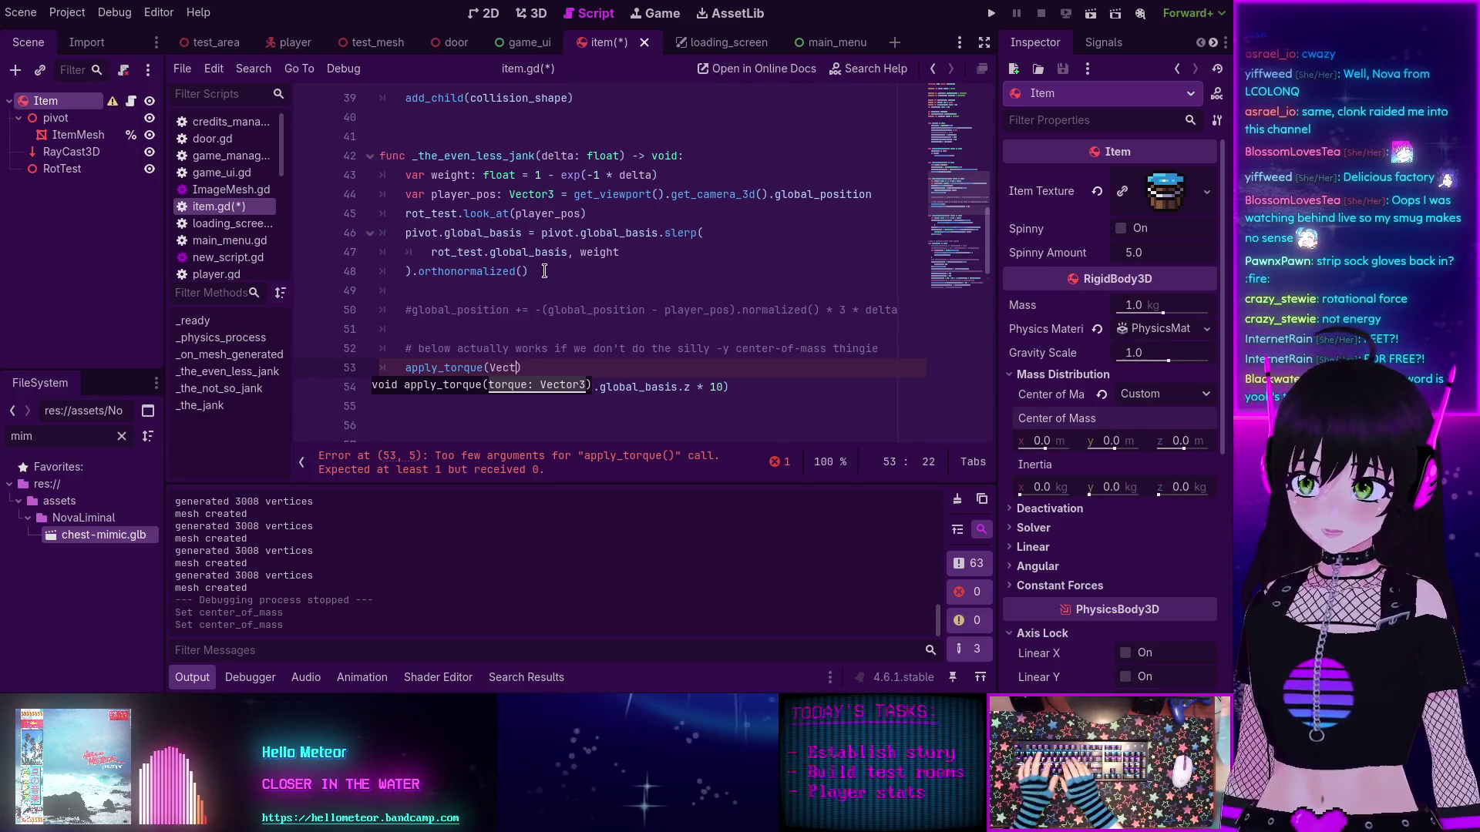
type("3.")
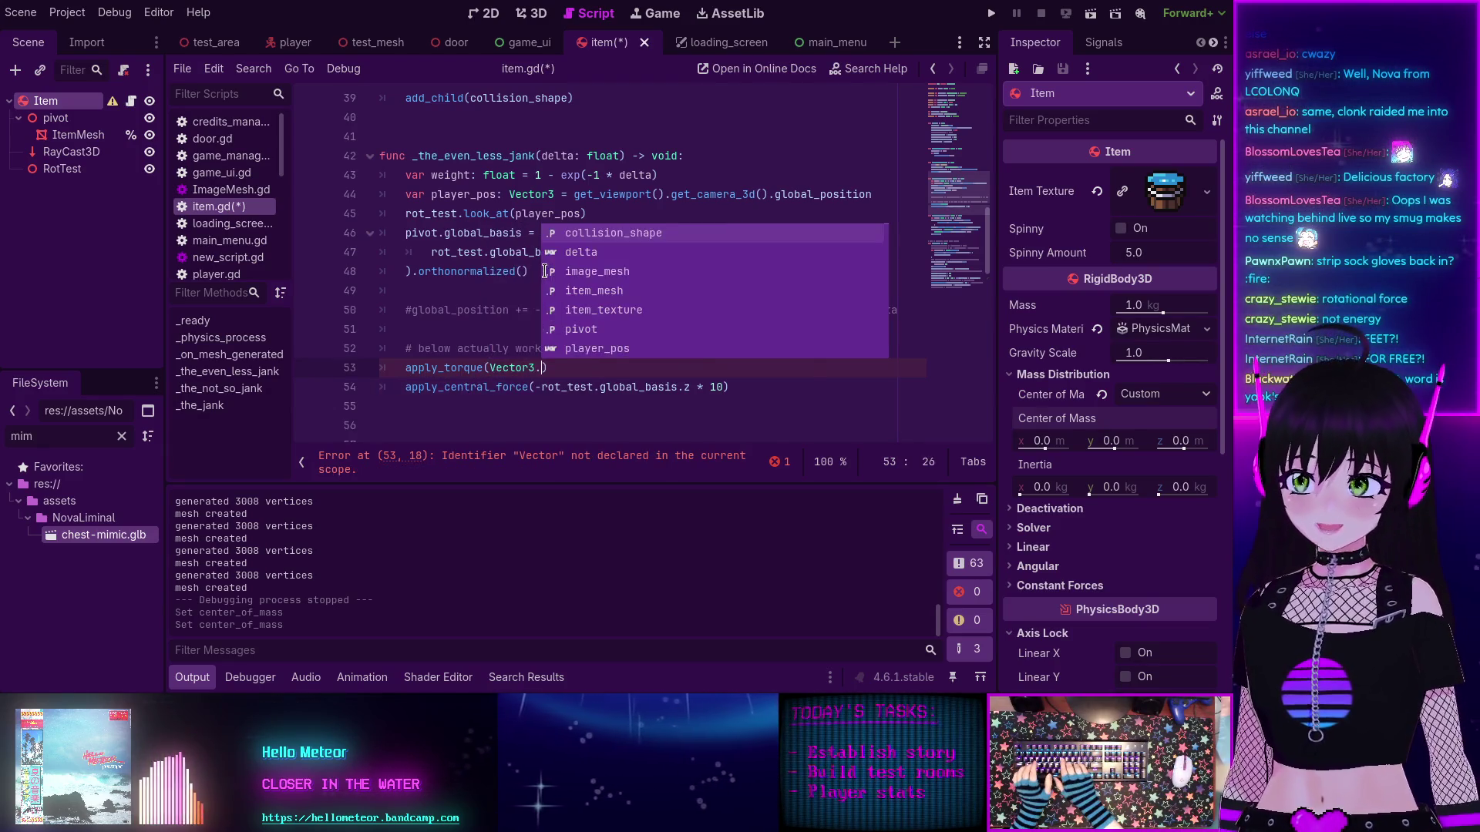
type("UP")
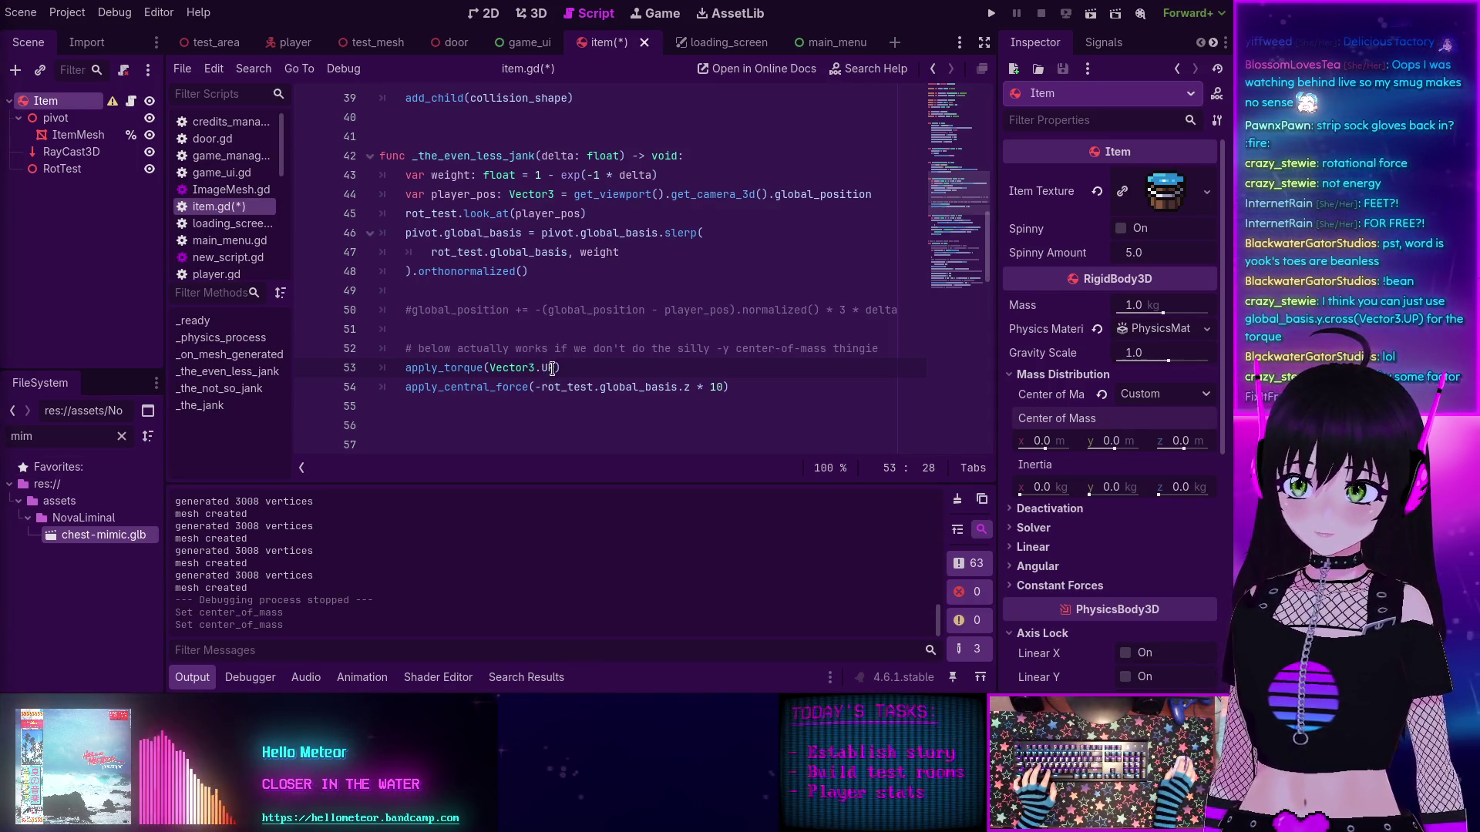
Step: Replace the torque argument with global_basis.y.cross(Vector3.UP) and open the global_basis documentation
left_click_drag(555, 367, 507, 367)
type("global_basis.y.cross(Vector3.UP)")
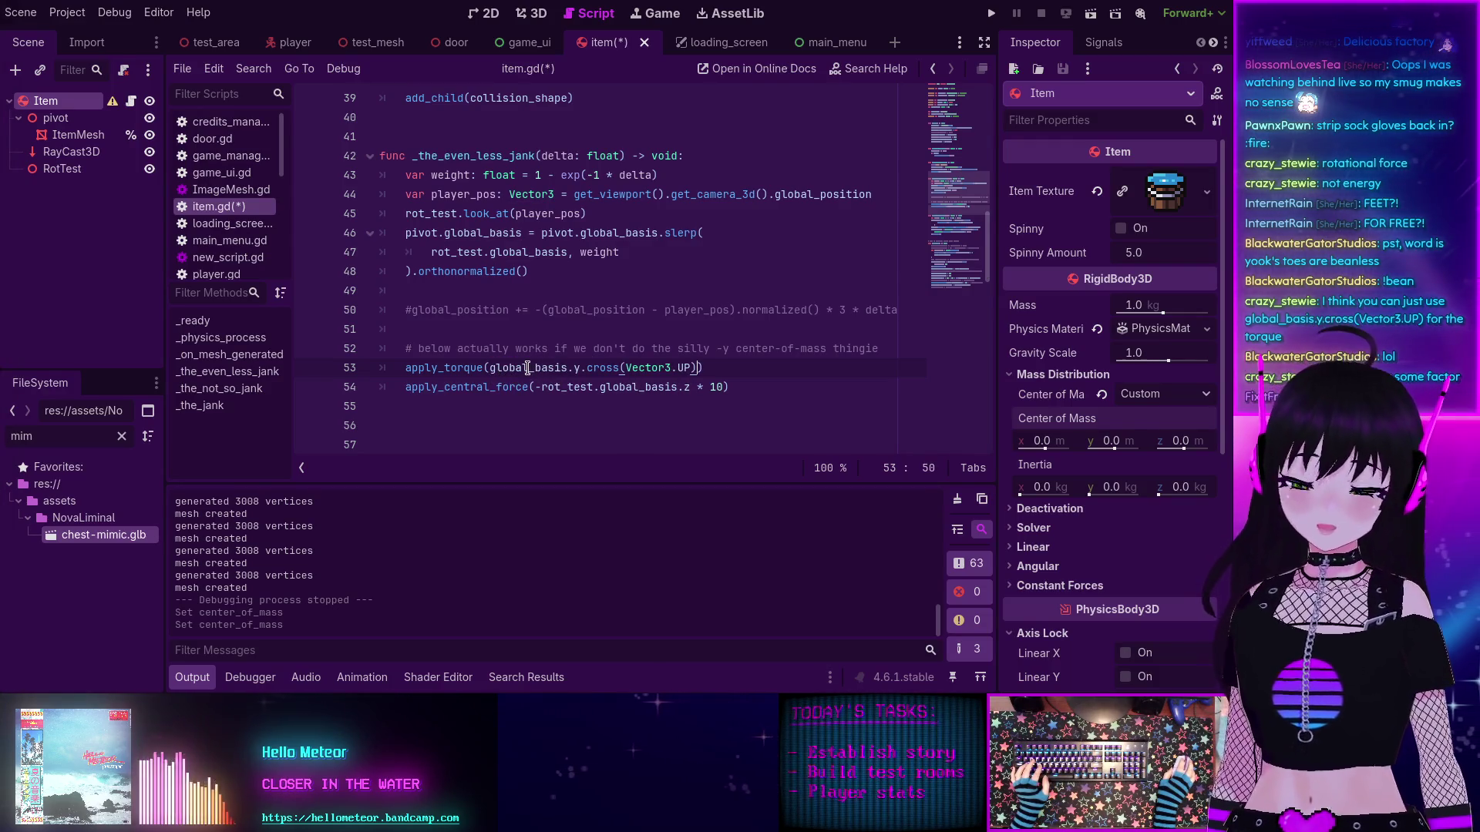
left_click(524, 369, "ctrl")
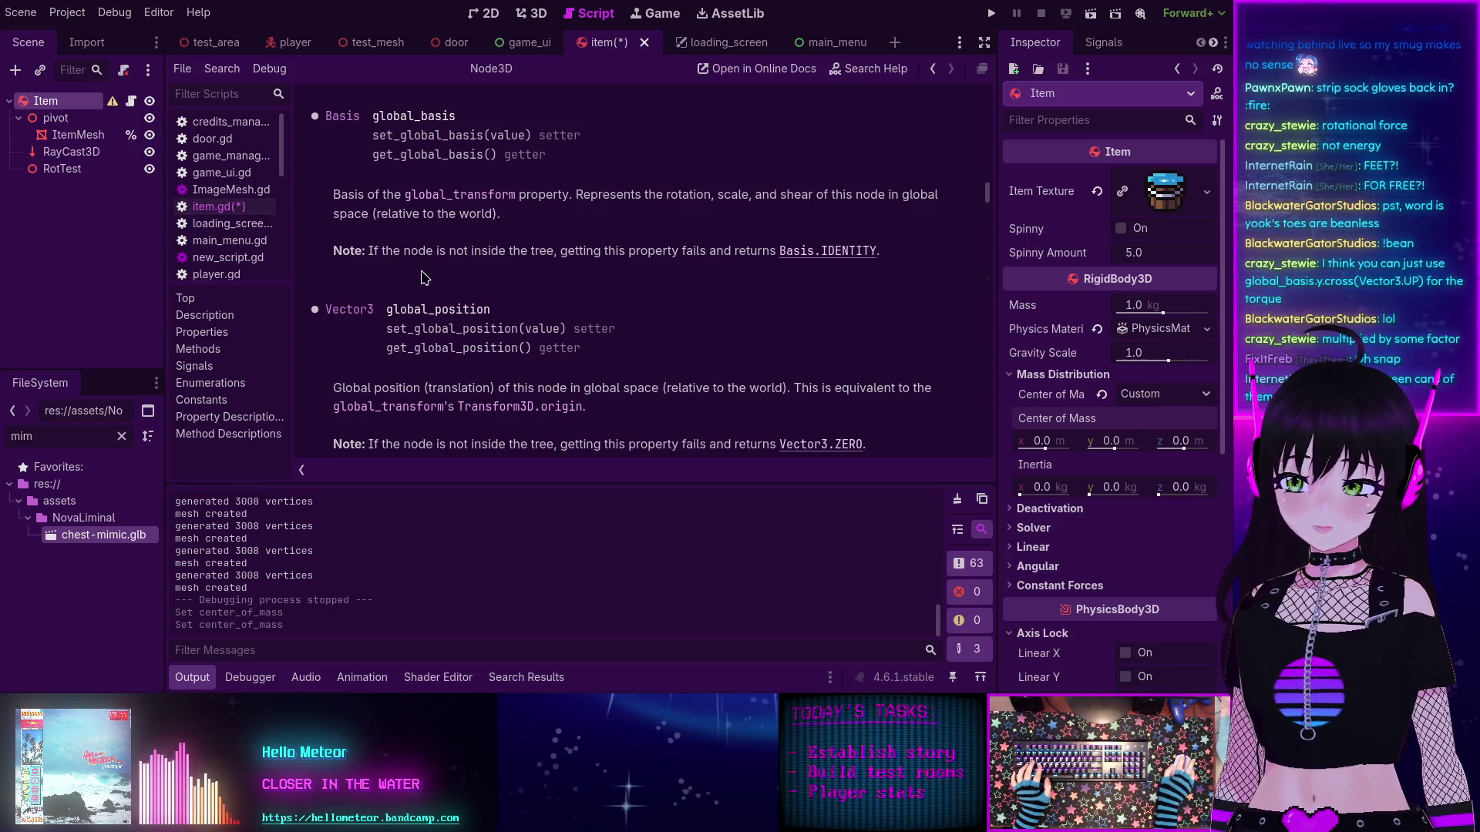
Step: Go back from the global_basis help page to the item.gd script
key("alt+Left")
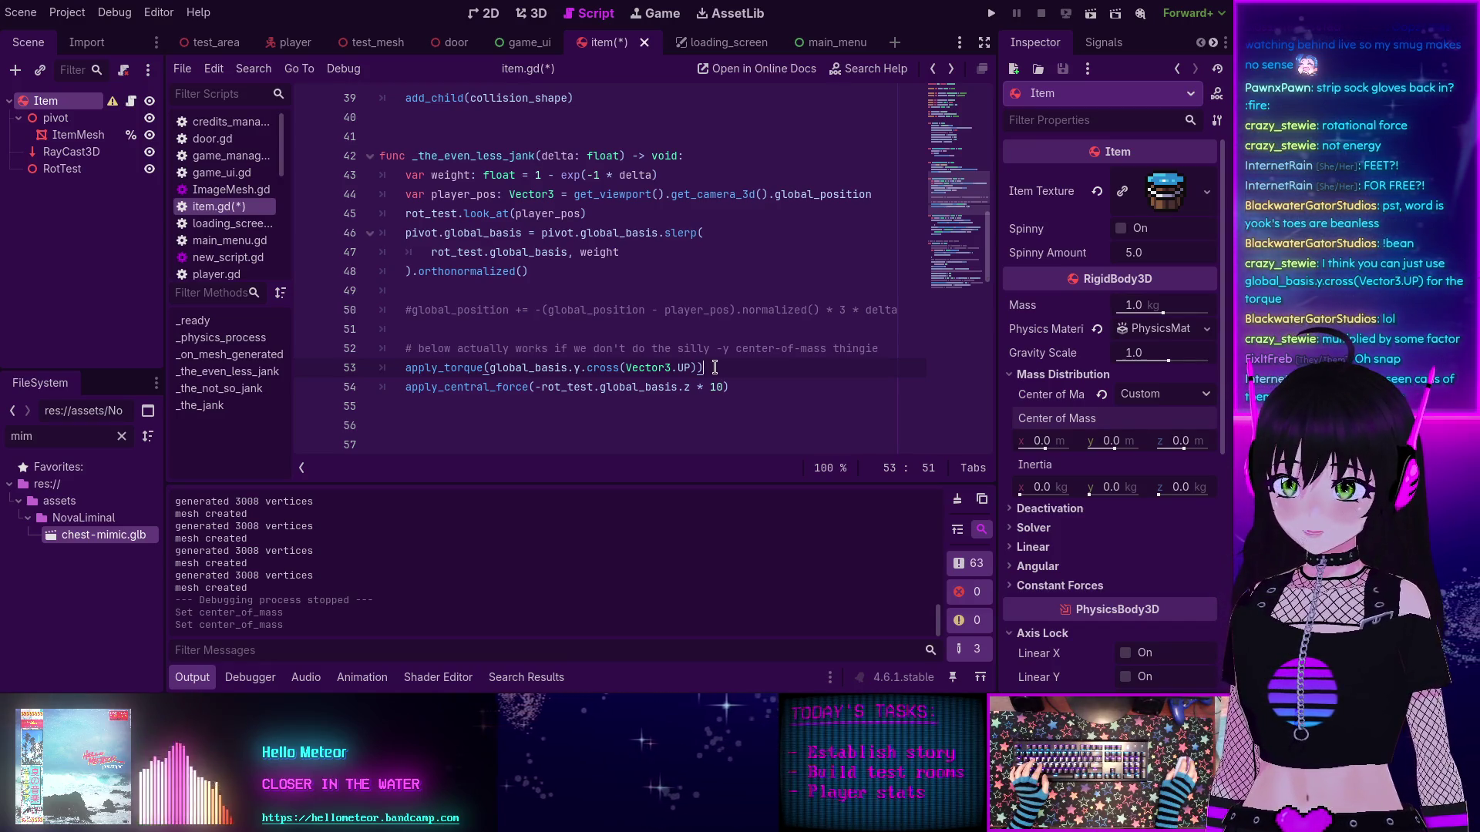
Step: Multiply the torque by 3 * delta inside the apply_torque call and save item.gd
type("* 3")
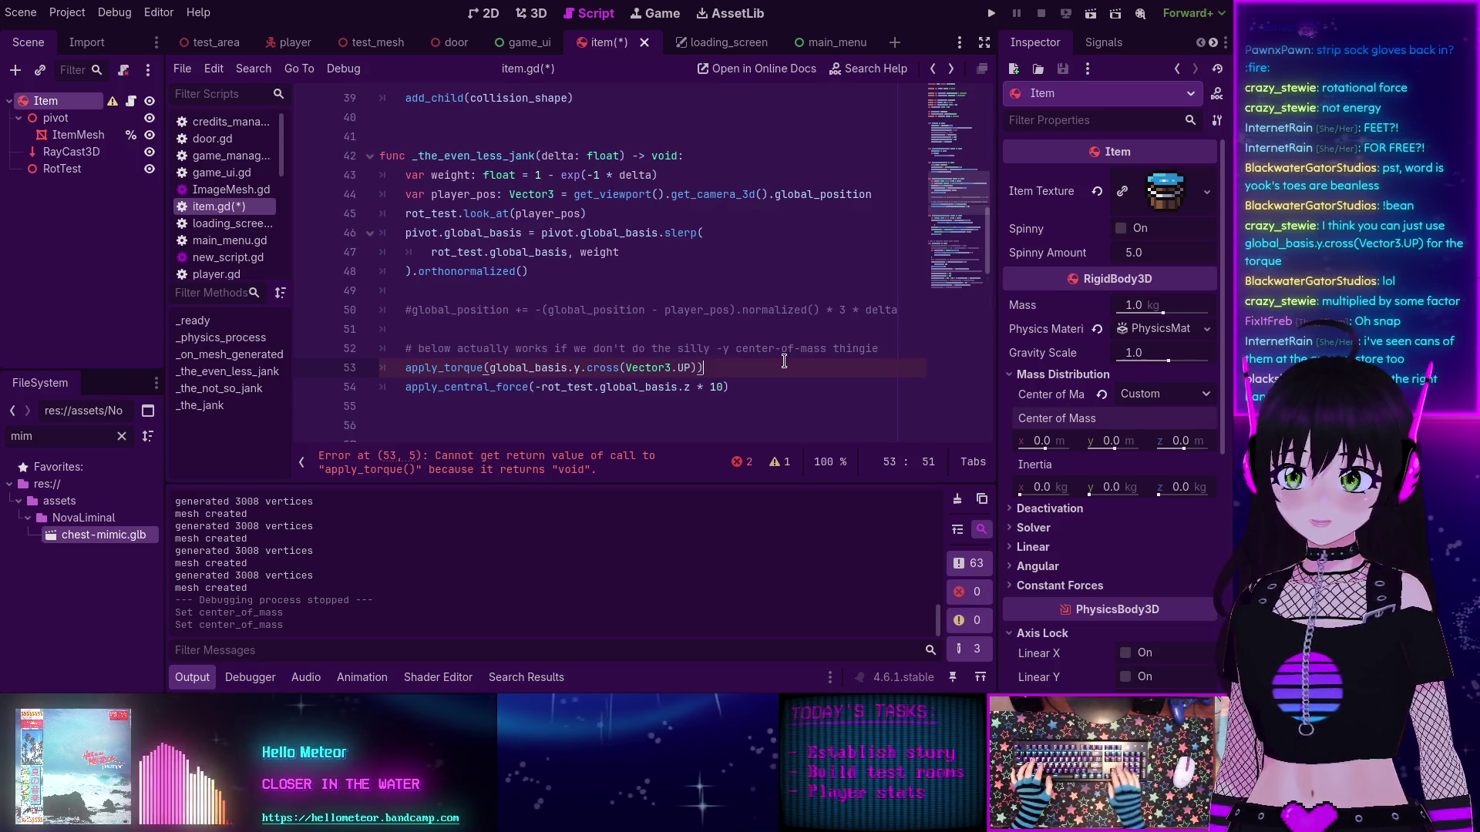
key("ctrl+z")
key("Left")
type("* ")
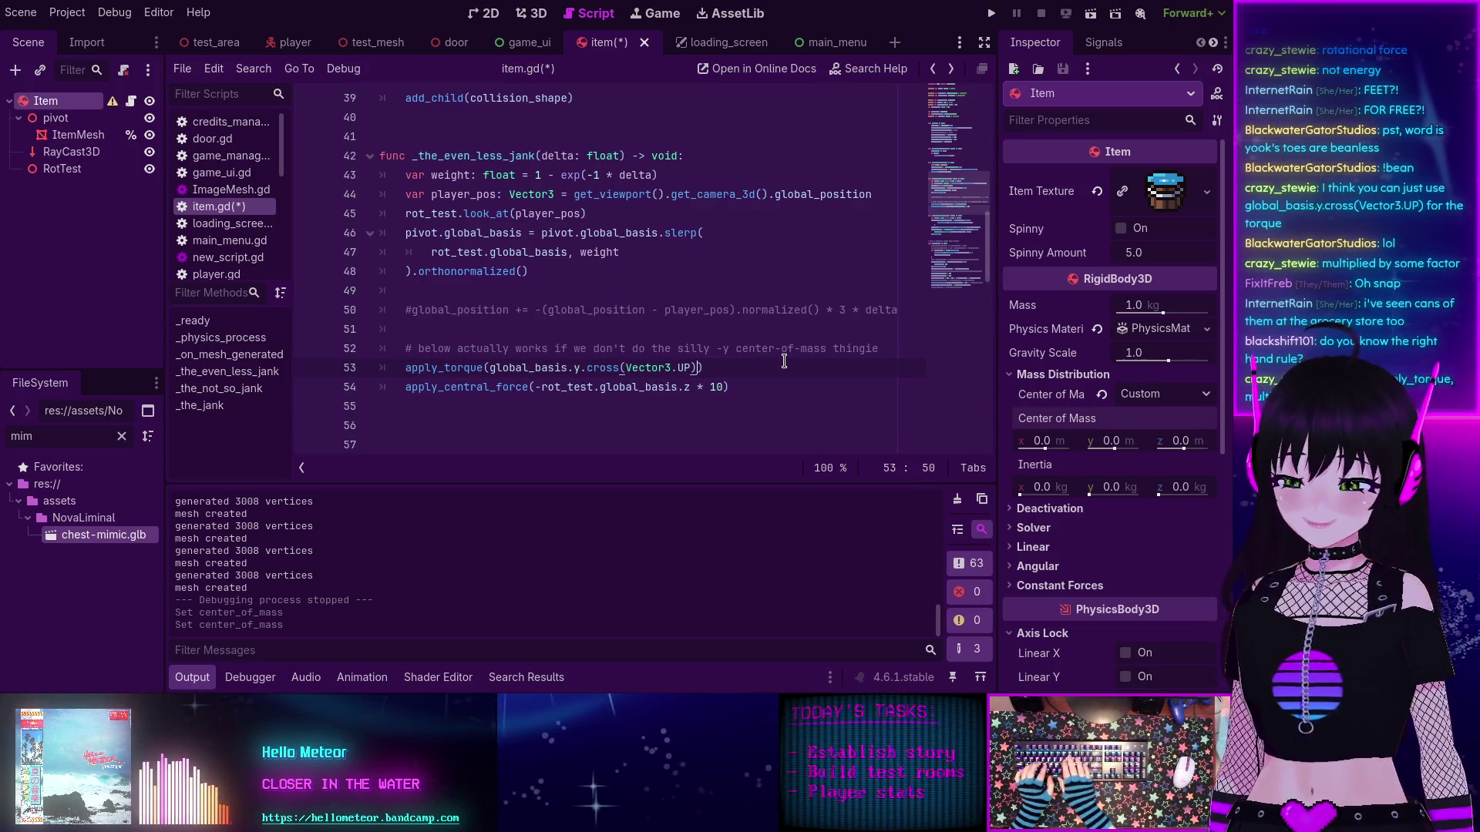
type("3")
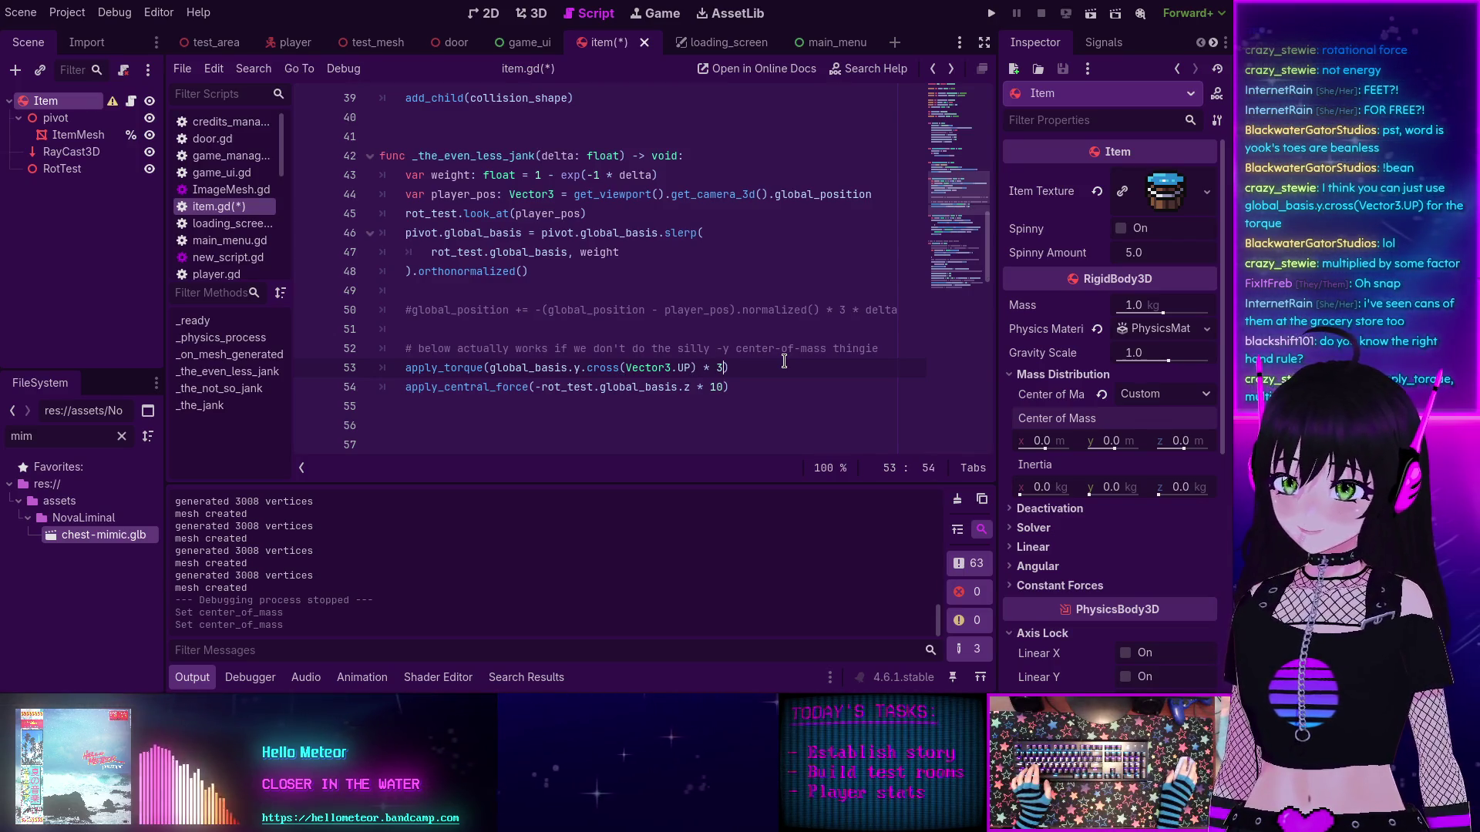
type(" * delt")
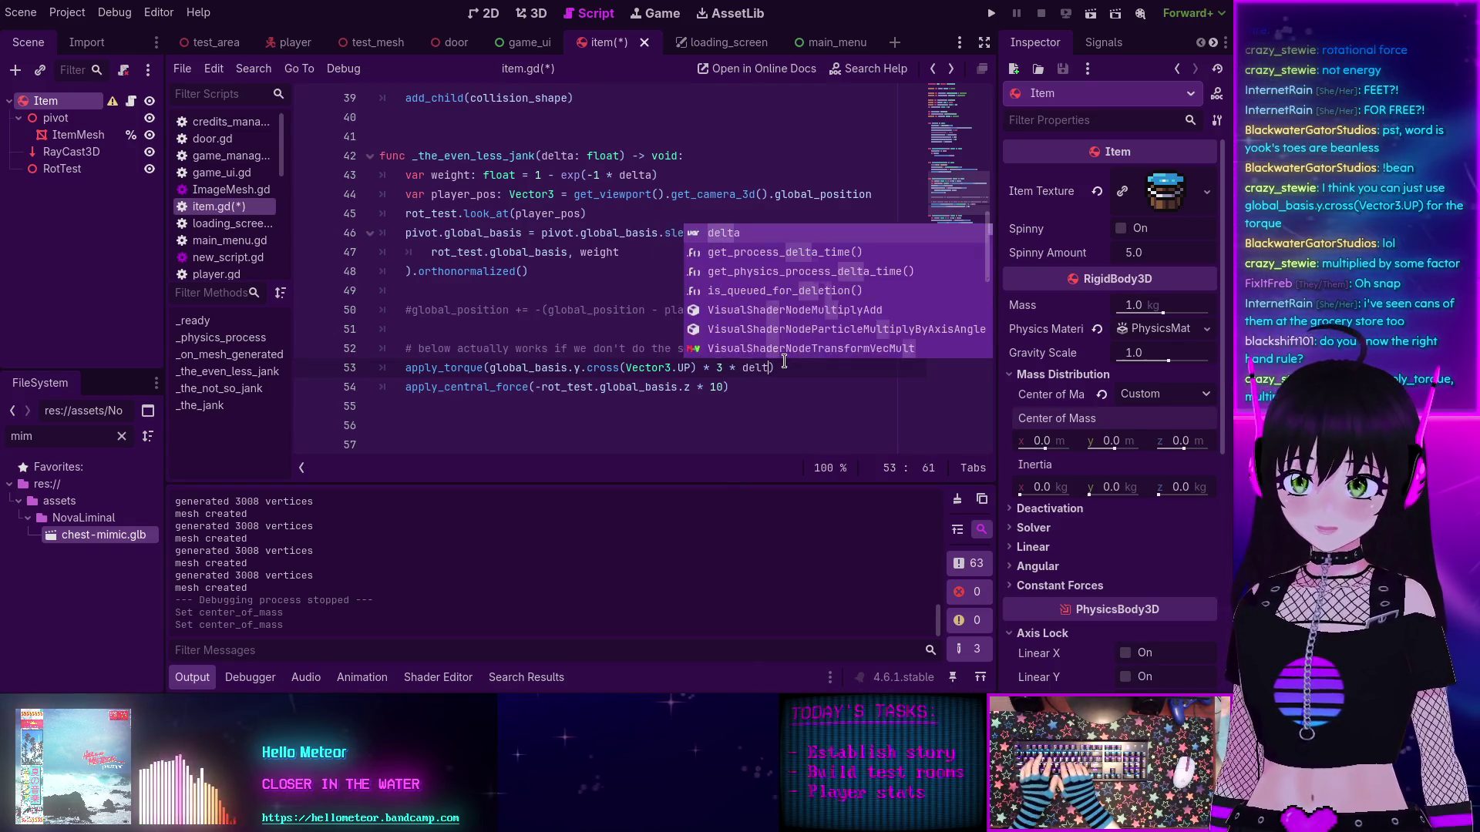
type("a")
left_click(776, 389)
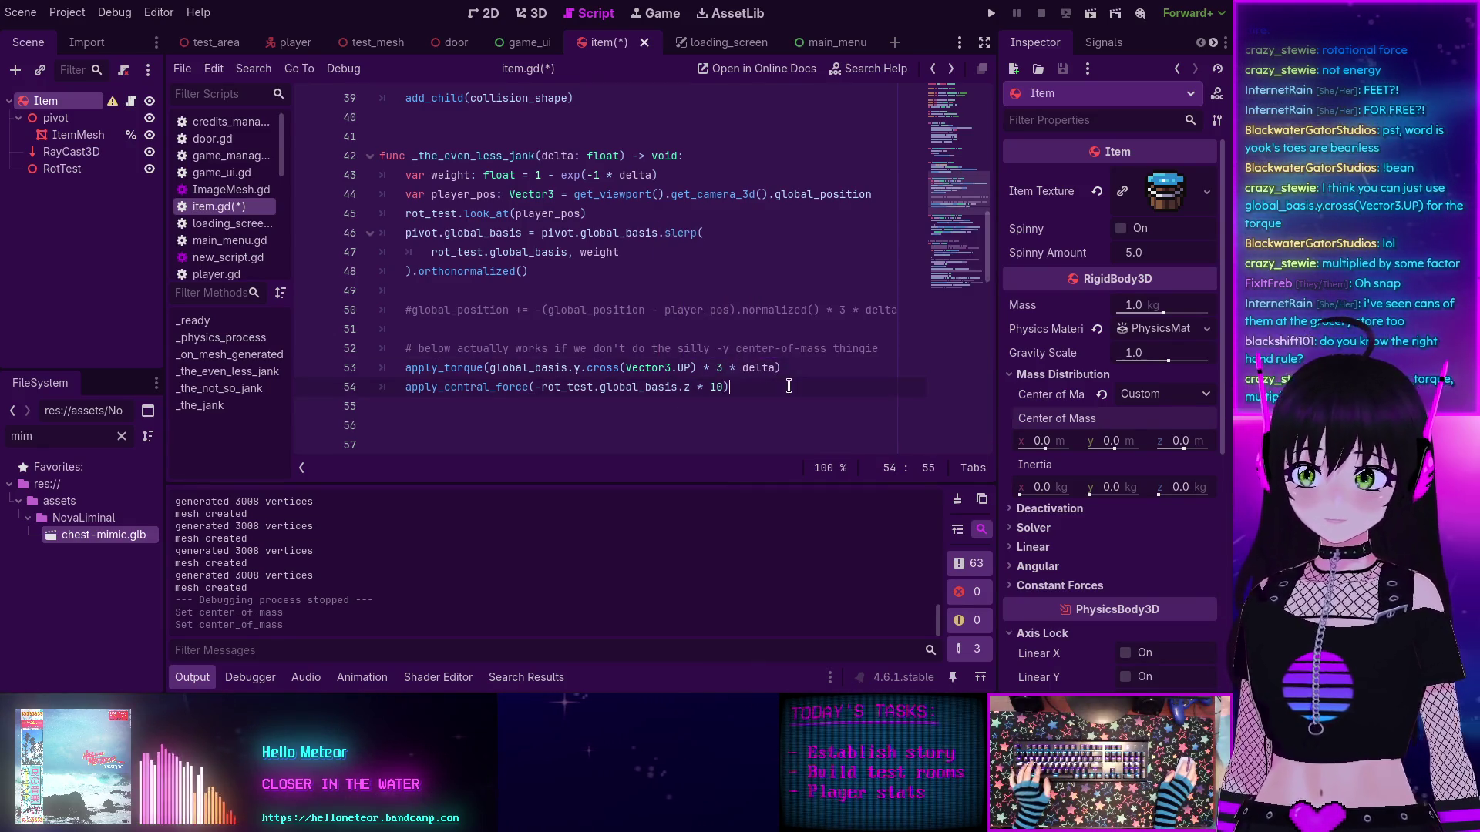
key("ctrl+s")
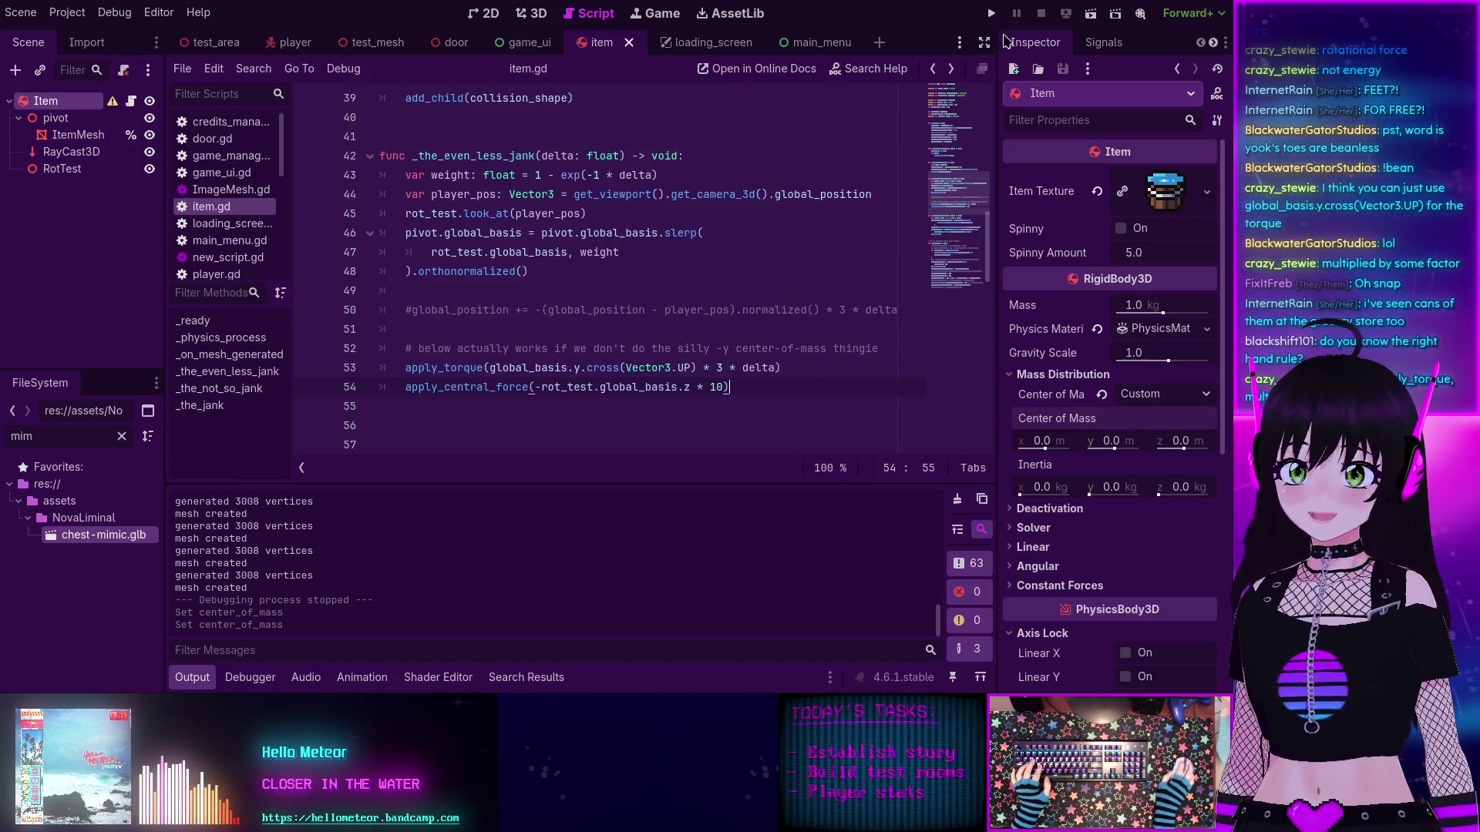
Step: Launch the game, start it from the main menu, then stop it
left_click(991, 13)
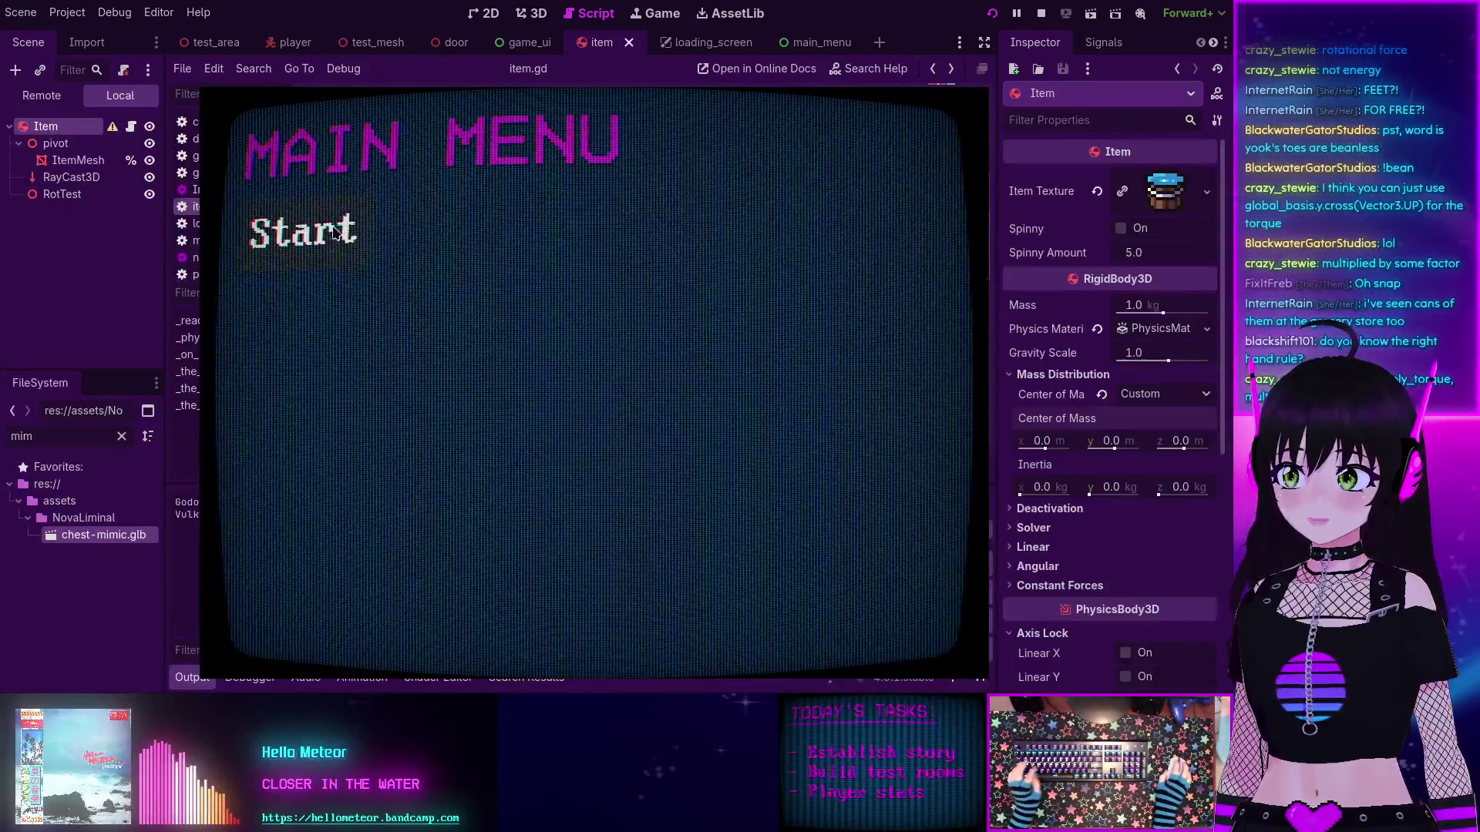
left_click(335, 233)
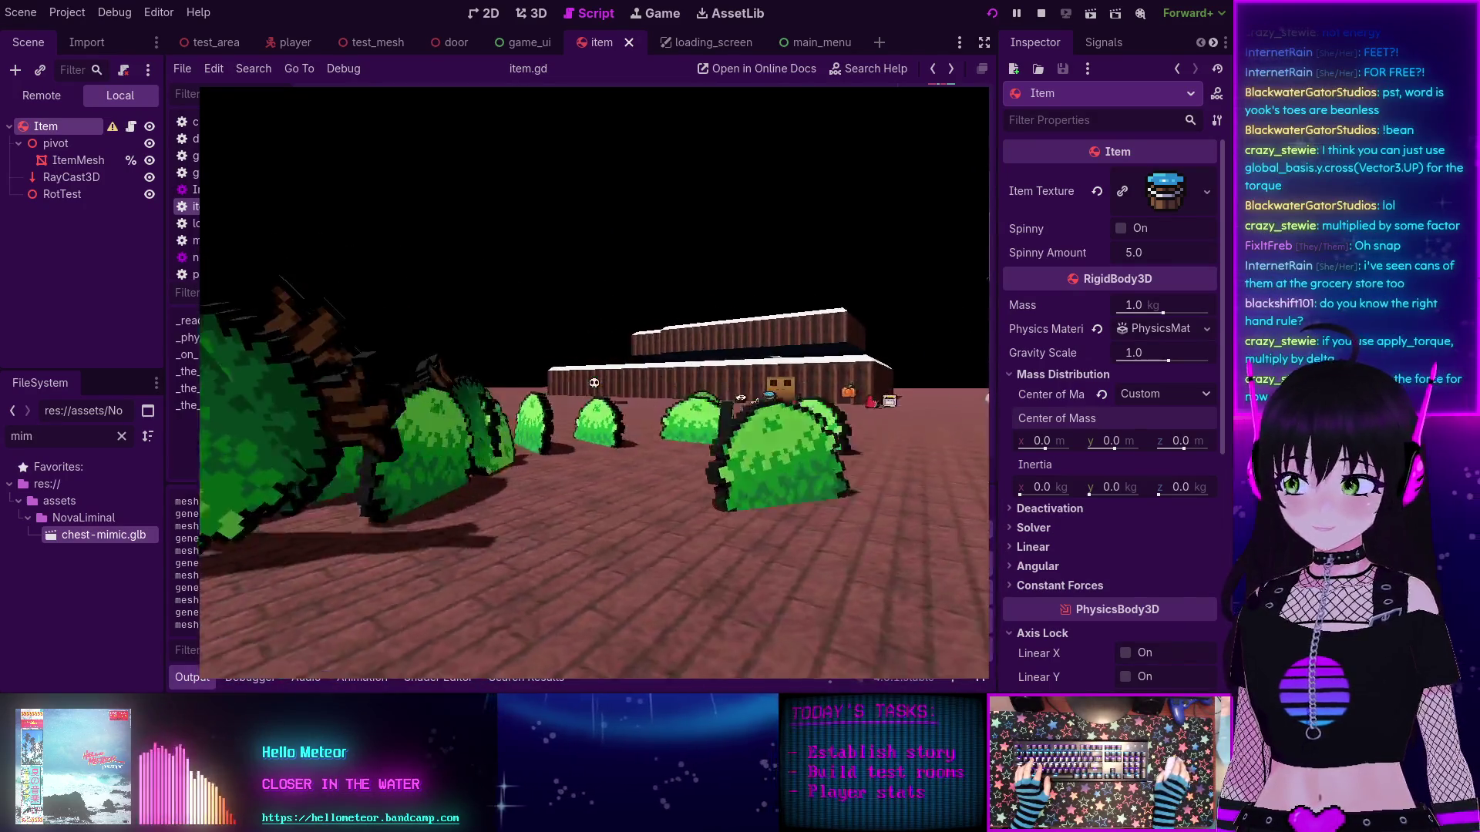
key("F8")
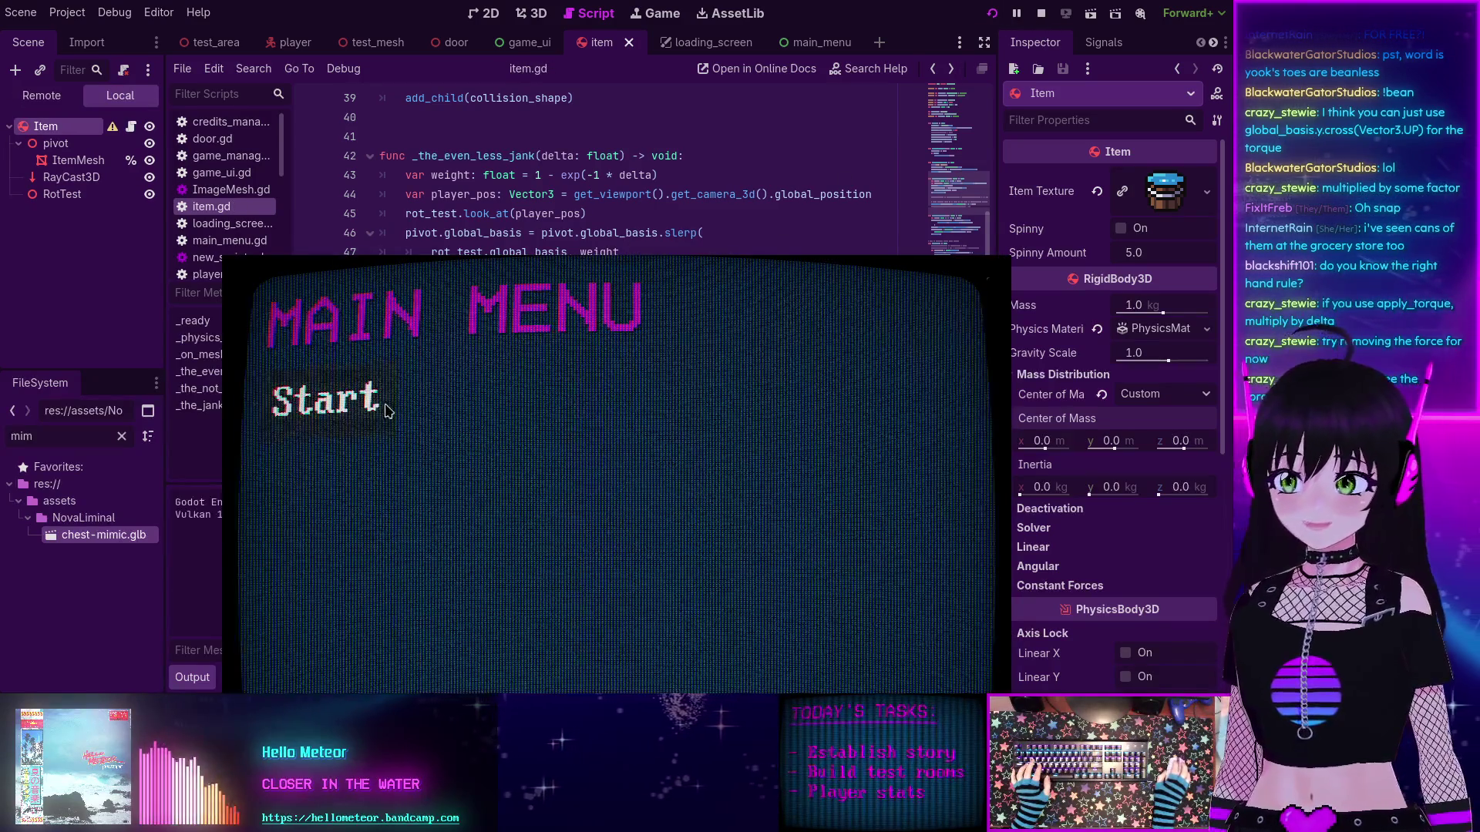
Step: Restart from the main menu and walk toward the bush item to watch it turn upright
left_click(388, 411)
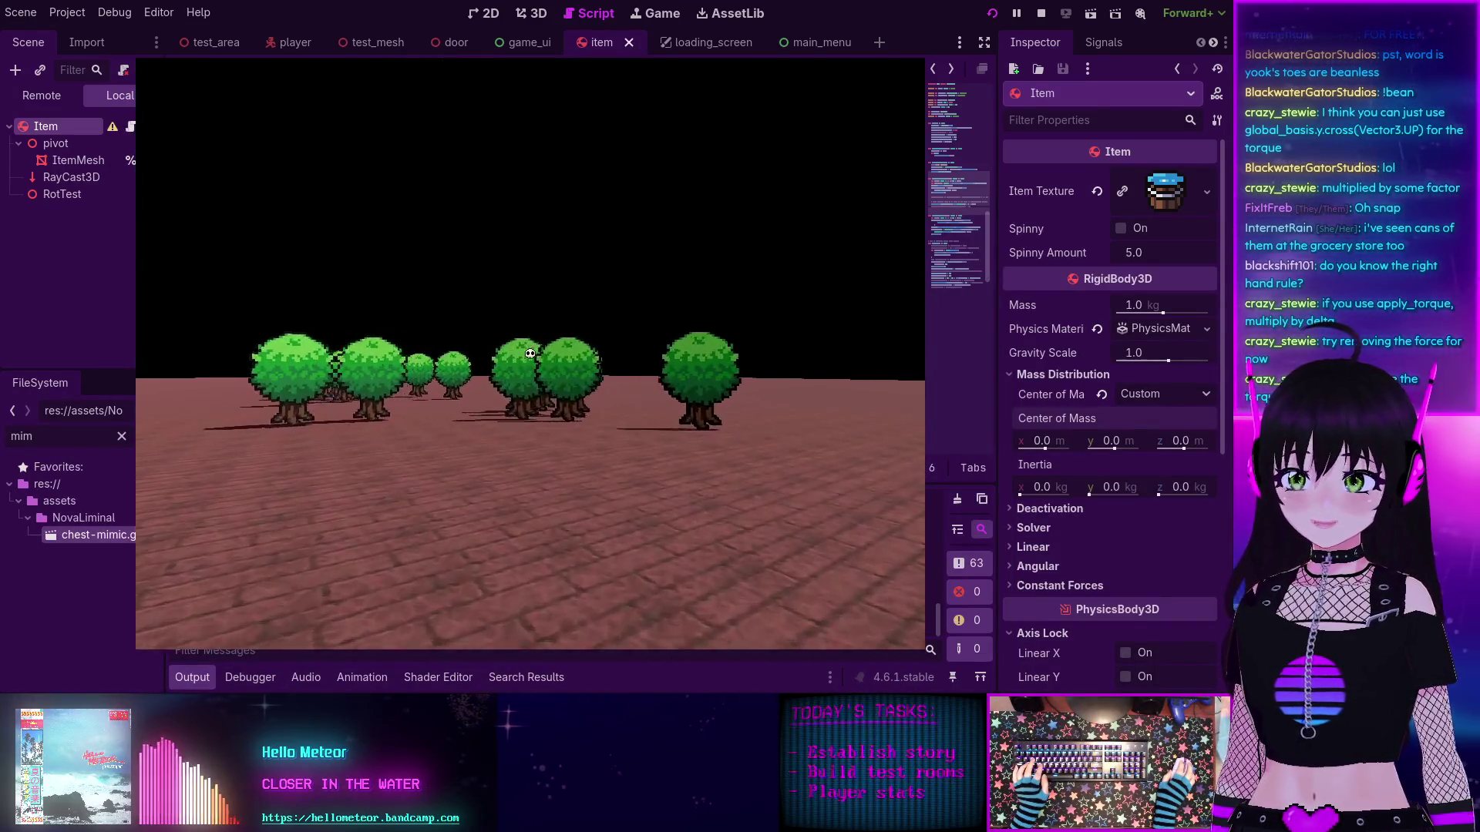
key("w")
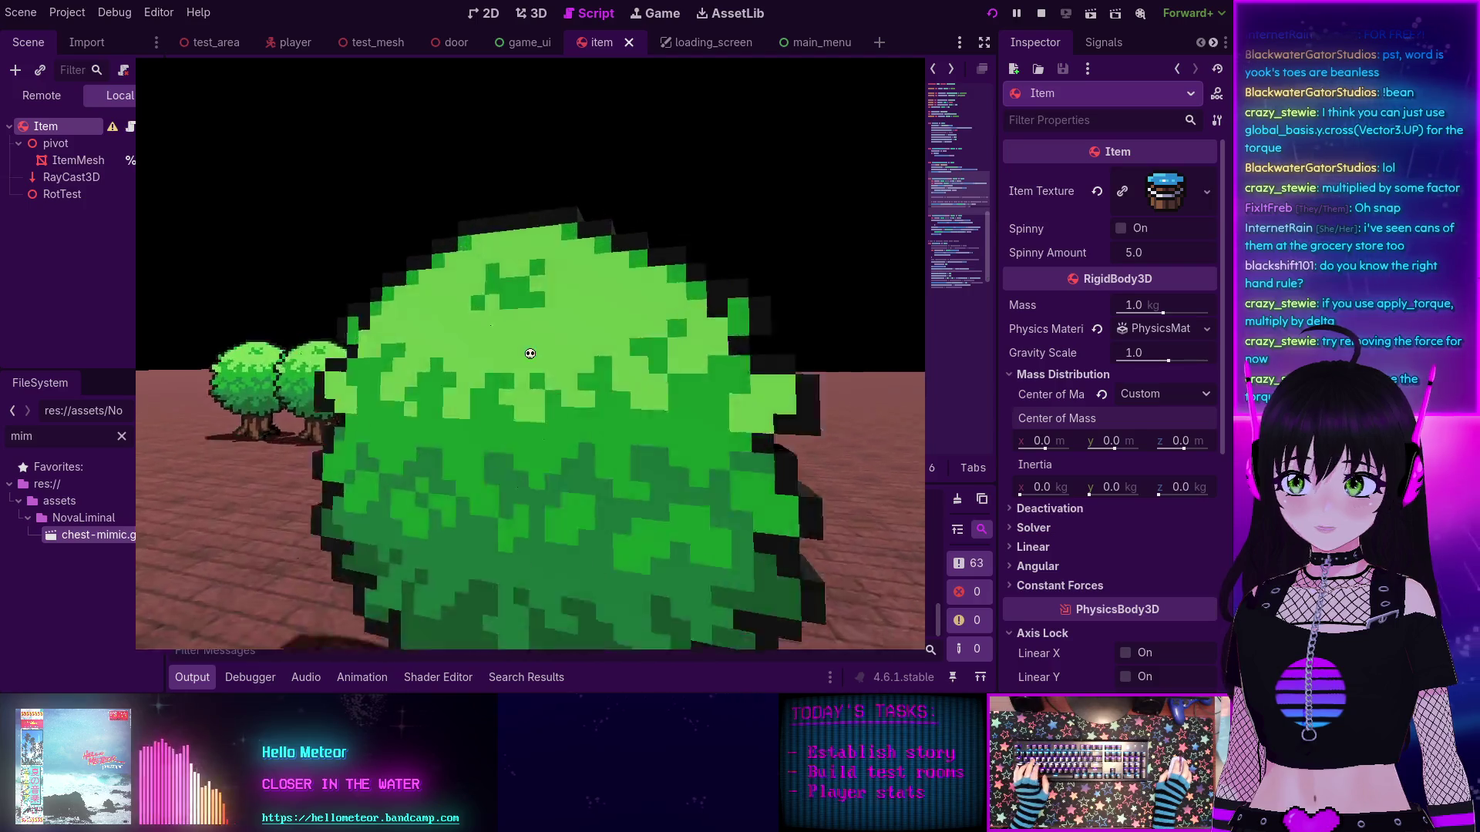
key("s")
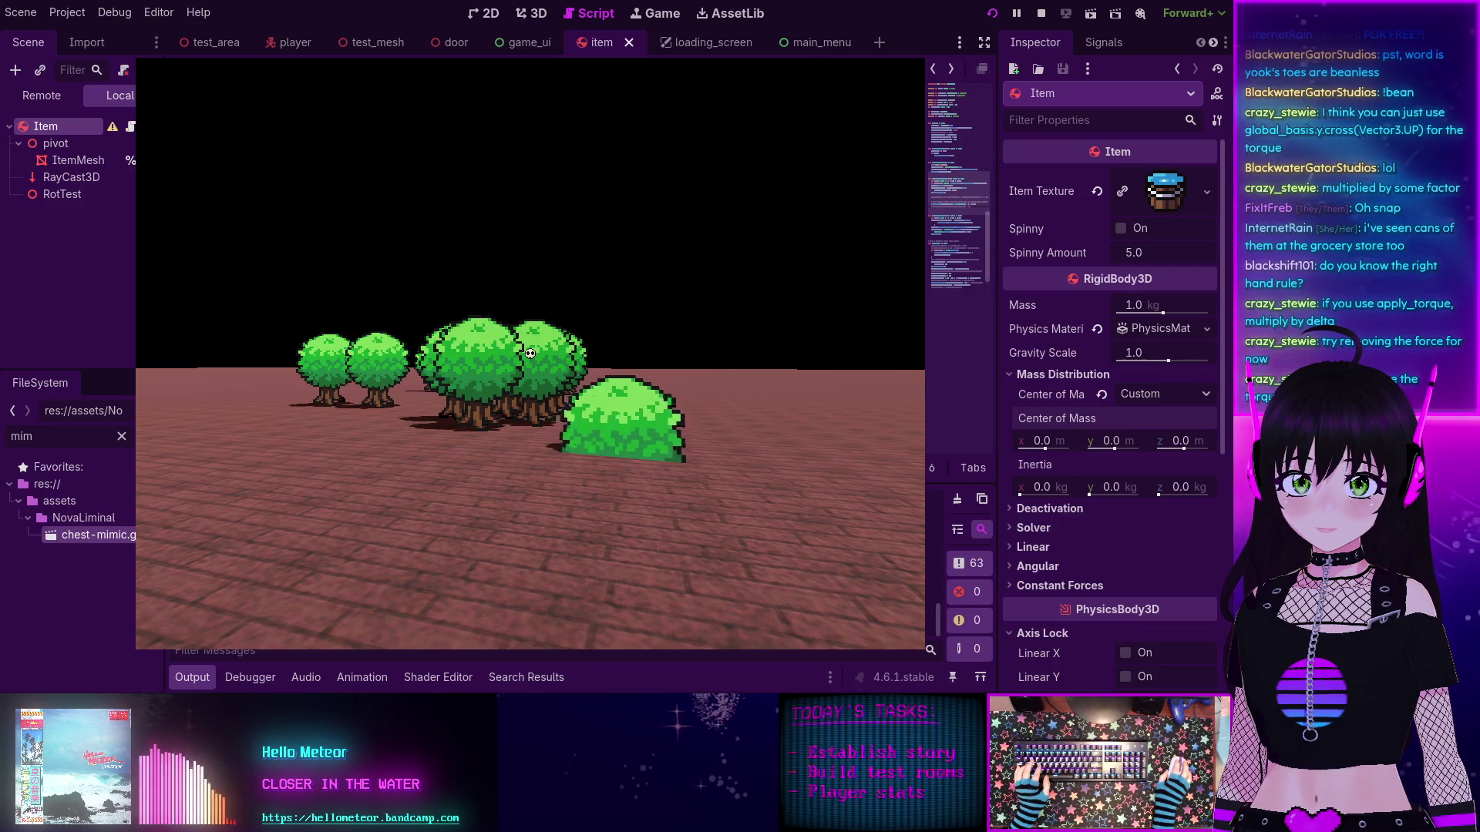
key("w")
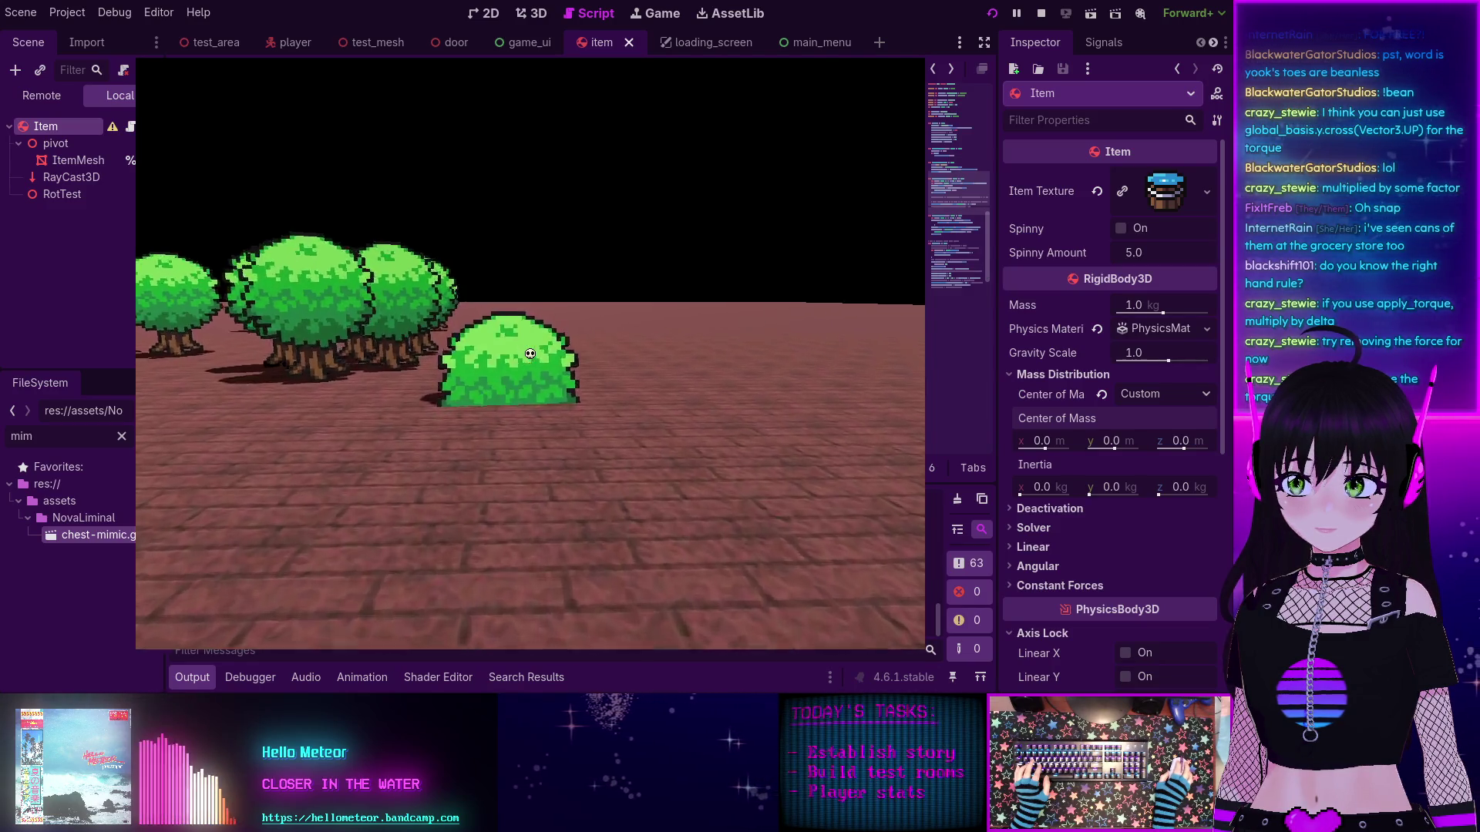
key("s")
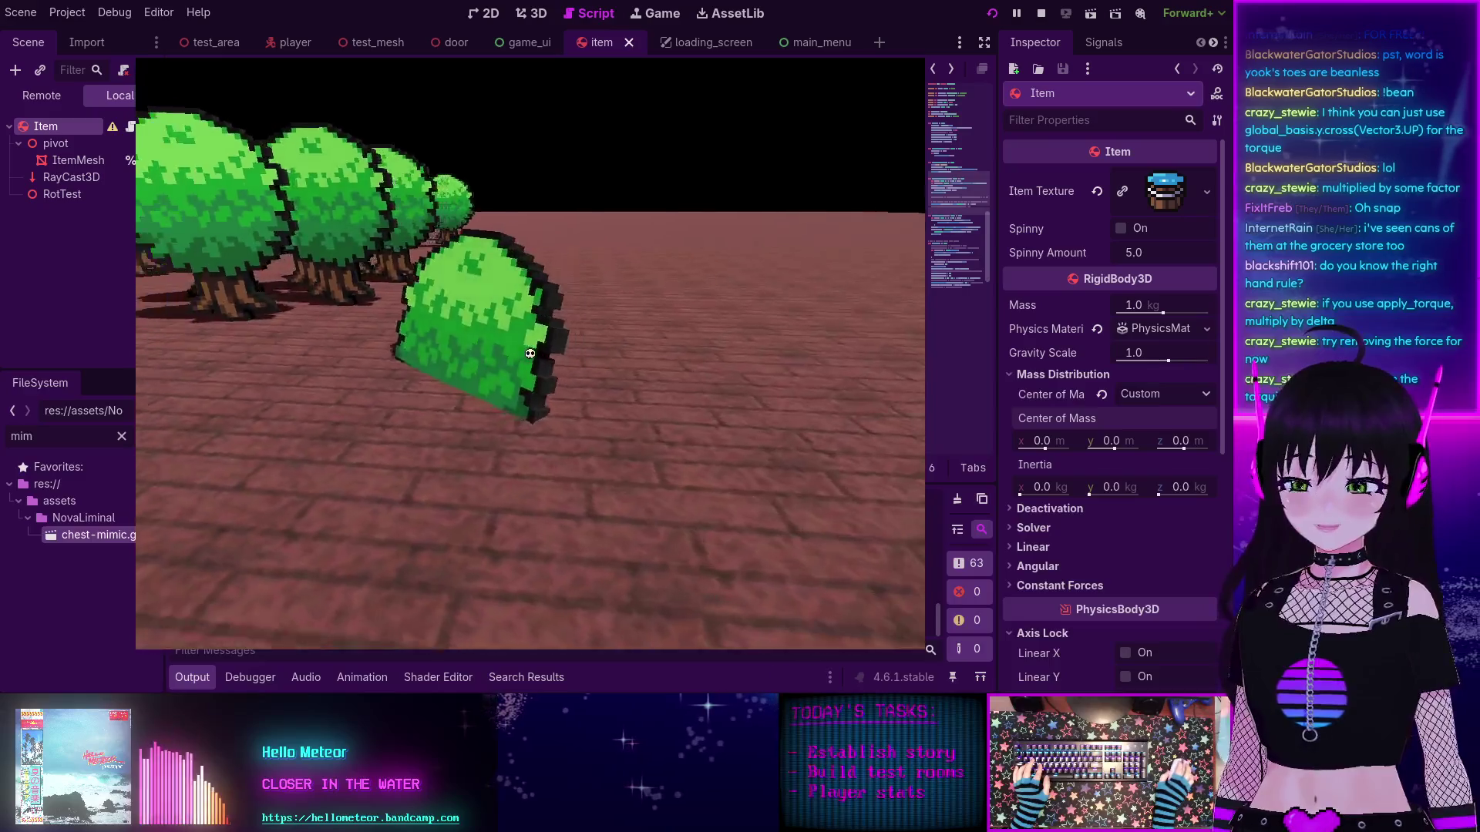
key("w")
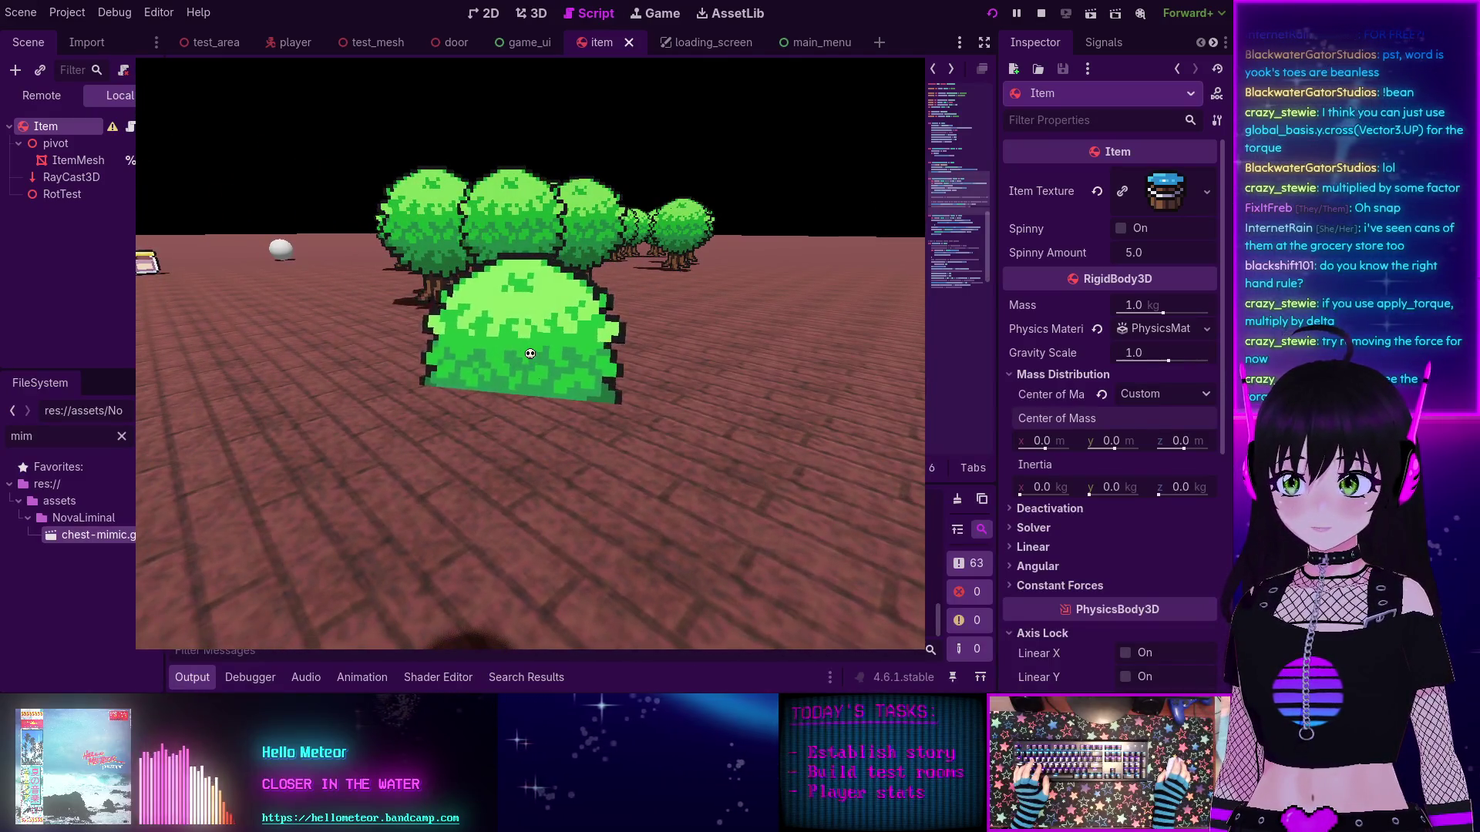
key("w")
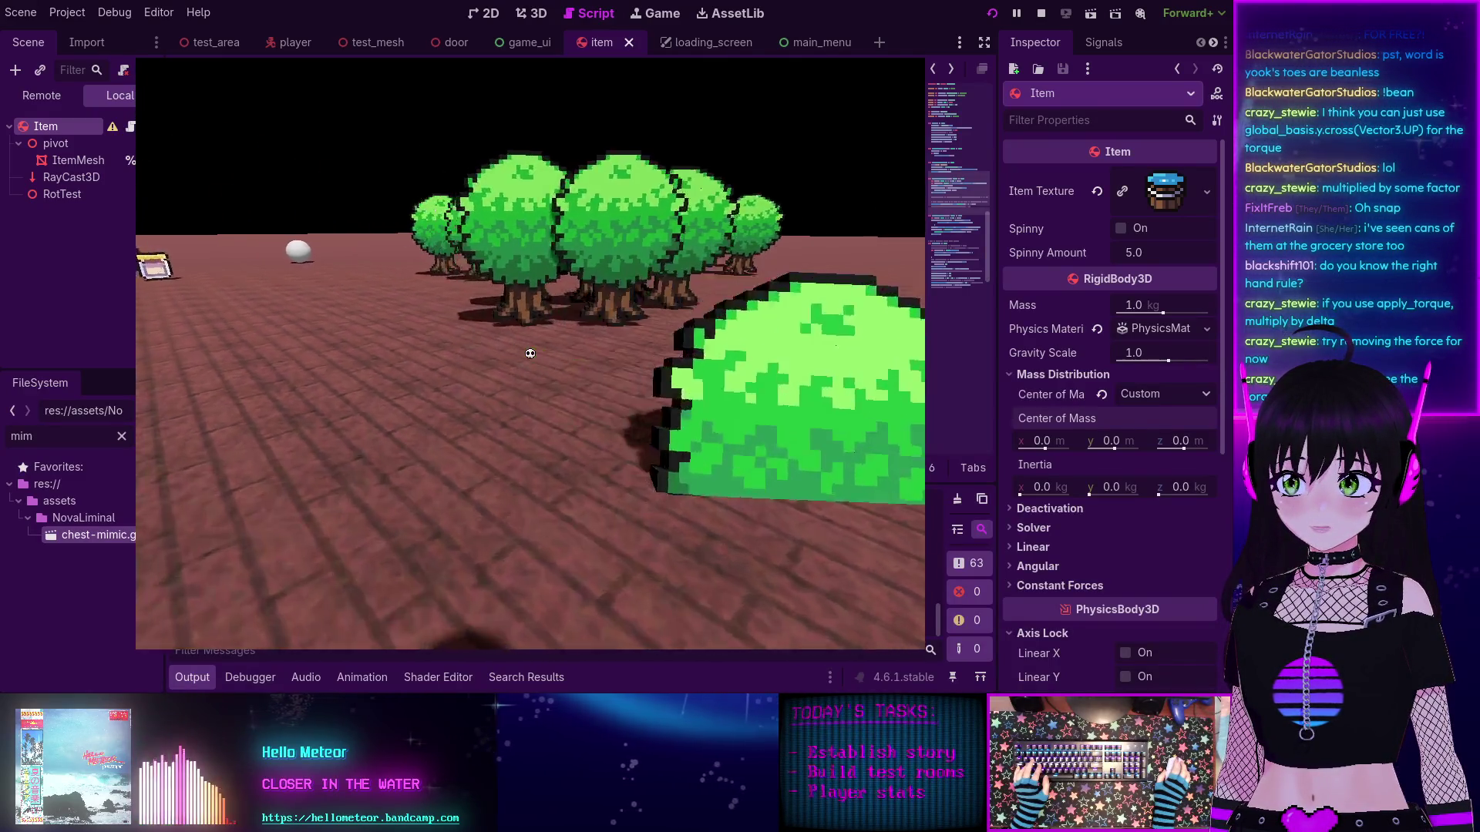
key("w")
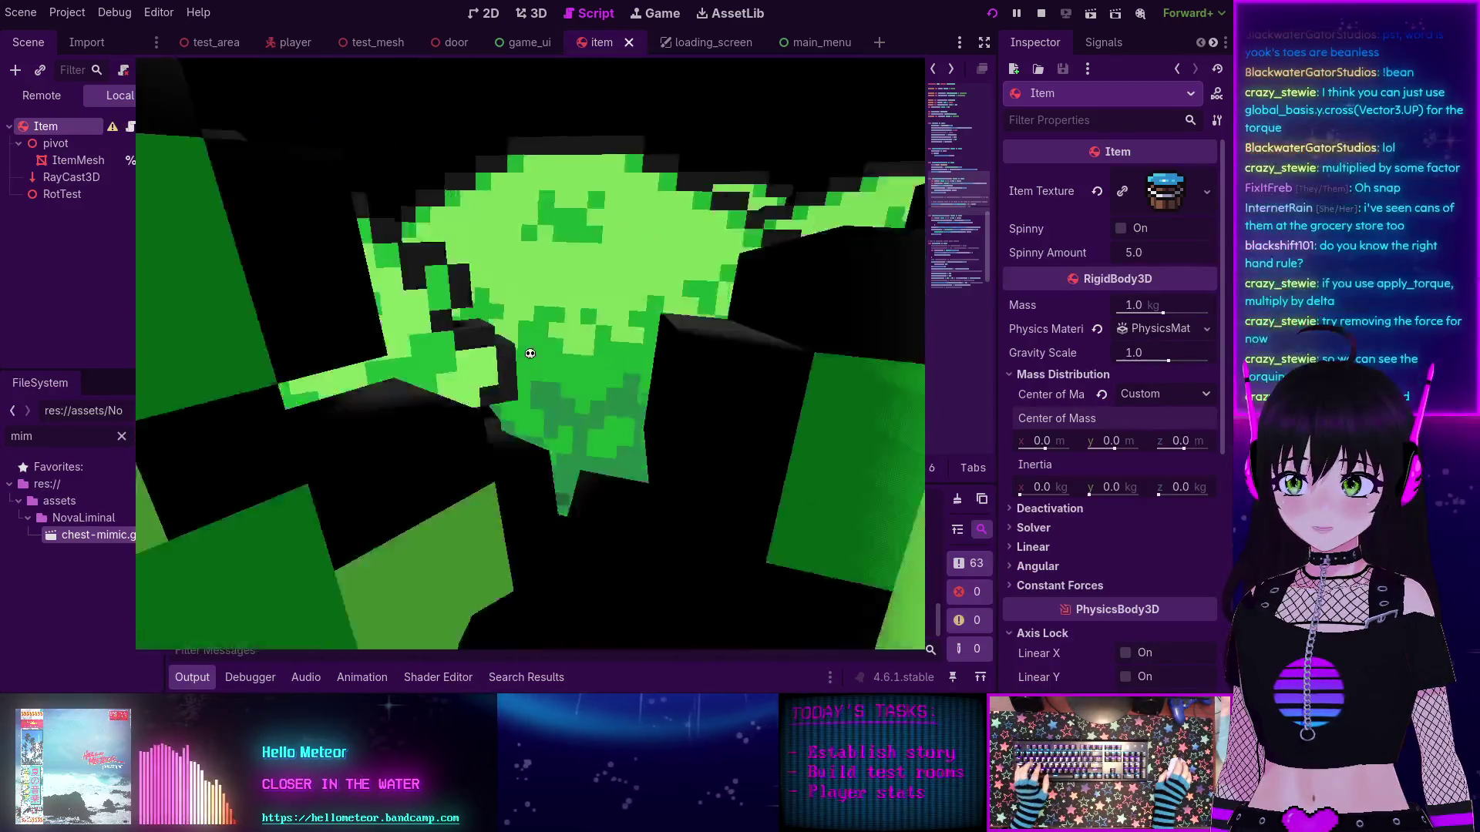
key("s")
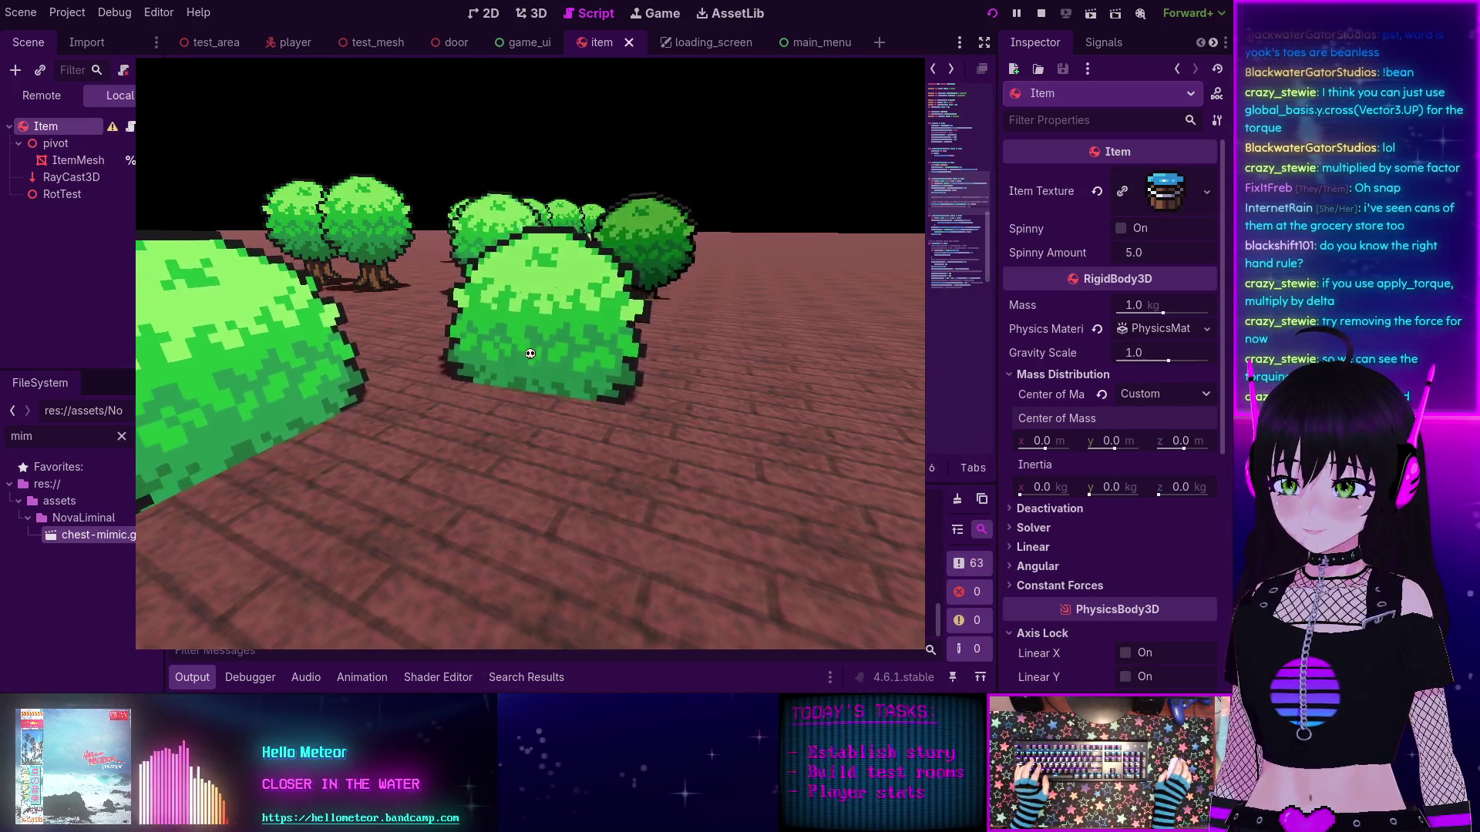
Step: Walk past the egg and around the trees to observe the items, then stop the game
key("a")
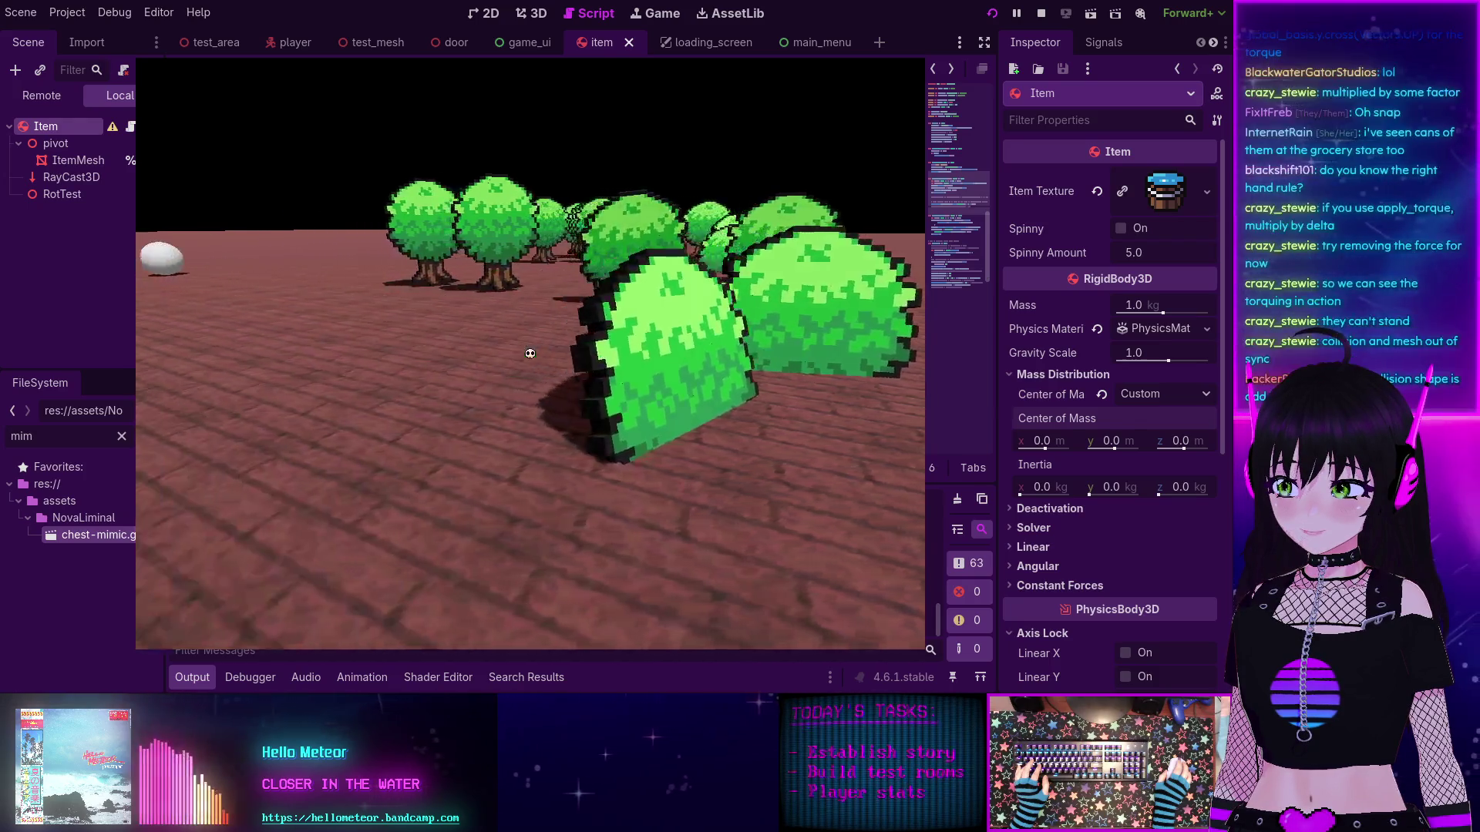
key("w")
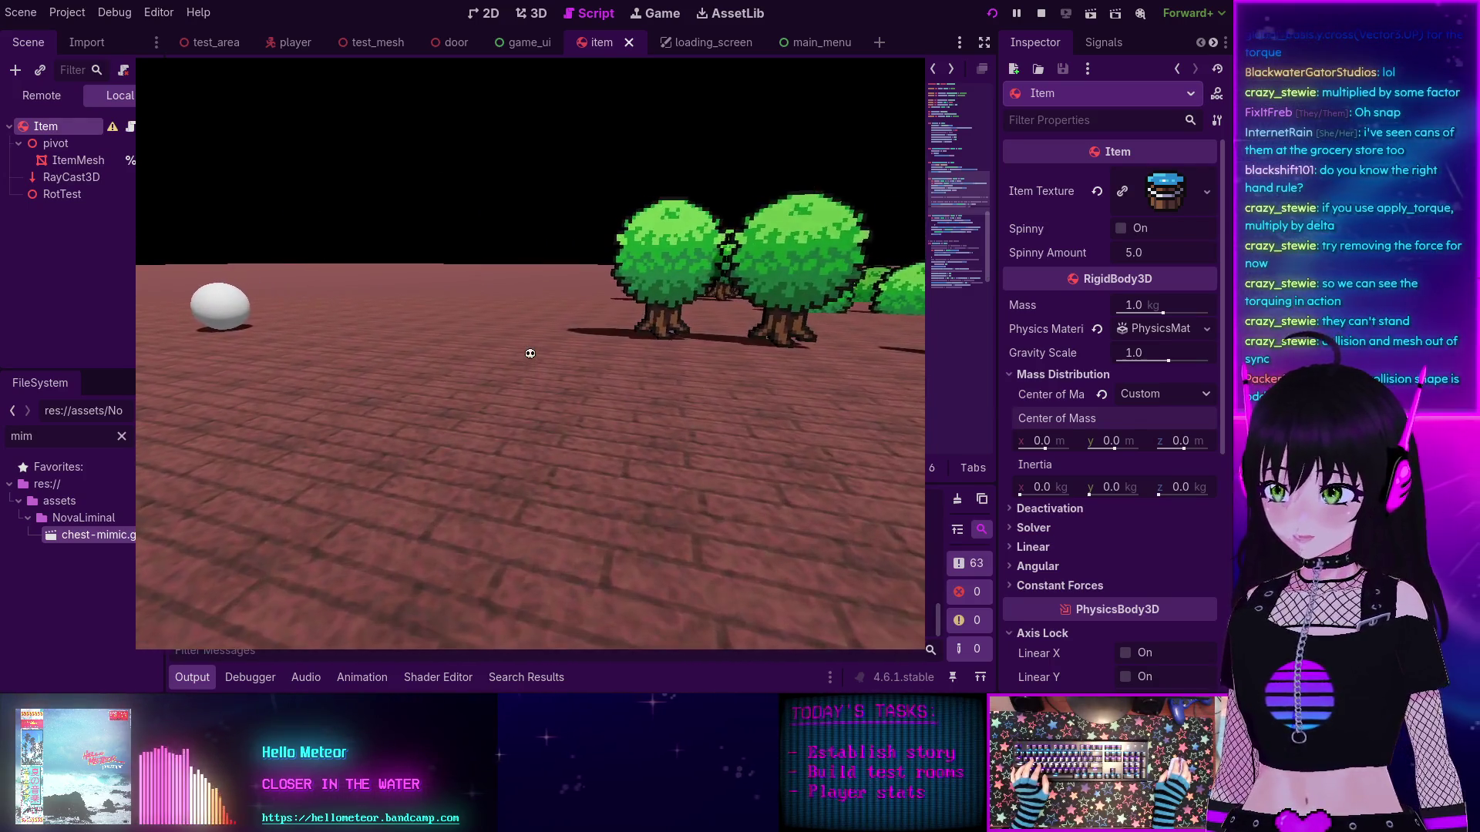
key("d")
key("w")
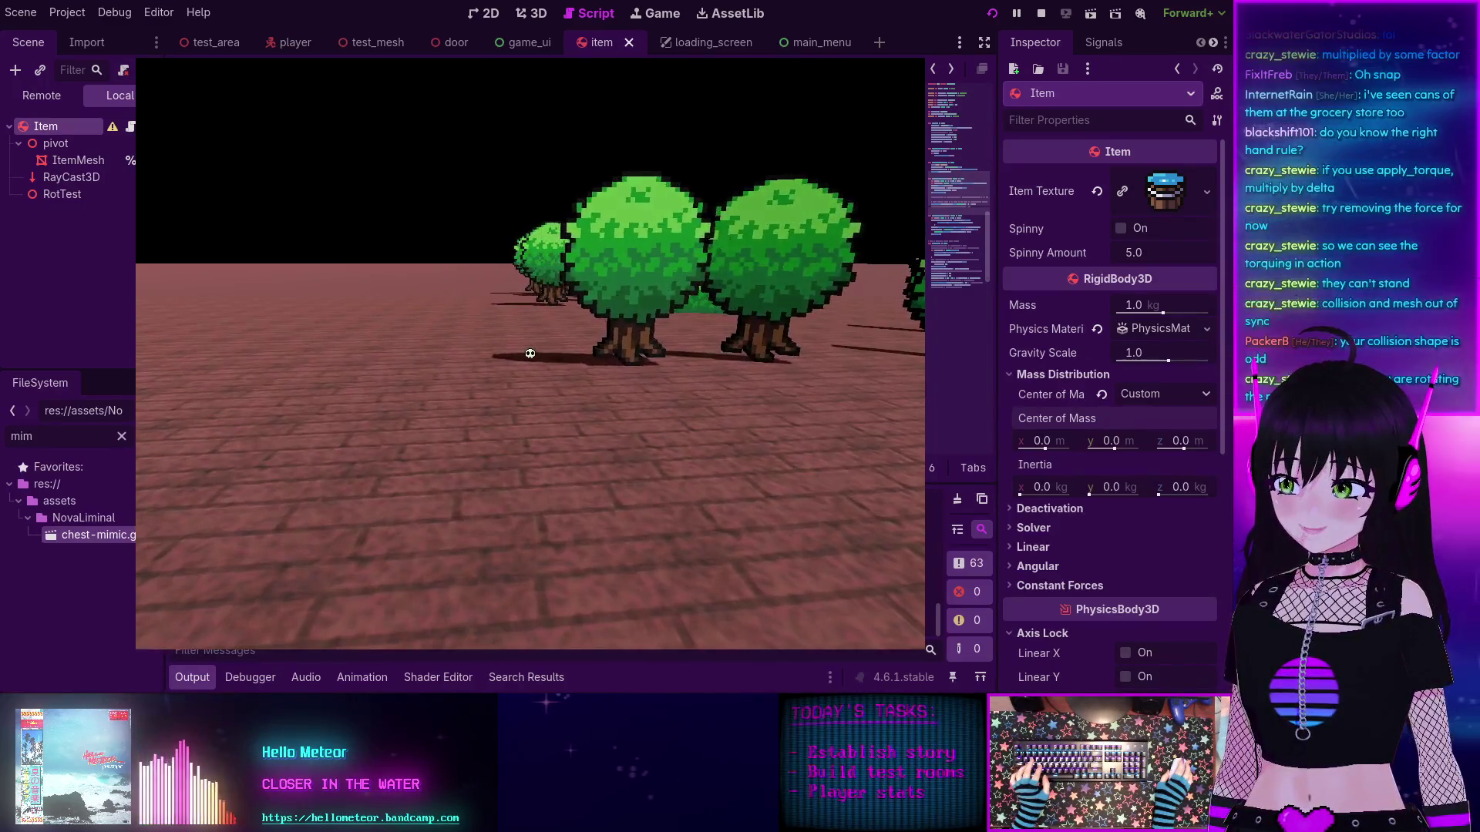
key("d")
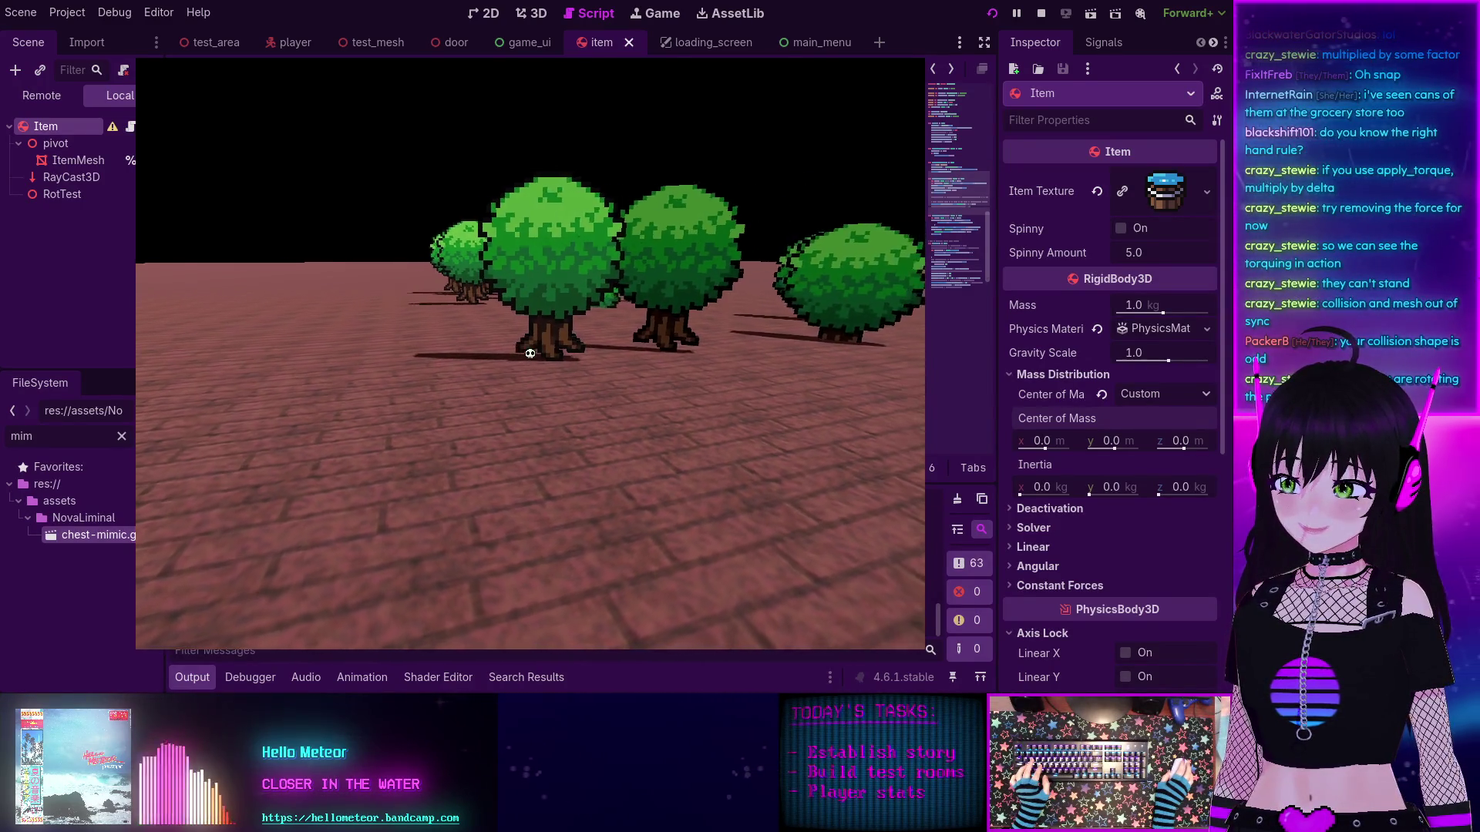
key("w")
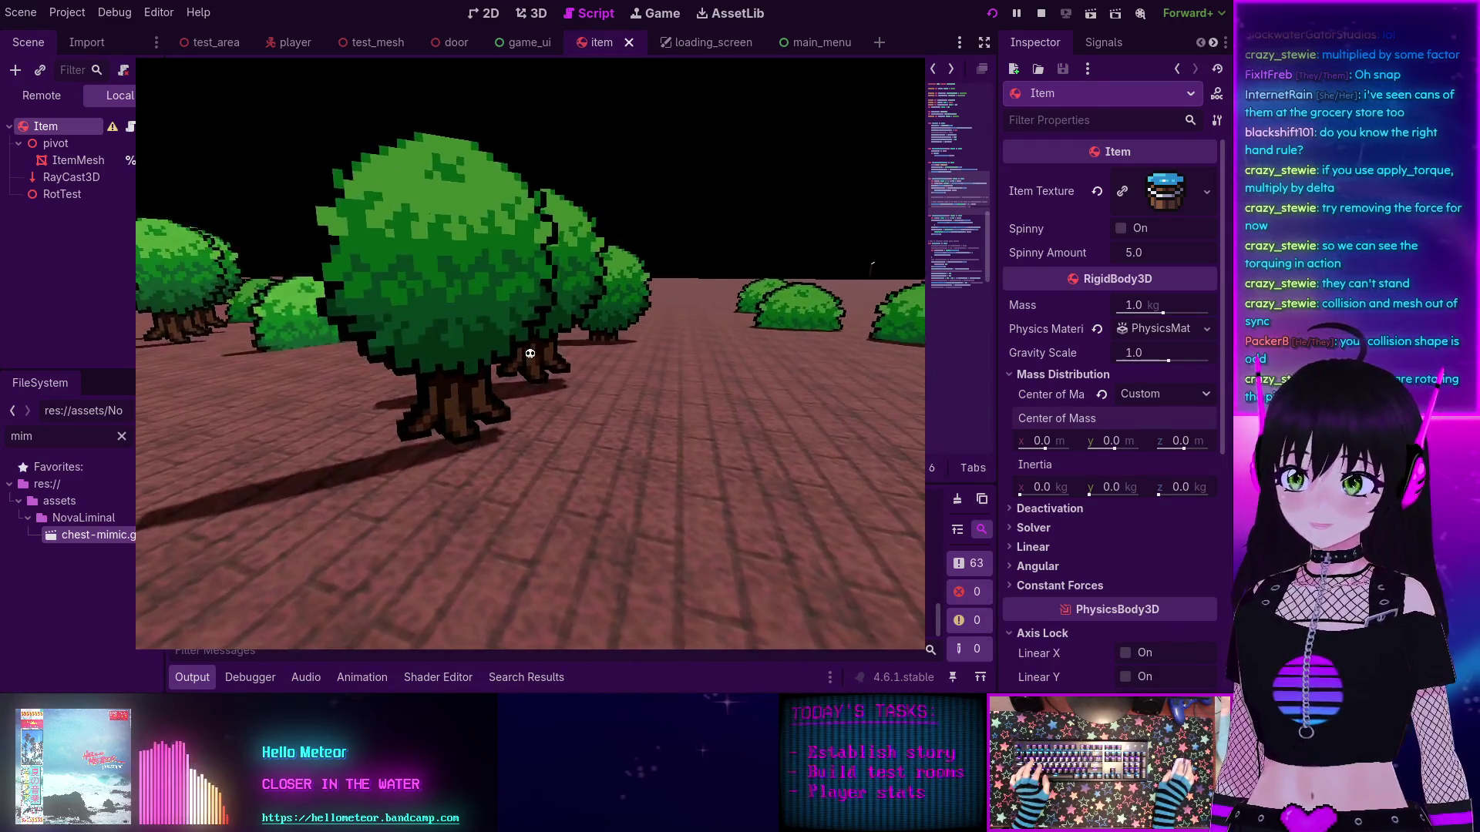
key("a")
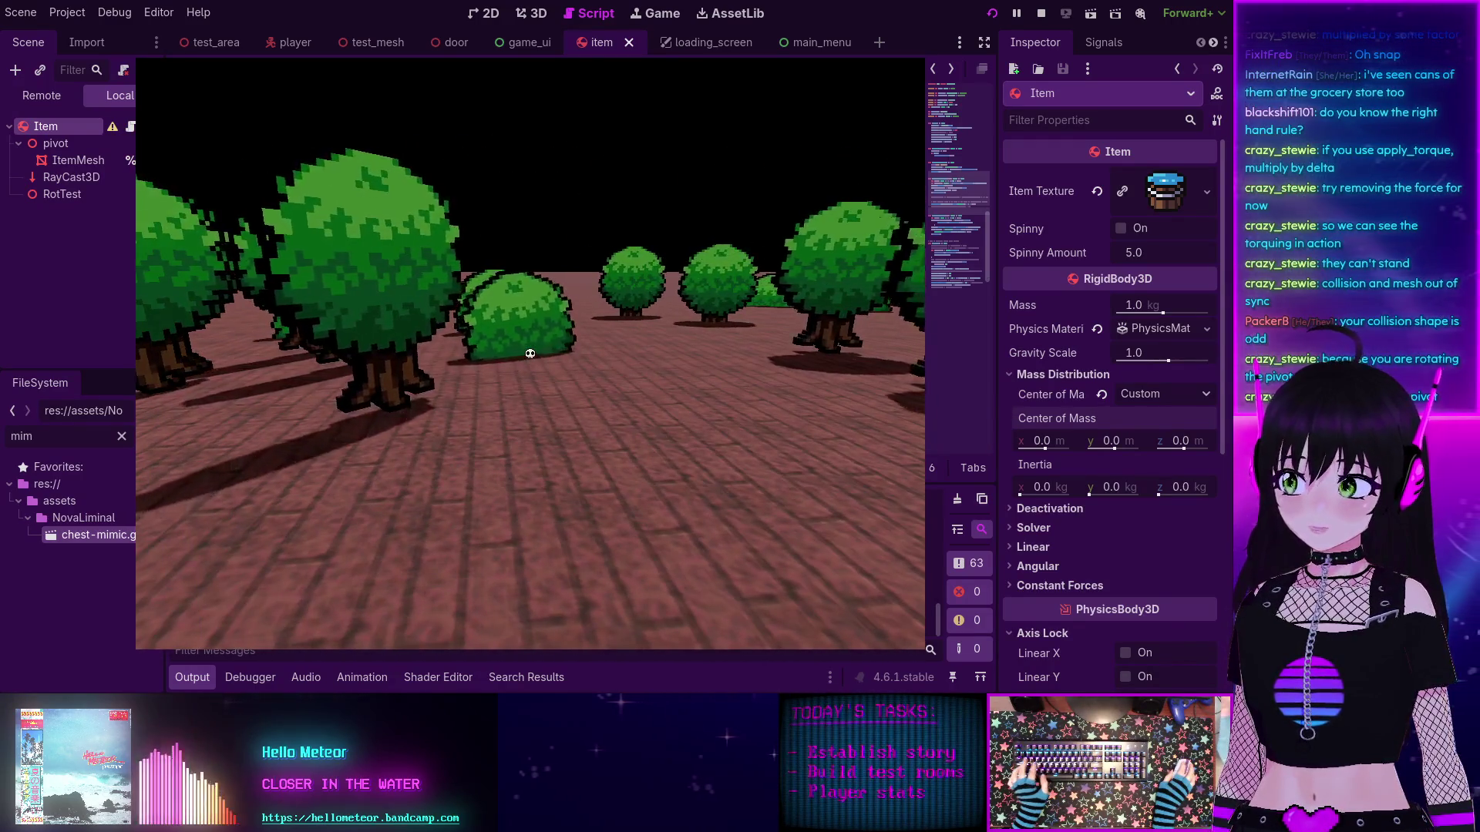
key("F8")
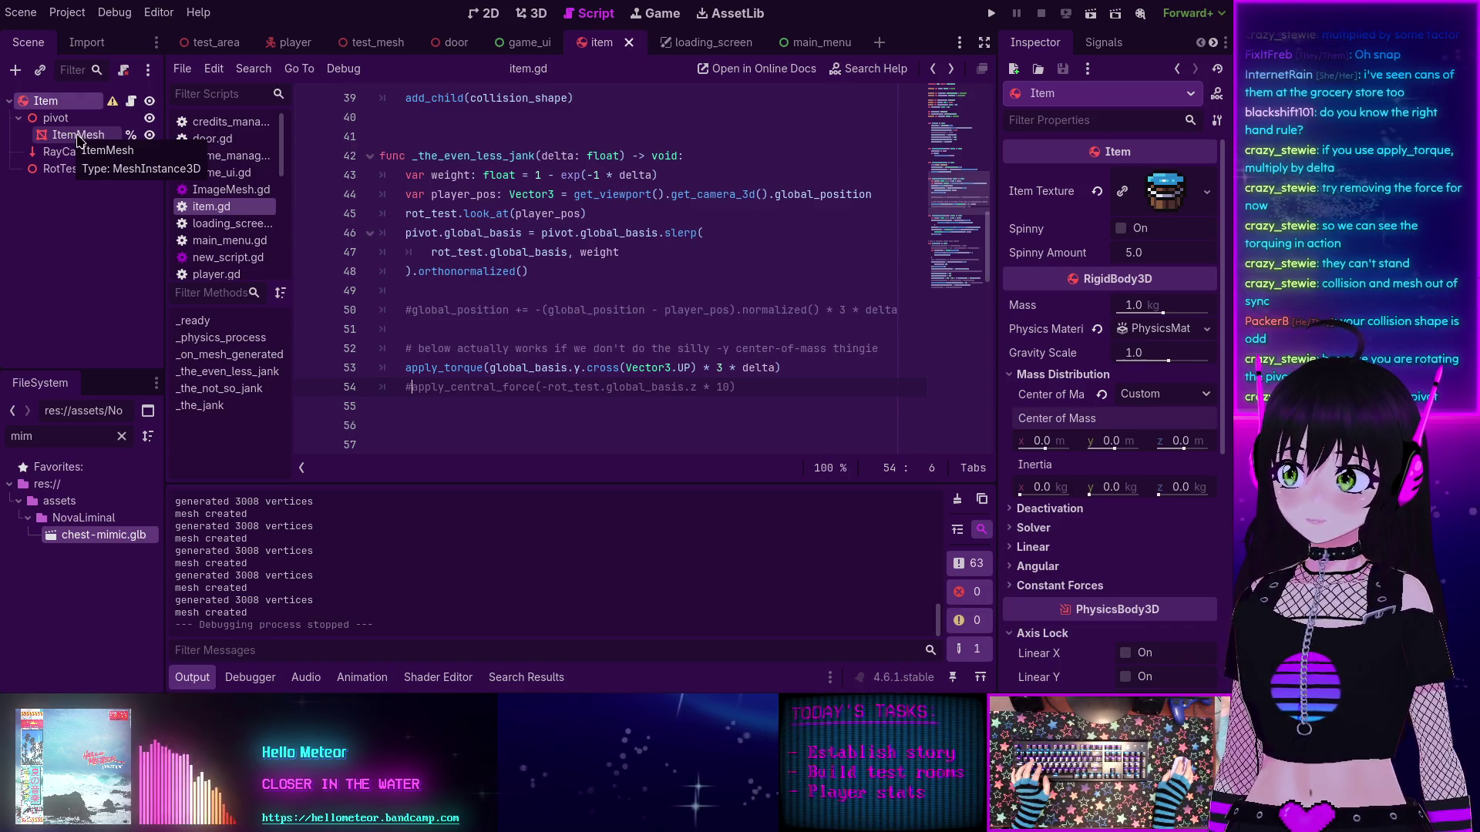
Step: Inspect the ItemMesh node's properties in the scene tree
left_click(80, 141)
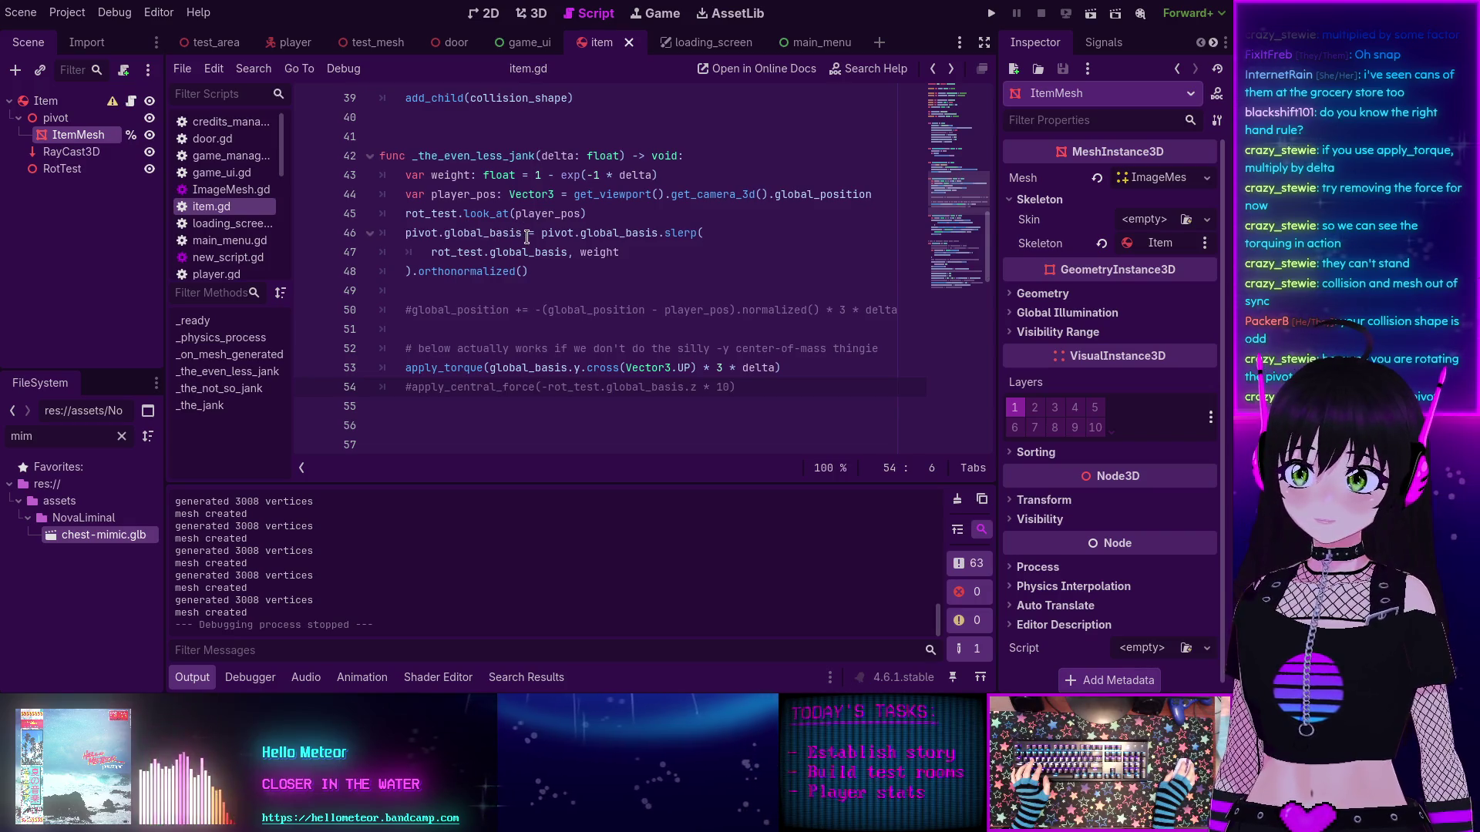
mouse_move(415, 232)
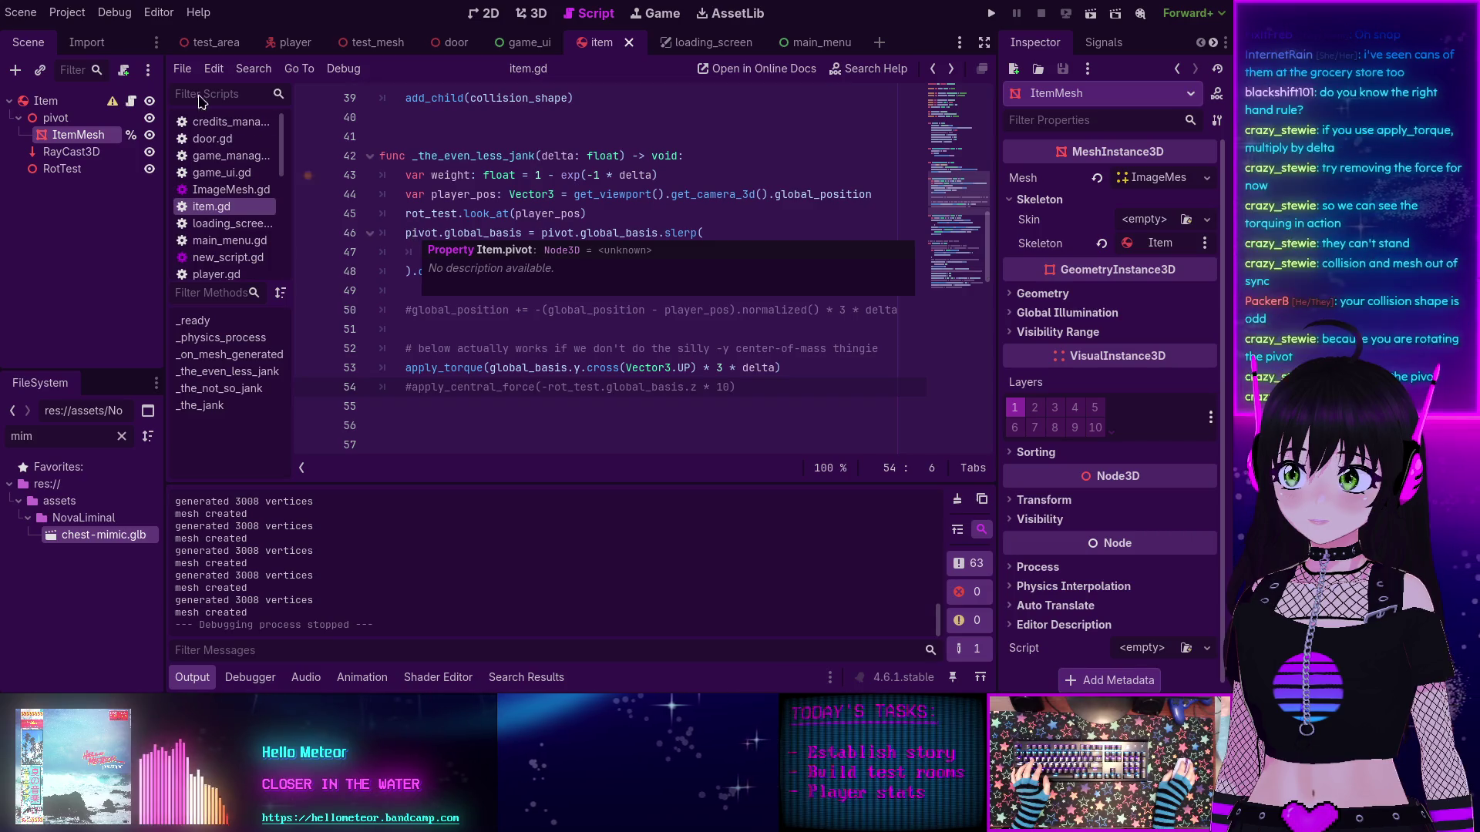
left_click(67, 13)
left_click(67, 13)
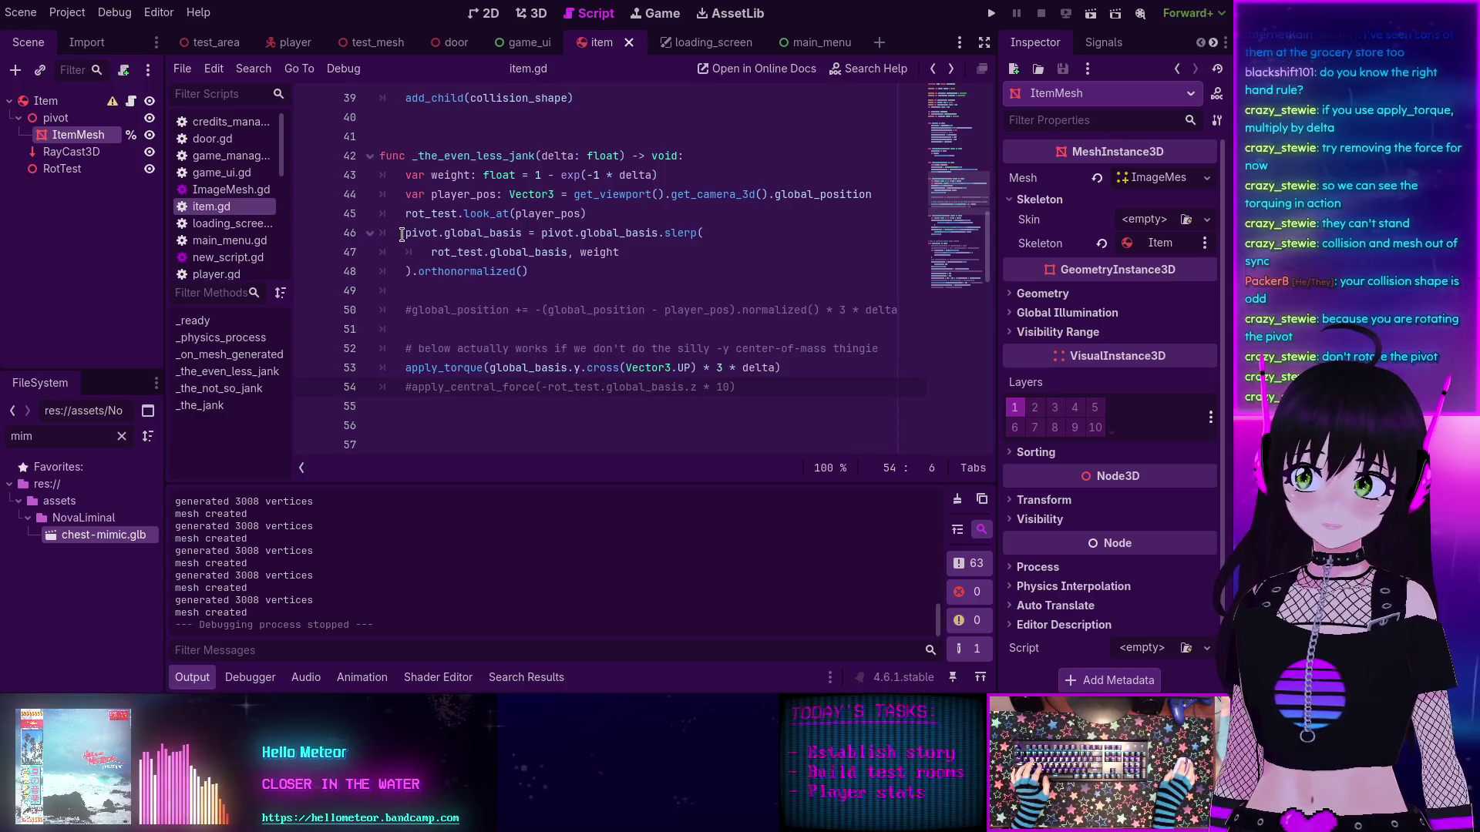
Step: Comment out the pivot slerp lines 46–48 in item.gd
left_click_drag(403, 233, 528, 294)
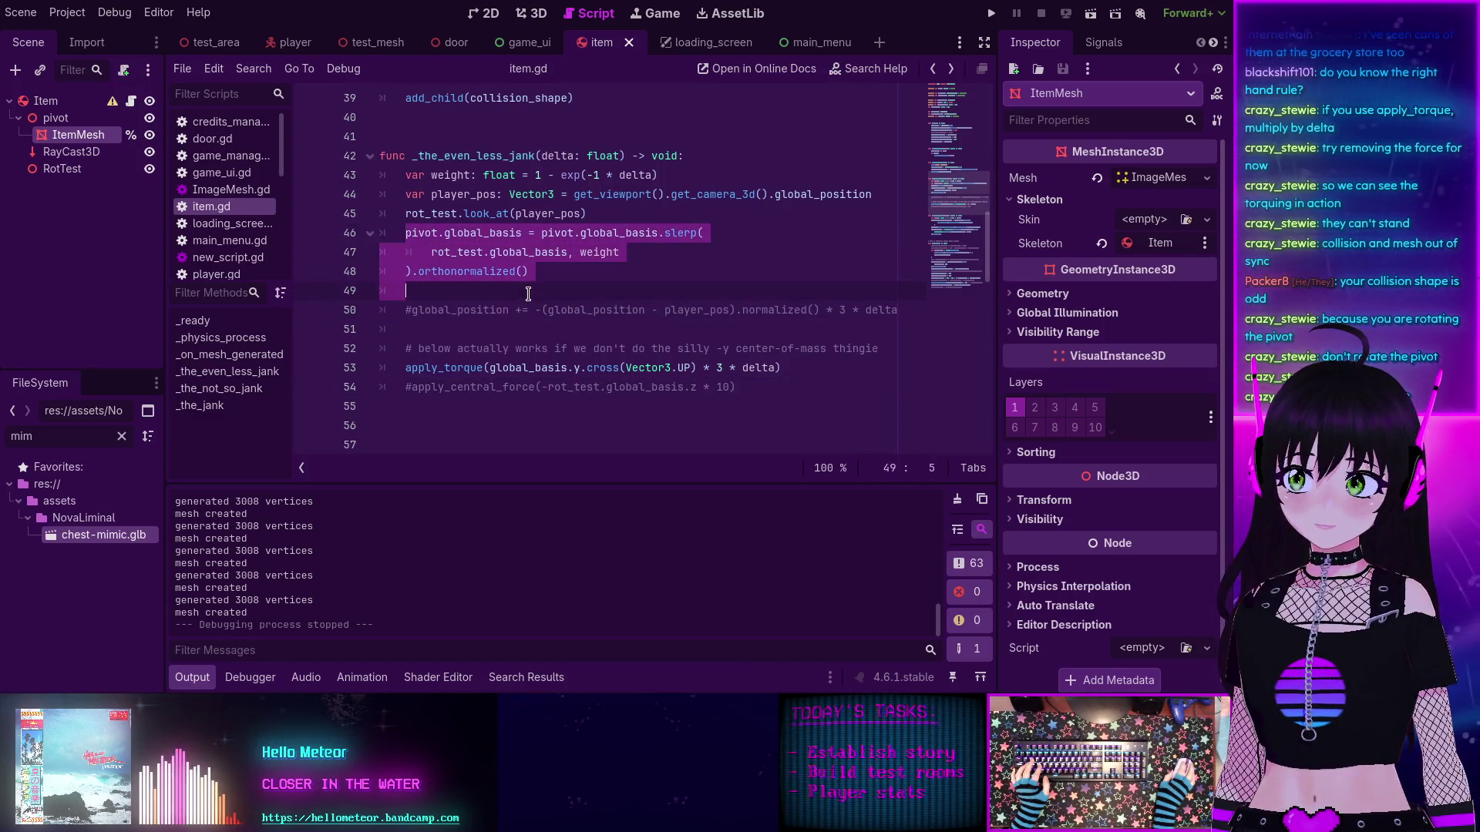
key("ctrl+k")
key("Up")
key("Up")
key("Up")
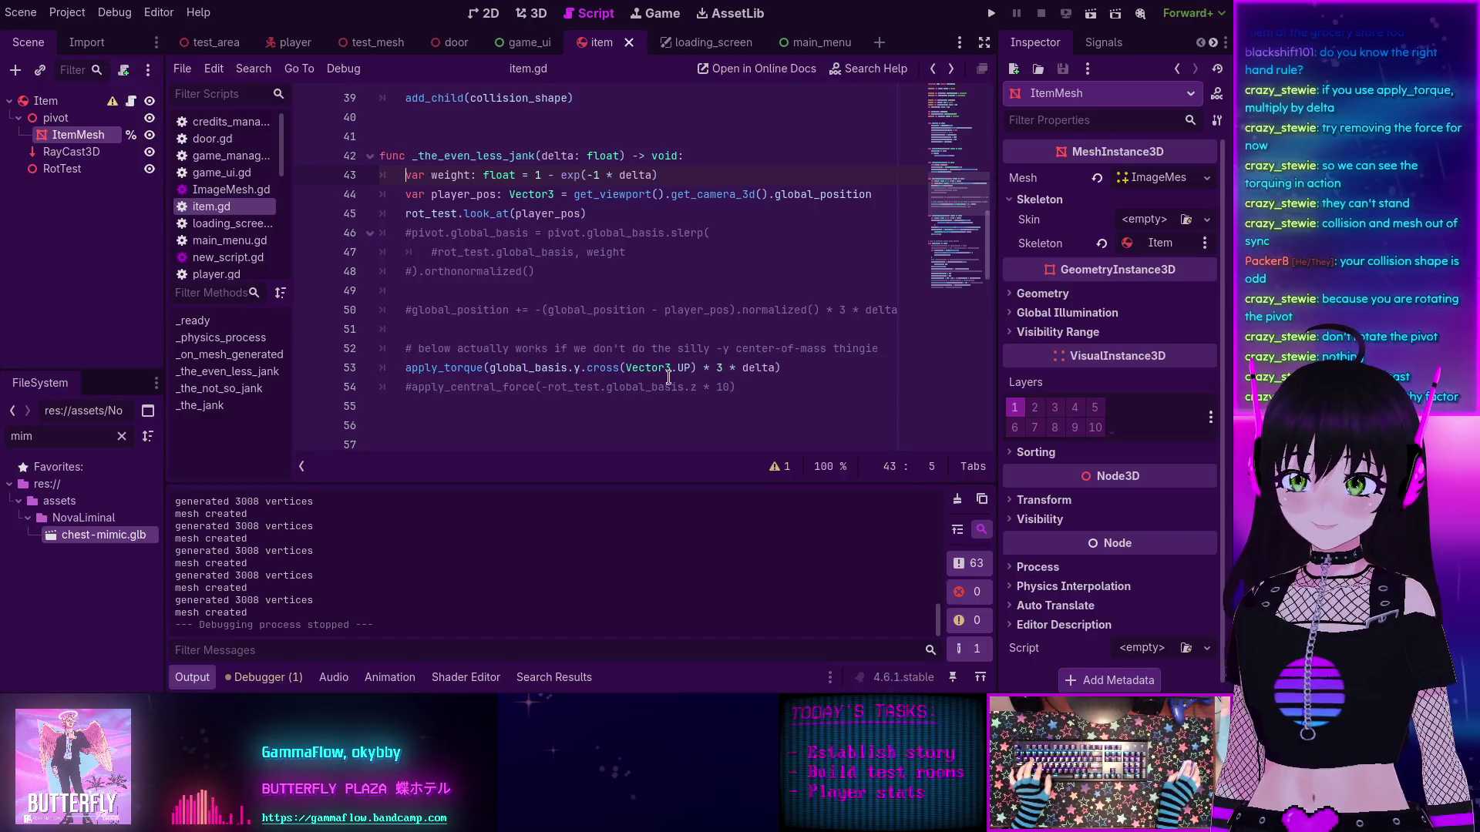
Step: Raise the torque factor from 3 to 30 and run the project
left_click(729, 367)
key("BackSpace")
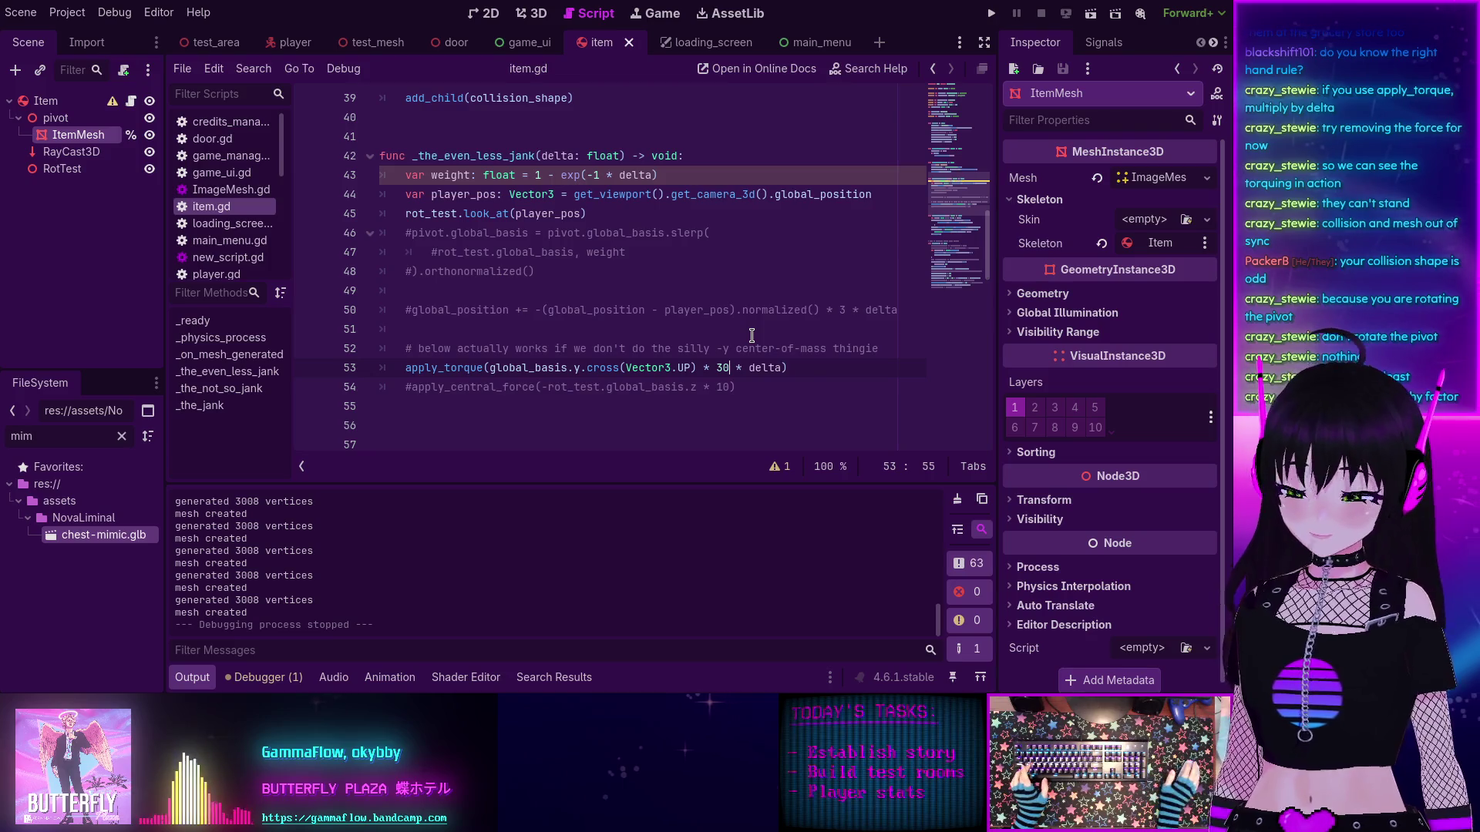
type("30")
key("F5")
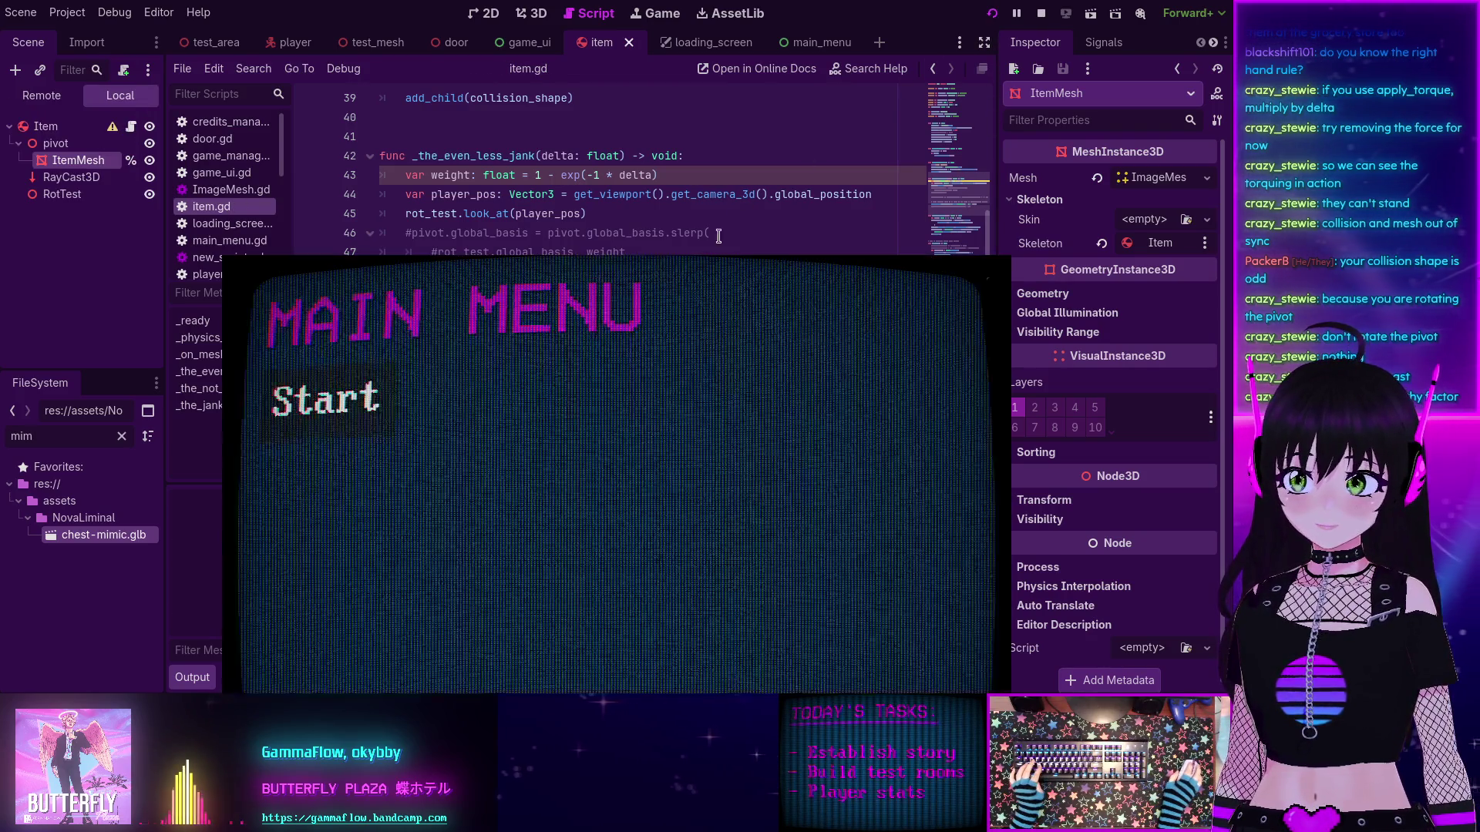
Step: Start the game and walk around the tree item to watch it tip over, then stop
left_click(239, 185)
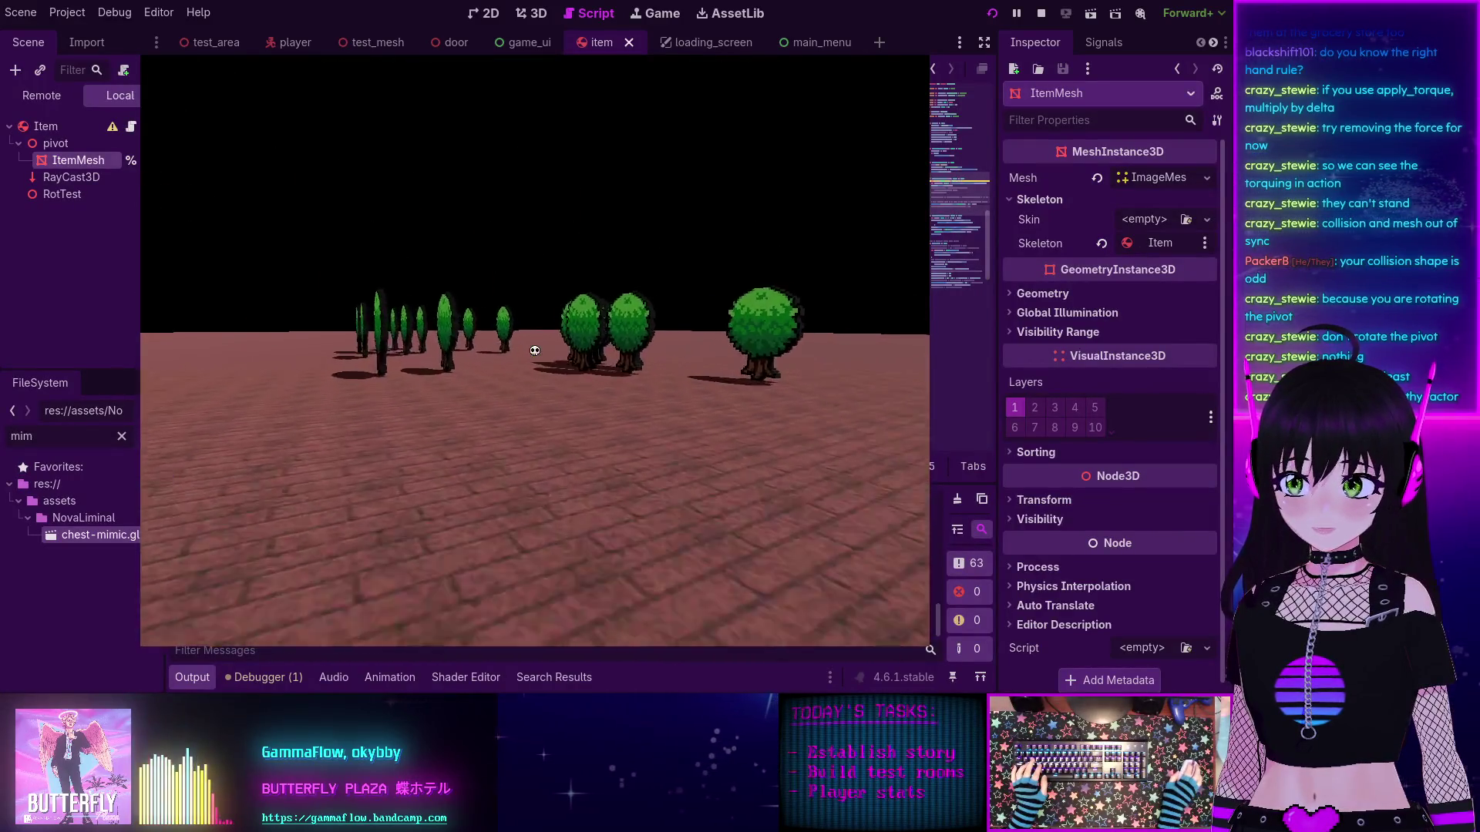
key("w")
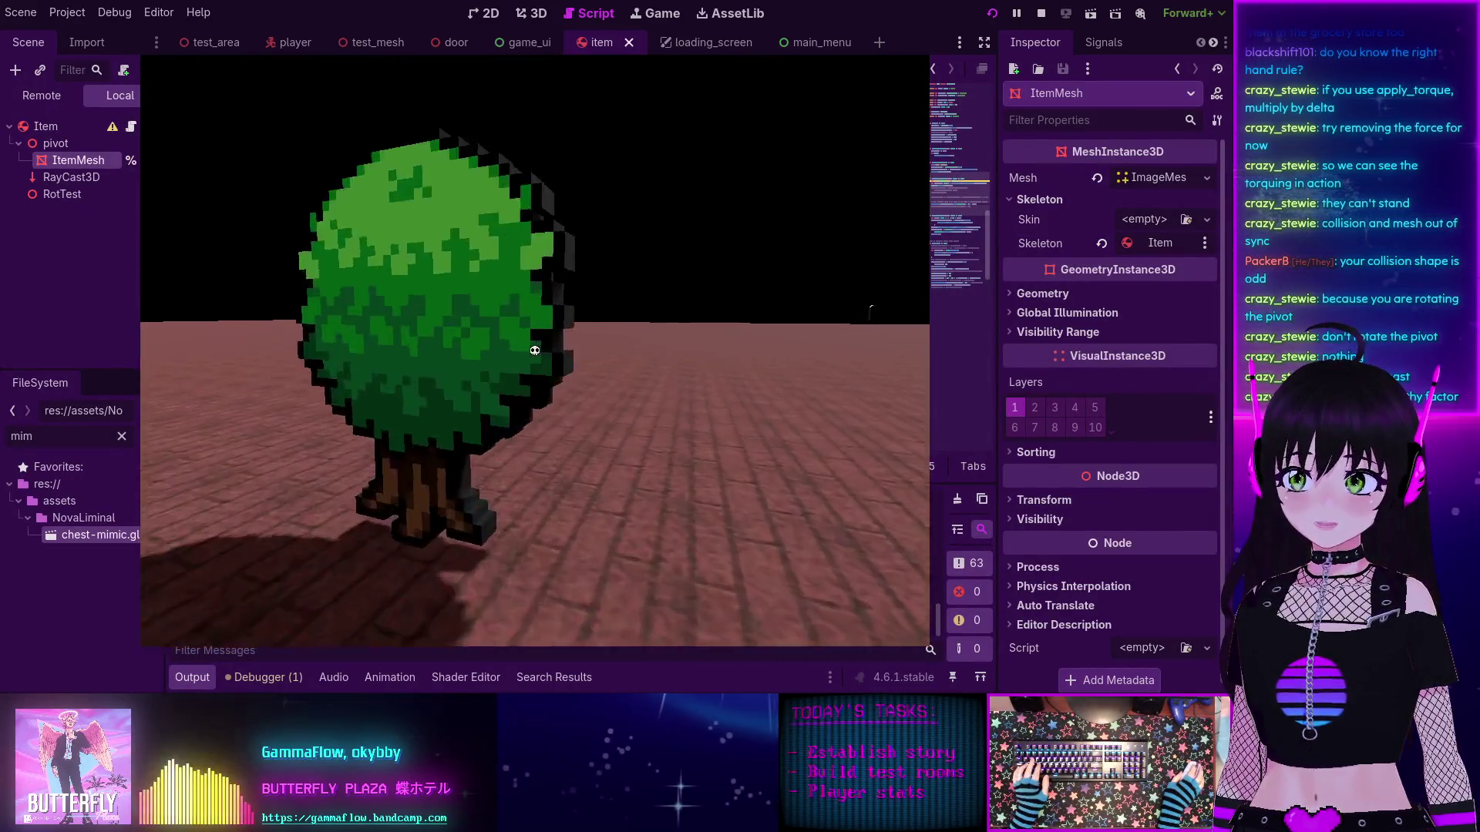
key("w")
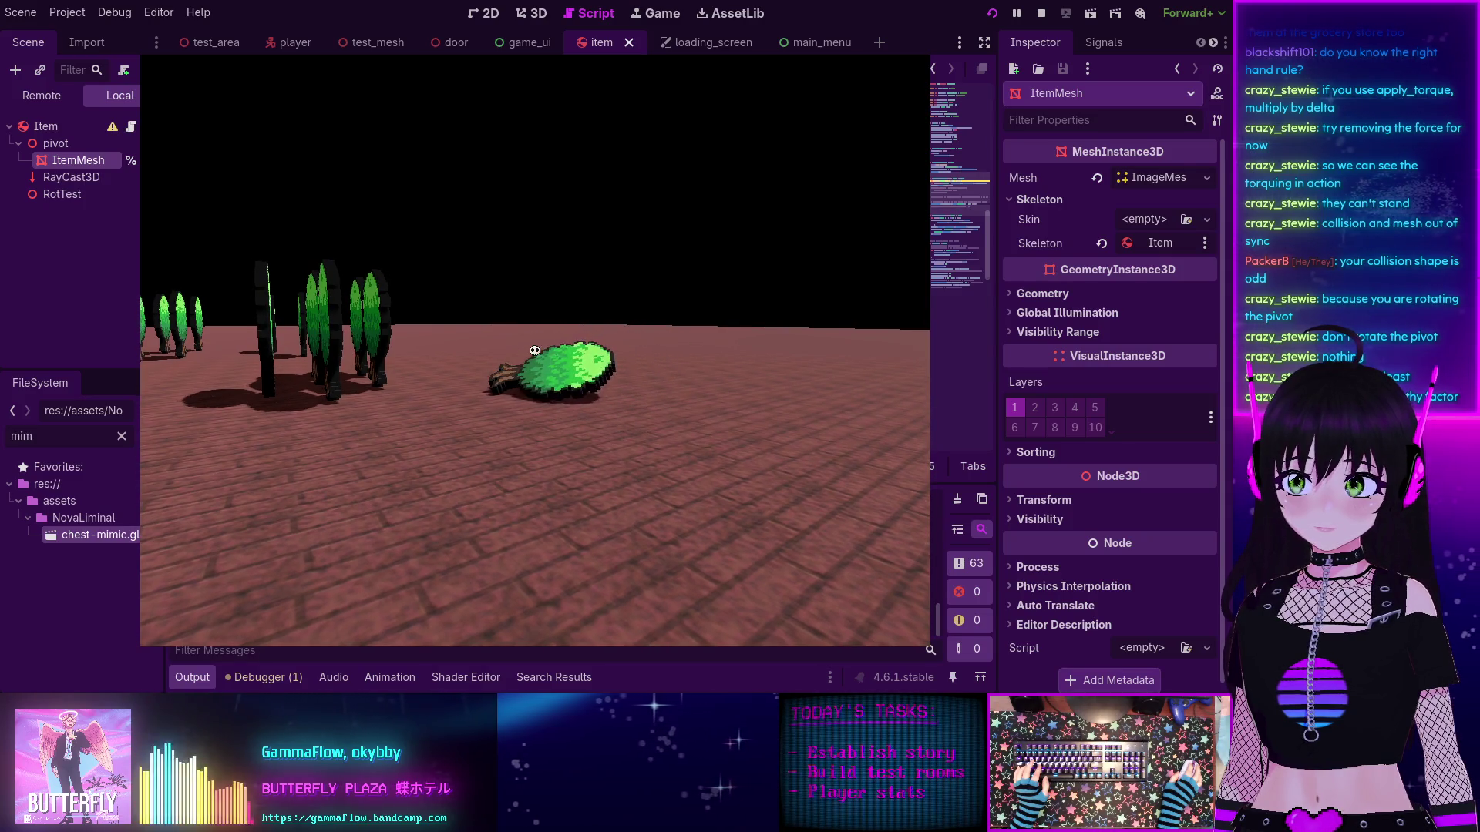
key("w")
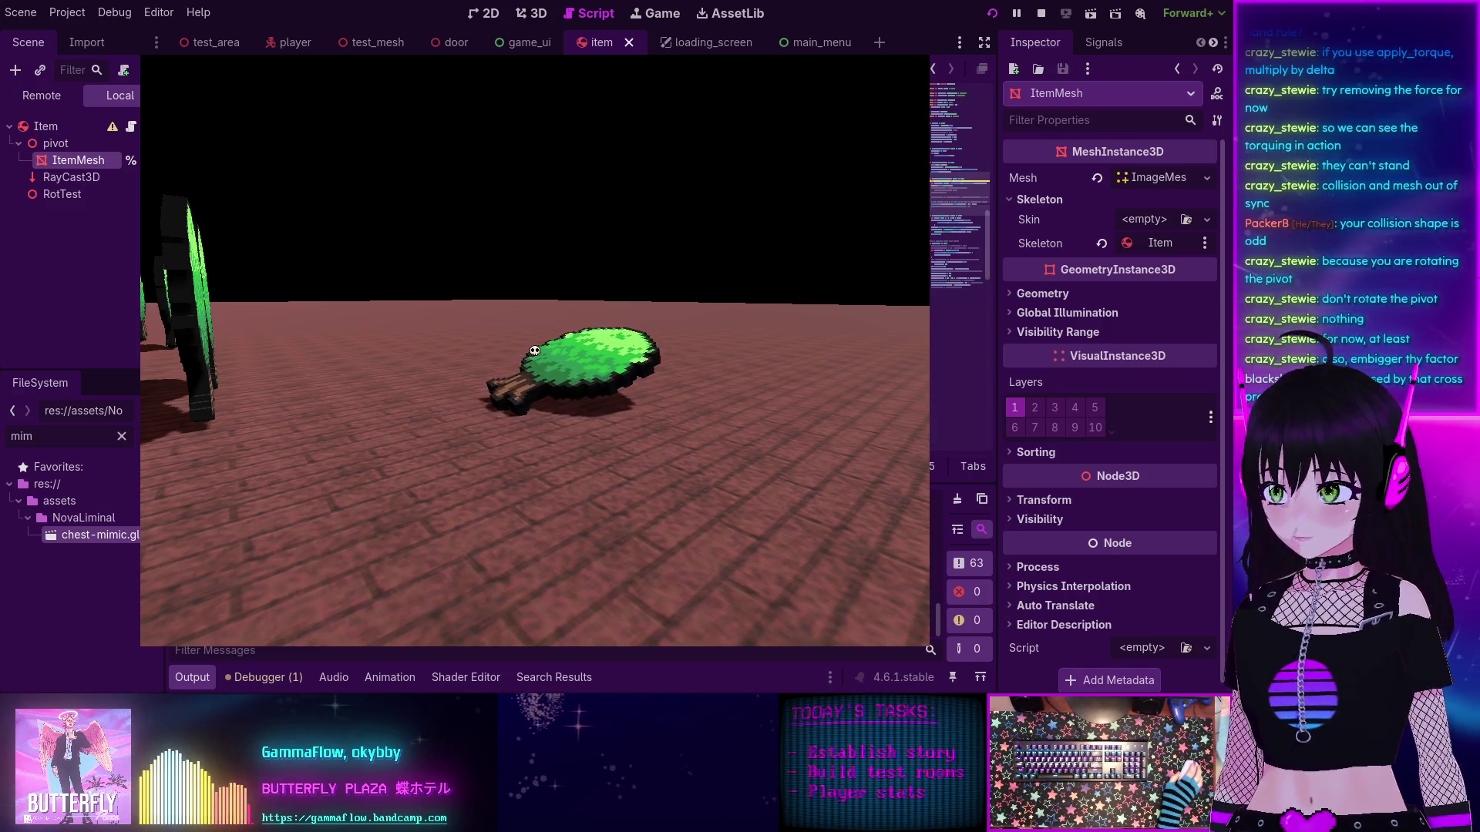
key("a")
key("w")
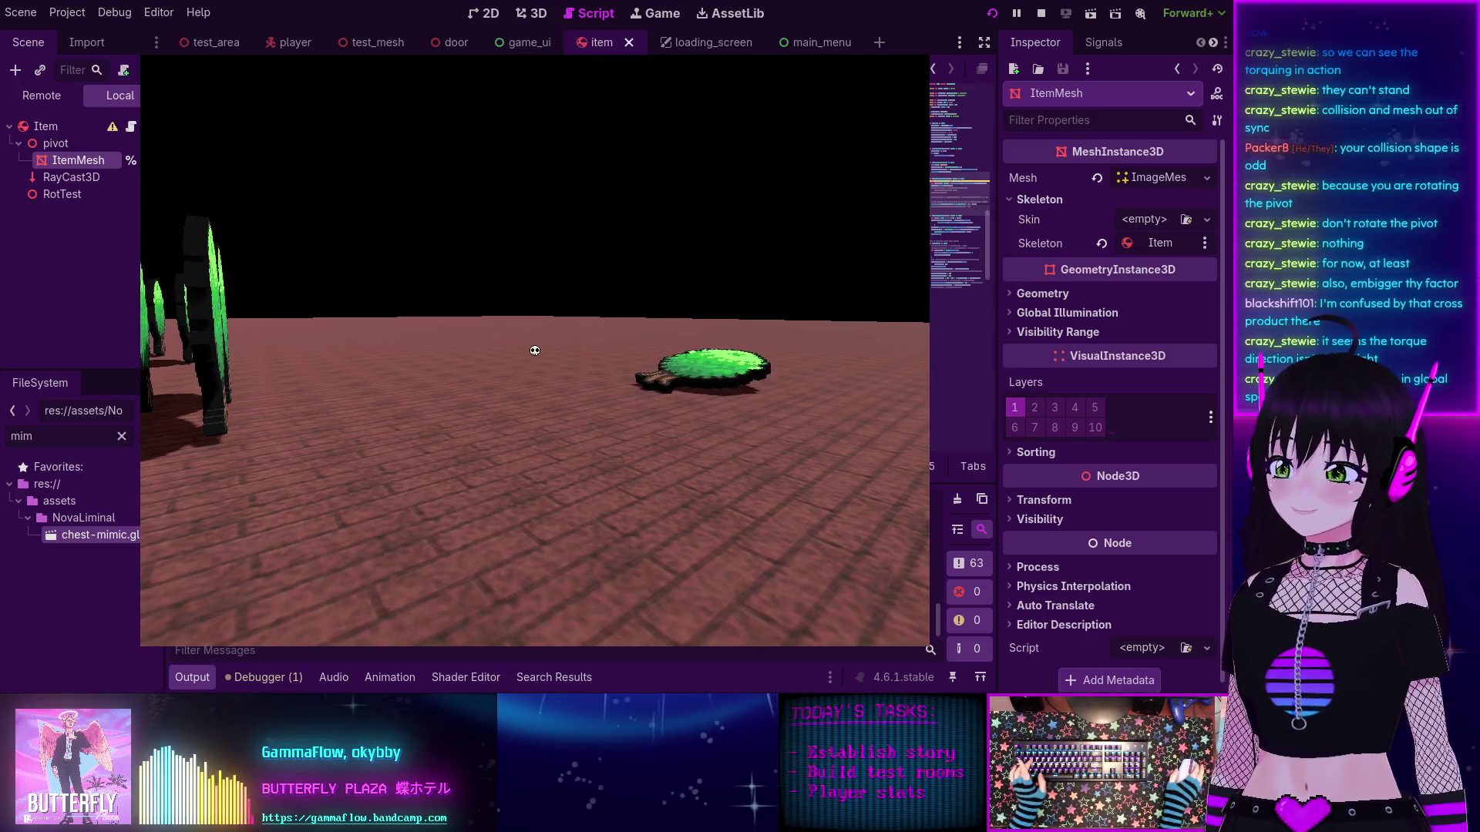
key("F8")
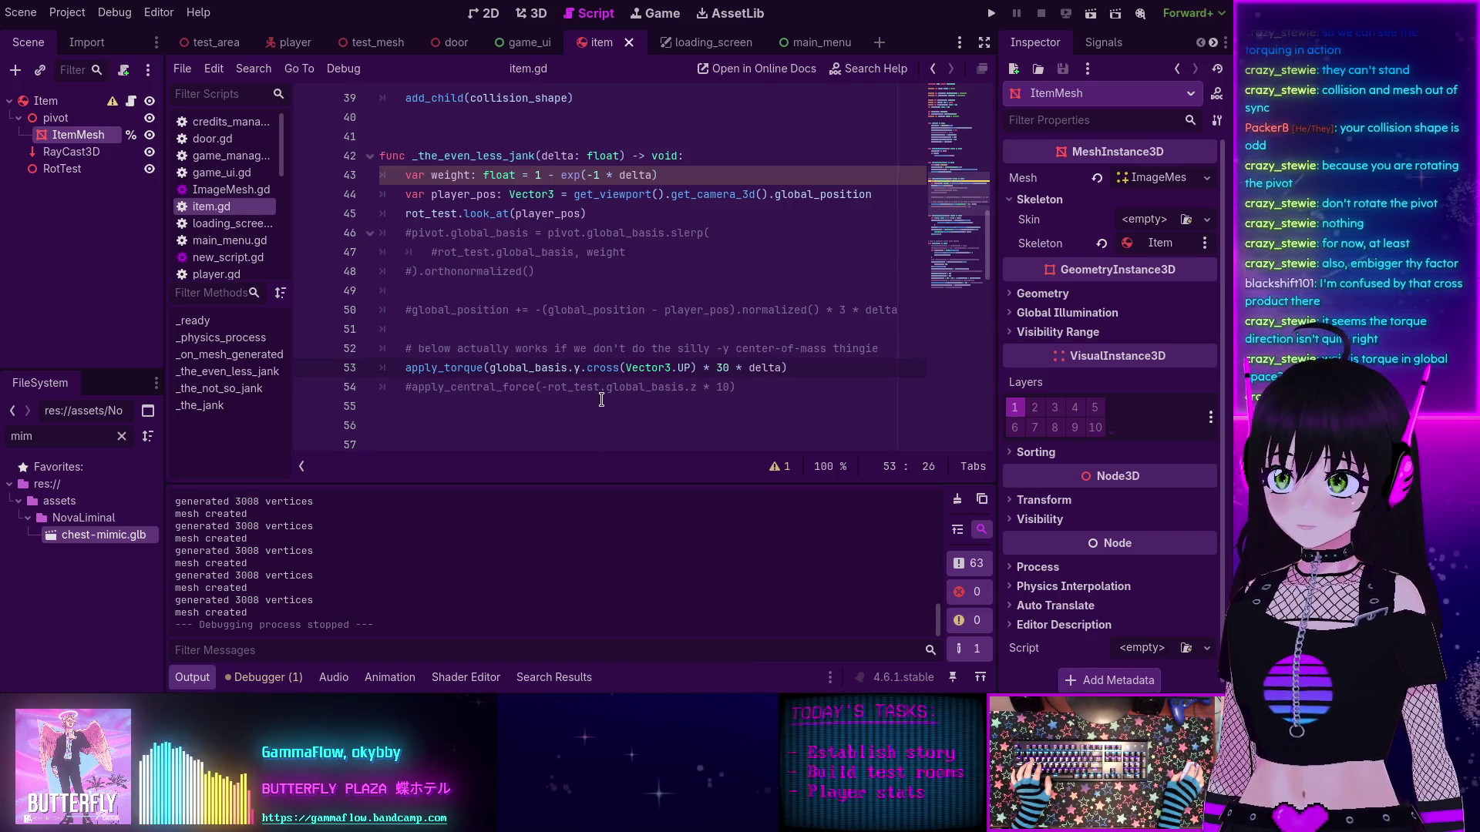
Step: Change the torque to basis.y.cross(Vector3.UP), save item.gd, and run the project
key("BackSpace")
key("BackSpace")
key("BackSpace")
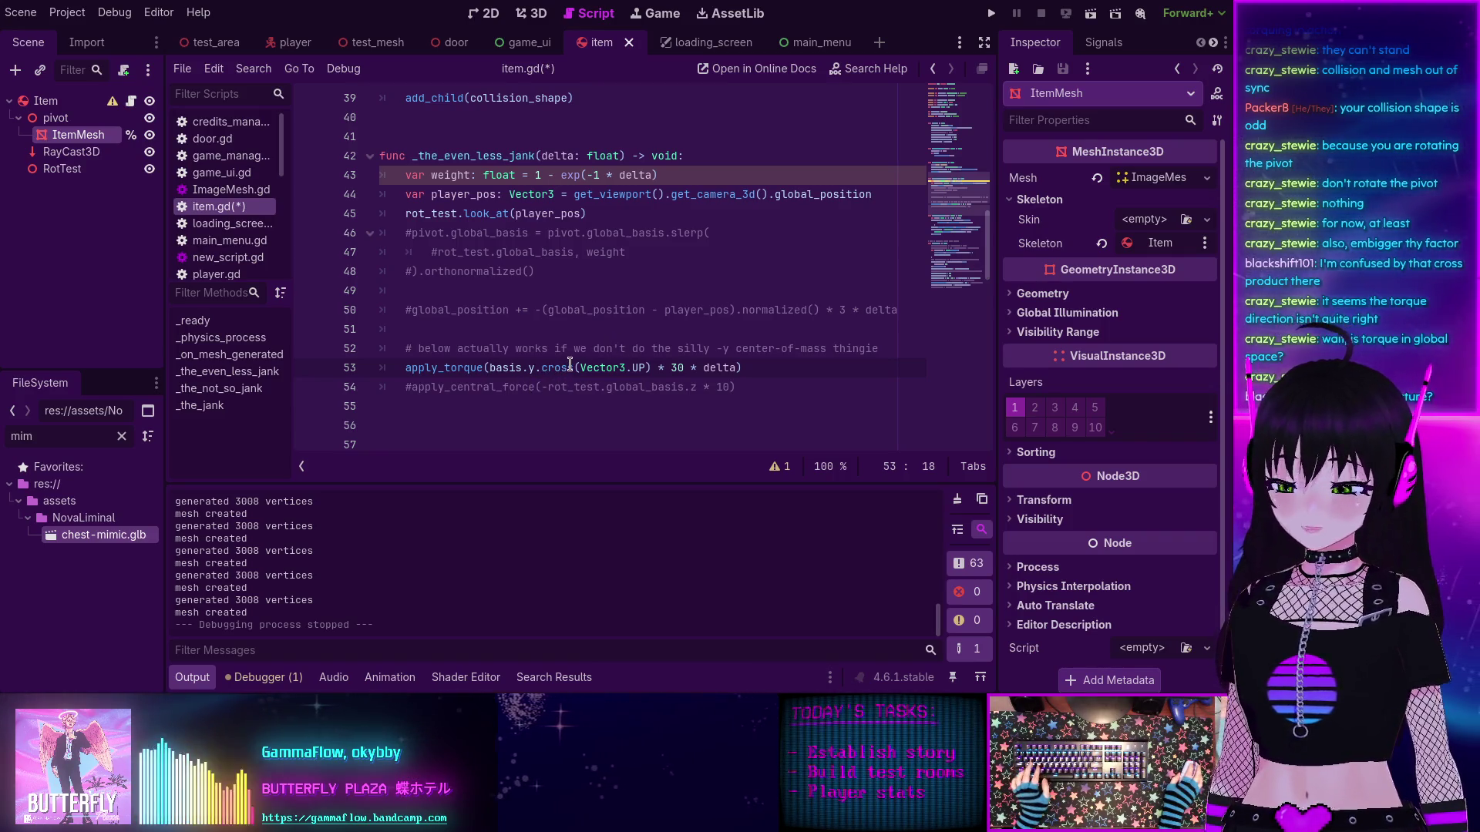
key("ctrl+s")
key("F5")
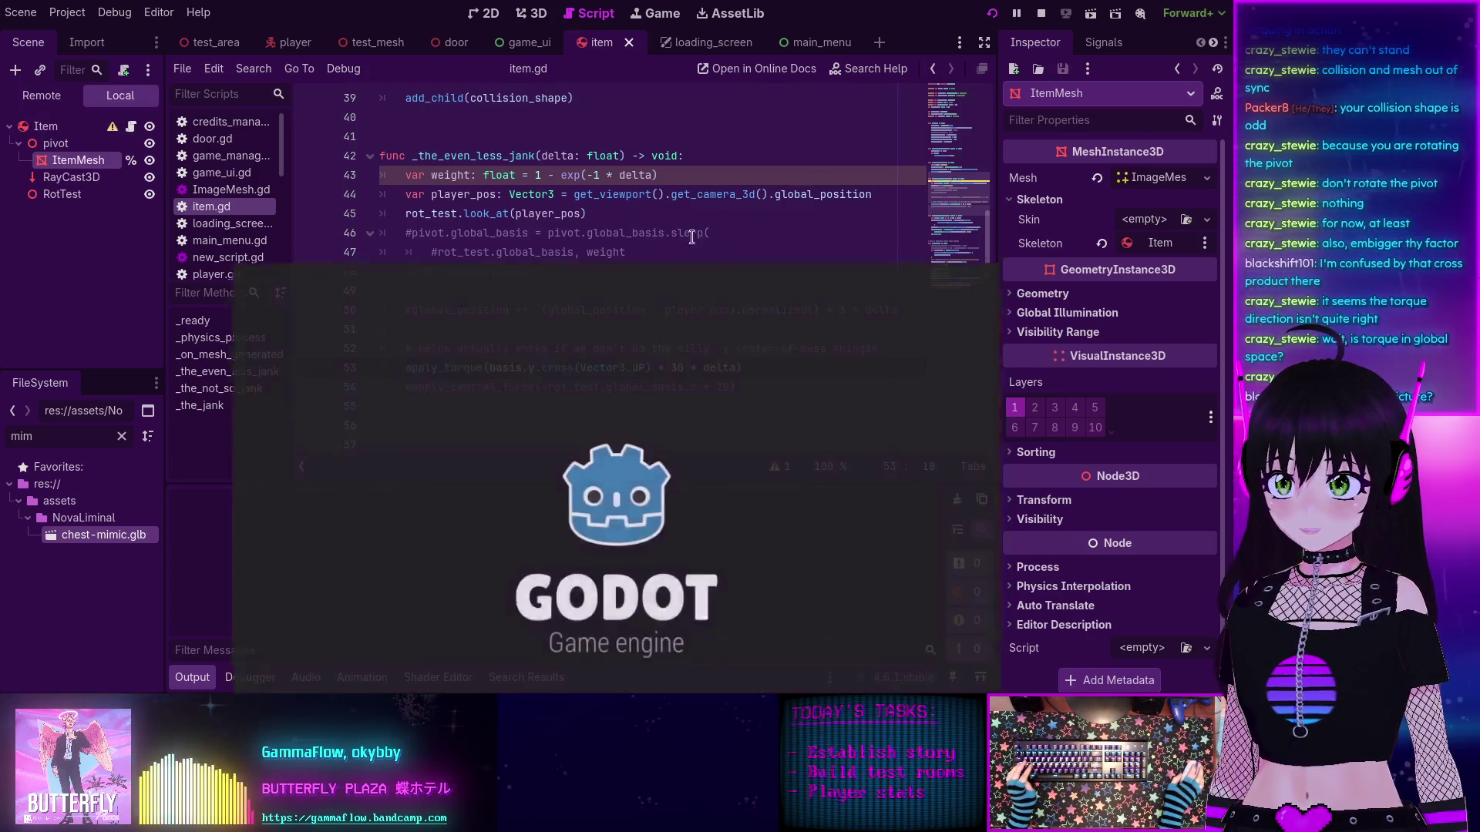
Step: Start the game, walk to the trees and grab the round tree item, then stop the game
key("Return")
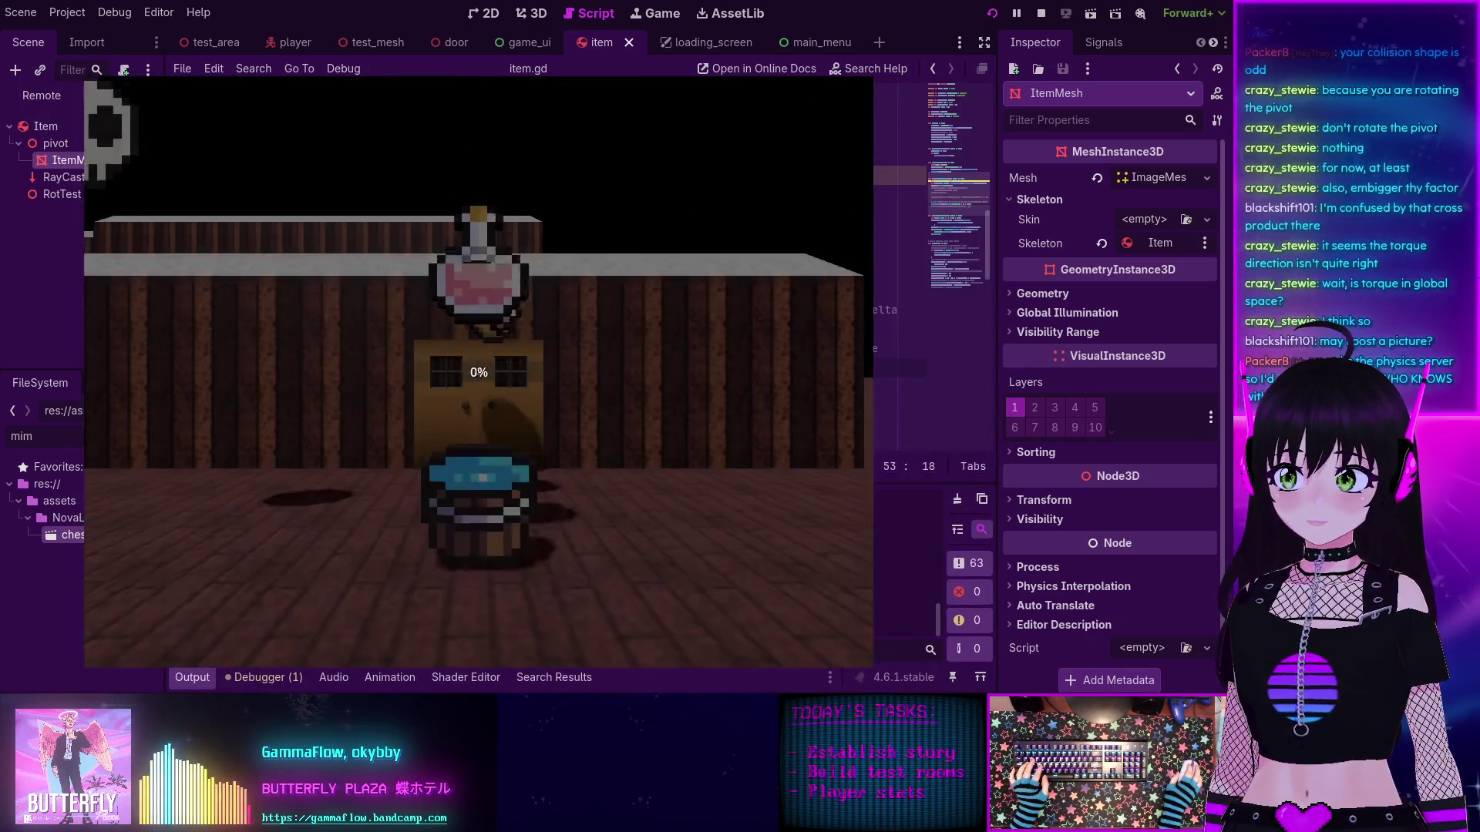
key("w")
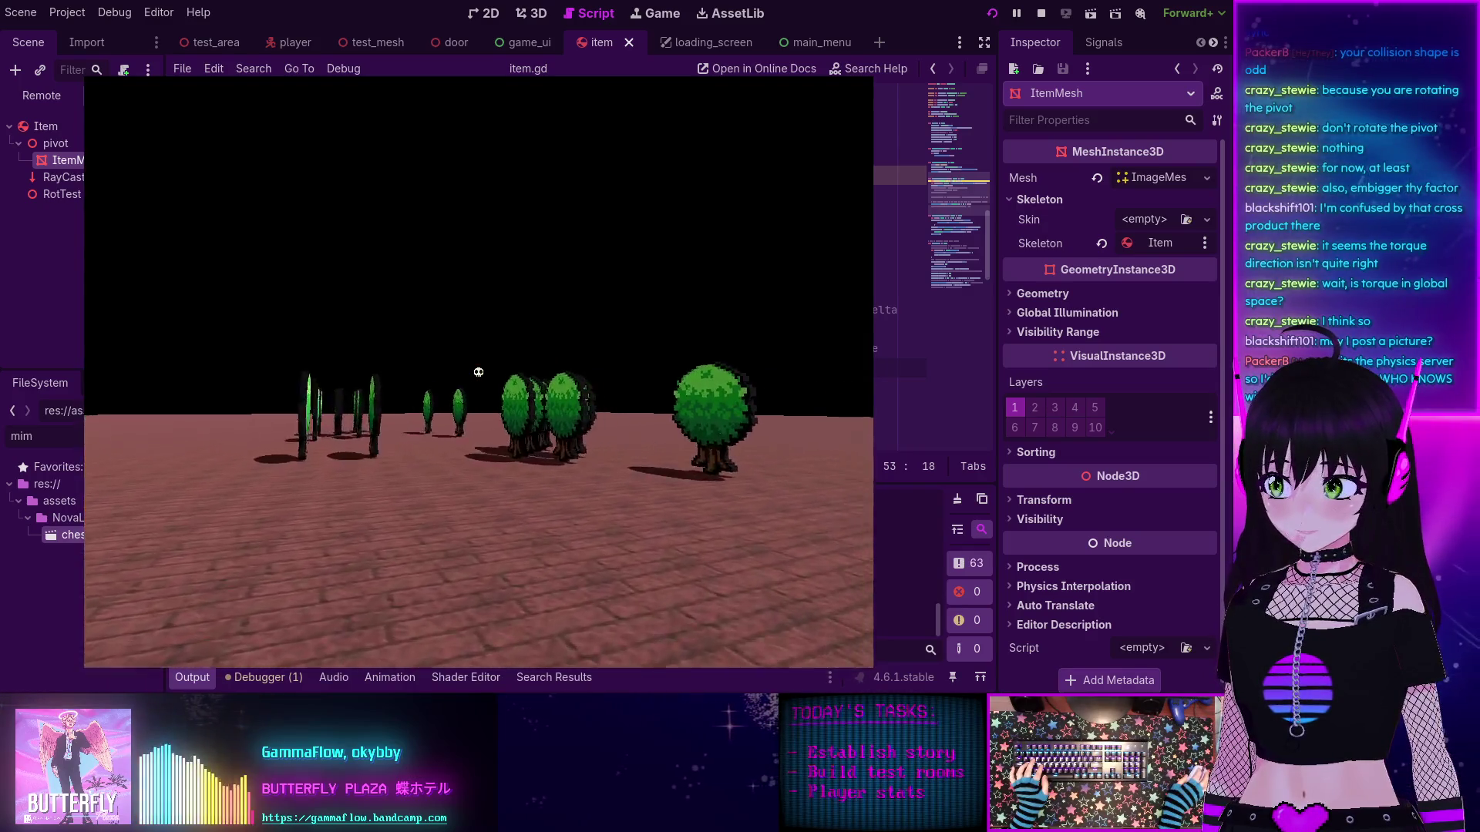
left_click(478, 372)
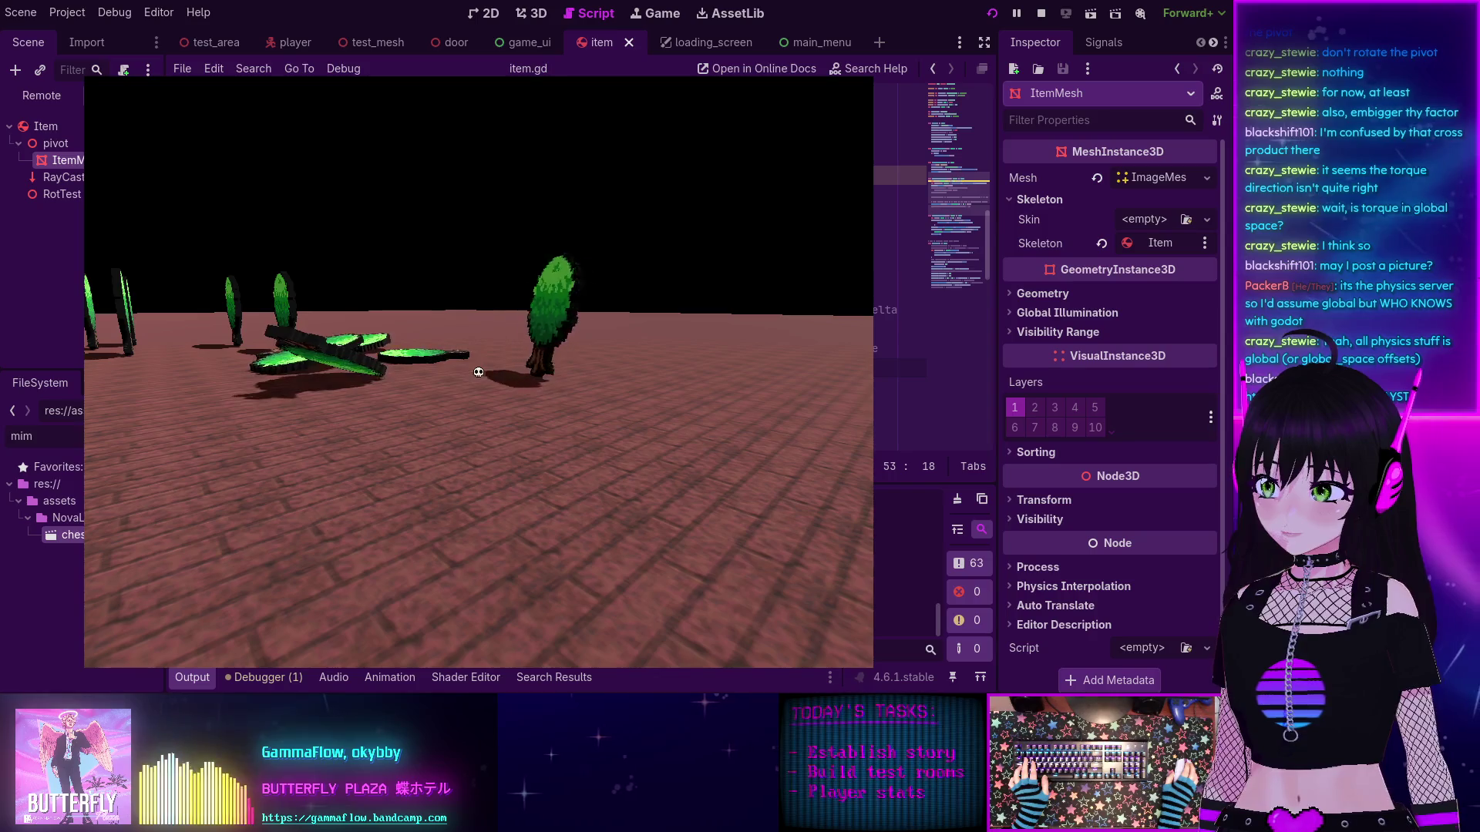
key("F8")
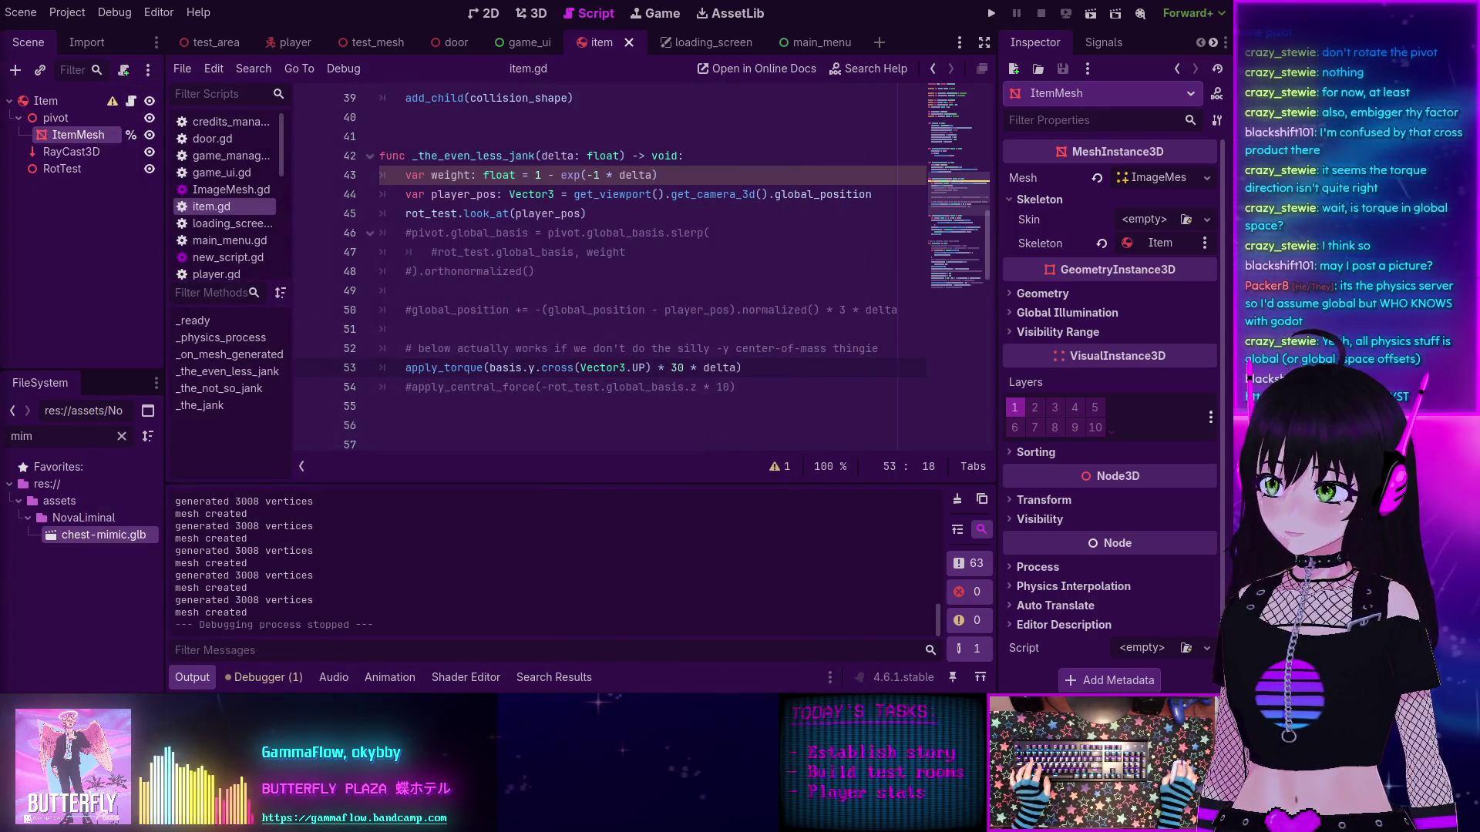
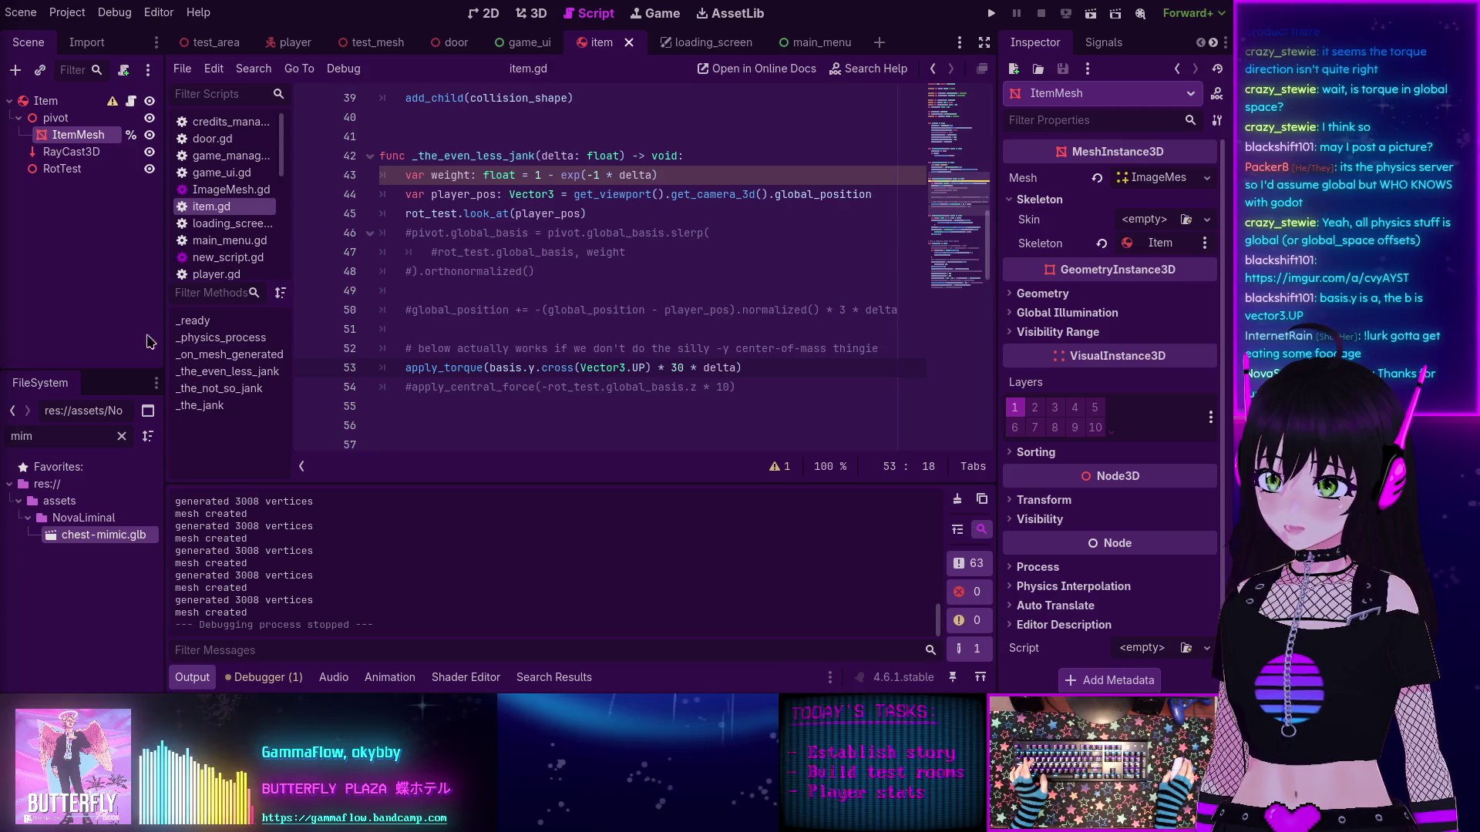
Step: Prefix basis with global_ so the line reads apply_torque(global_basis.y.cross(Vector3.UP) * 30 * delta)
mouse_move(521, 362)
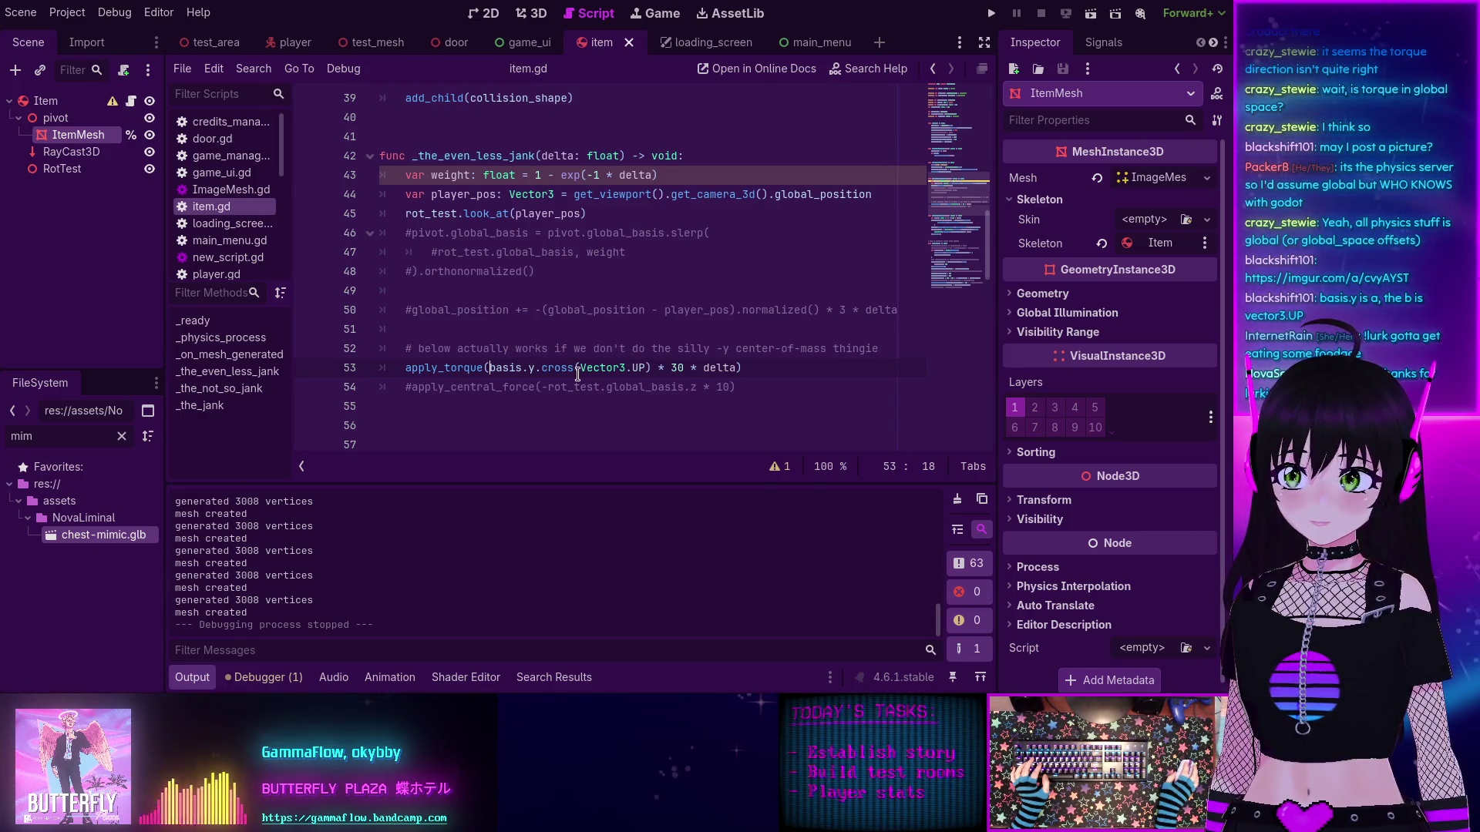
type("global_")
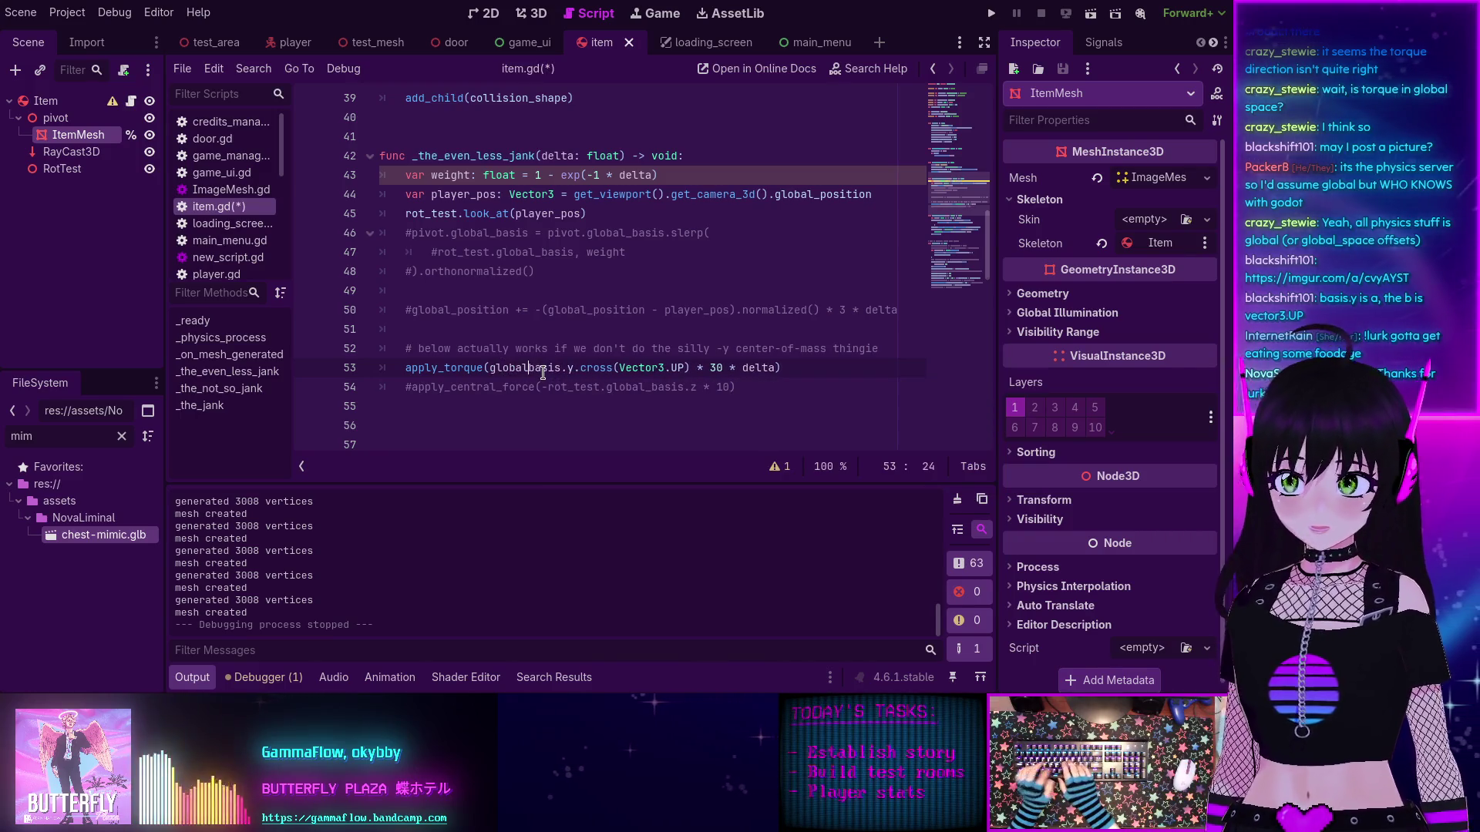
left_click(584, 367)
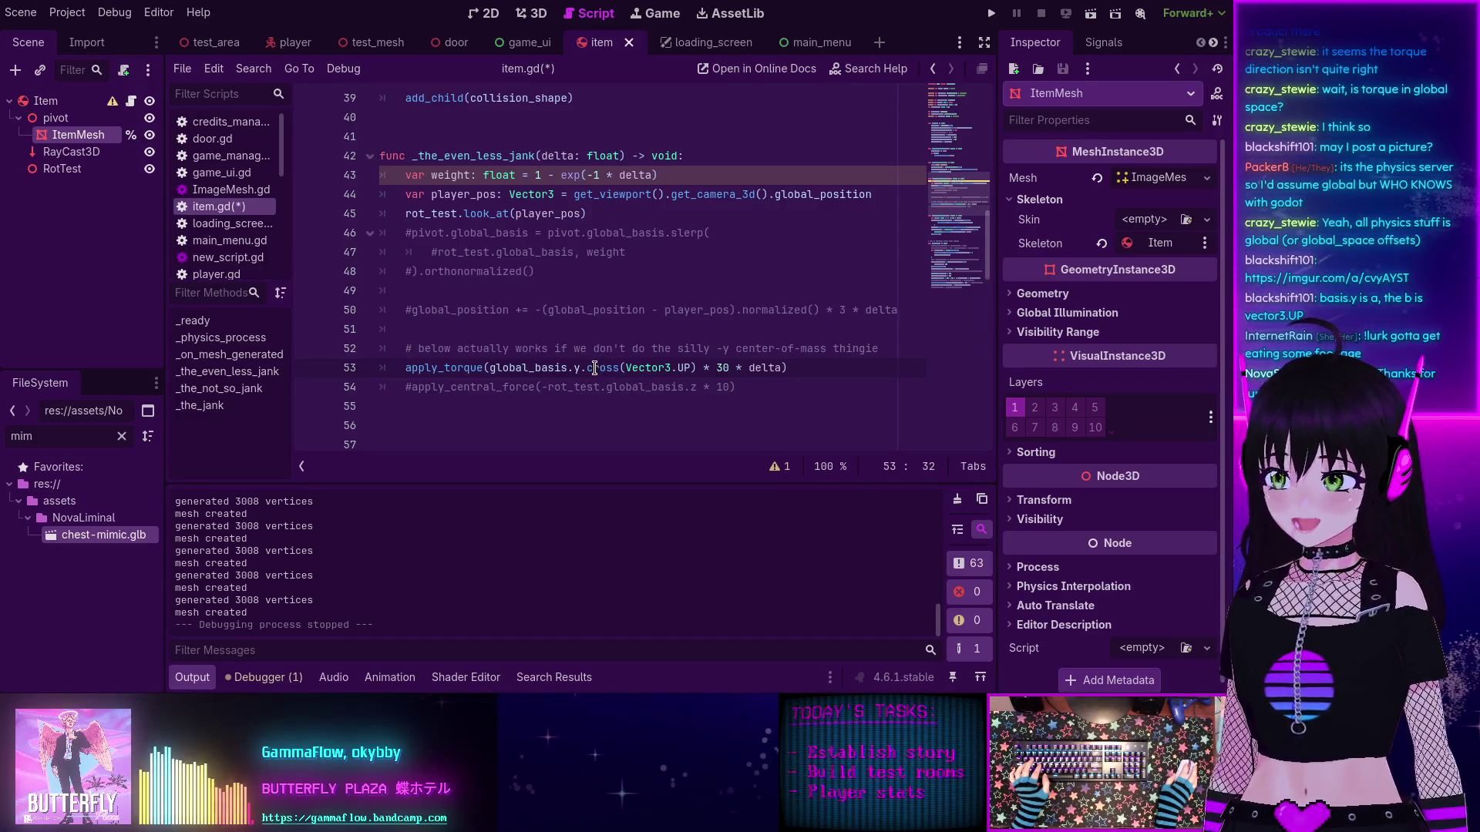
mouse_move(602, 368)
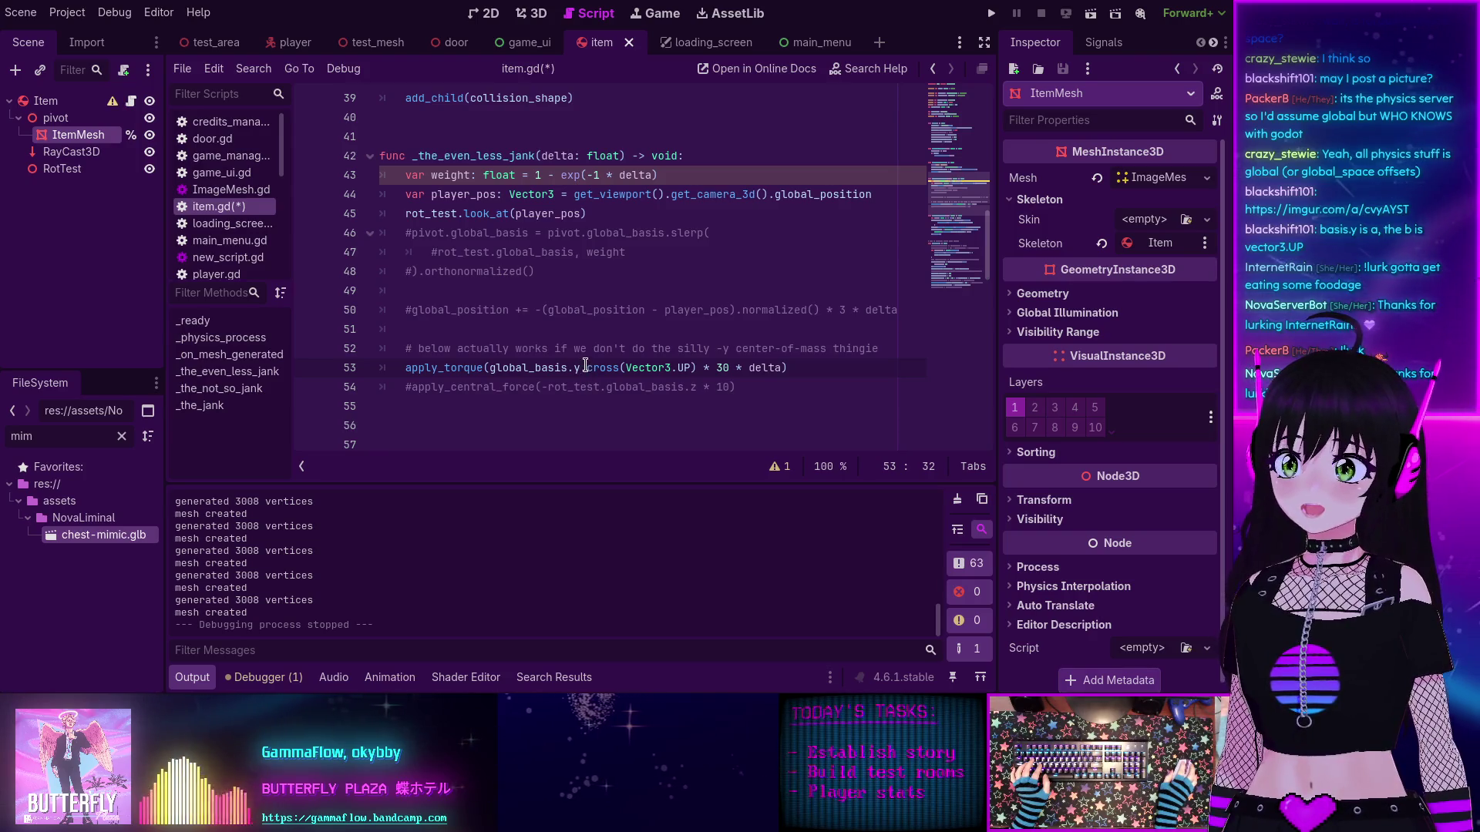
scroll(605, 368, "down", 1)
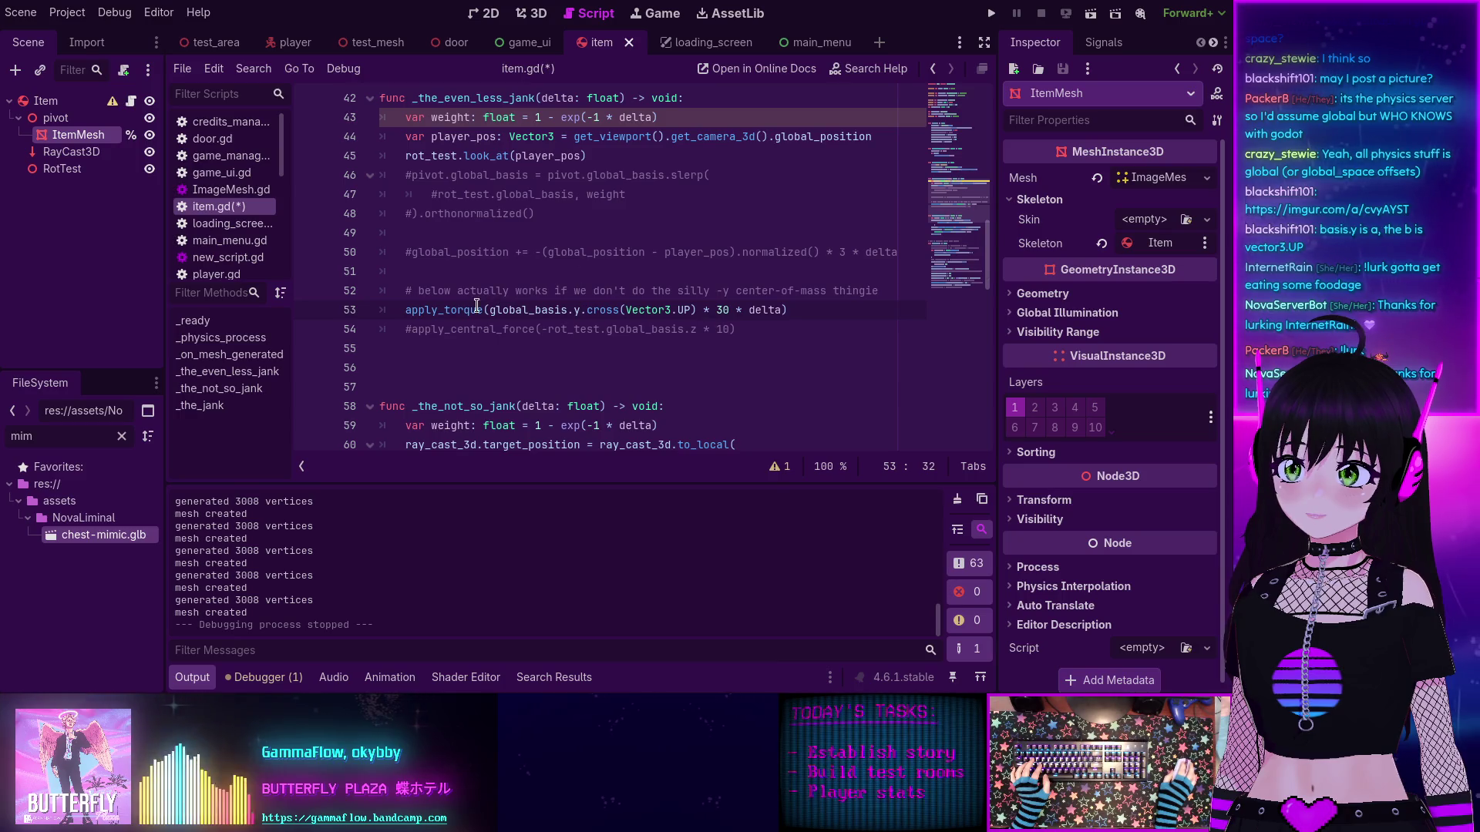
mouse_move(415, 310)
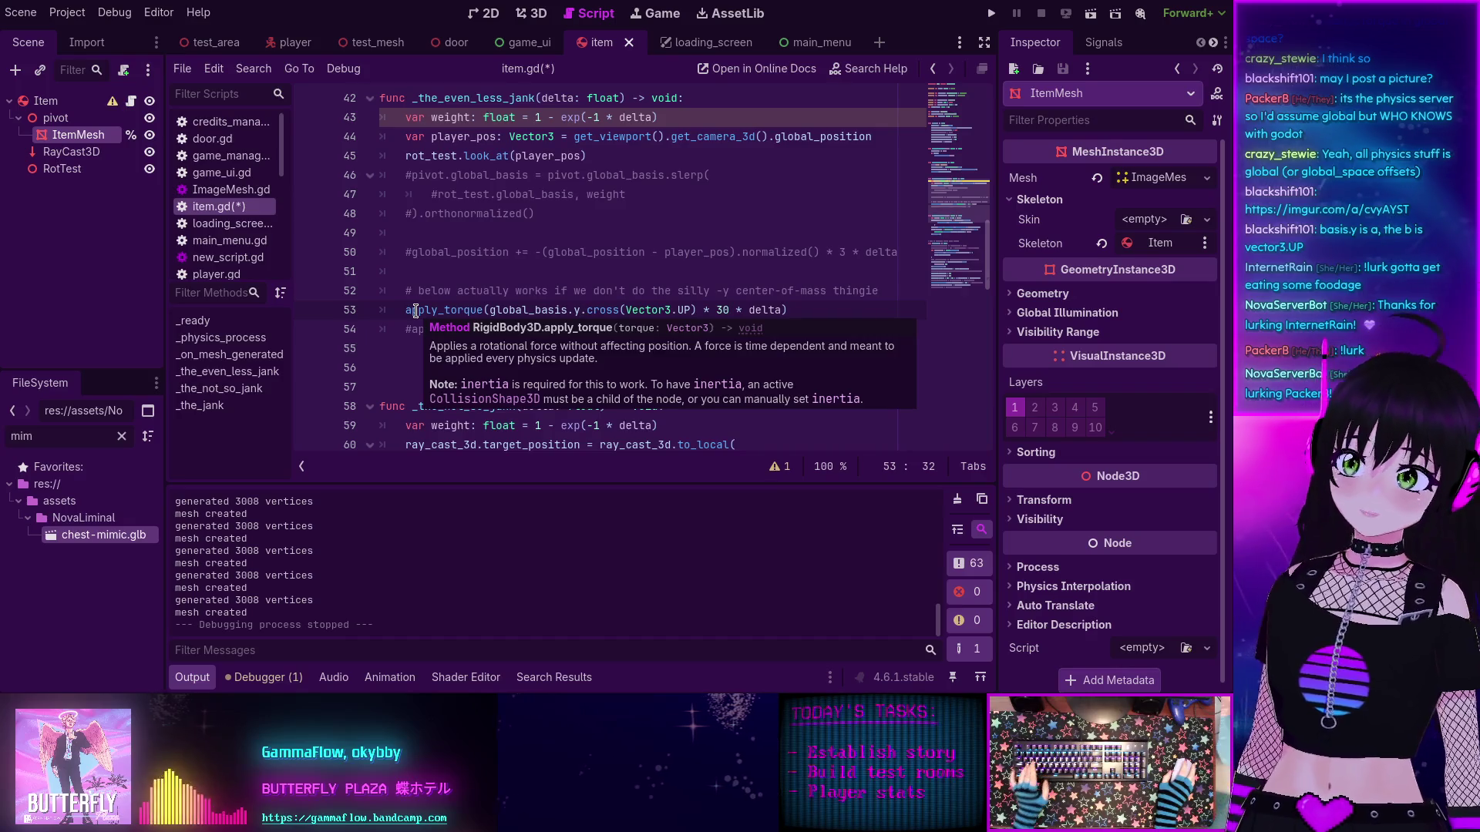
scroll(426, 308, "up", 4)
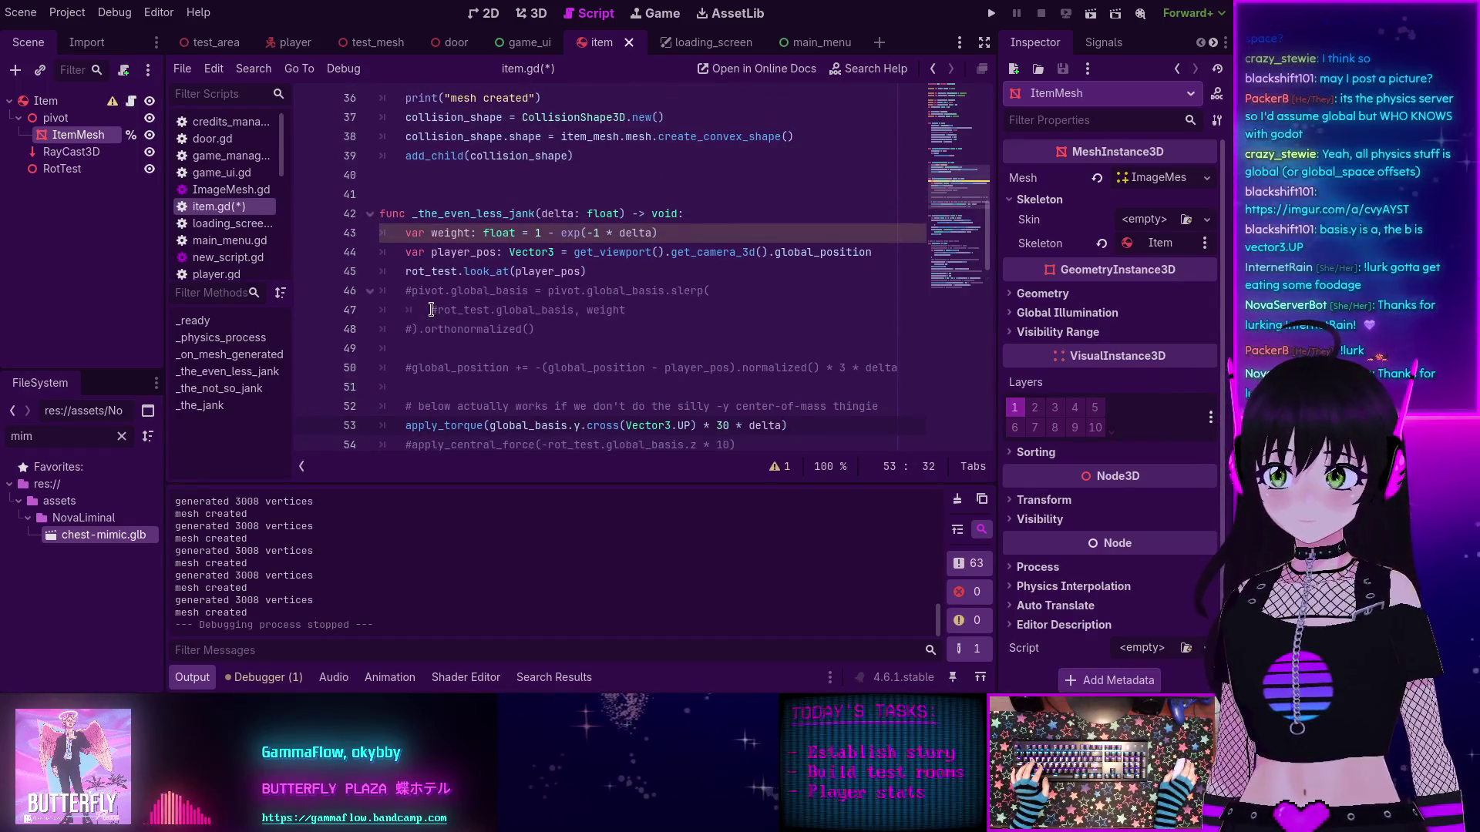
scroll(431, 309, "down", 4)
left_click(458, 309)
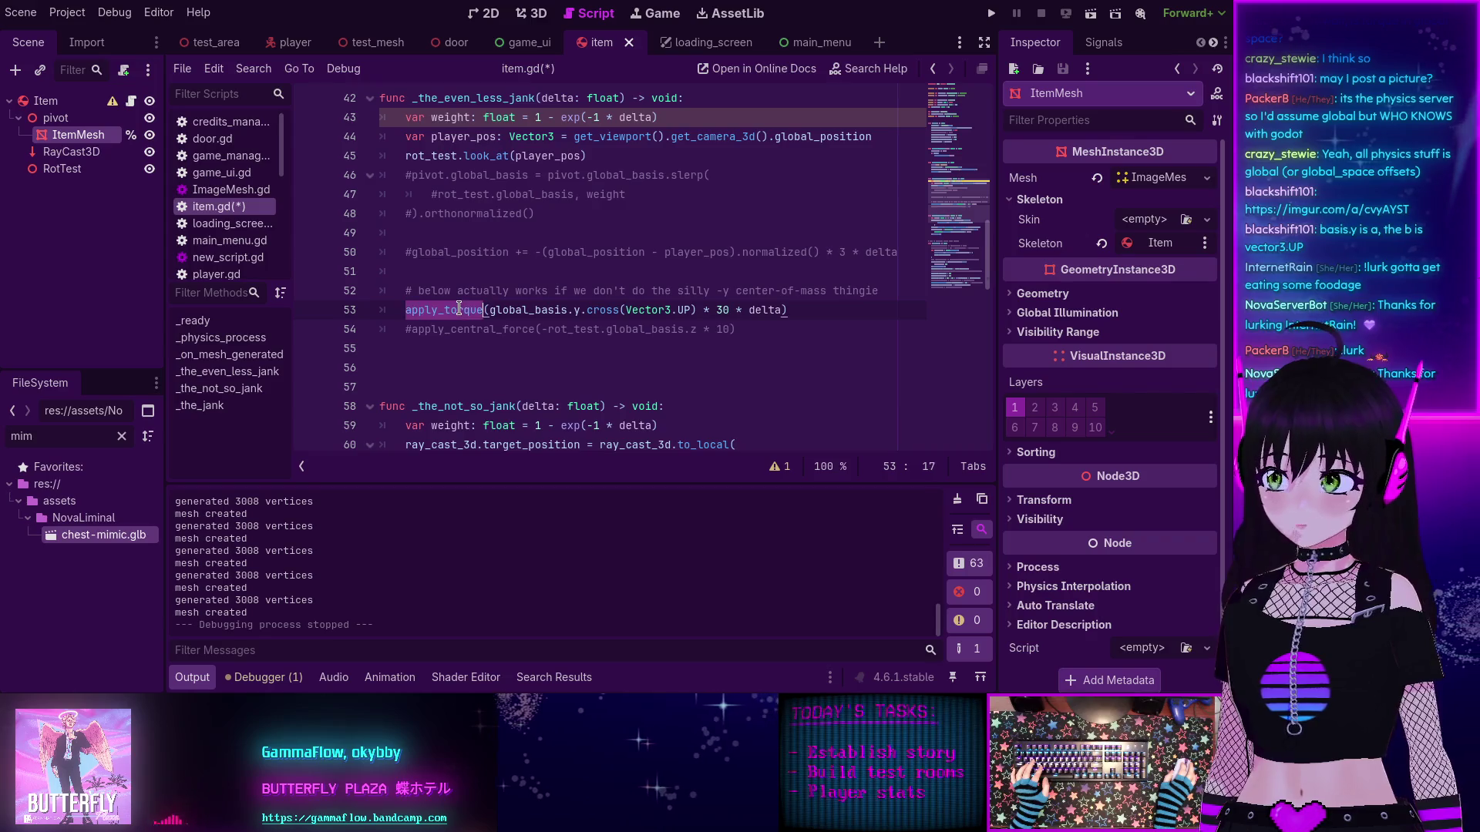
mouse_move(459, 309)
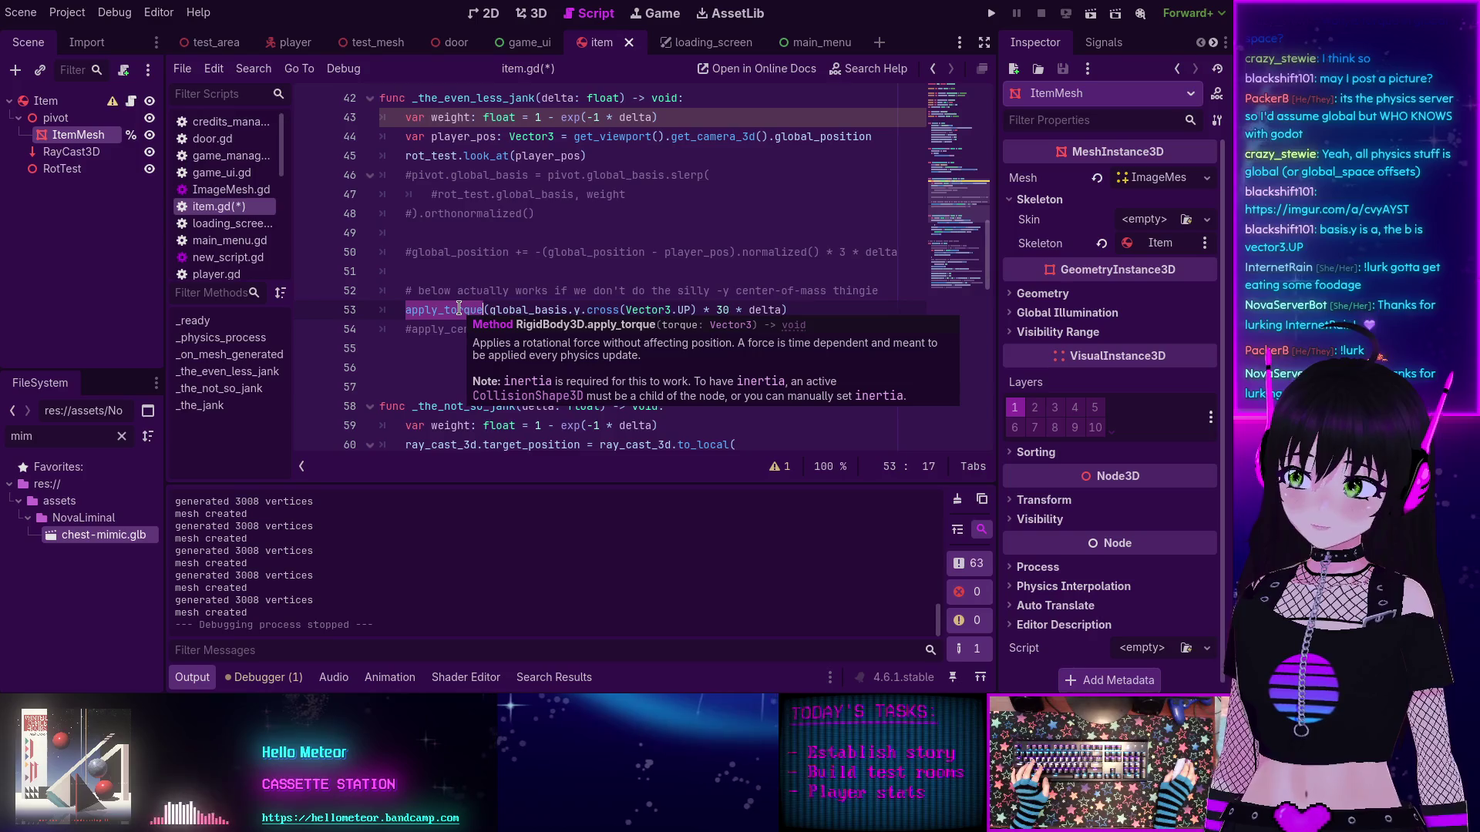
double_click(607, 309)
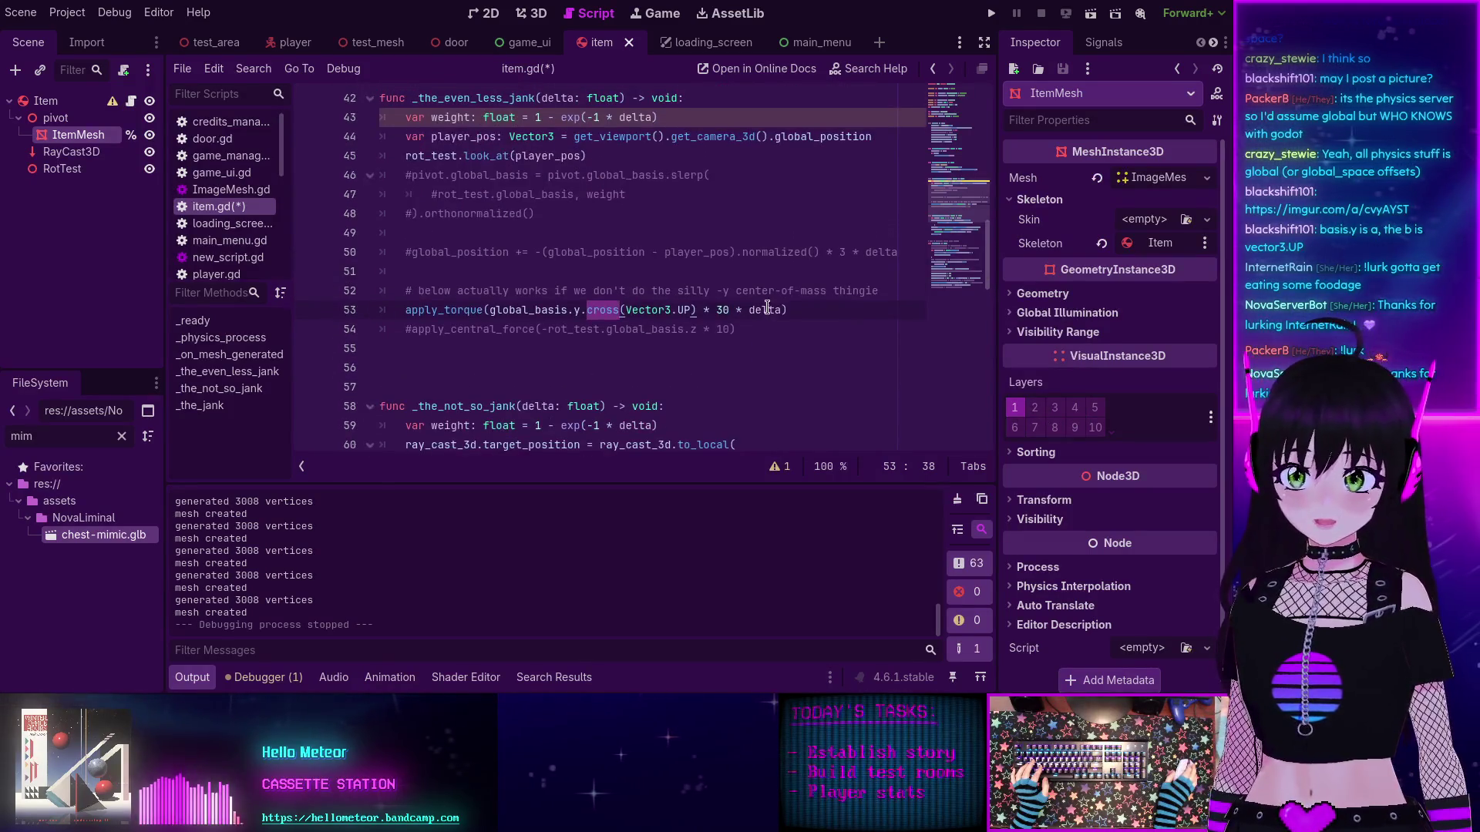
left_click(733, 315)
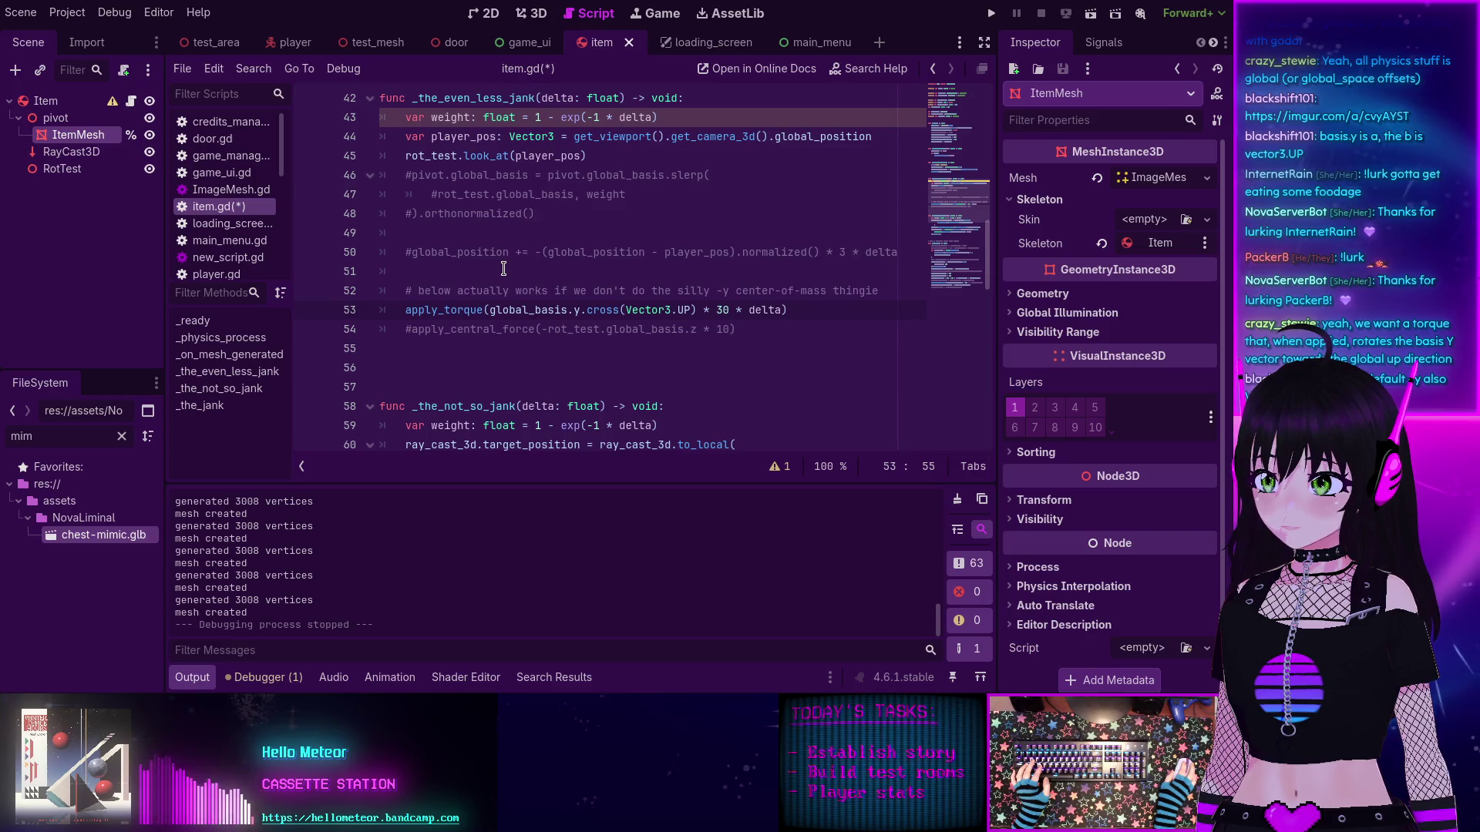
mouse_move(656, 306)
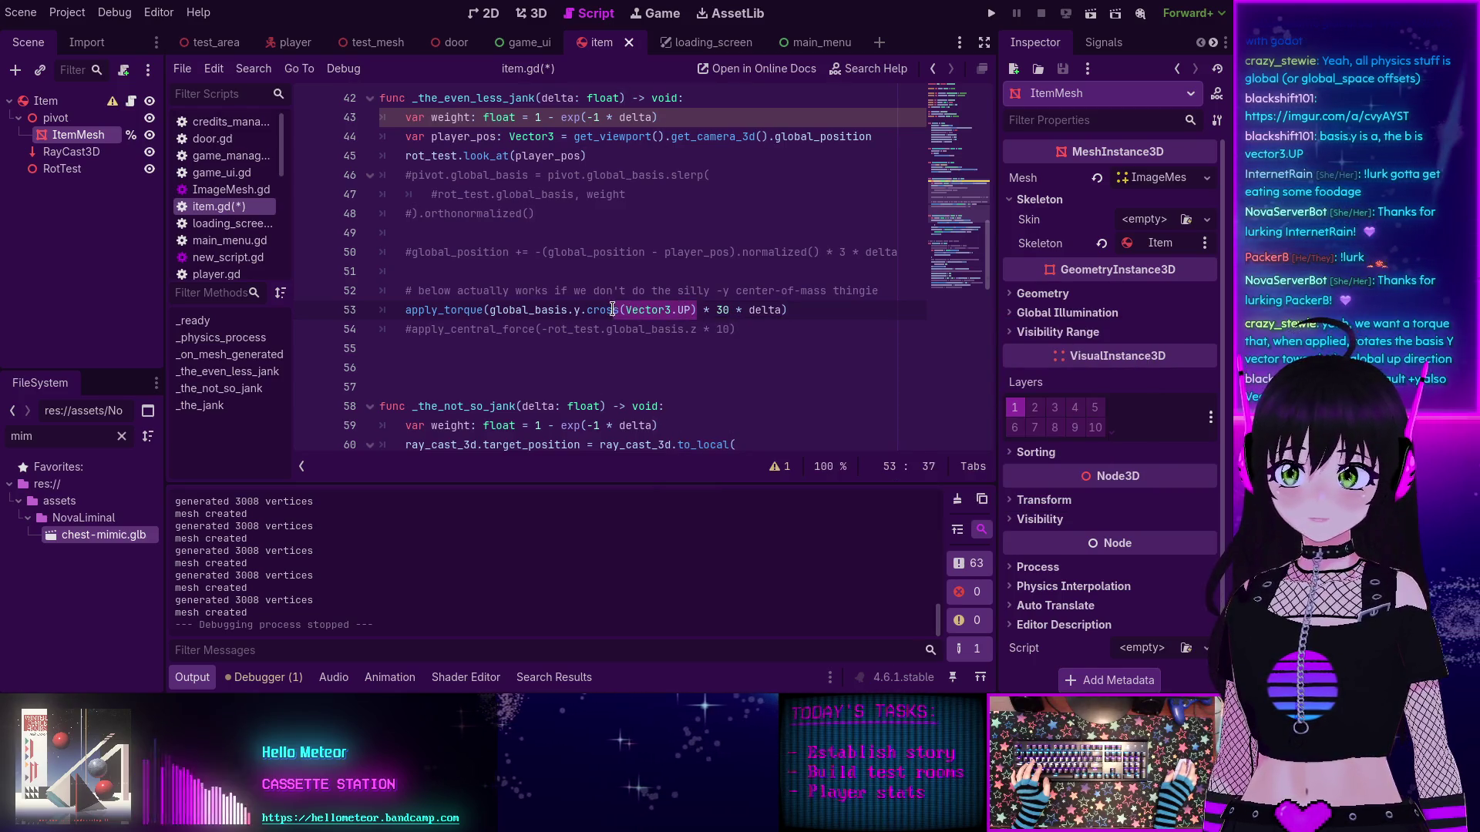
left_click(617, 309)
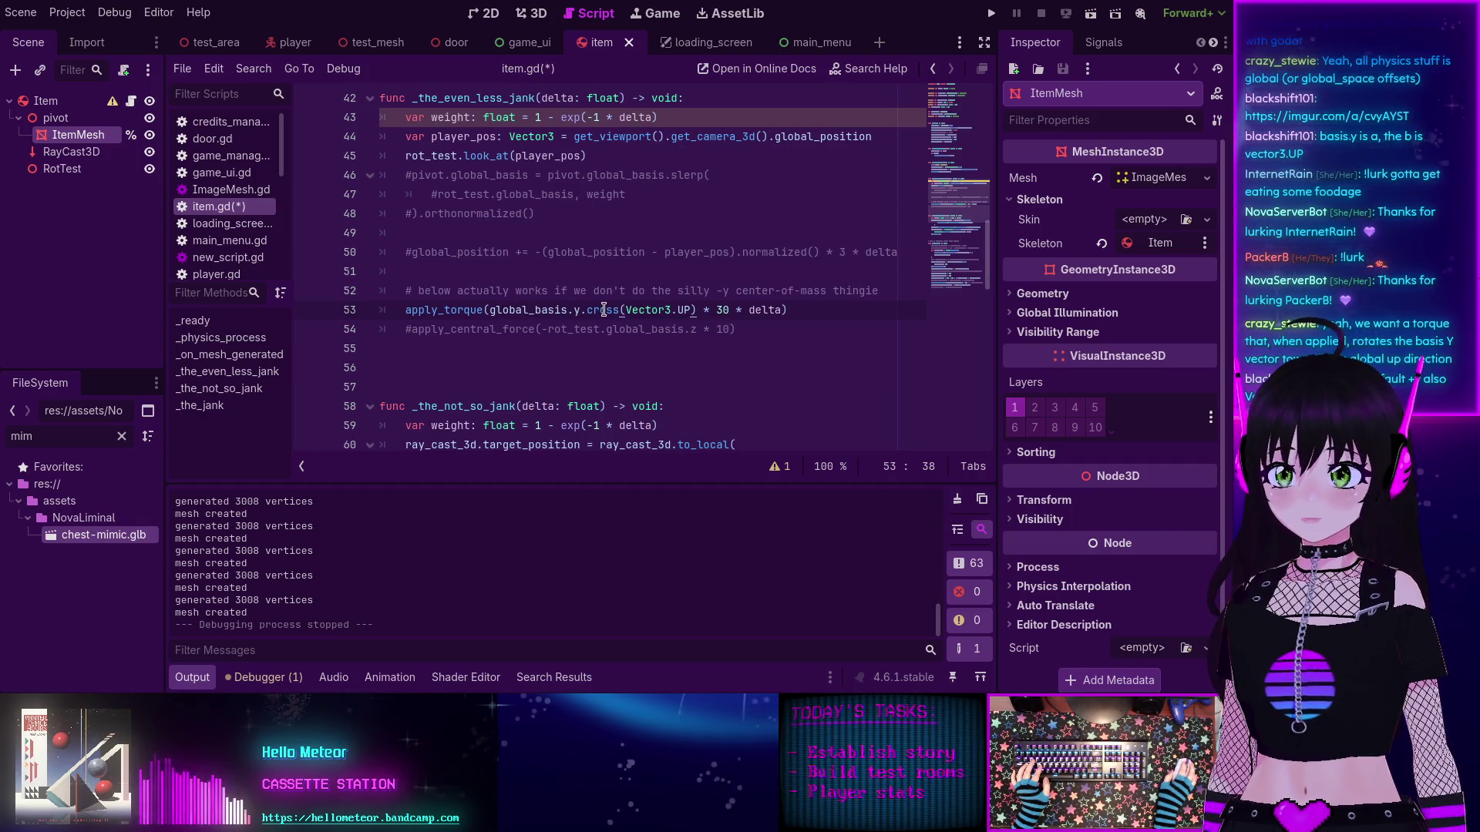
mouse_move(596, 312)
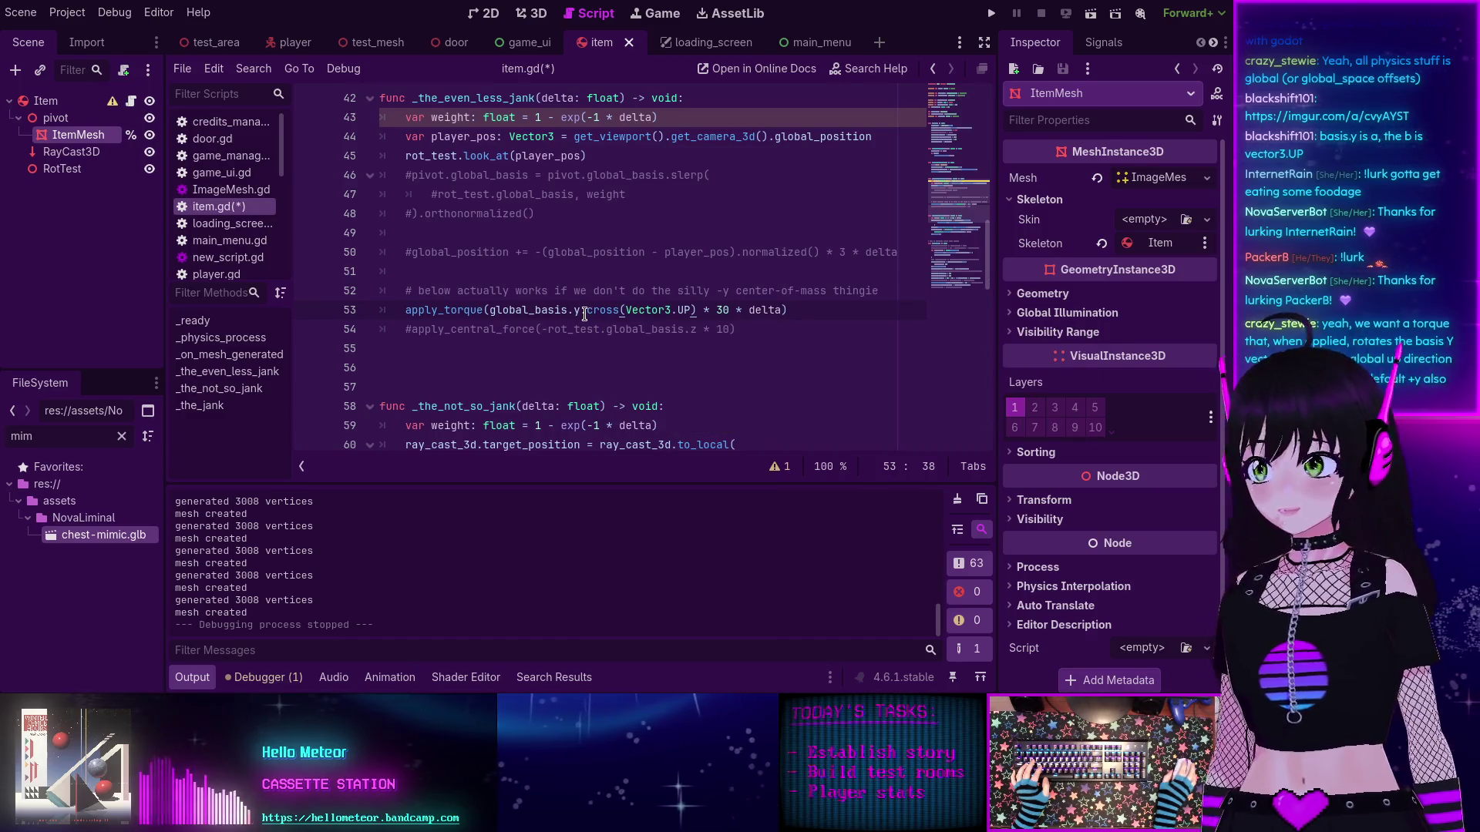
double_click(774, 312)
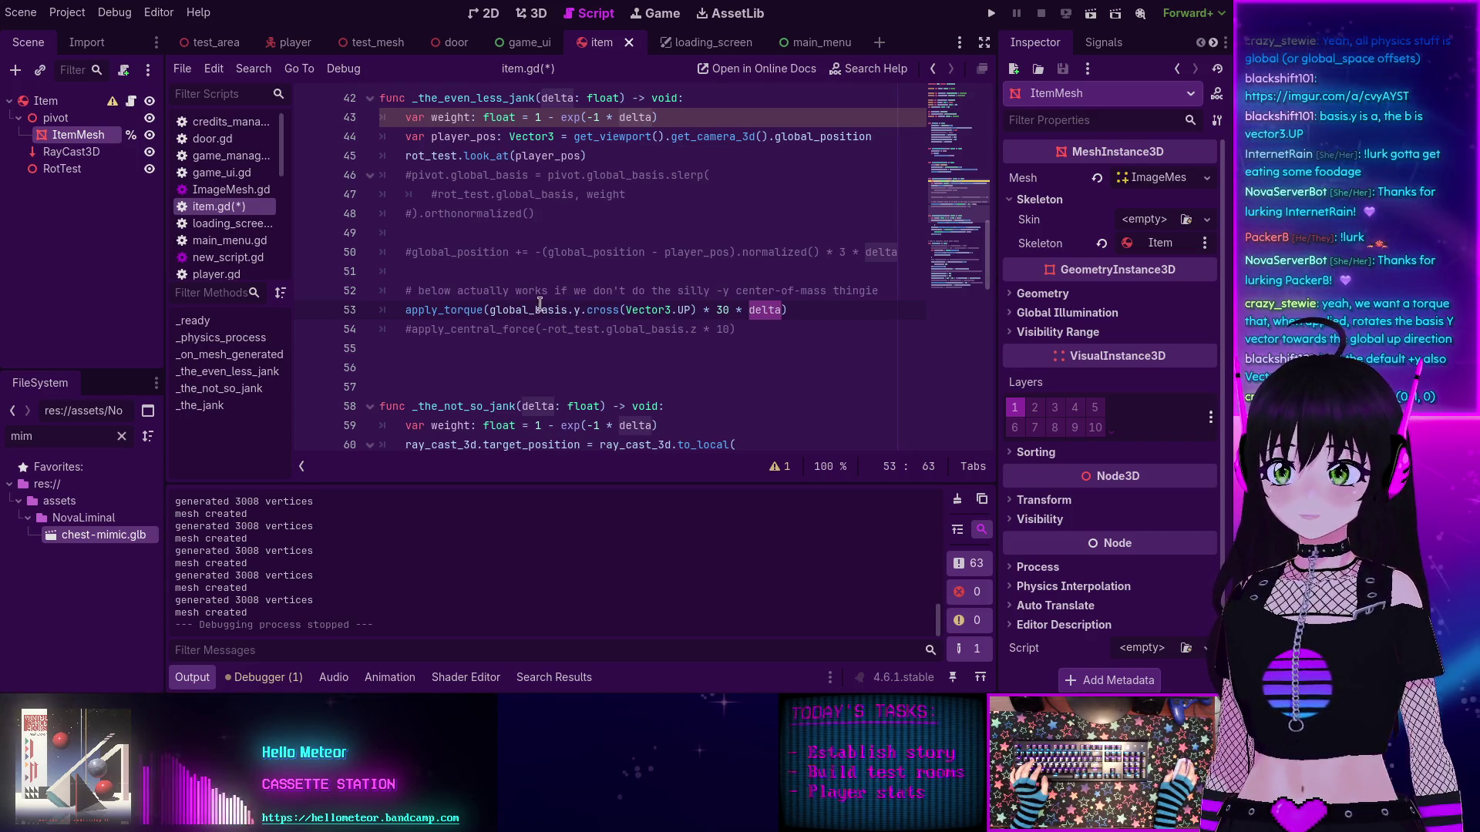
mouse_move(580, 310)
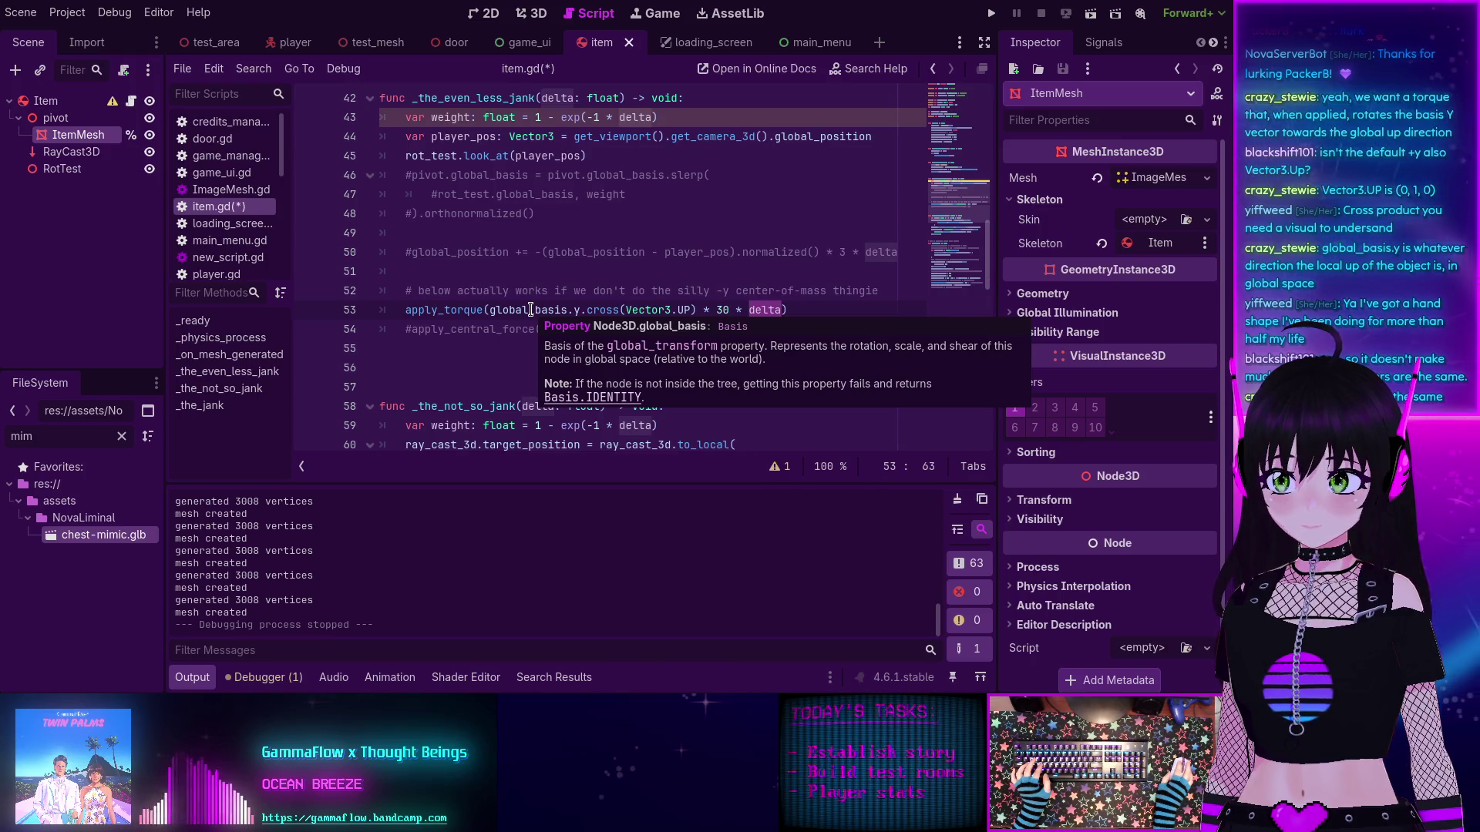
left_click(492, 309)
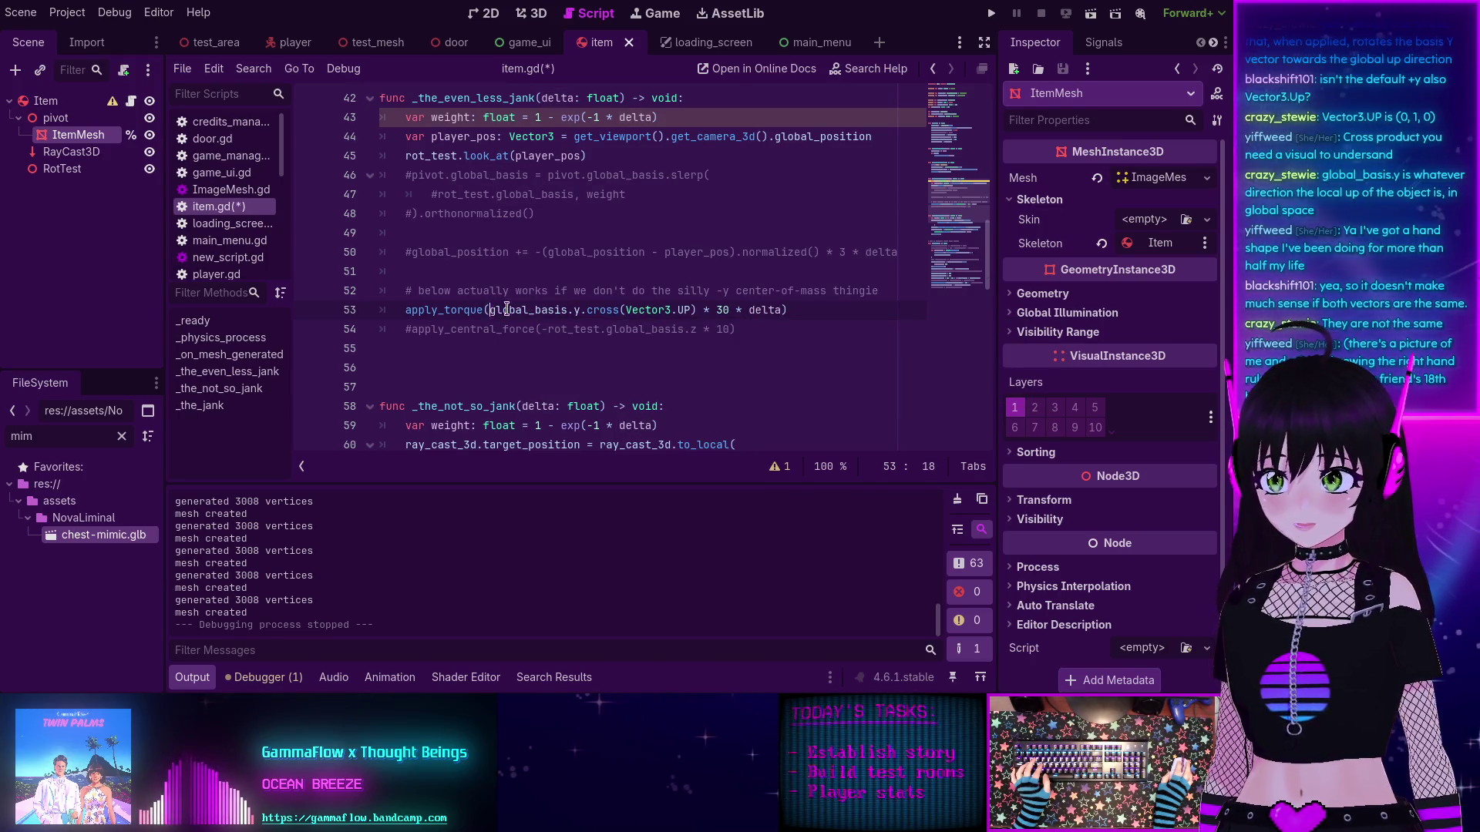
left_click_drag(506, 309, 636, 310)
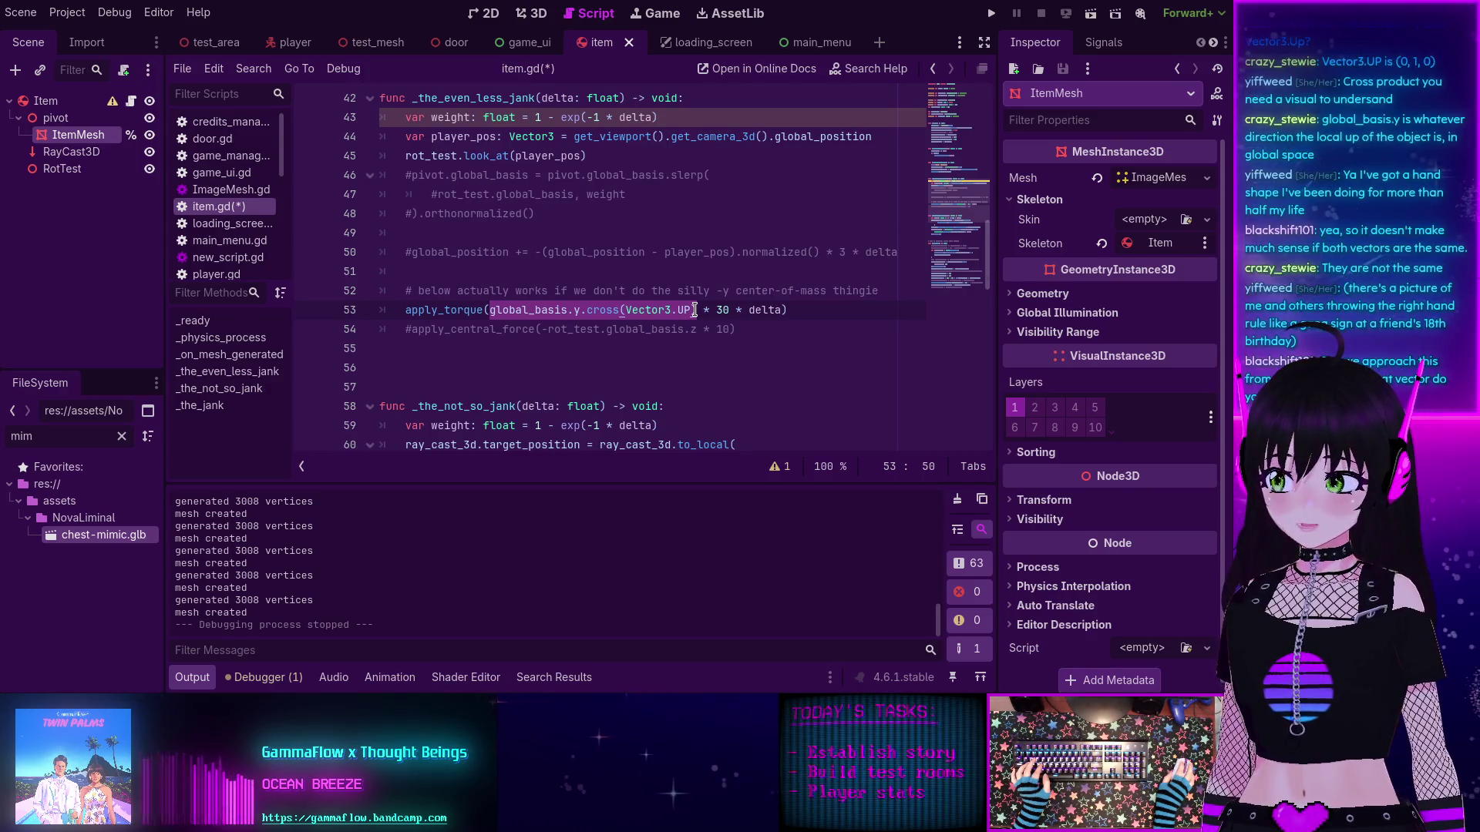
mouse_move(557, 307)
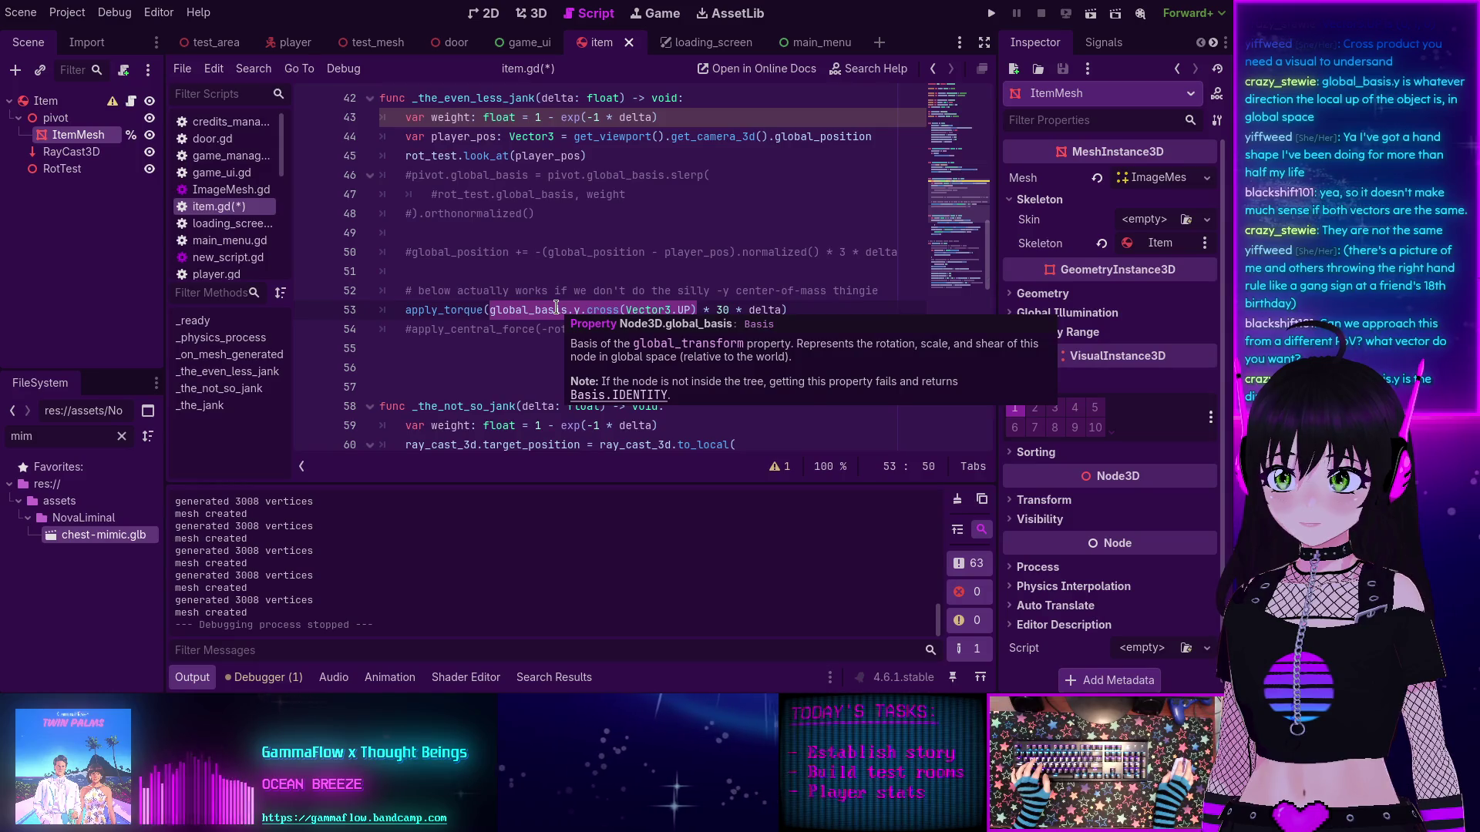
left_click(549, 309)
left_click_drag(492, 309, 621, 311)
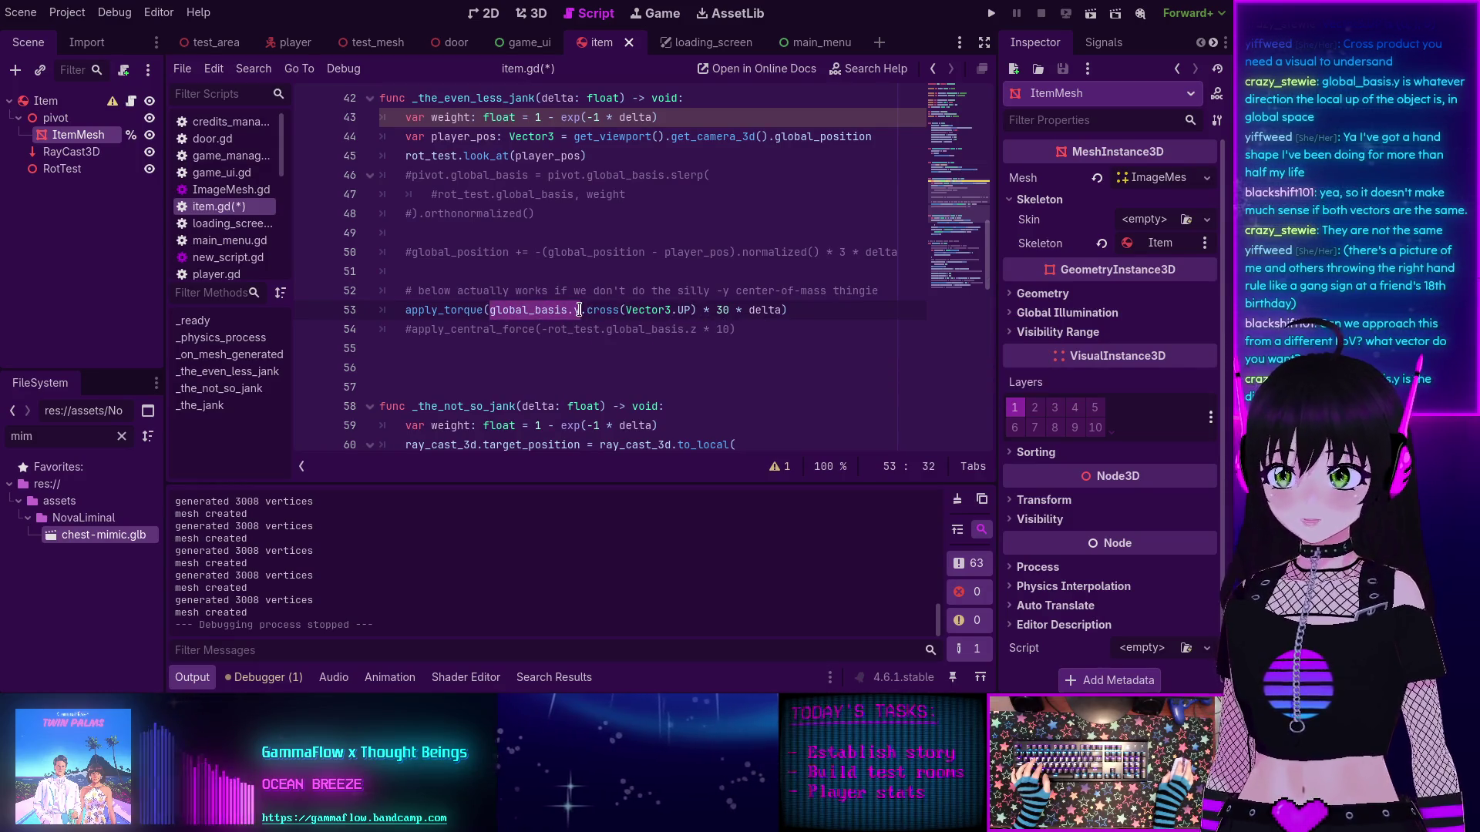
double_click(539, 309)
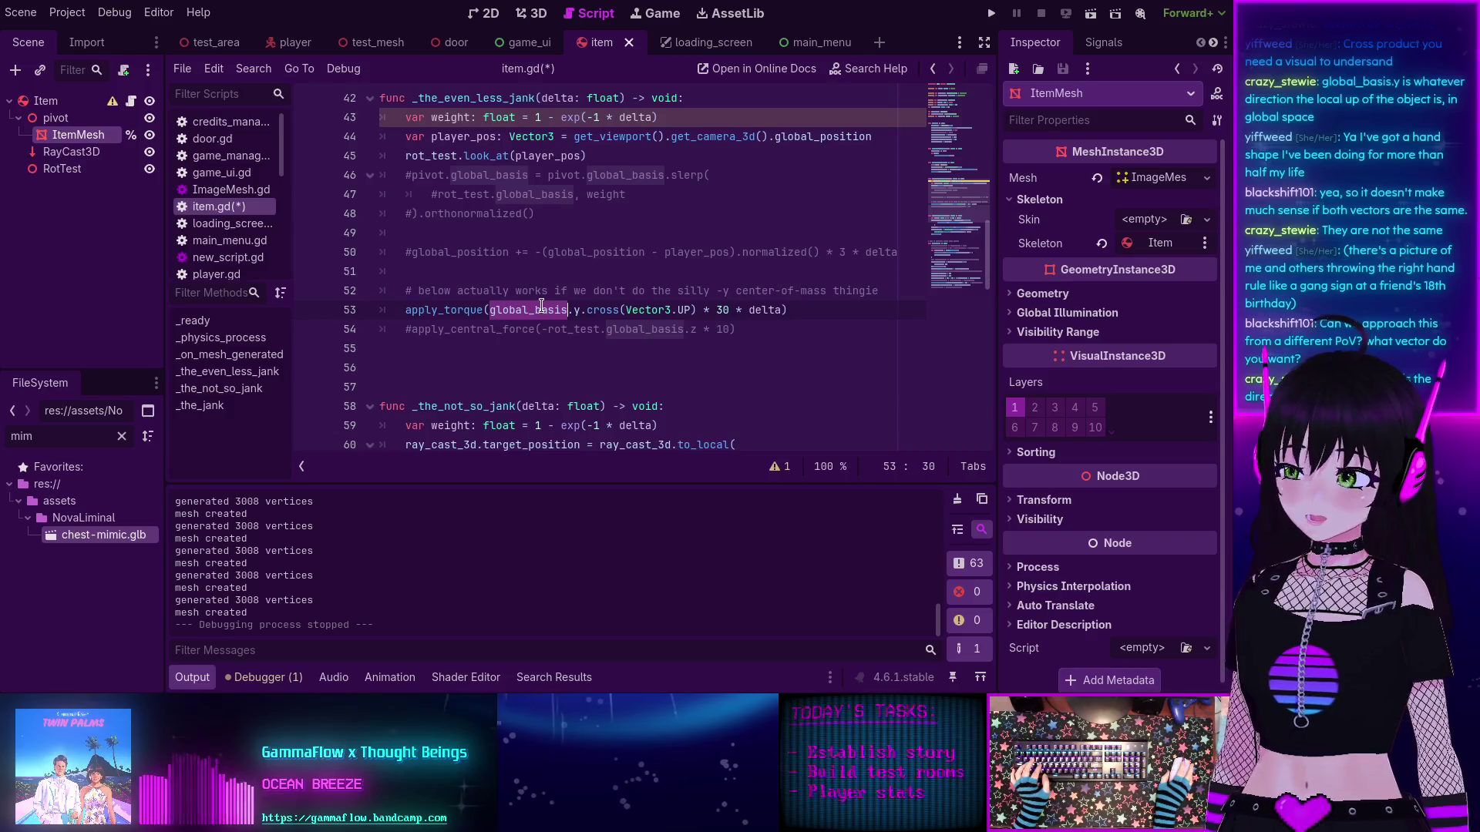
mouse_move(542, 306)
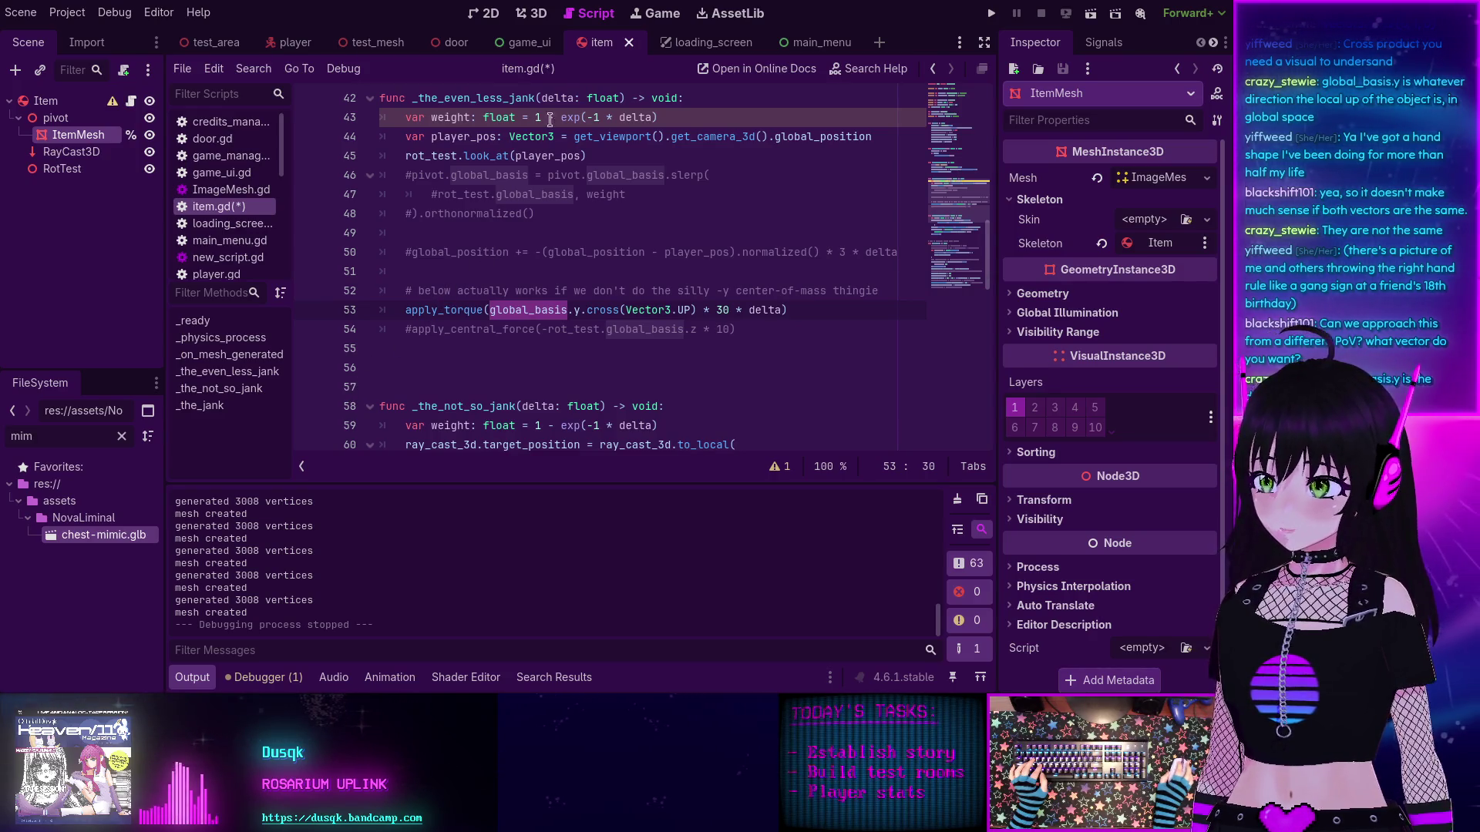
Step: Open test_area, run the game, and walk the player toward the trees until one topples, then stop
left_click(542, 15)
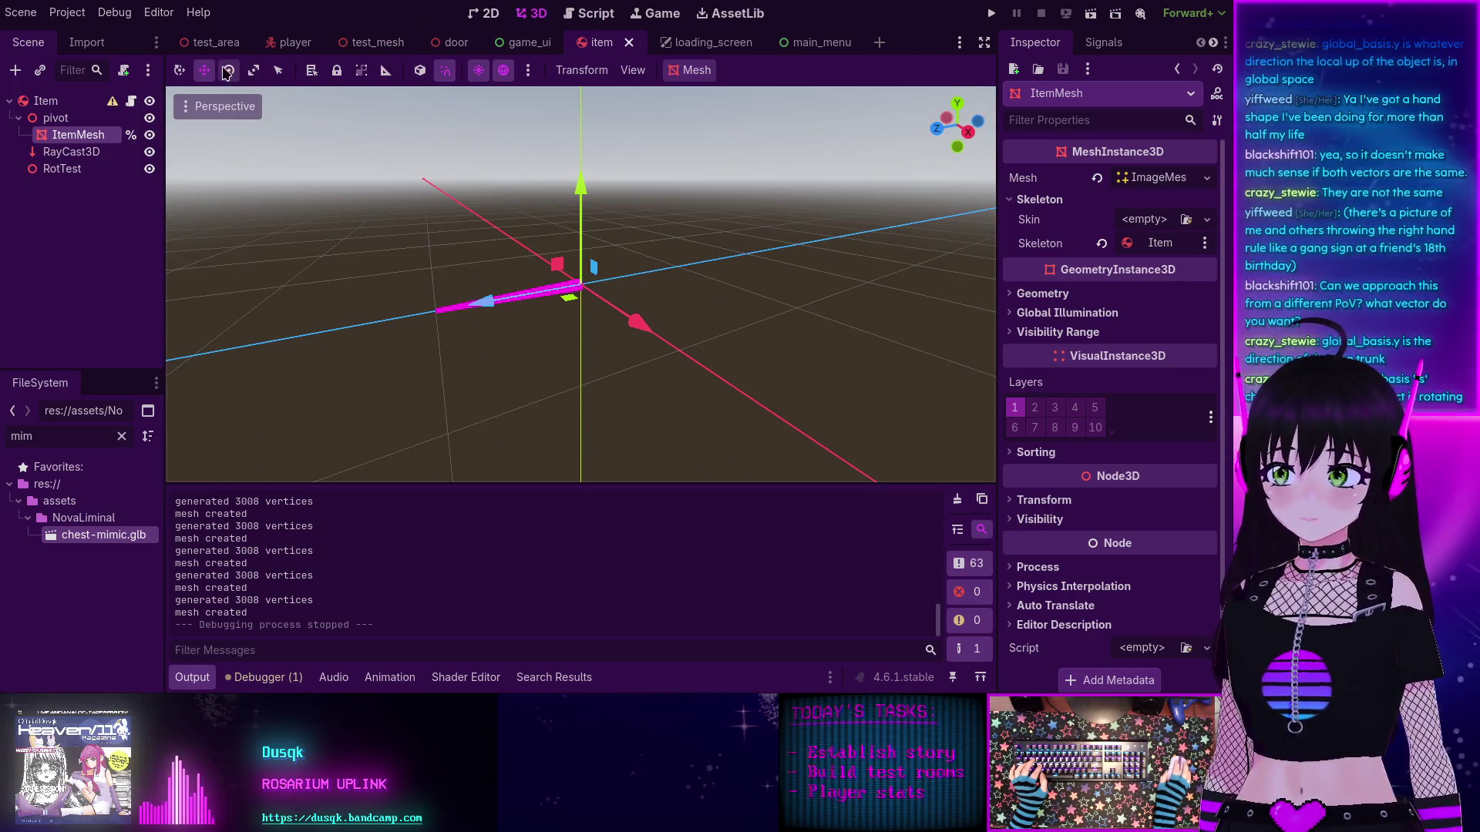
left_click(213, 43)
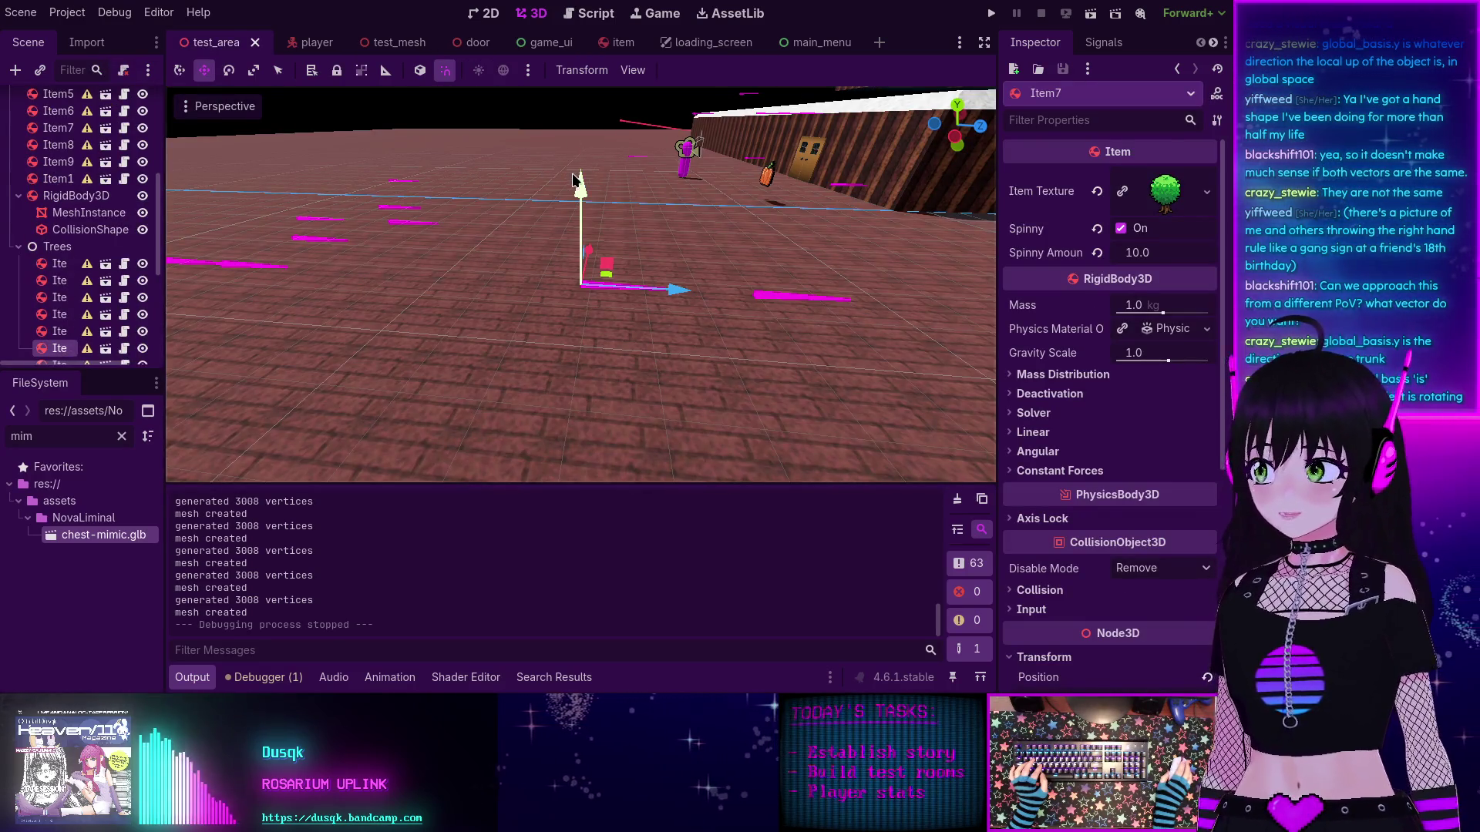
left_click(992, 15)
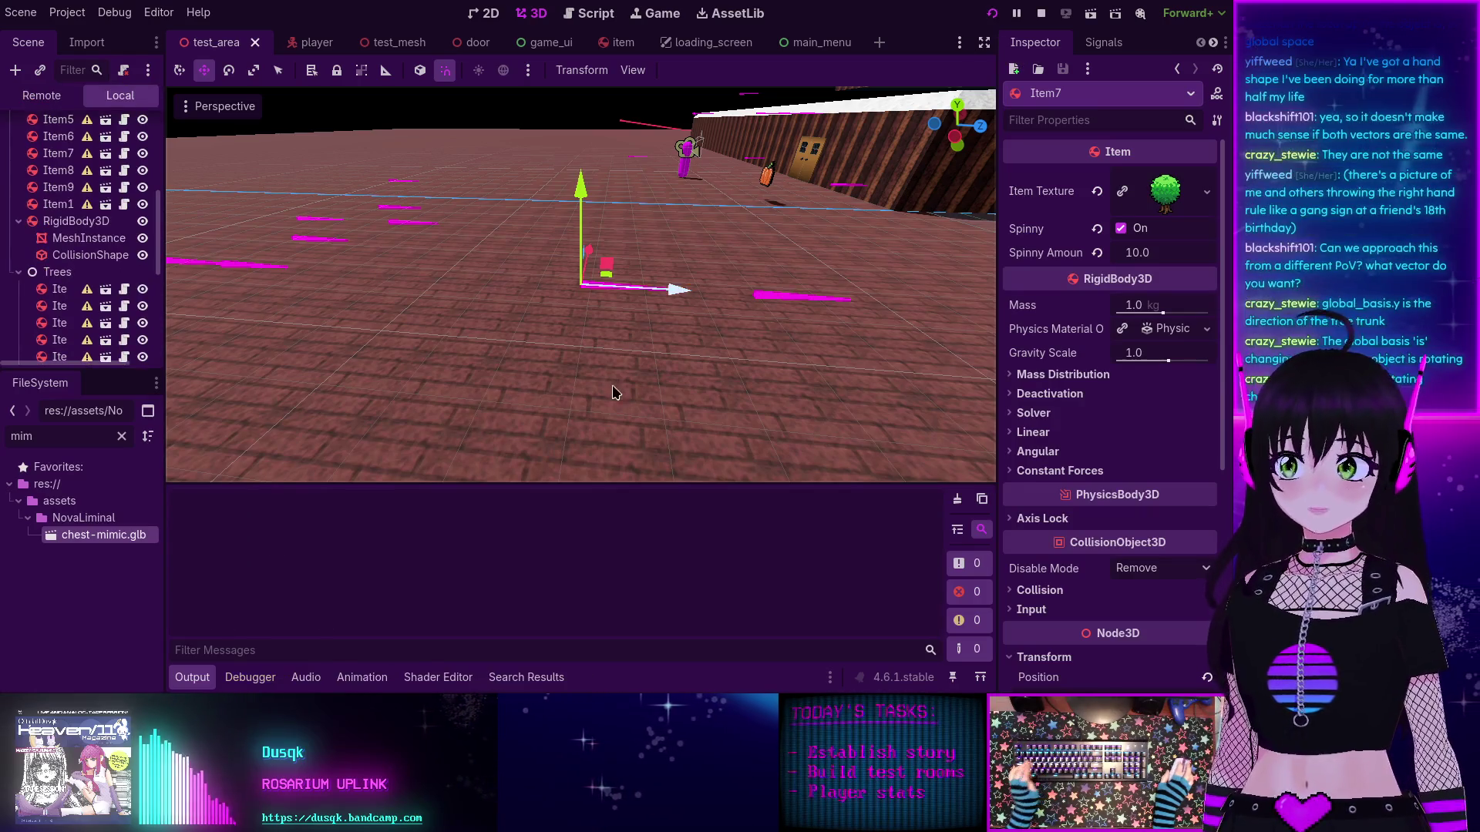
left_click(281, 242)
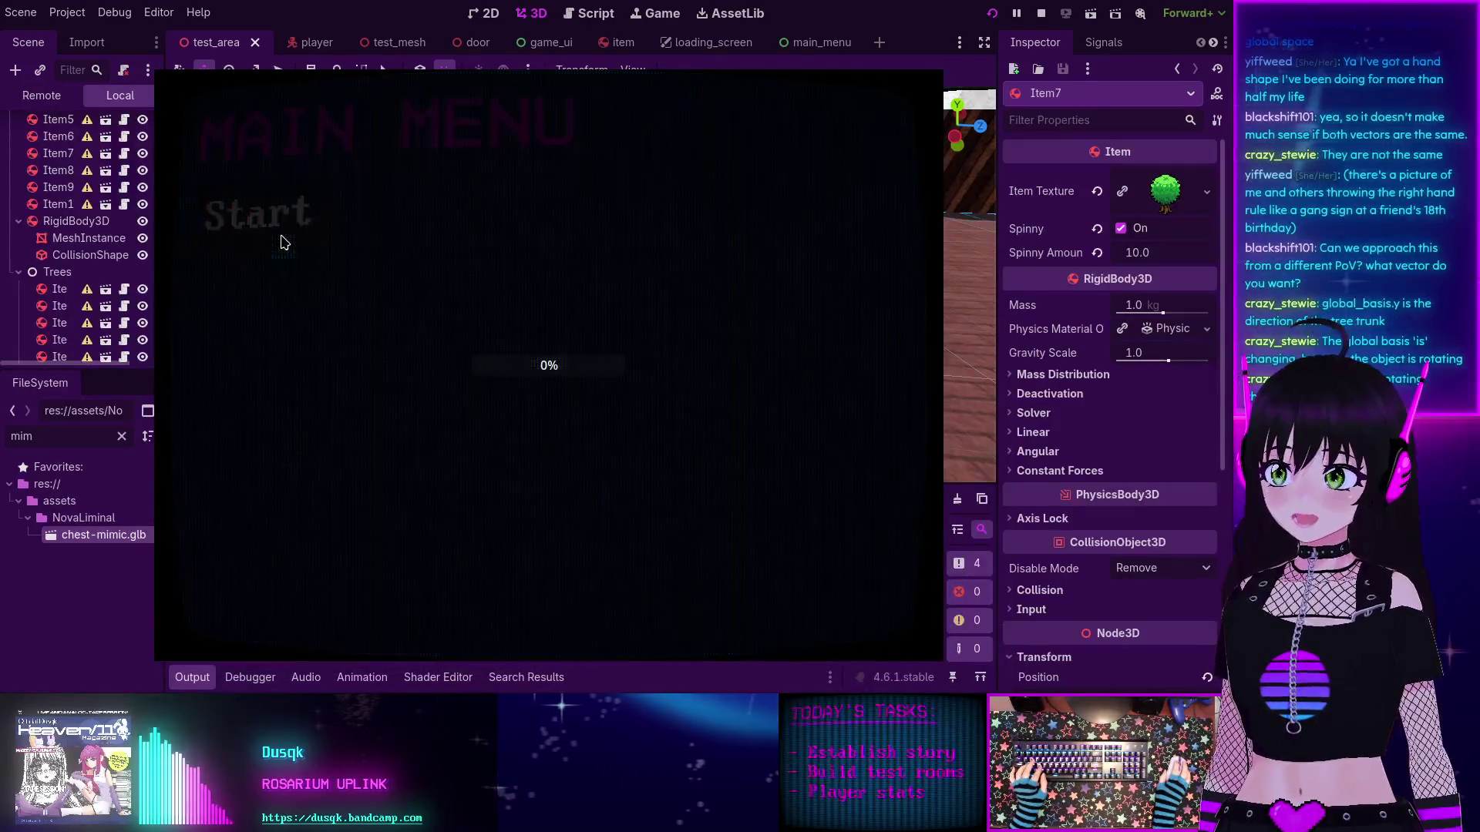
key("w")
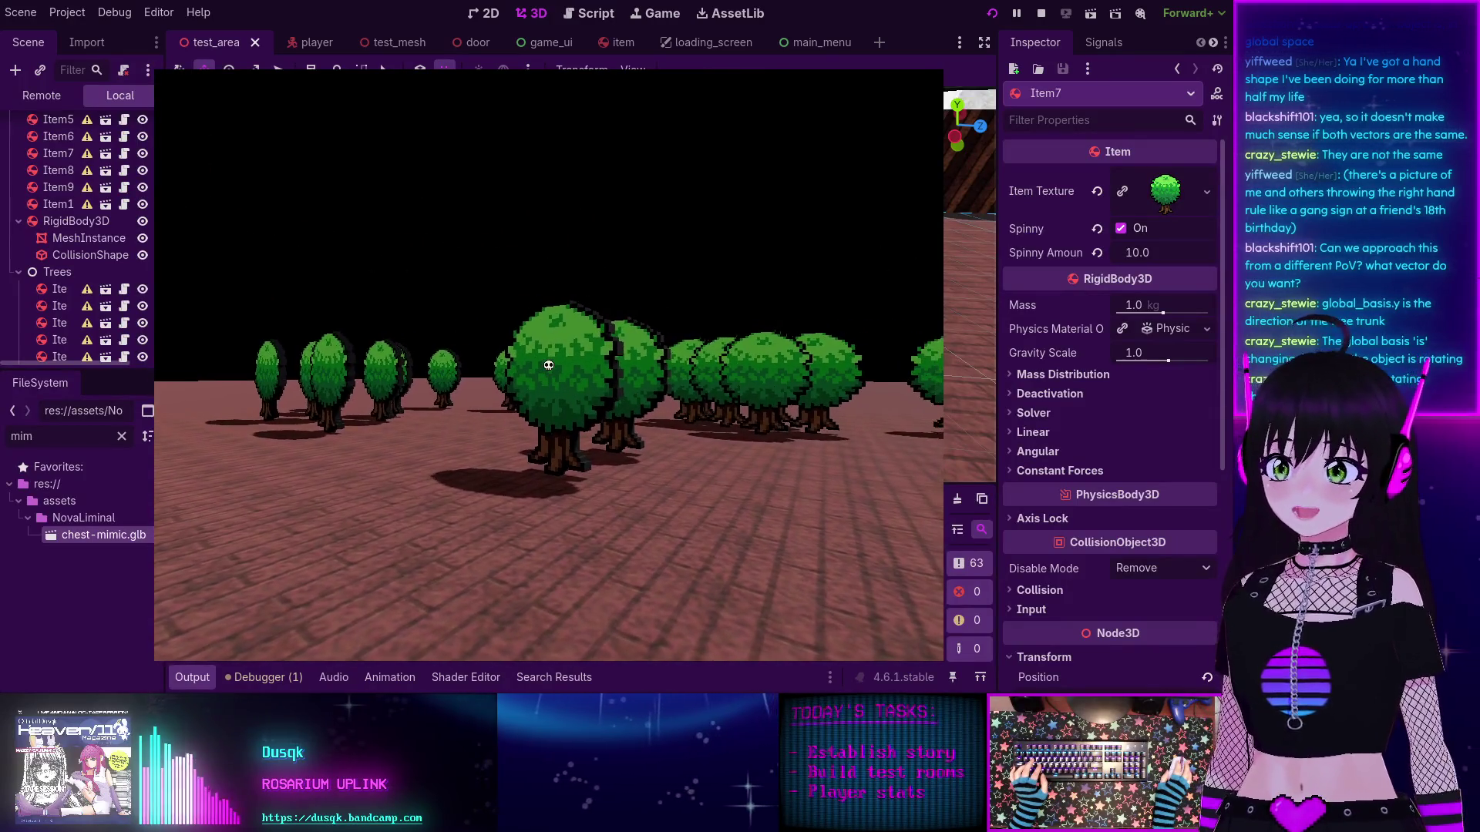
key("w")
key("w")
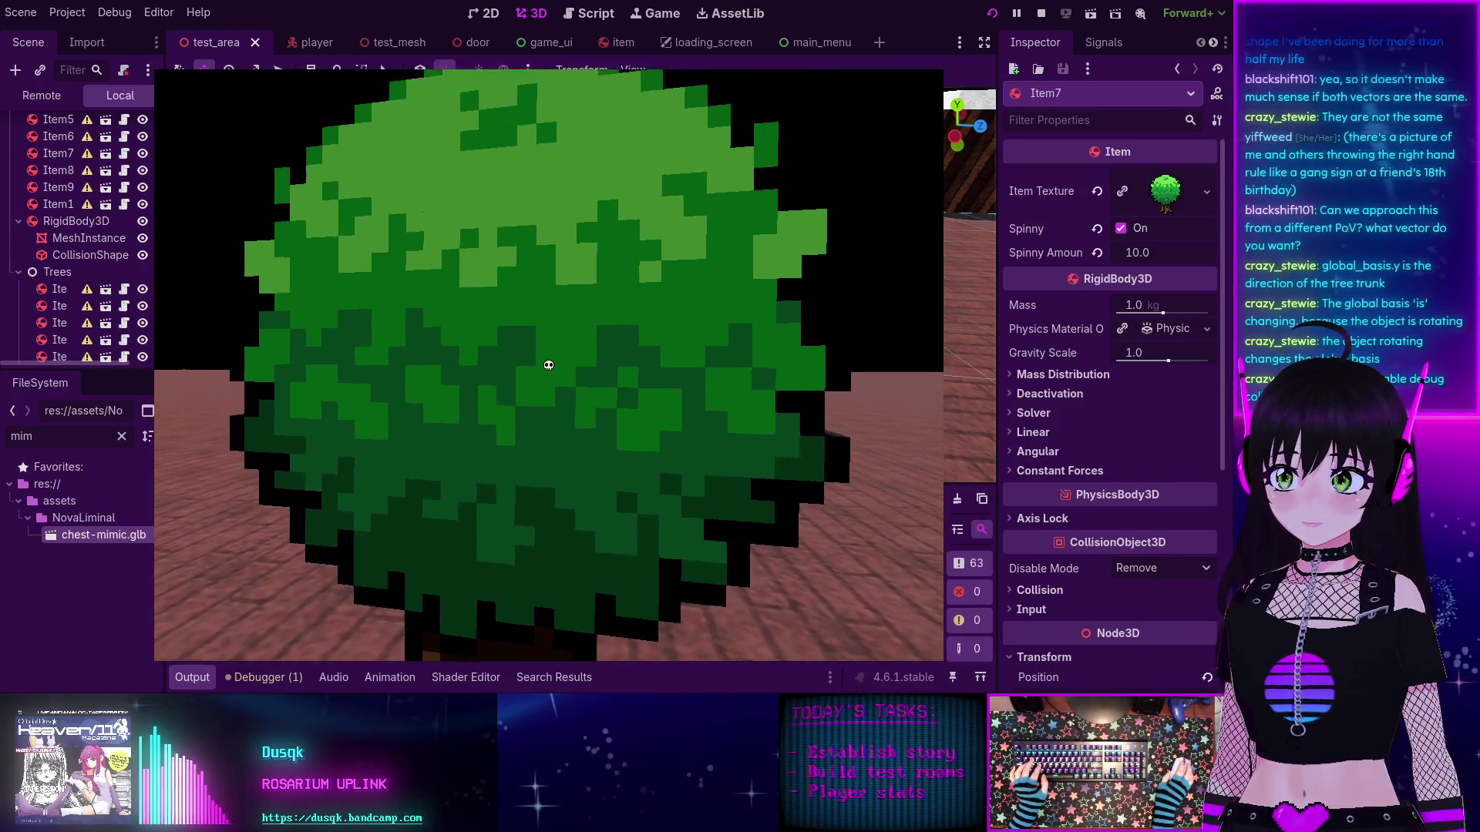
key("w")
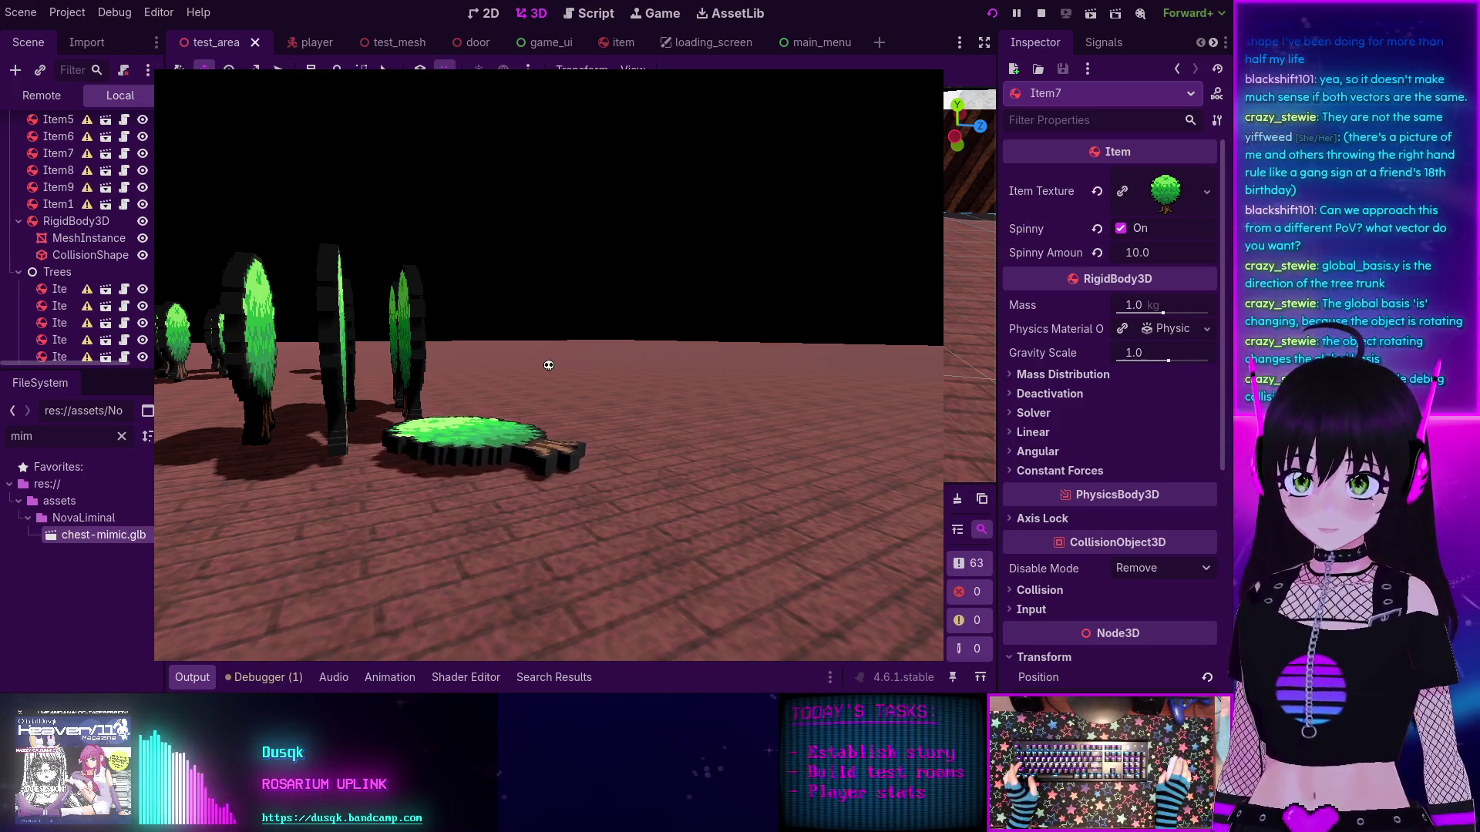
key("F8")
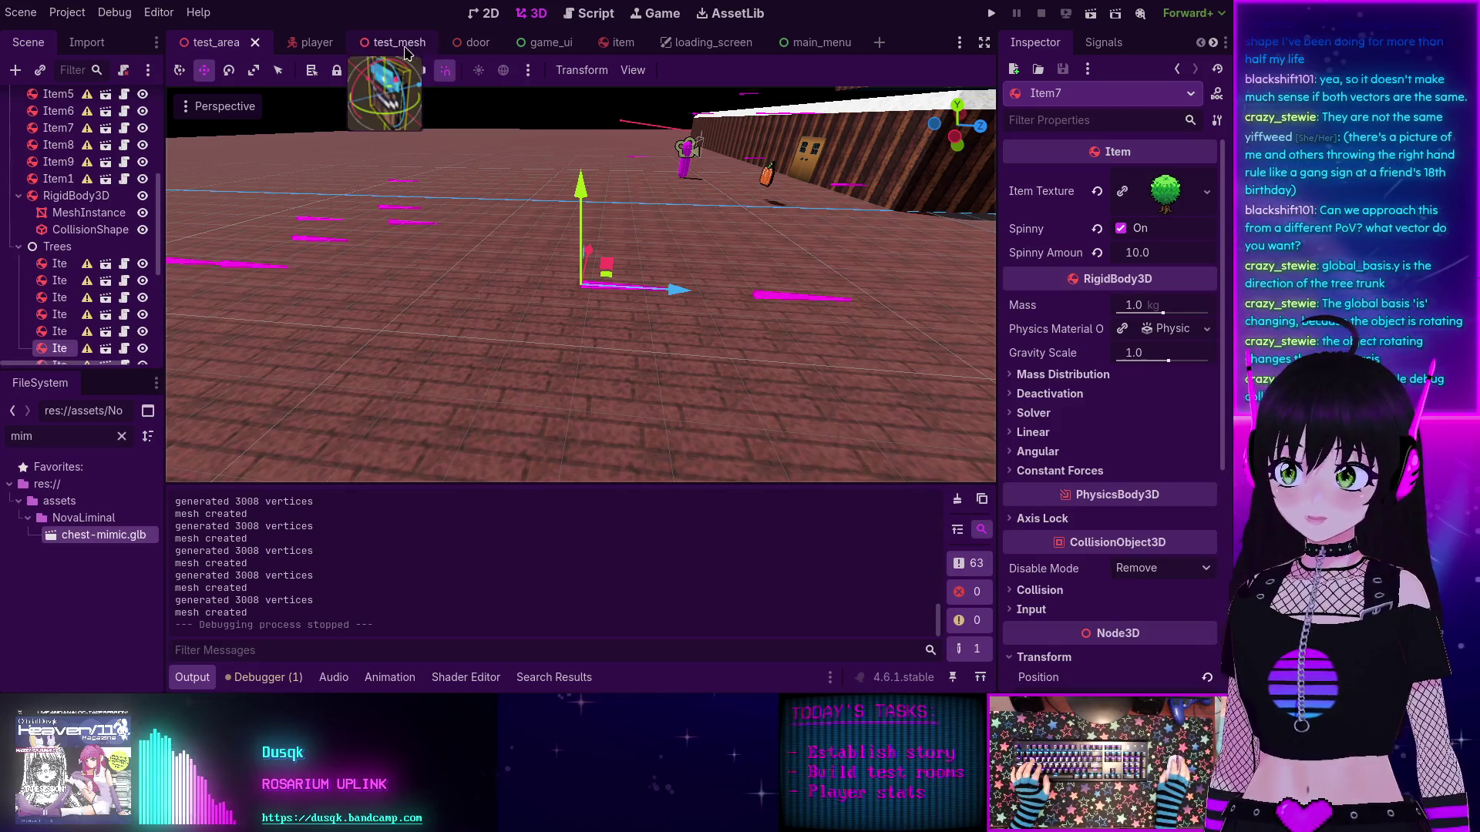
Step: In the item scene, drag the Inspector's Center of Mass y down to -5.0
left_click(613, 43)
left_click(45, 100)
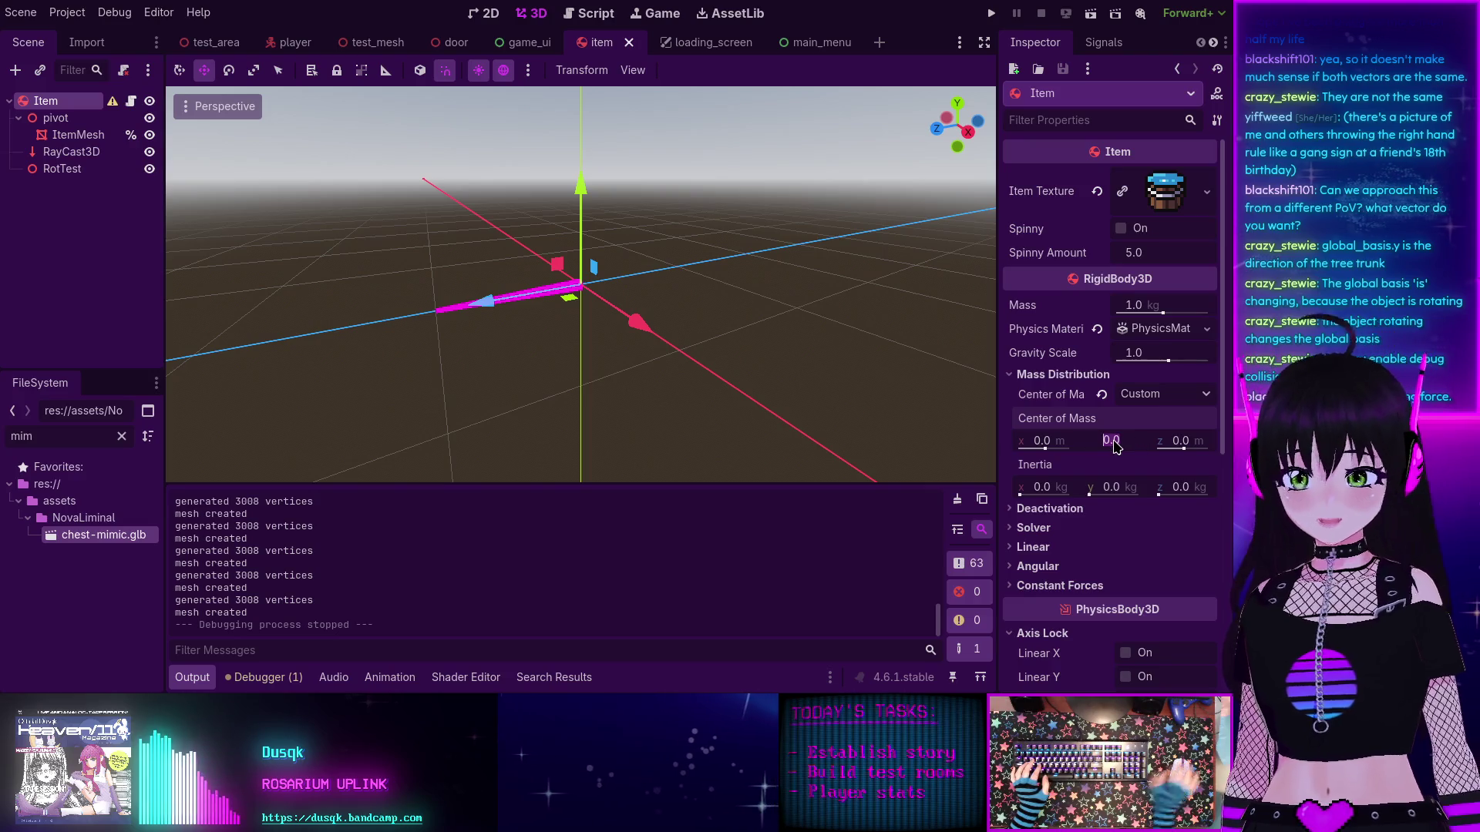
left_click_drag(1116, 445, 1117, 447)
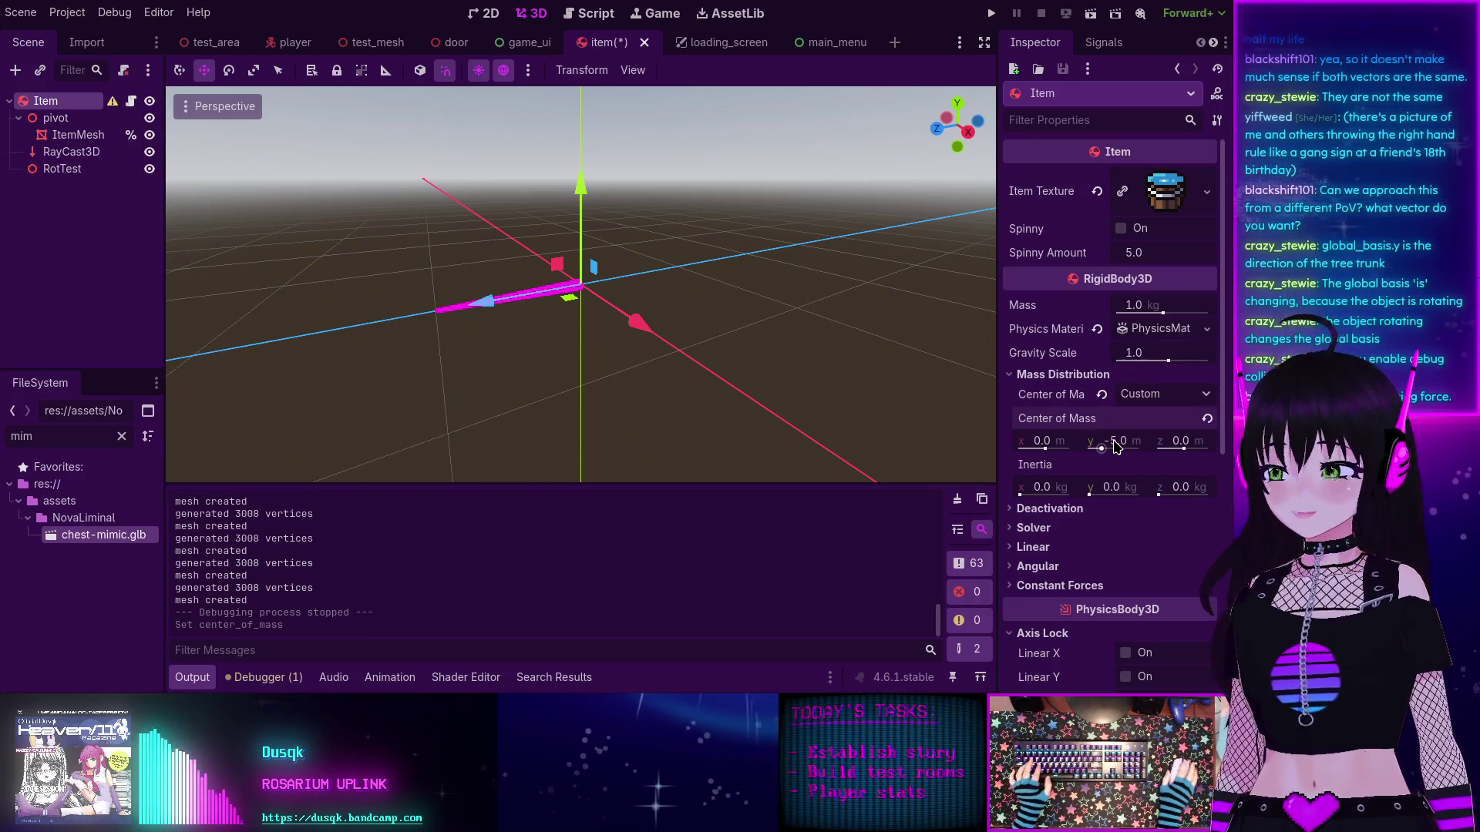
Step: Save and run the project, start from the main menu, then stop and check the Debug menu
key("F5")
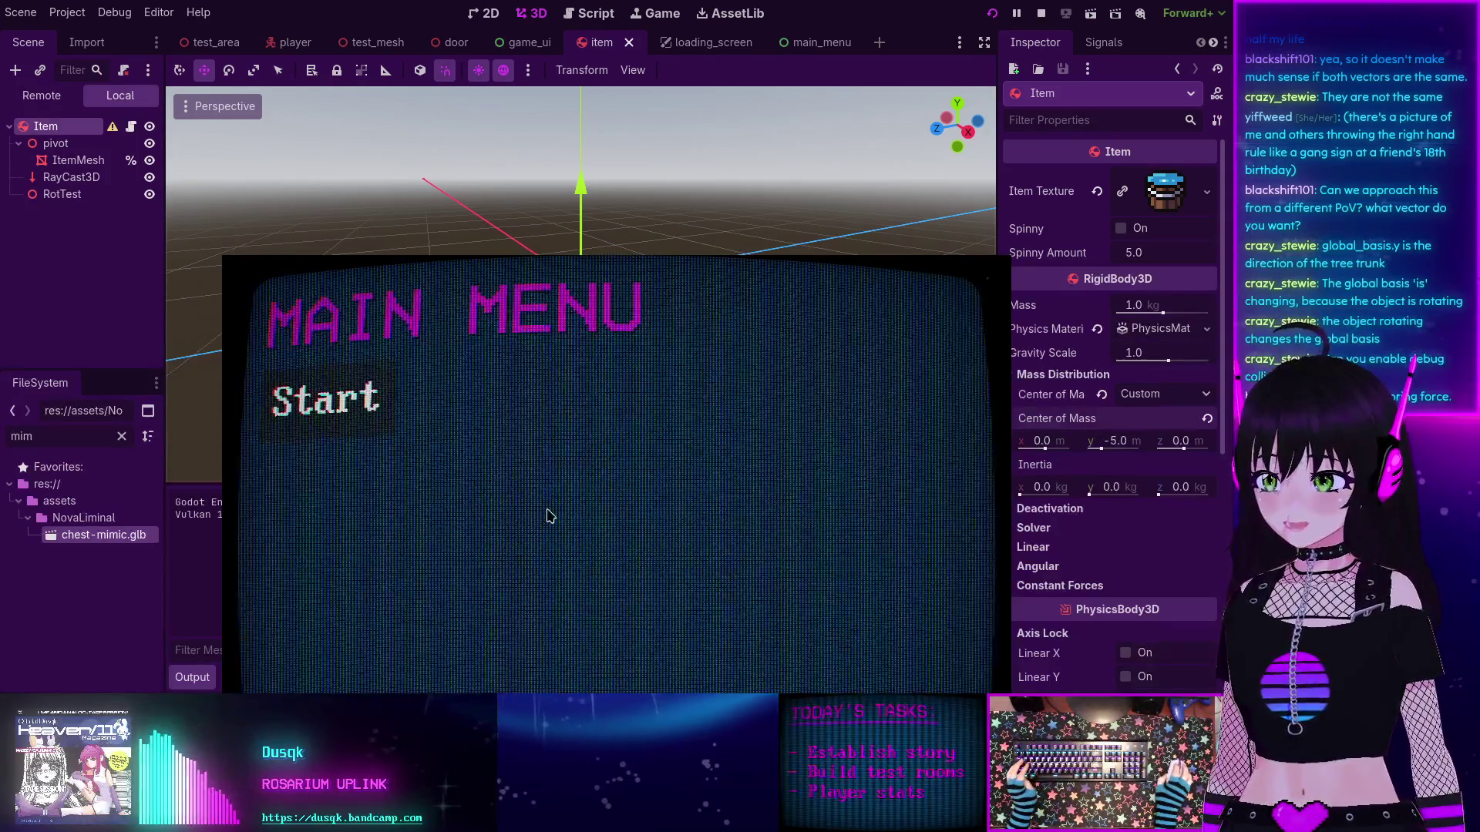
left_click(238, 225)
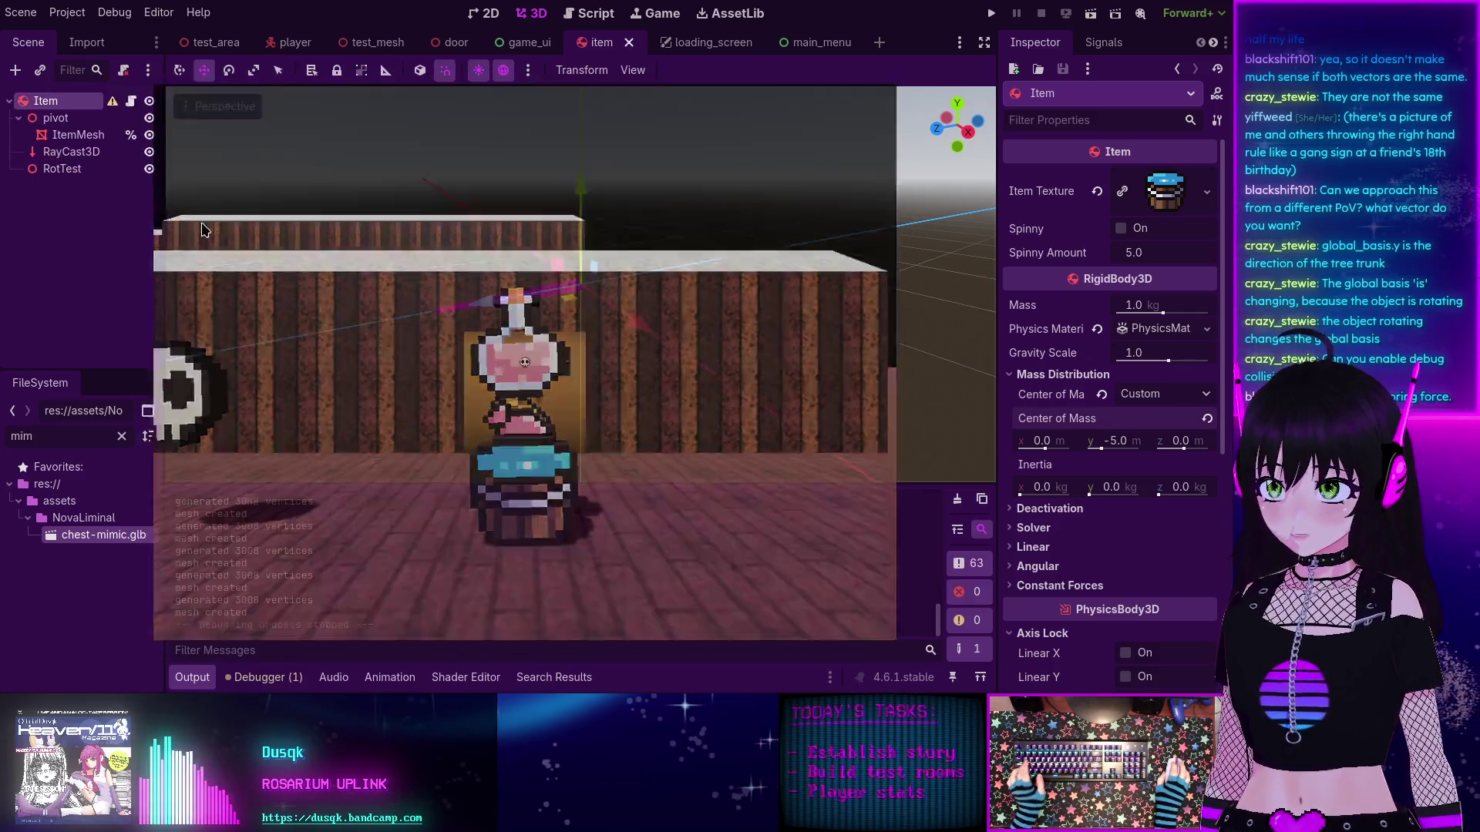
key("F8")
left_click(114, 13)
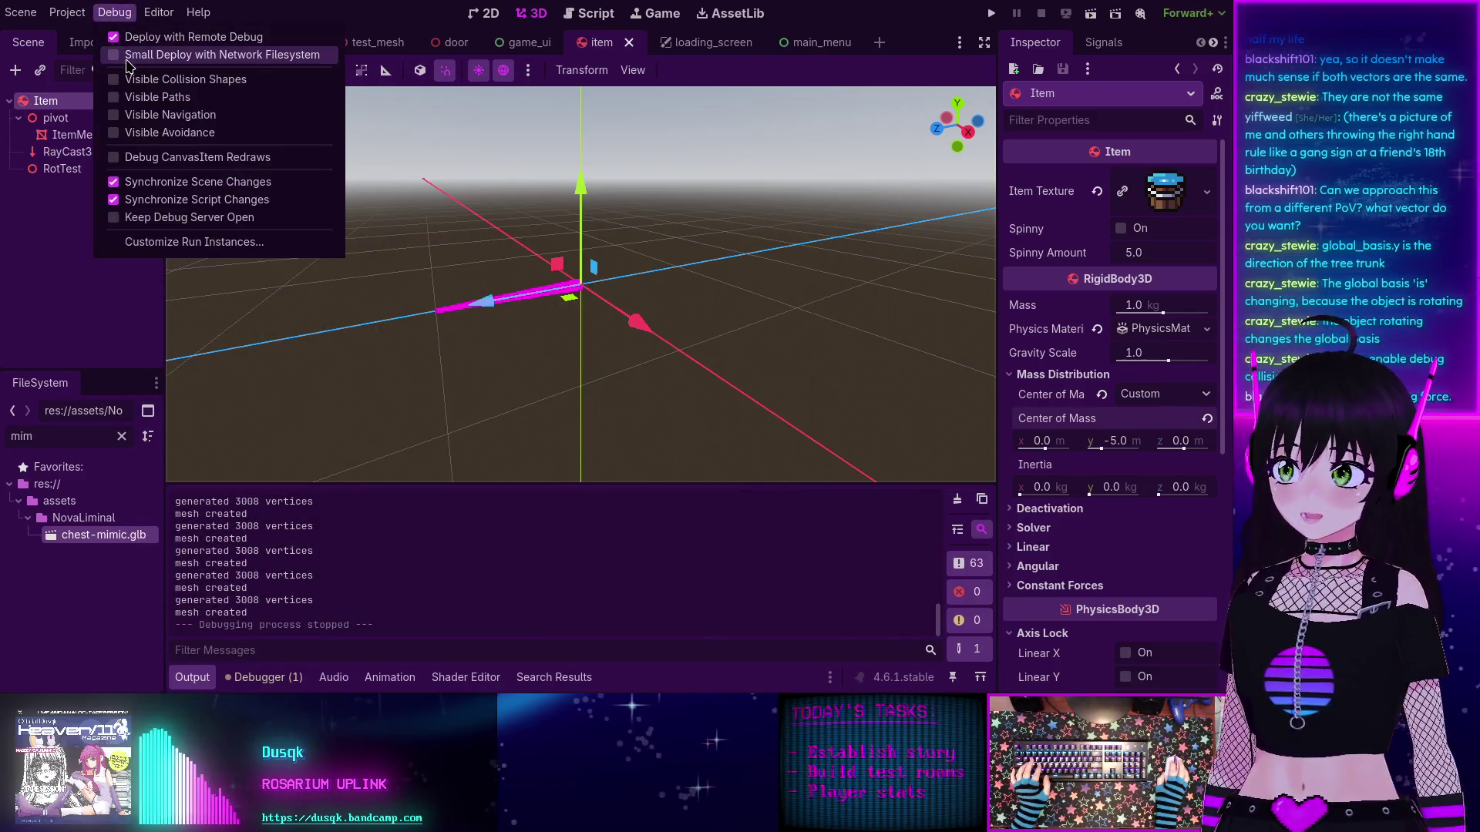
left_click(130, 14)
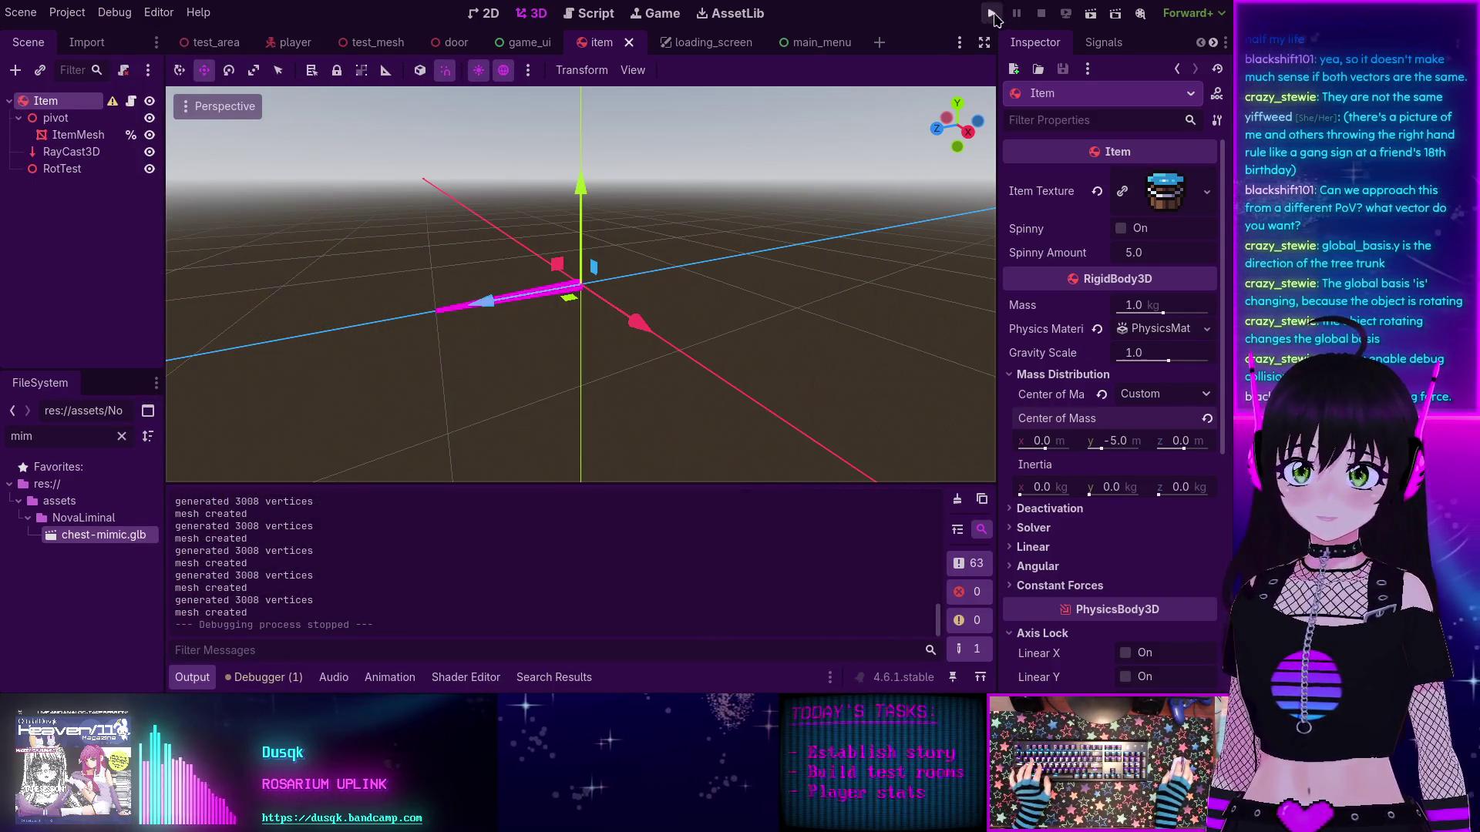
Step: Run the project again, start the game, and walk up to and around the first tree
left_click(992, 14)
left_click(270, 231)
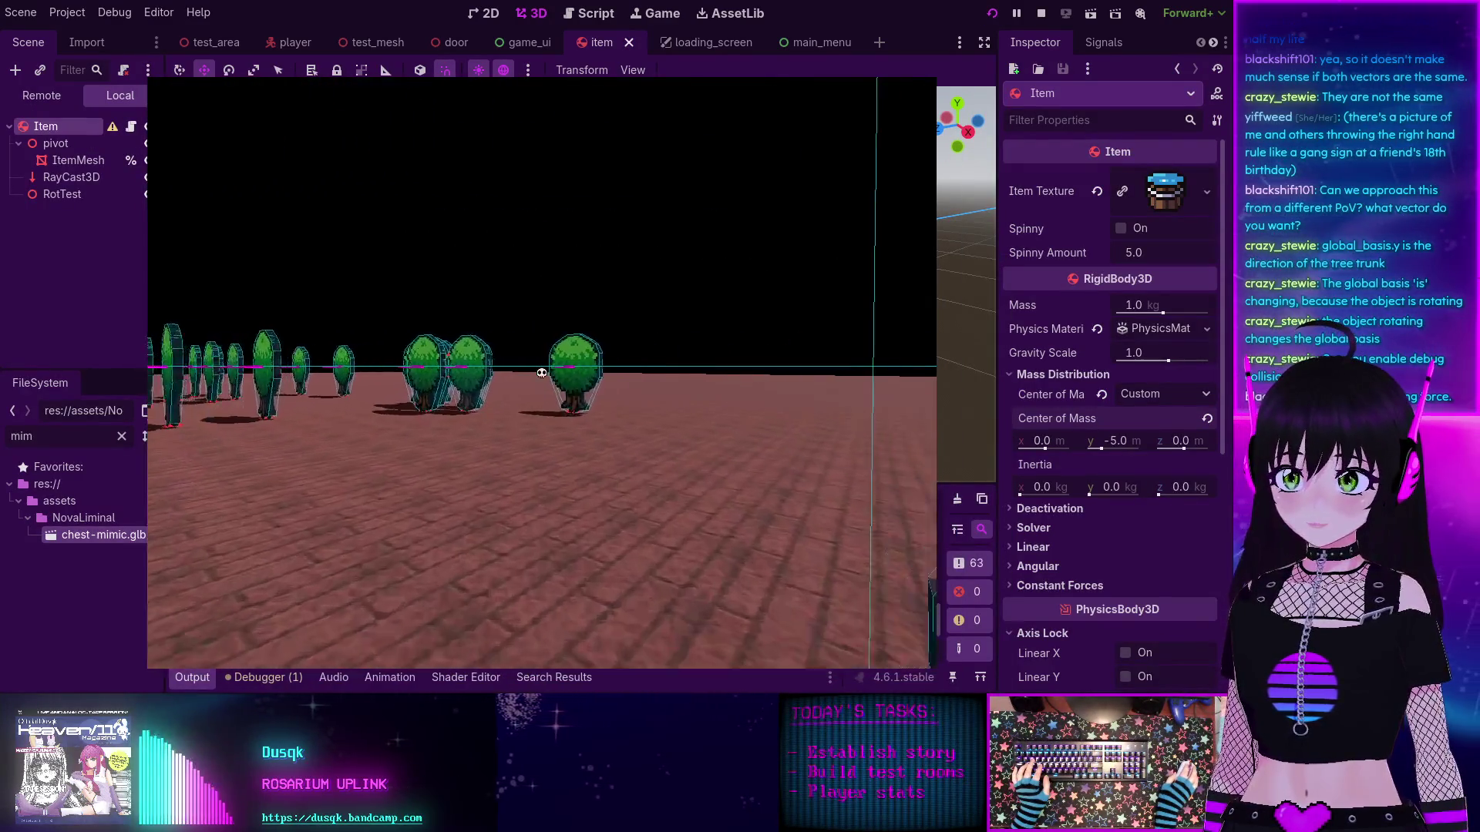
key("w")
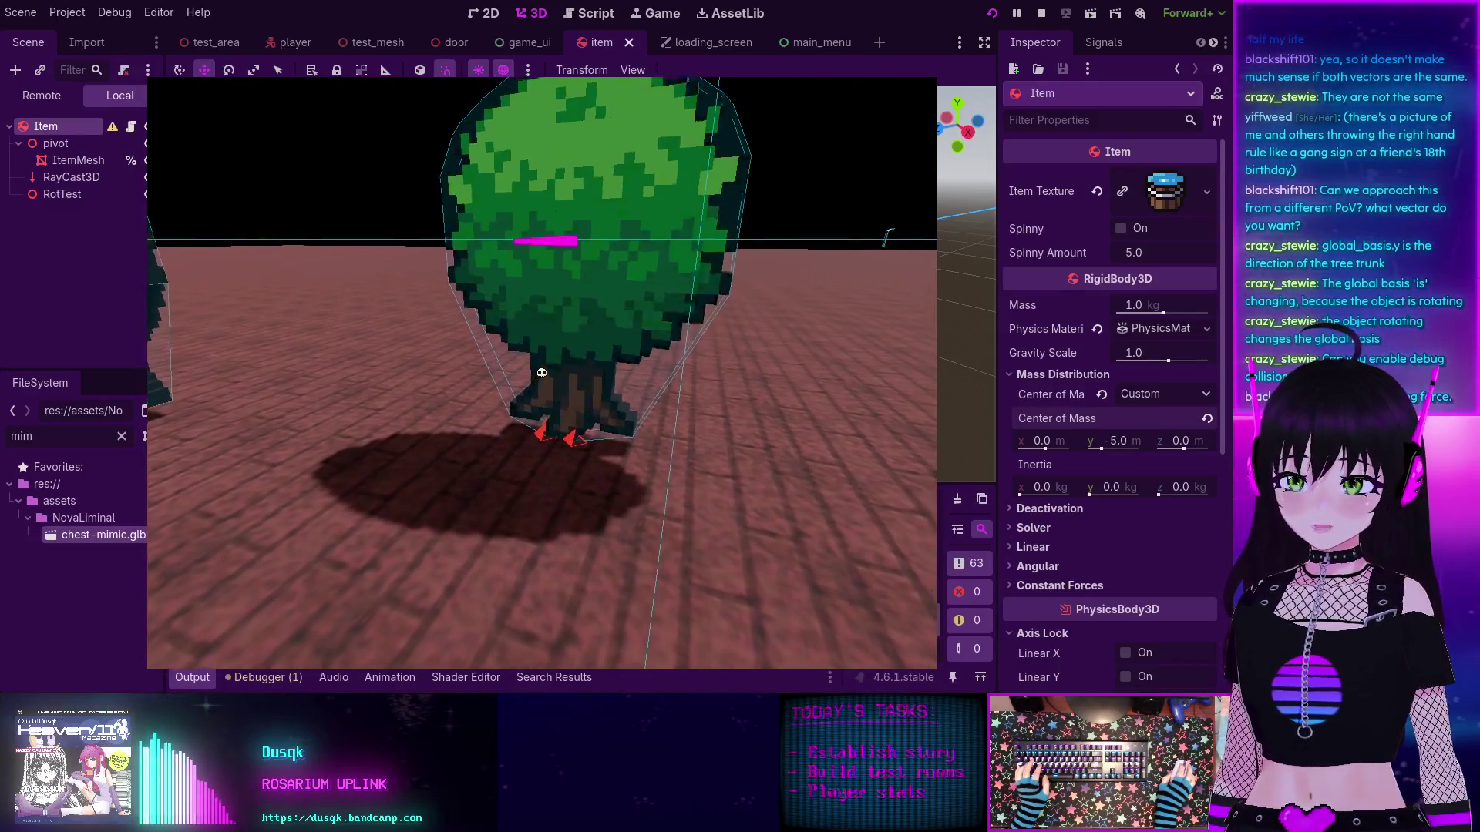
key("w")
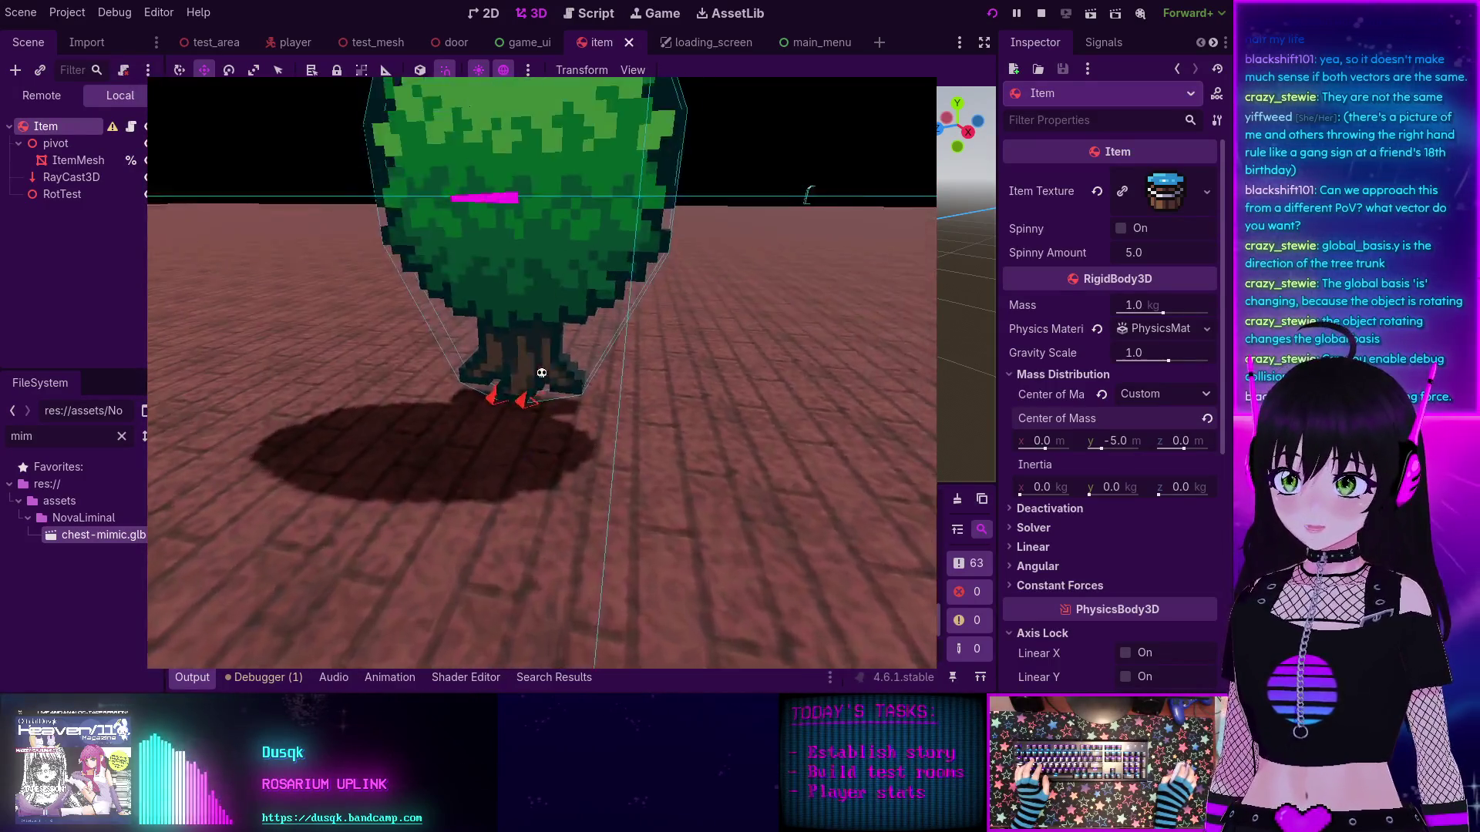
key("s")
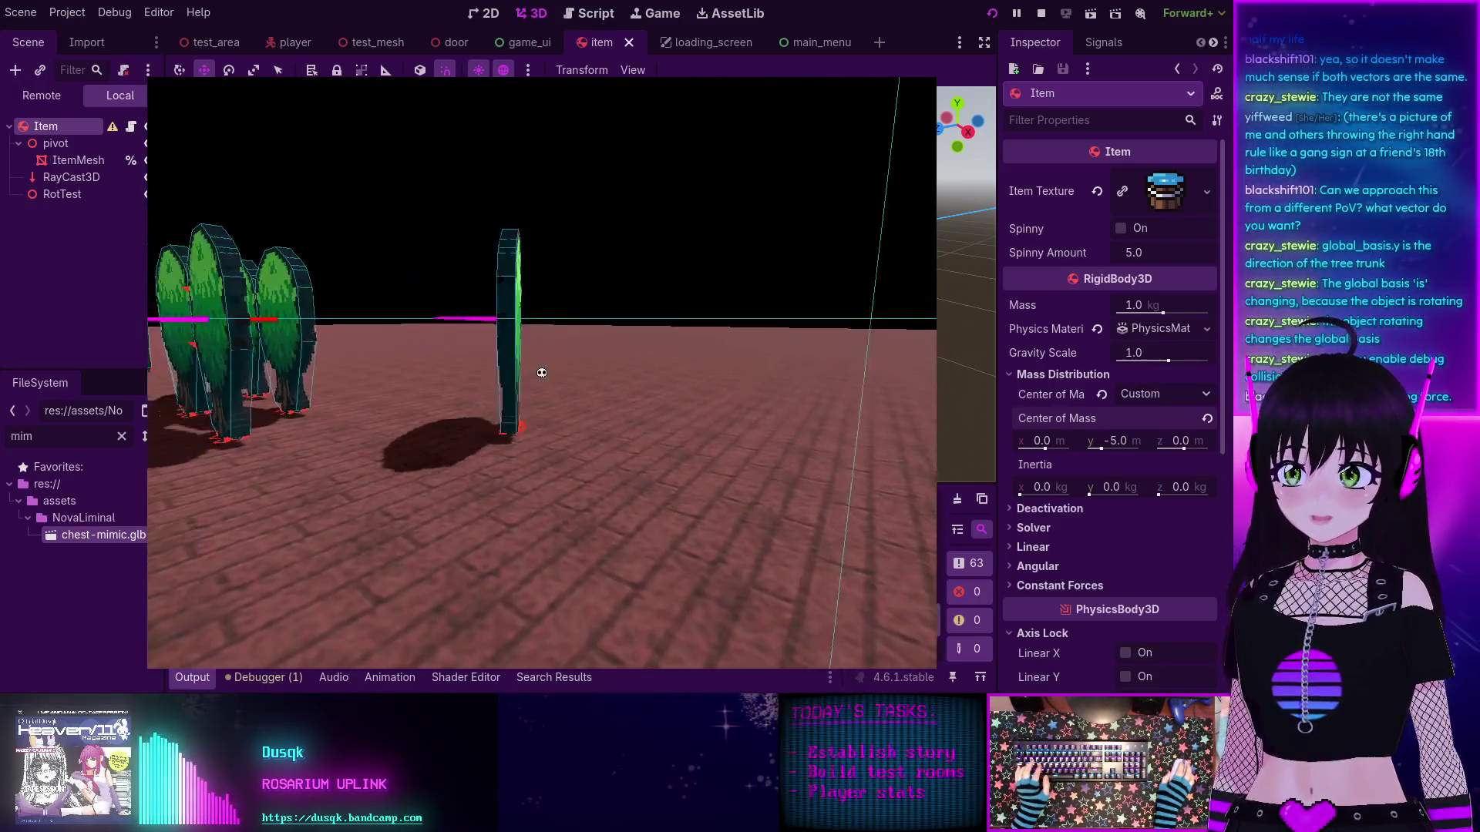
key("s")
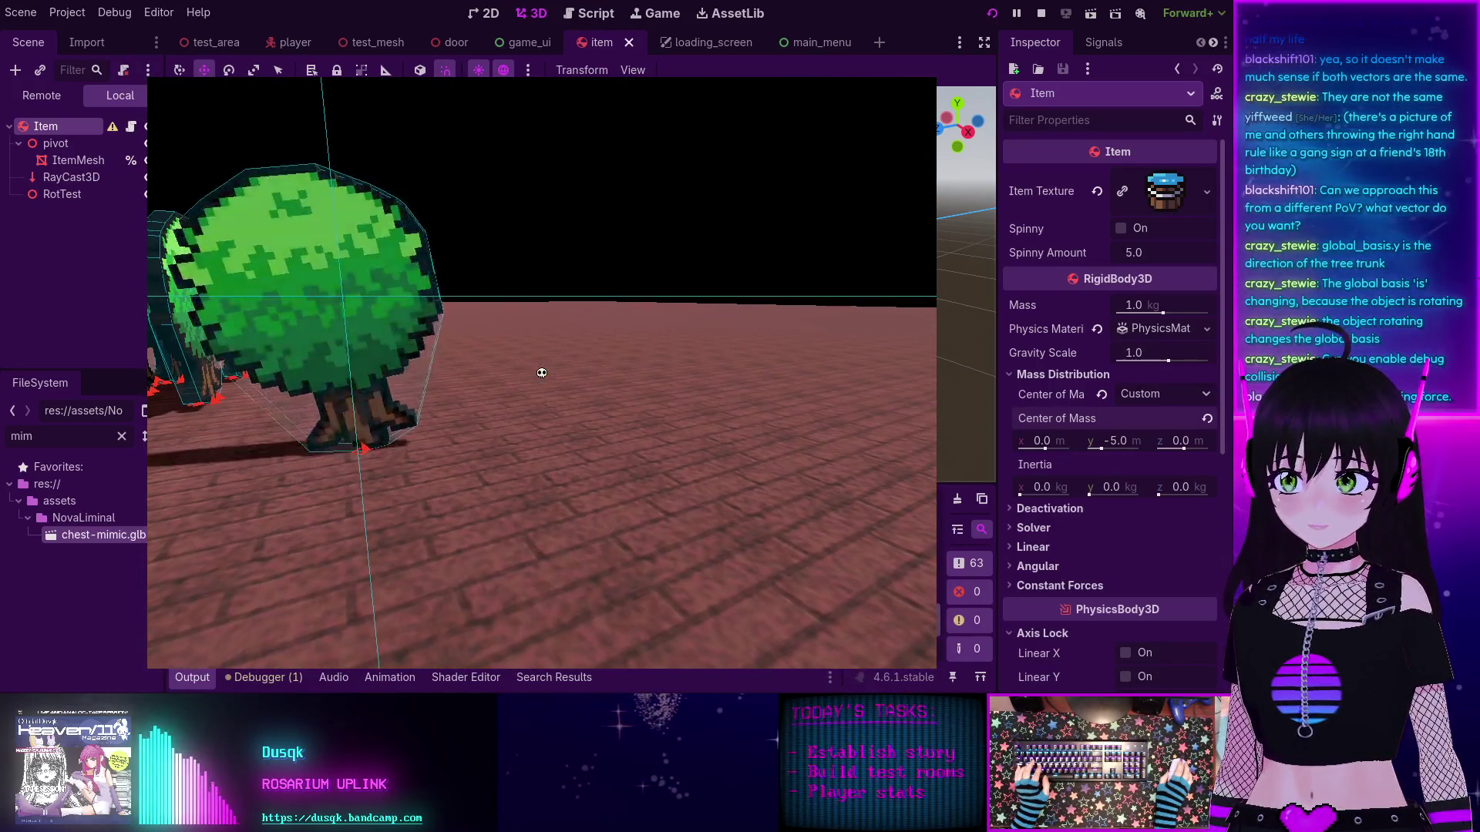
key("a")
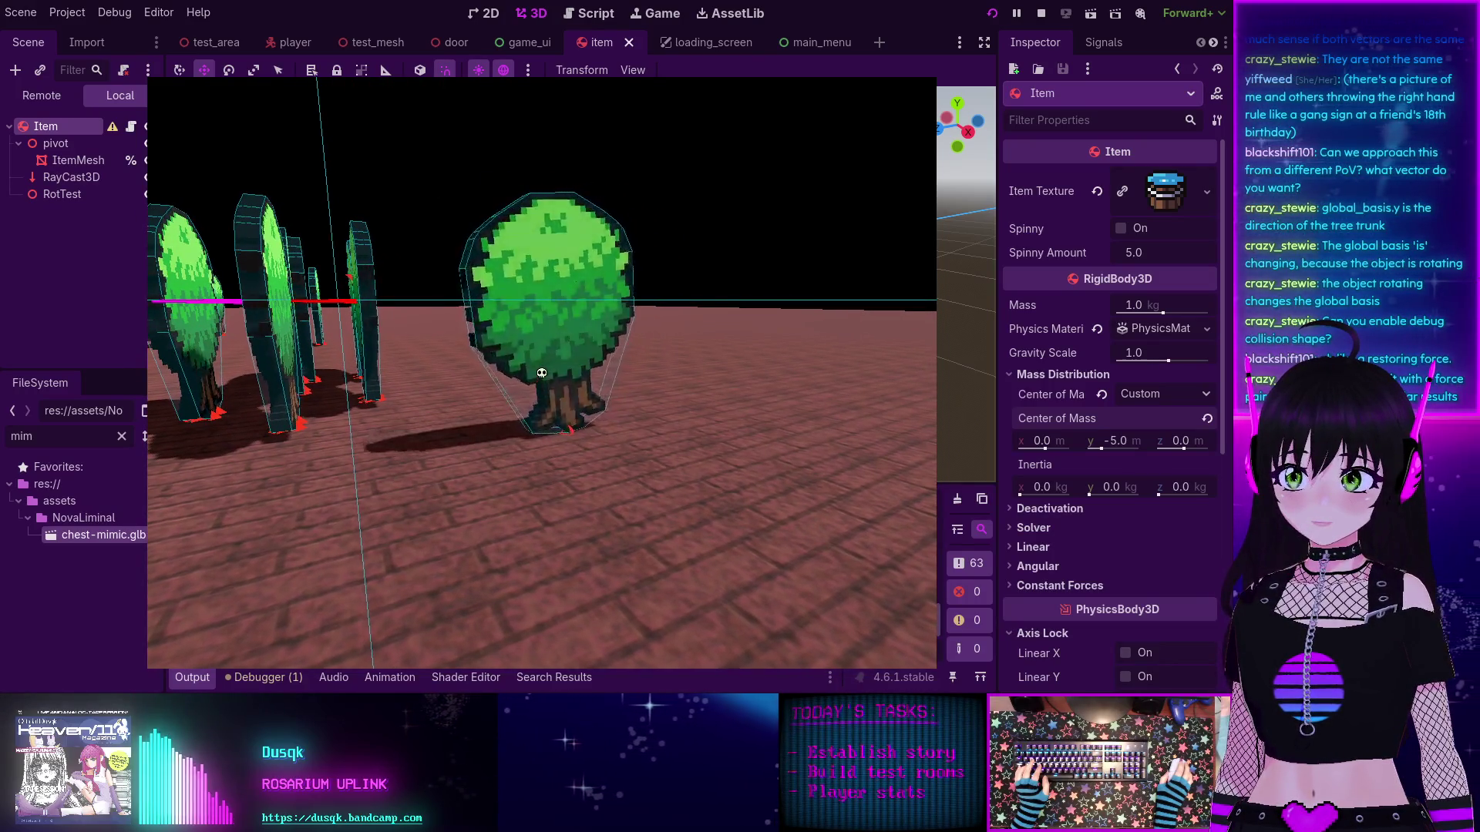
key("s")
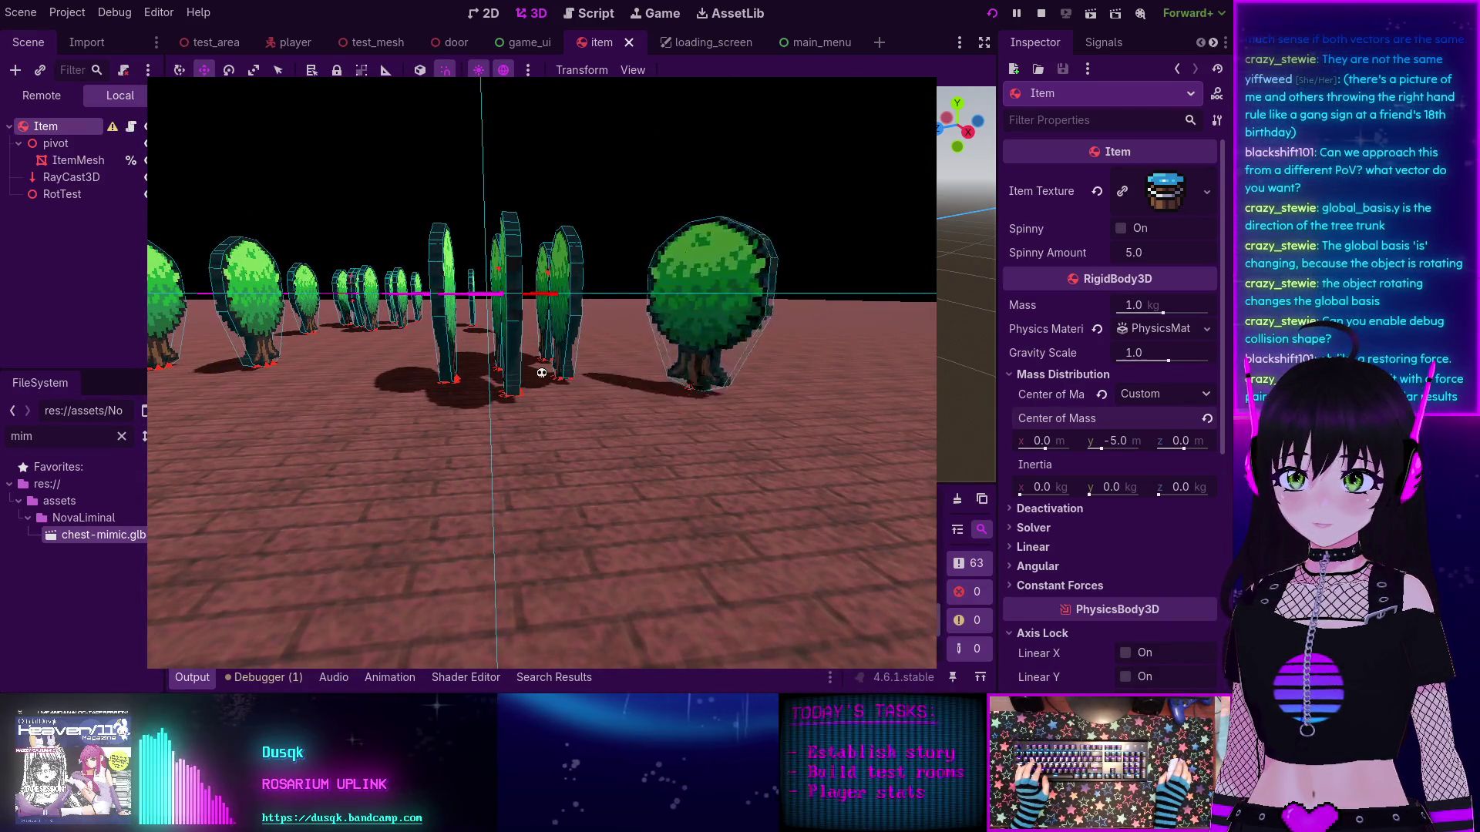
Step: Walk into and through the row of trees, pushing against them, then stop the game
key("w")
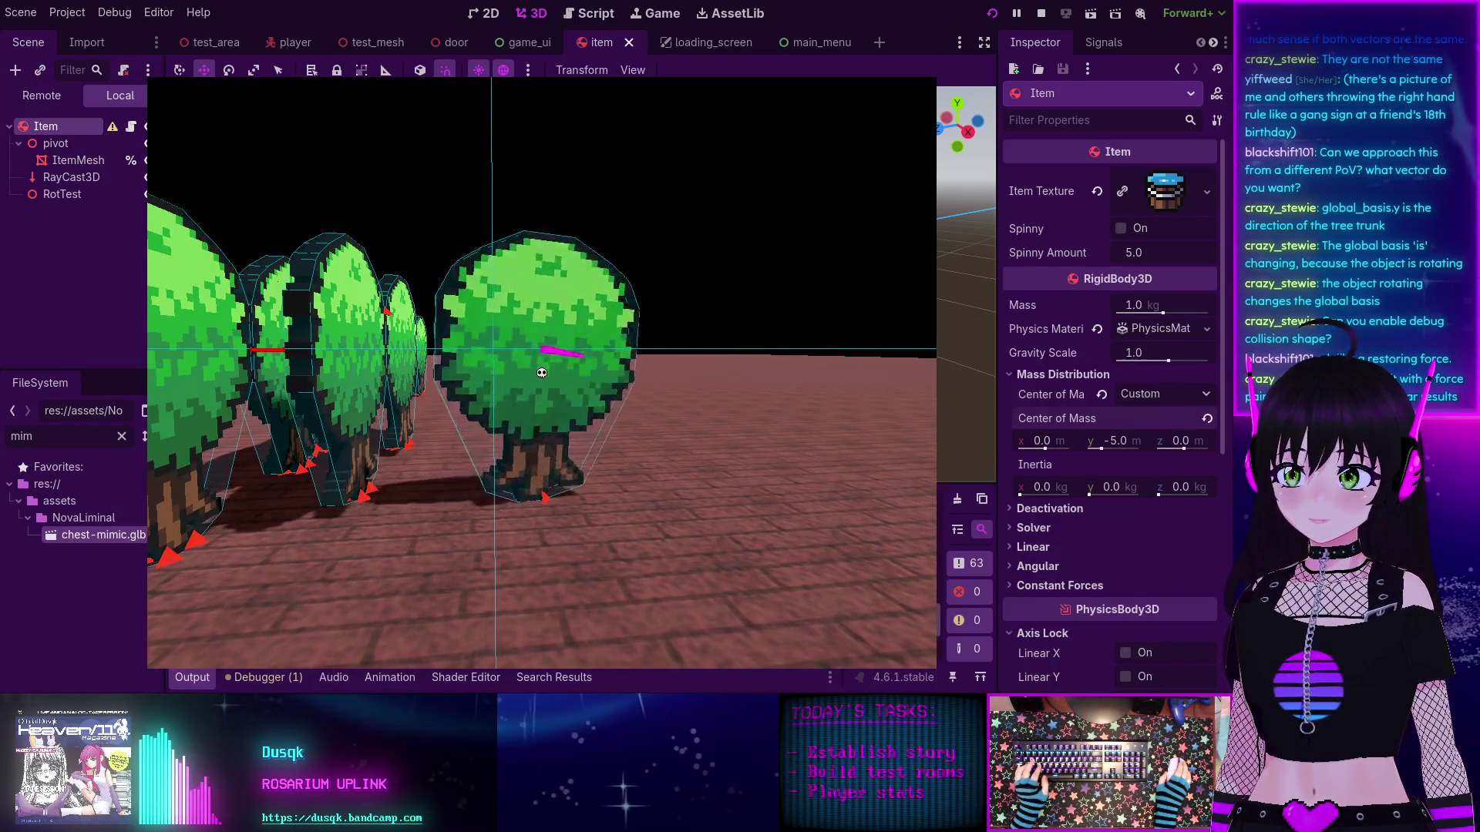
key("w")
key("s")
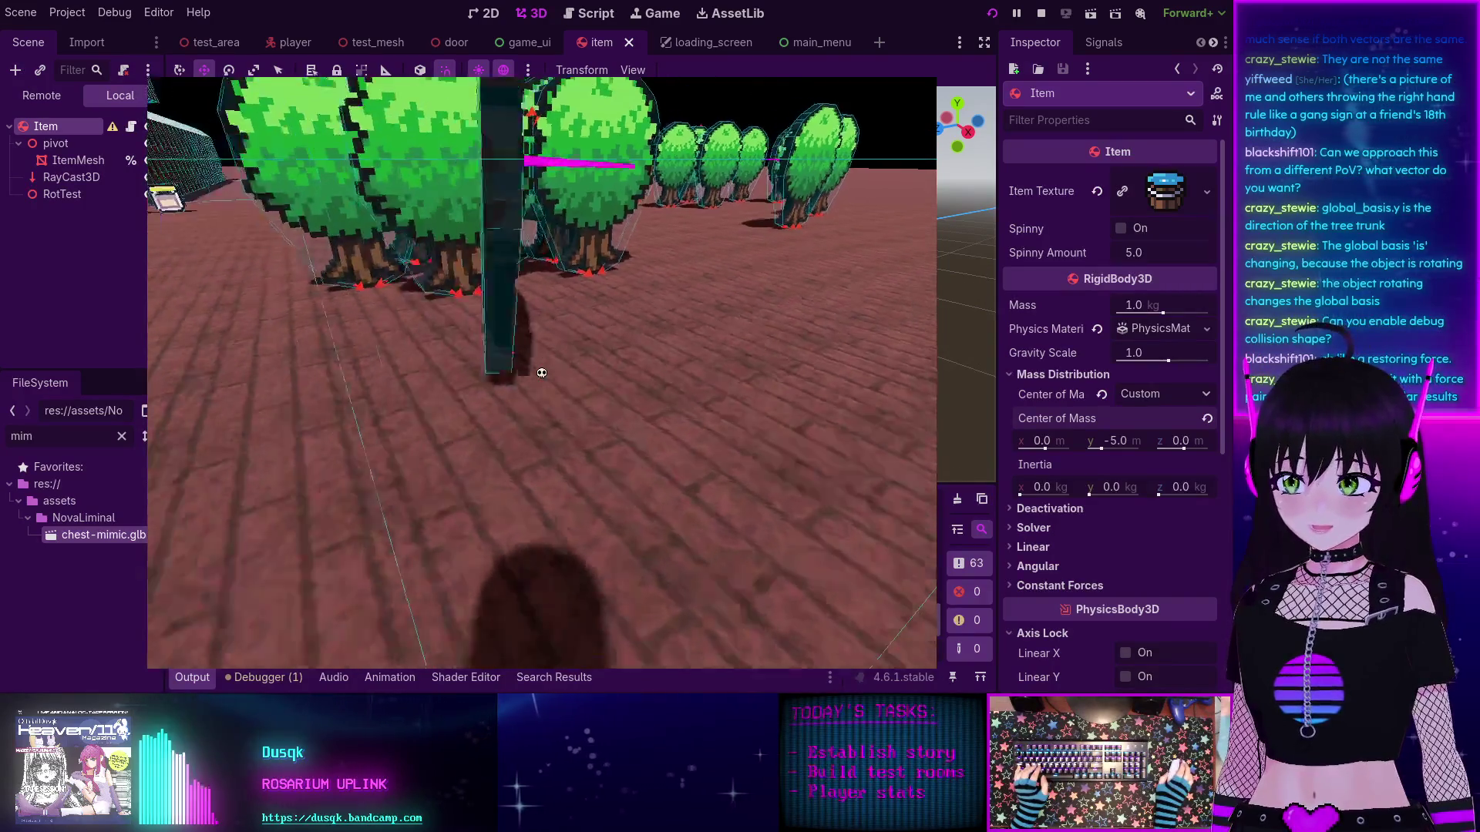
key("w")
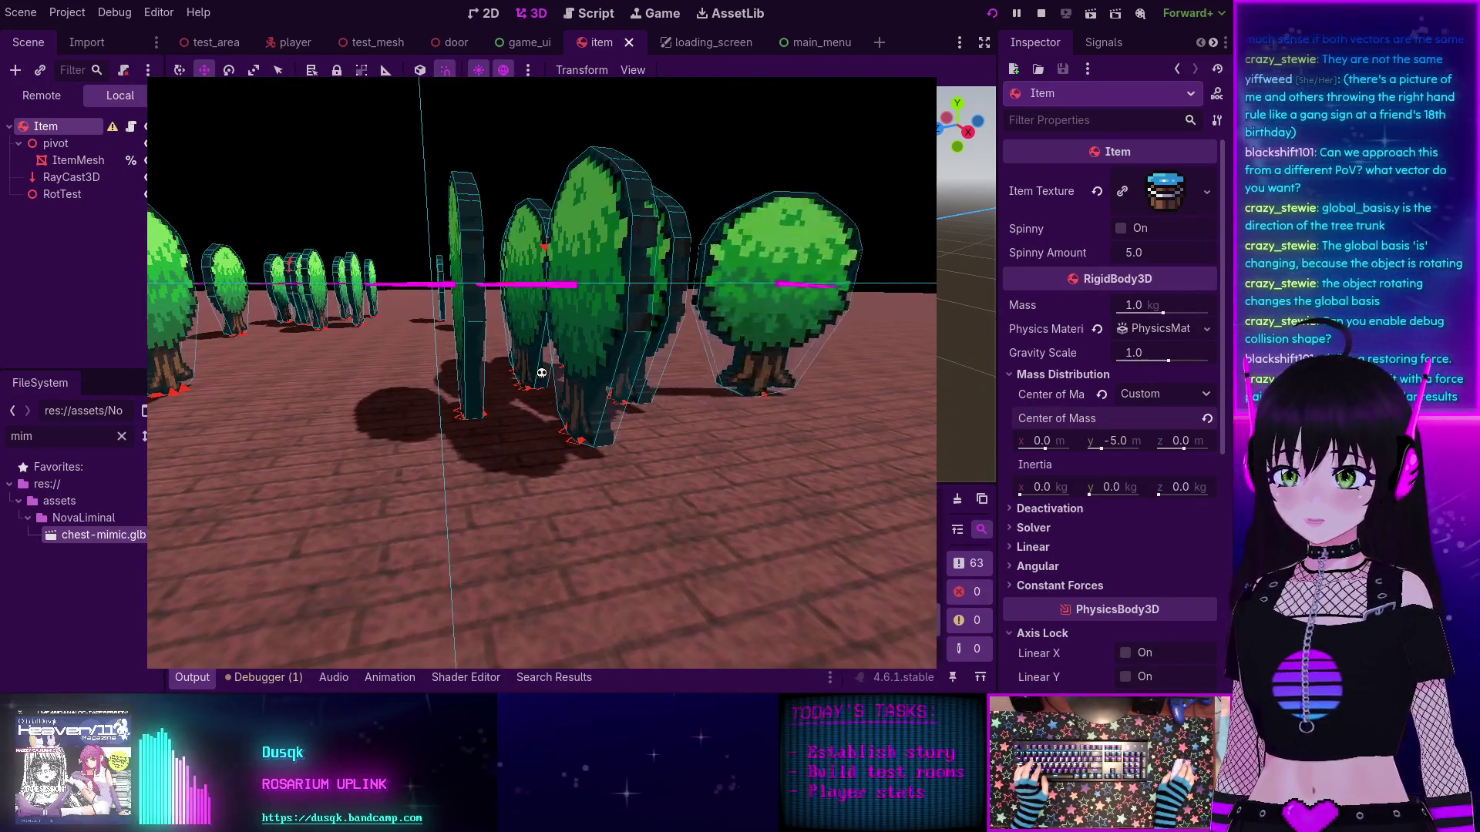
key("s")
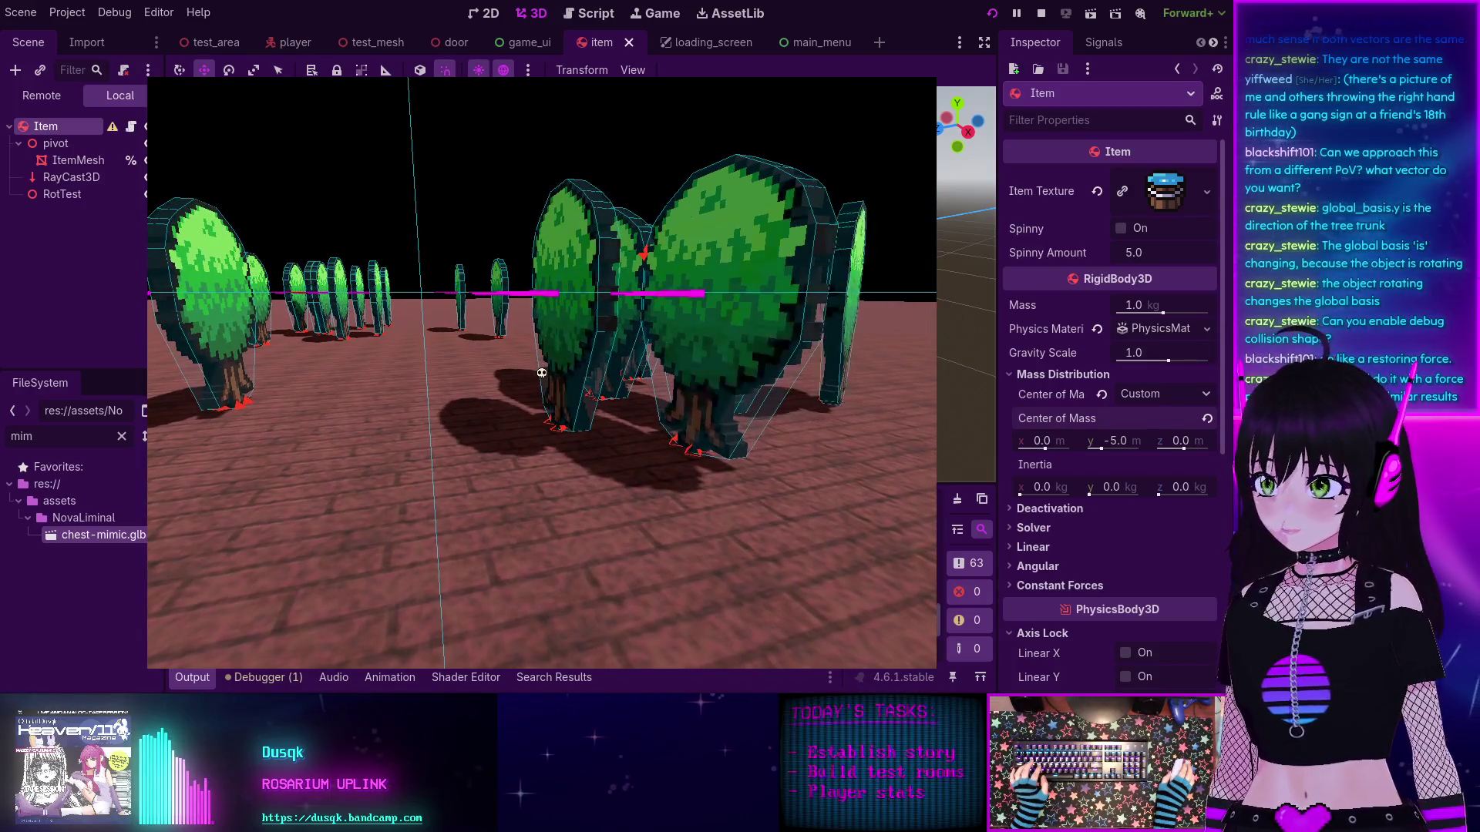
key("w")
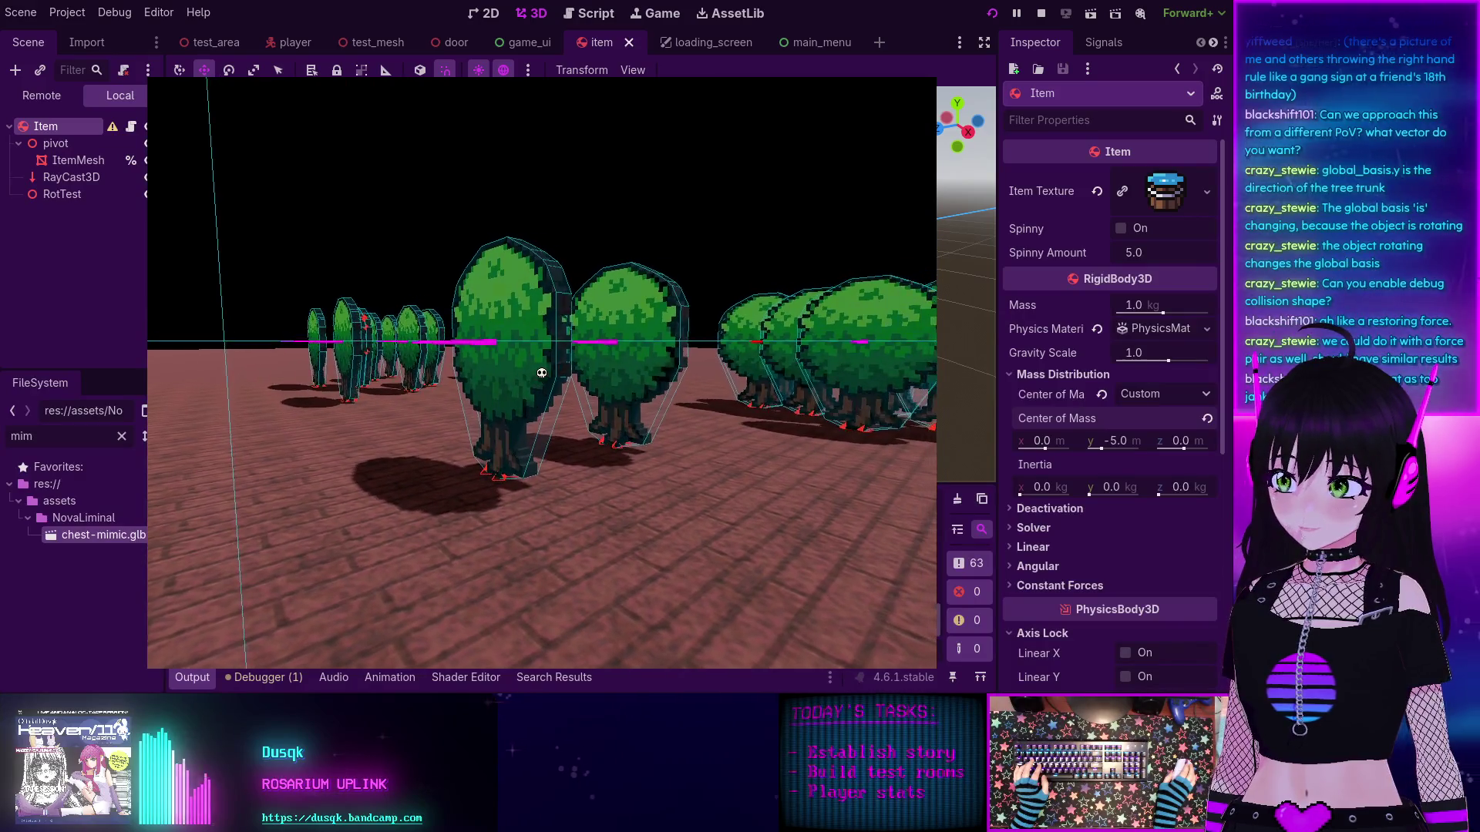
key("w")
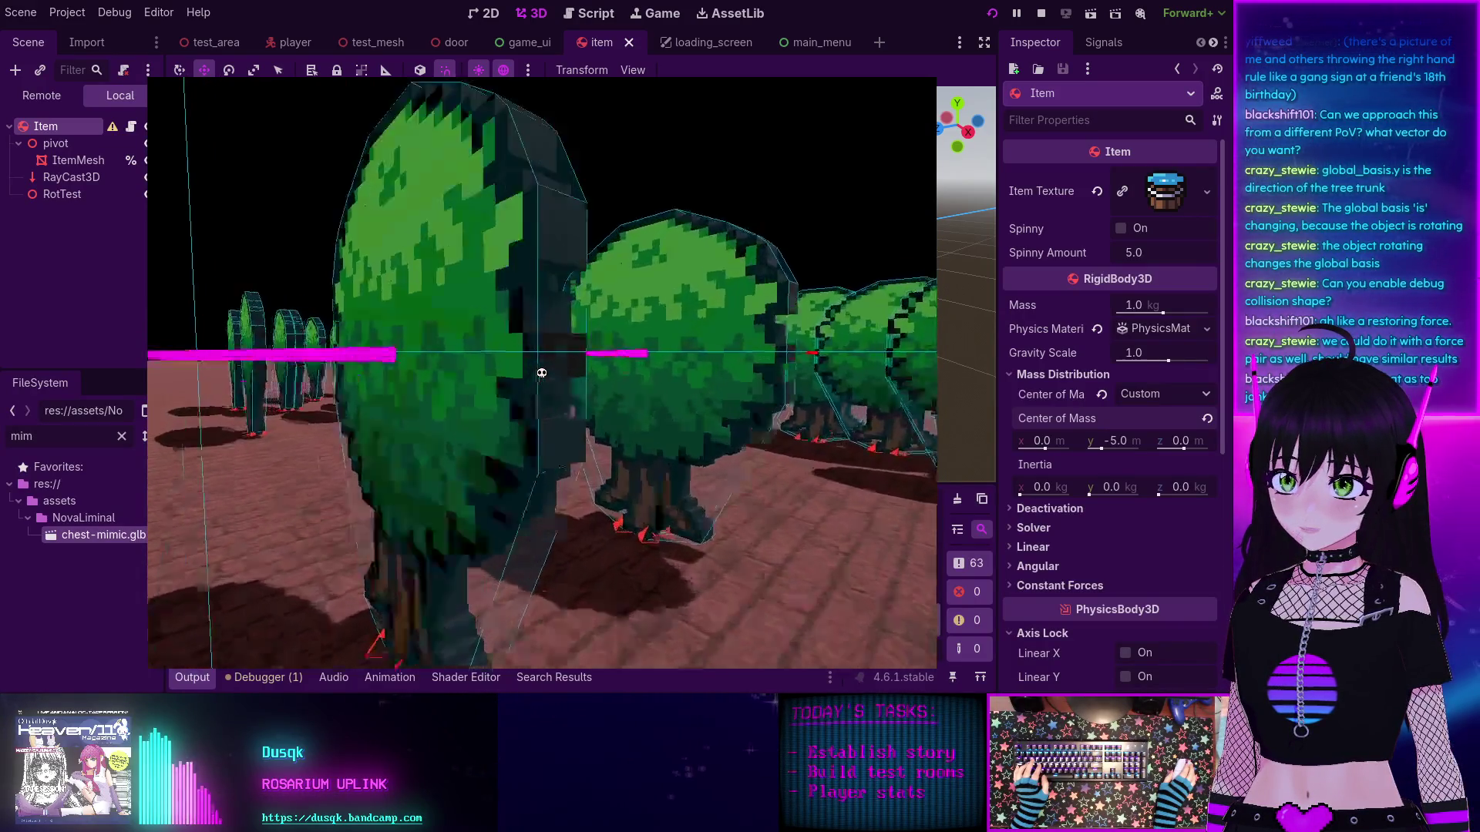
key("s")
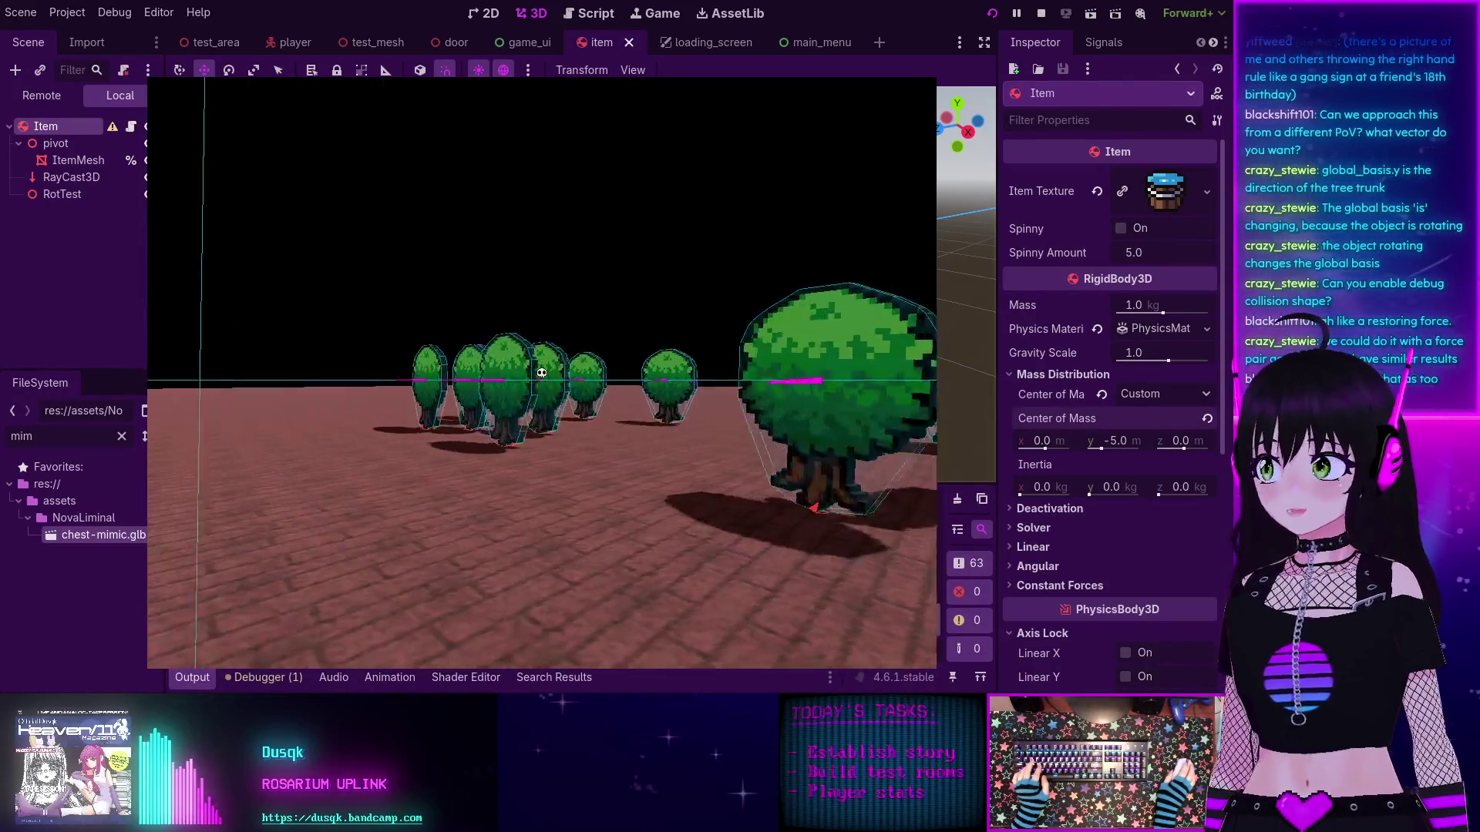
key("w")
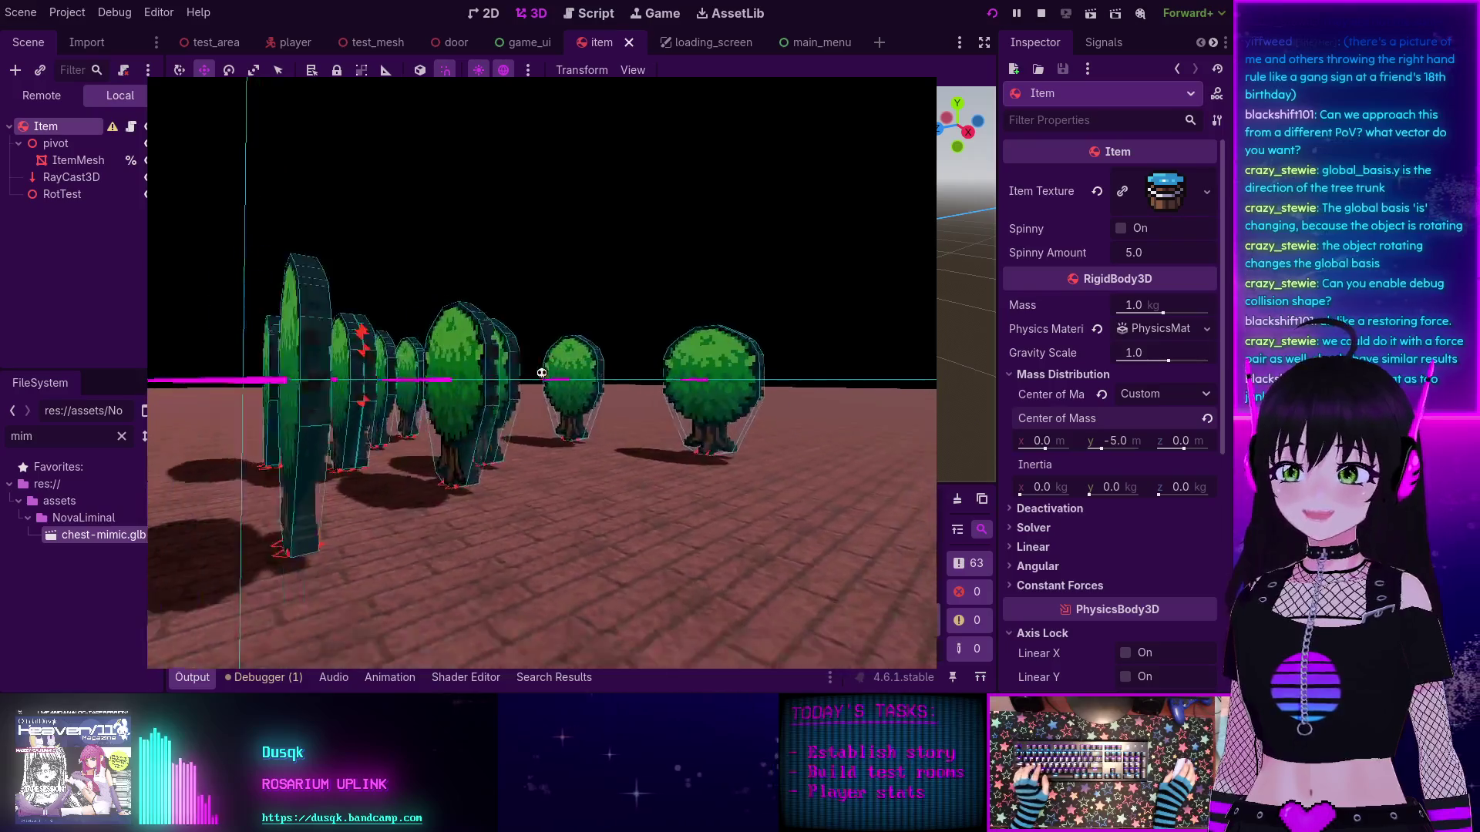
key("w")
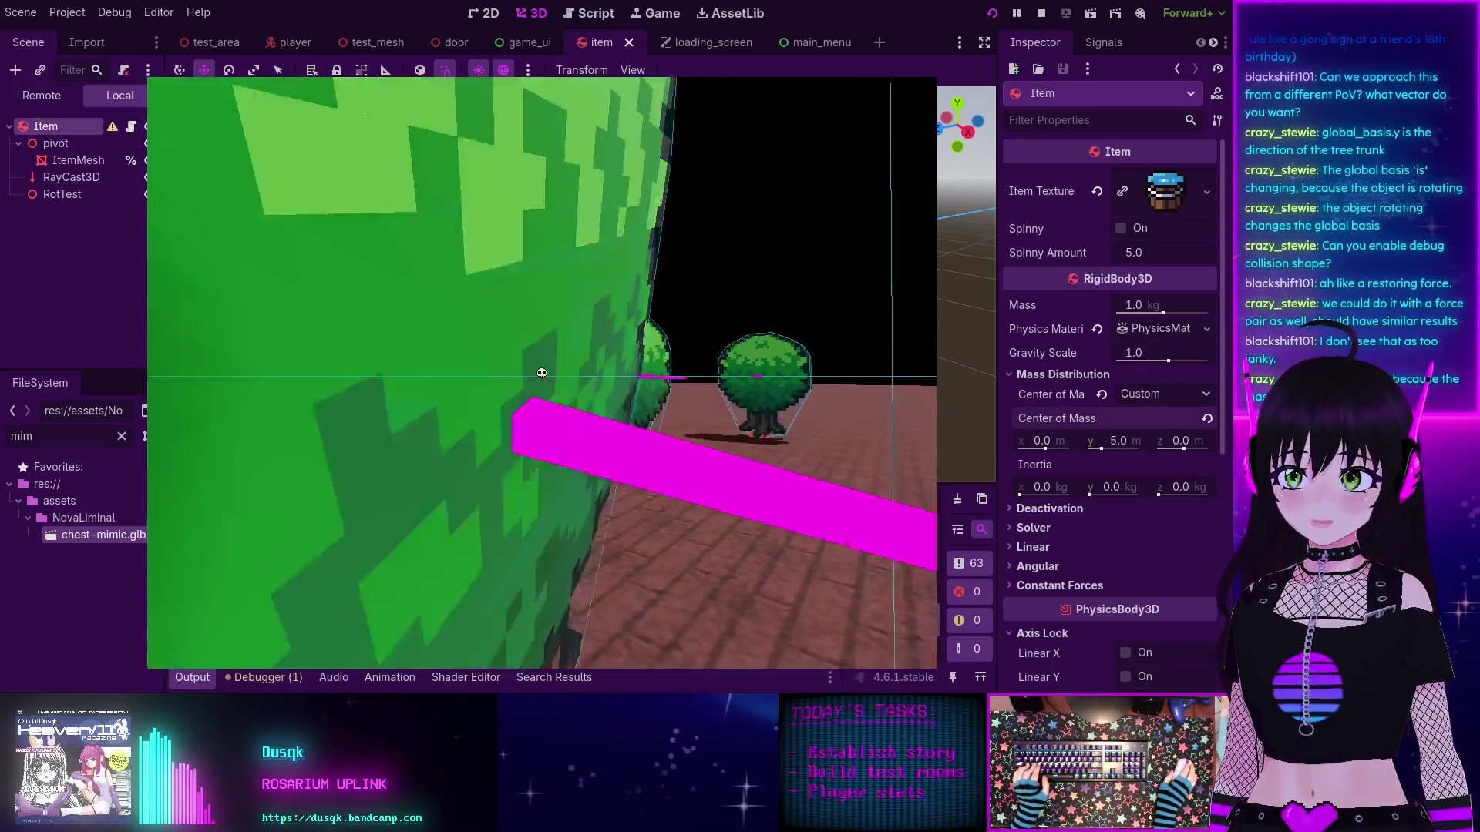
key("s")
key("F8")
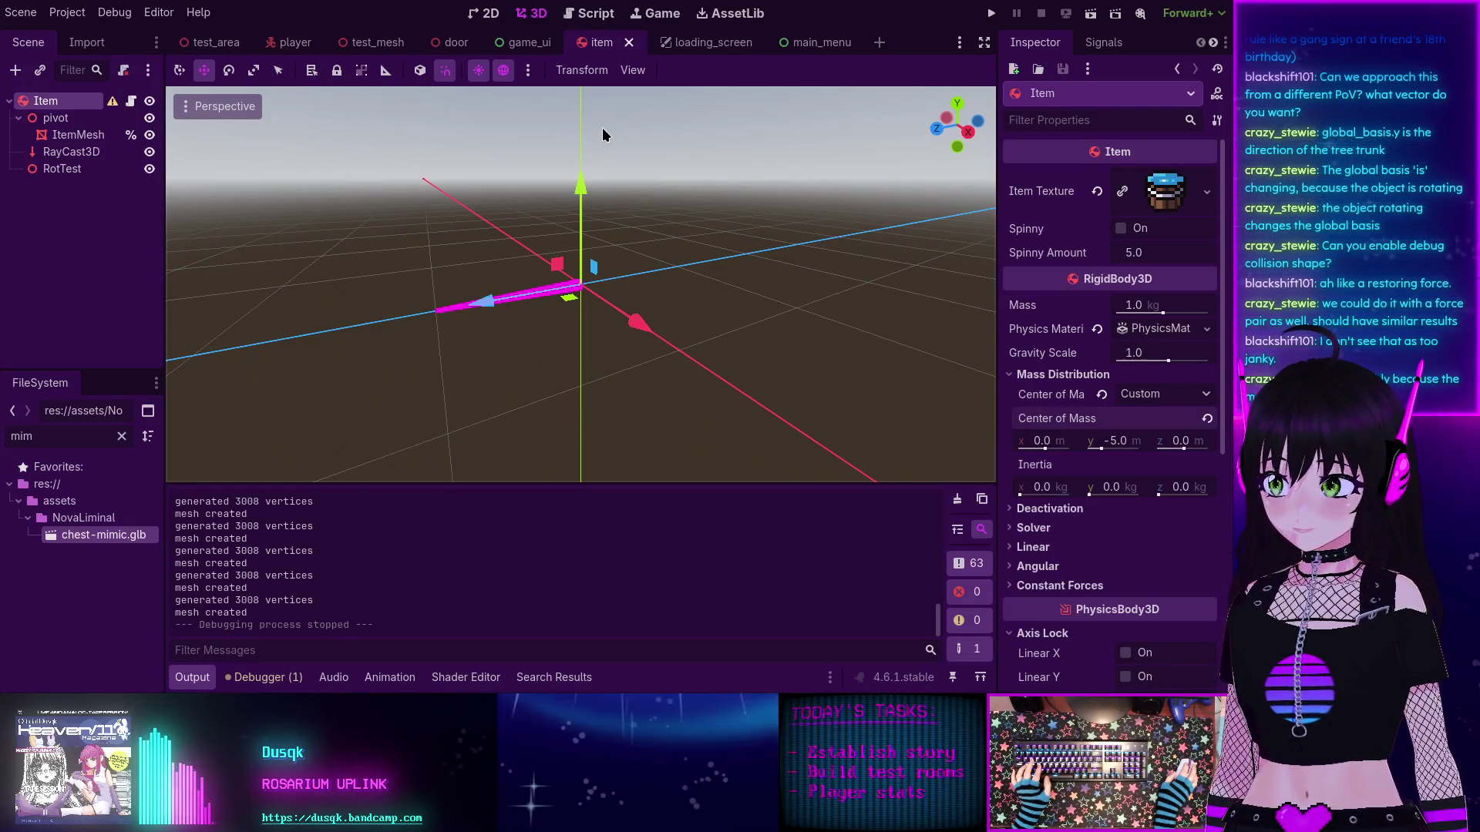
Step: In item.gd, uncomment the apply_central_force line
left_click(572, 17)
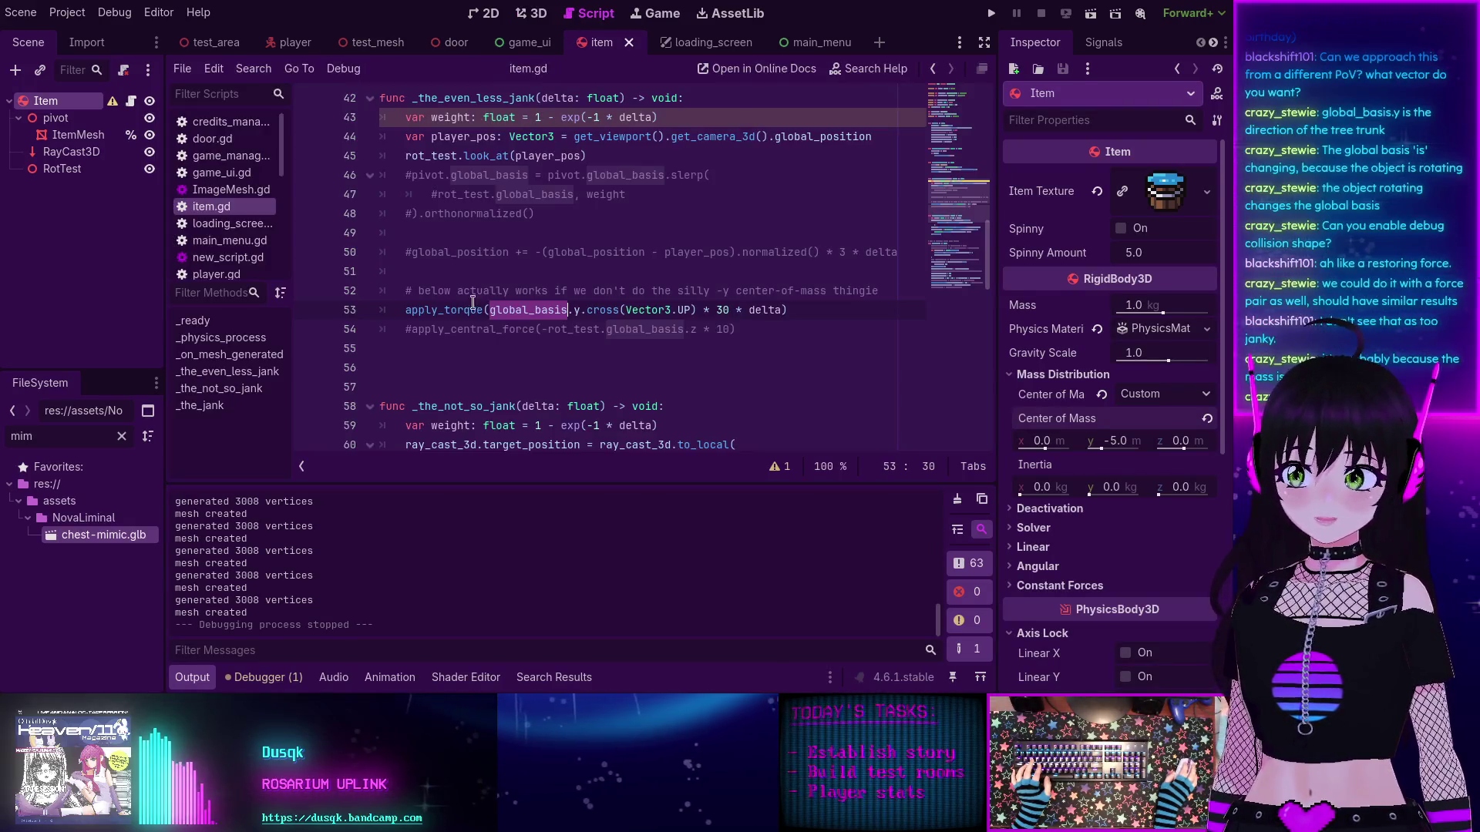
left_click(409, 329)
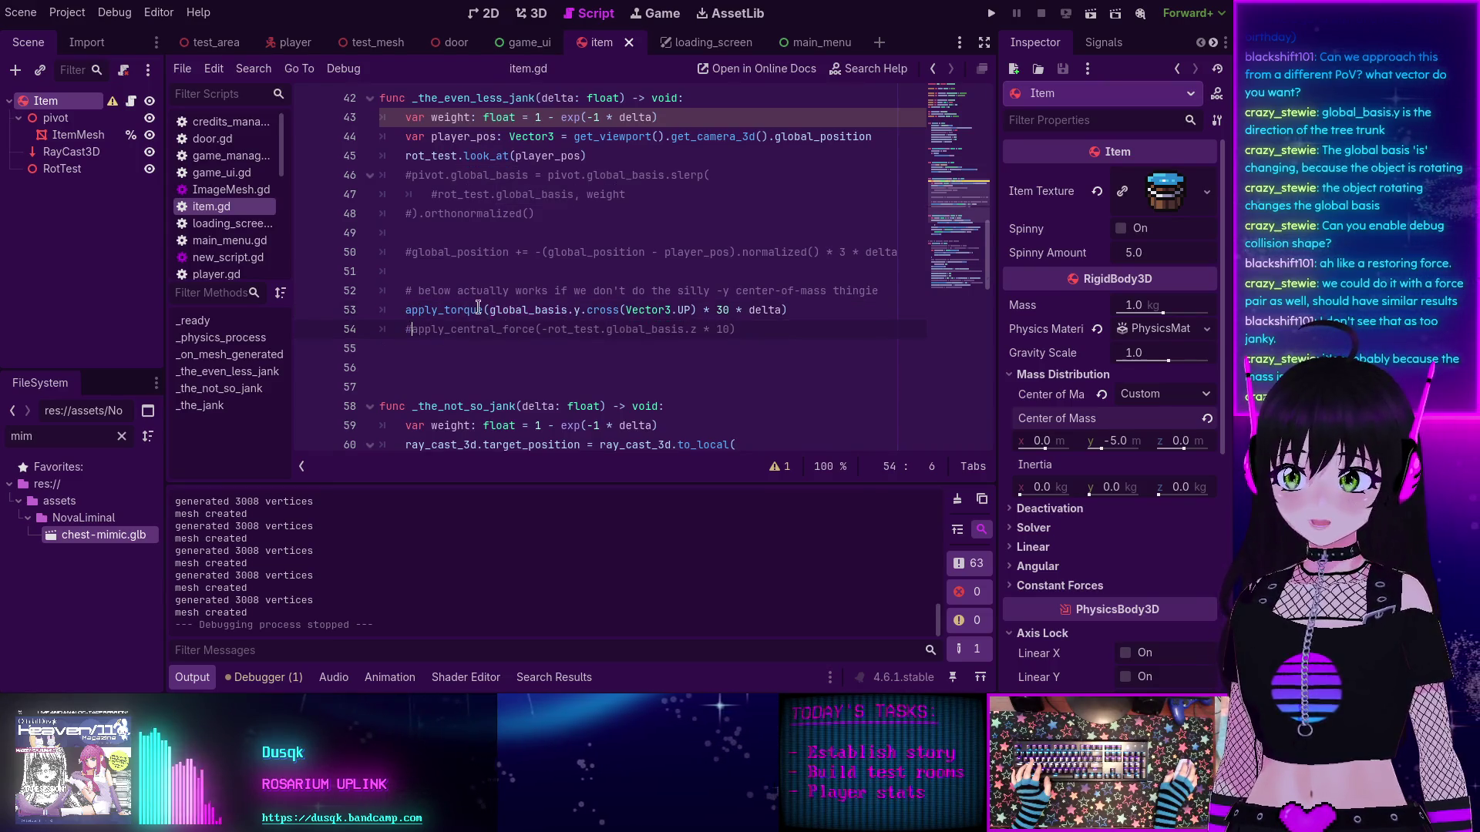
key("BackSpace")
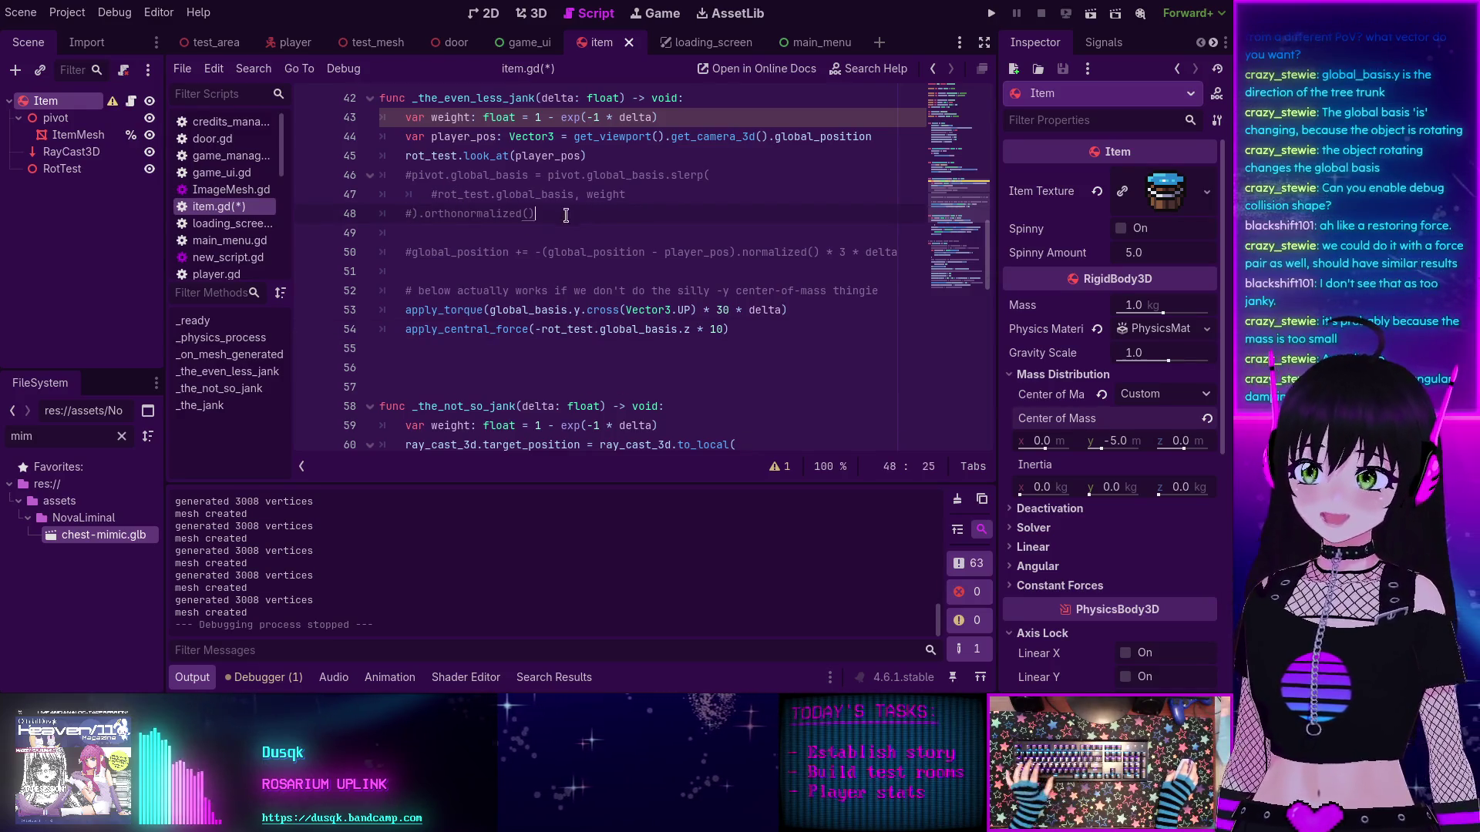
Step: Uncomment the pivot basis slerp block toward rot_test with Ctrl+K, save, and test-run the game
mouse_move(536, 214)
left_mouse_down()
mouse_move(385, 191)
mouse_move(394, 181)
left_mouse_up()
key("ctrl+k")
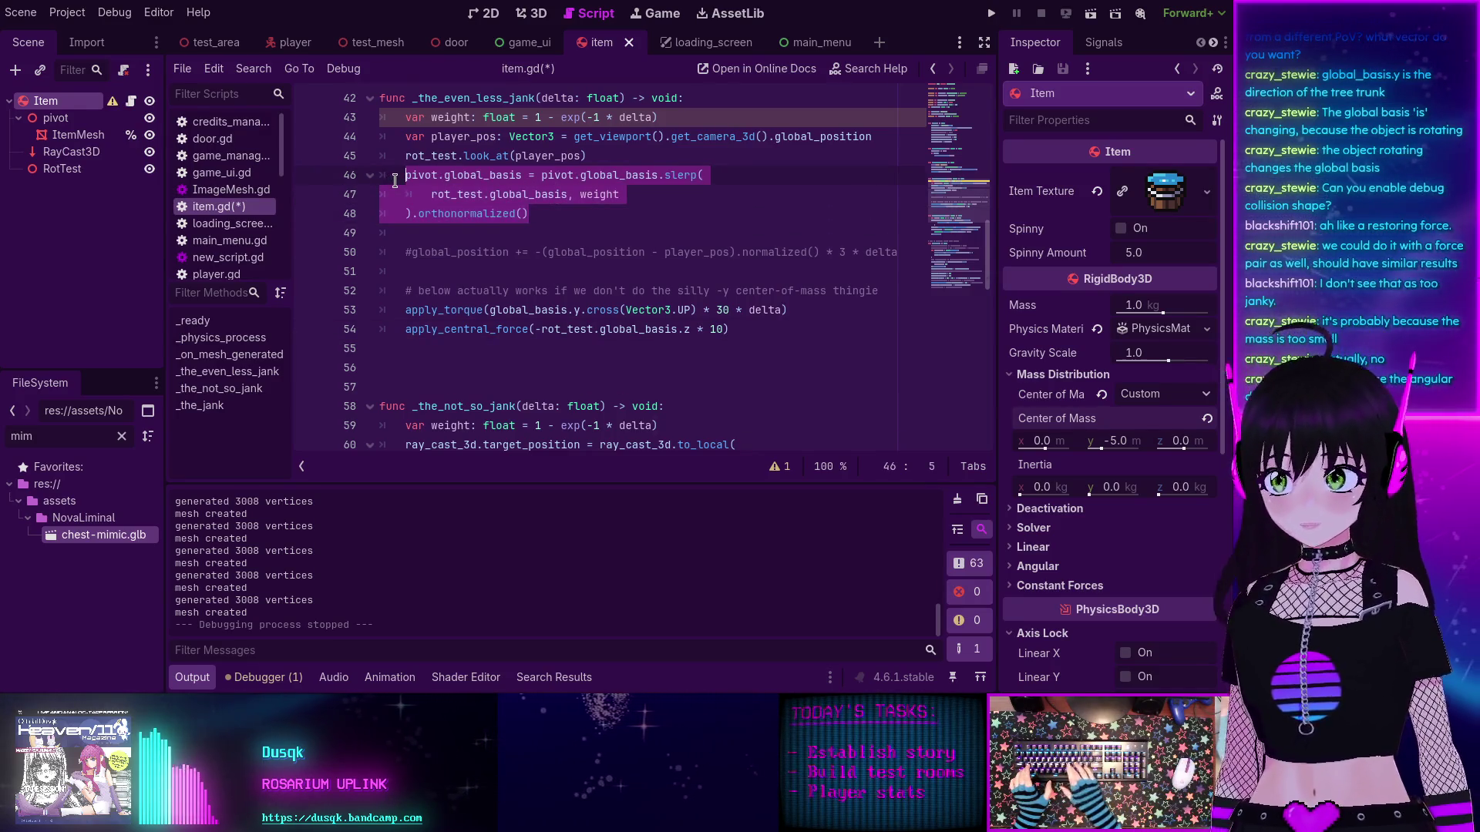
key("ctrl+s")
left_click(991, 13)
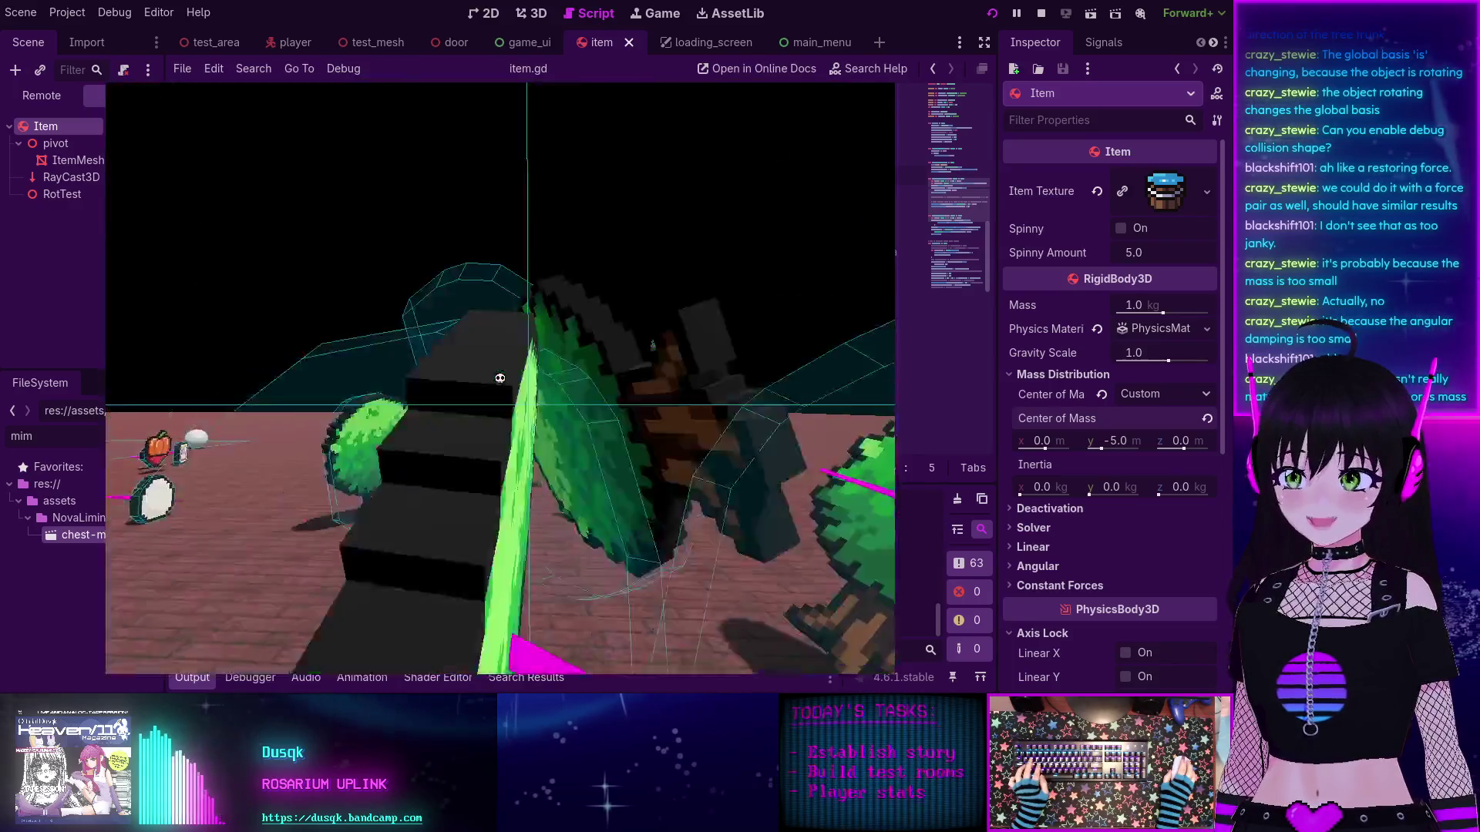
key("F8")
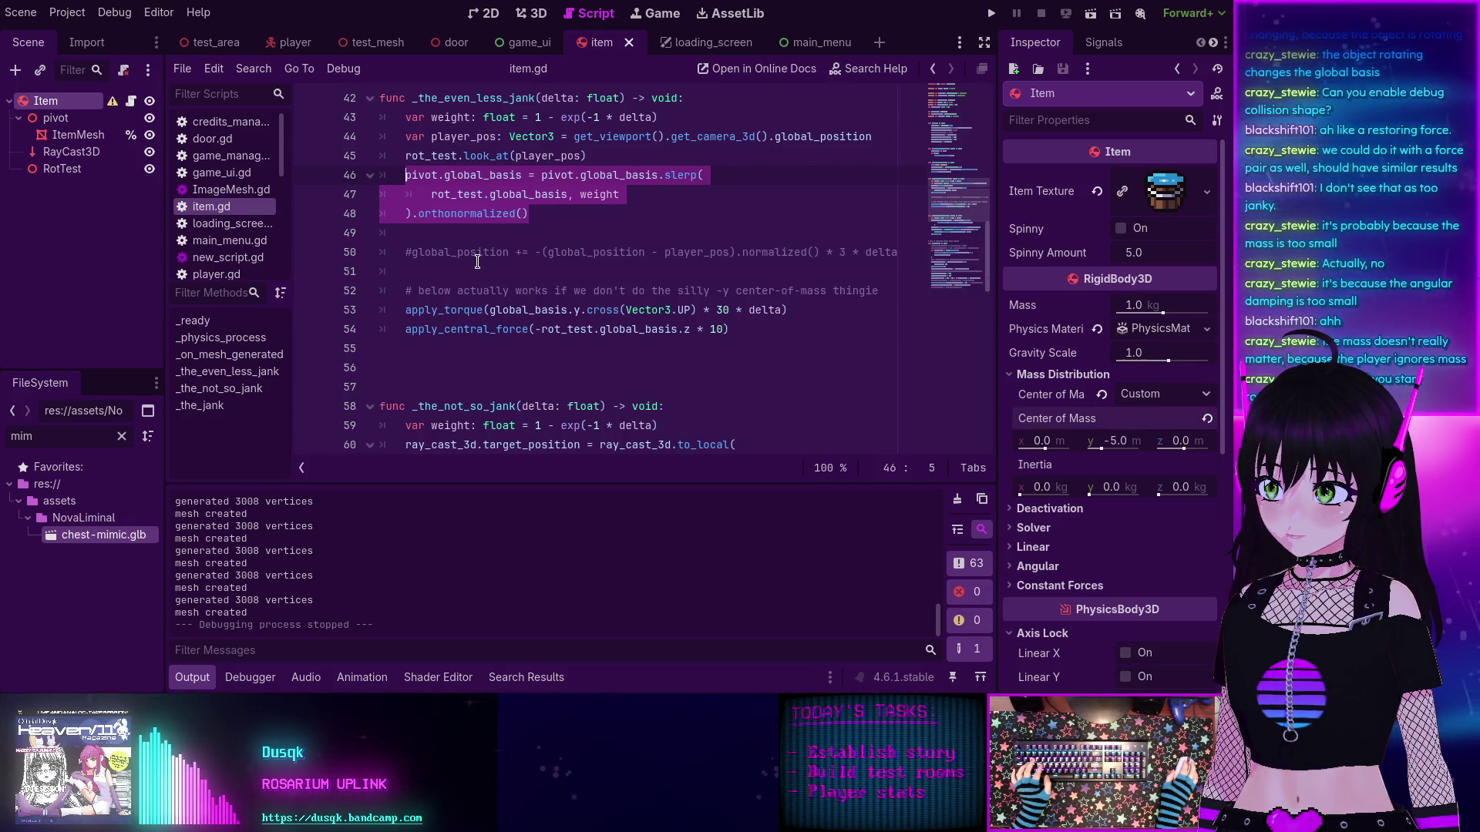
Step: Remove both 'pivot.' prefixes so line 46 reads global_basis = global_basis.slerp(...), then save item.gd
scroll(477, 262, "up", 1)
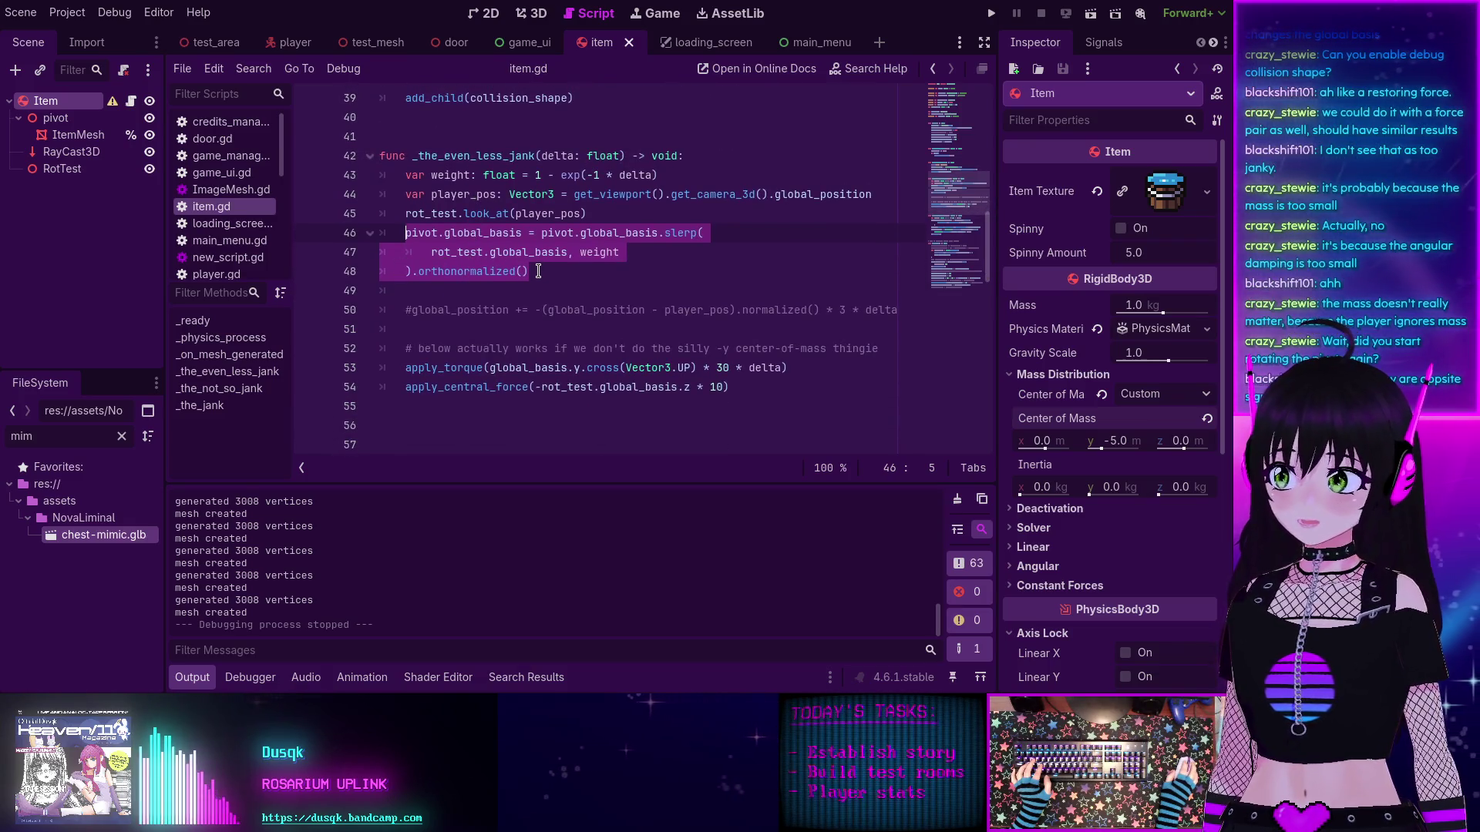
left_click(542, 271)
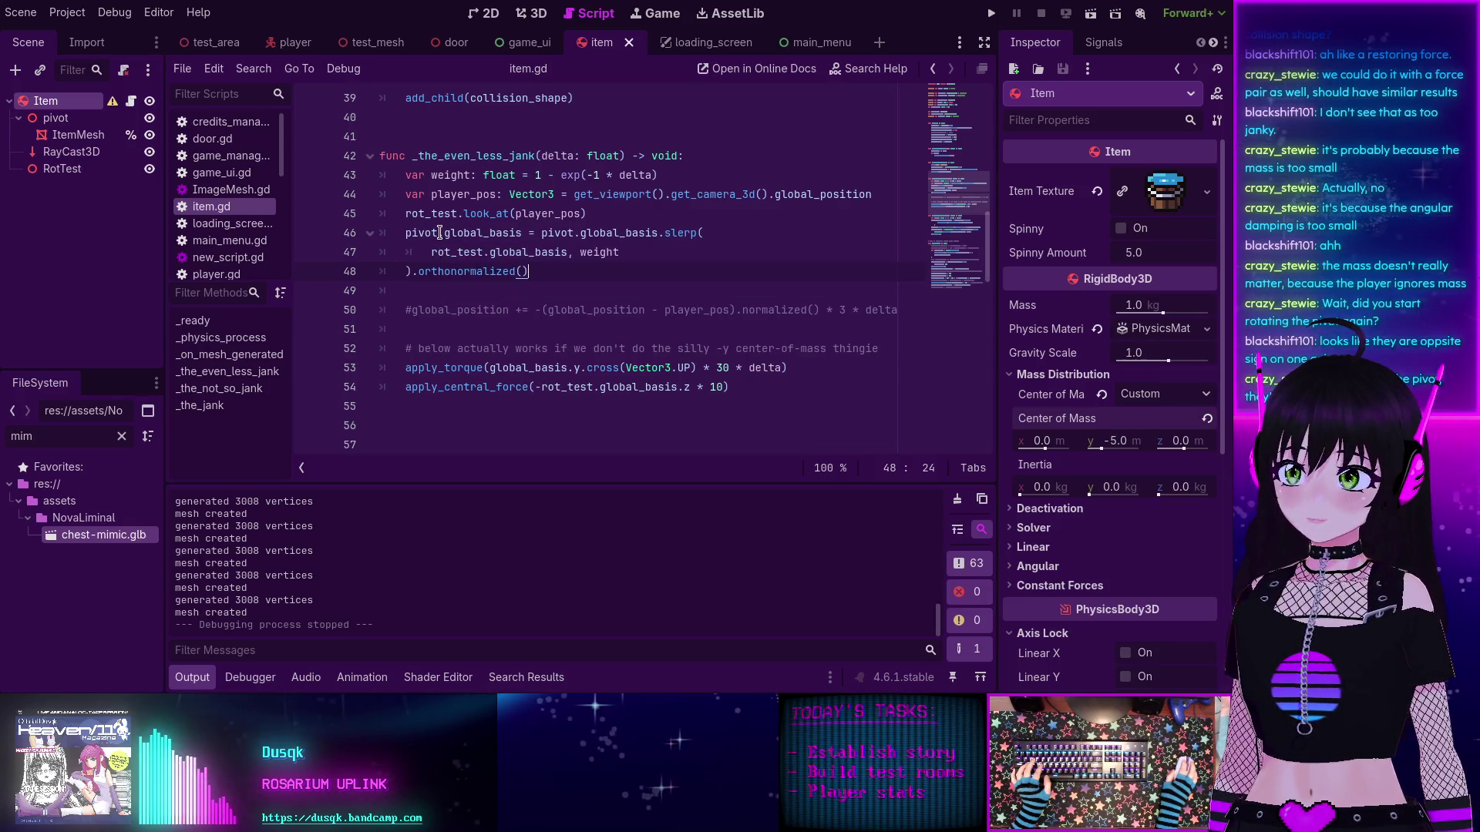
left_click(407, 232)
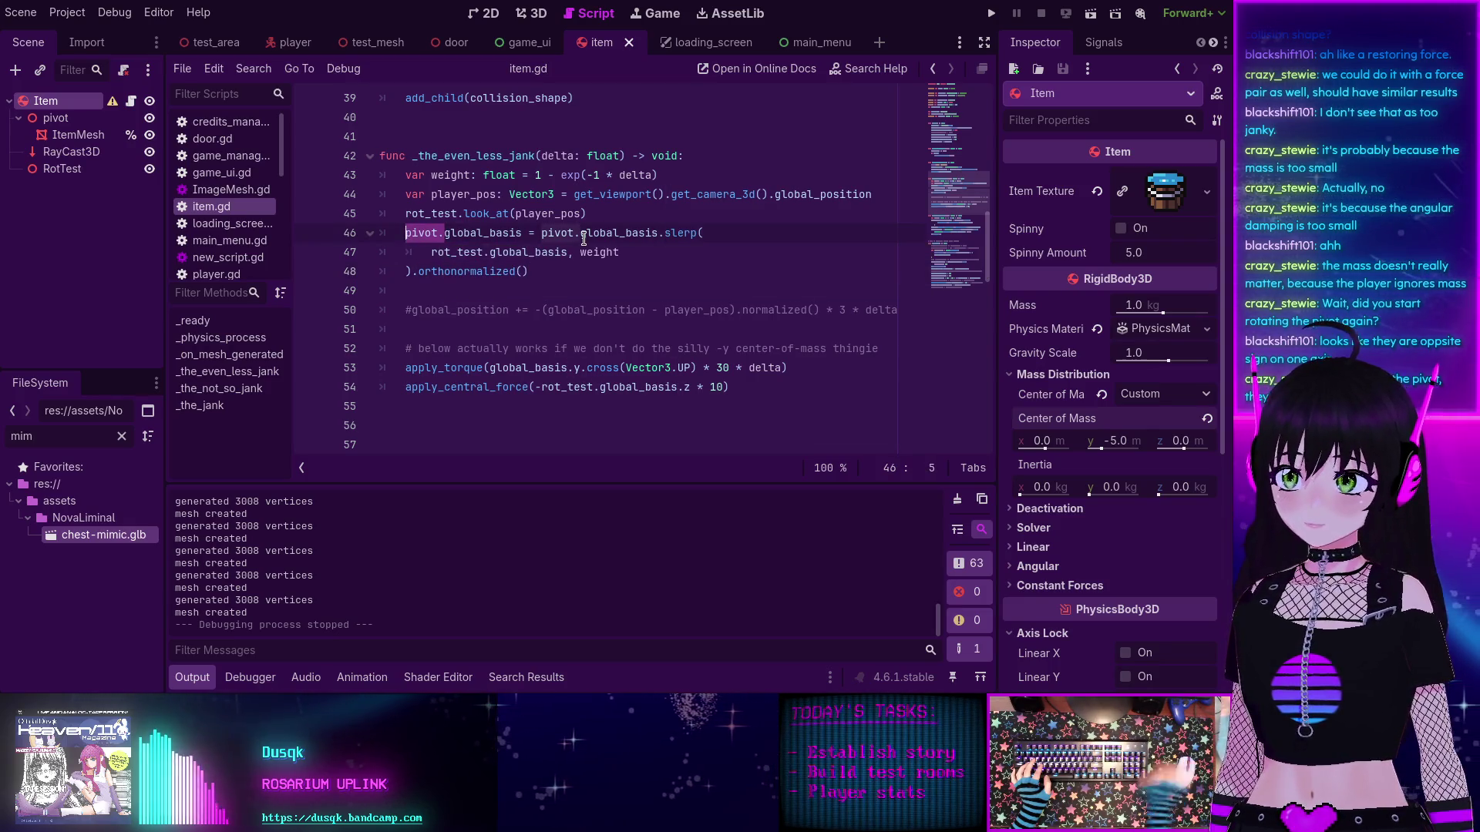
mouse_move(583, 239)
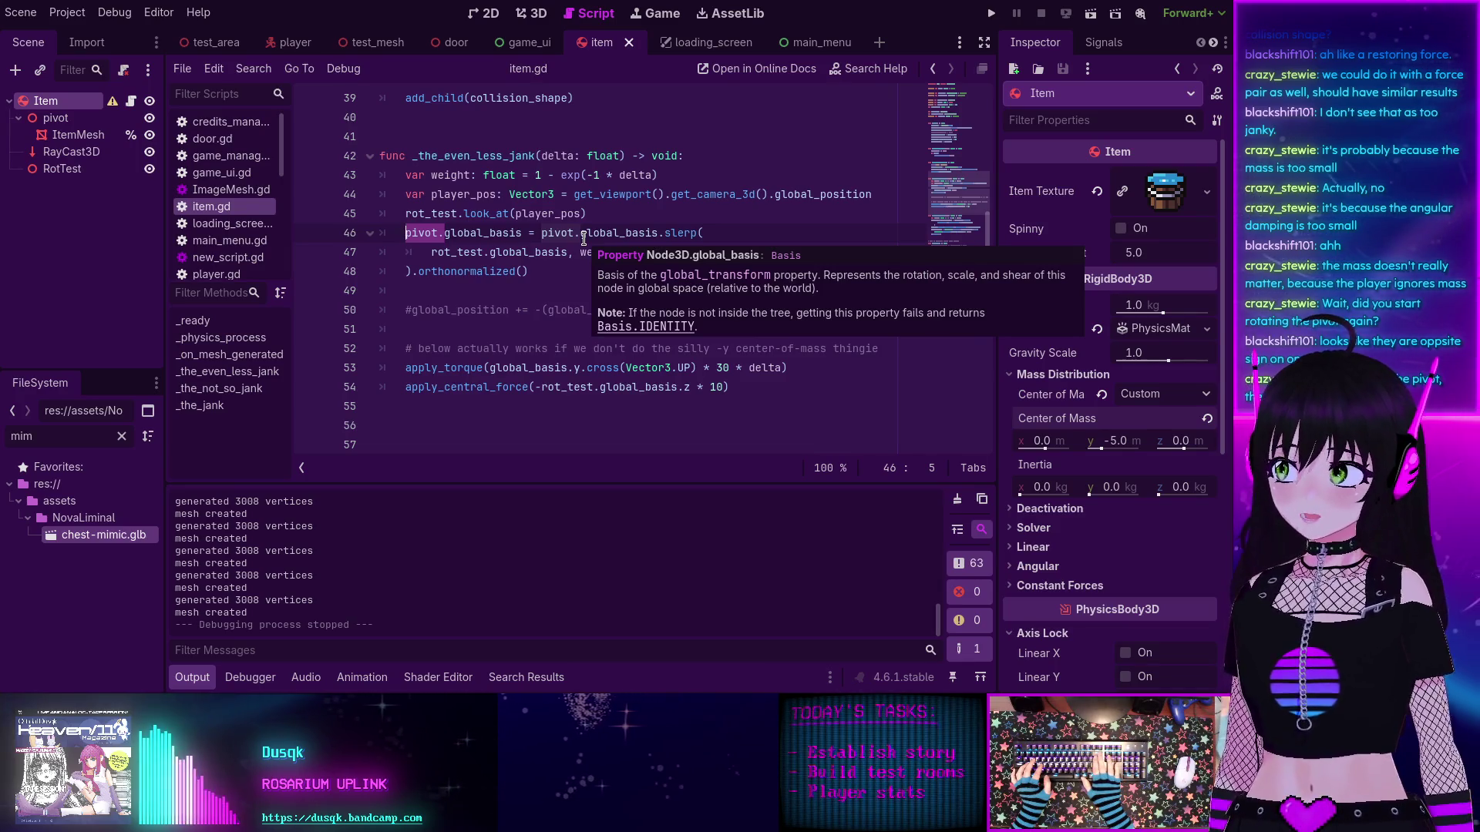
key("Delete")
key("Delete")
key("Delete")
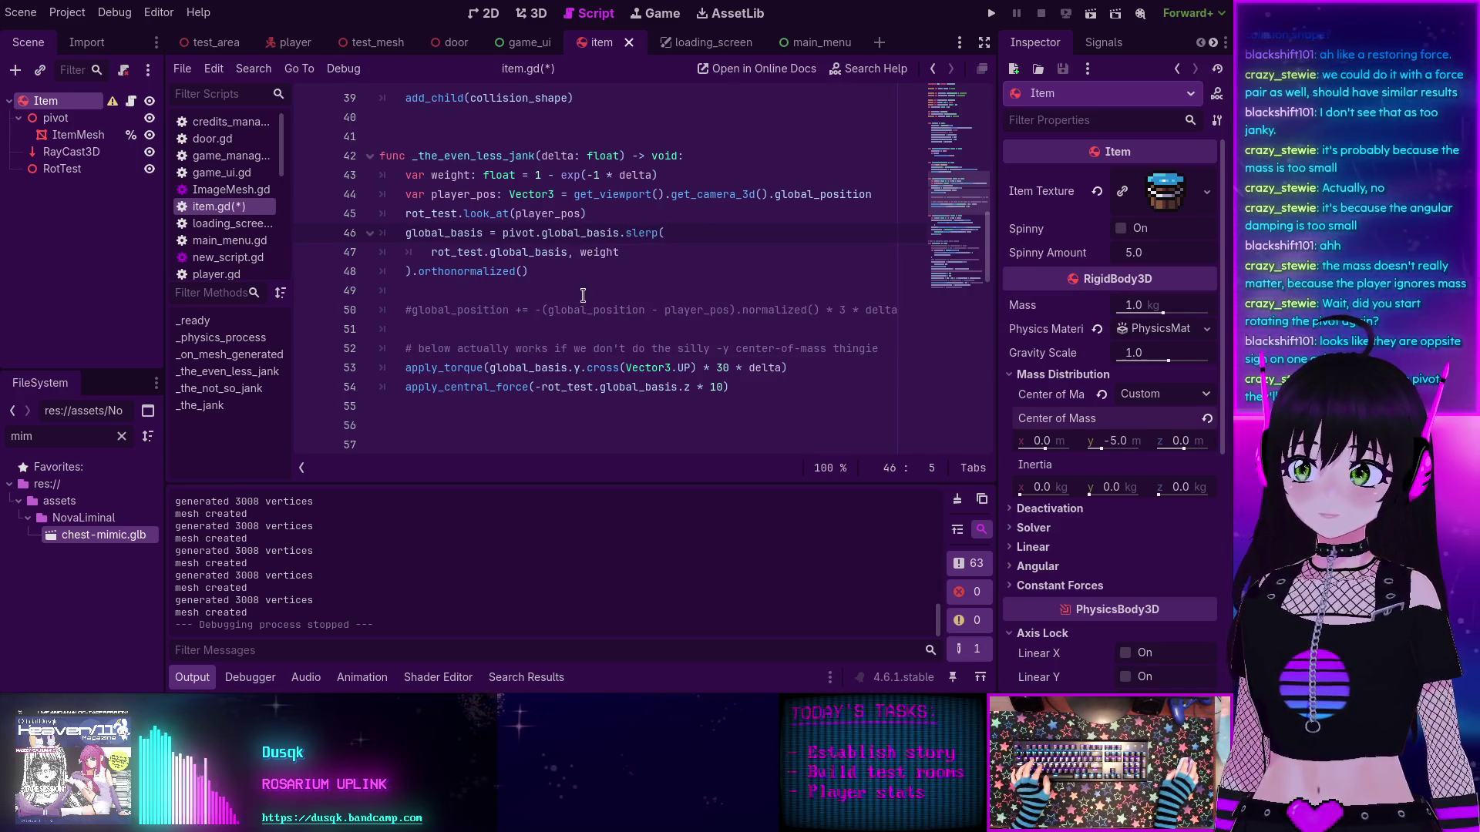
double_click(507, 232)
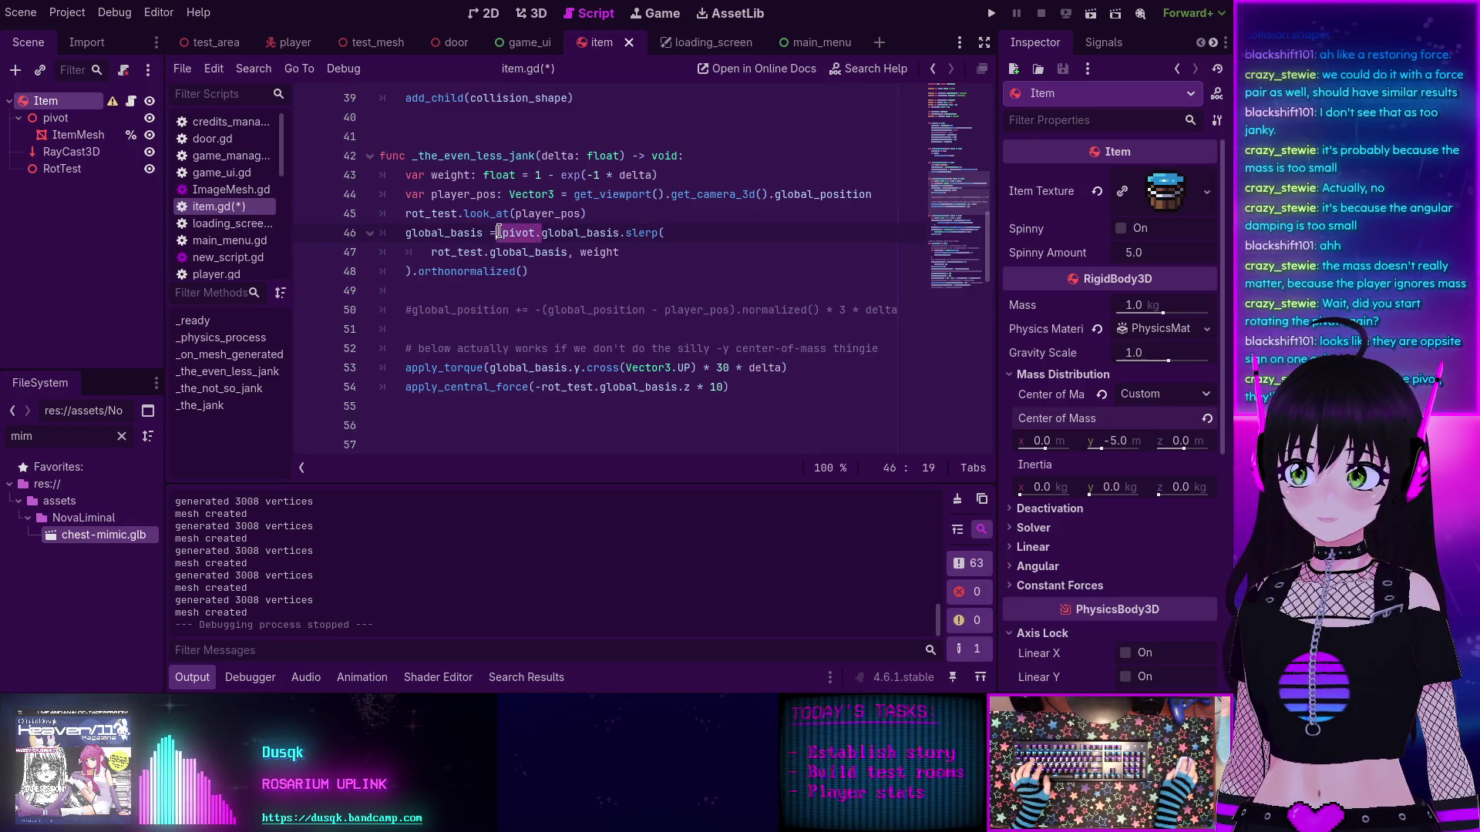
left_click(499, 232)
left_click(498, 232)
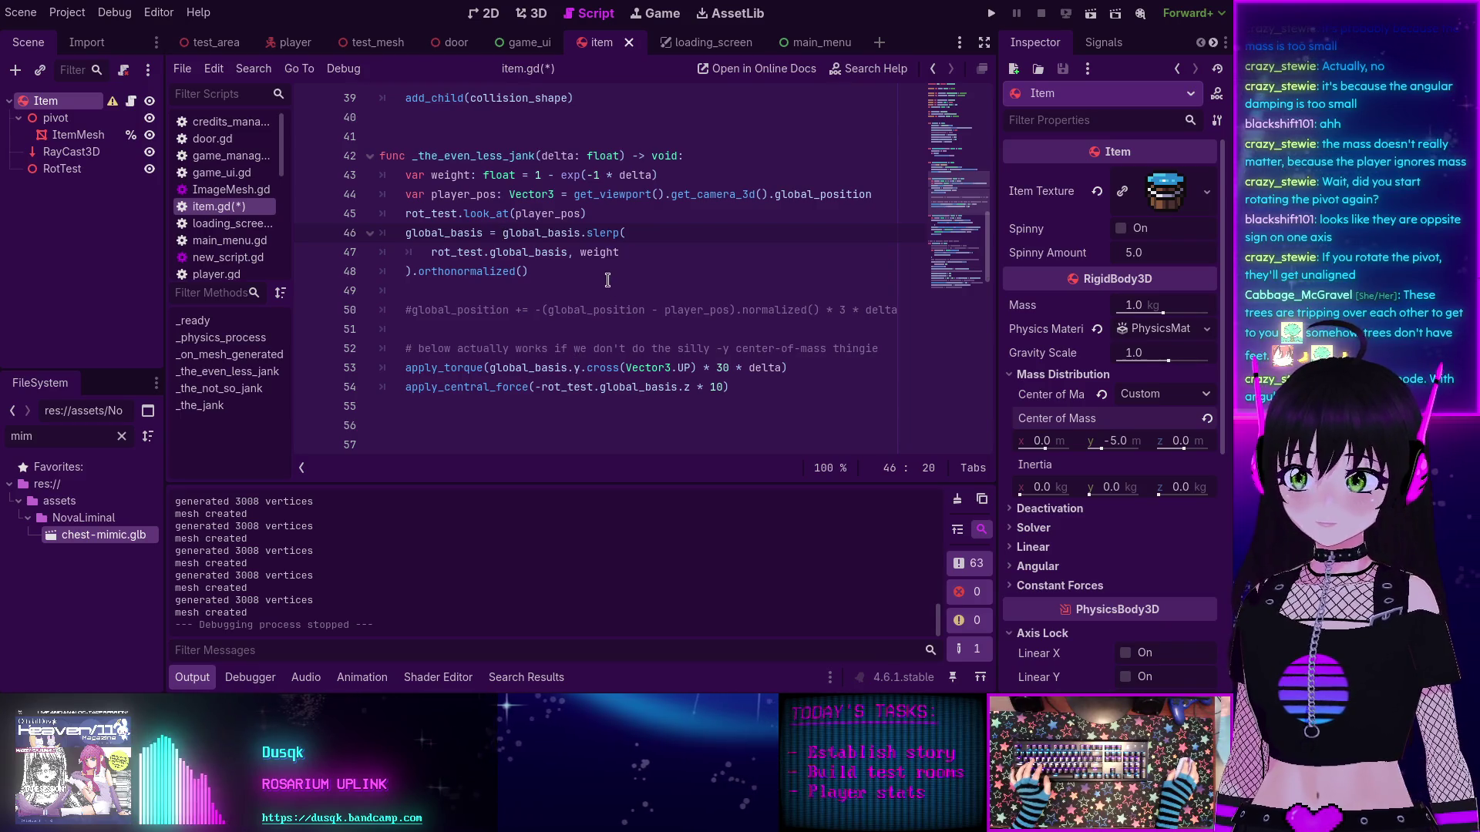
key("ctrl+s")
Step: Run the project with the global_basis slerp, start from the main menu, watch the trees, then stop
left_click(990, 13)
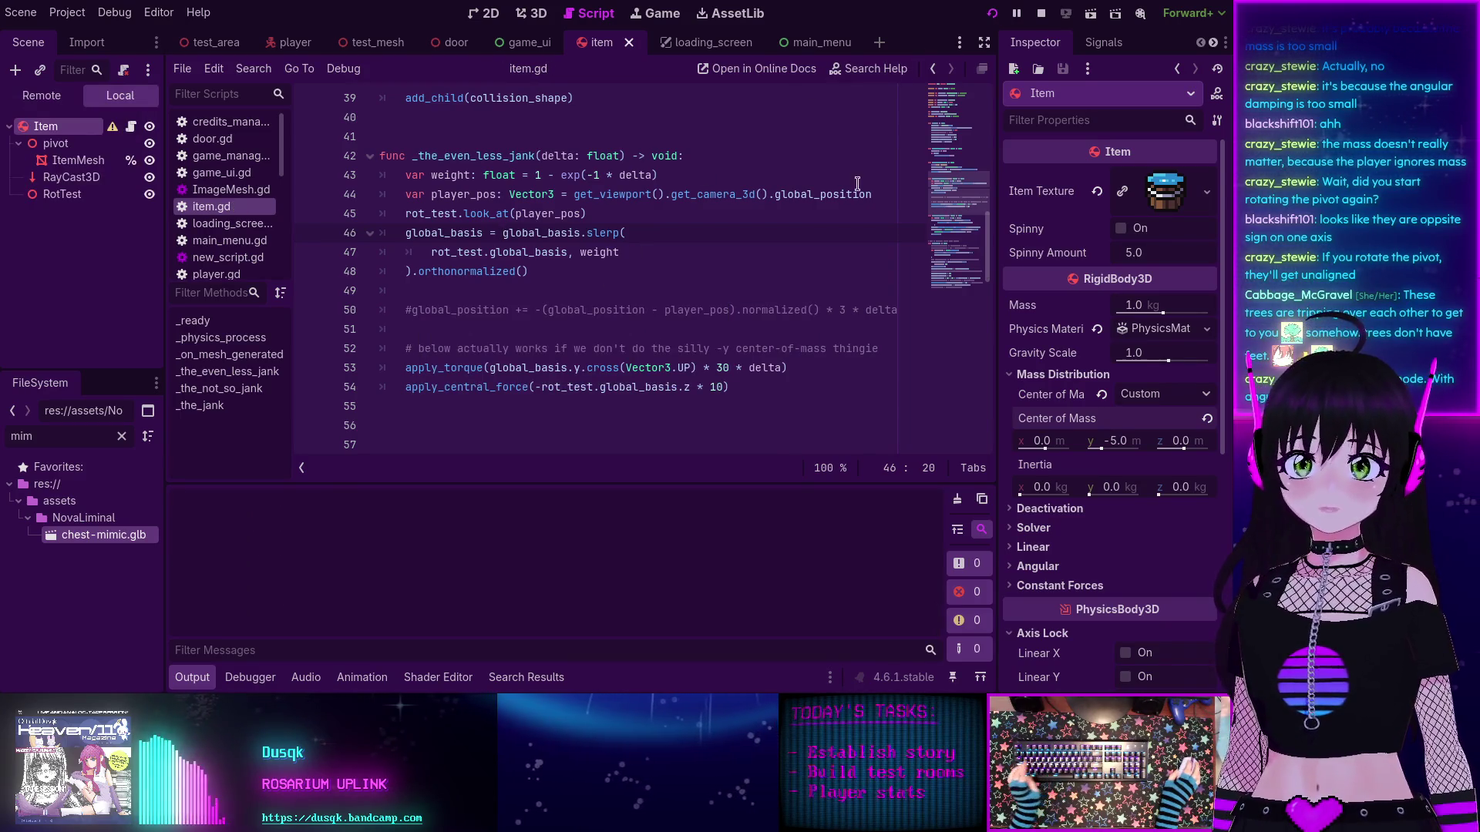
left_click(299, 210)
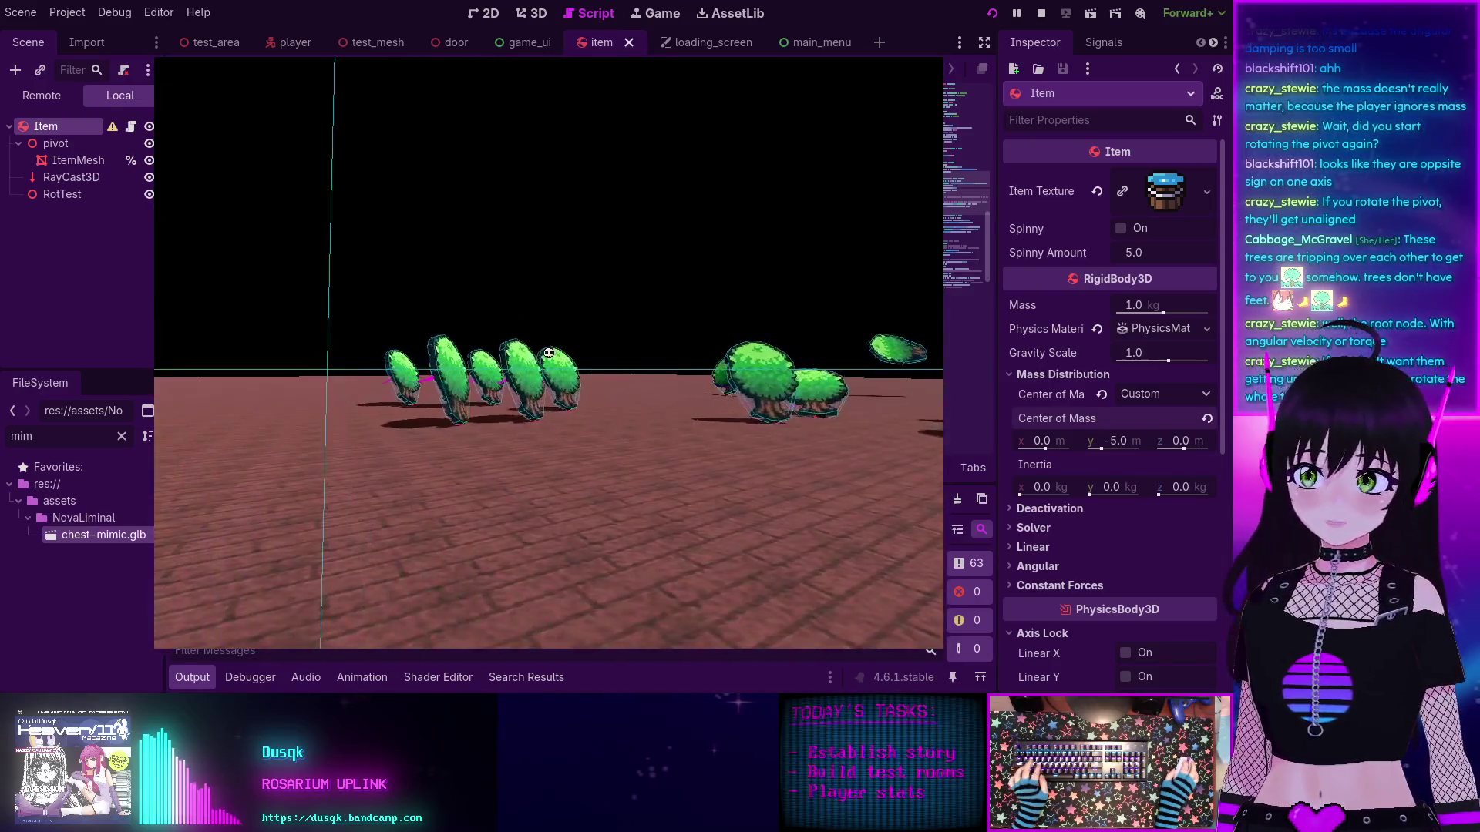
key("F8")
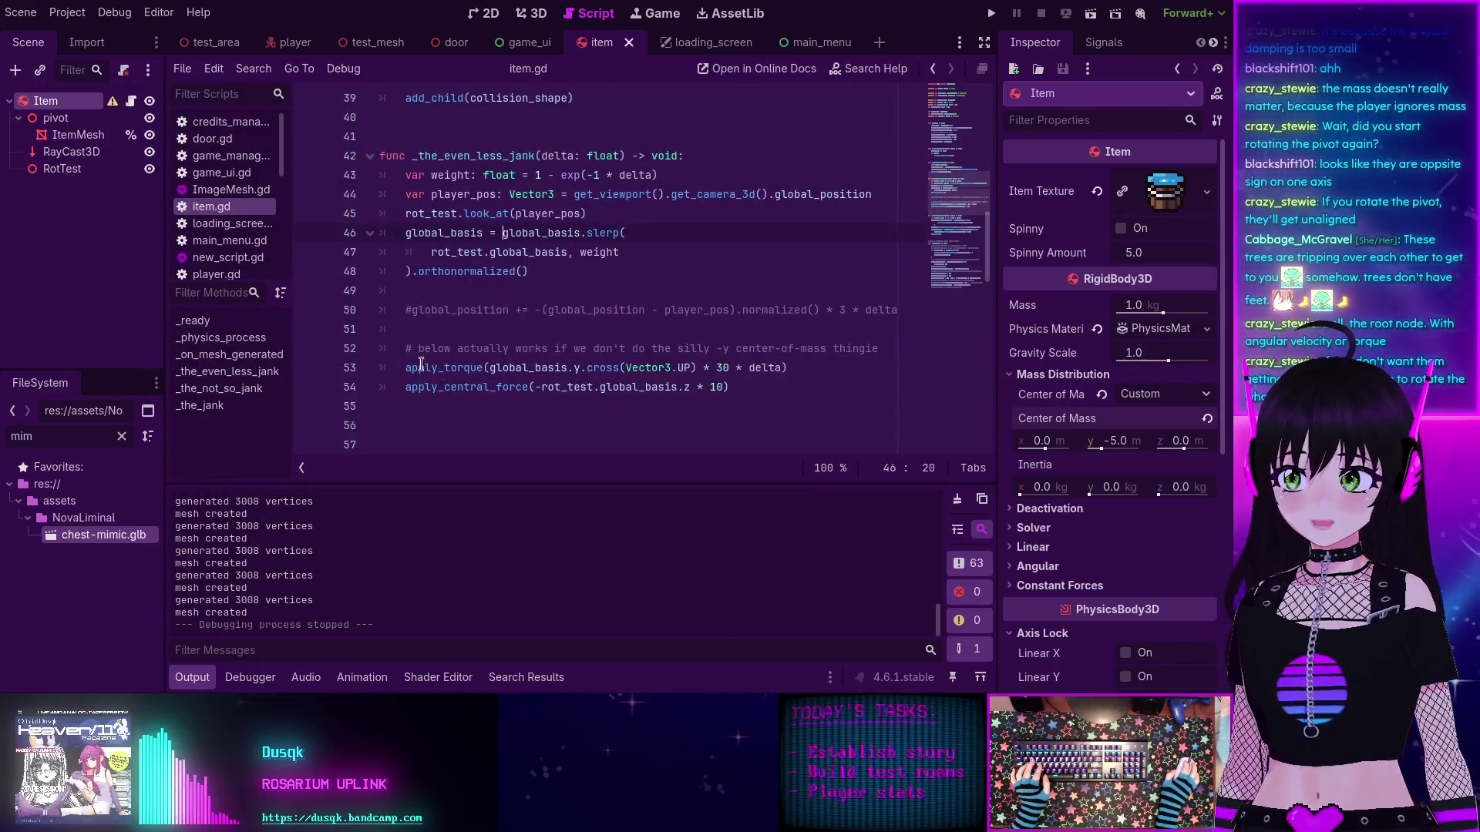
Step: Comment out the apply_torque and apply_central_force lines and test-run the game without them
type("#")
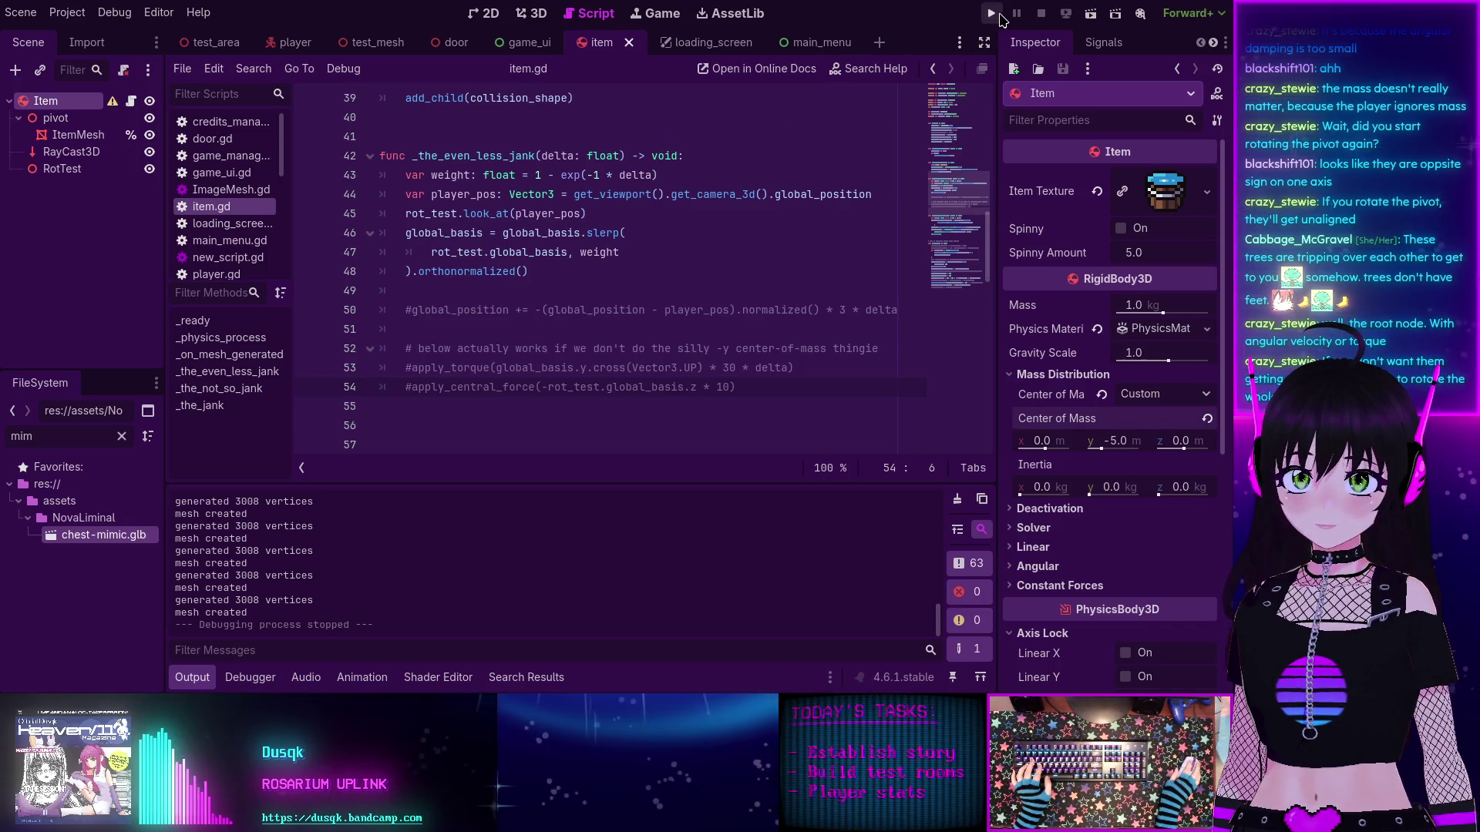
left_click(997, 14)
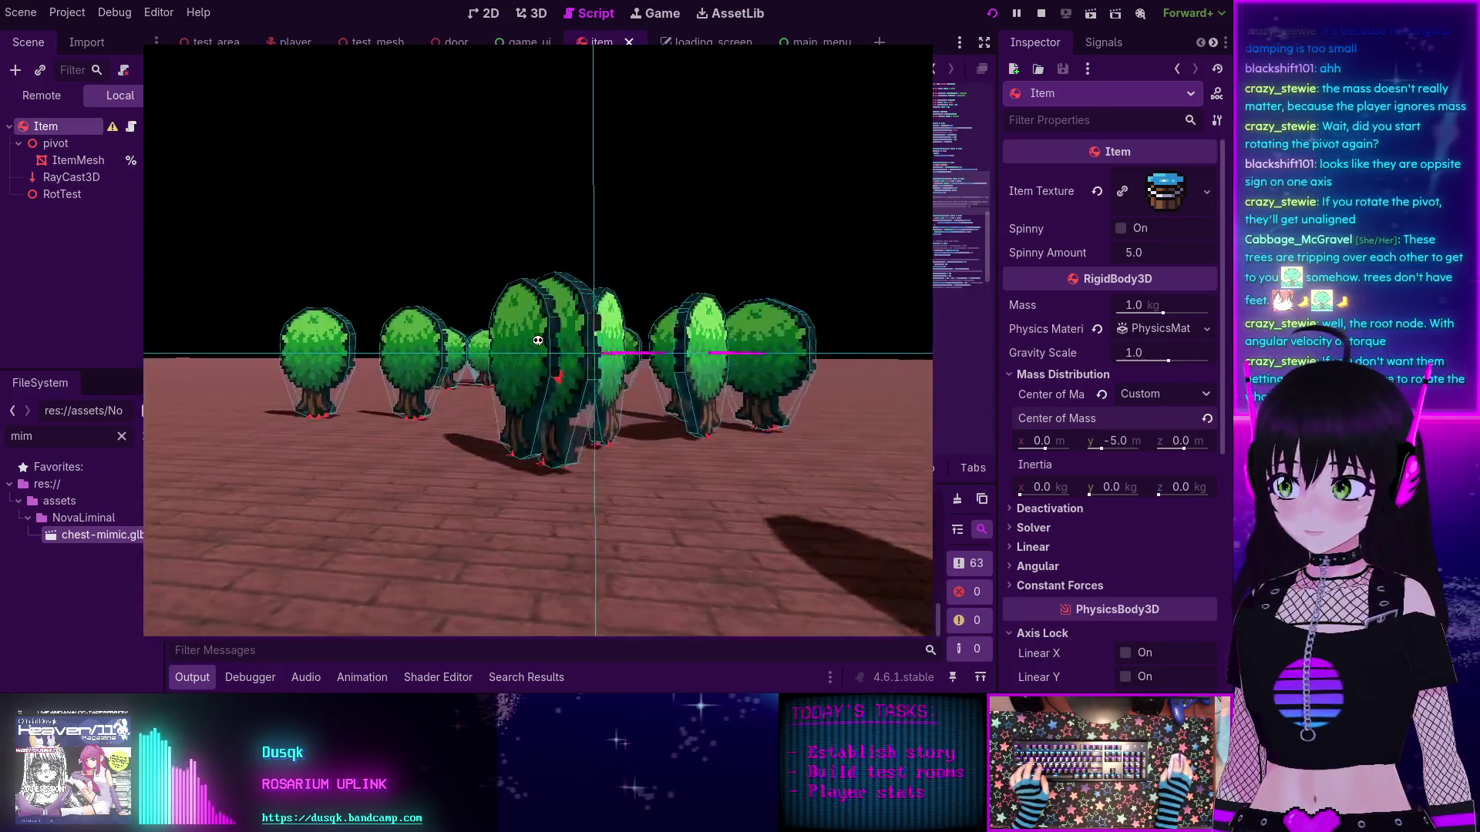
key("F8")
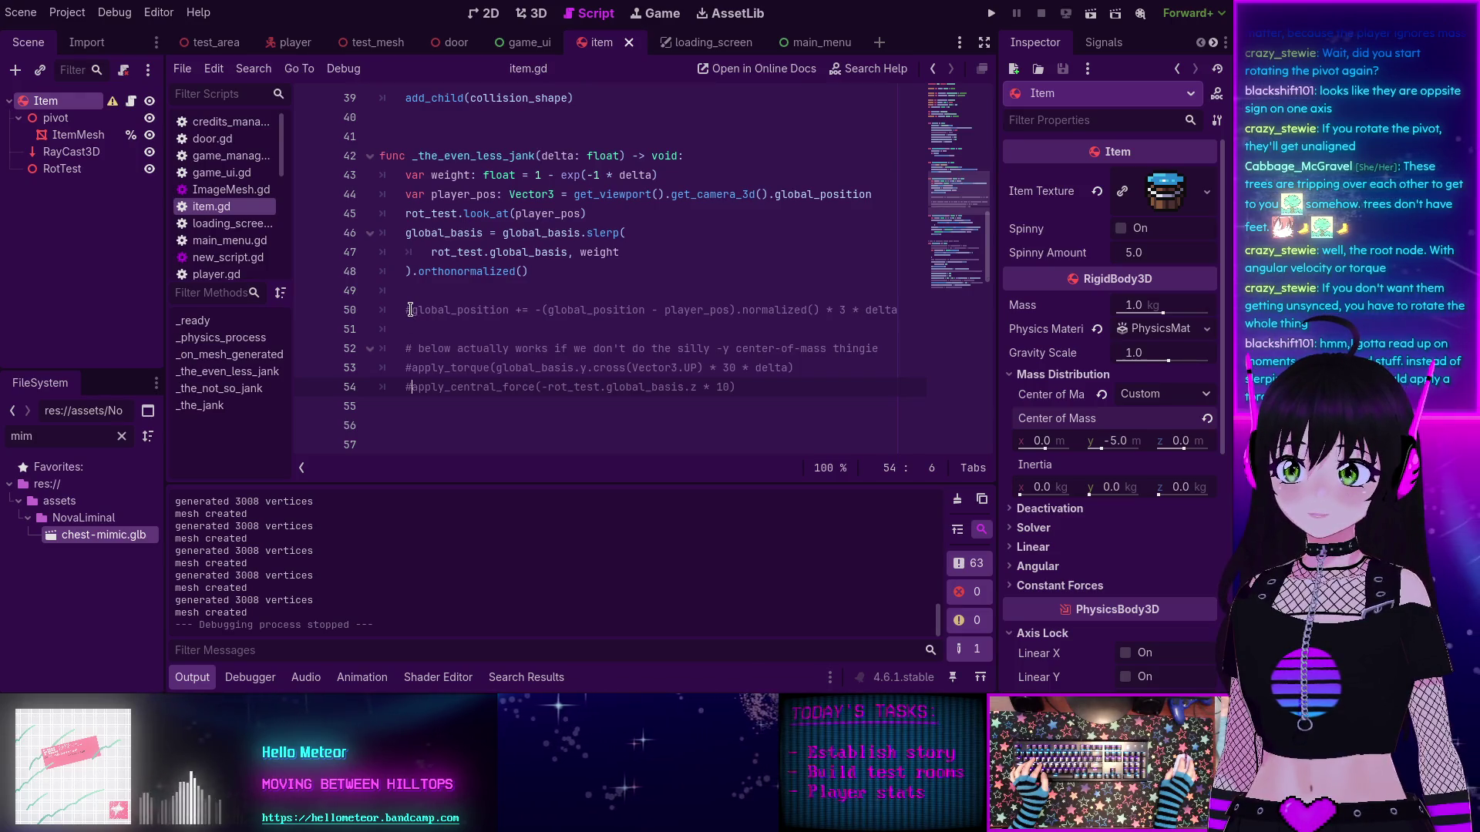
Step: Uncomment the global_position line that moves the item toward the player, then play-test it
left_click(413, 310)
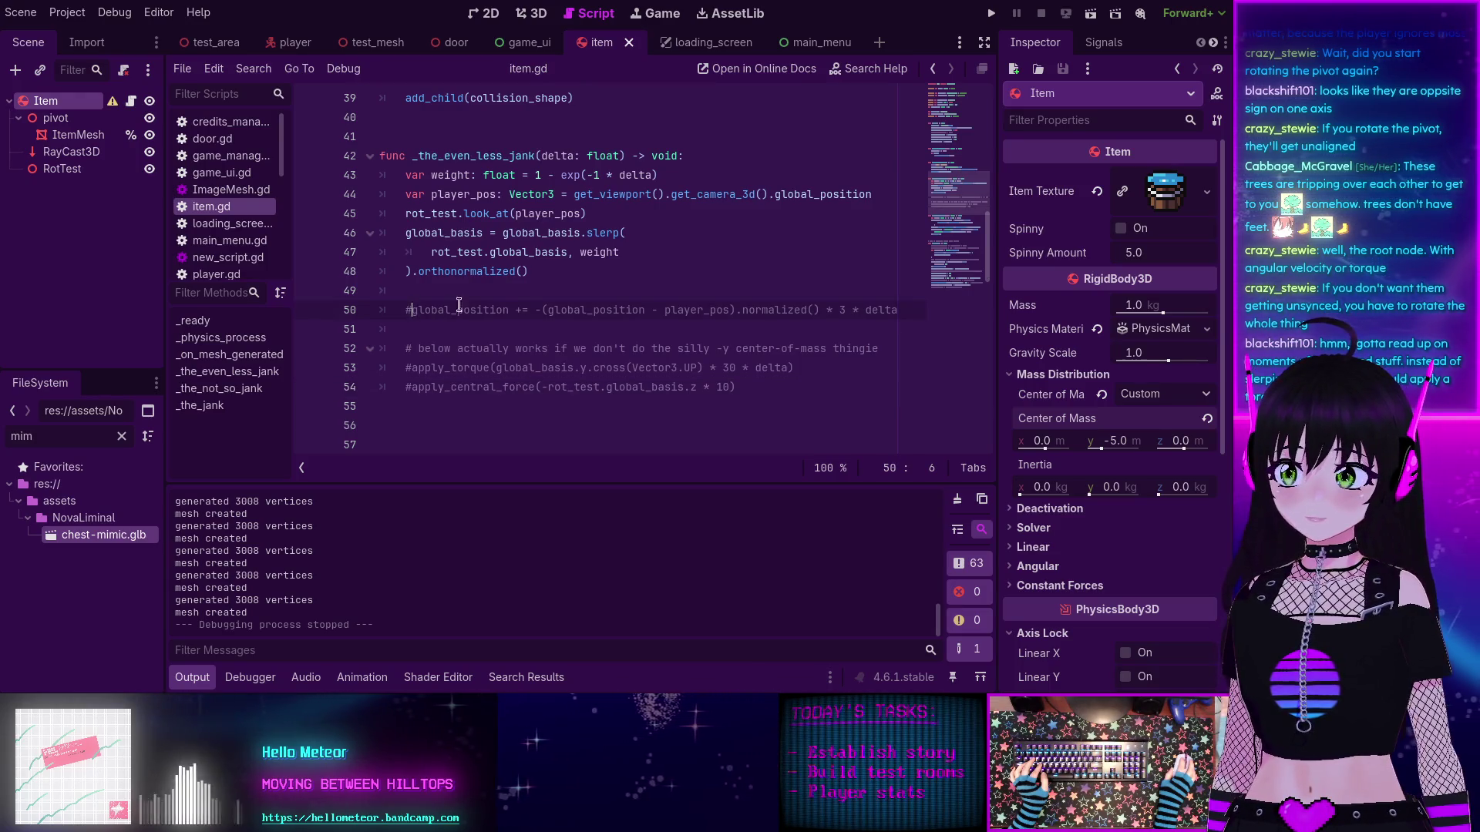
key("BackSpace")
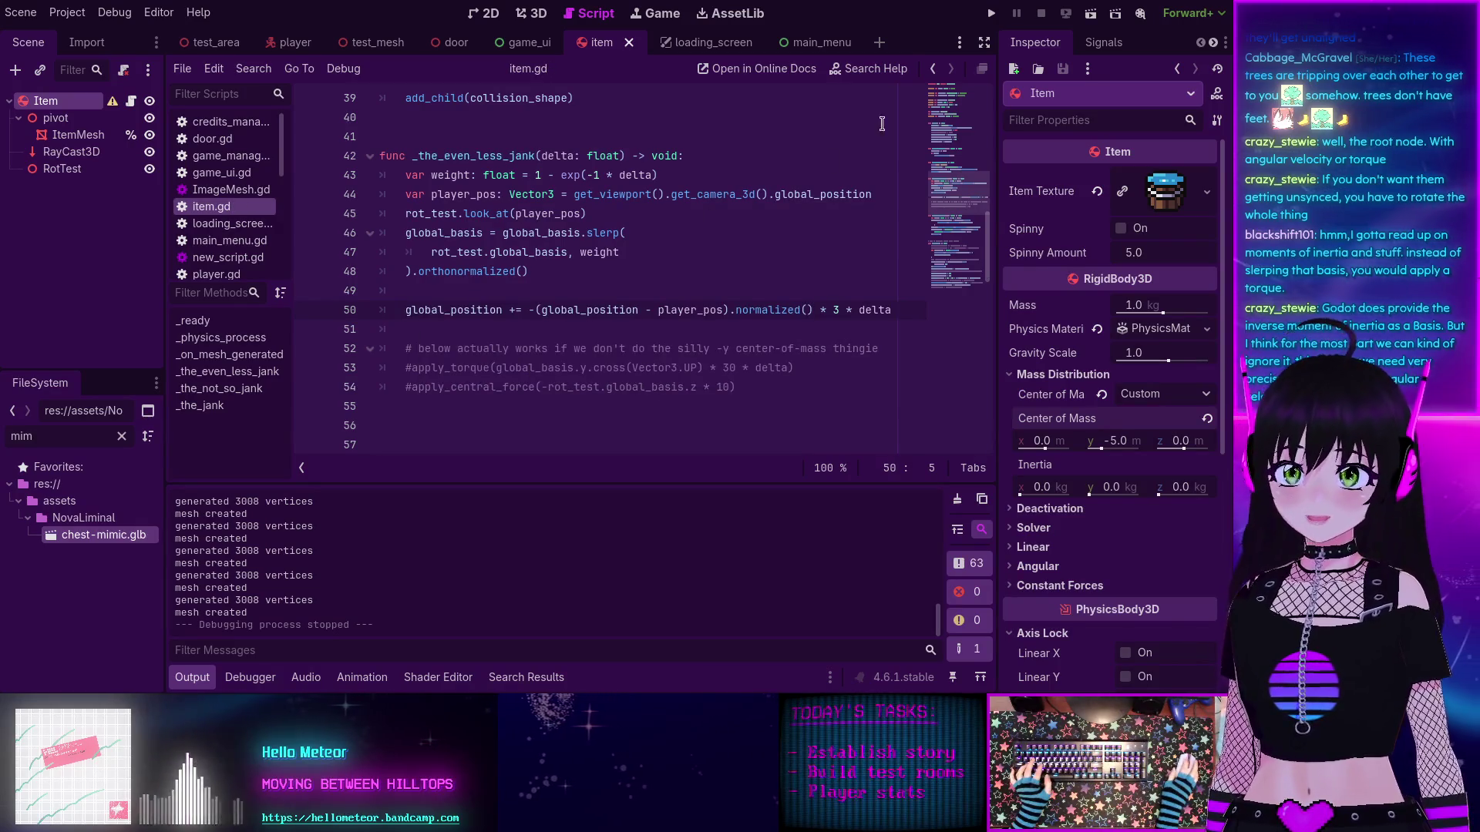
left_click(990, 15)
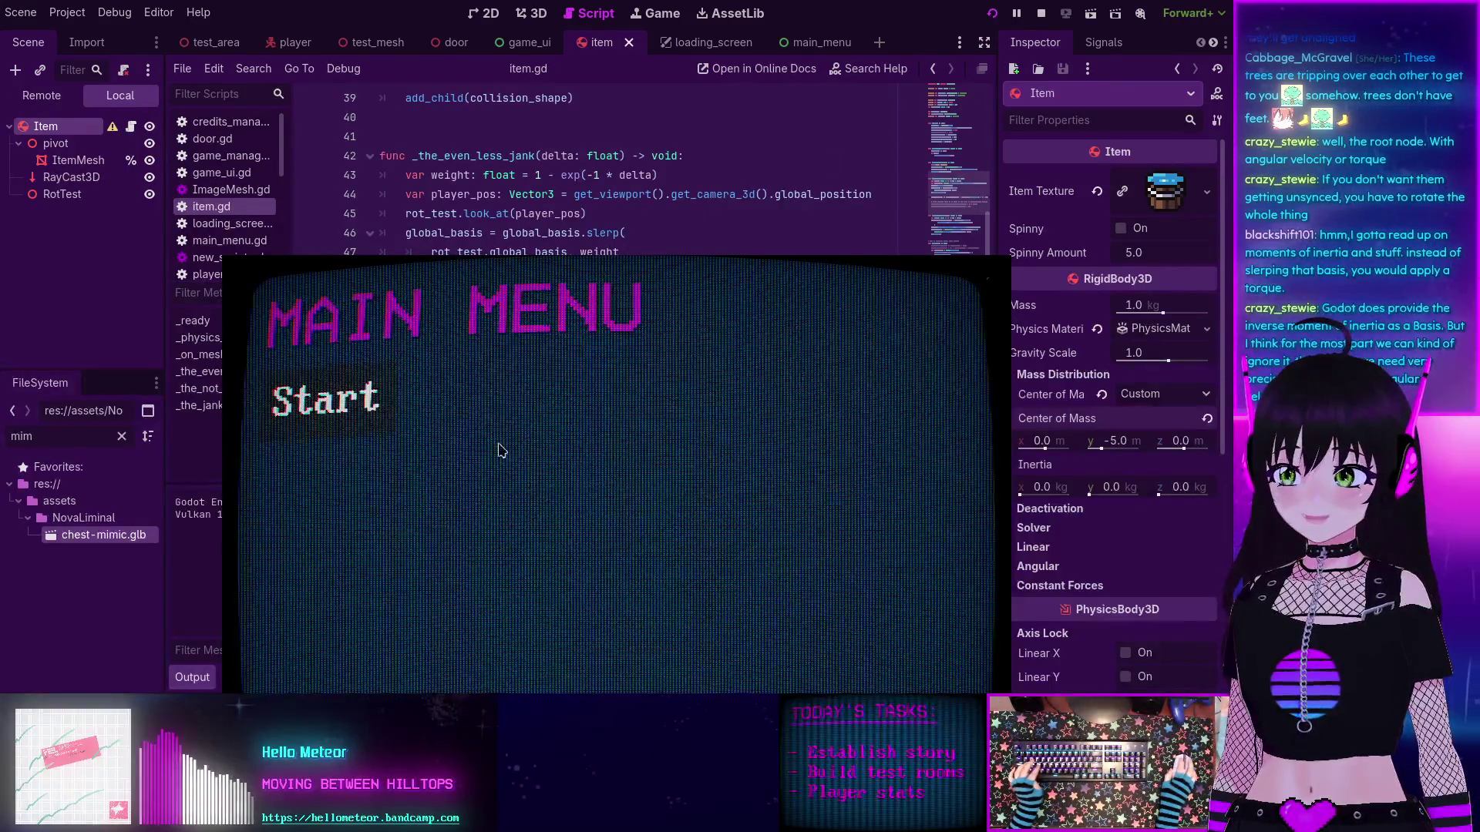
left_click(231, 202)
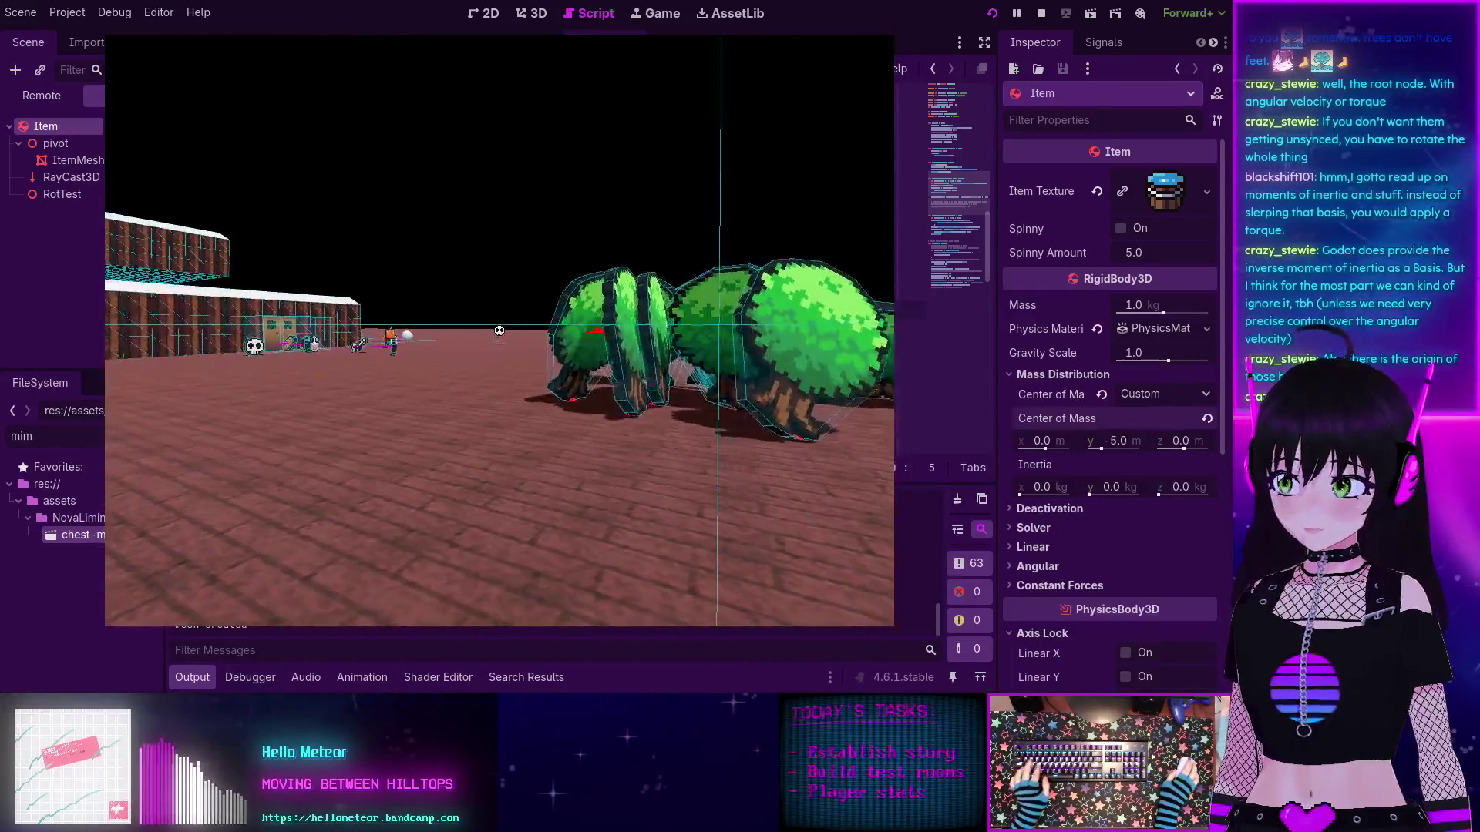
key("F8")
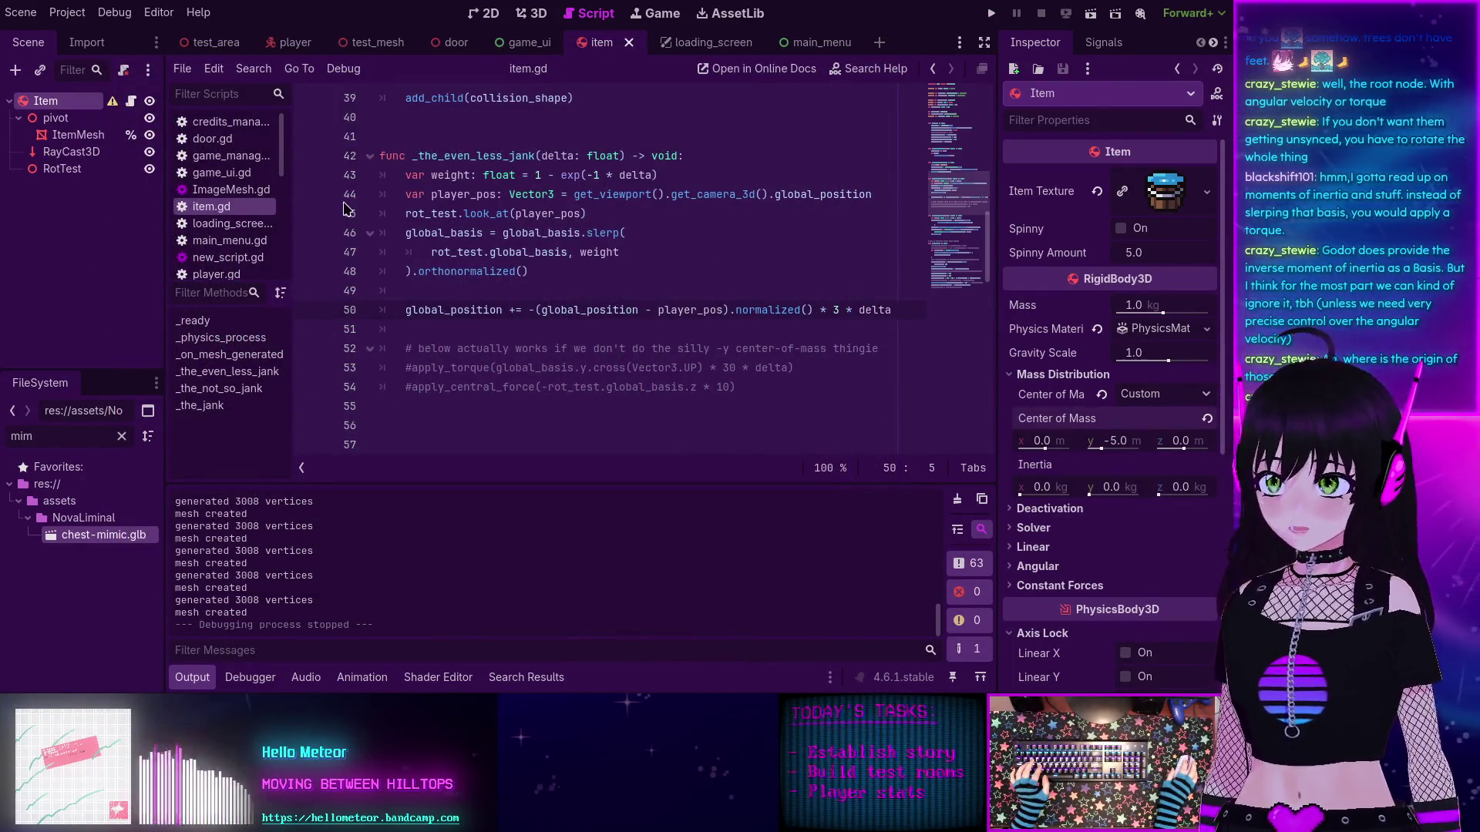
Step: Open the test_mesh scene in the 3D view and tilt the camera toward the mesh
left_click(369, 48)
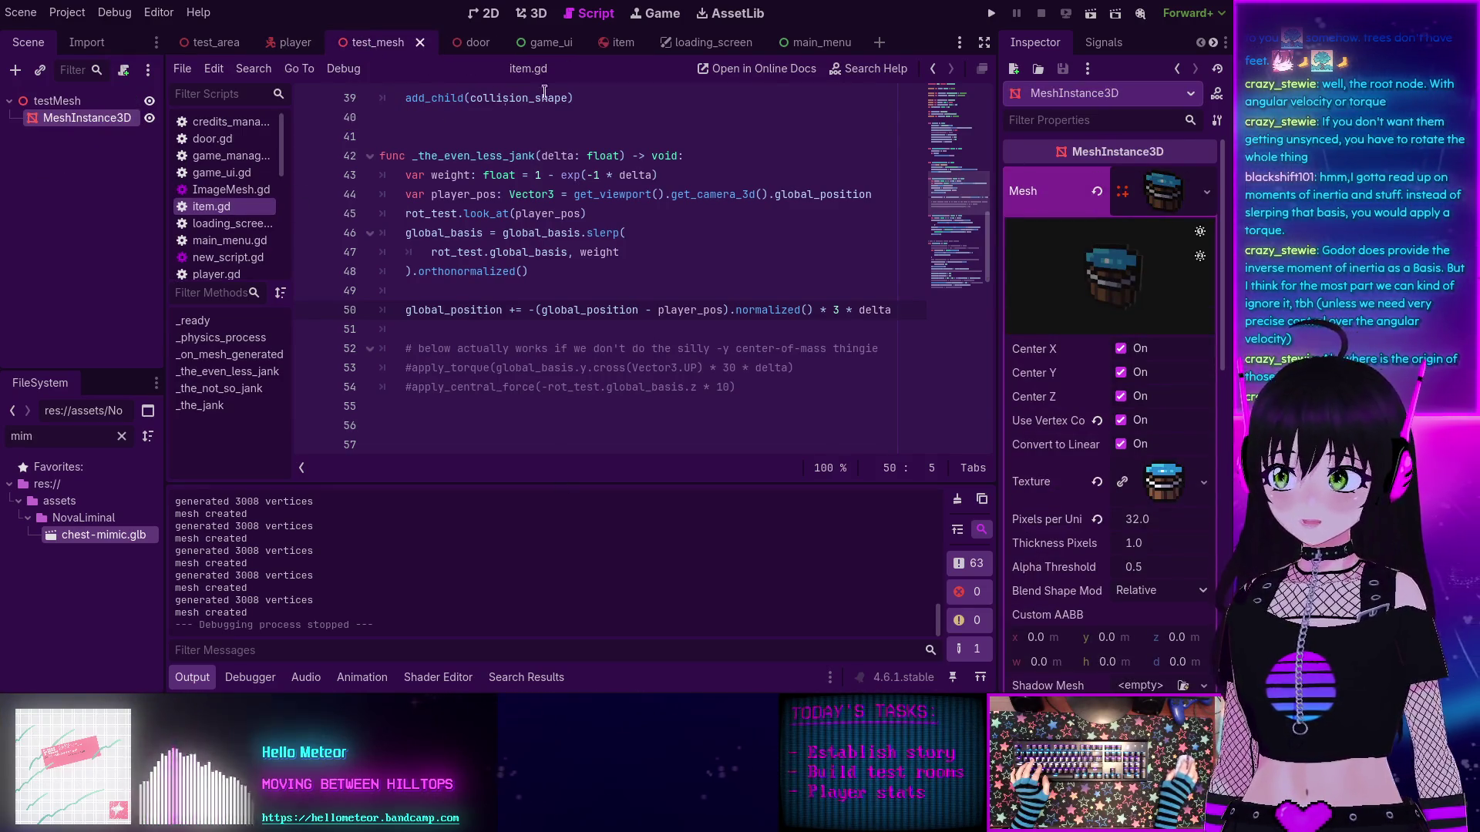
left_click(531, 13)
scroll(613, 180, "up", 5)
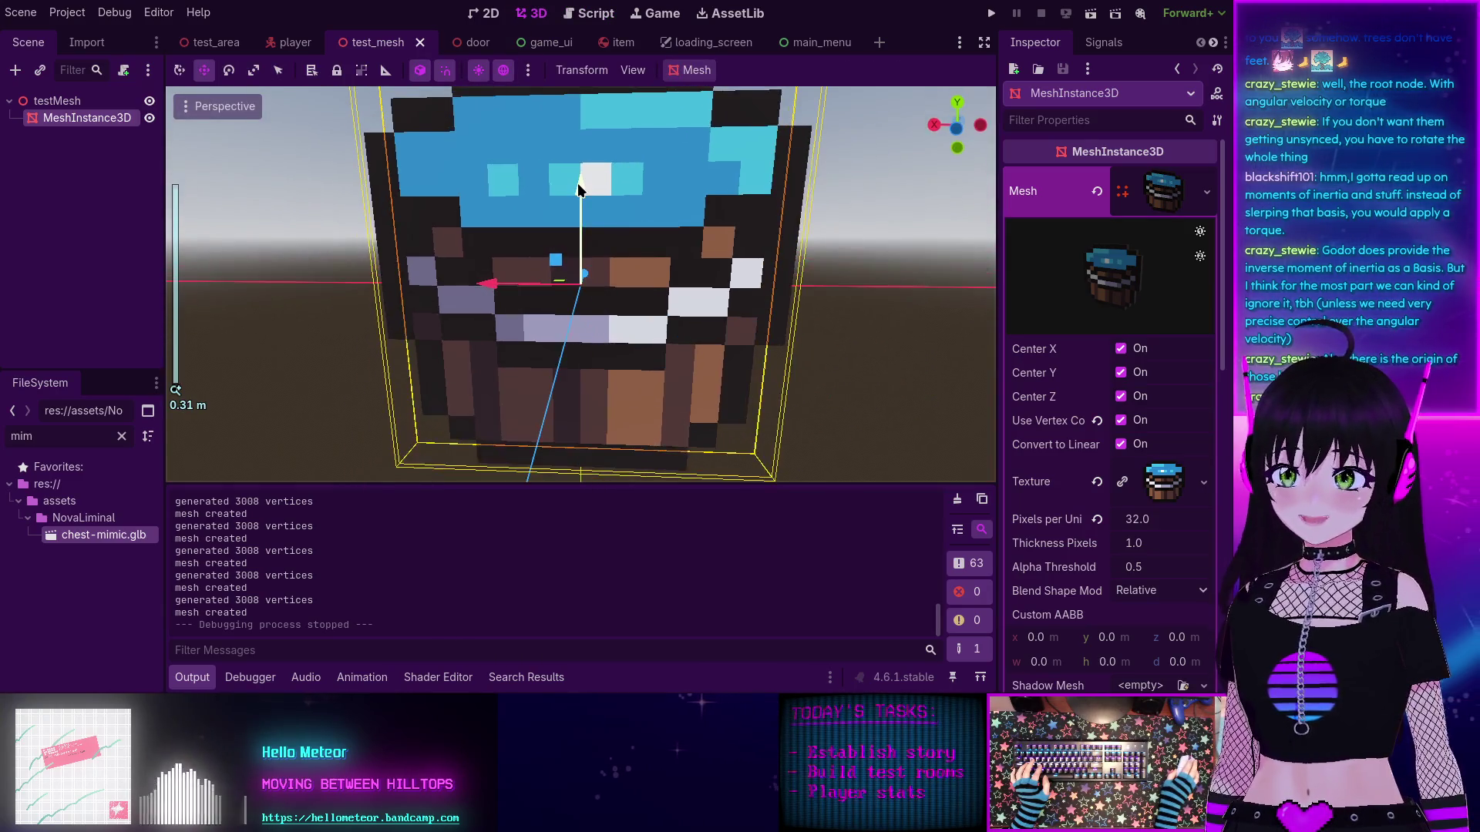
left_click_drag(578, 187, 588, 189)
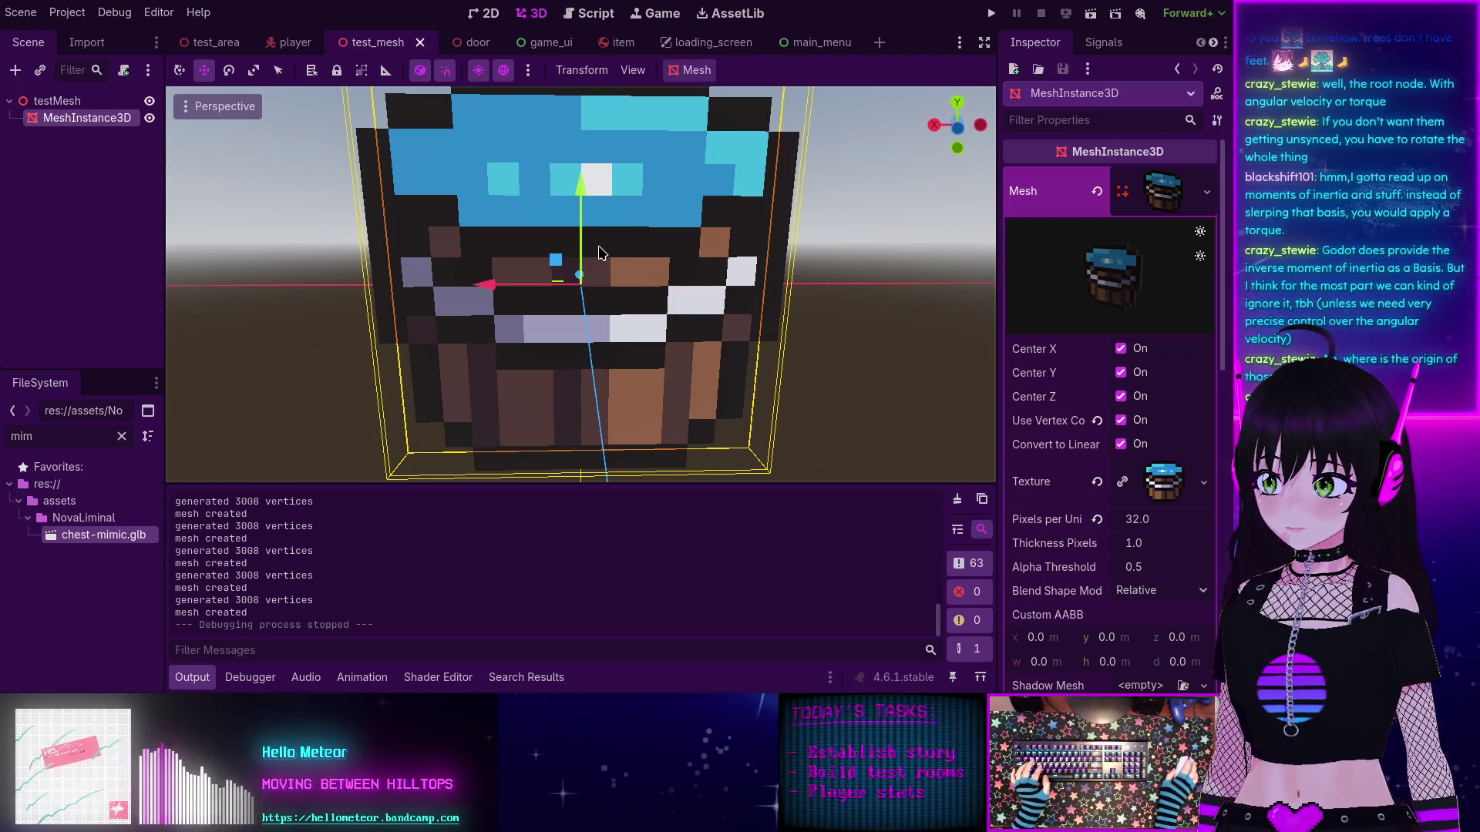
scroll(593, 265, "down", 2)
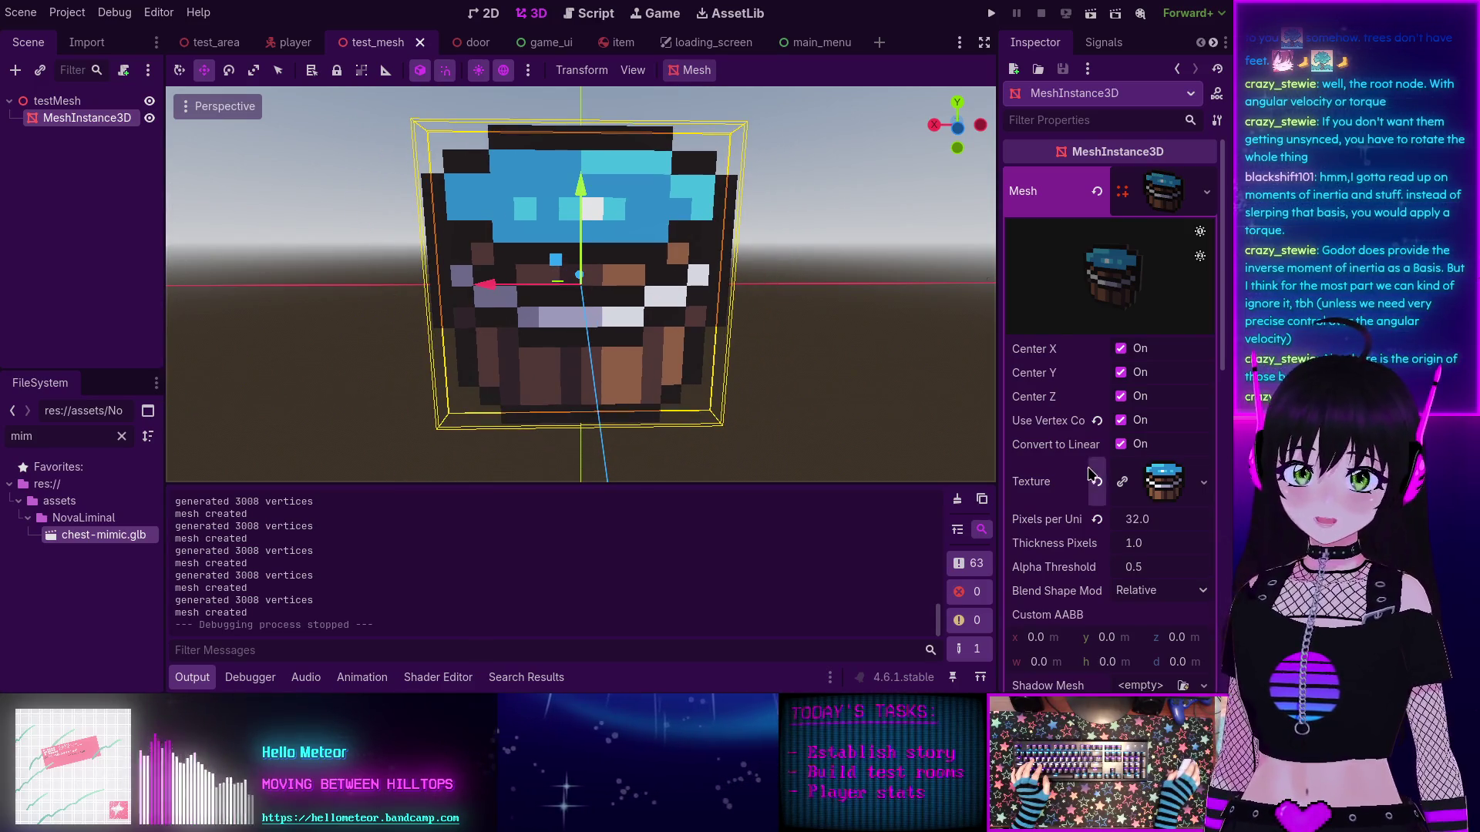
Step: Toggle Center Y in the Inspector until the chest mesh stays vertically centred, then go to item.gd
left_click(1121, 374)
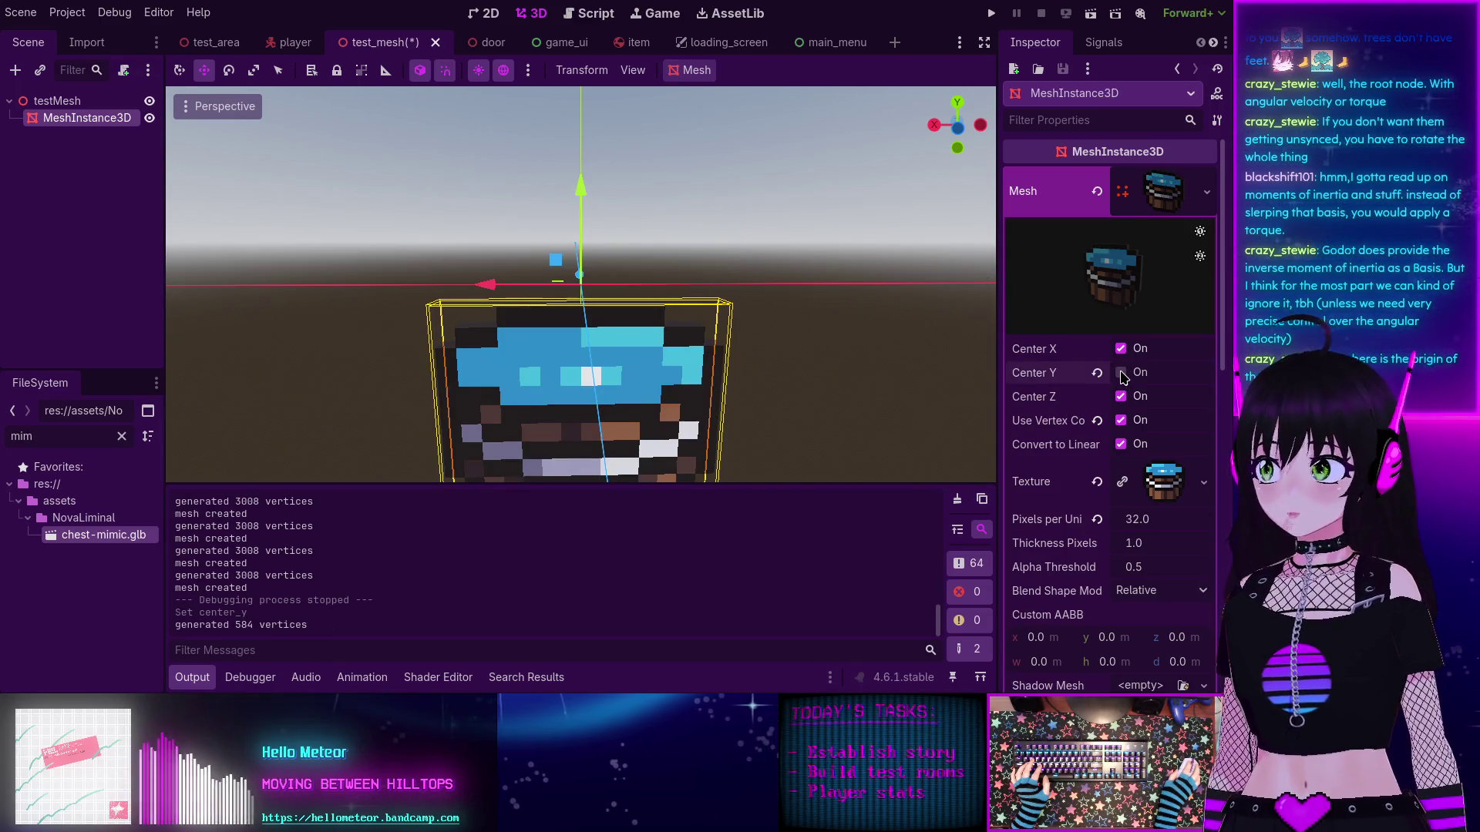
left_click(1120, 373)
left_click(1120, 373)
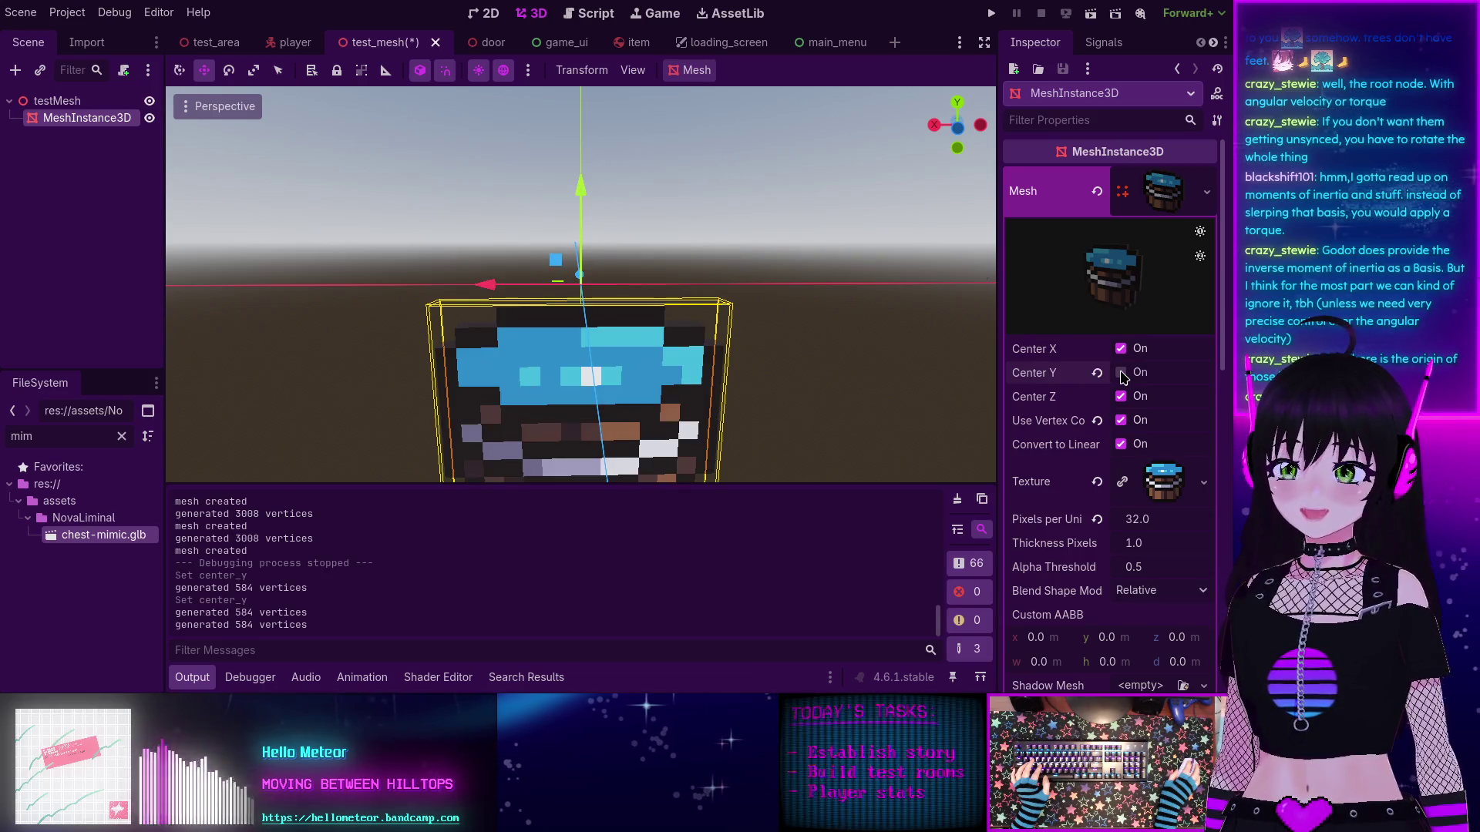
scroll(655, 370, "down", 2)
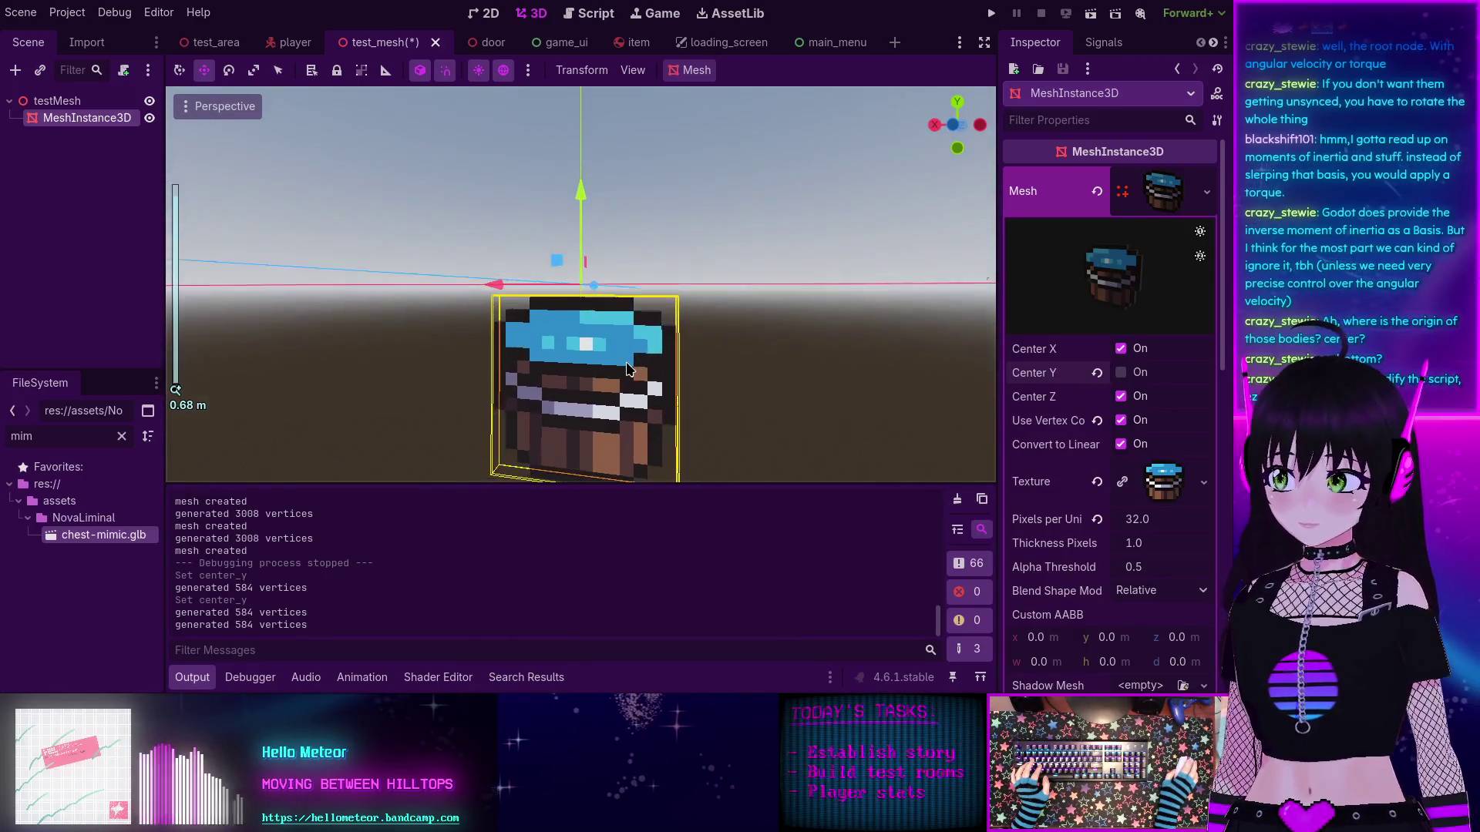
left_click(1121, 373)
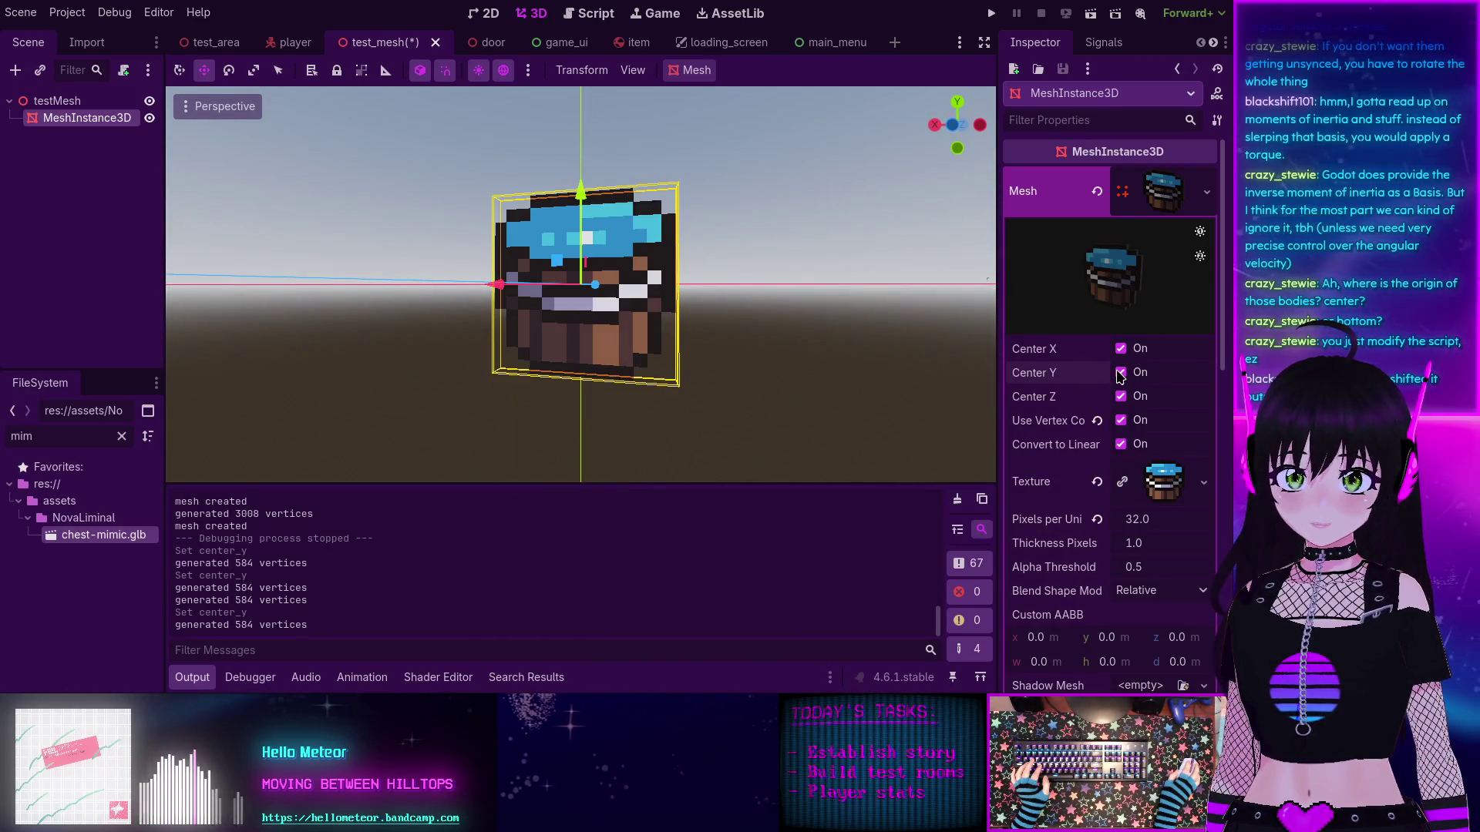
left_click(1120, 373)
left_click(1120, 373)
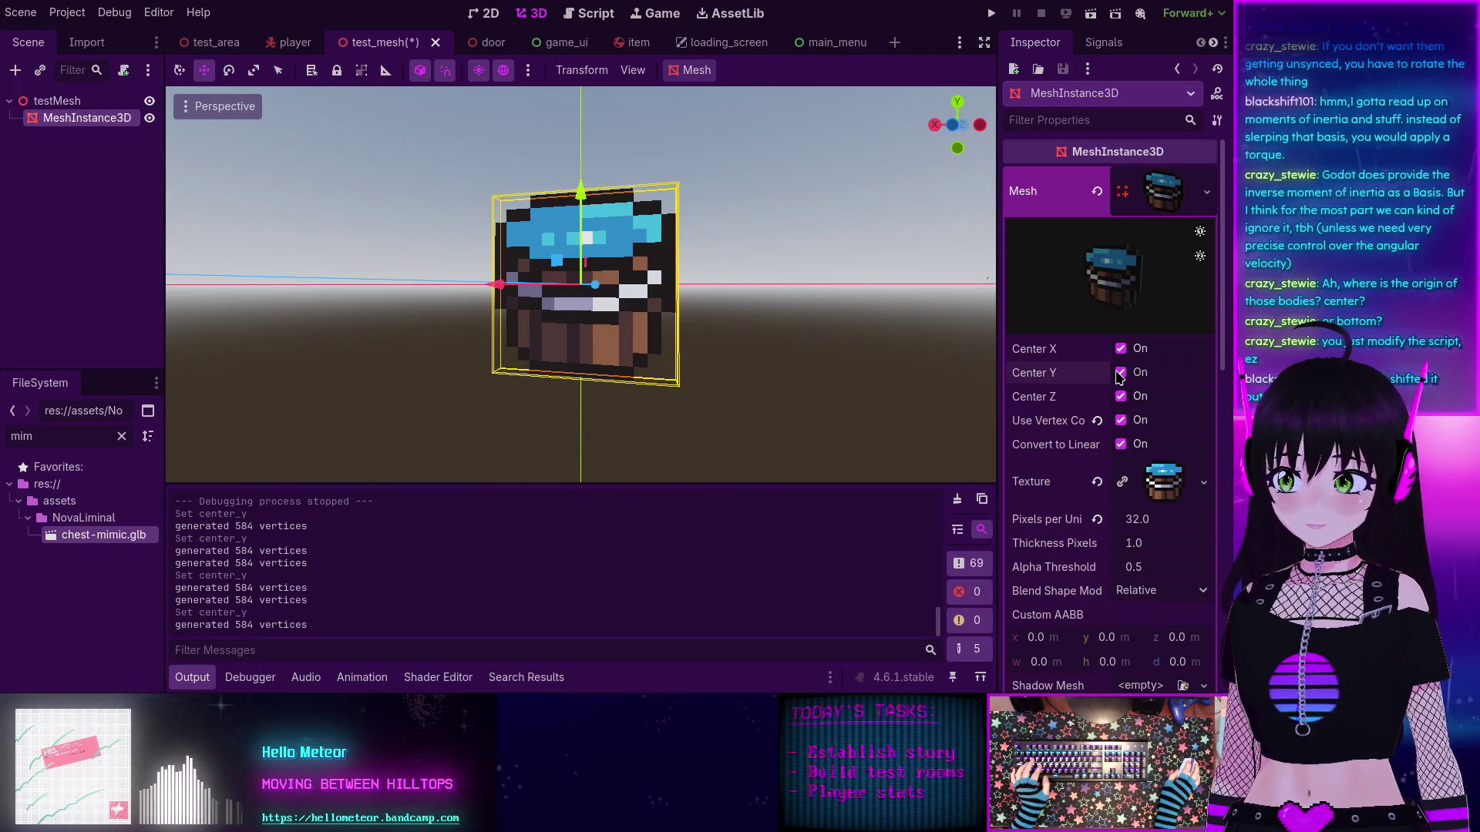
left_click(1121, 373)
left_click(1121, 372)
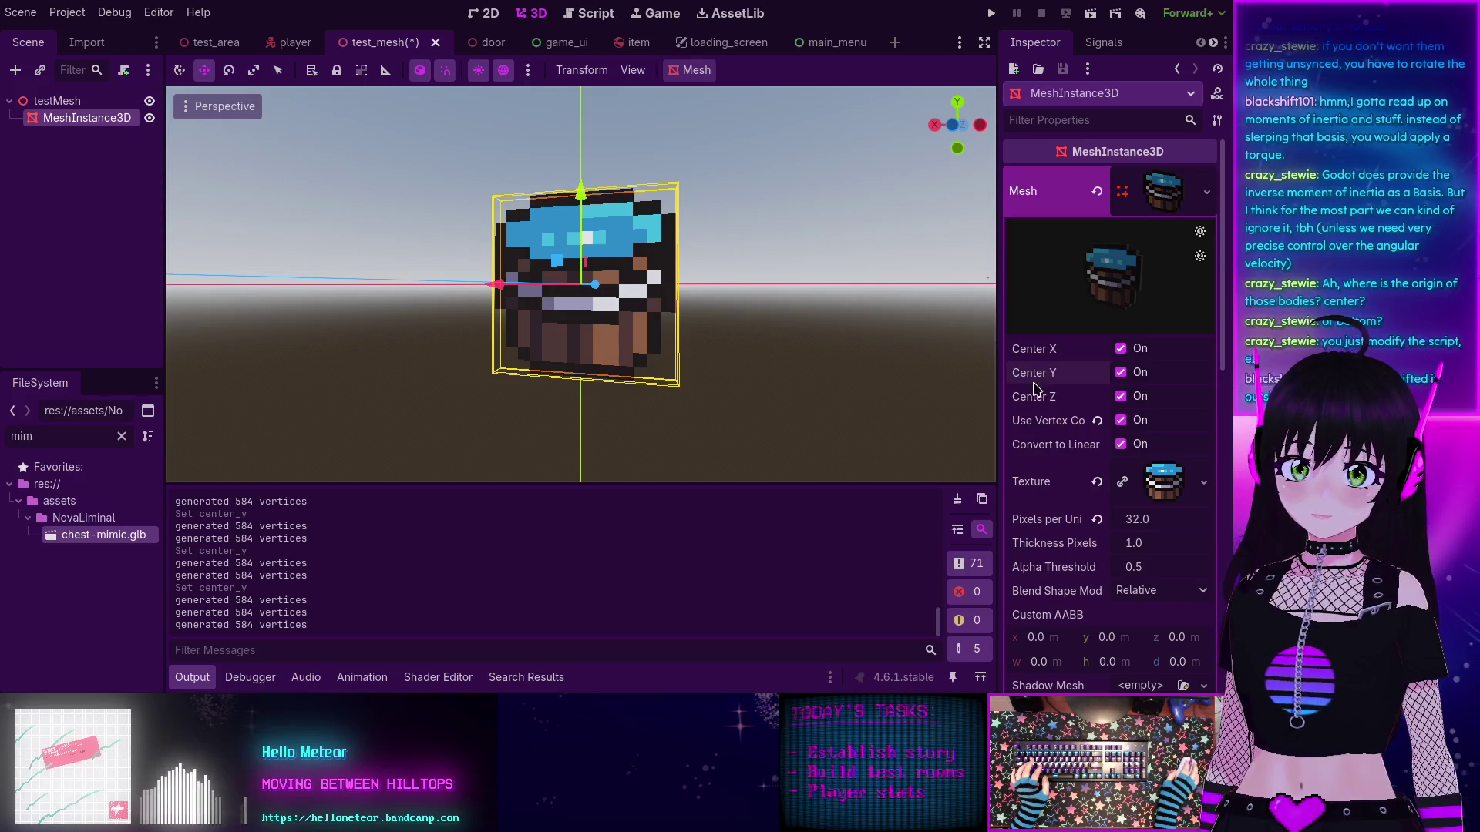
left_click(588, 13)
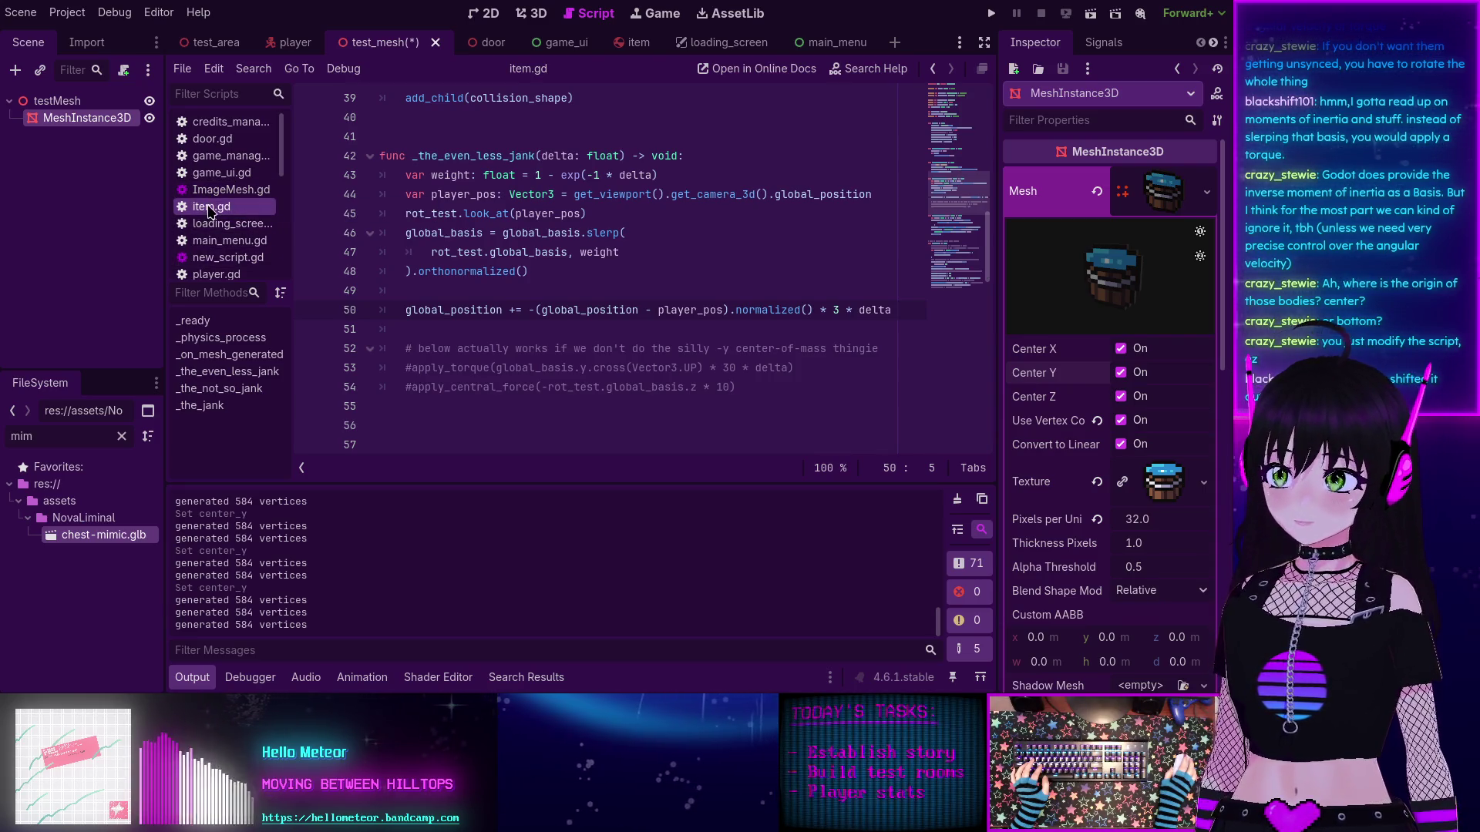
Step: Hide the Output panel, open ImageMesh.gd, and search the script for center-y
left_click(192, 678)
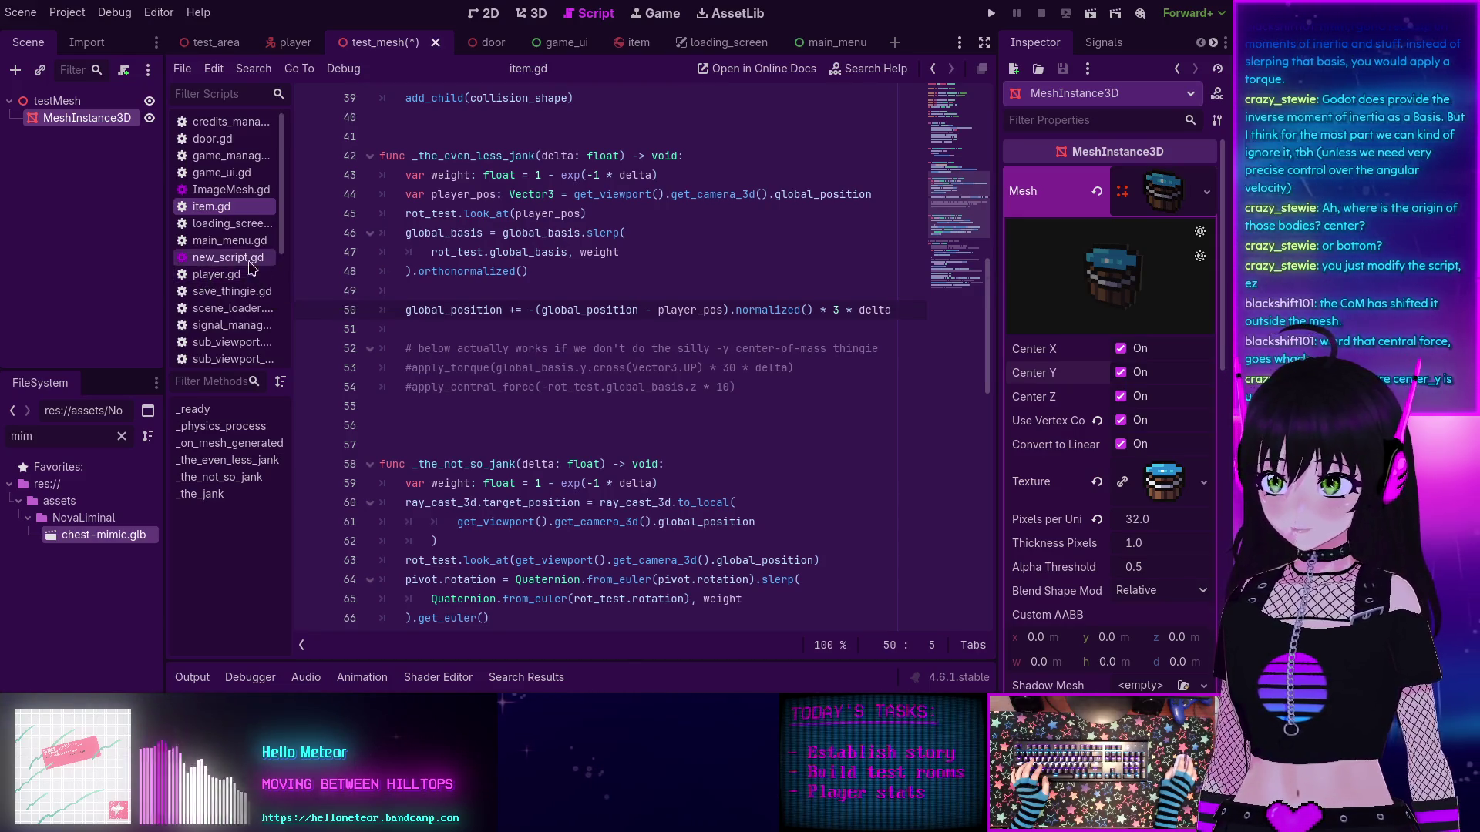
left_click(216, 193)
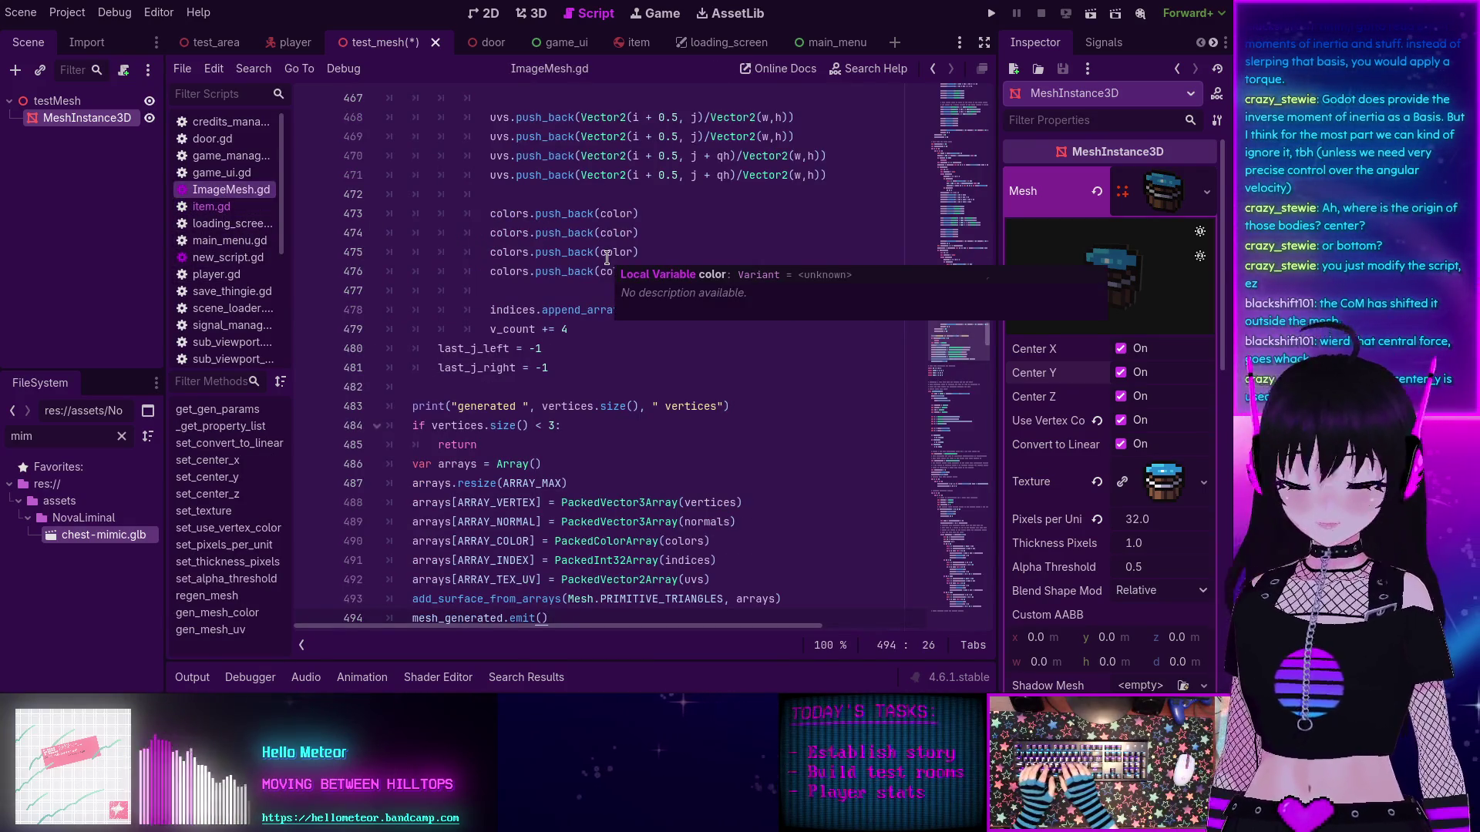
key("ctrl+f")
type("center-y")
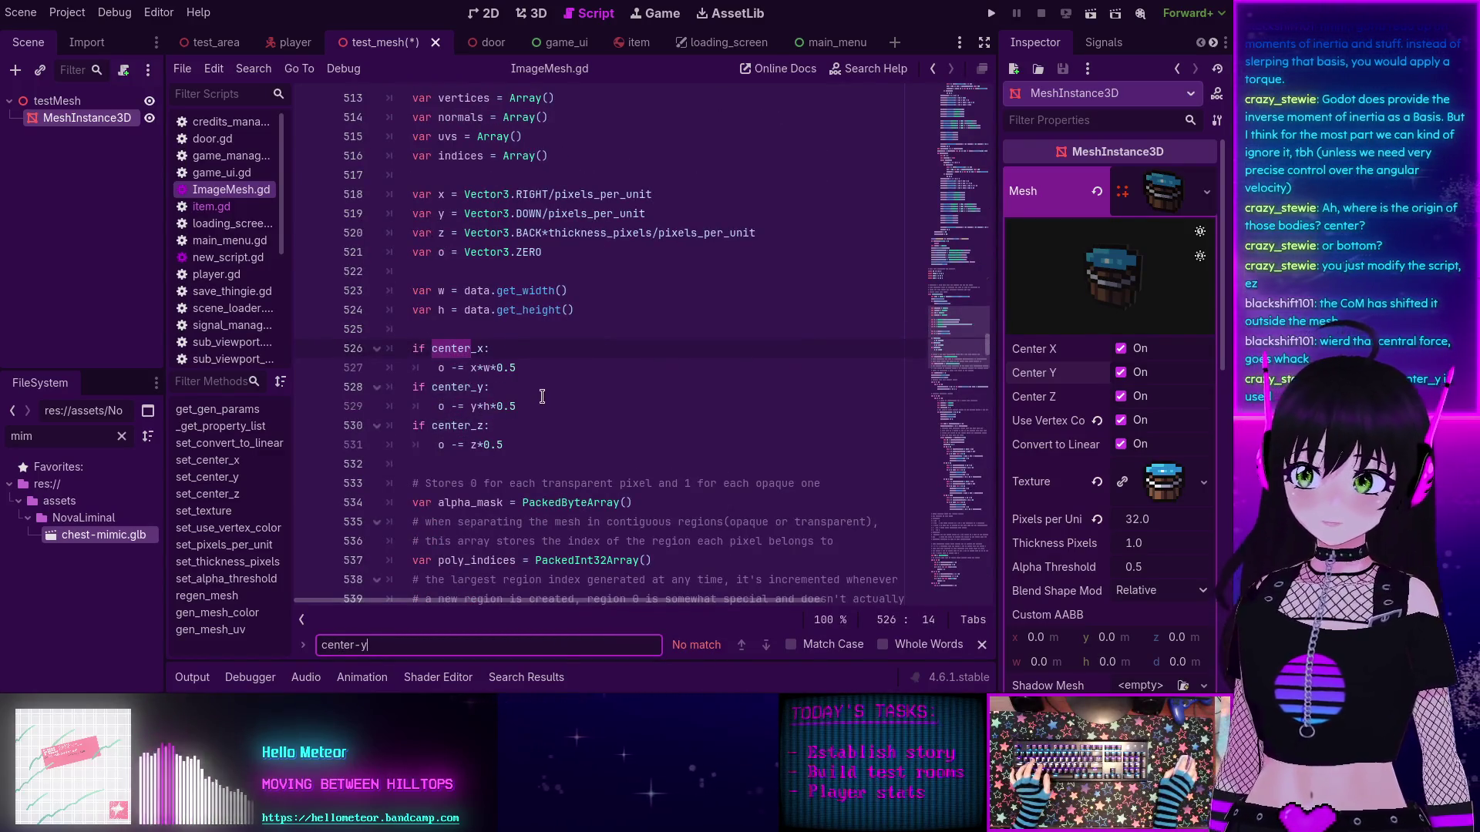
Step: Select center_y at line 528 and launch Find in Files for it
left_click(510, 388)
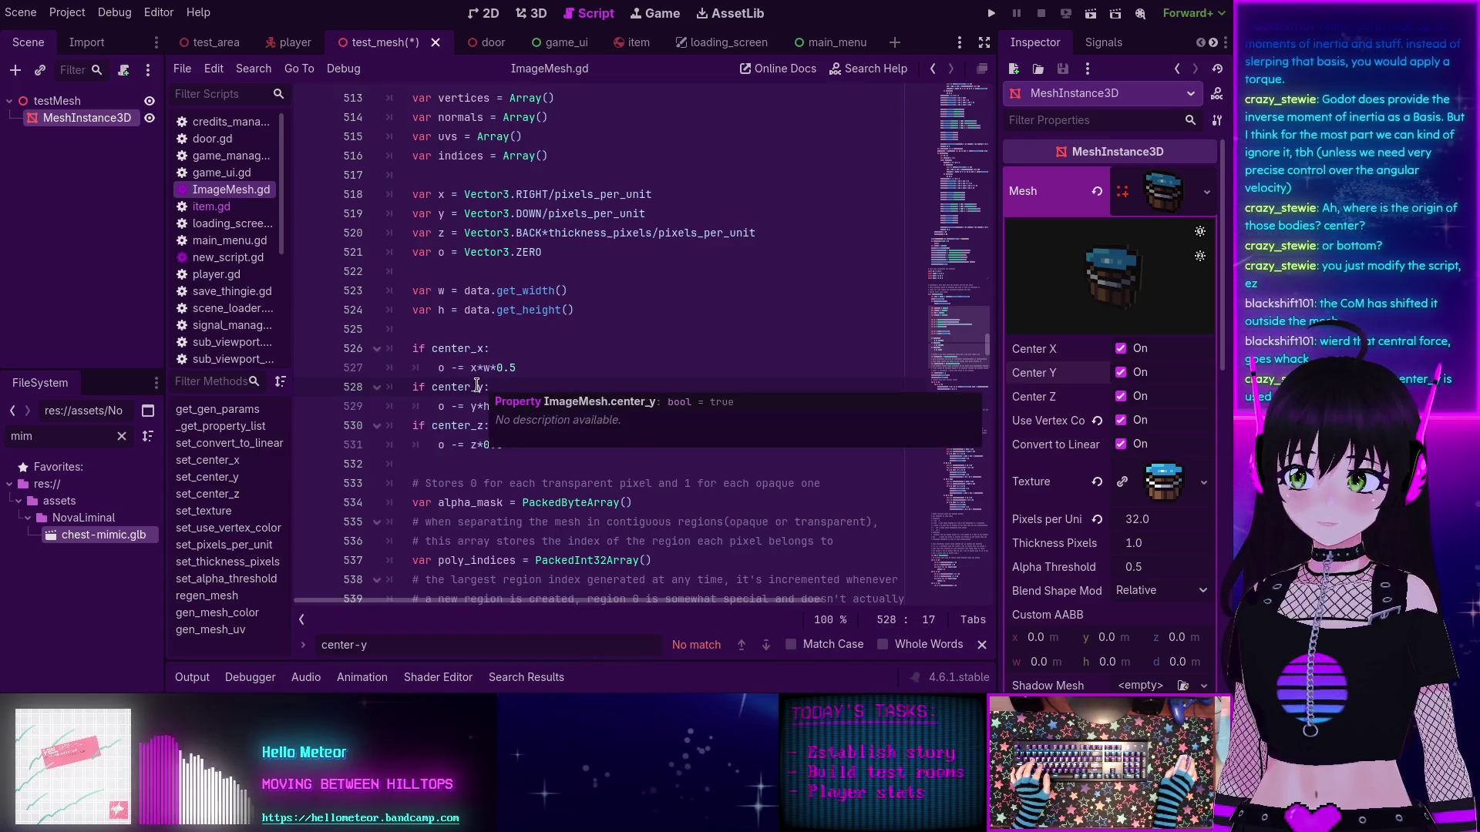
double_click(481, 387)
key("ctrl+shift+f")
Step: Run the project-wide center_y search and step through matches at lines 11, 66, 101, 102, 189, 528
left_click(609, 422)
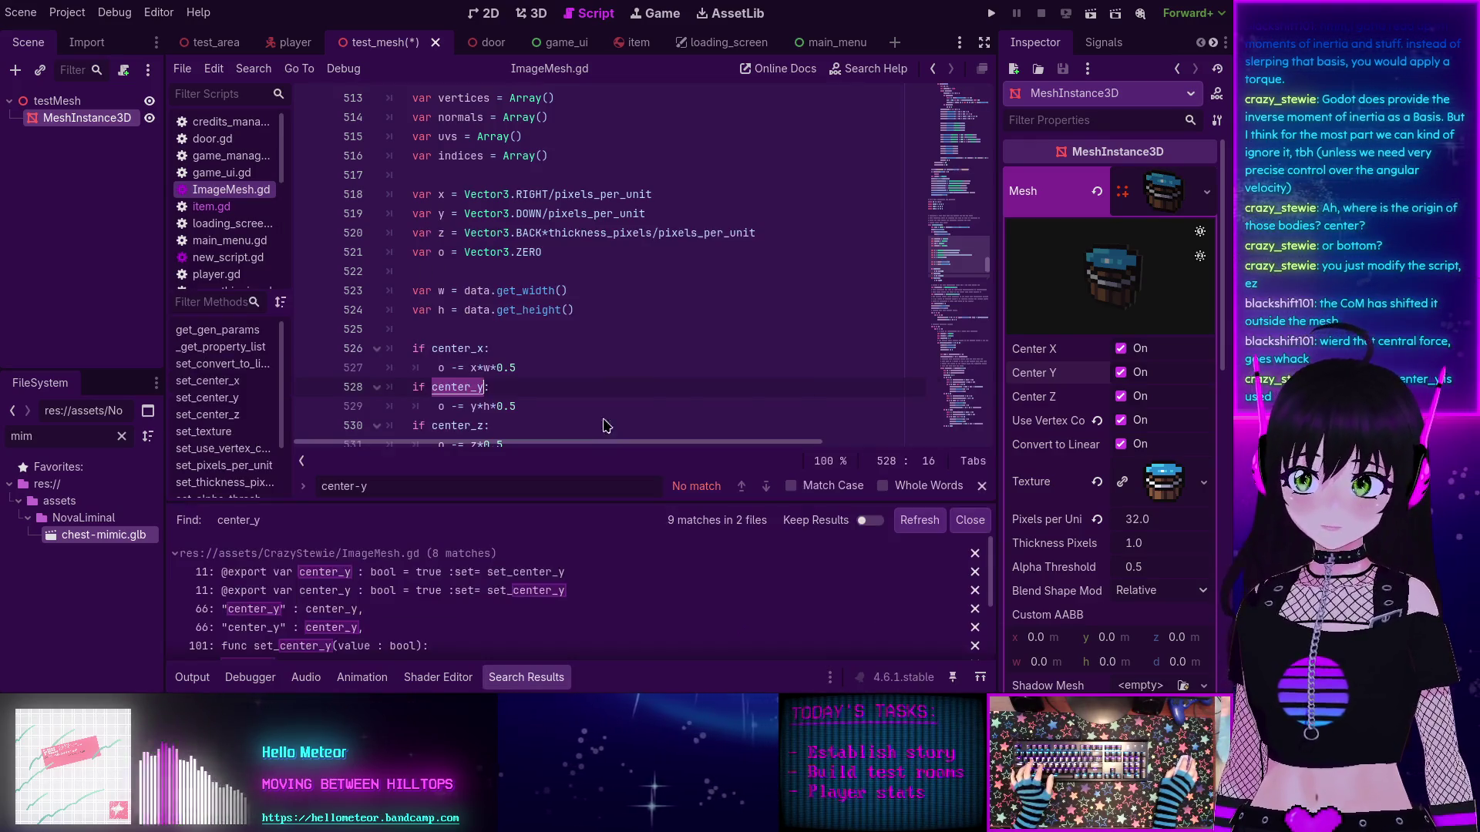
left_click(333, 574)
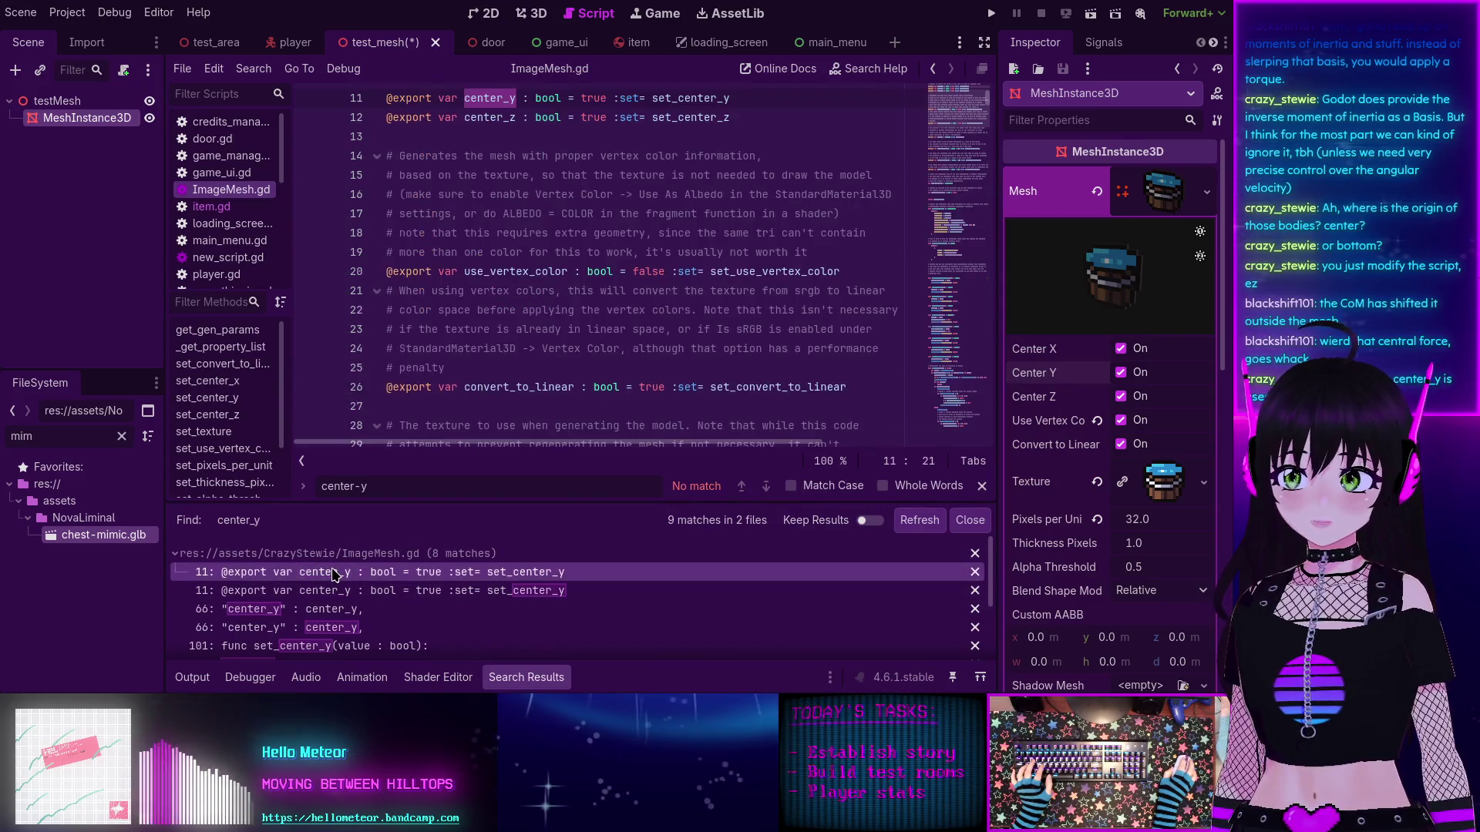
left_click(343, 591)
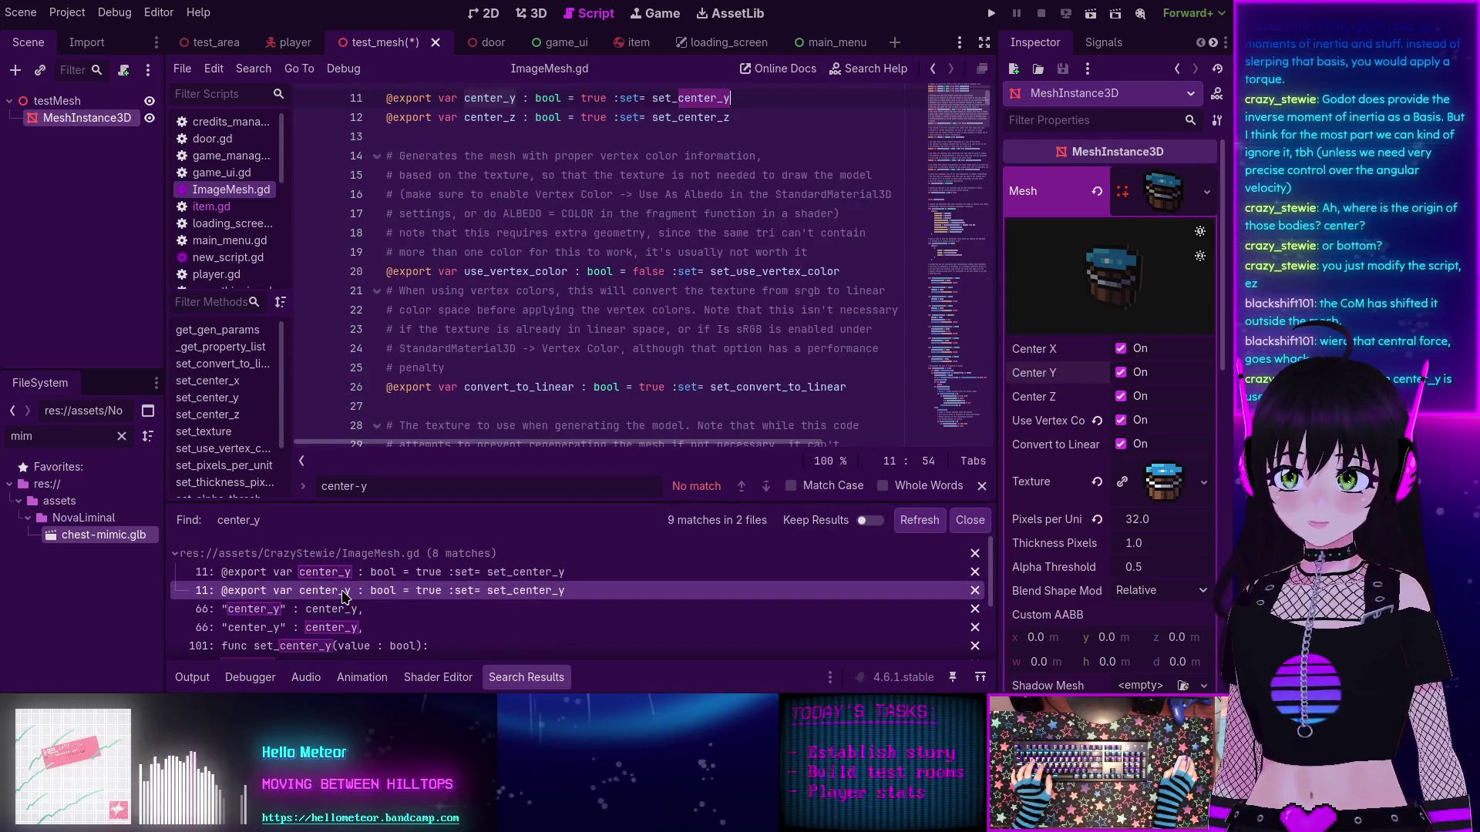
left_click(281, 609)
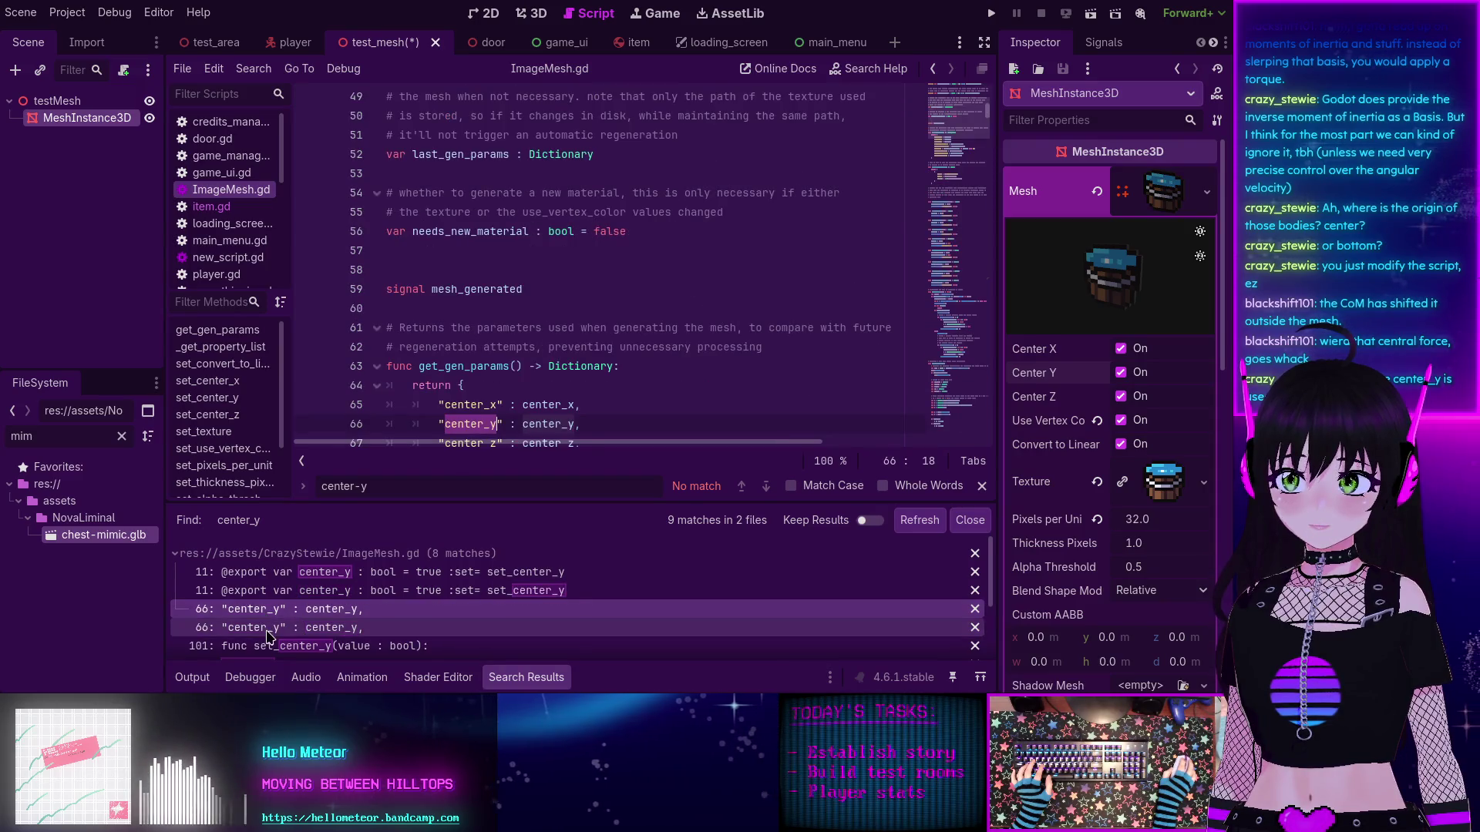
left_click(268, 627)
scroll(284, 628, "down", 1)
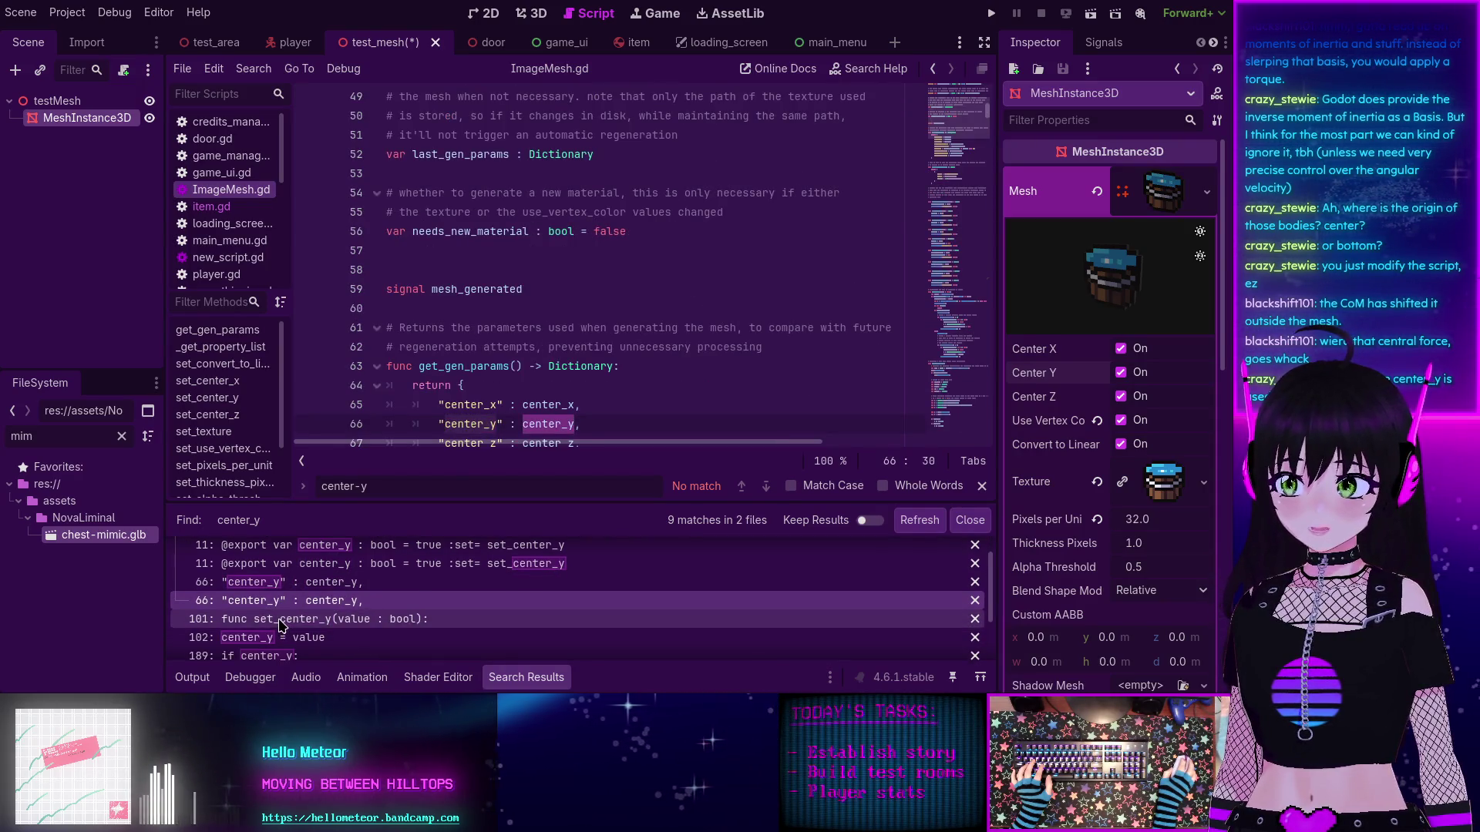
left_click(280, 621)
scroll(282, 624, "down", 1)
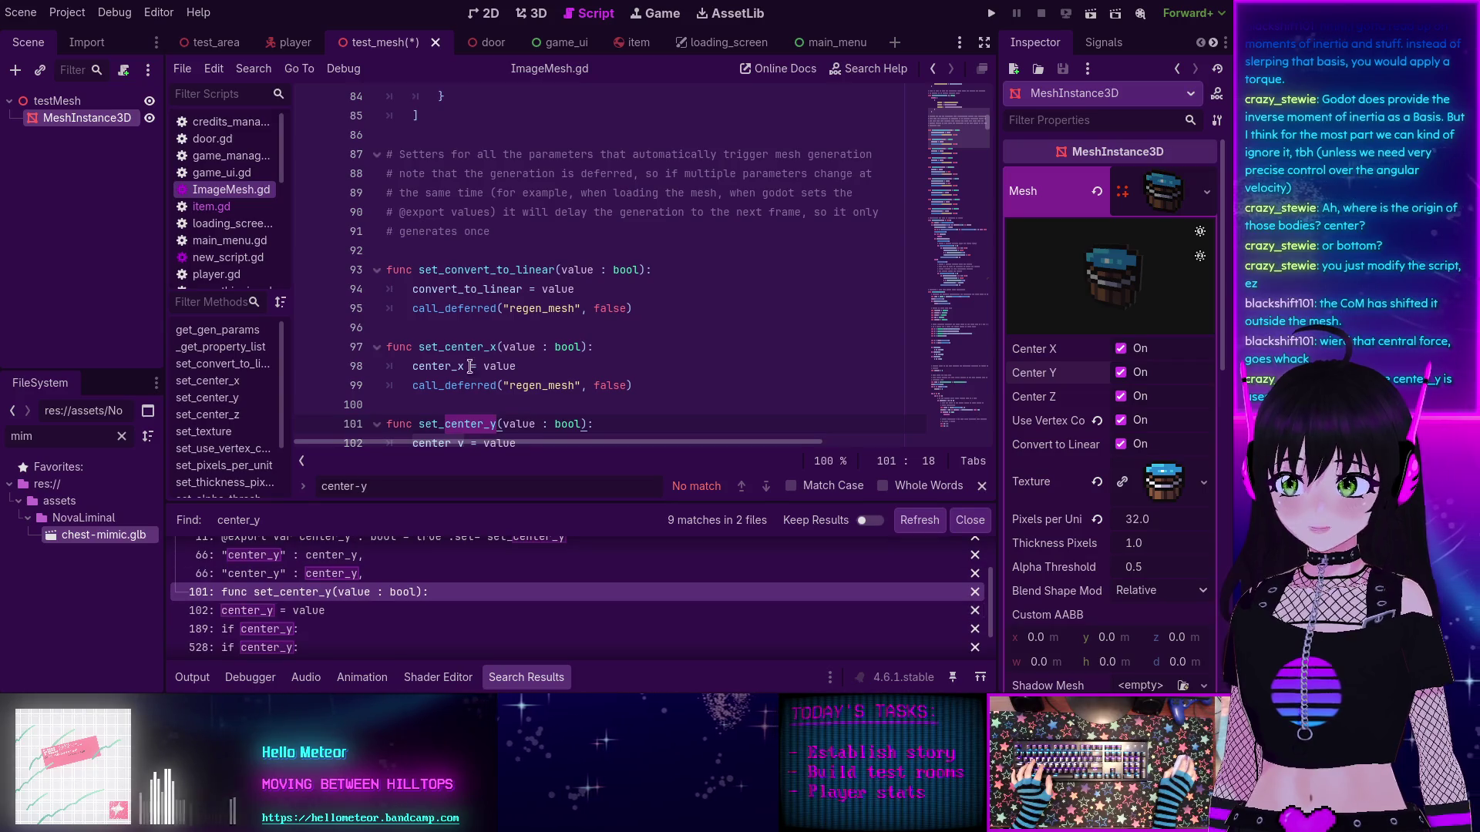
scroll(470, 367, "down", 2)
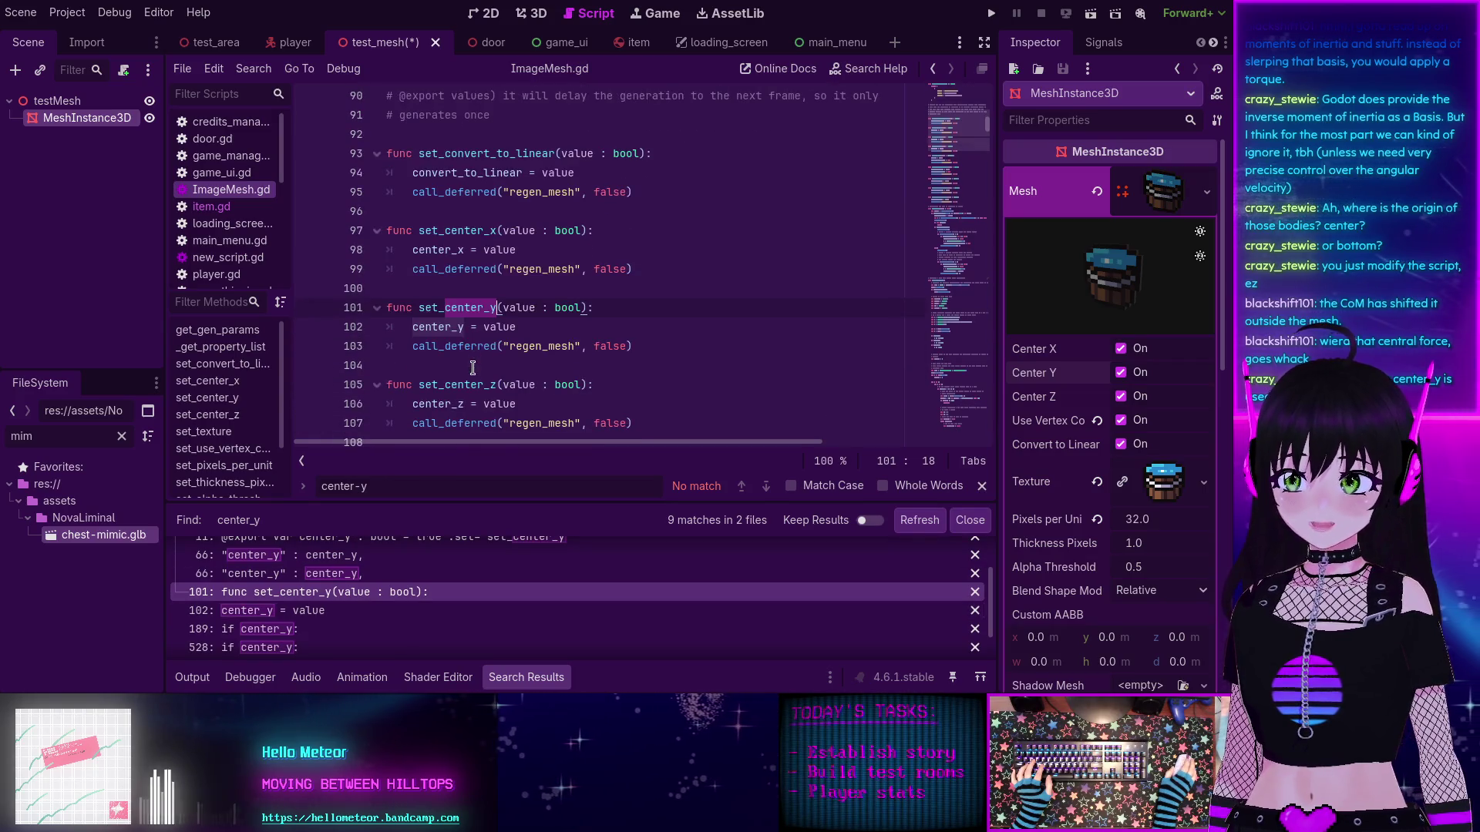
left_click(282, 607)
scroll(285, 613, "down", 1)
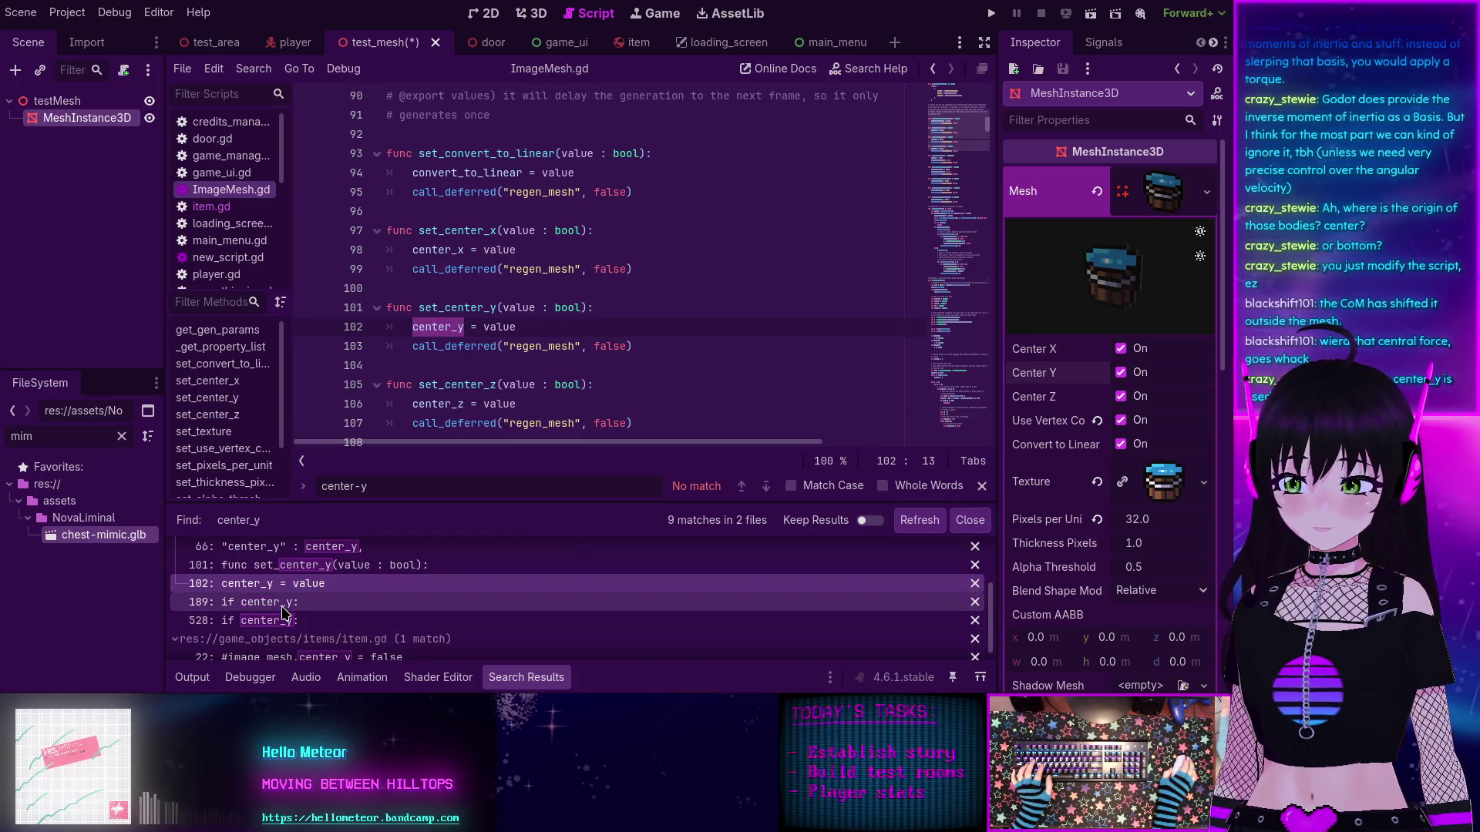
left_click(282, 607)
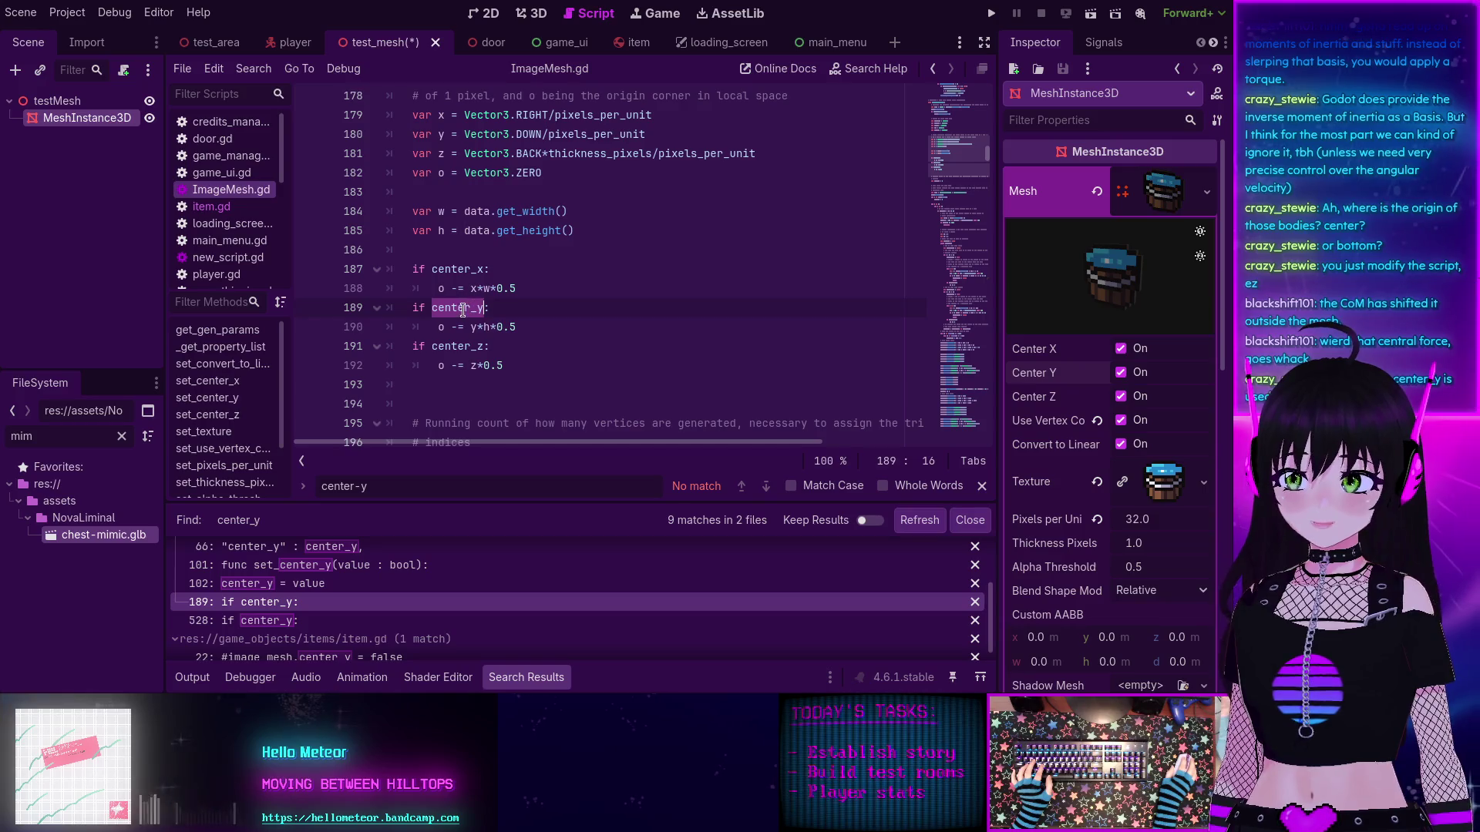
left_click(282, 620)
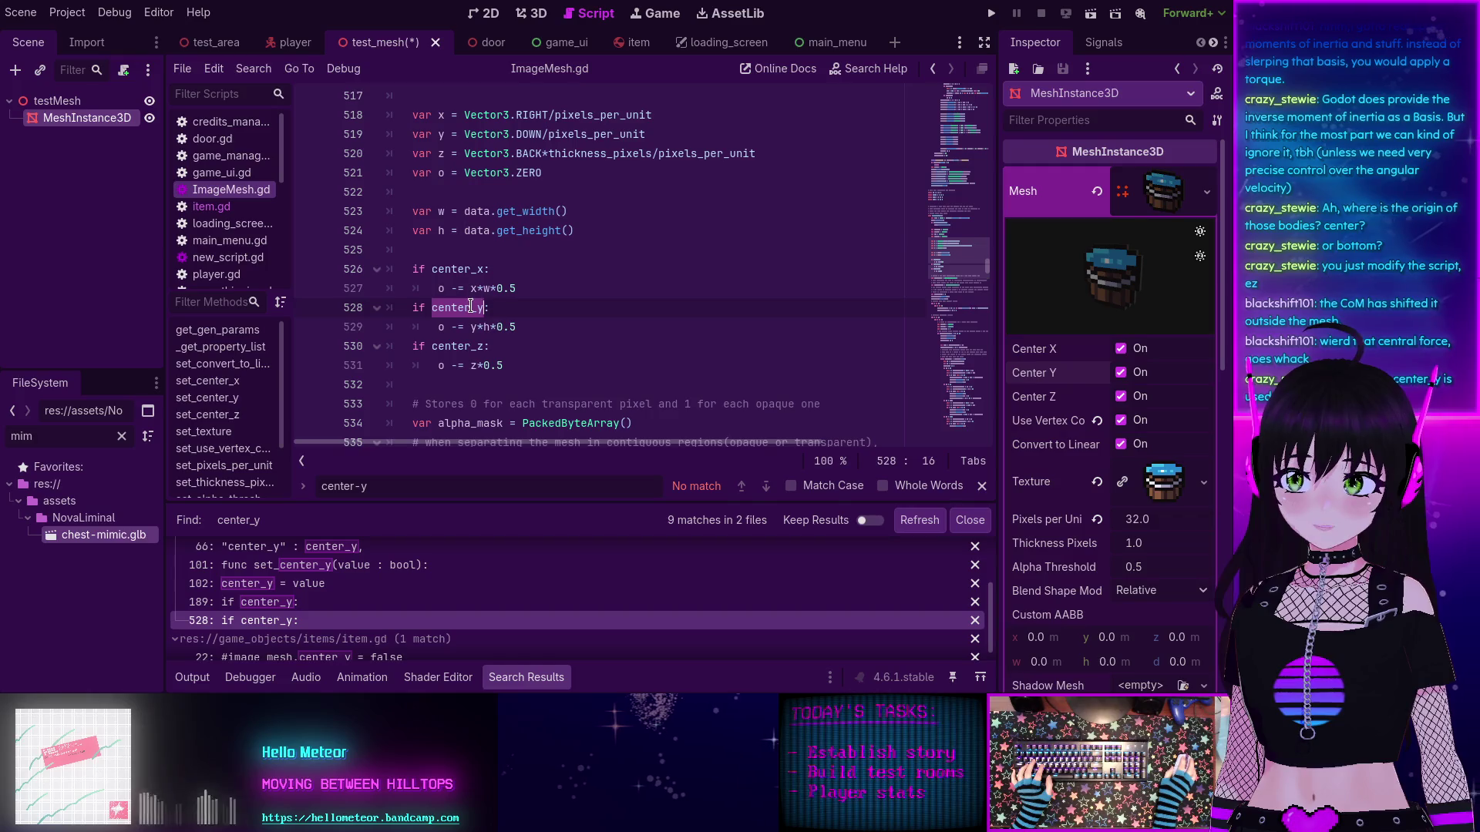
Step: Change the line 529 offset from o -= y*h*0.5 to o += y*h*0.5
mouse_move(474, 327)
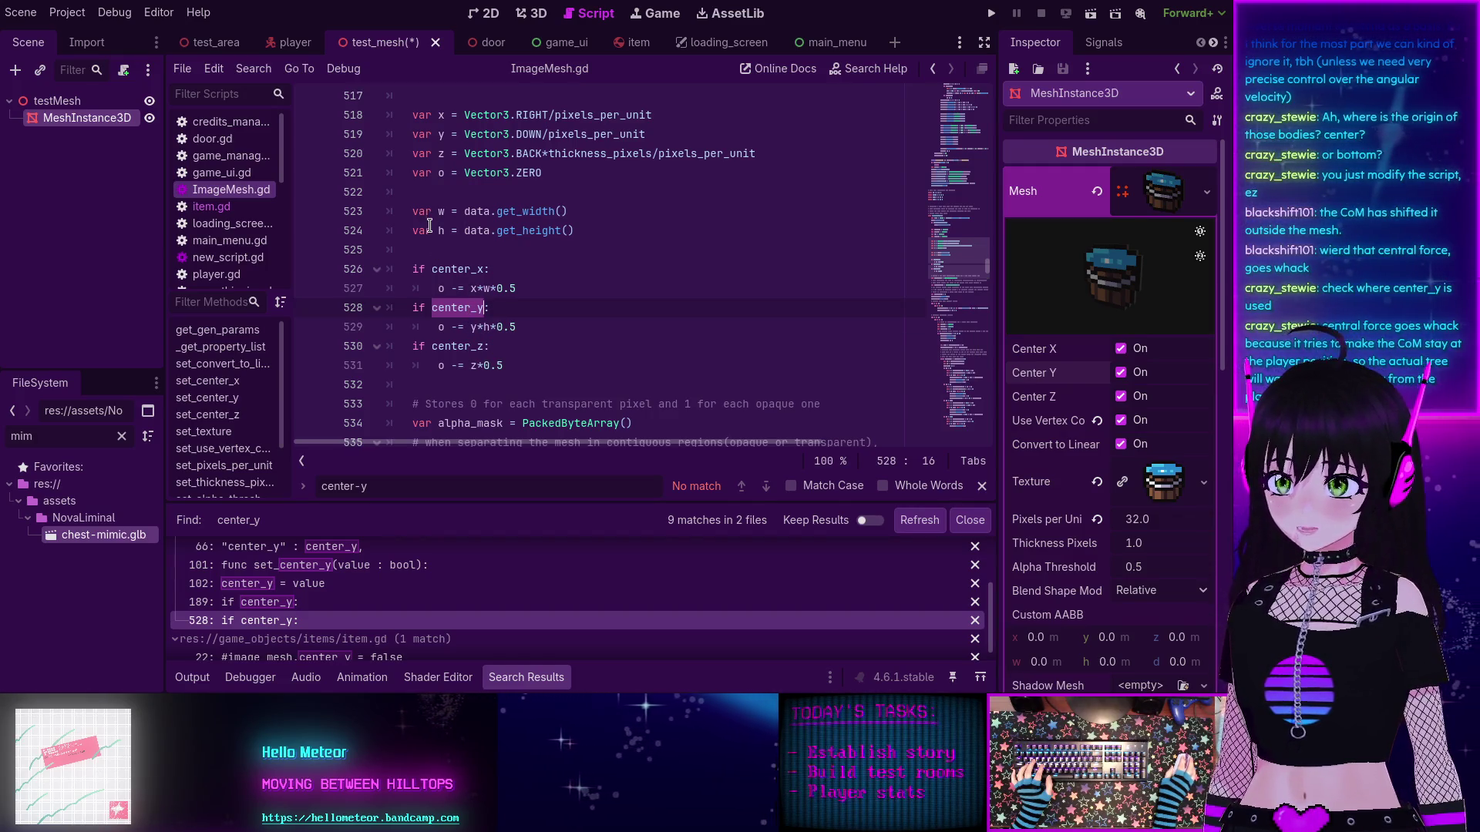
left_click(473, 329)
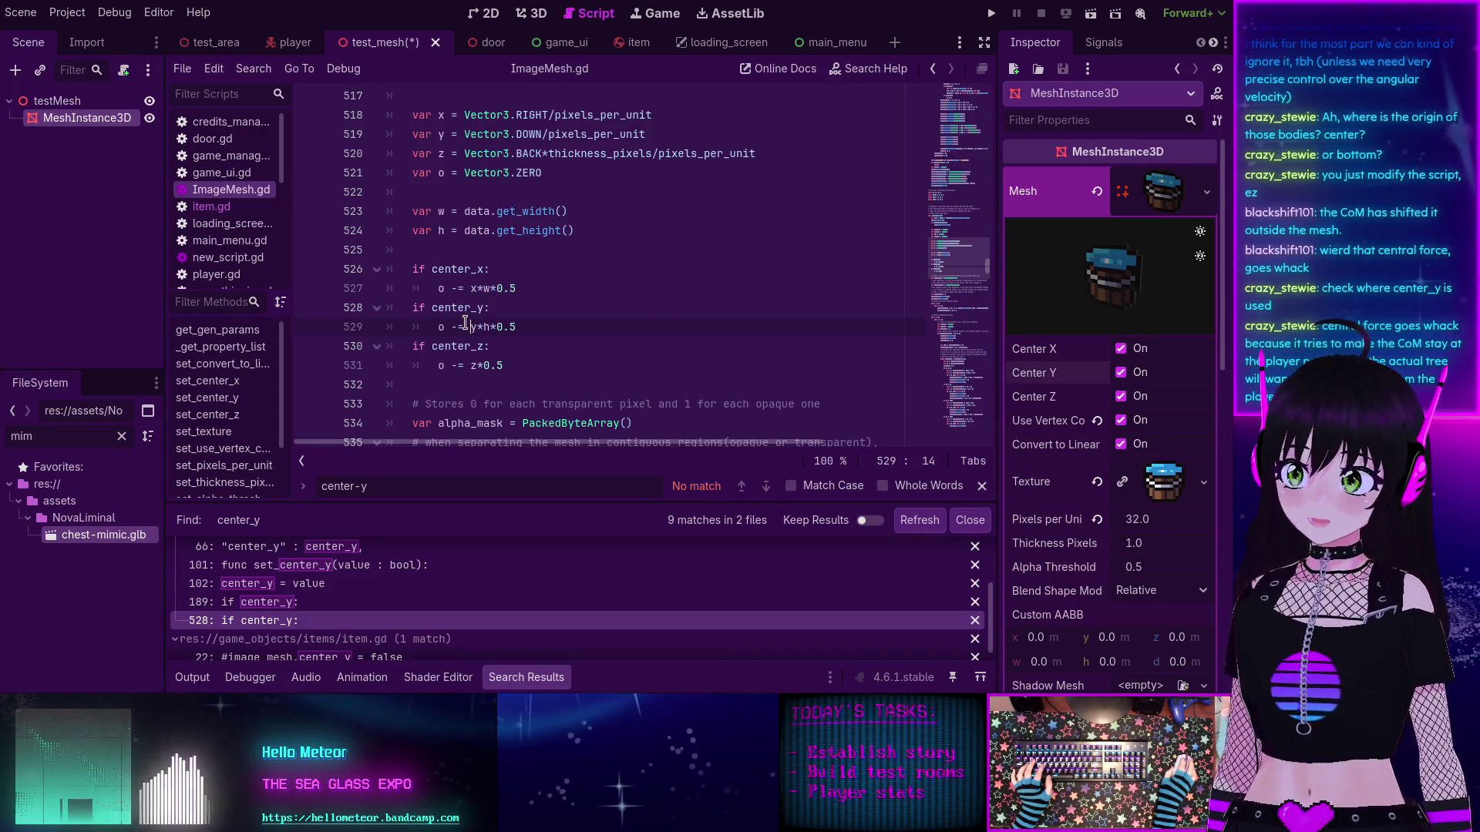
key("BackSpace")
type("+")
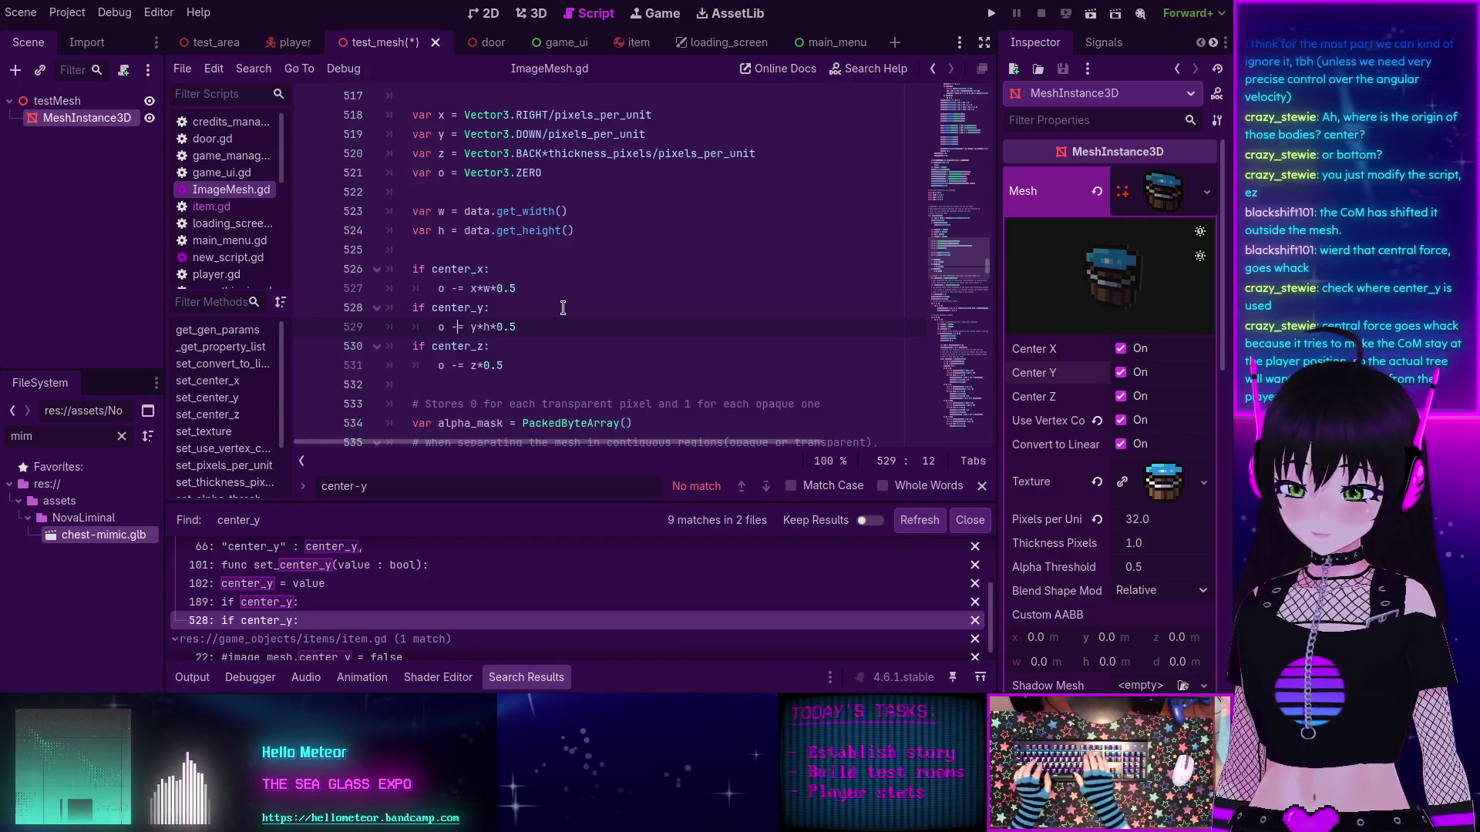
Step: Change the line 190 offset to o += y*h*0.5 as well, then save
left_click(260, 605)
scroll(462, 230, "up", 2)
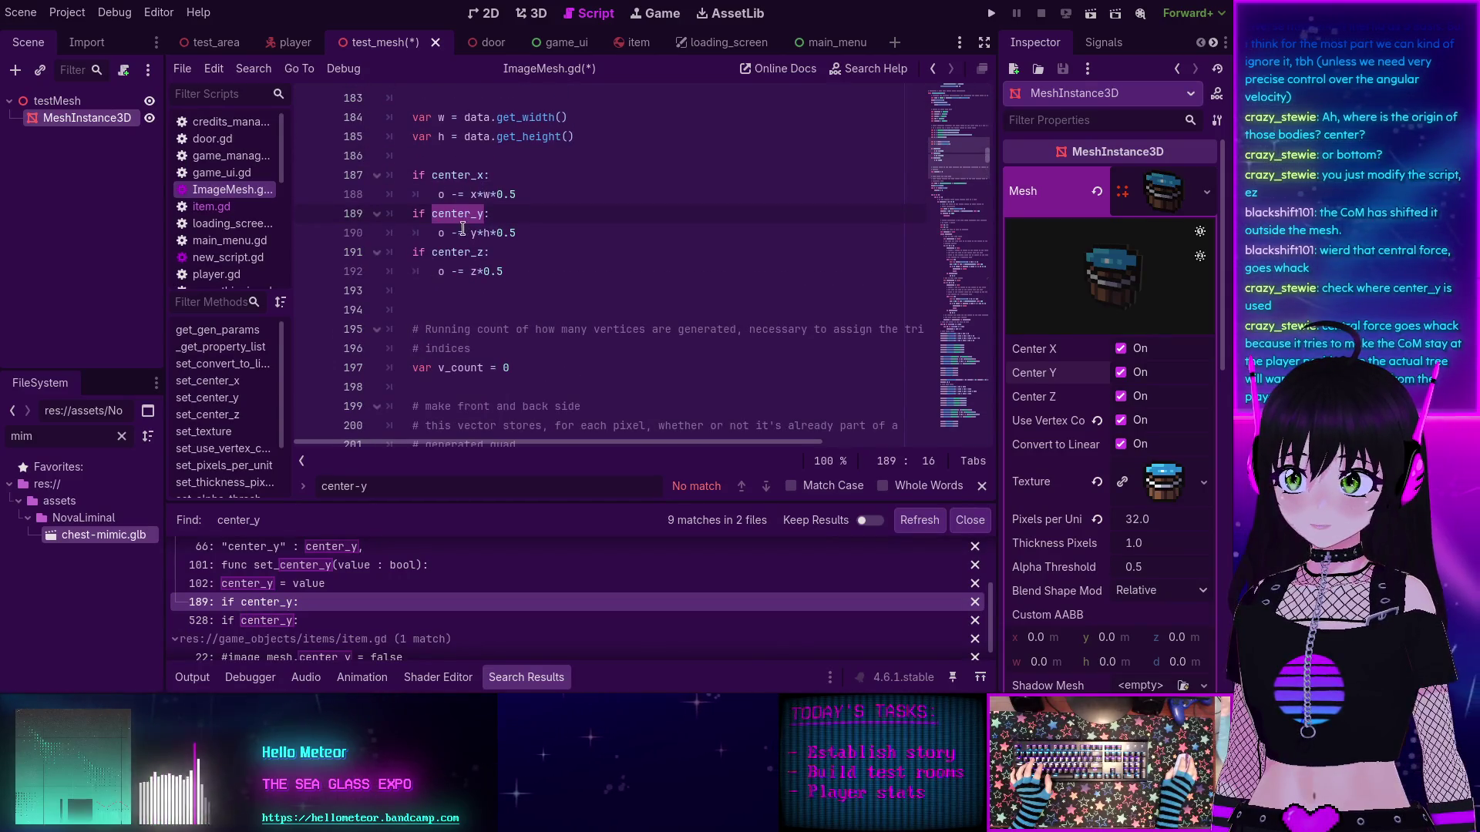
key("BackSpace")
type("+")
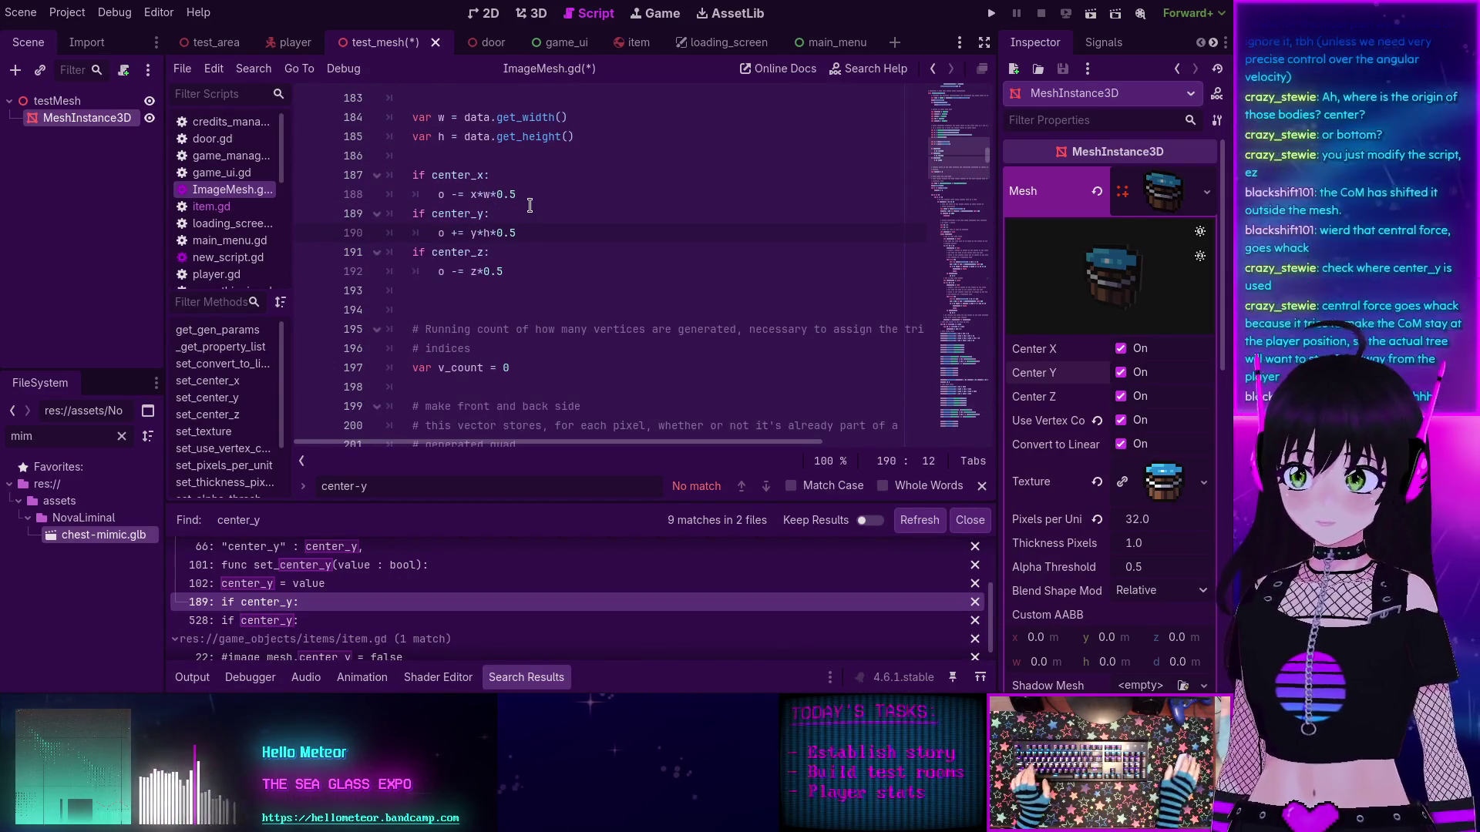
key("ctrl+s")
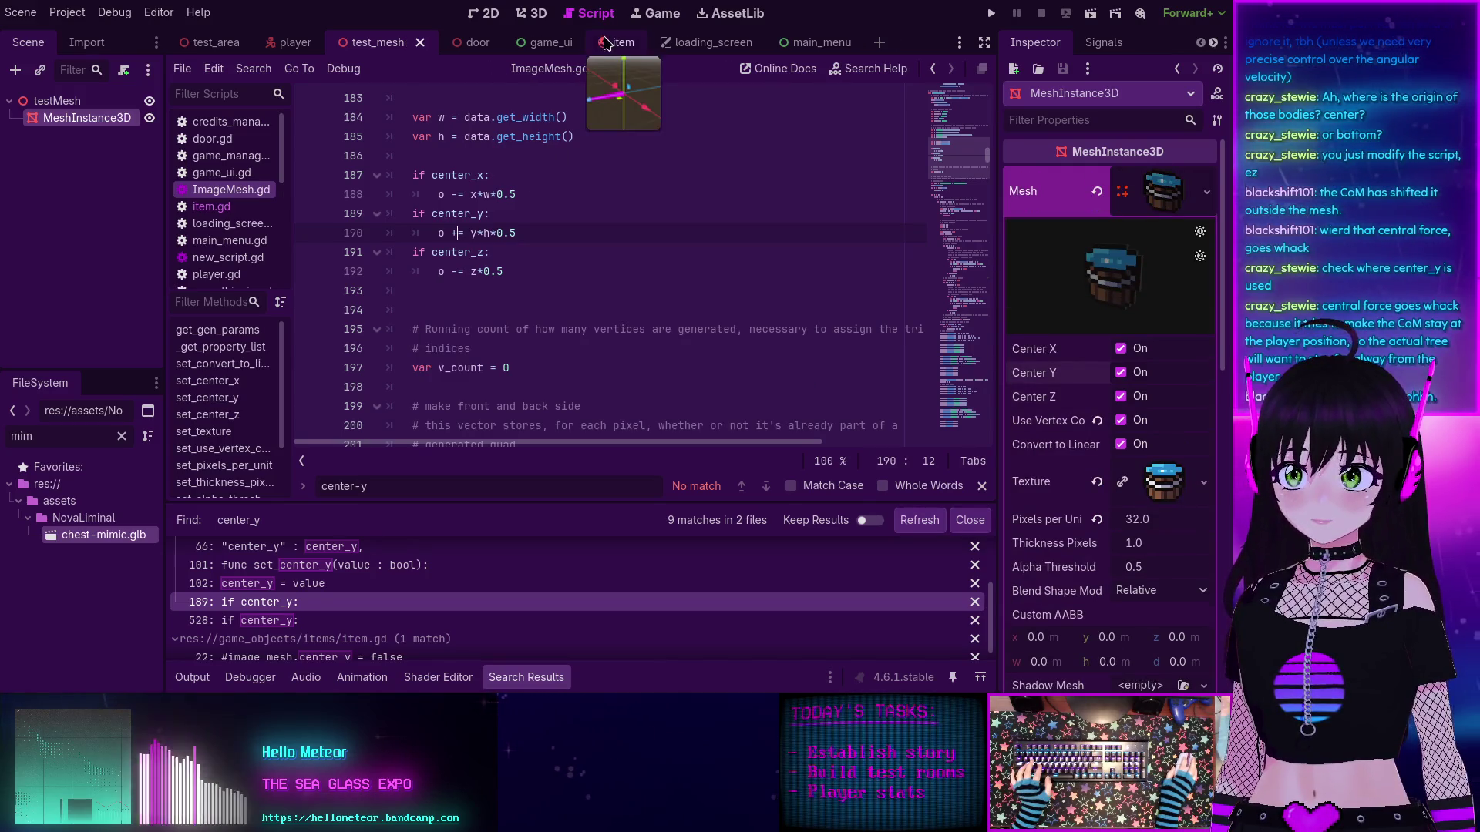